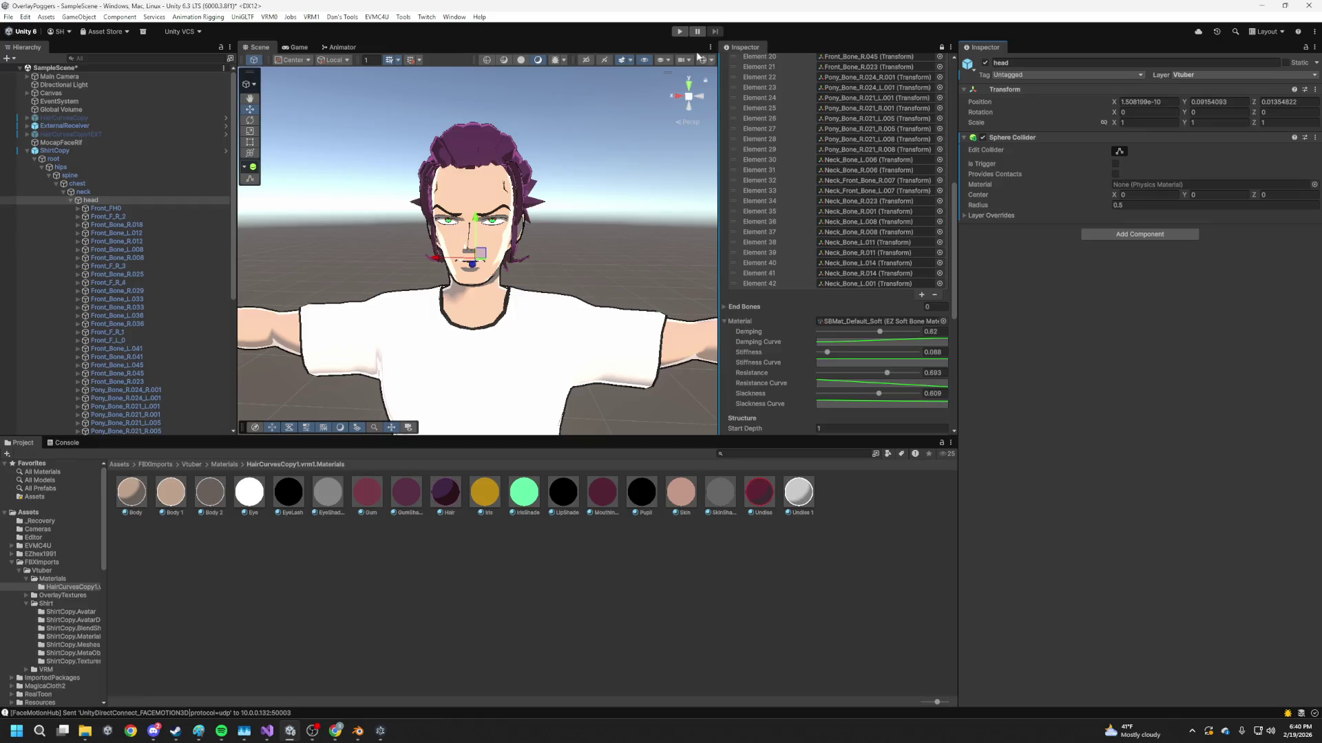
- Adjust the head sphere collider's center offset, checking it from front and side
key("f")
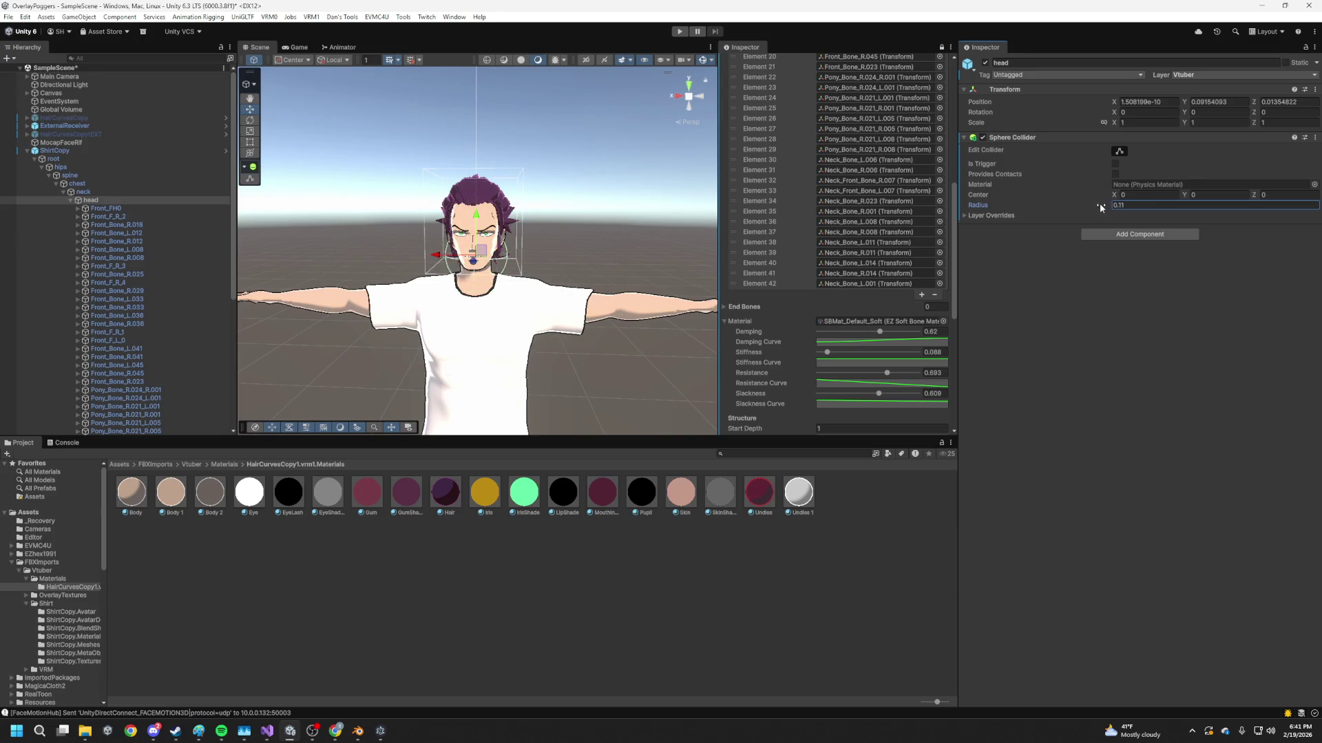
left_click(1186, 195)
type(".12")
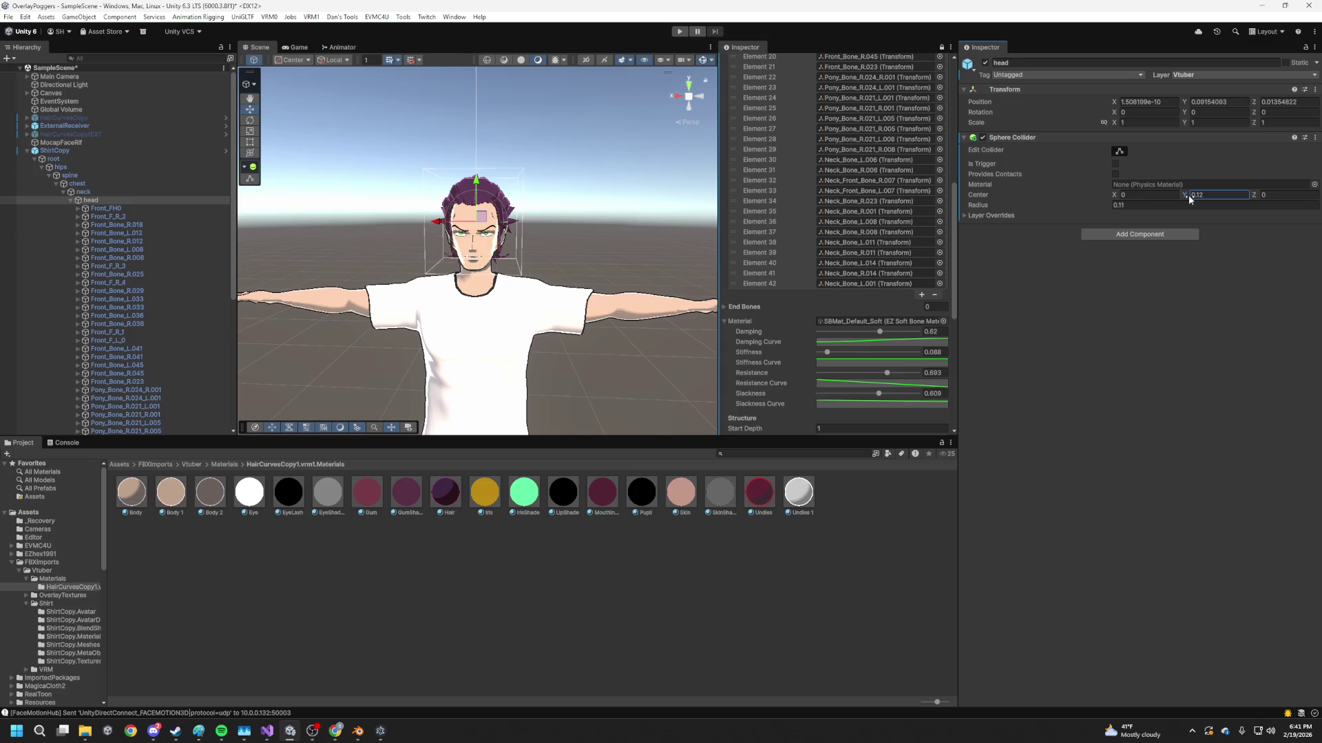
scroll(662, 251, "up", 3)
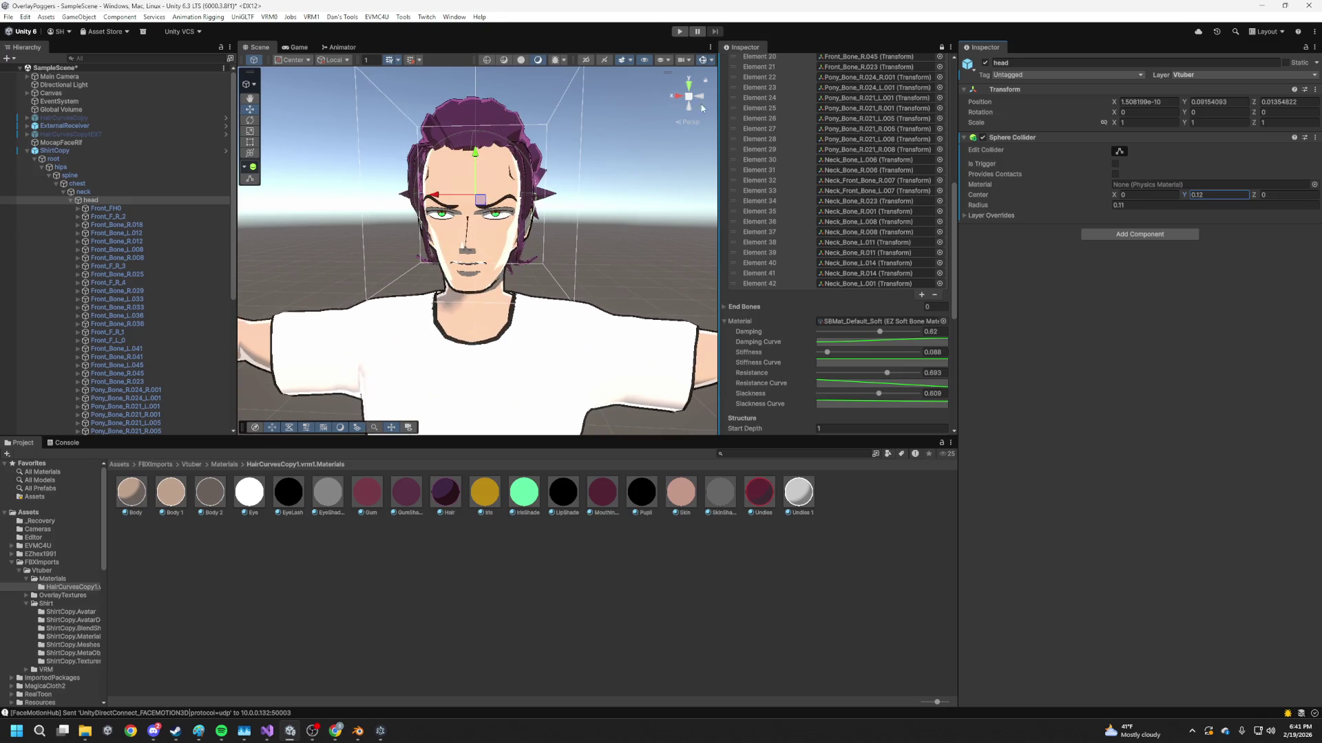
scroll(700, 107, "up", 2)
left_click(677, 98)
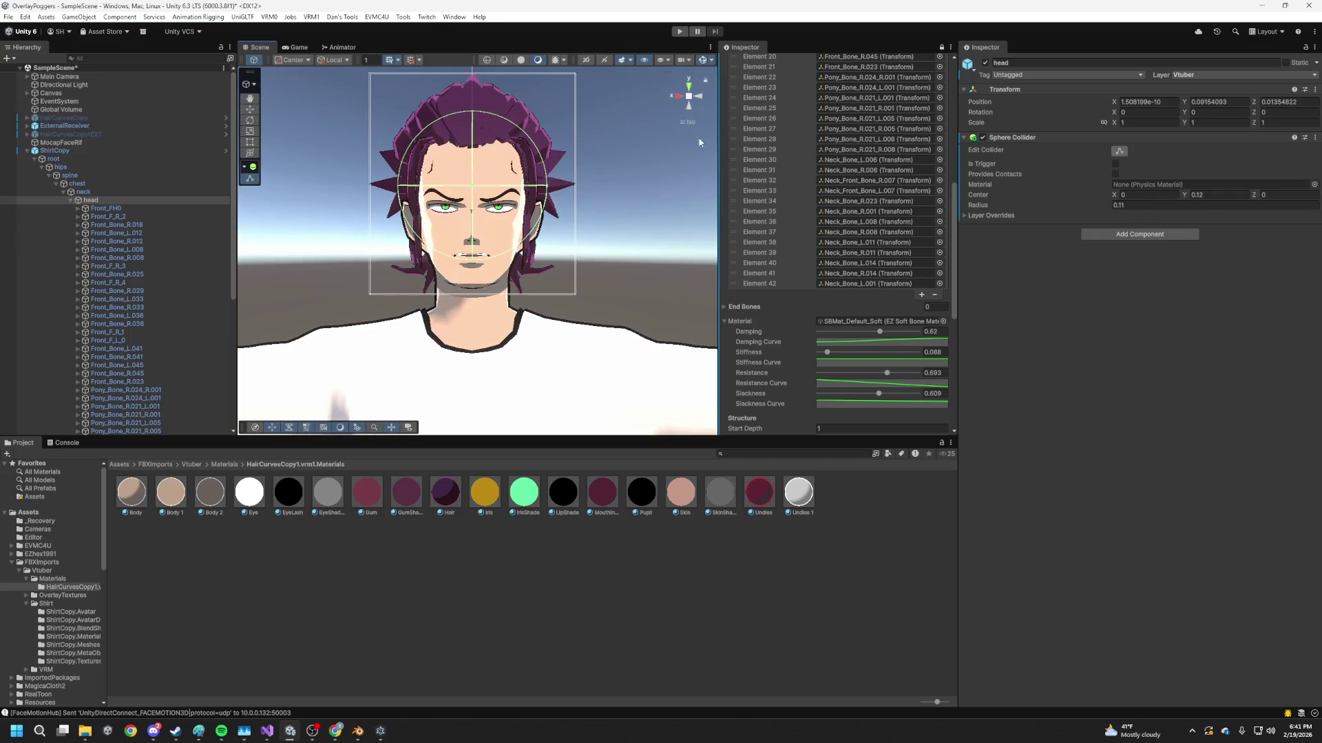
left_click(699, 99)
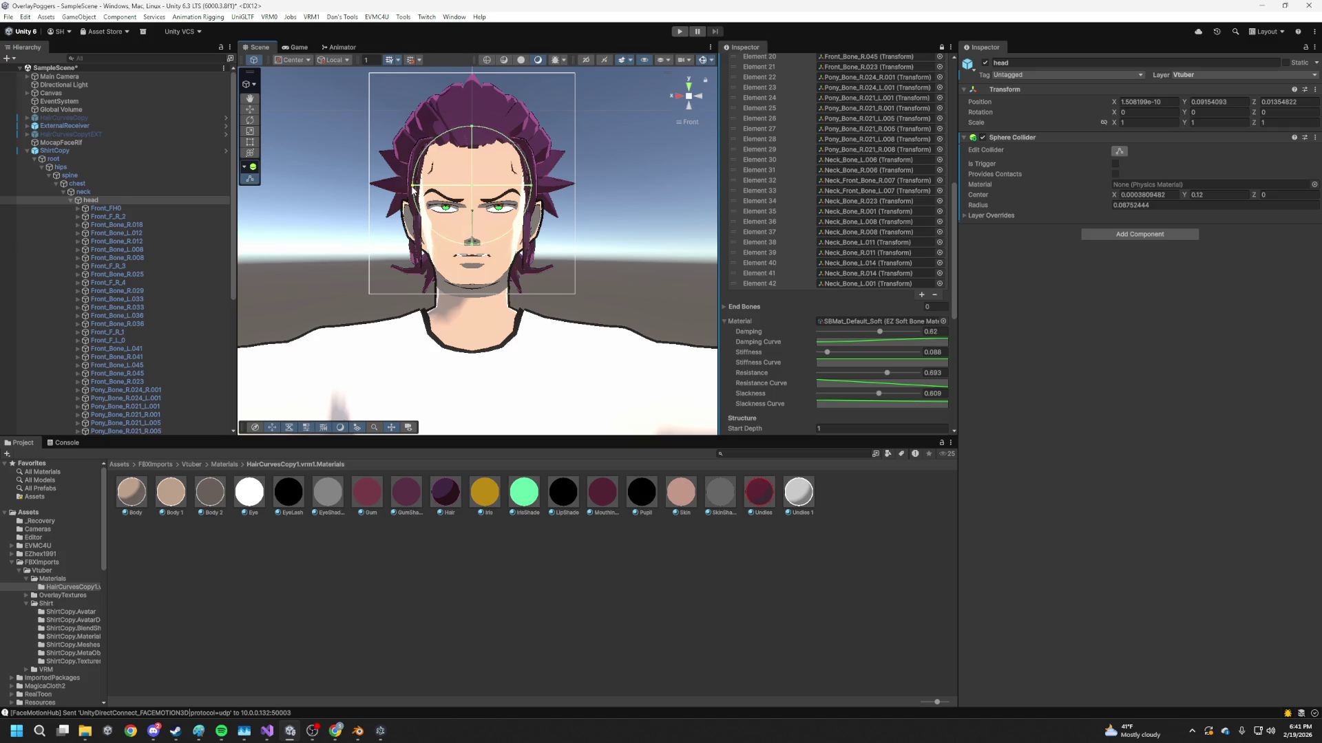
- Verify the shrunk collider's fit on the head from side and front orthographic views
left_click(703, 98)
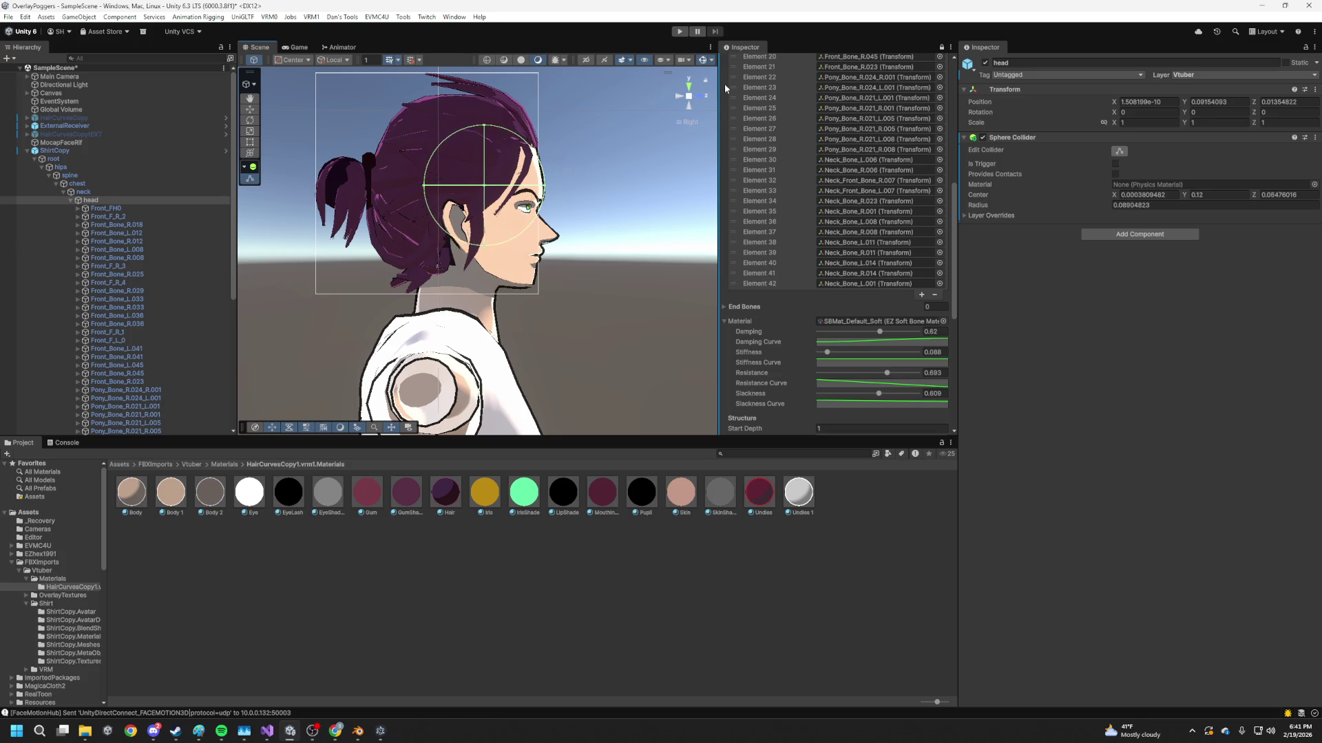
left_click(690, 102)
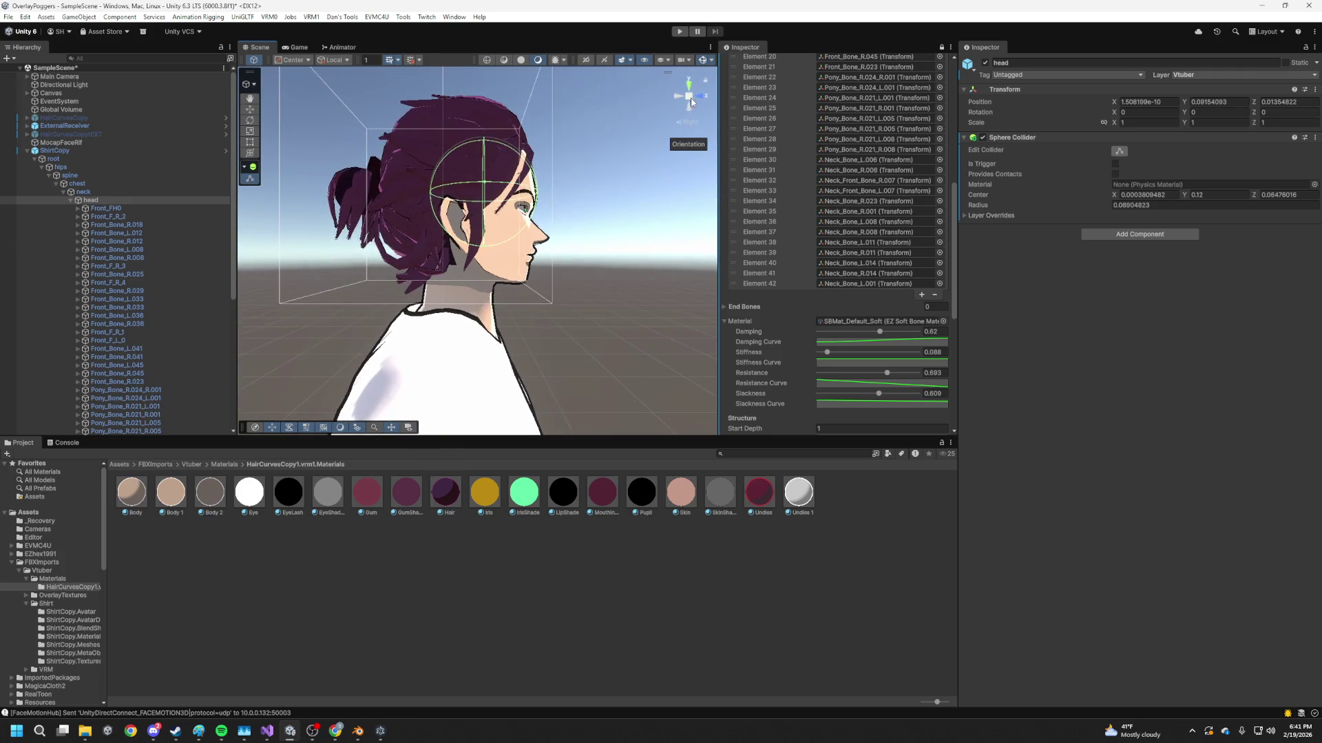
left_click(701, 98)
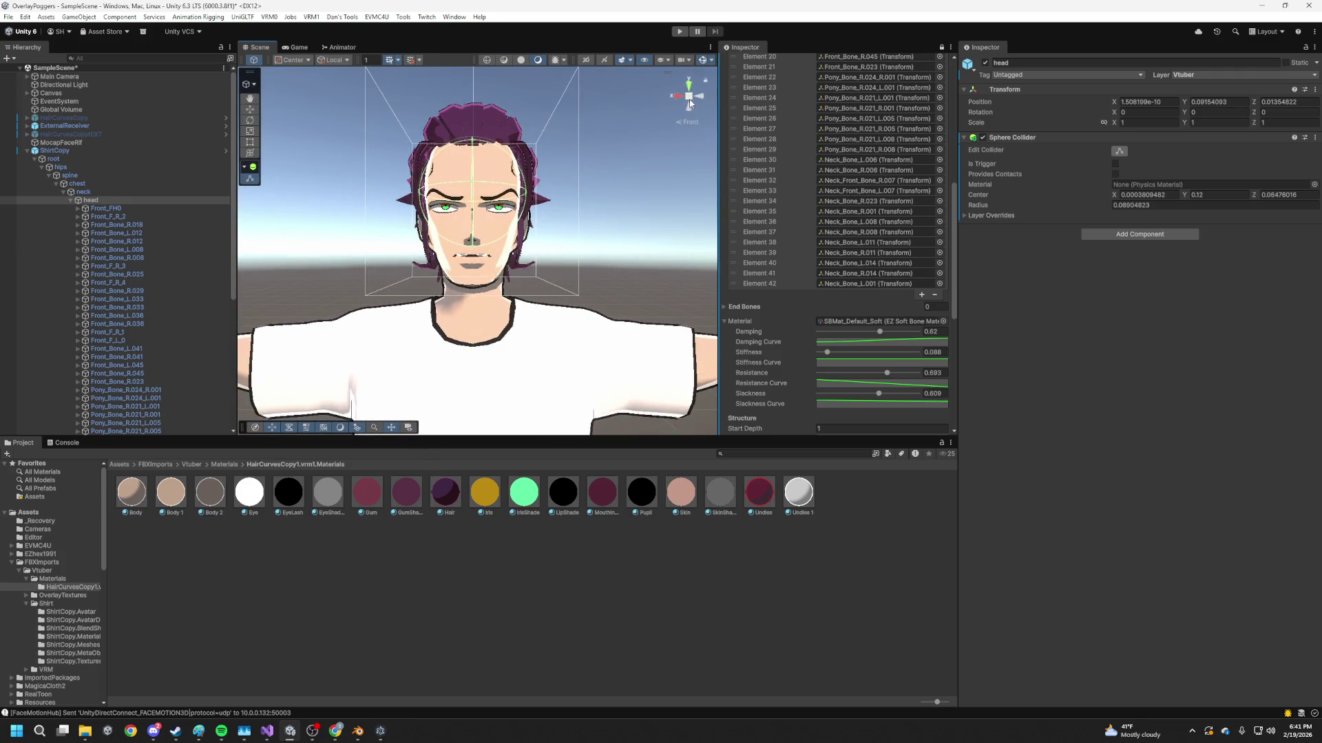
left_click(691, 97)
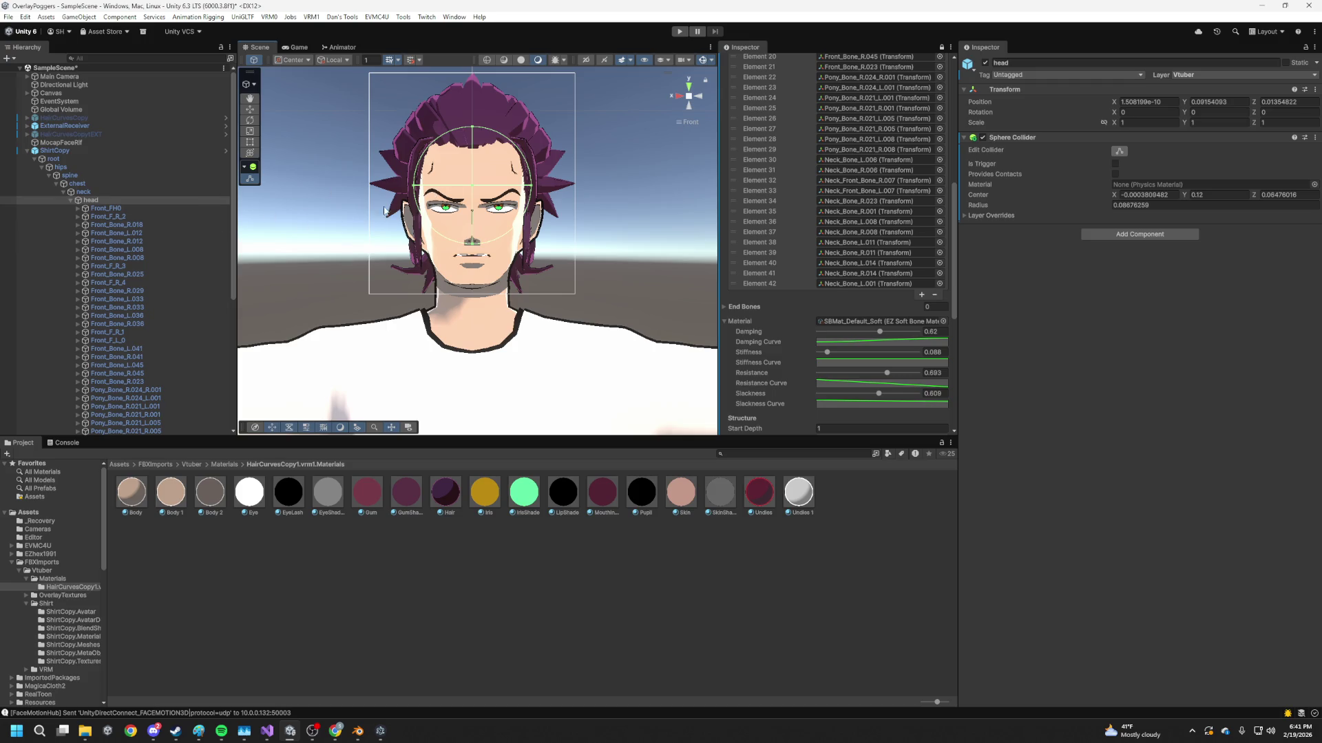
scroll(907, 314, "down", 3)
scroll(909, 288, "down", 3)
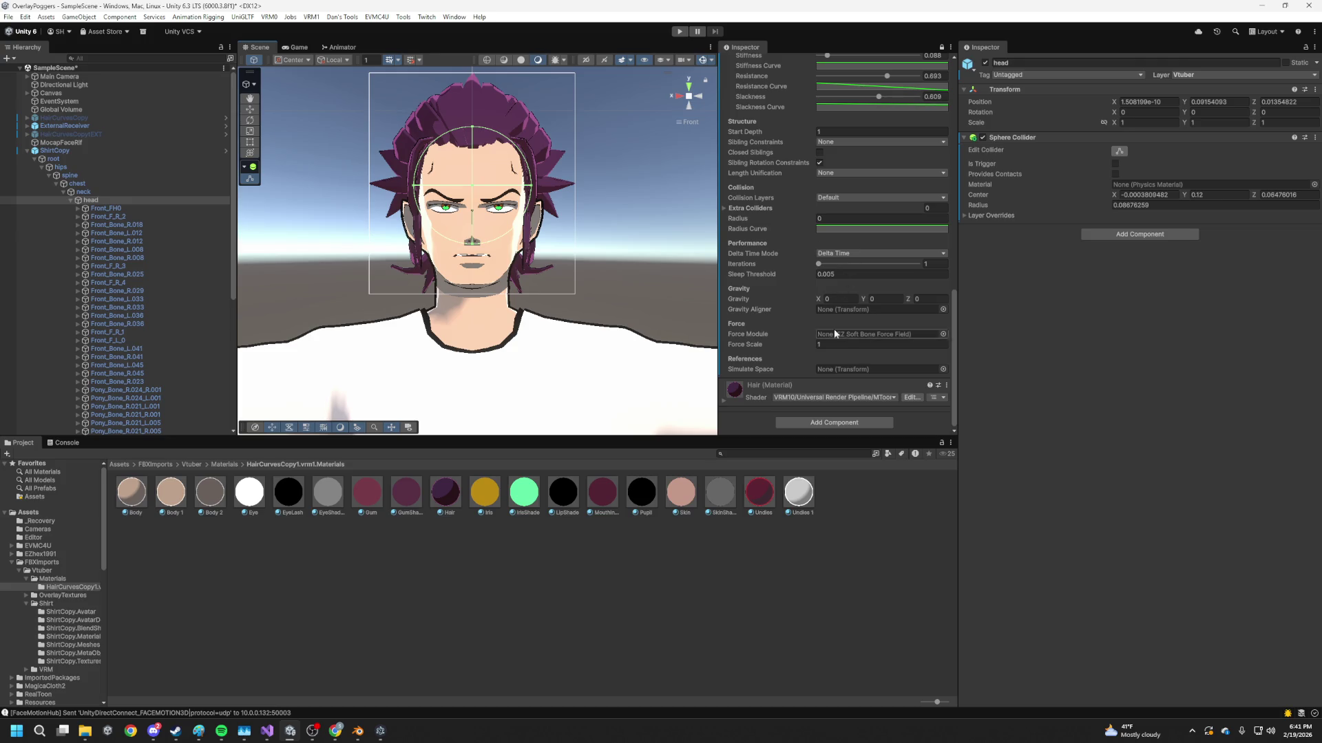
scroll(813, 325, "up", 2)
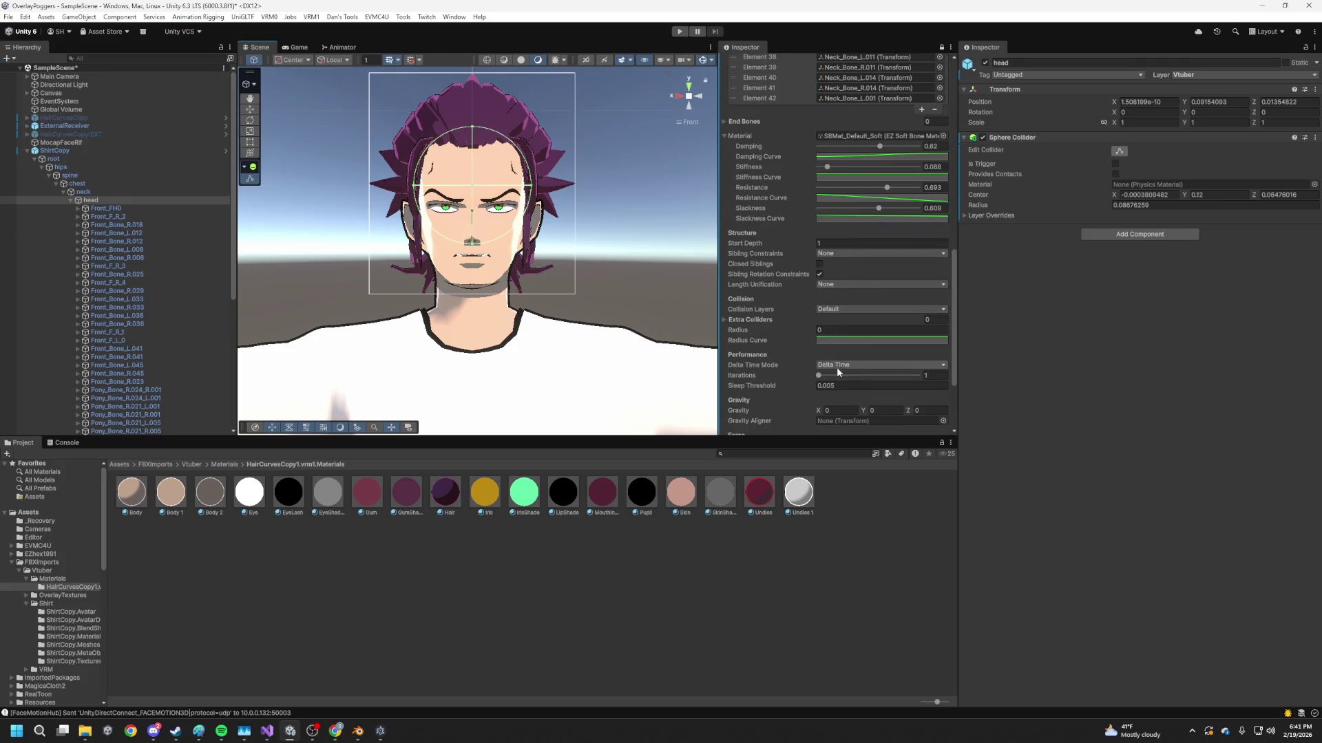
- Add the head sphere collider to the hair soft bone's extra colliders and enter Play mode
left_click(725, 320)
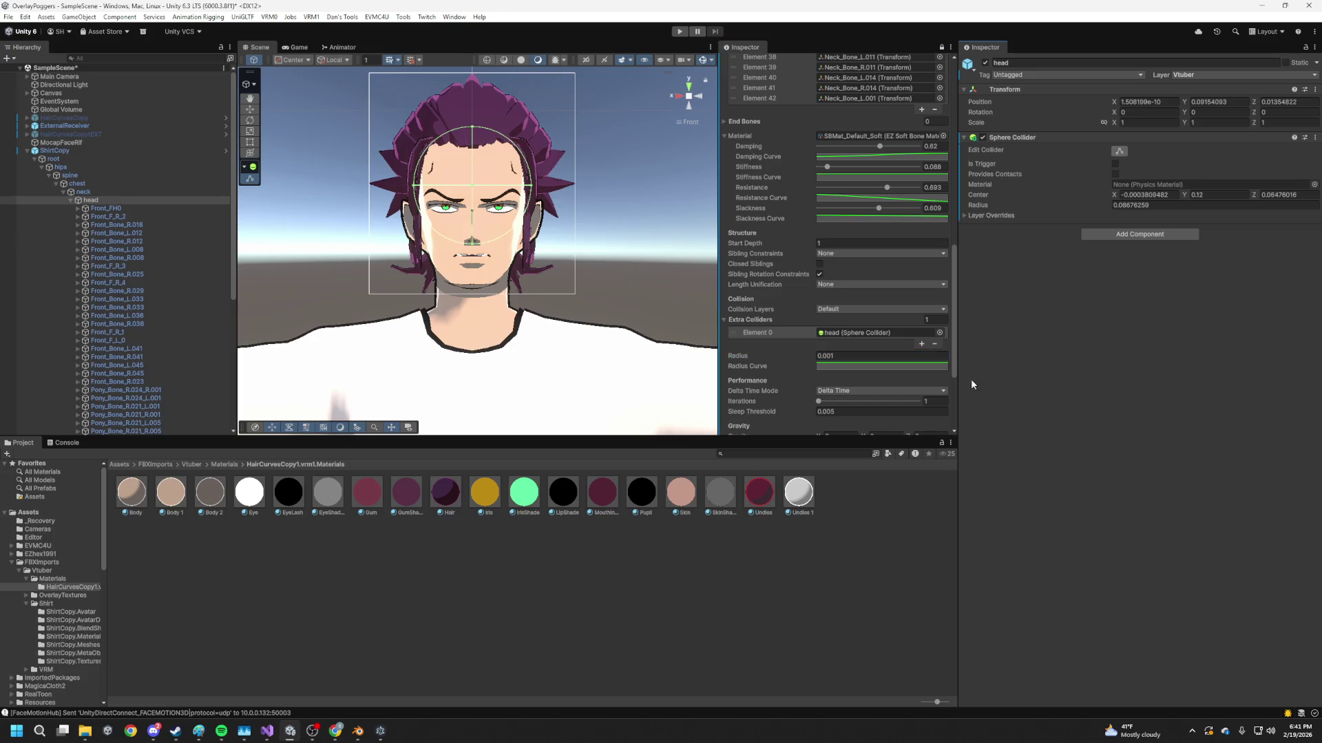
left_click(679, 31)
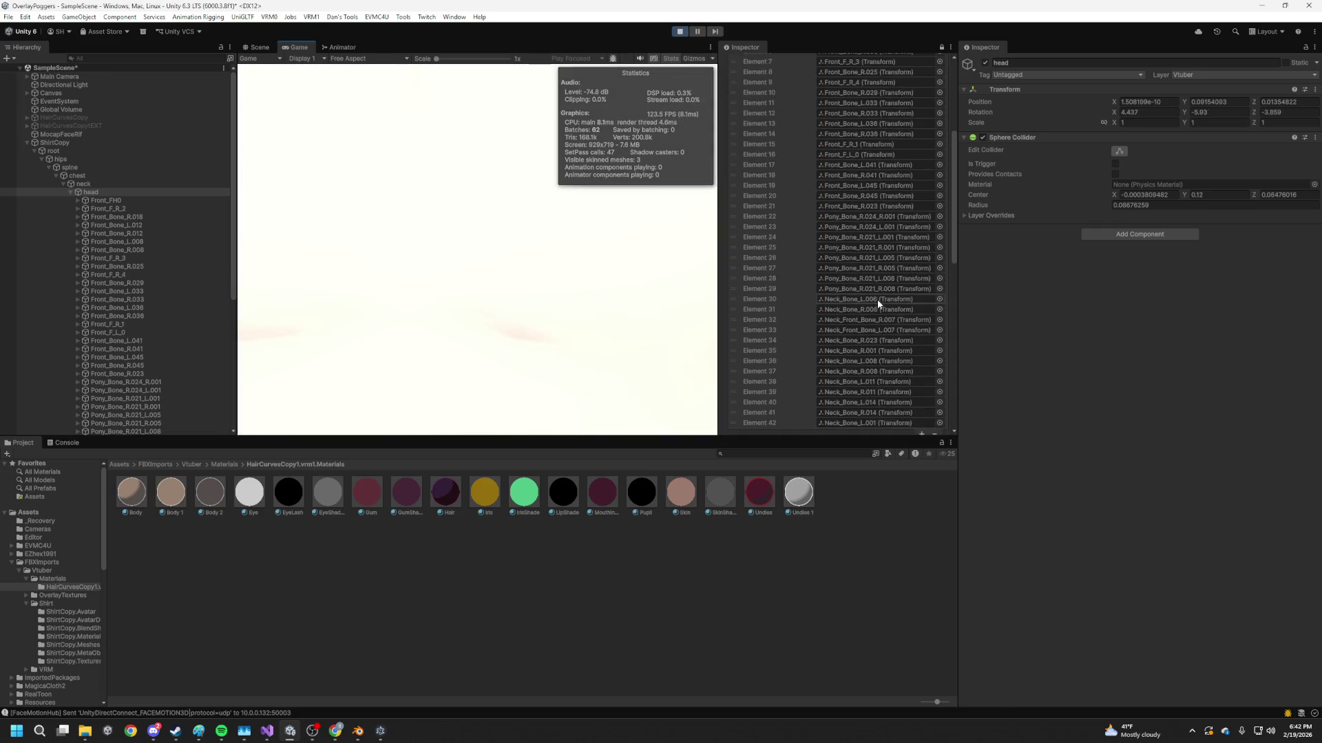
scroll(877, 299, "down", 5)
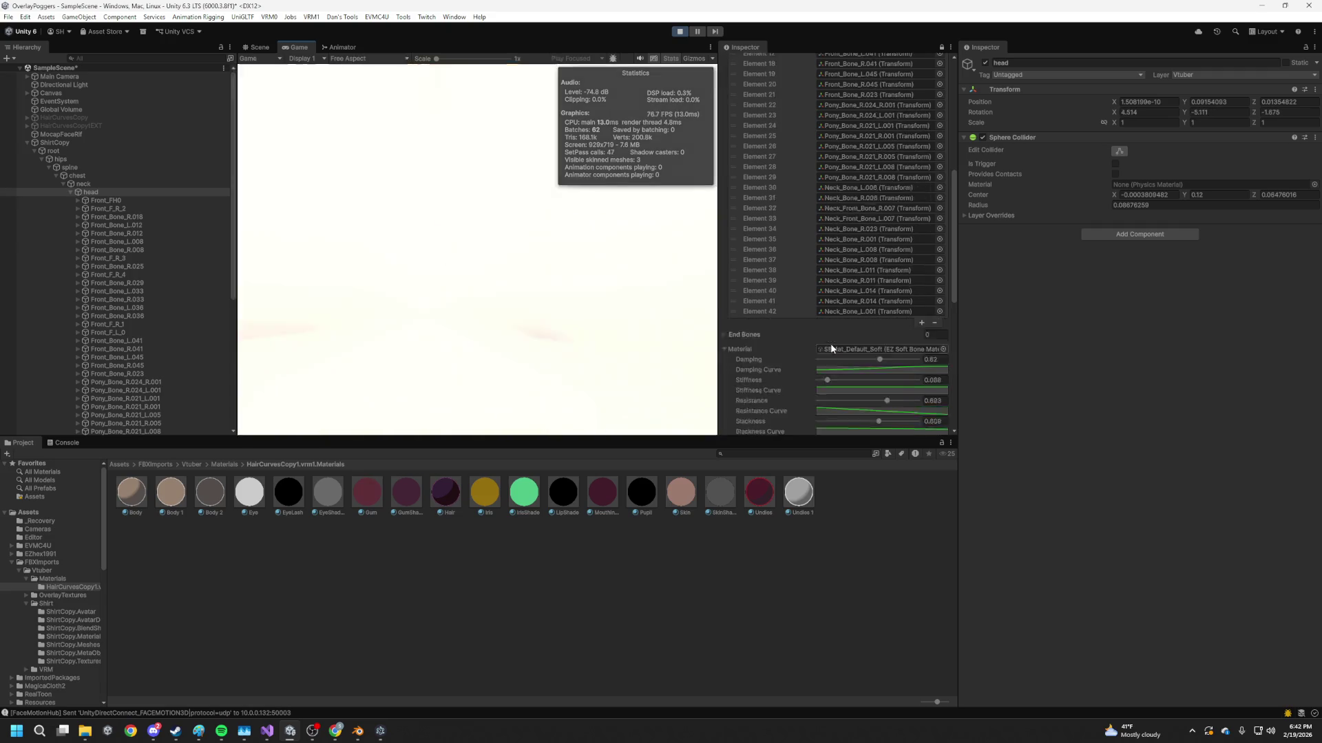
scroll(779, 309, "down", 1)
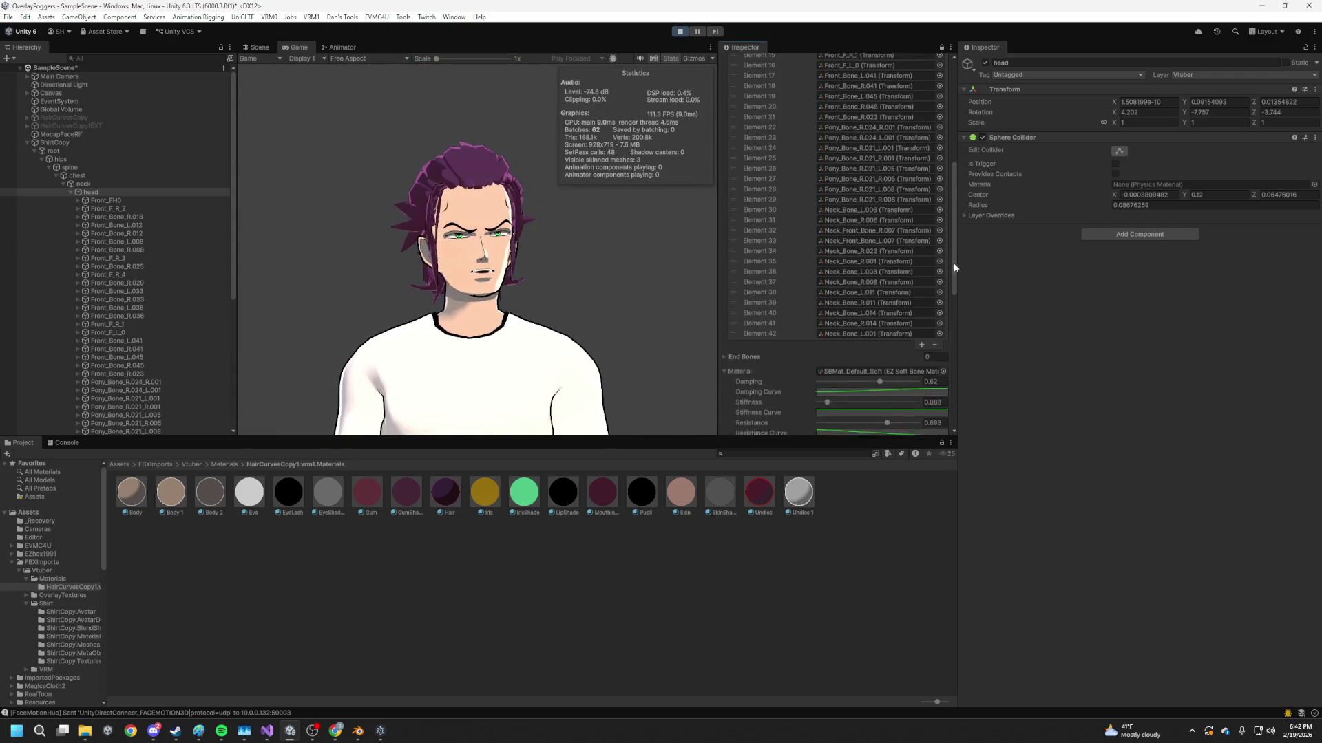
left_click_drag(950, 253, 958, 345)
scroll(879, 275, "down", 2)
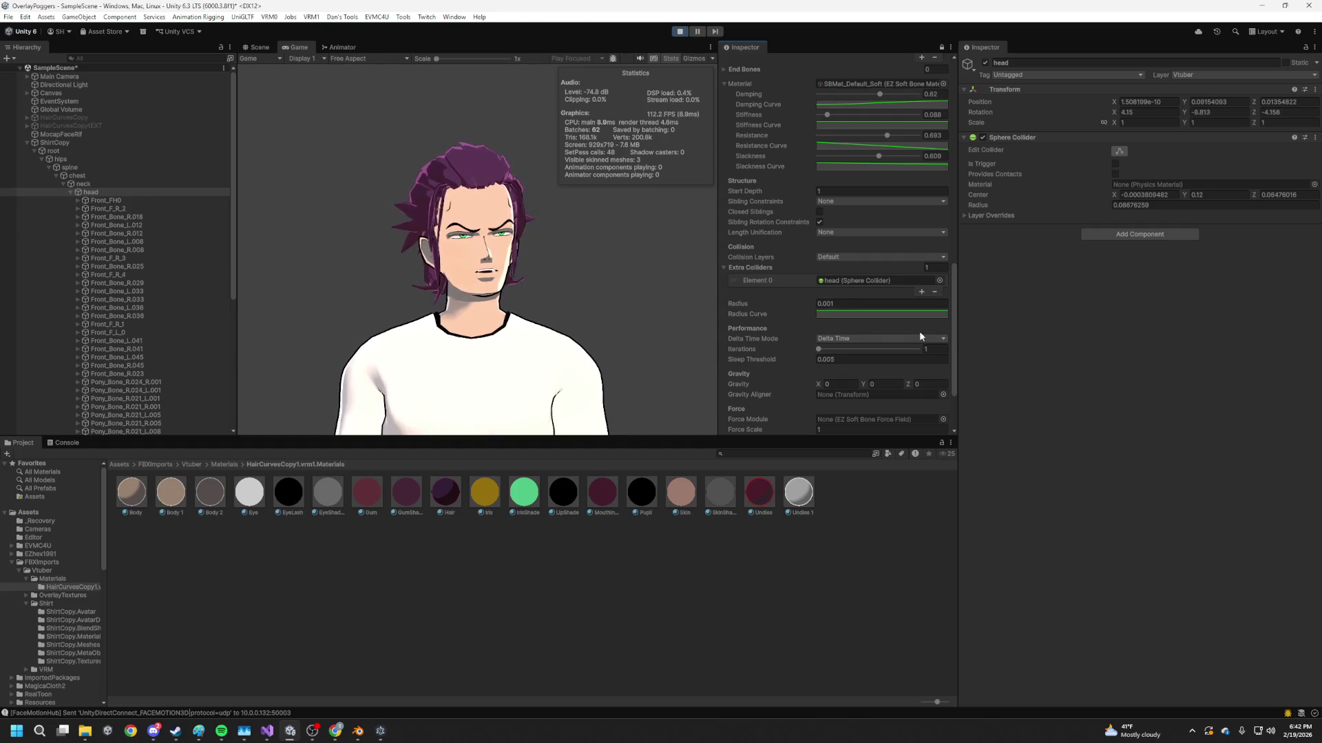
- While playing, try hair collision radius 0.005 and start depth 0, then stop Play
left_click(829, 304)
type("0.01")
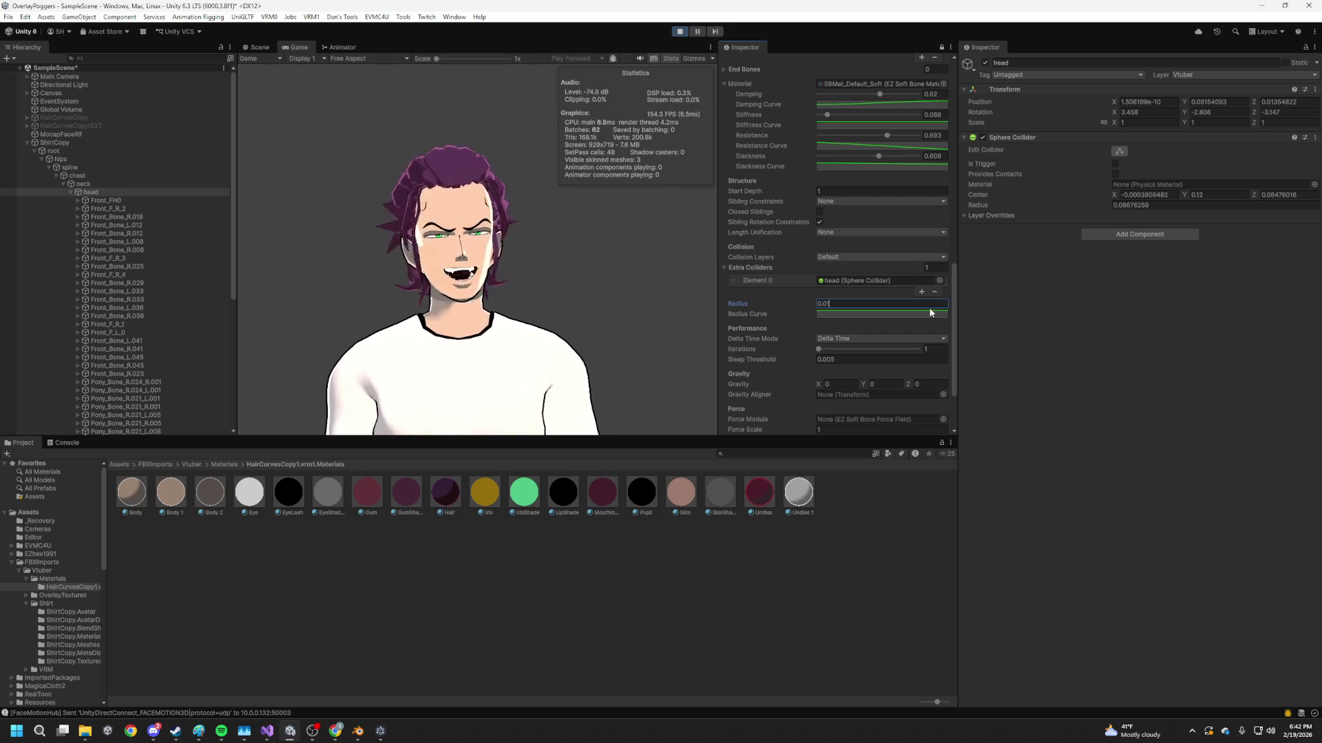
key("BackSpace")
type("05")
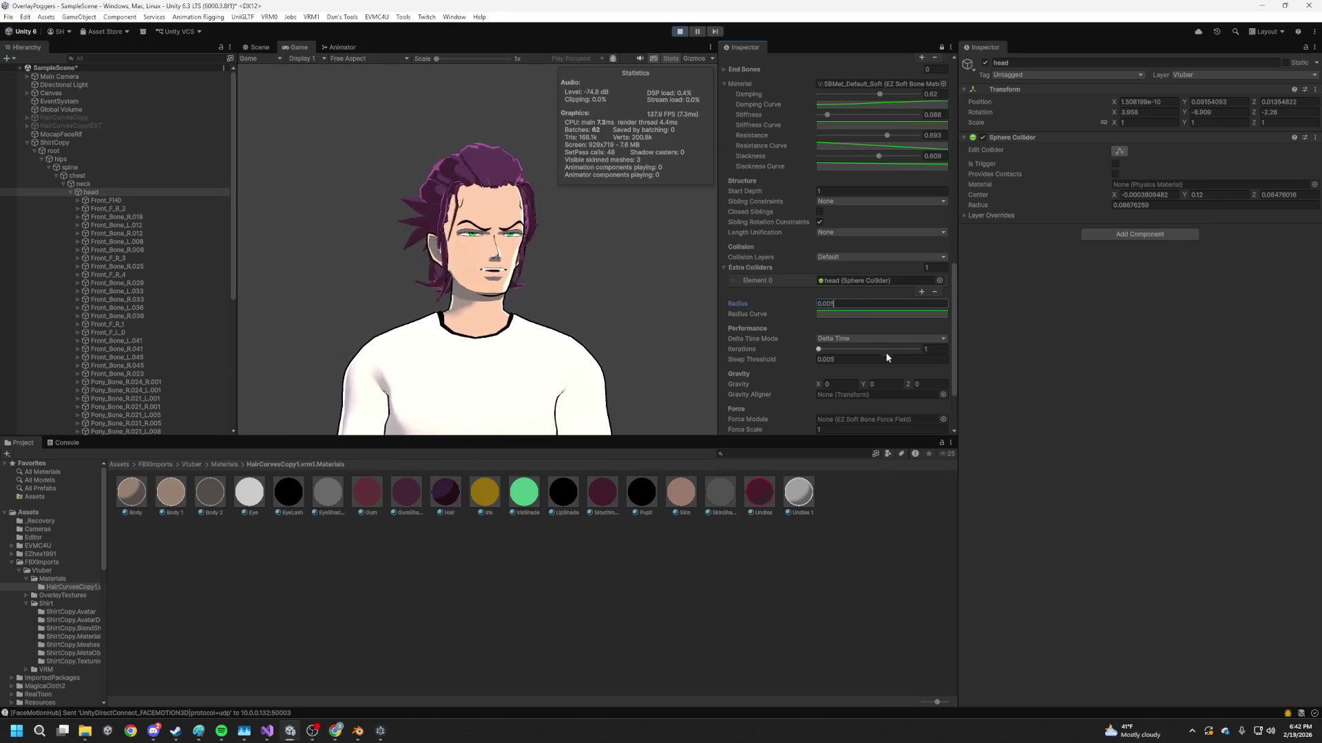
left_click(818, 193)
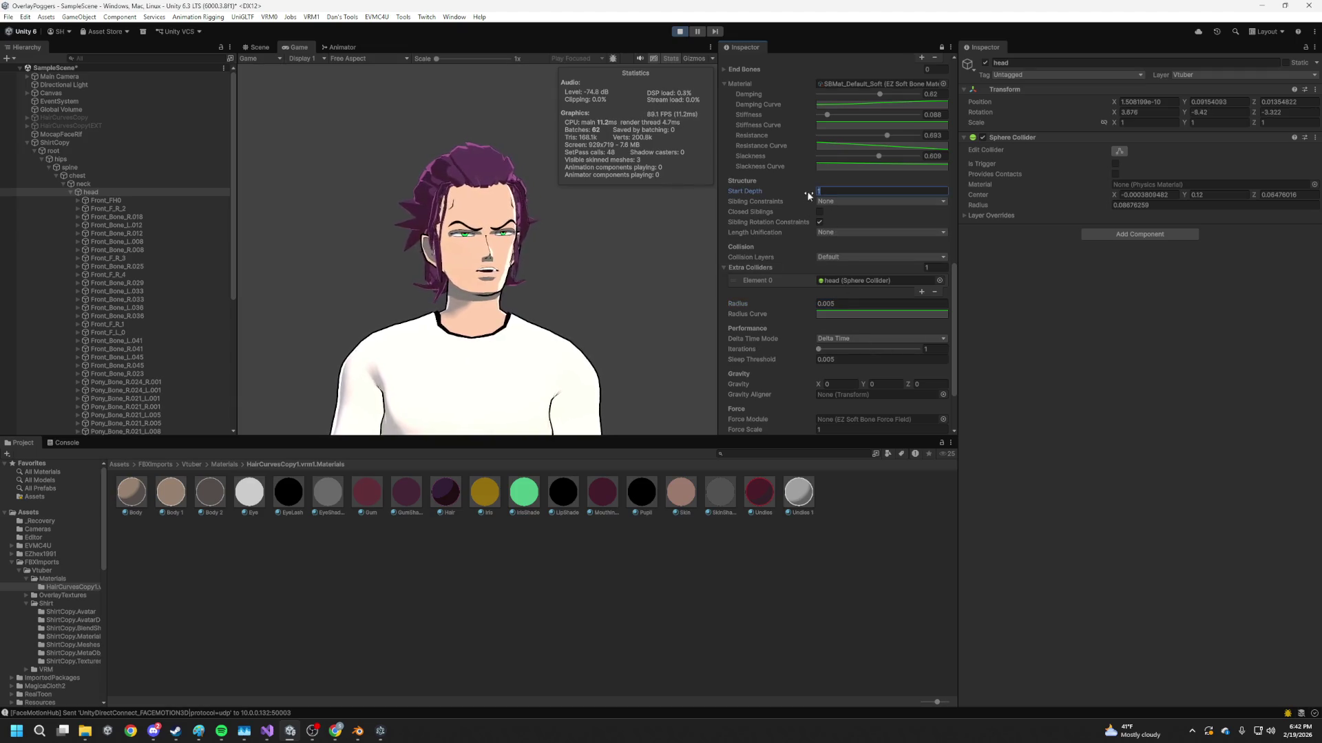
type("0")
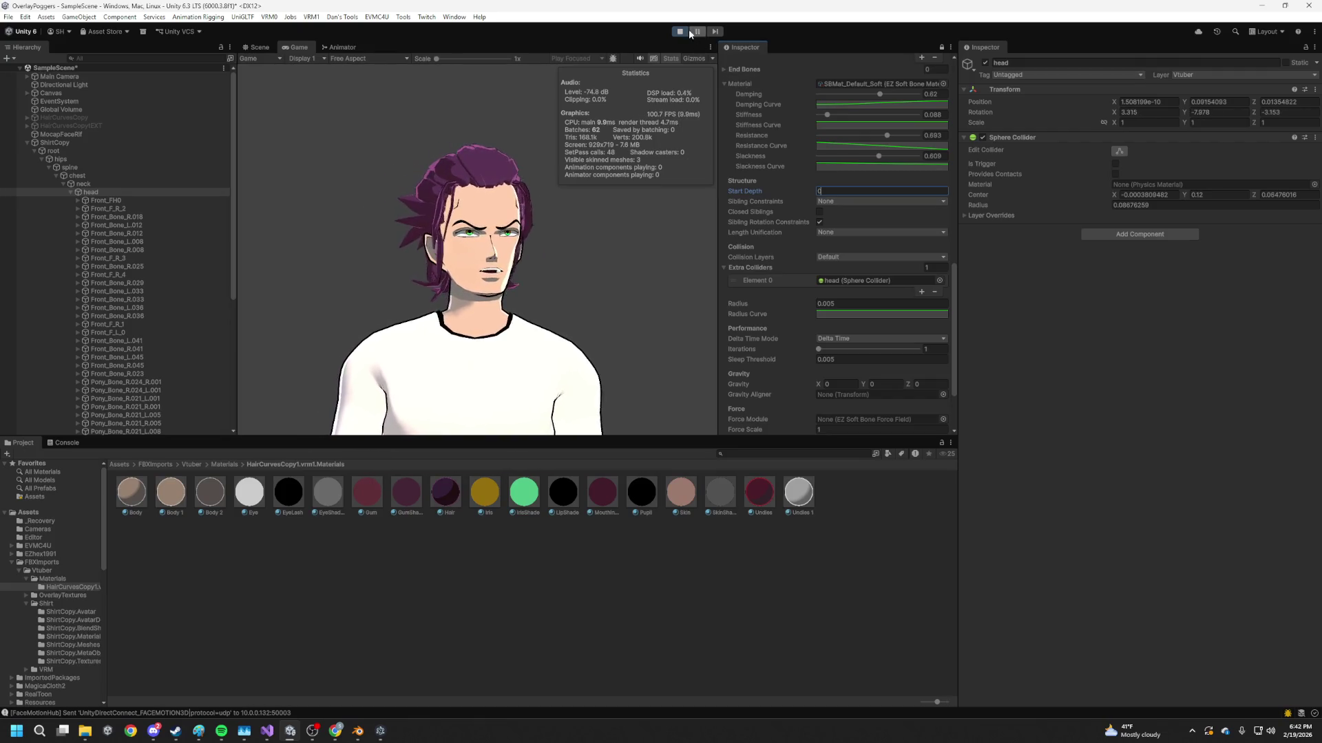
left_click(680, 32)
left_click(830, 192)
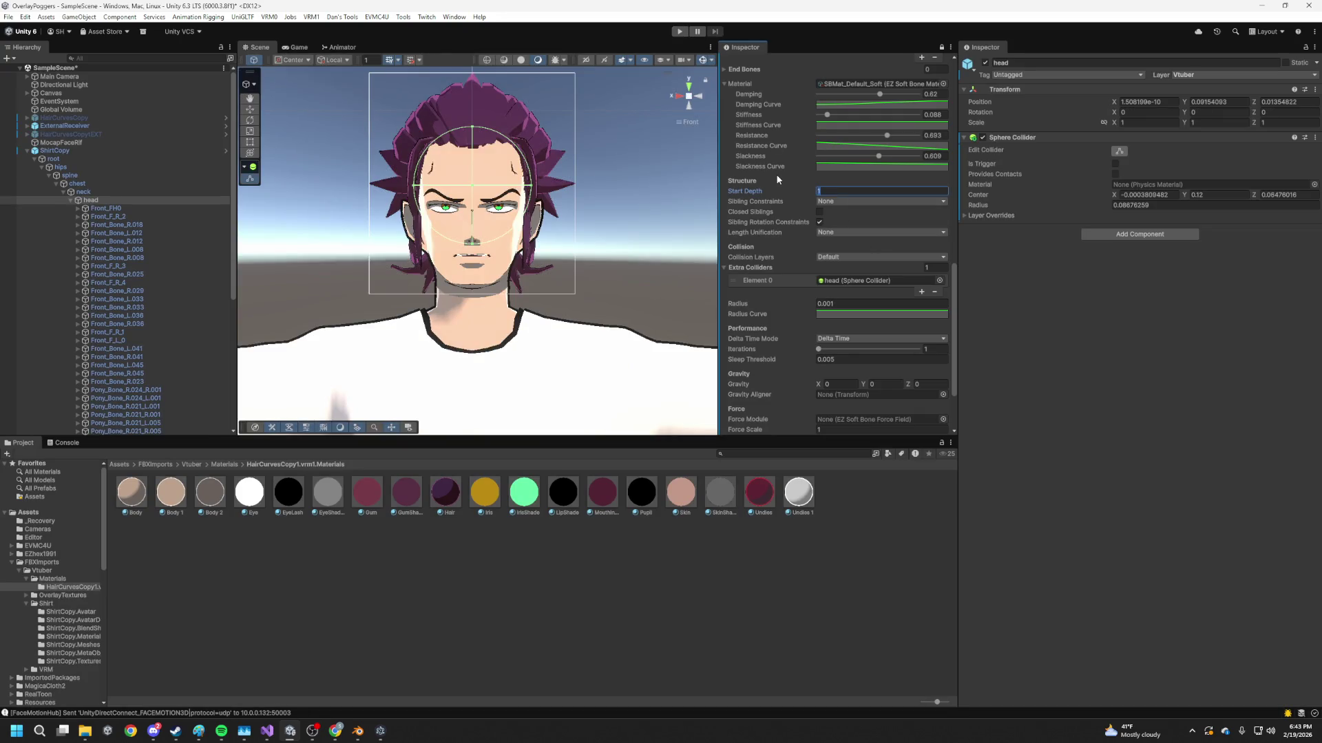
- Confirm start depth 0 and radius 0.005 on the hair soft bone and play the scene
left_click(855, 314)
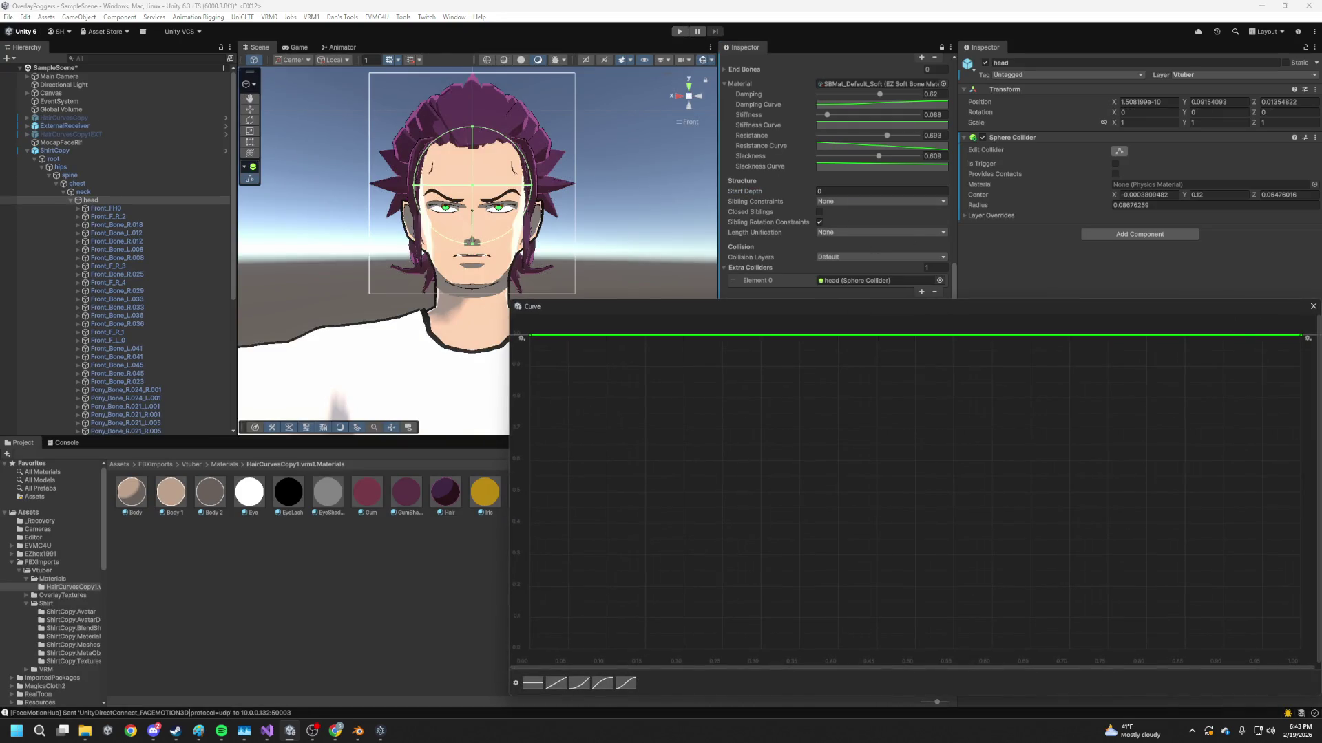
left_click(1311, 307)
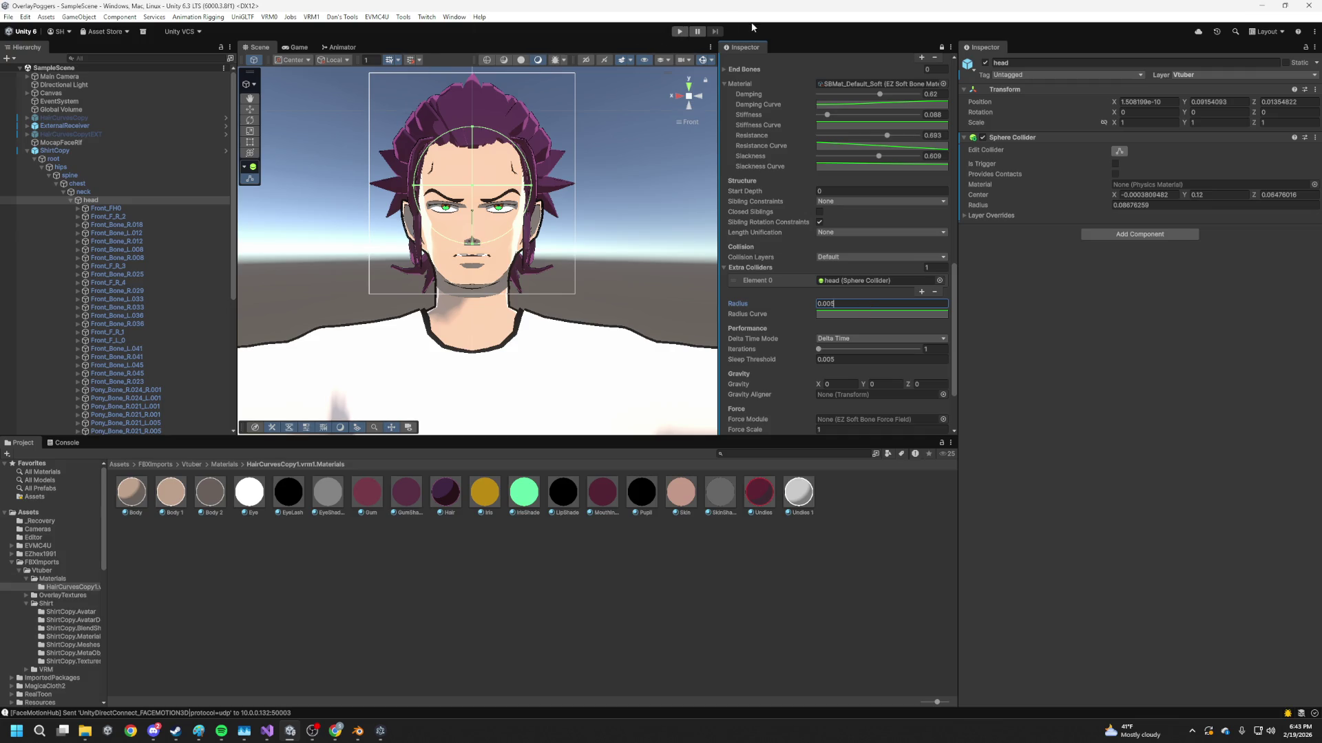
left_click(679, 32)
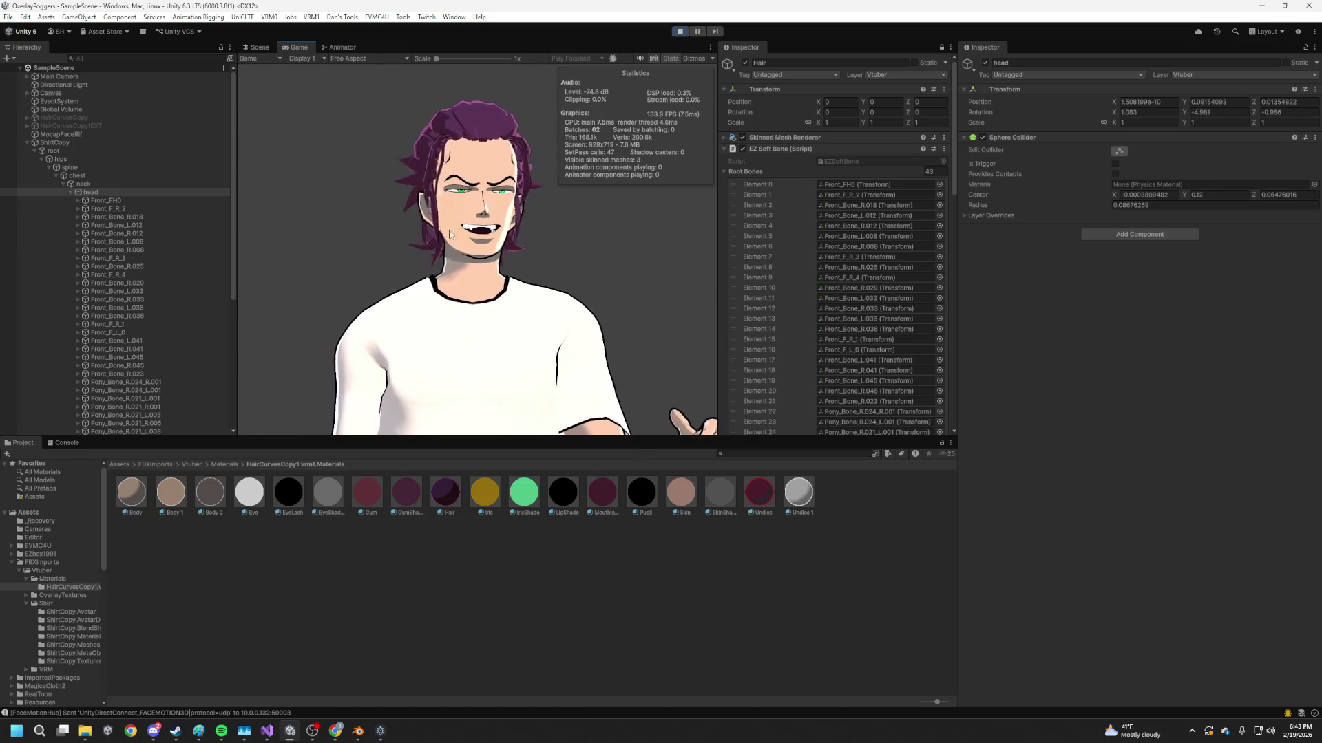
- Stop Play, select the Hair object and hide it to expose the bare scalp
key("ctrl+p")
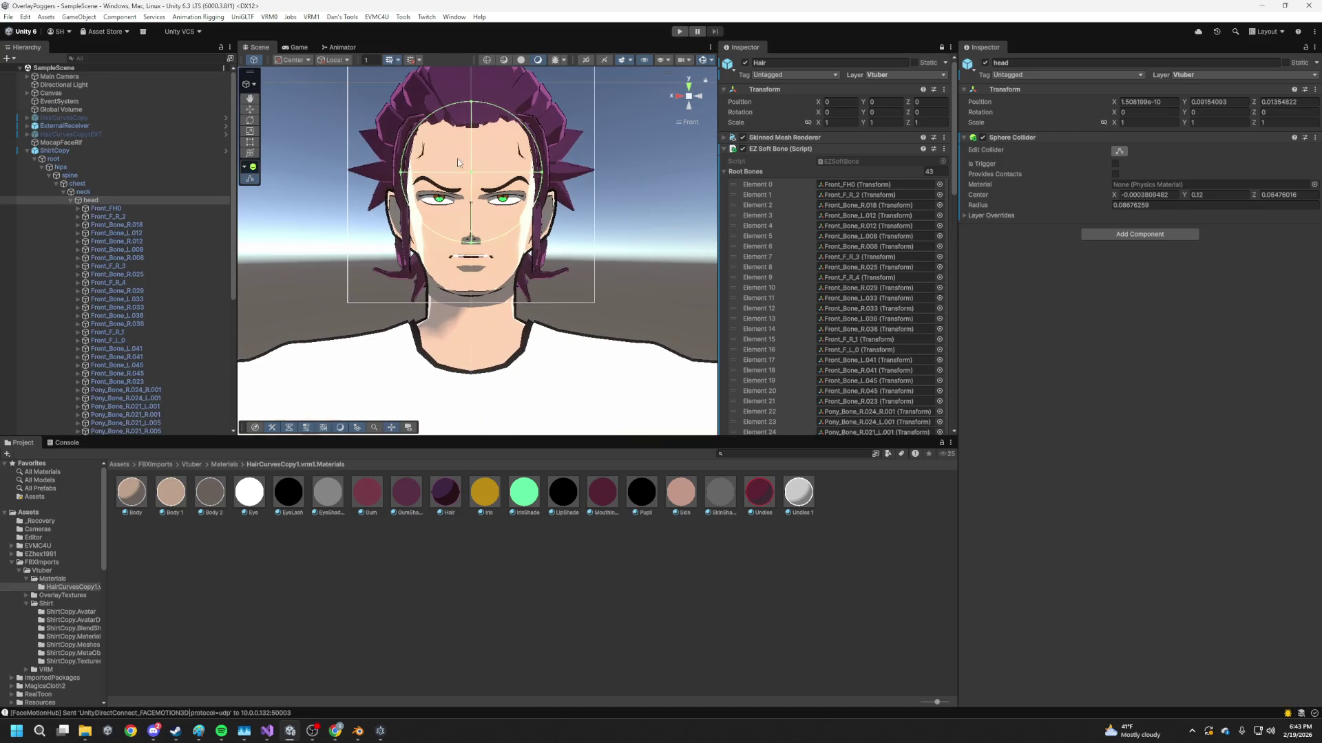
mouse_move(536, 106)
left_mouse_down("alt")
mouse_move(691, 325)
mouse_move(526, 272)
mouse_move(44, 280)
left_mouse_up("alt")
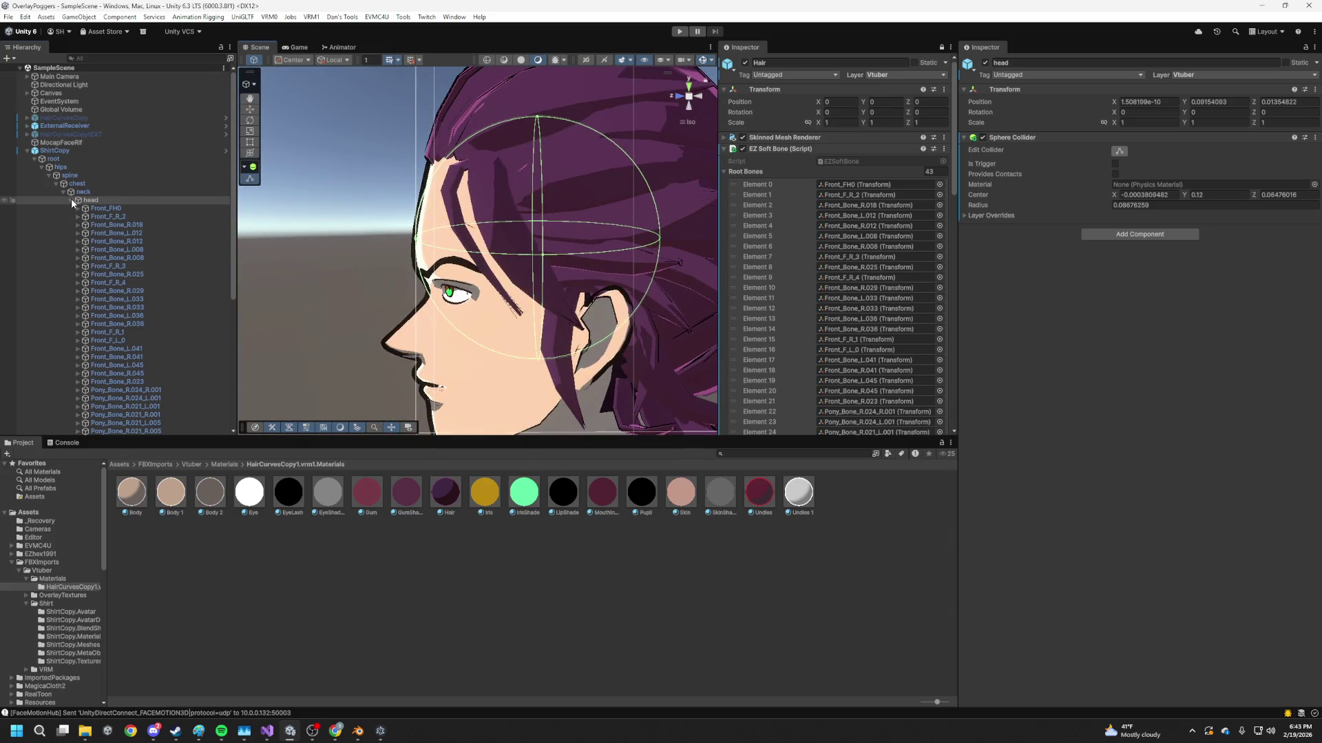
left_click(71, 200)
left_click(63, 250)
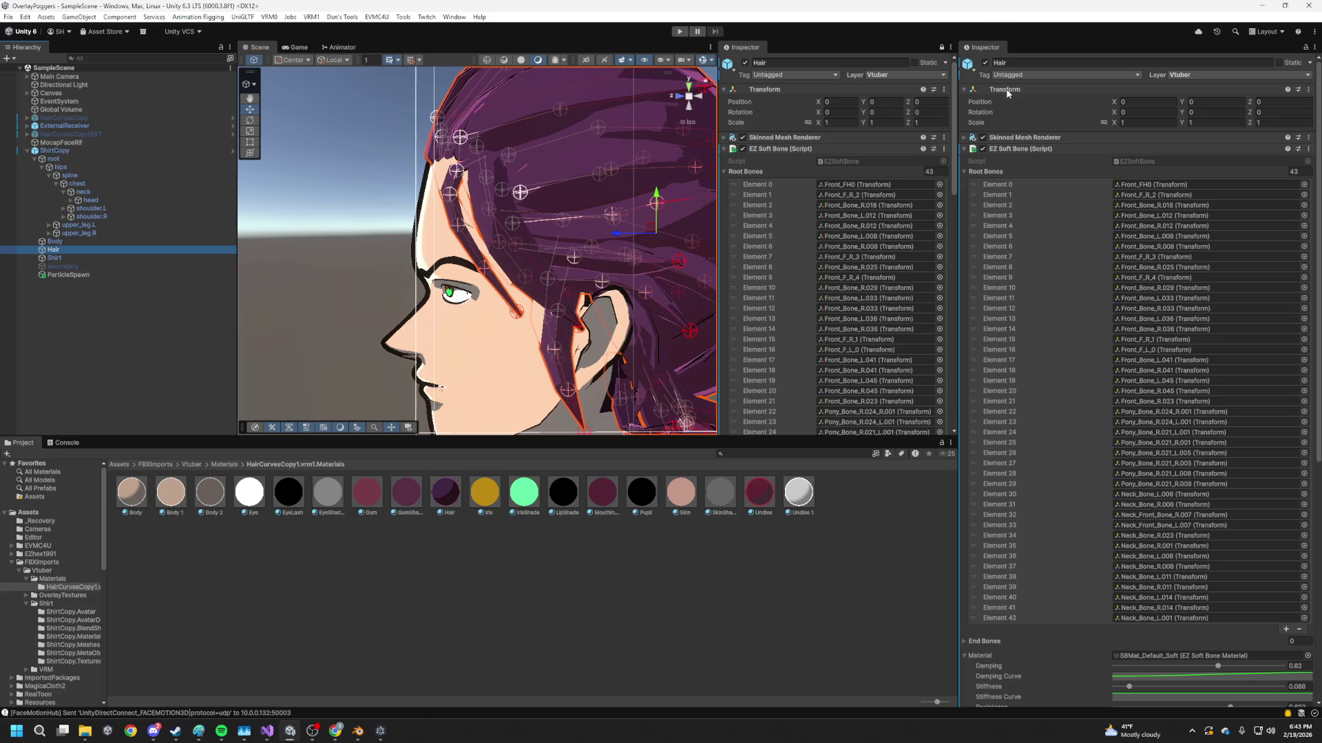
left_click(986, 63)
- Drop the purple Hair material onto the scalp, re-enable the hair and play again
mouse_move(509, 398)
left_mouse_down("alt")
mouse_move(295, 379)
mouse_move(348, 319)
mouse_move(514, 239)
mouse_move(538, 202)
left_mouse_up("alt")
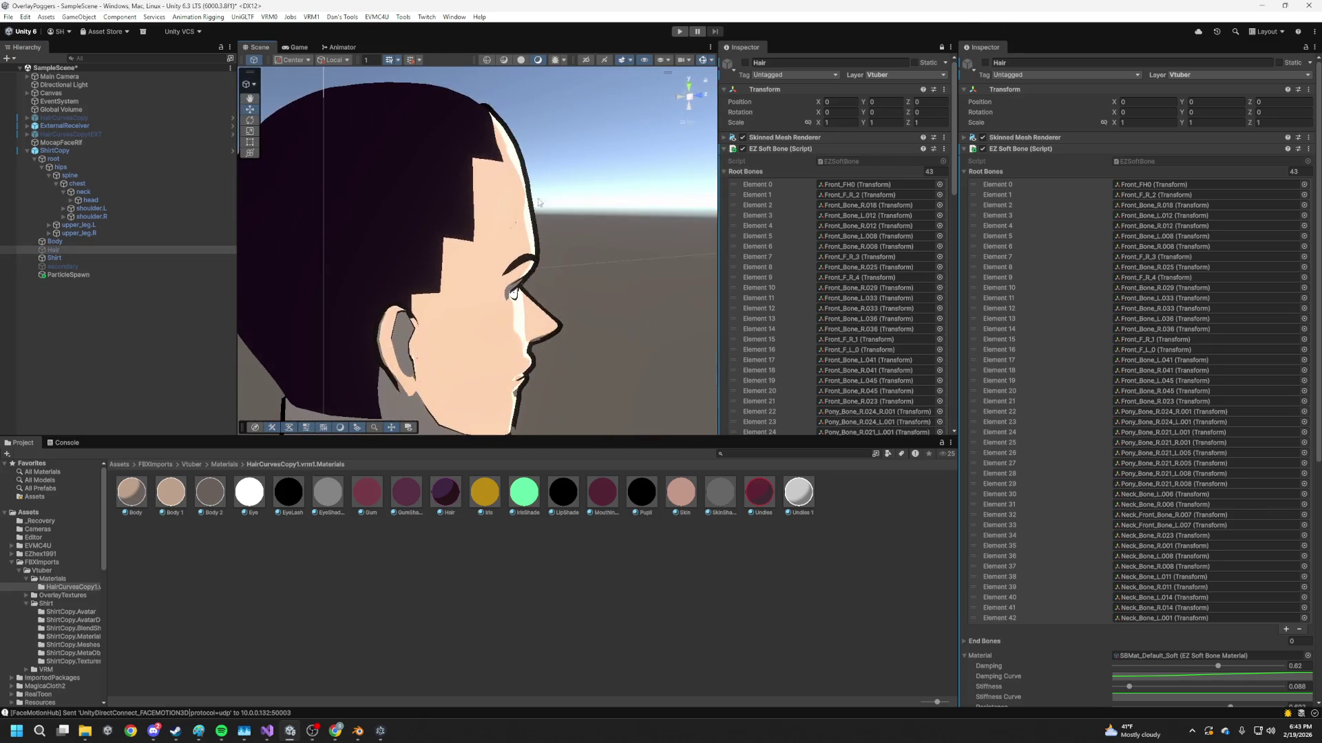
left_click_drag(451, 515, 376, 190)
mouse_move(412, 136)
left_mouse_down()
mouse_move(427, 192)
mouse_move(644, 231)
mouse_move(436, 104)
left_mouse_up()
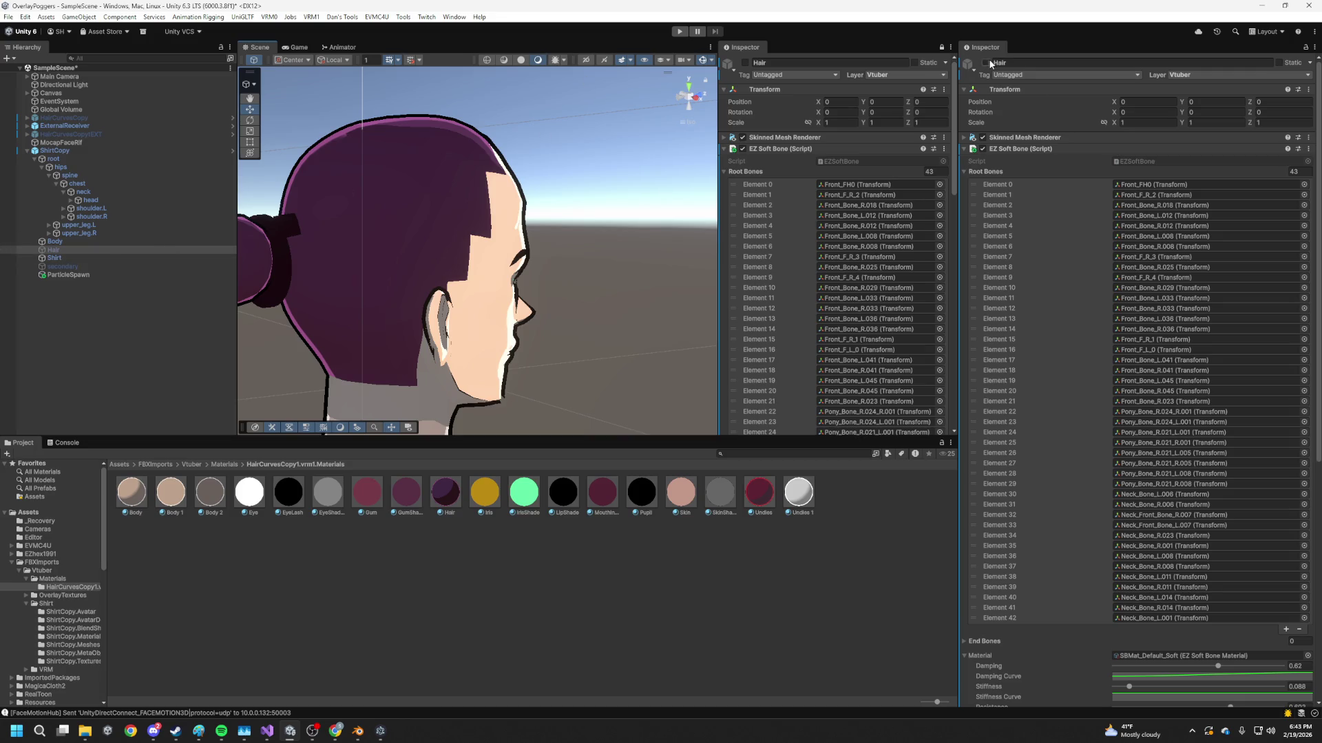
left_click(968, 63)
left_click(680, 31)
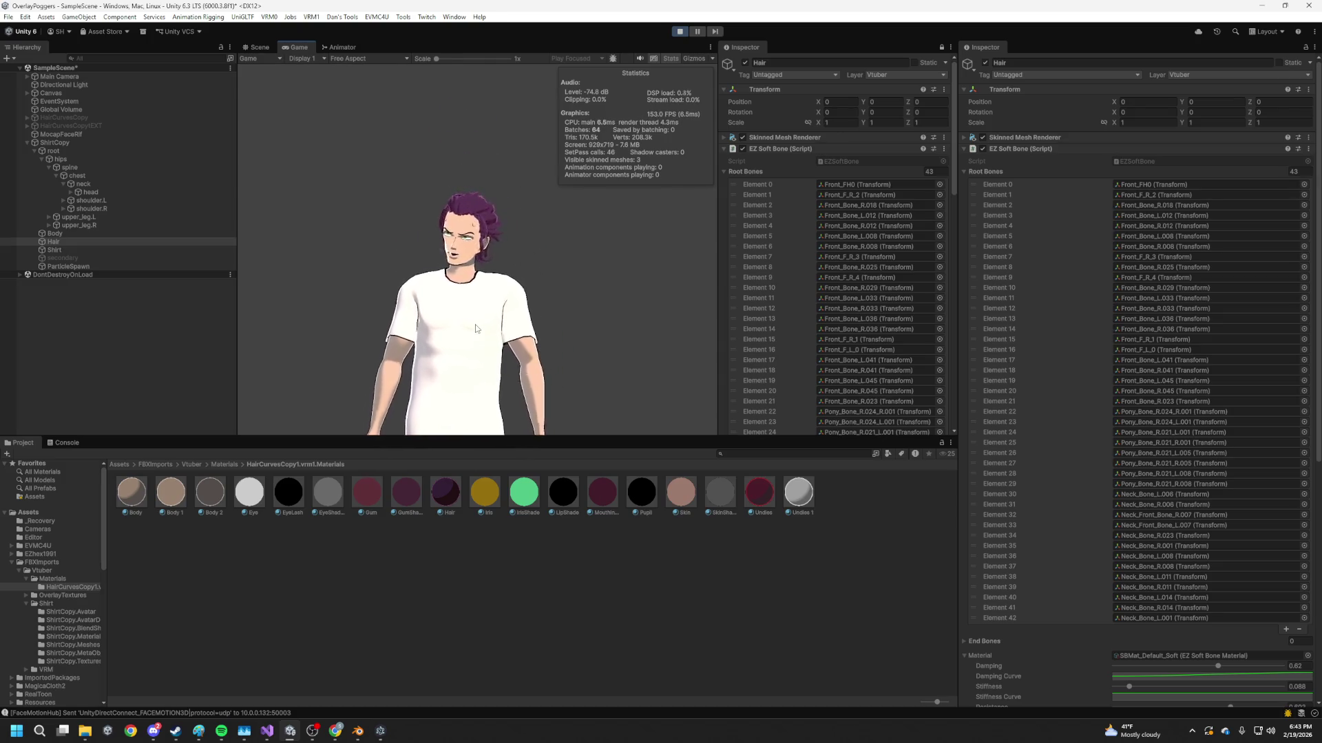
left_click(259, 47)
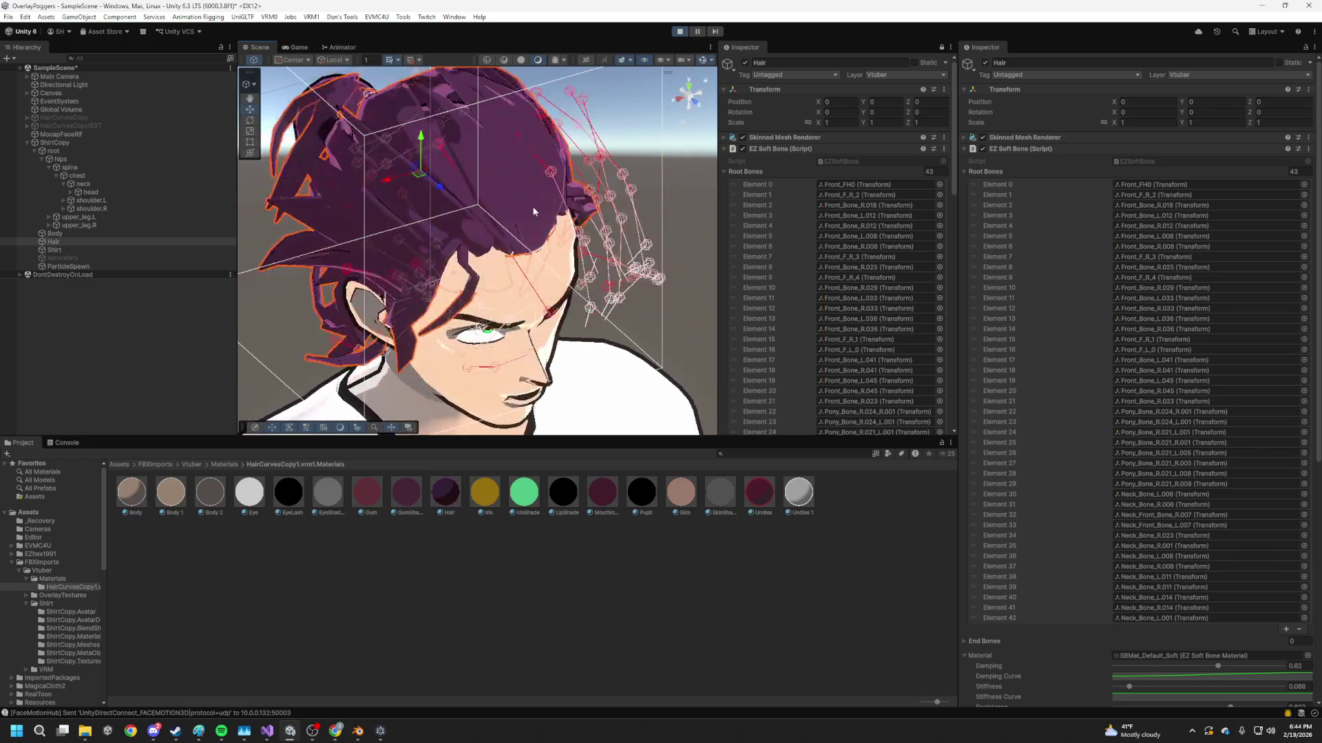
left_click_drag(459, 311, 460, 239, "alt")
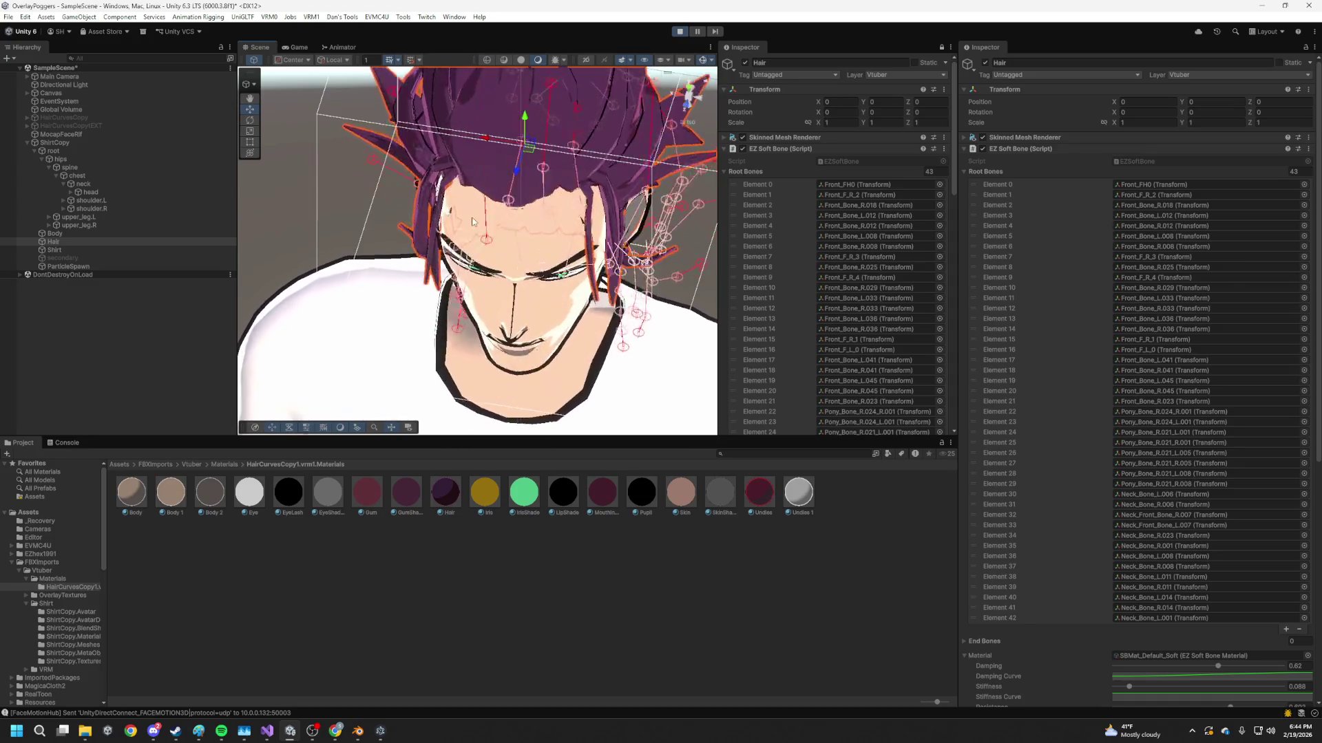
mouse_move(473, 226)
left_mouse_down("alt")
mouse_move(583, 122)
mouse_move(472, 176)
left_mouse_up("alt")
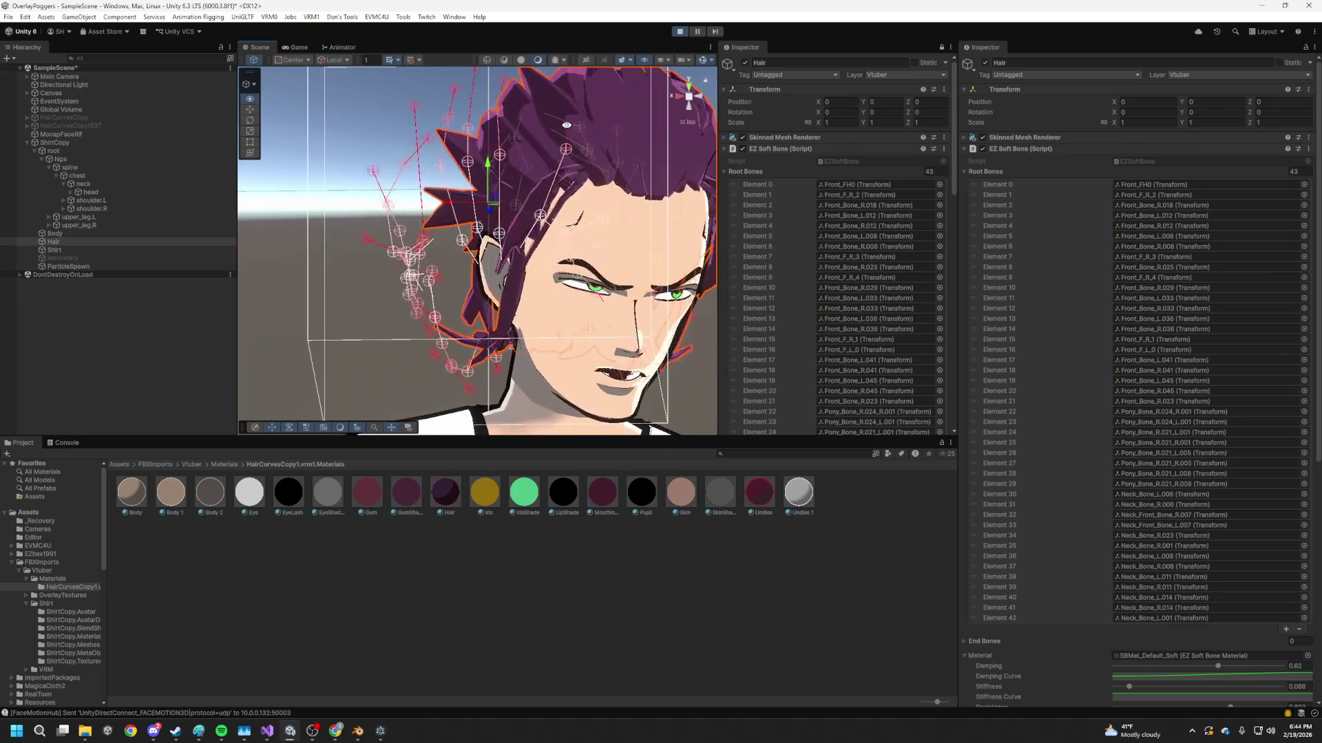
left_click(299, 48)
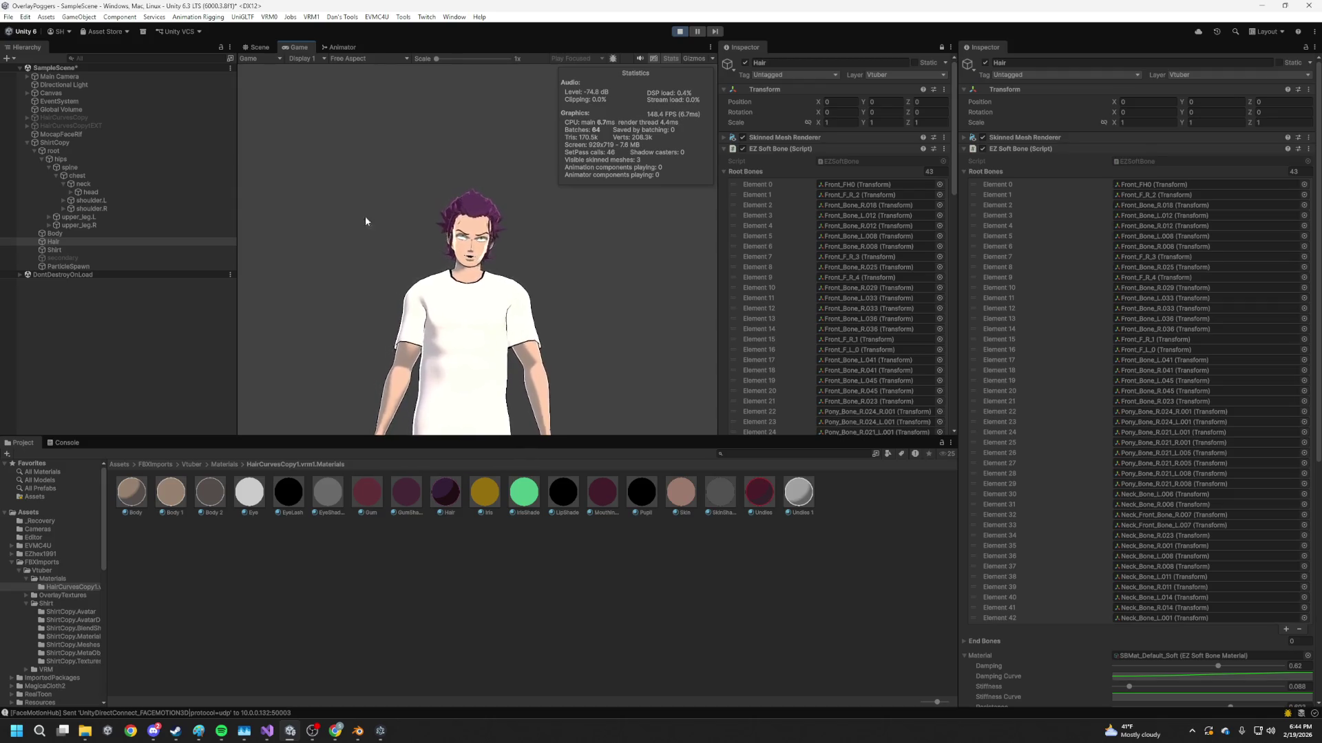
- Set Double Sided to Off on both the Body and Body 1 skin materials
left_click(167, 494)
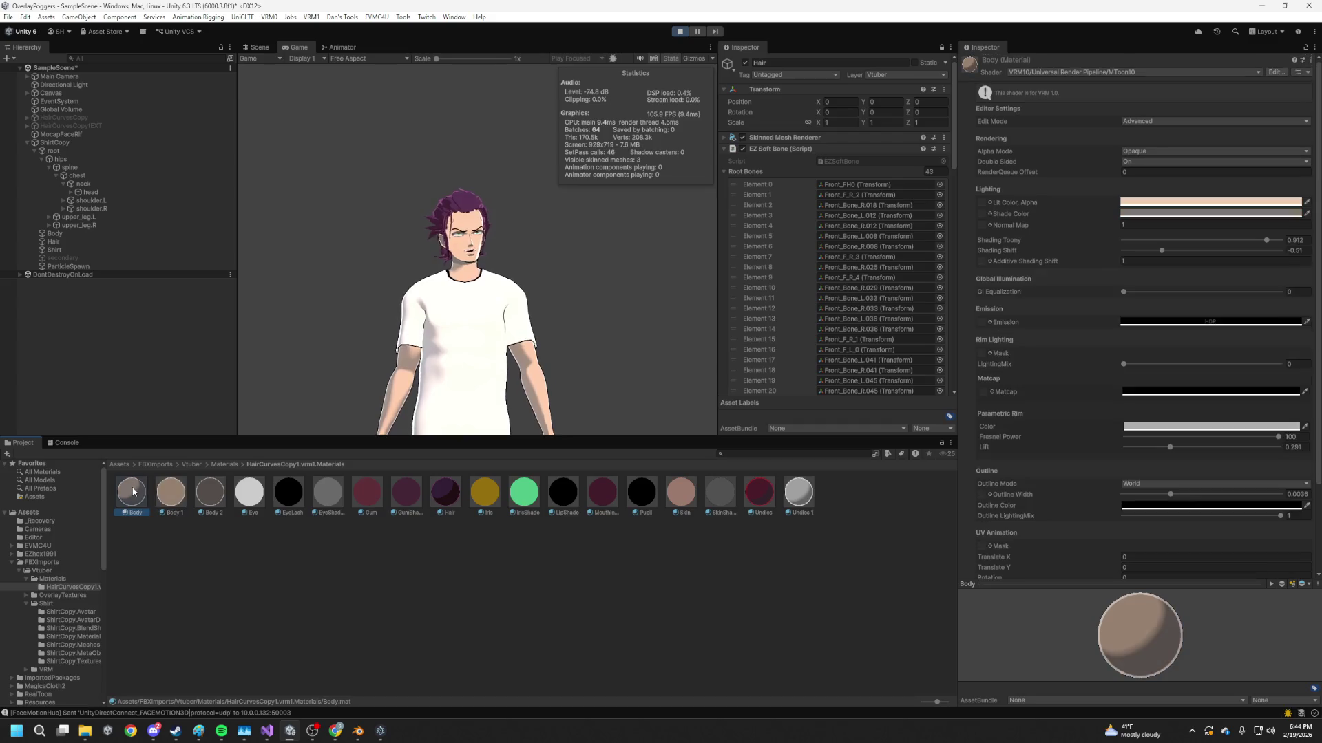
left_click(1164, 165)
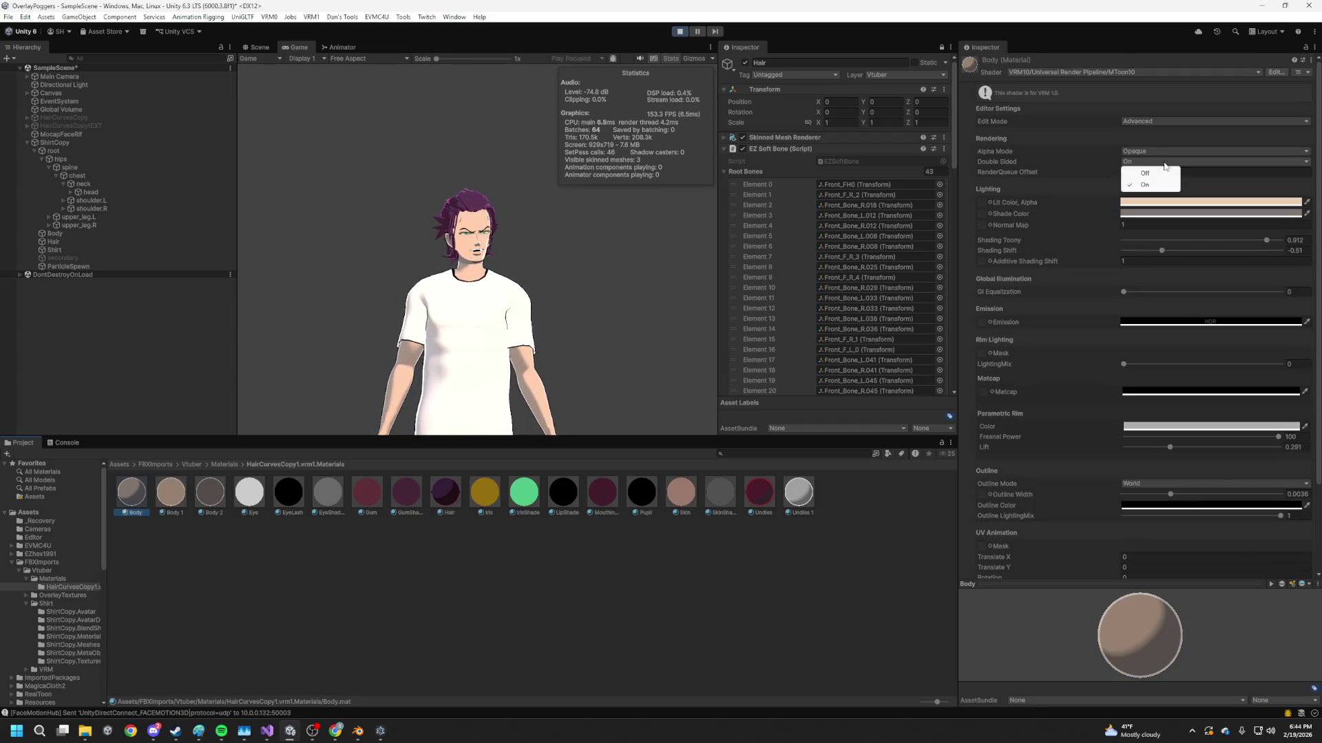
left_click(1157, 175)
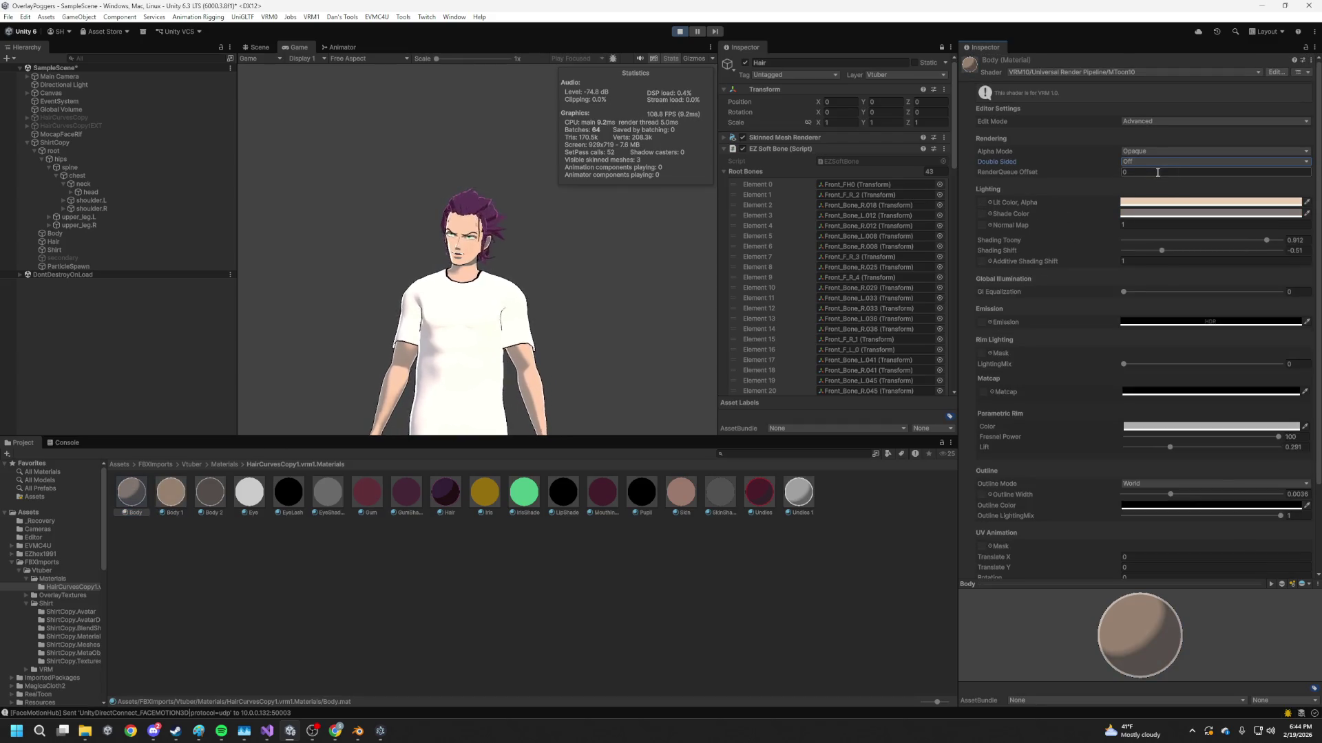
left_click(170, 493)
left_click(1166, 163)
left_click(1168, 171)
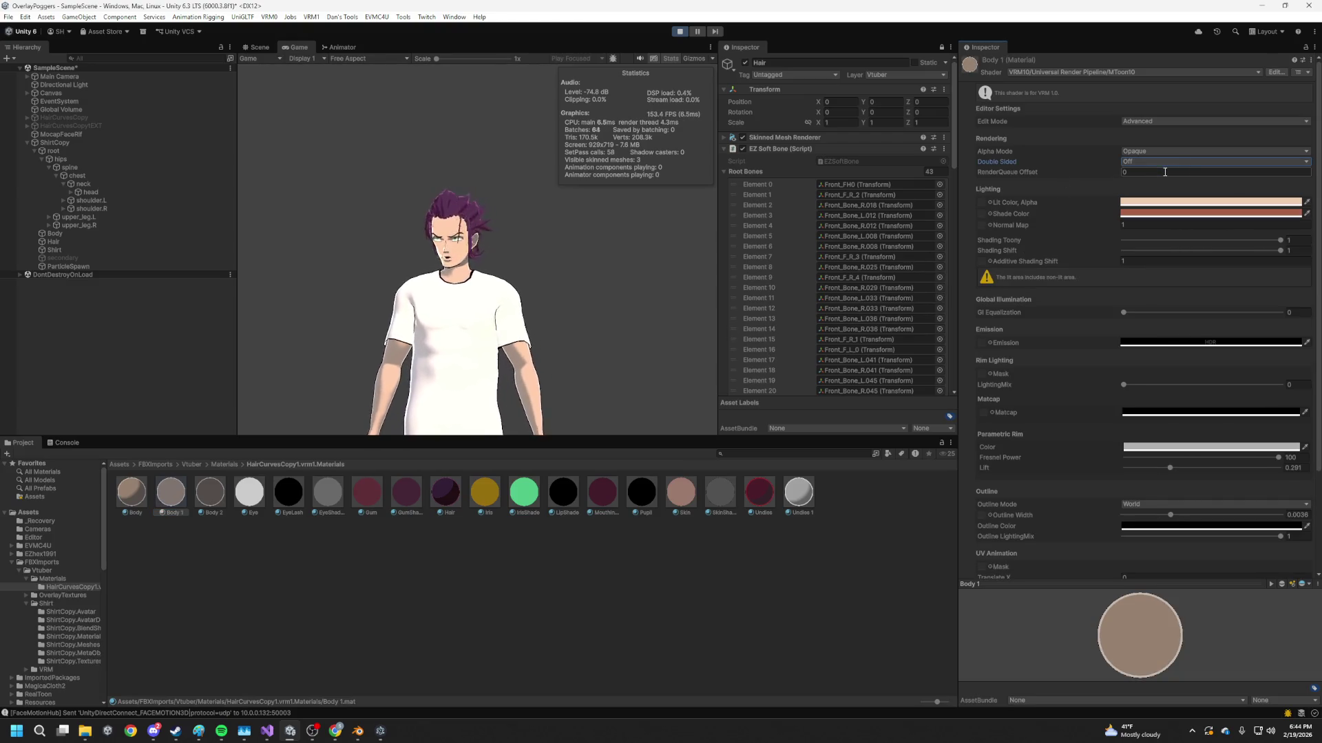
- Review the Hair material's render queue offset, inspect the hair in Scene view and stop Play
left_click(447, 493)
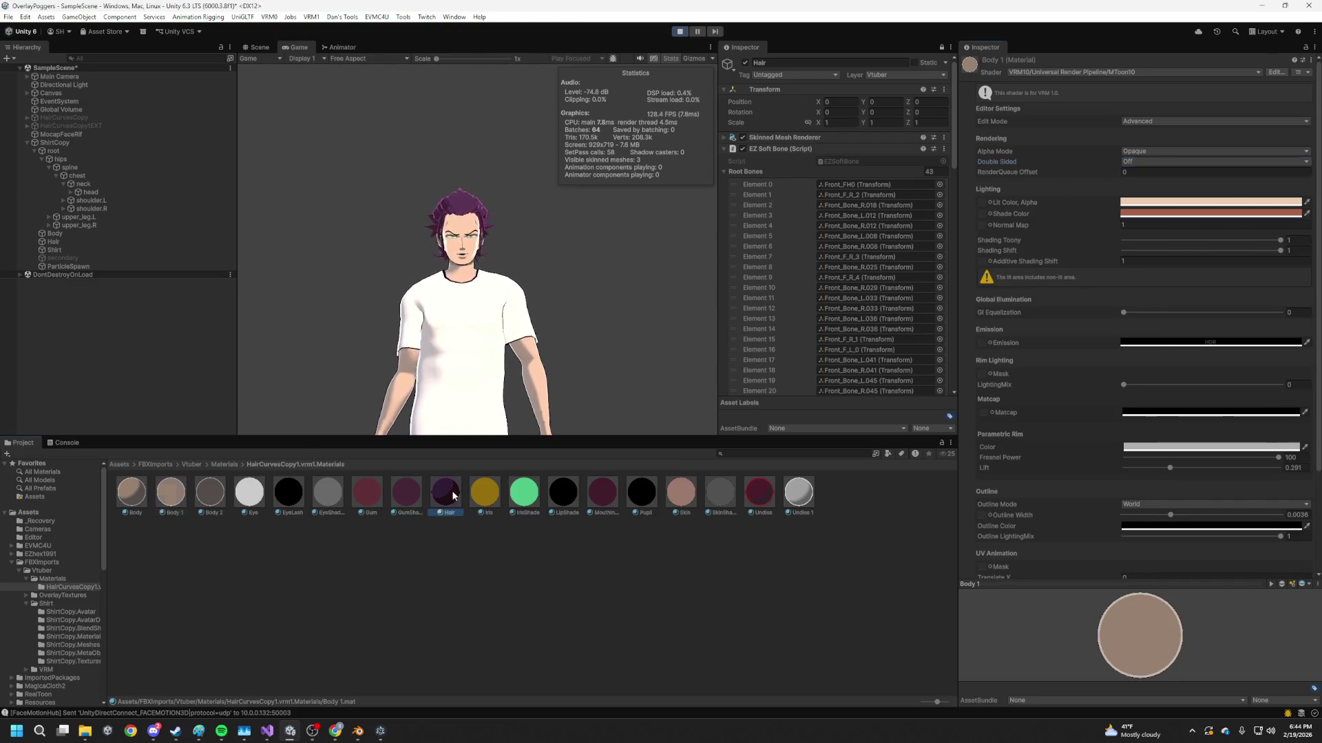
left_click(1132, 172)
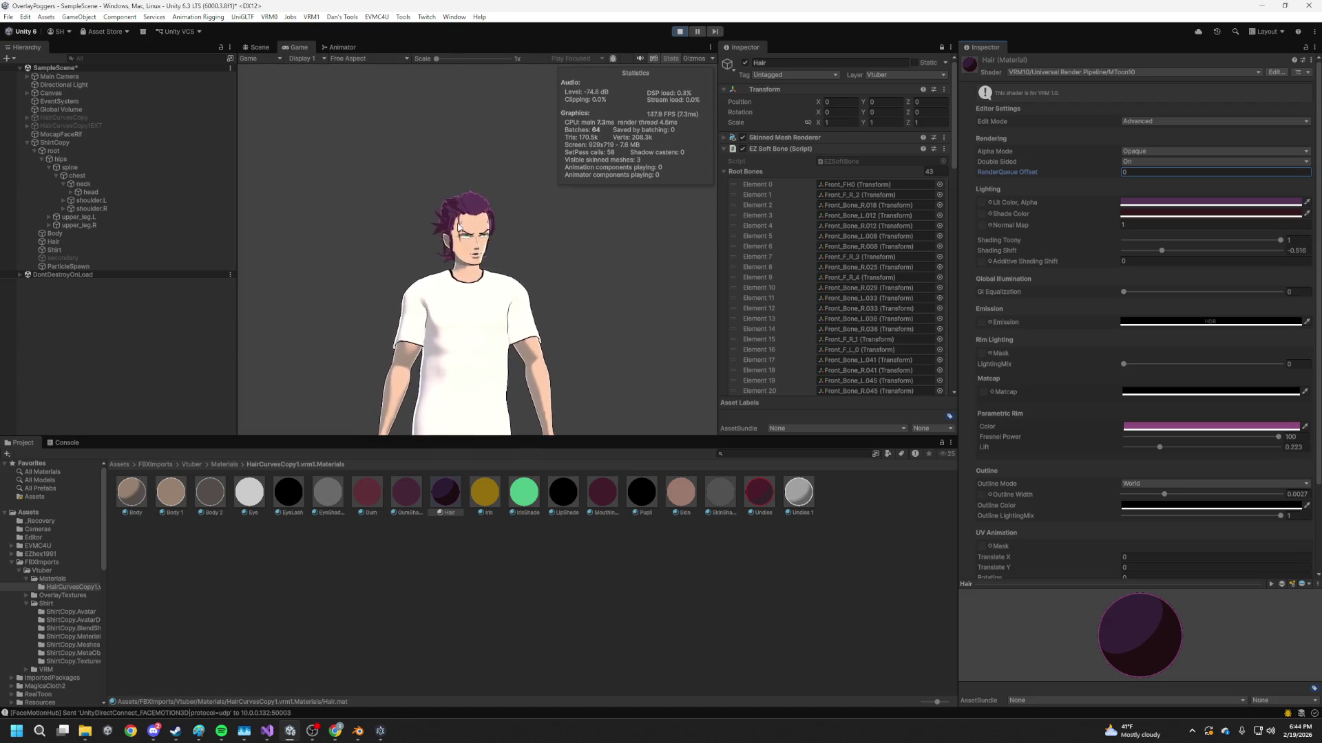
key("ctrl+1")
mouse_move(465, 221)
left_mouse_down("alt")
mouse_move(495, 271)
mouse_move(461, 256)
left_mouse_up("alt")
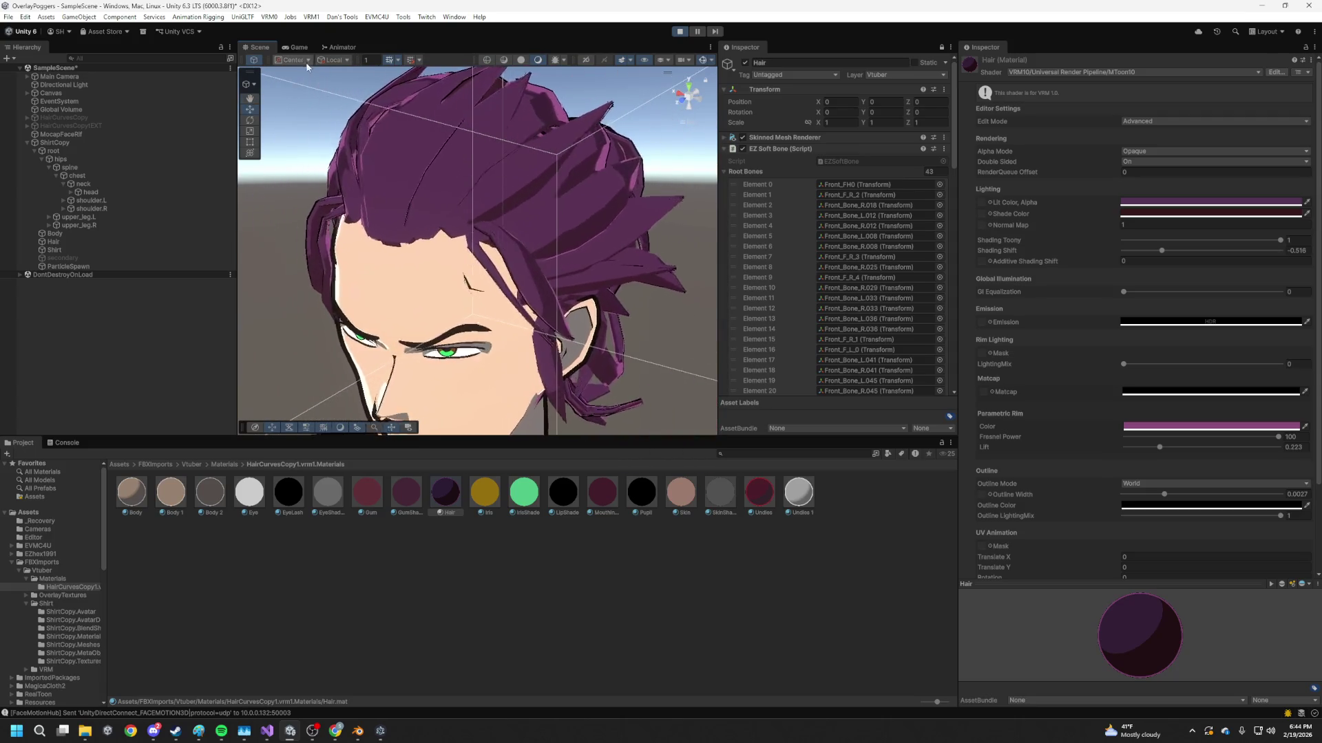
left_click(680, 32)
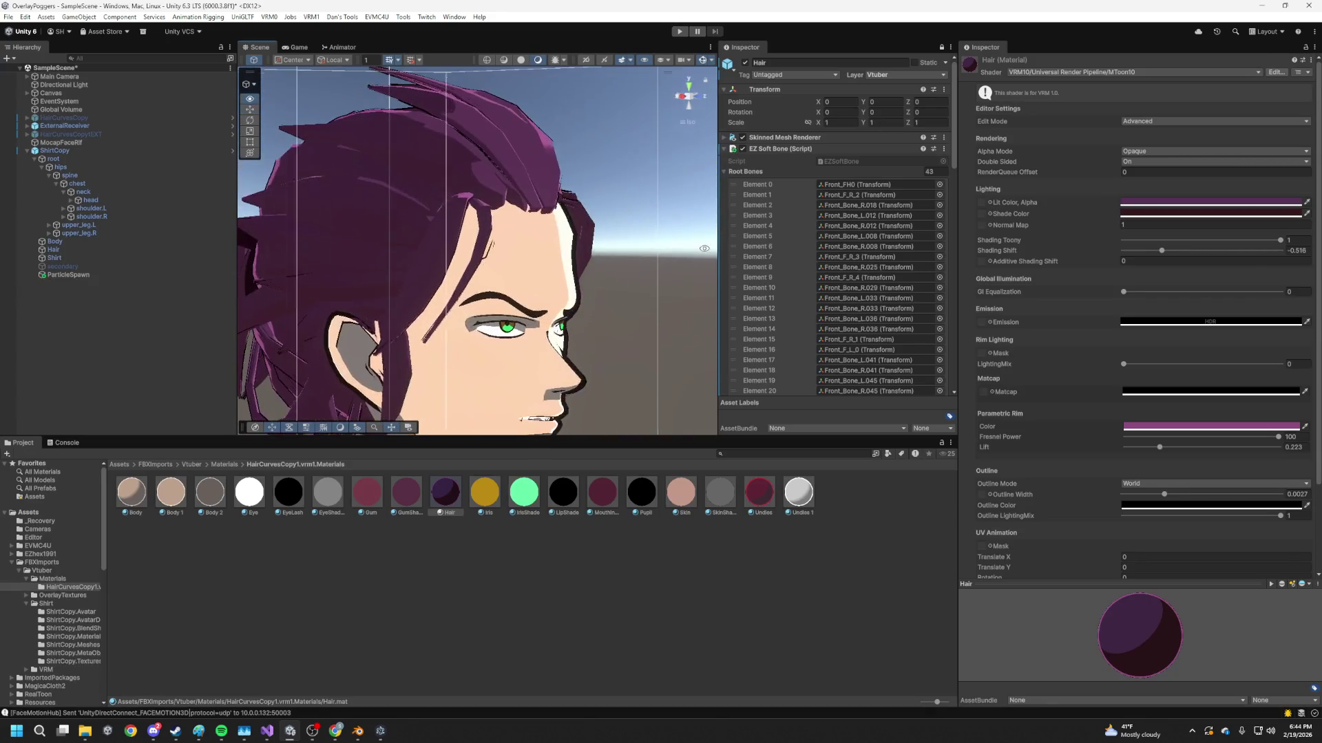
- Play-test the avatar in the Game view and stop Play mode
left_click(290, 47)
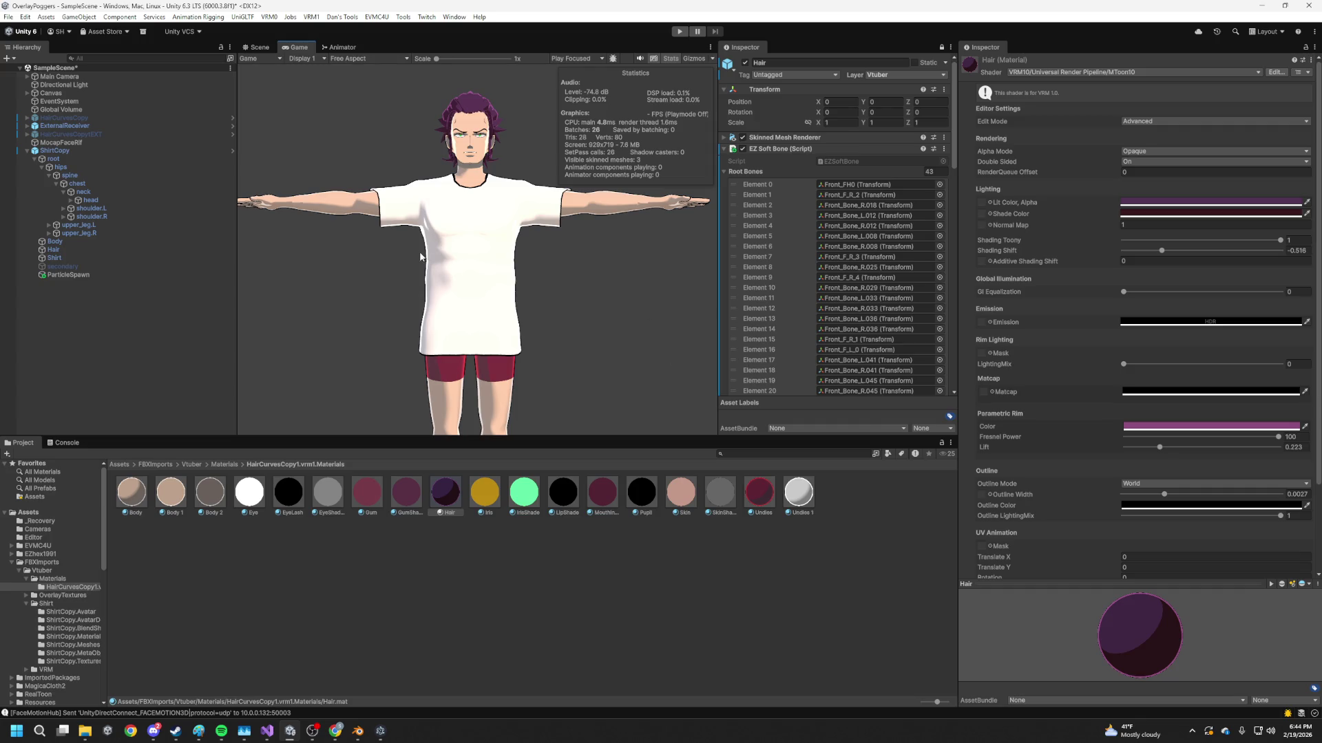
left_click(680, 31)
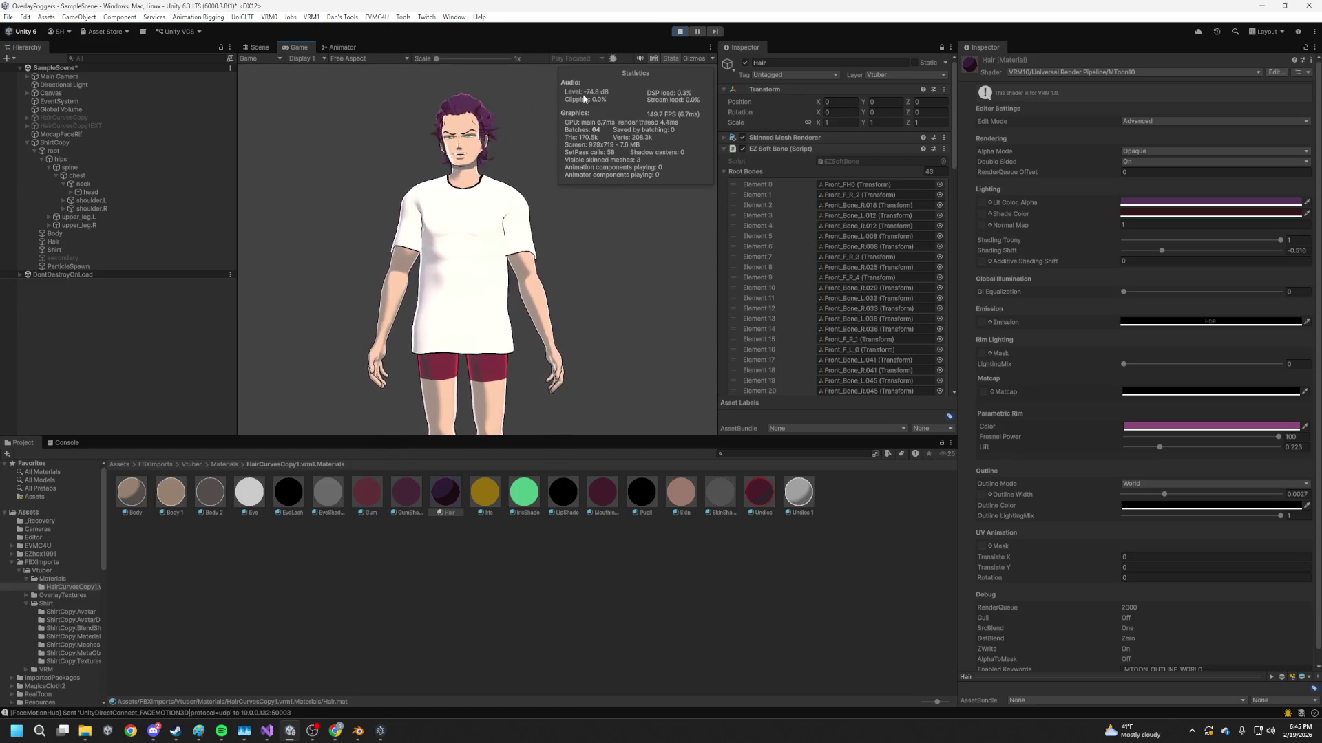
key("ctrl+p")
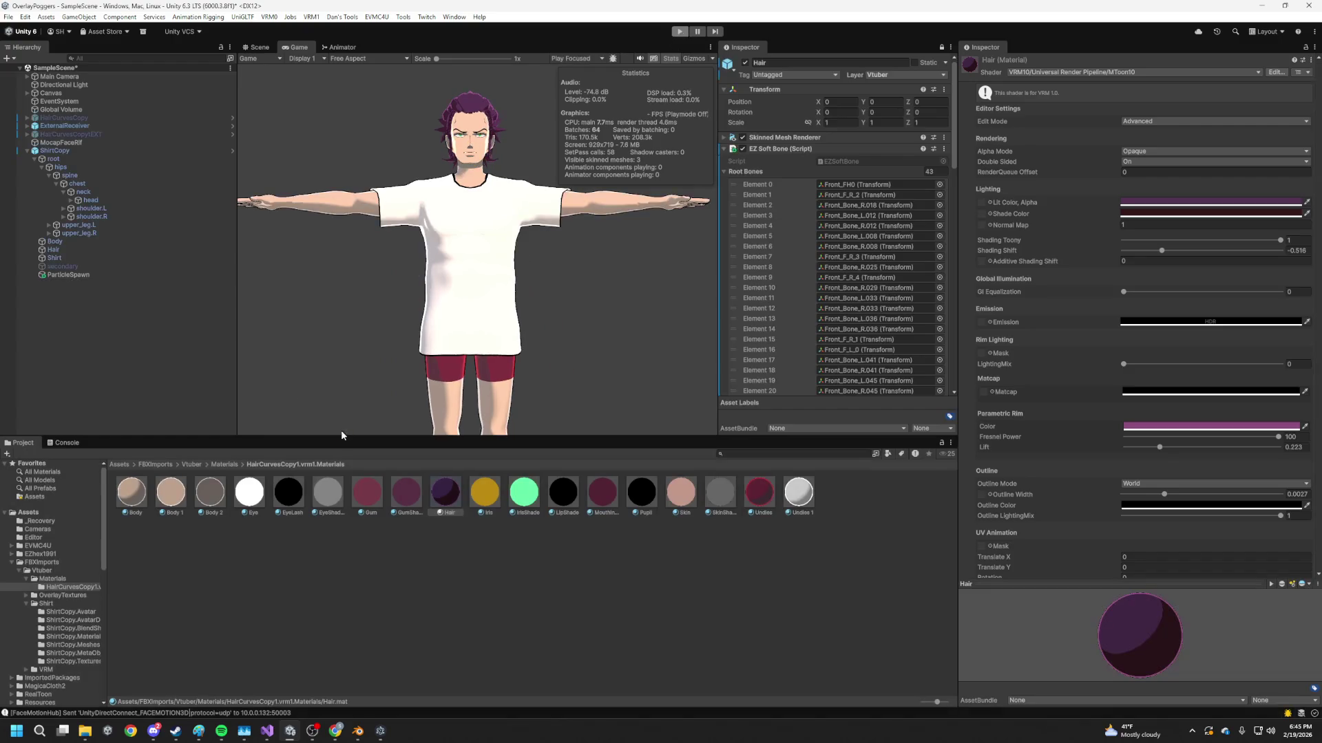
- Switch to the Blender project and make the Body mesh active
left_click(362, 731)
mouse_move(477, 222)
middle_mouse_down()
mouse_move(501, 402)
mouse_move(484, 312)
mouse_move(414, 274)
middle_mouse_up()
scroll(500, 403, "up", 5)
scroll(422, 289, "up", 2)
left_click(550, 365)
- Briefly isolate and edit the body alone, then back out to object mode
key("Tab")
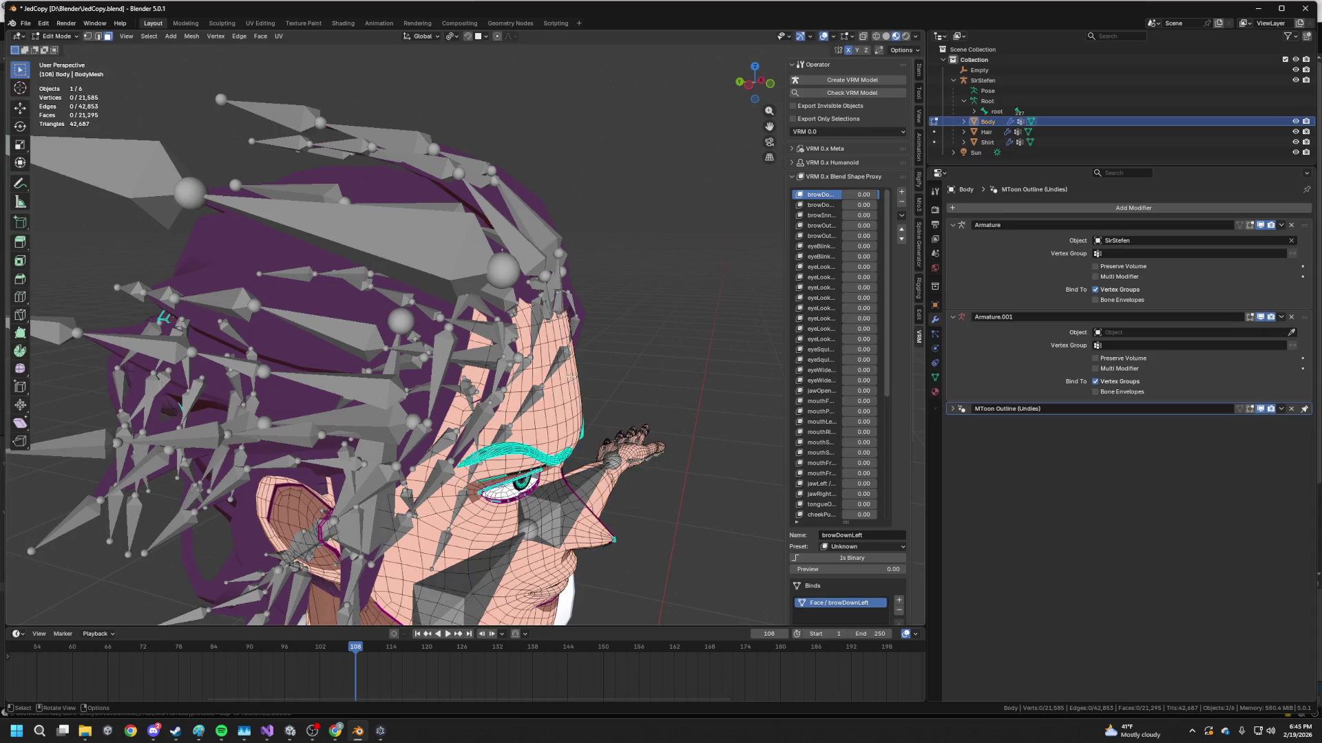
scroll(475, 362, "down", 5)
middle_click_drag(455, 341, 475, 362)
key("Tab")
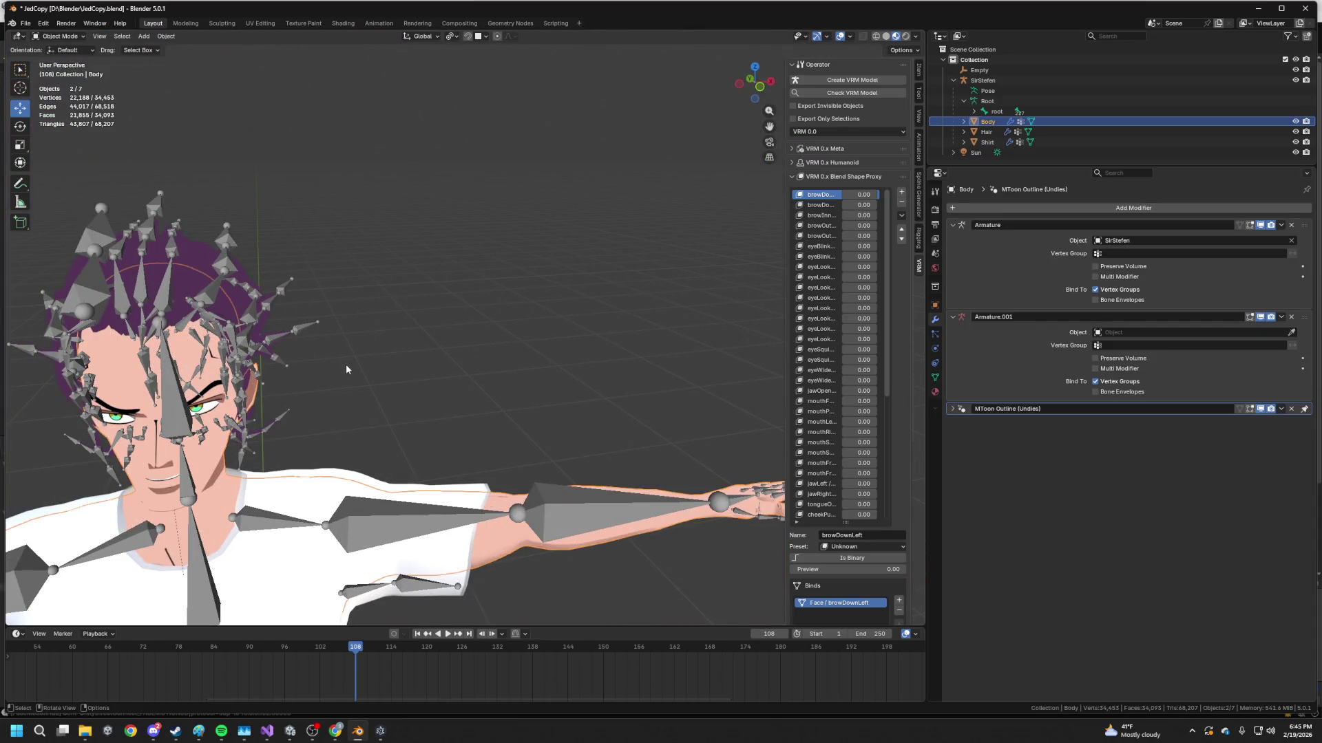
key("KP_Divide")
key("Tab")
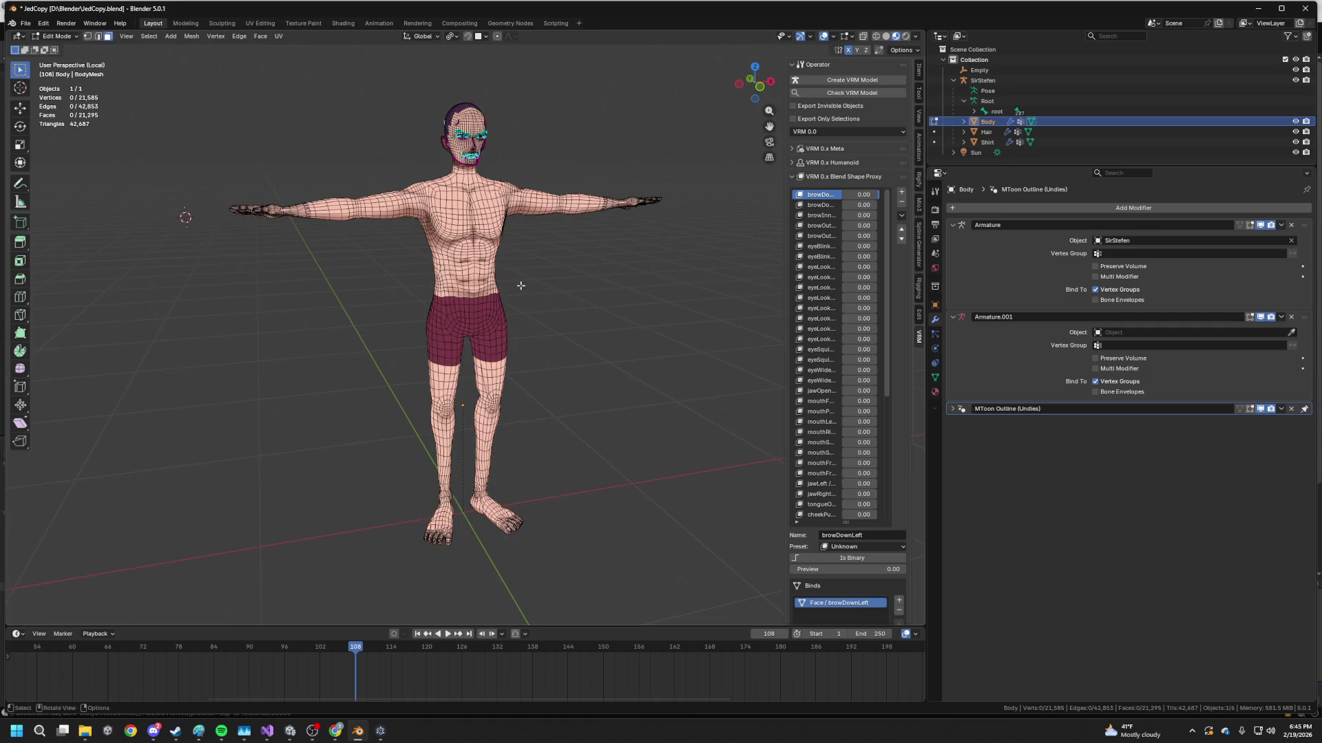
key("Tab")
key("KP_Divide")
left_click(611, 315)
mouse_move(612, 315)
middle_mouse_down()
mouse_move(626, 308)
mouse_move(493, 262)
middle_mouse_up()
- Isolate Body and Hair in local view and enter Edit Mode on both around the head
left_click(611, 342)
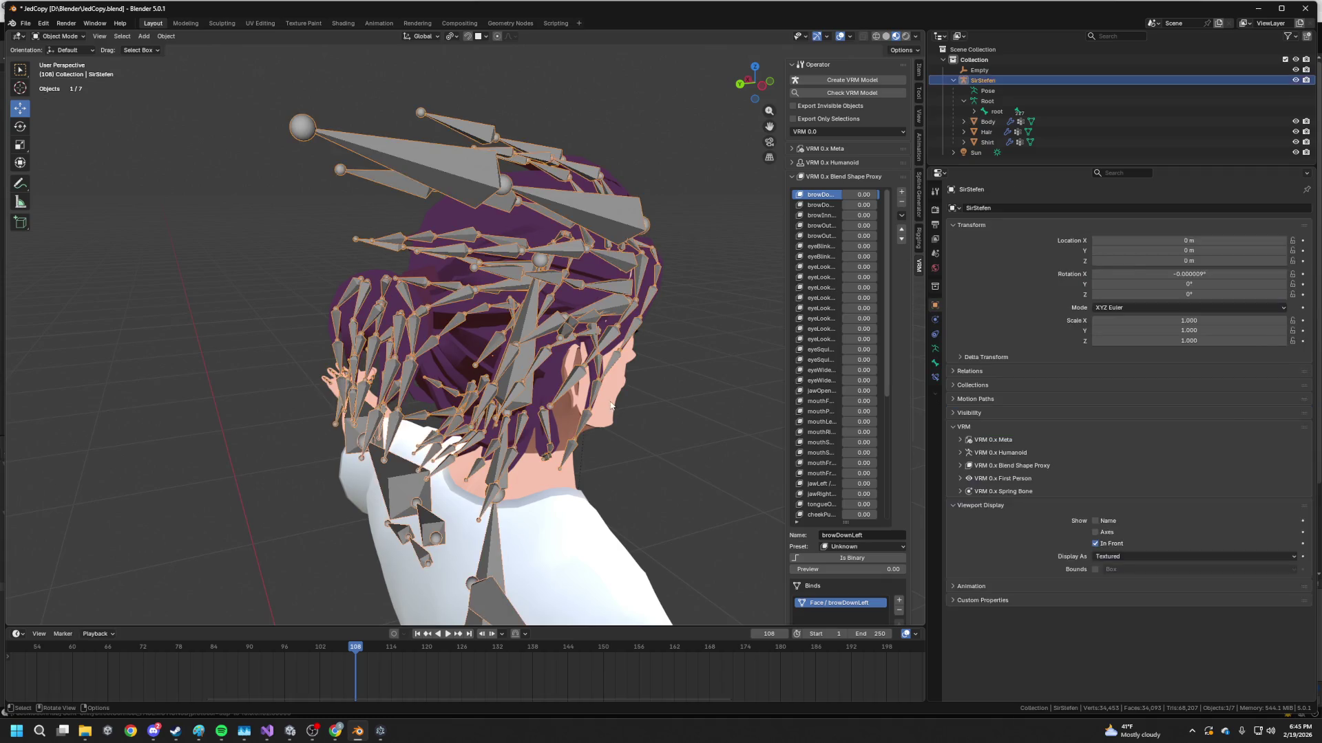
left_click(657, 256, "shift")
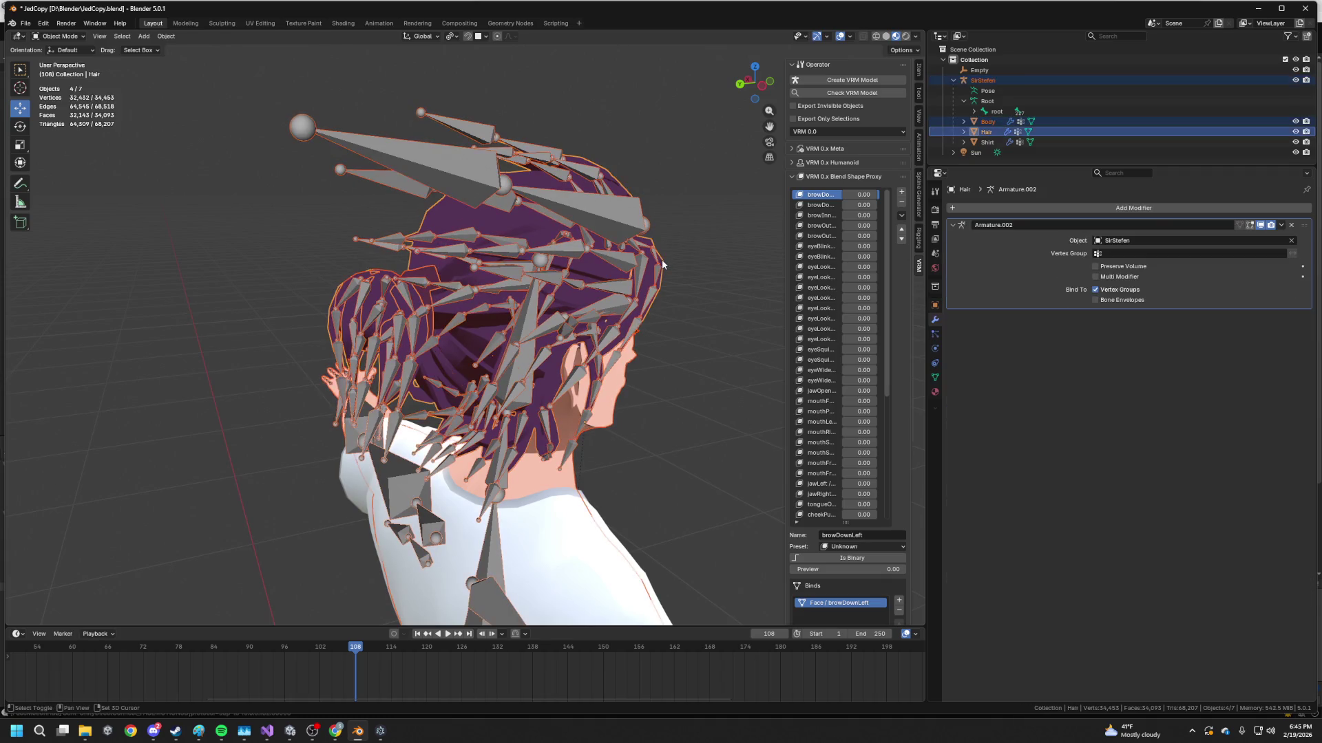
left_click(665, 260, "shift")
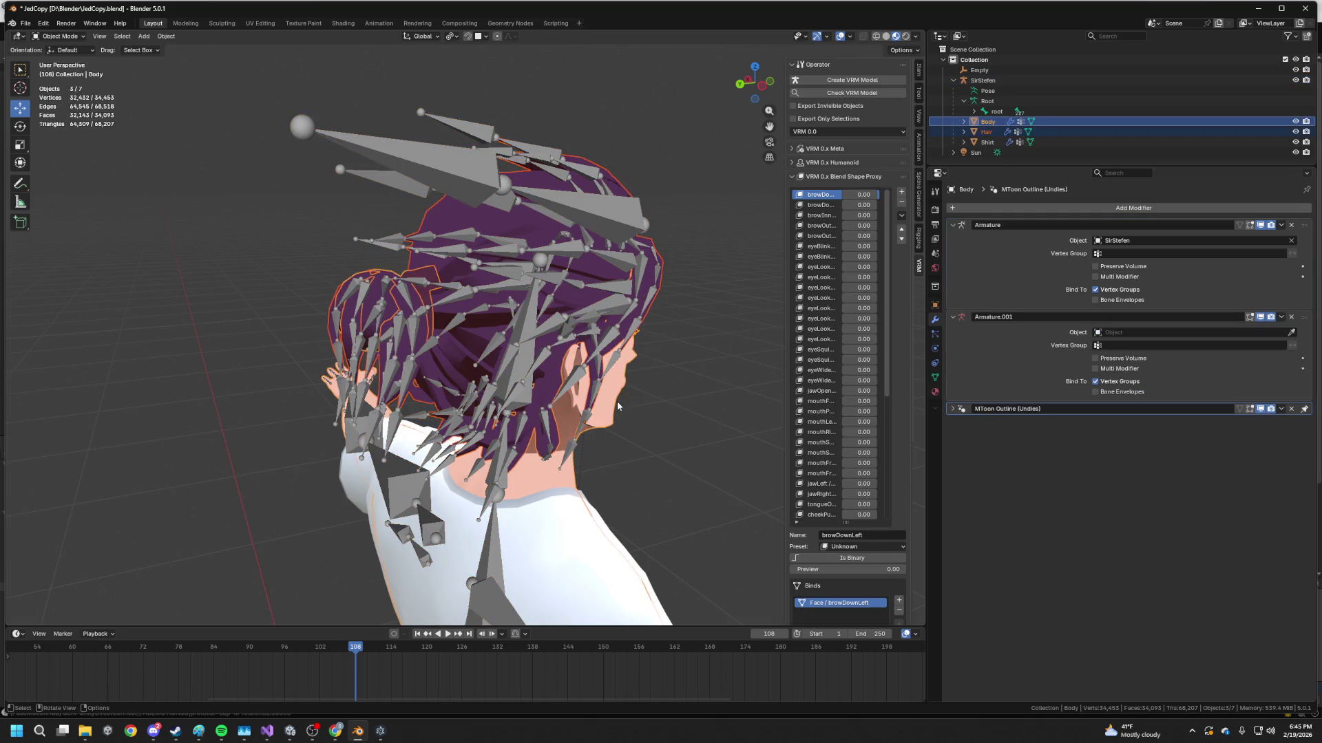
key("KP_Divide")
scroll(501, 346, "up", 2)
middle_click_drag(501, 345, 539, 472)
scroll(477, 360, "up", 5)
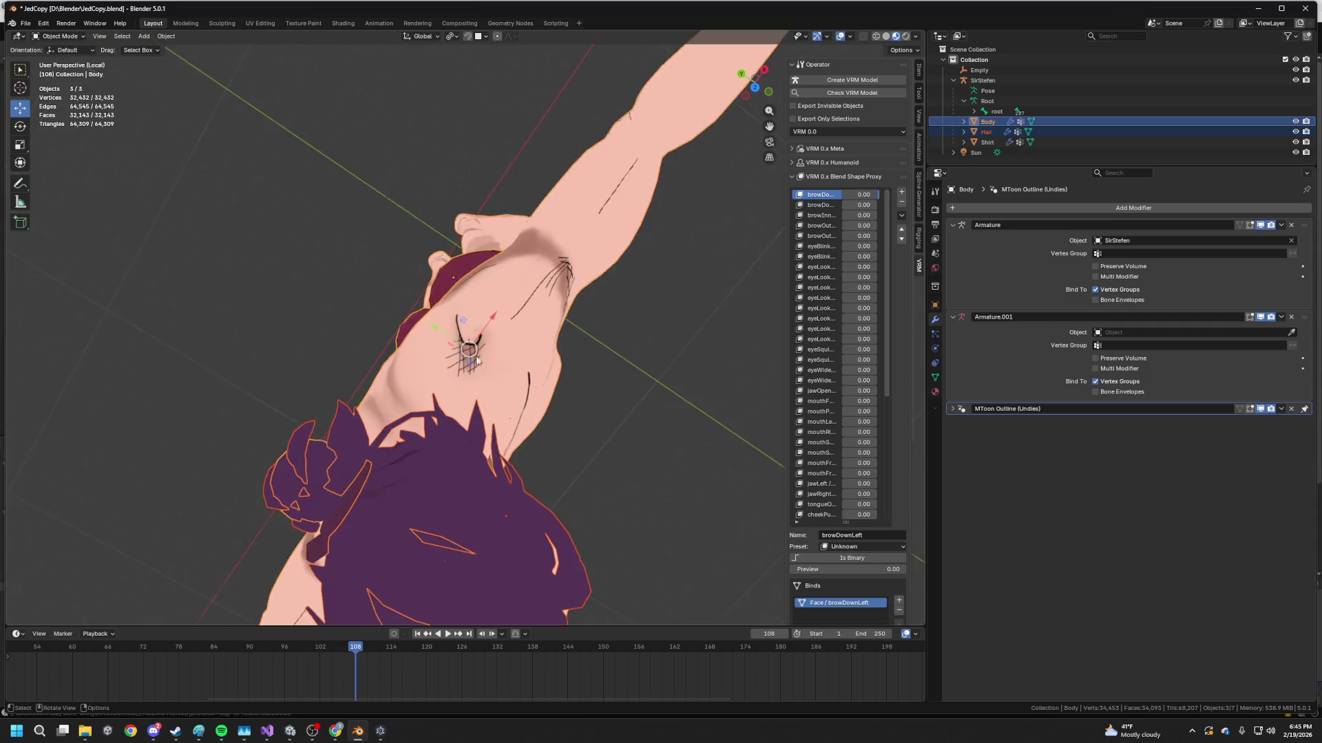
middle_click_drag(477, 360, 406, 287)
scroll(406, 288, "up", 3)
scroll(504, 309, "up", 2)
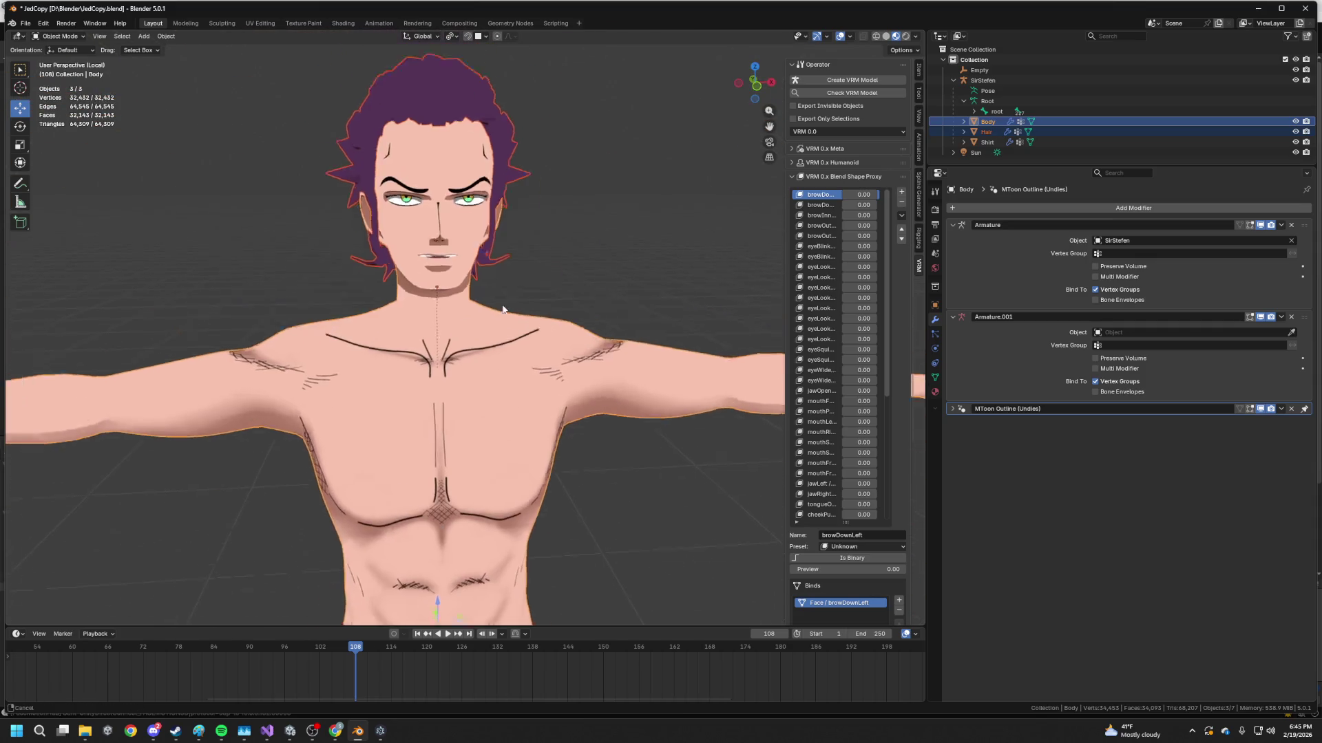
middle_click_drag(503, 308, 585, 411)
scroll(611, 426, "up", 3)
key("Tab")
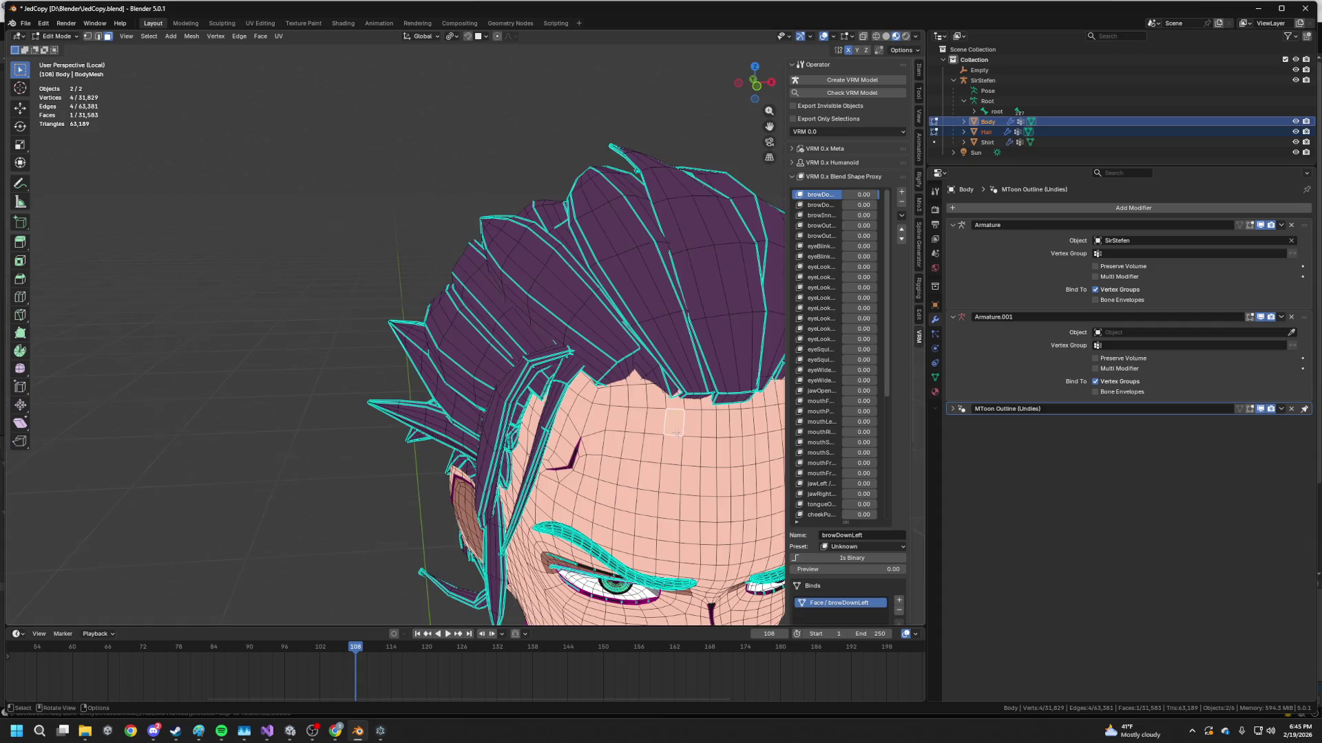
scroll(673, 421, "up", 3)
scroll(472, 369, "up", 3)
scroll(472, 368, "down", 3)
- Orbit under the hair until the thin seam gap on the scalp is seen edge-on
mouse_move(471, 369)
middle_mouse_down()
mouse_move(513, 399)
mouse_move(664, 380)
mouse_move(663, 327)
mouse_move(649, 362)
mouse_move(450, 387)
middle_mouse_up()
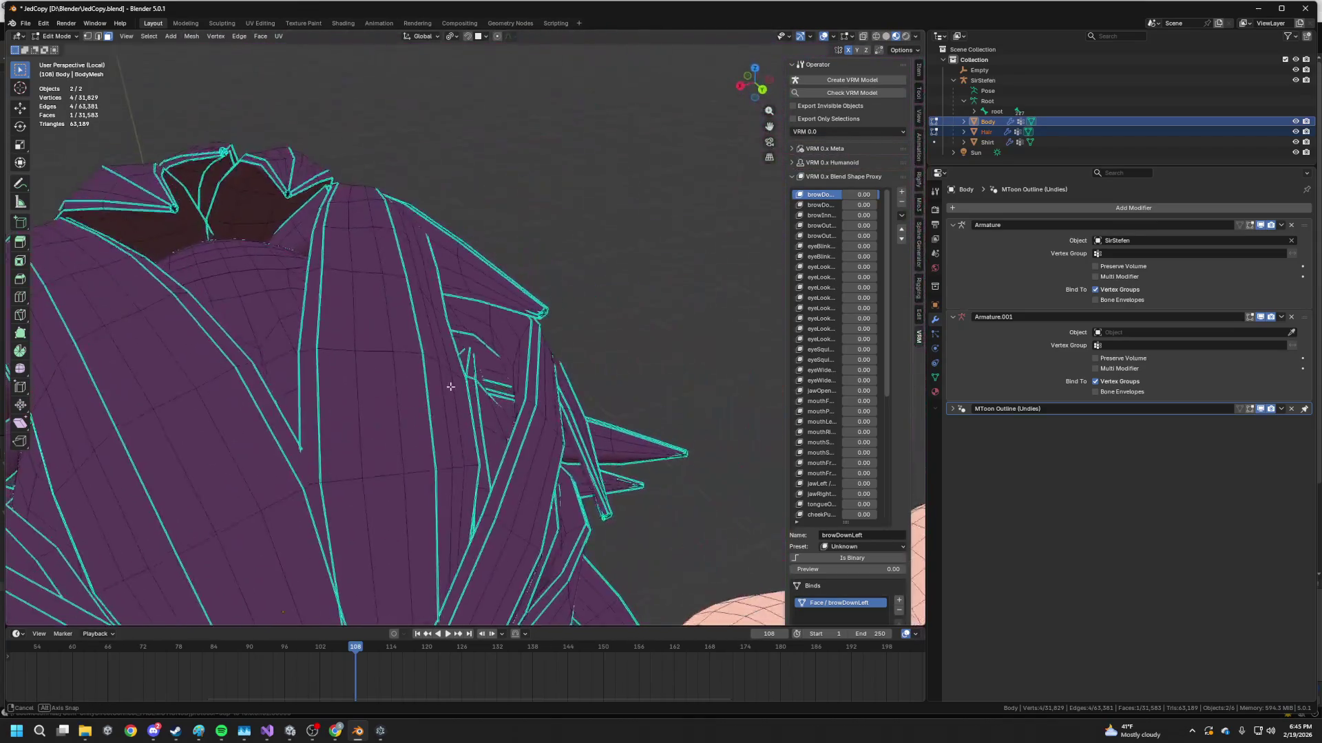
mouse_move(451, 387)
middle_mouse_down()
mouse_move(699, 379)
mouse_move(661, 373)
middle_mouse_up()
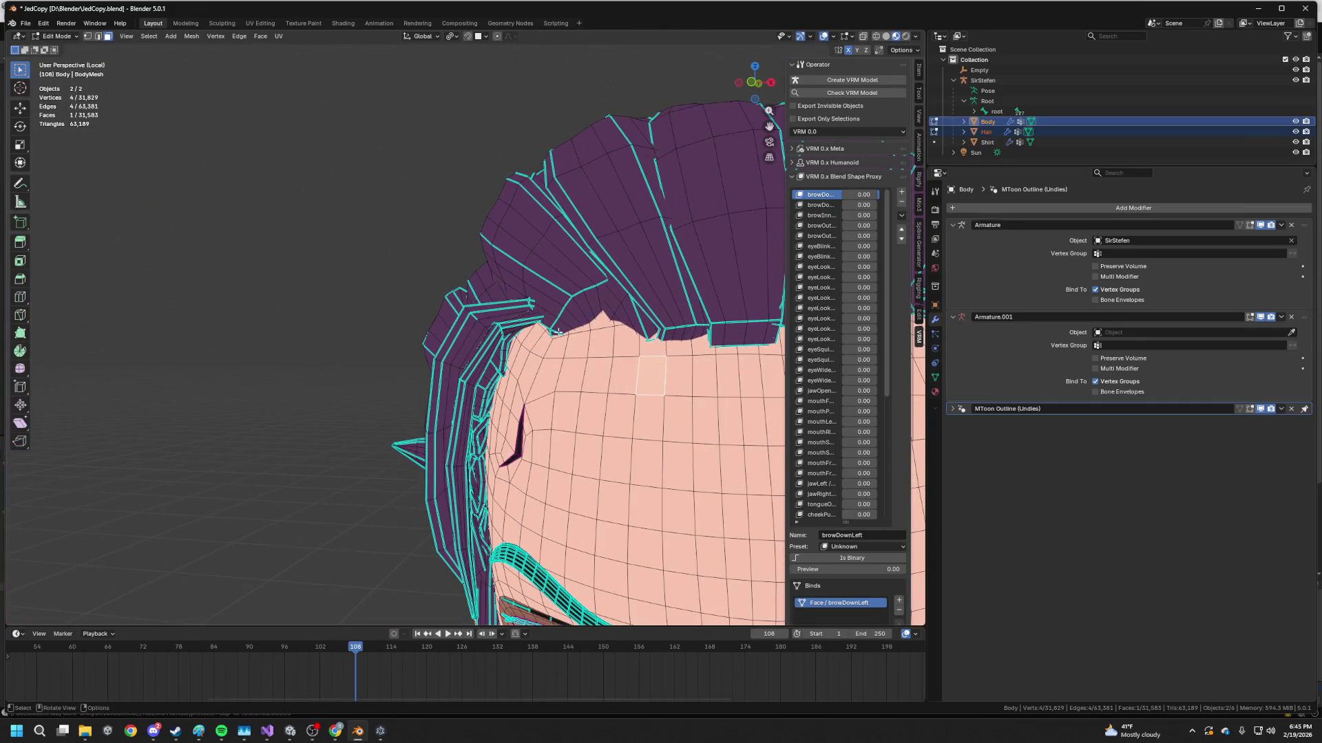
scroll(666, 335, "up", 3)
scroll(620, 342, "up", 3)
scroll(536, 350, "up", 3)
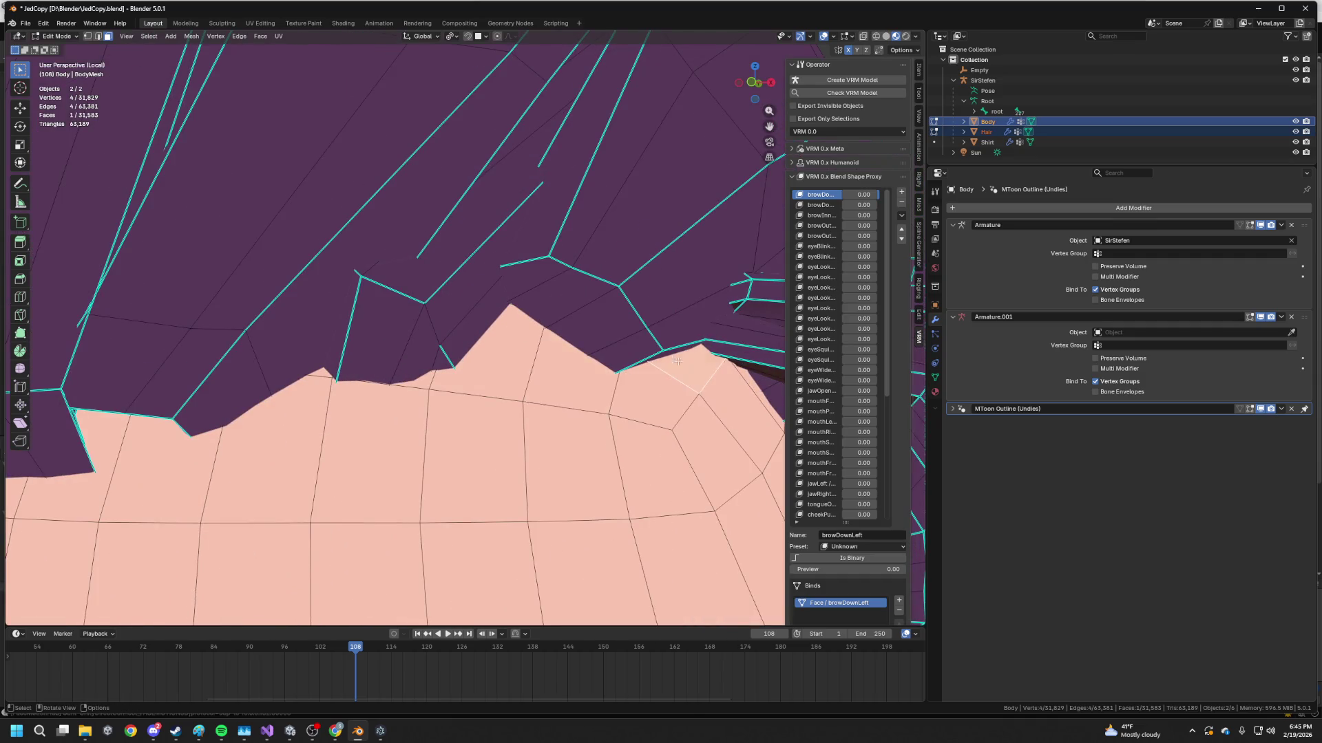
scroll(676, 360, "down", 3)
mouse_move(677, 360)
middle_mouse_down()
mouse_move(476, 373)
mouse_move(505, 370)
middle_mouse_up()
scroll(475, 372, "up", 3)
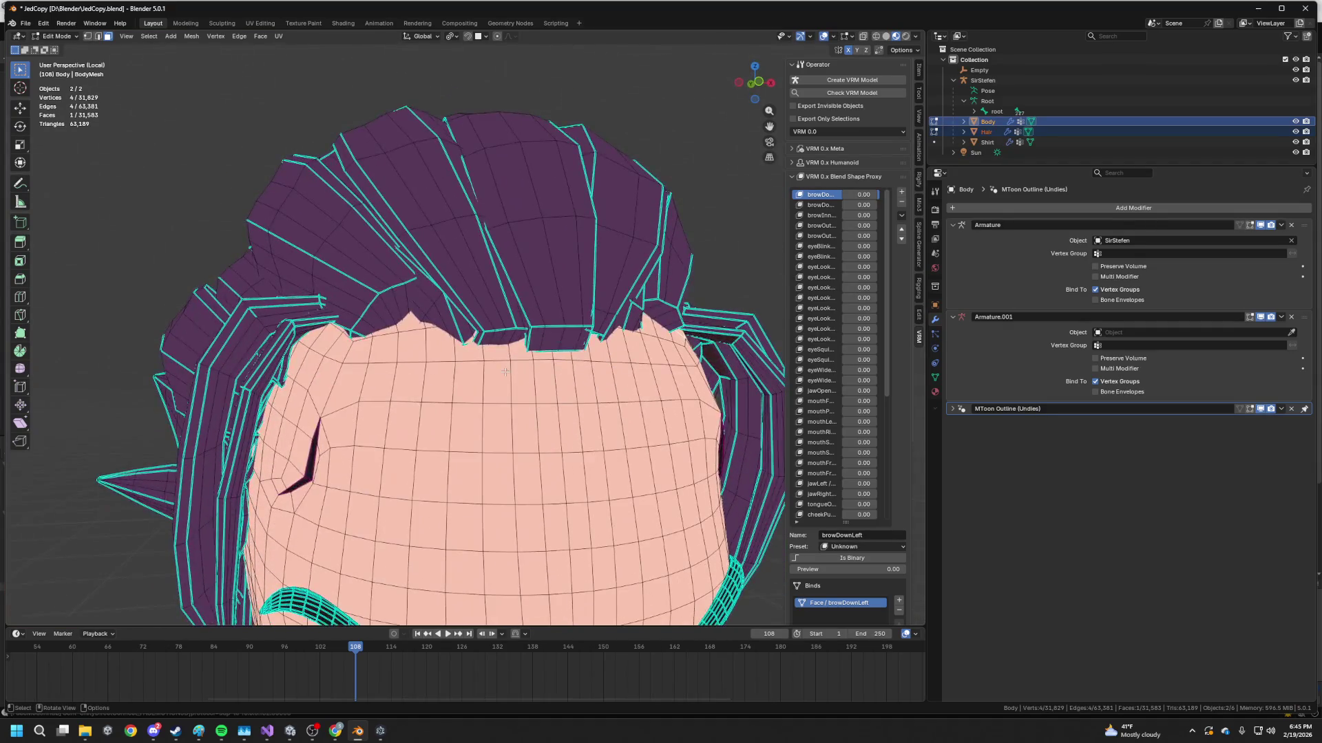
scroll(505, 371, "up", 4)
scroll(535, 342, "down", 1)
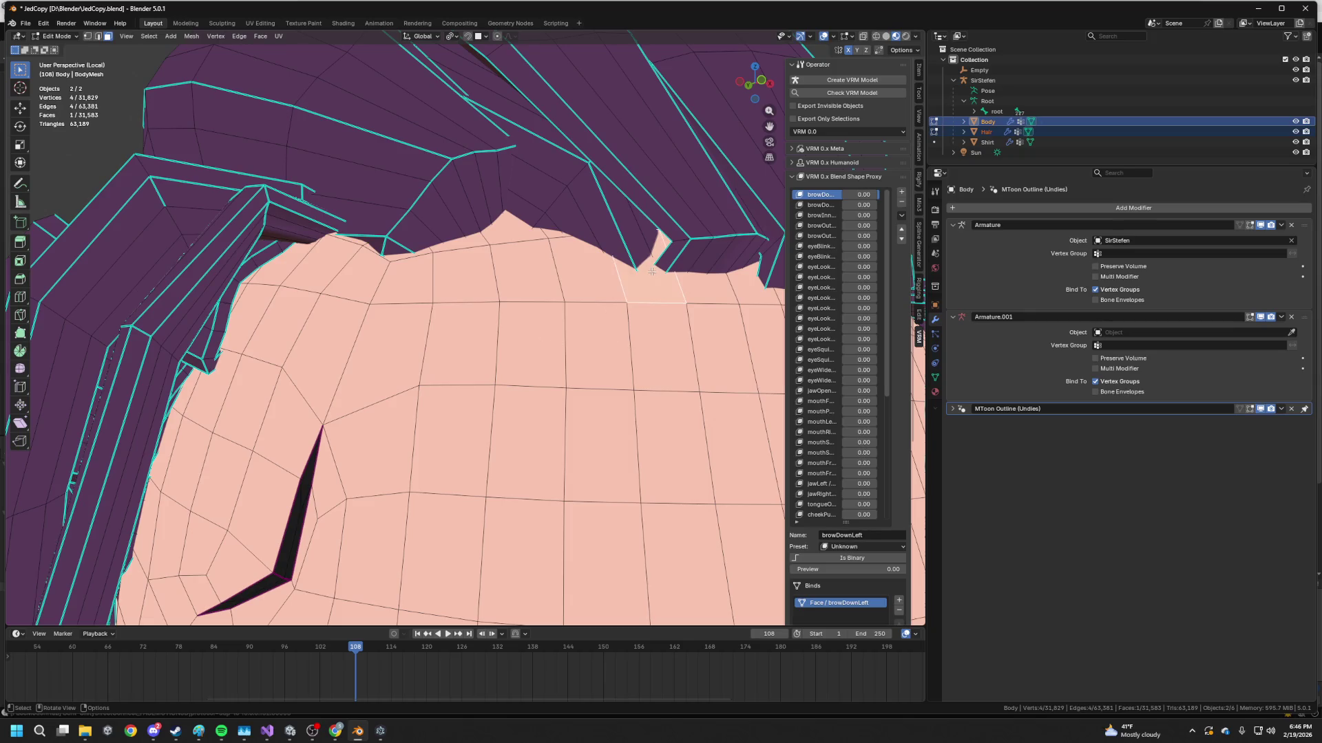
scroll(650, 271, "down", 3)
mouse_move(651, 270)
middle_mouse_down()
mouse_move(675, 329)
mouse_move(545, 262)
mouse_move(502, 303)
middle_mouse_up()
scroll(546, 260, "up", 3)
scroll(501, 304, "up", 2)
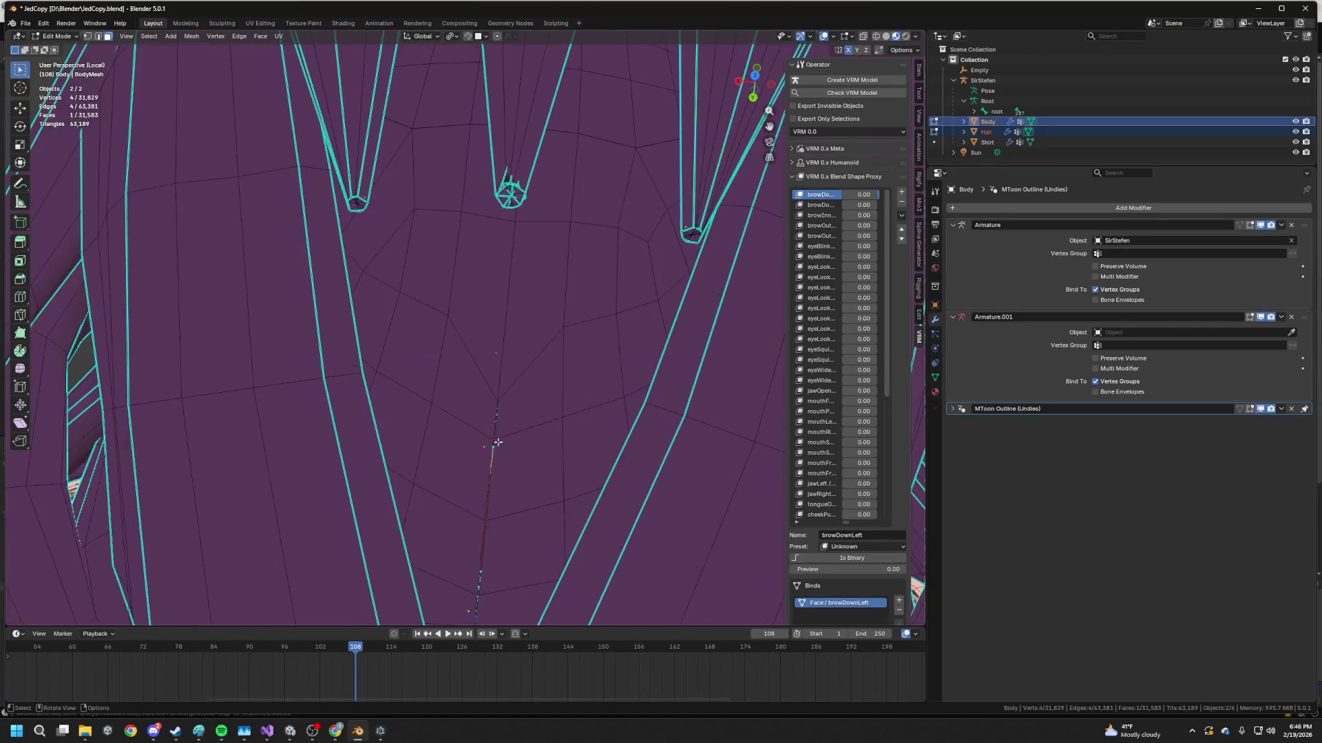
scroll(497, 442, "up", 3)
mouse_move(510, 437)
middle_mouse_down()
mouse_move(480, 328)
mouse_move(509, 262)
middle_mouse_up()
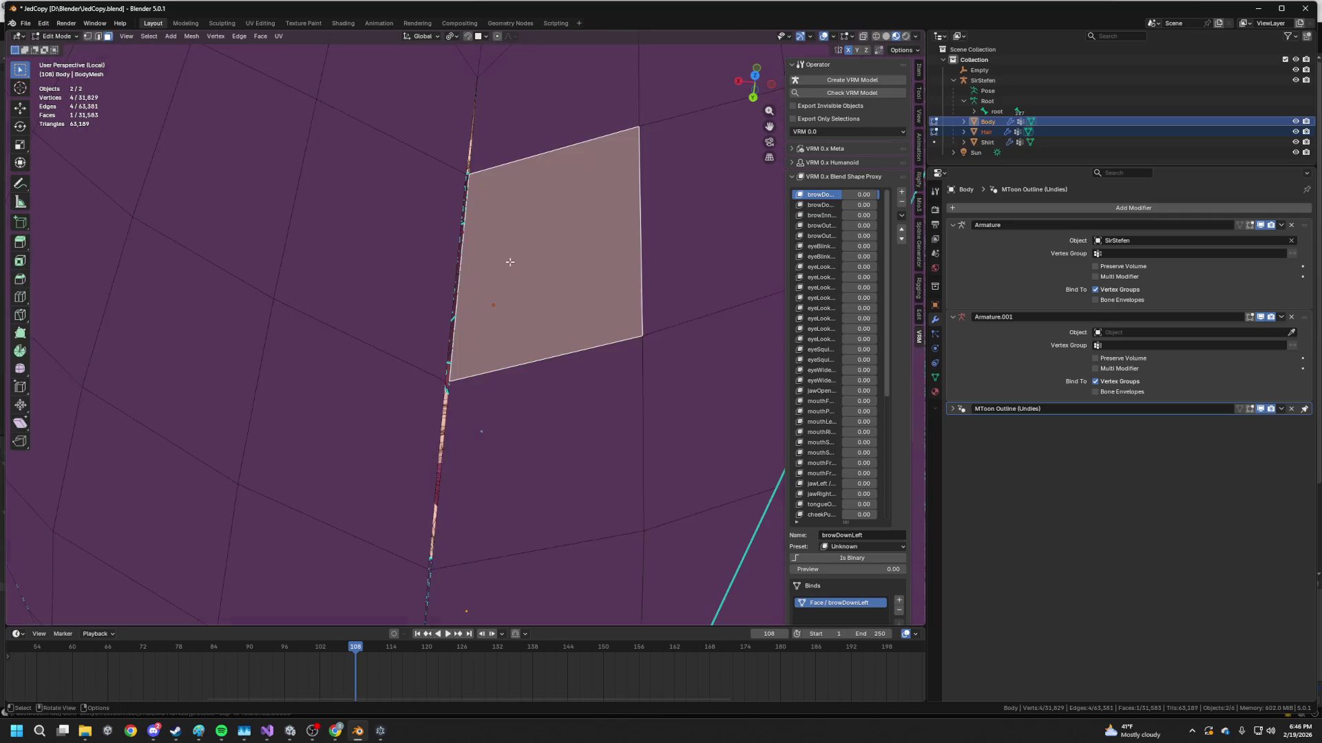
- In vertex mode, select the first stray seam vertex pair and merge it at center
key("1")
left_click_drag(449, 171, 479, 178)
middle_click_drag(479, 177, 437, 111)
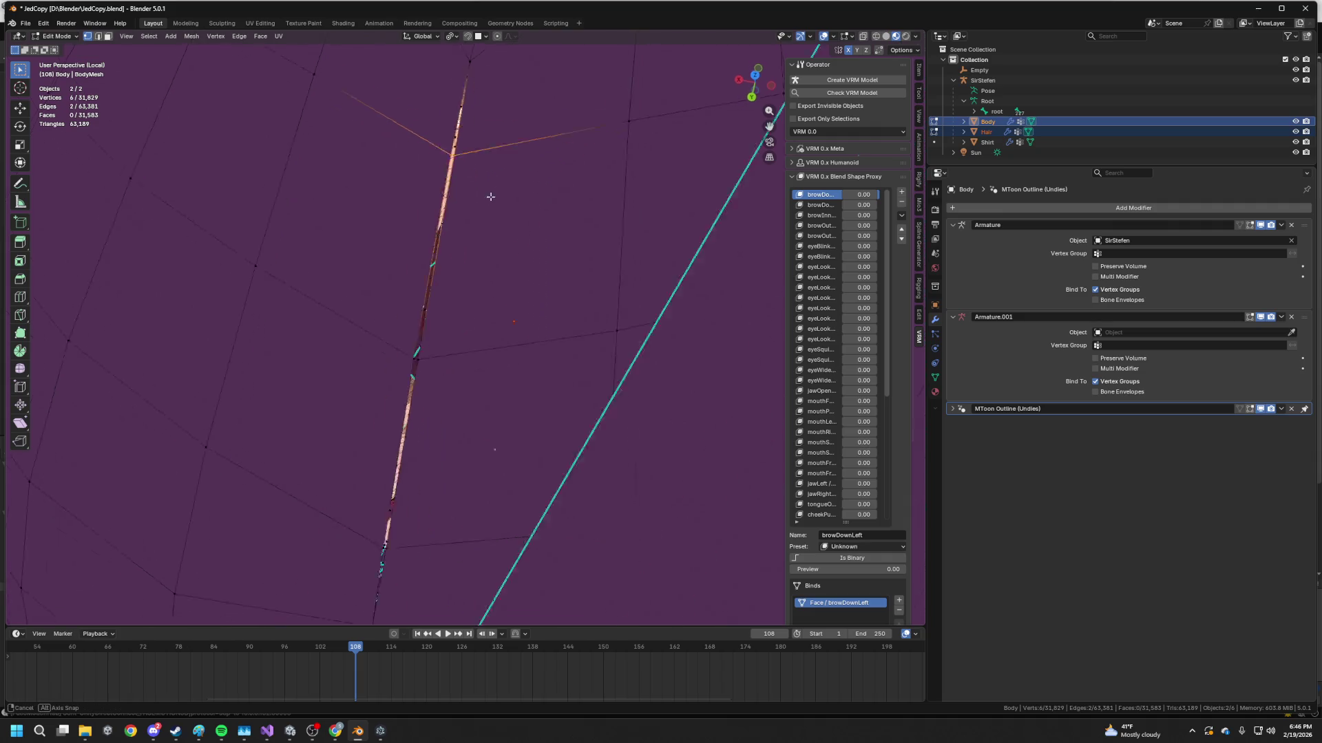
left_click_drag(450, 123, 450, 124)
middle_click_drag(451, 124, 510, 211)
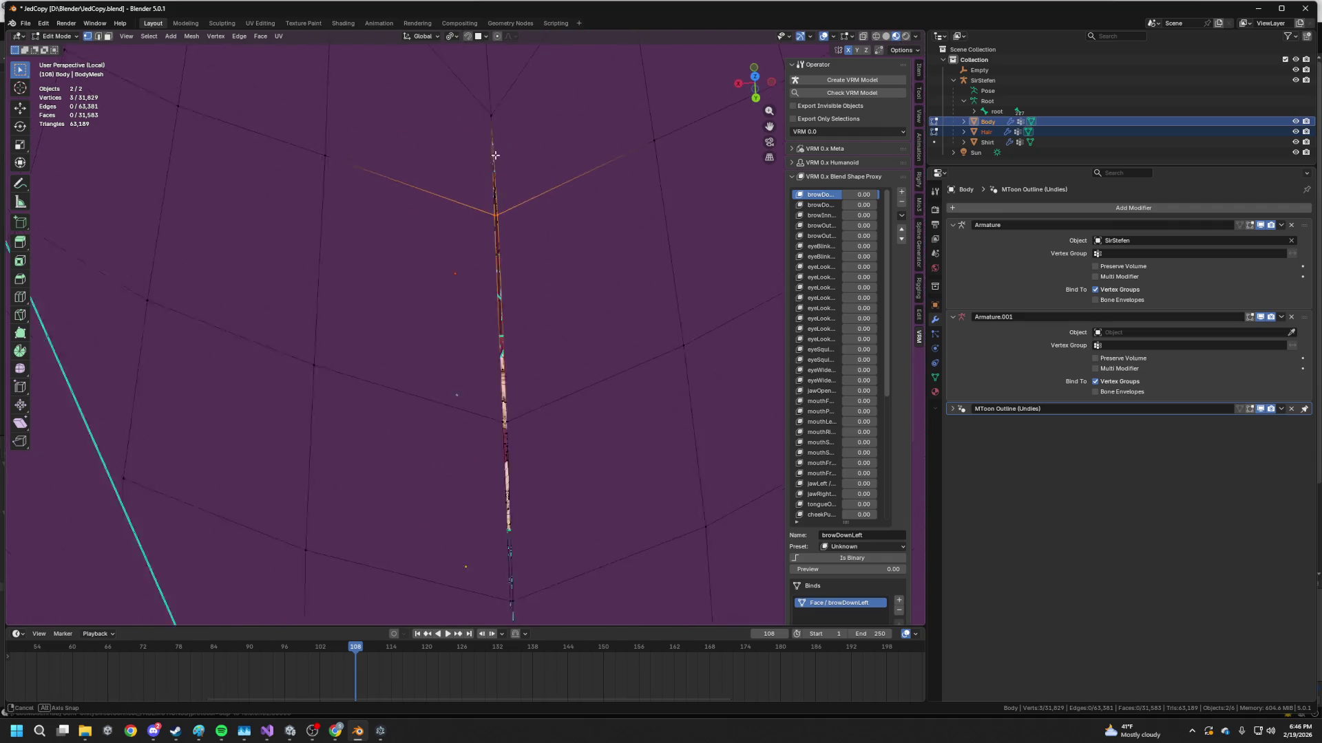
left_click(498, 225, "shift")
key("m")
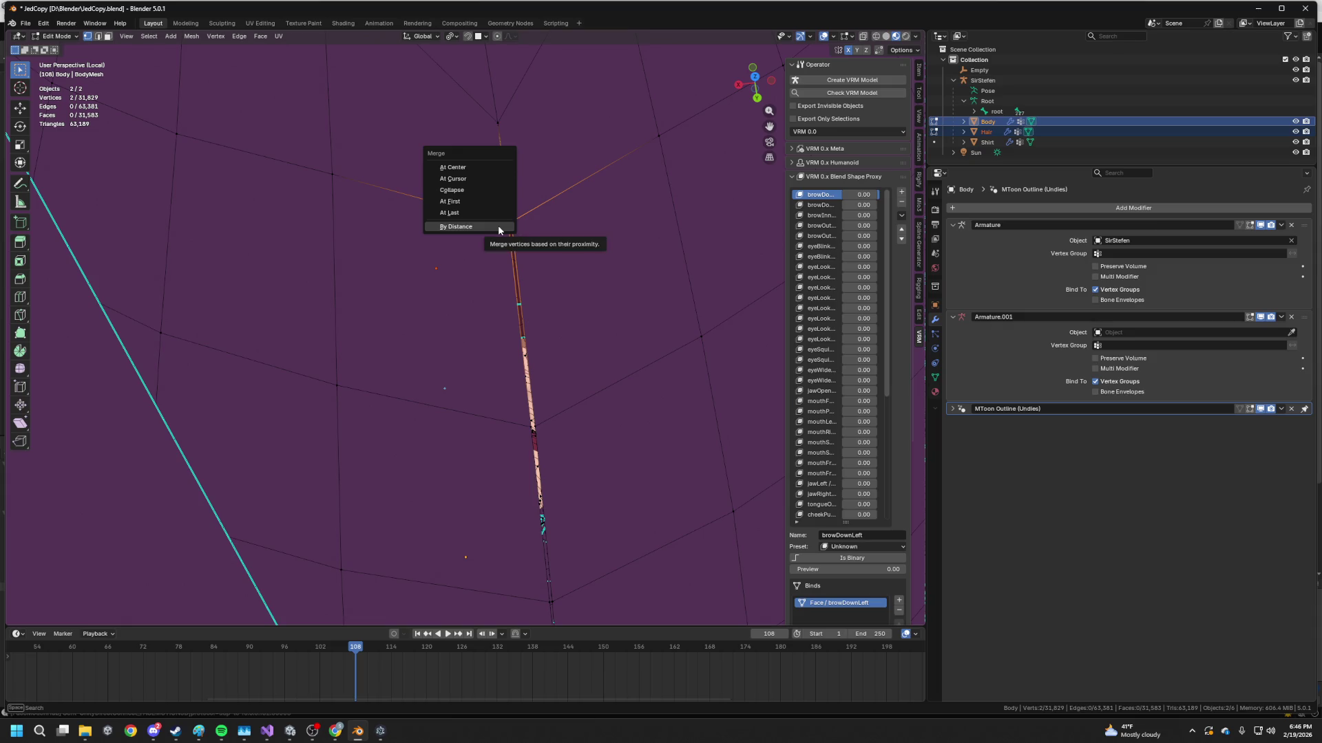
left_click(474, 166)
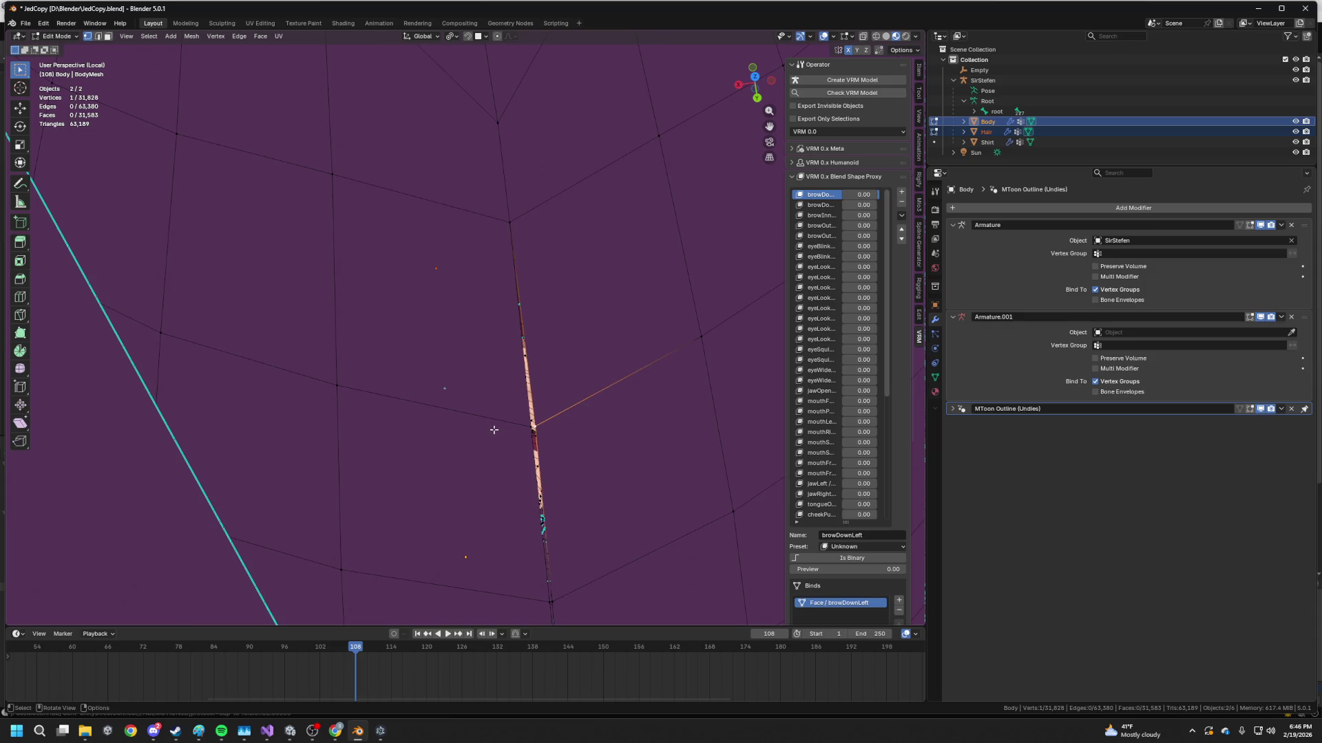
- Merge the remaining duplicate seam vertices at center and check the closed gap
left_click(515, 425, "shift")
key("m")
left_click(512, 424)
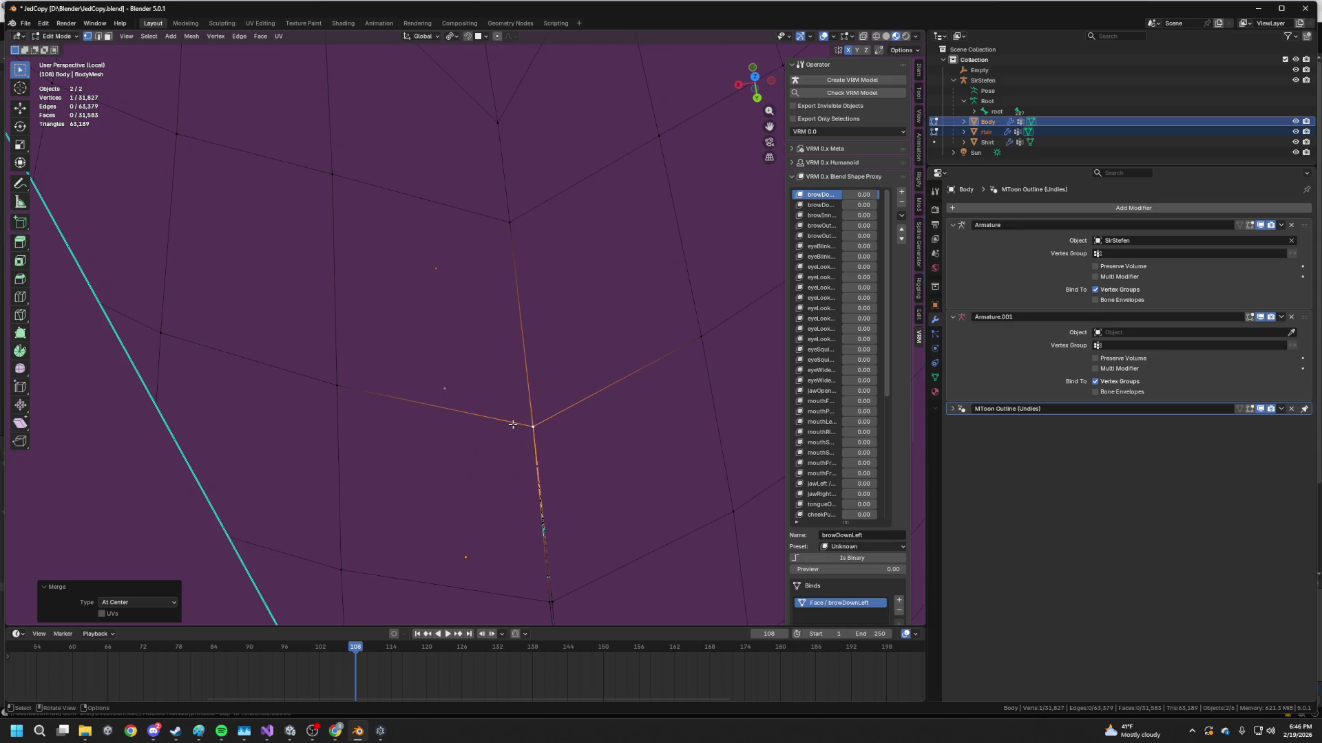
middle_click_drag(584, 450, 548, 360)
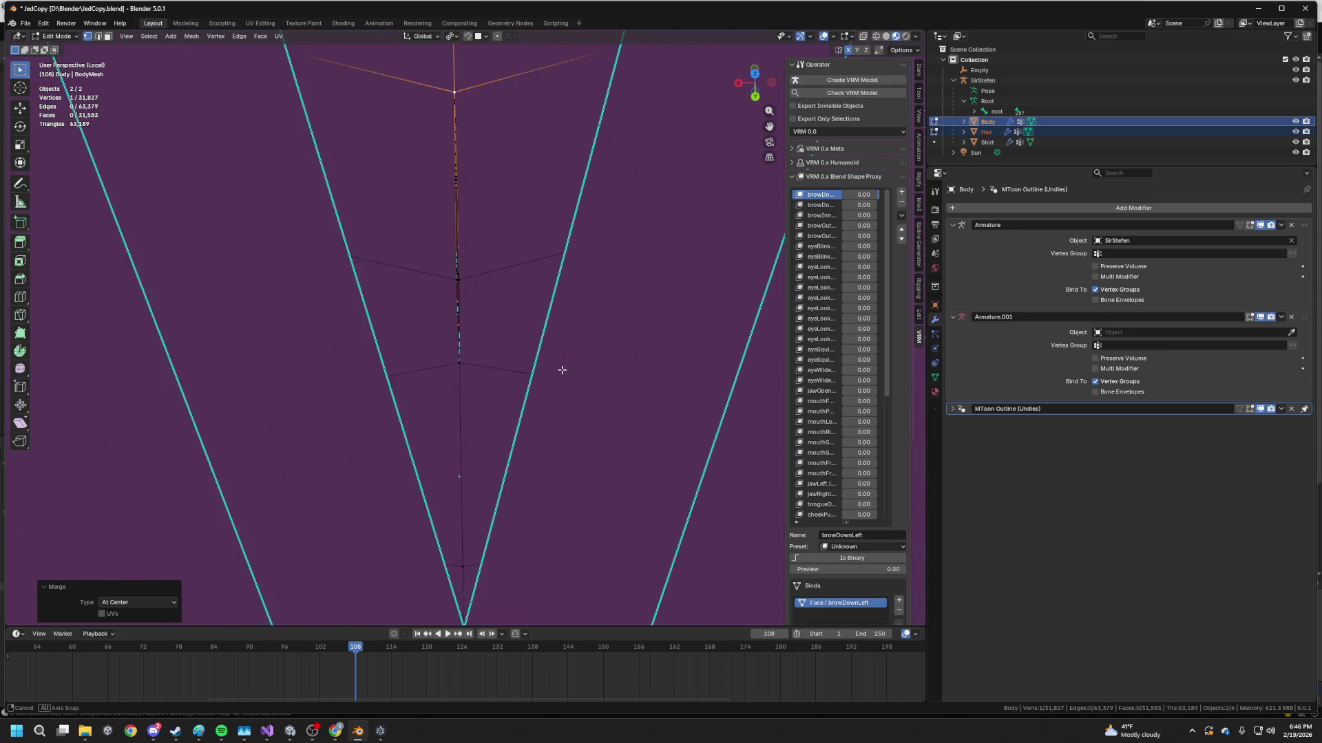
left_click(468, 321)
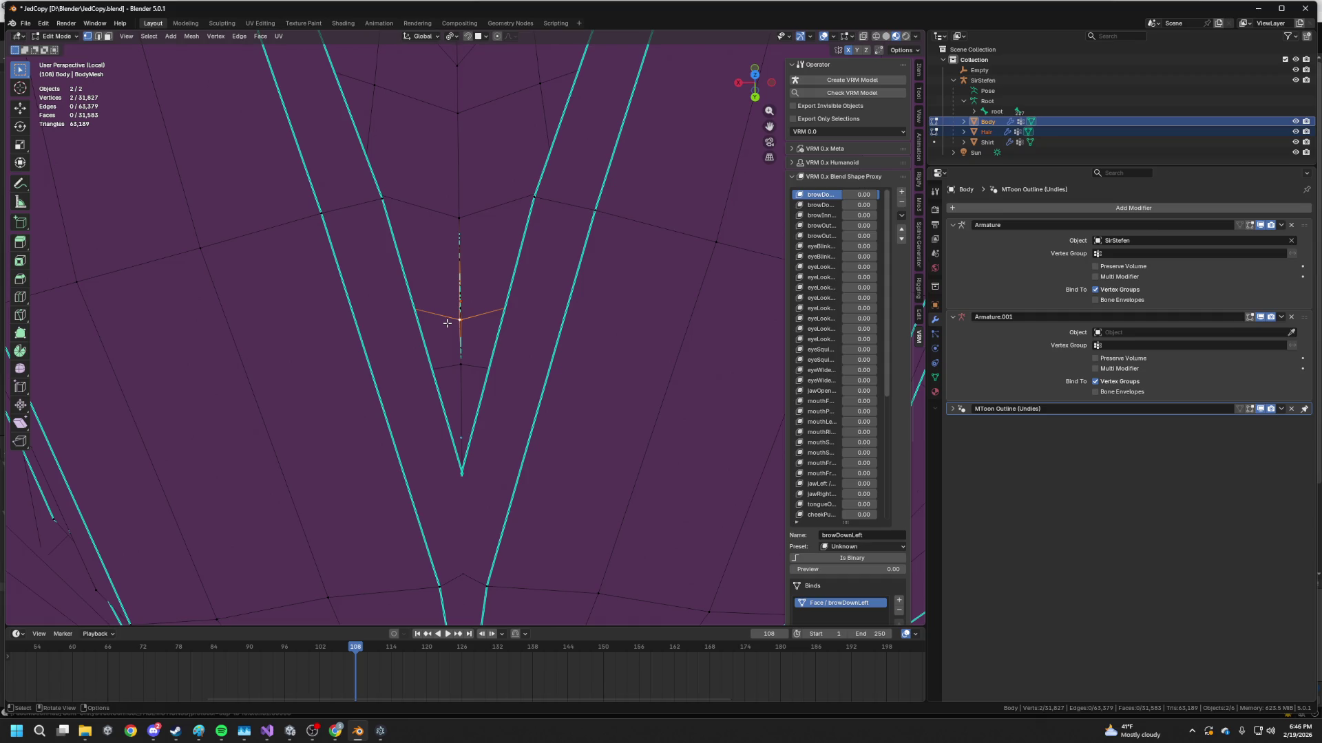
key("m")
left_click(447, 323)
left_click(479, 369)
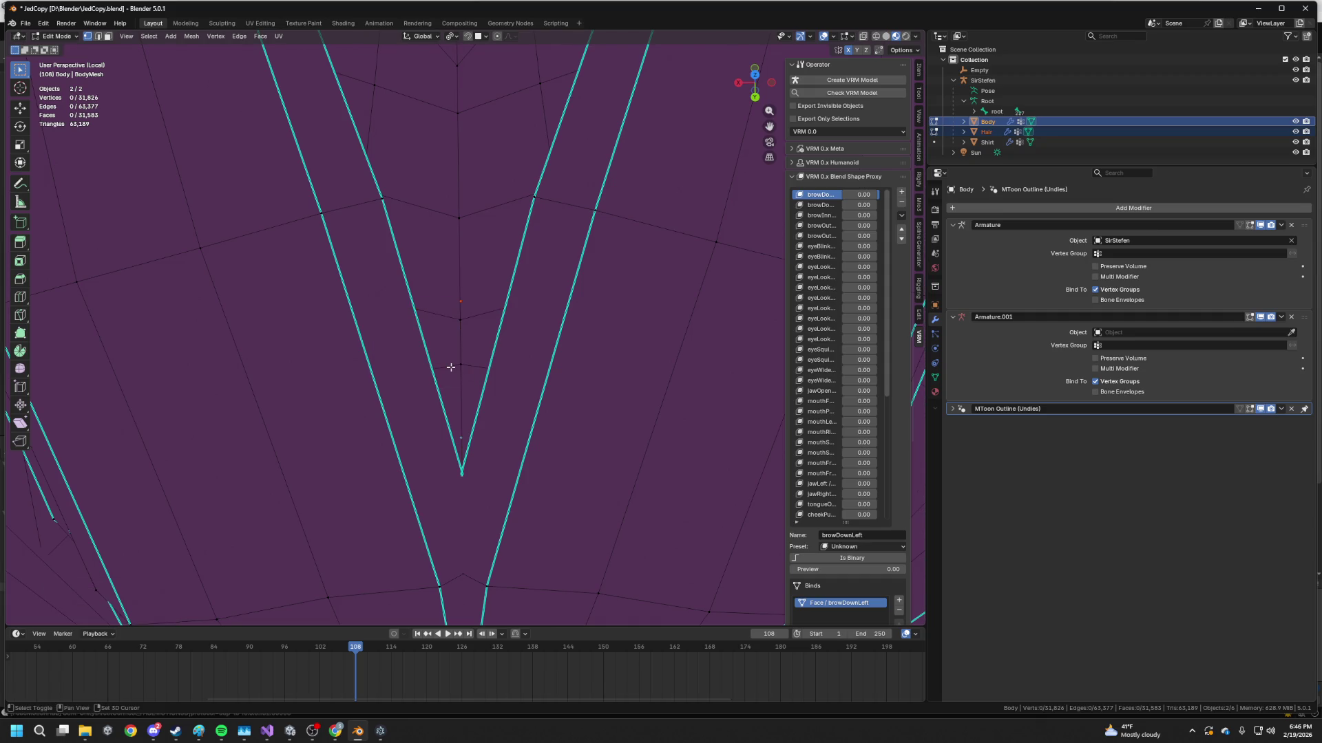
mouse_move(456, 367)
middle_mouse_down()
mouse_move(413, 377)
mouse_move(533, 320)
mouse_move(630, 315)
mouse_move(621, 336)
mouse_move(658, 310)
middle_mouse_up()
left_click(622, 336)
- Select the linked top hair strips and hide them to expose the scalp
key("l")
key("l")
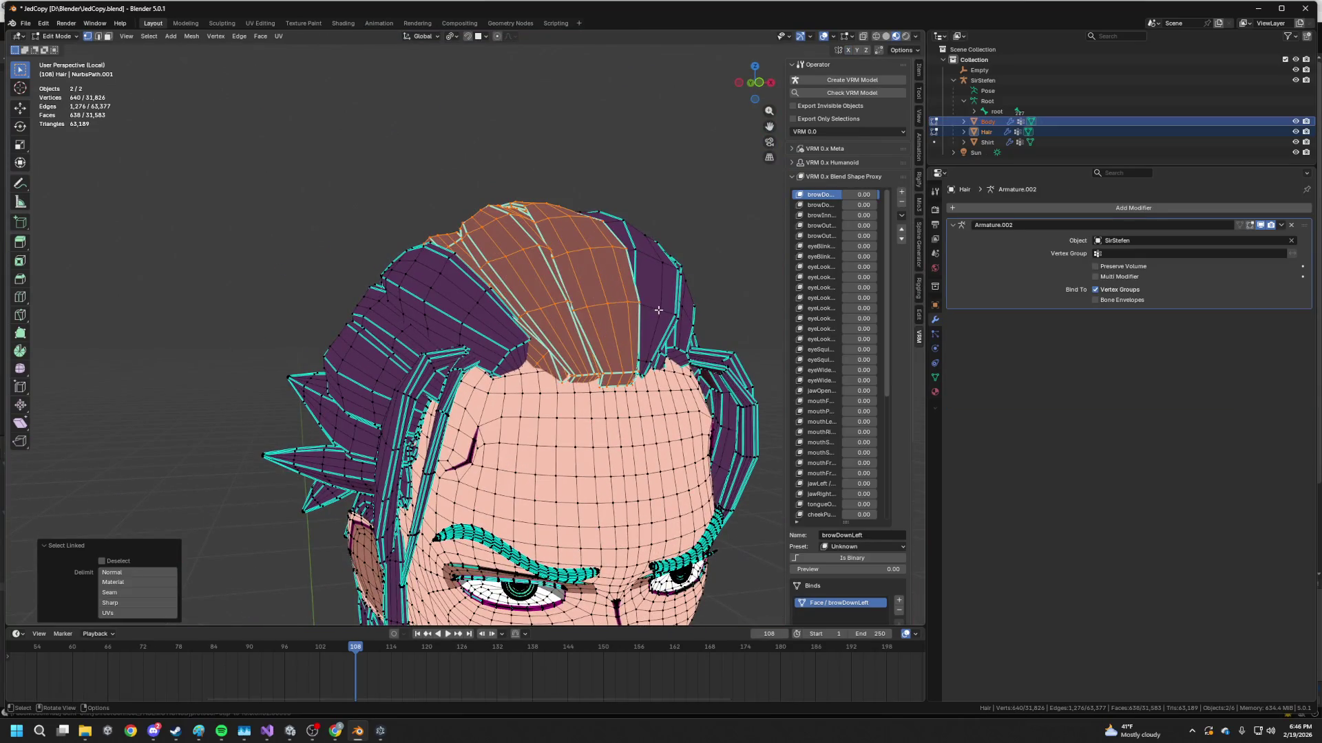
key("l")
key("l")
key("l")
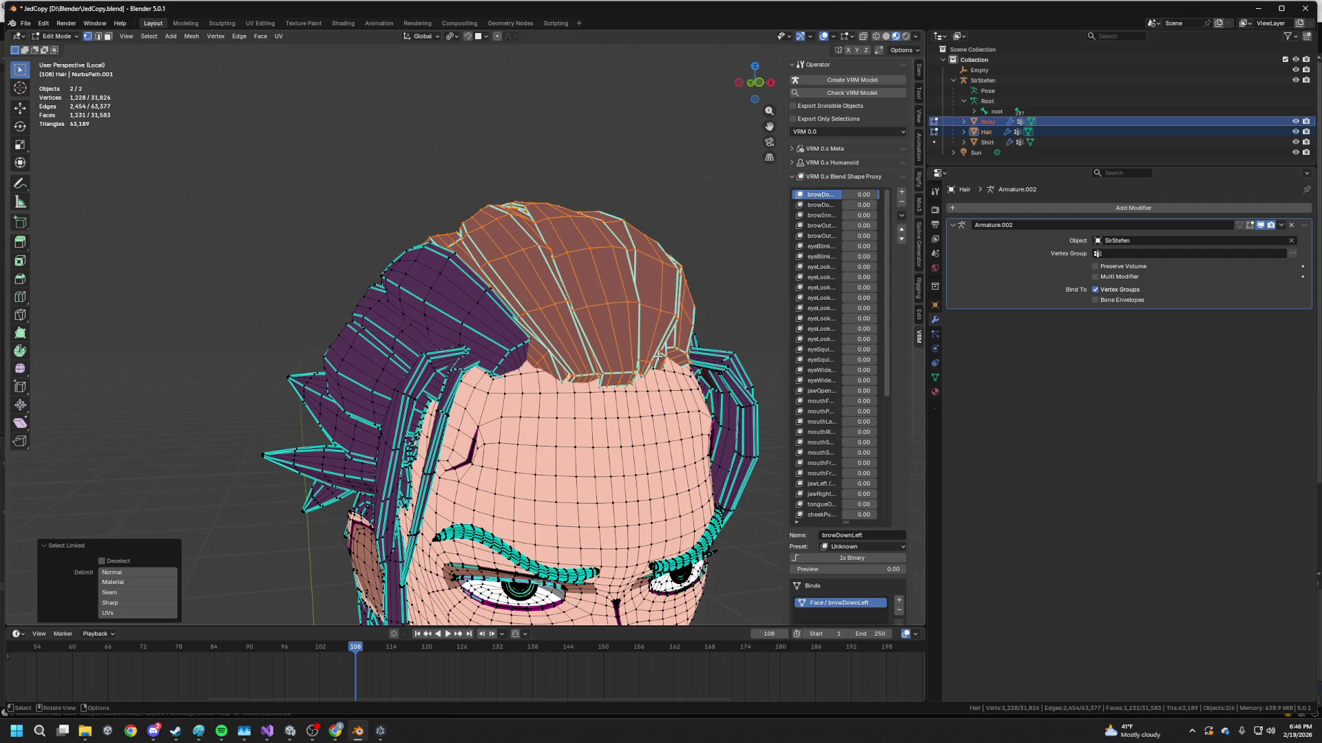
key("h")
middle_click_drag(653, 352, 487, 406)
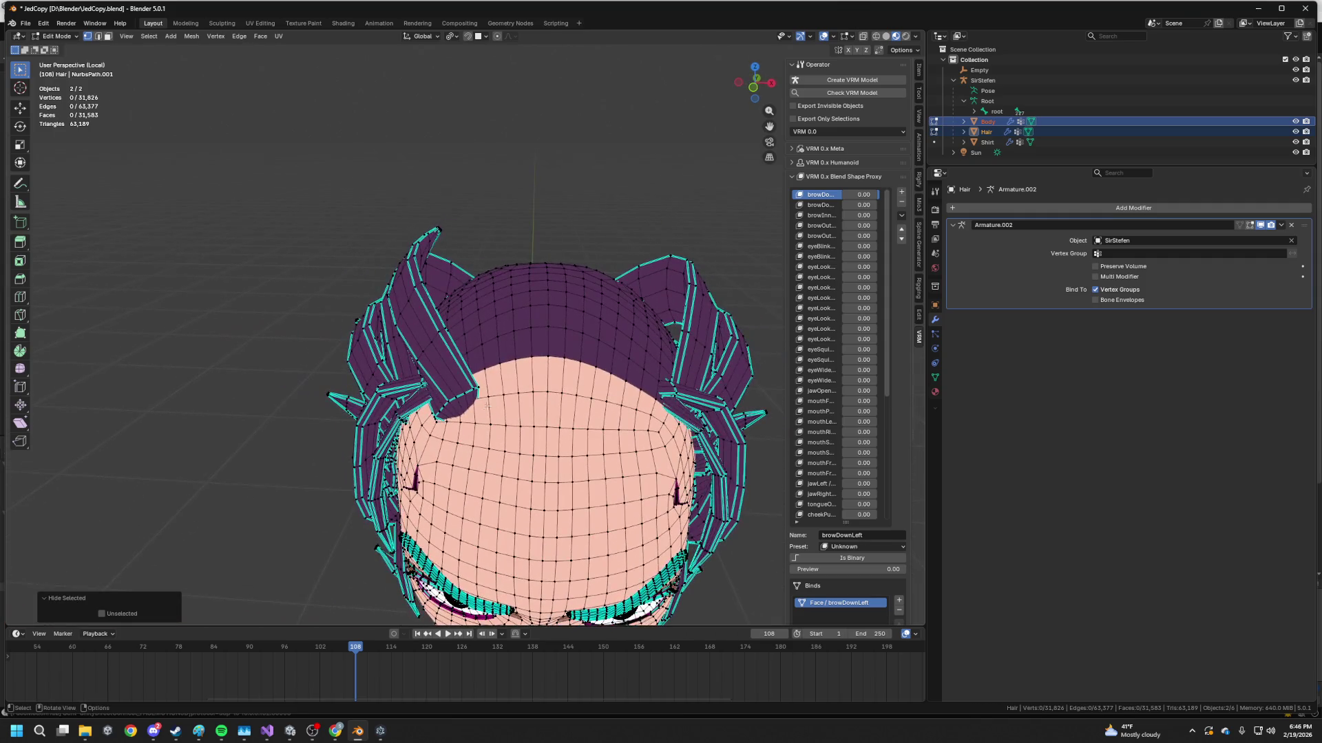
- Select scalp faces on the Body mesh and show its material settings
left_click(523, 385)
scroll(524, 386, "up", 2)
scroll(599, 413, "up", 2)
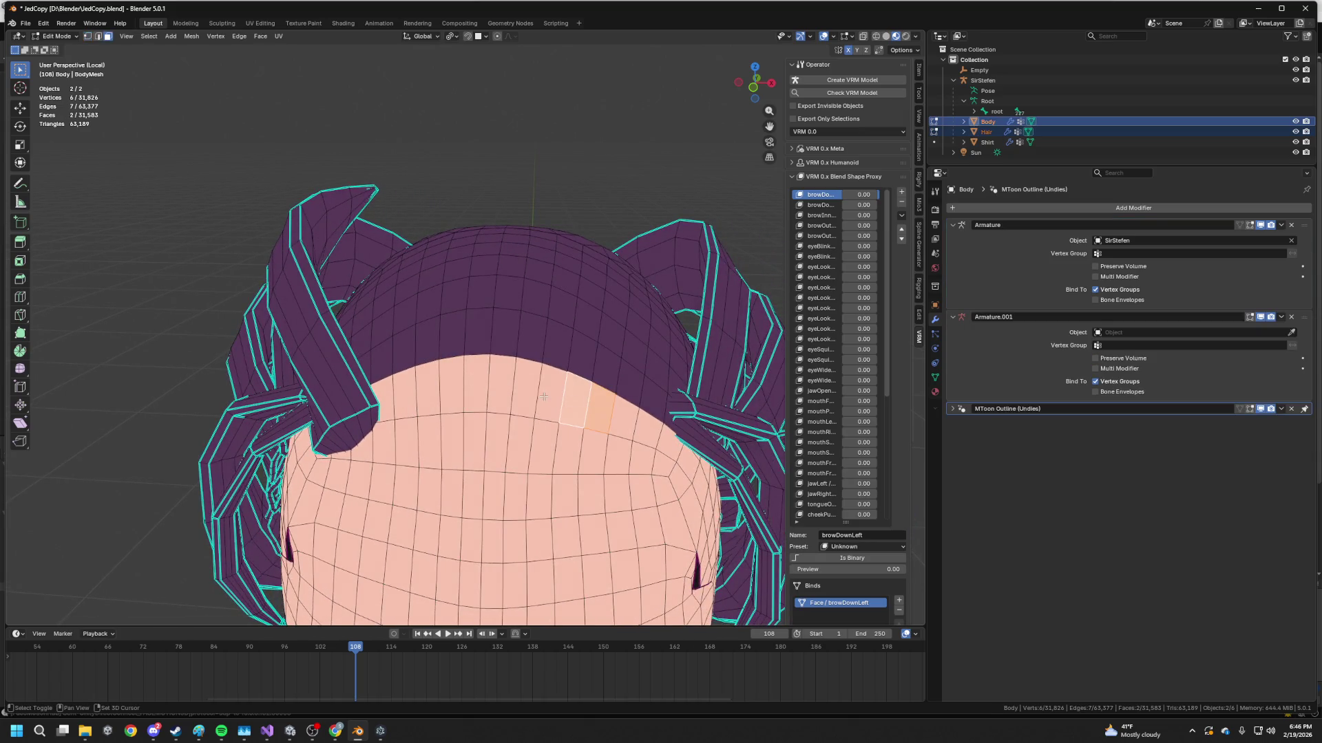
left_click(935, 392)
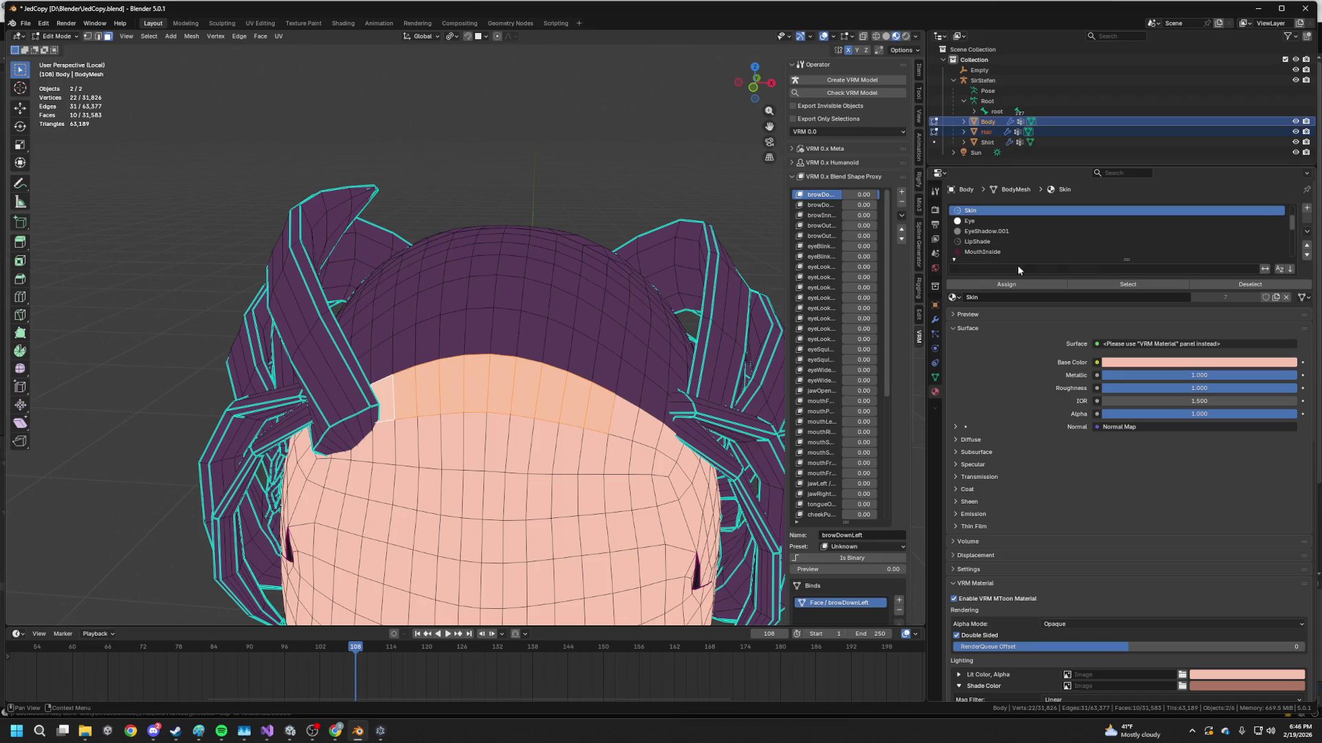
scroll(1018, 236, "up", 2)
scroll(1012, 240, "up", 1)
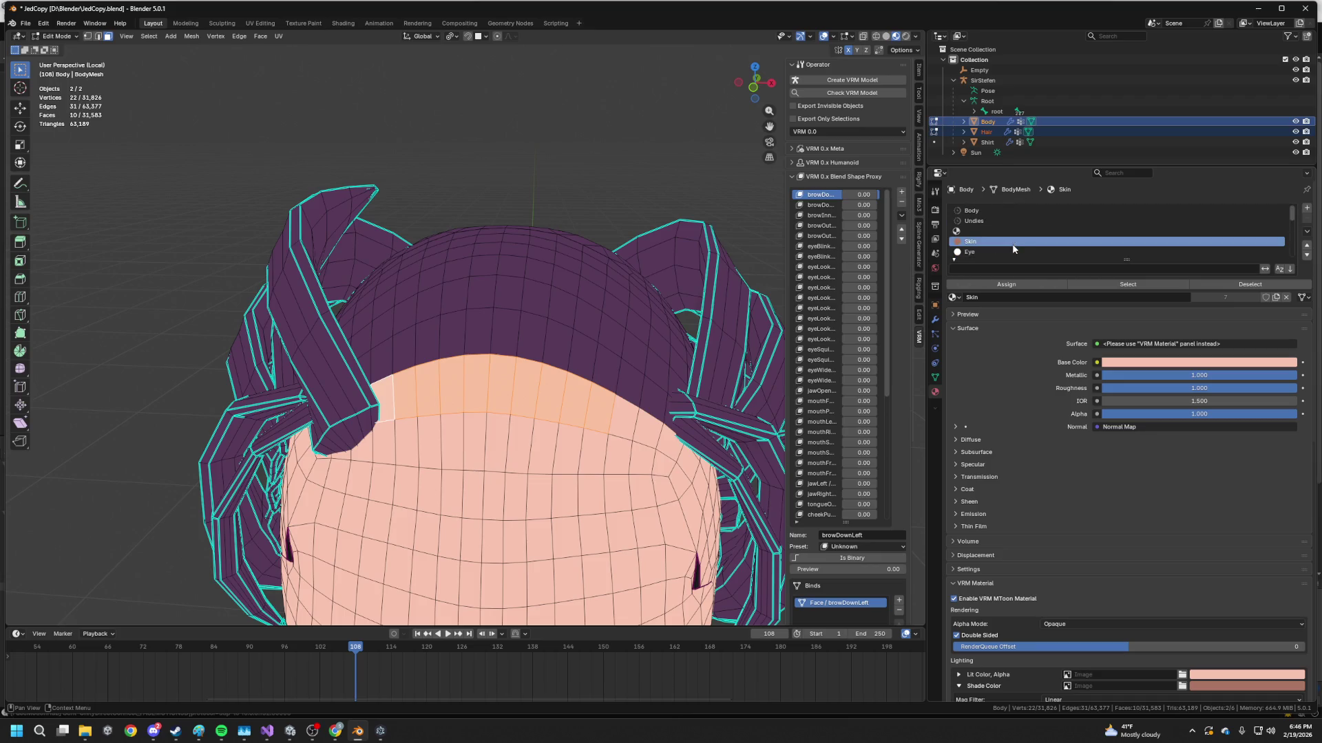
scroll(1012, 249, "down", 2)
scroll(1014, 248, "down", 2)
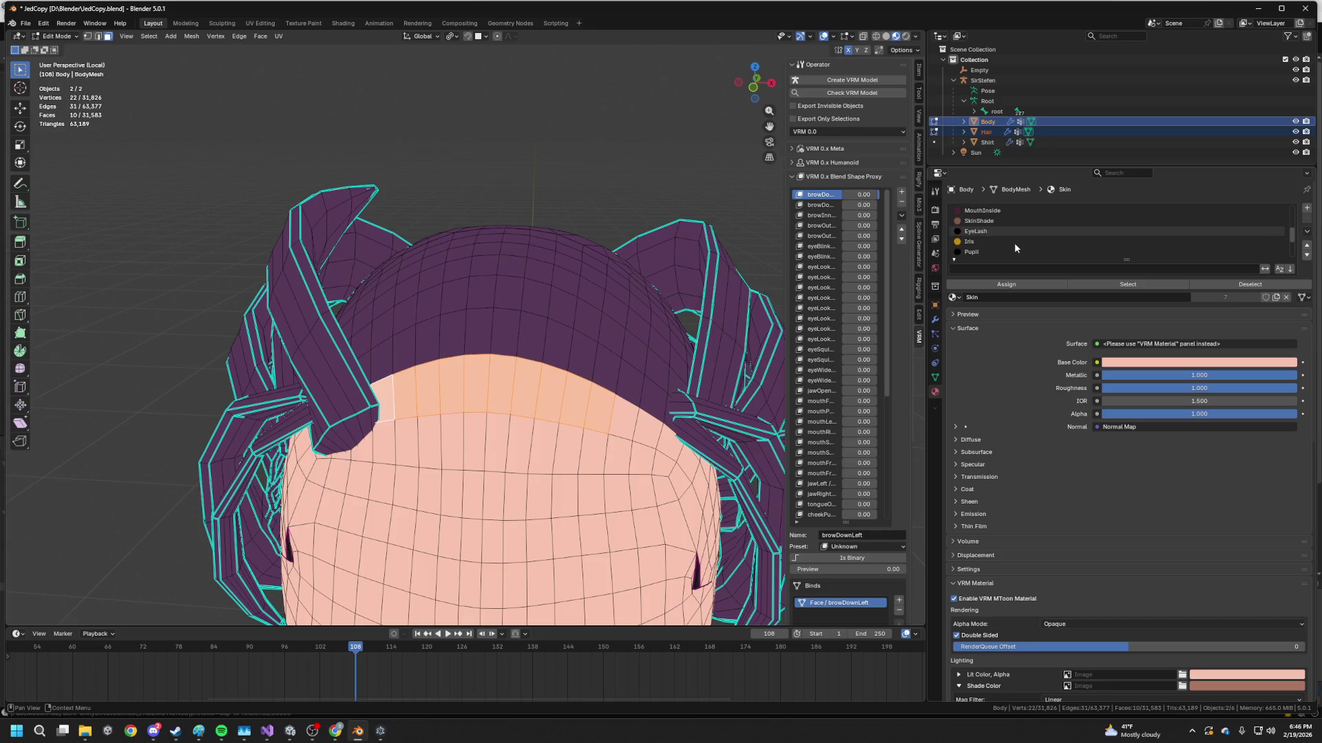
scroll(1013, 238, "down", 2)
scroll(1014, 238, "down", 3)
left_click(989, 222)
left_click(1006, 284)
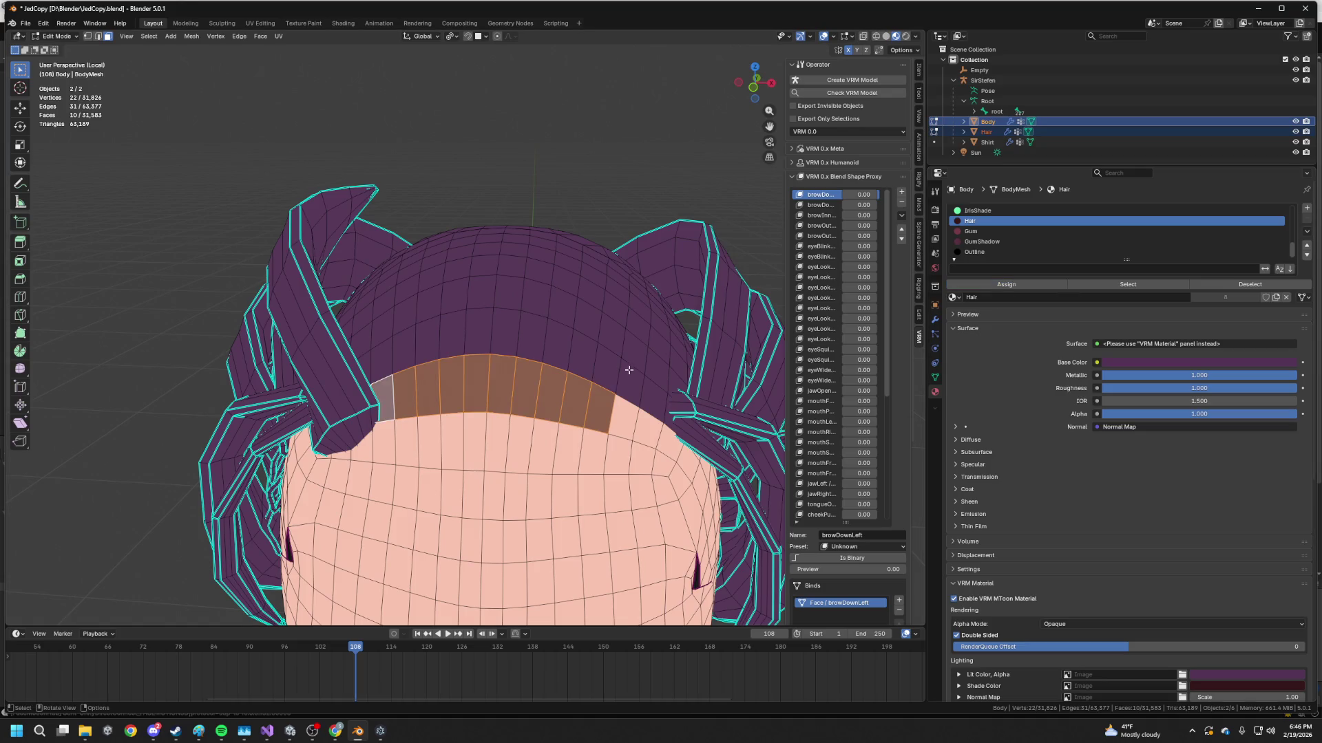
scroll(629, 370, "down", 3)
middle_click_drag(629, 370, 642, 343)
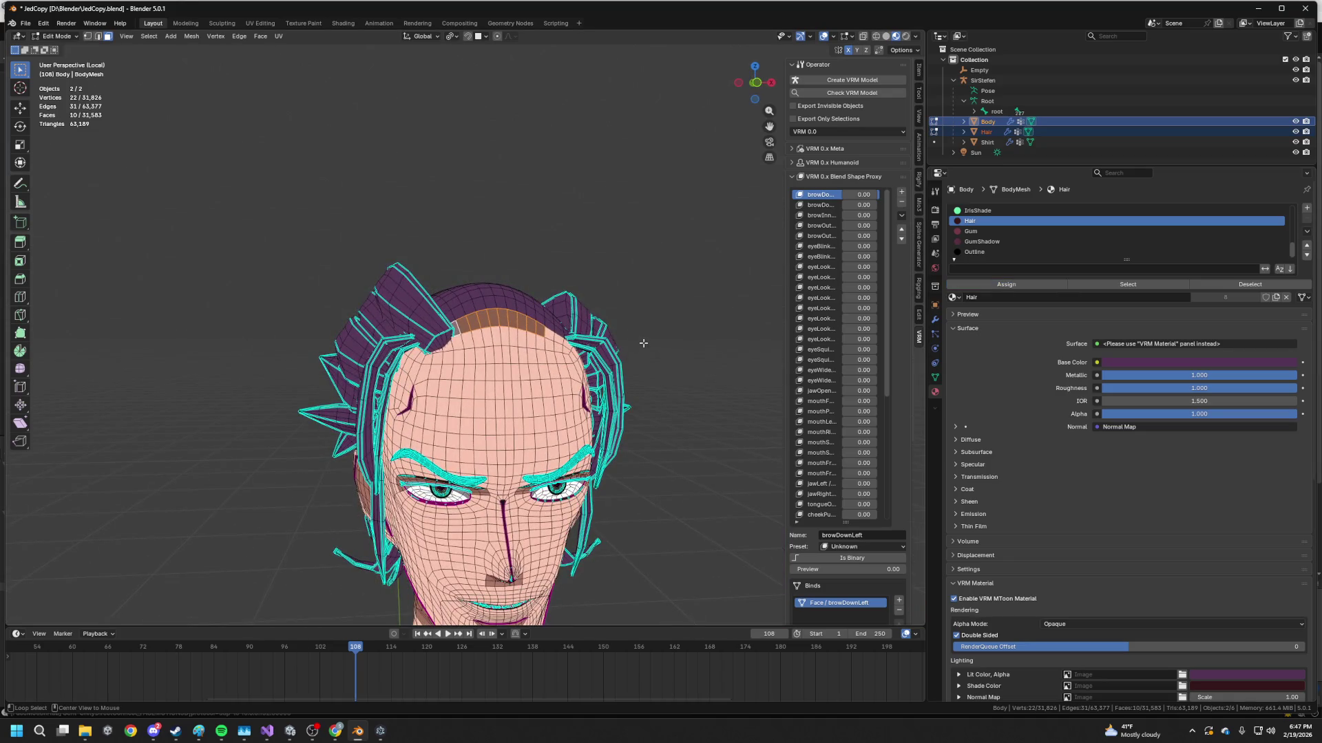
key("h")
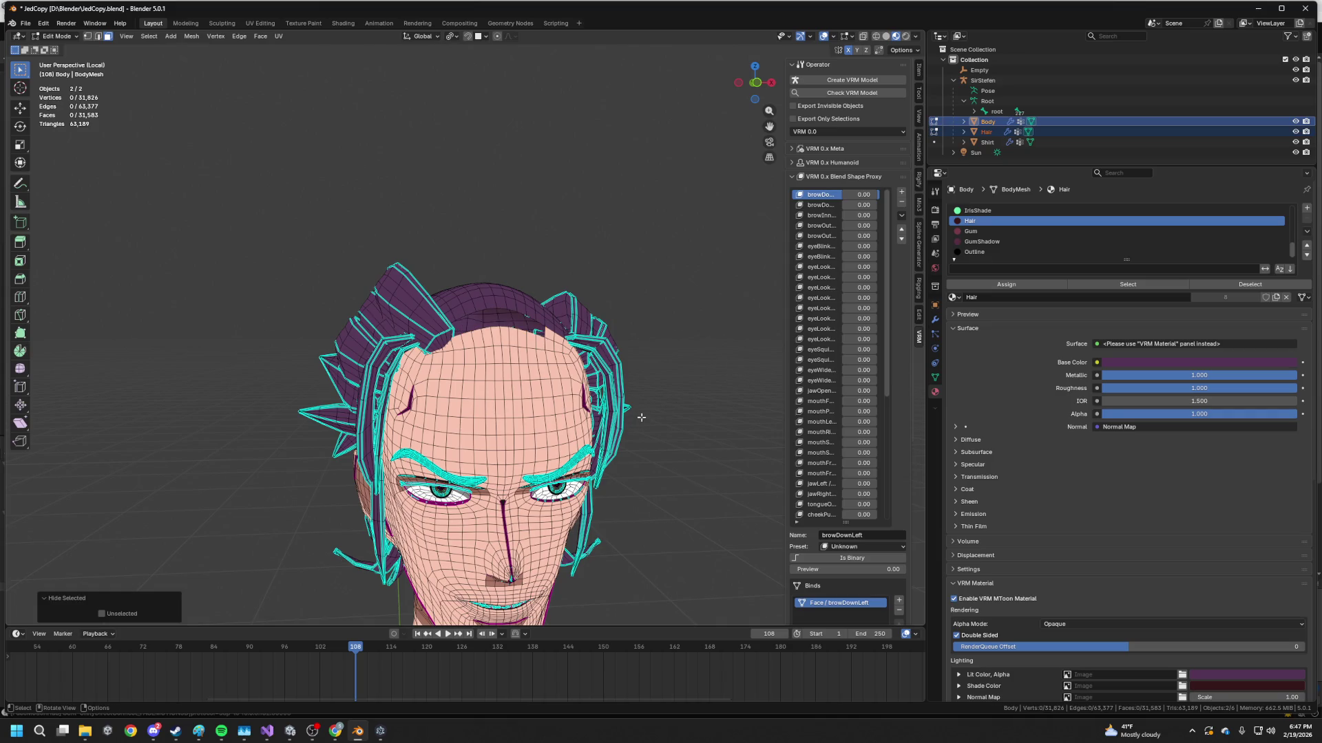
scroll(641, 417, "up", 3)
middle_click_drag(640, 418, 640, 400)
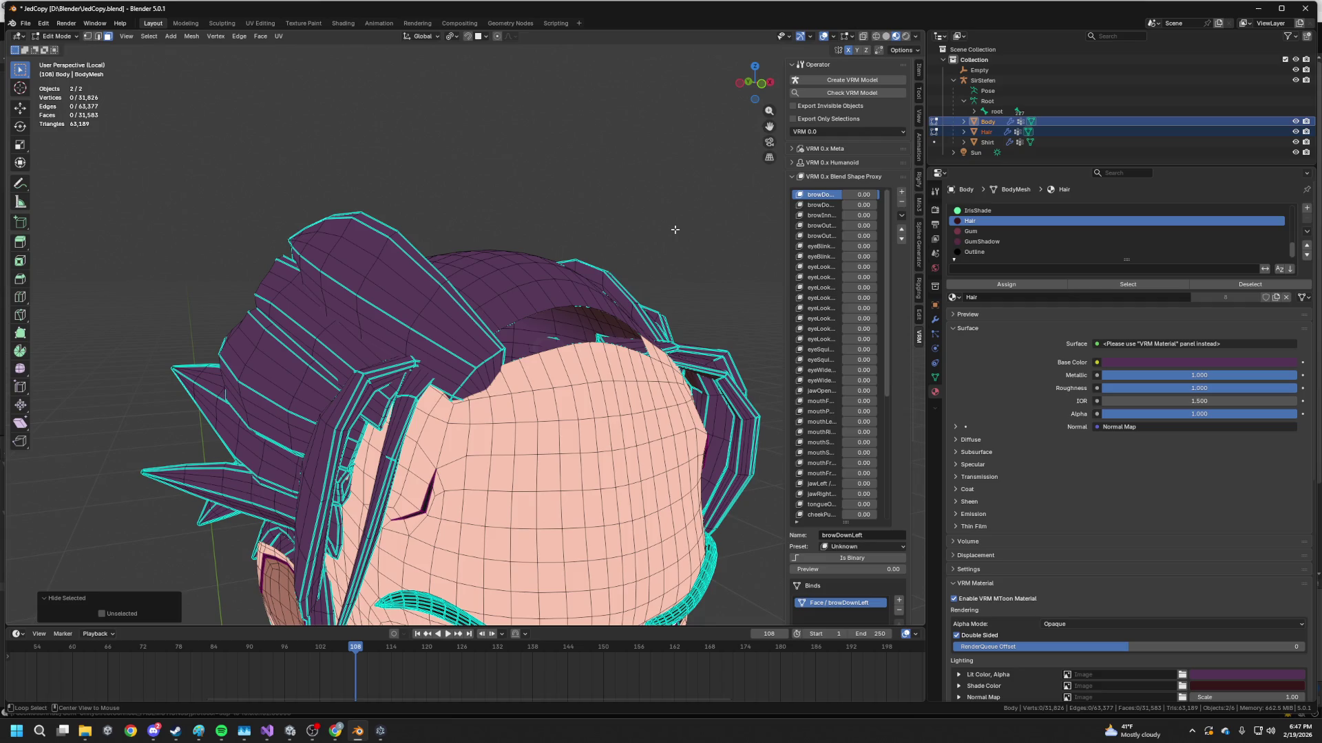
key("alt+h")
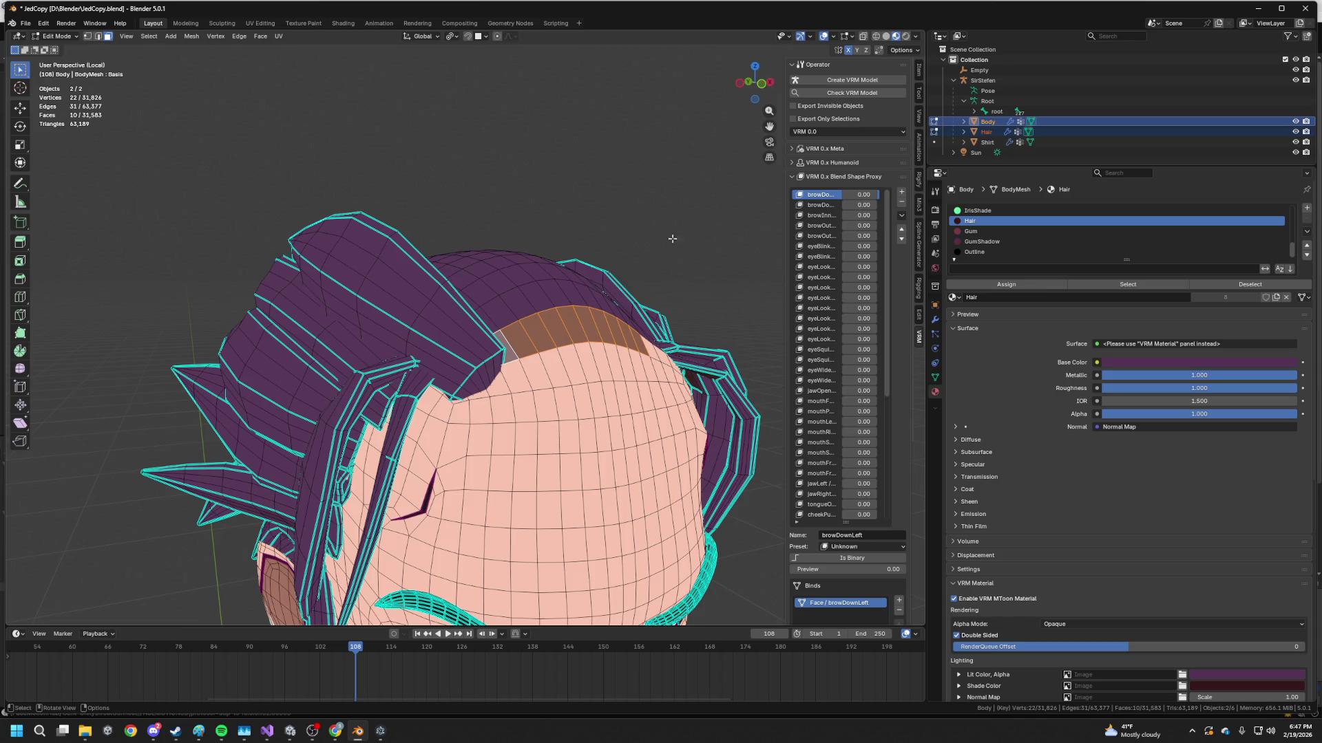
key("alt+a")
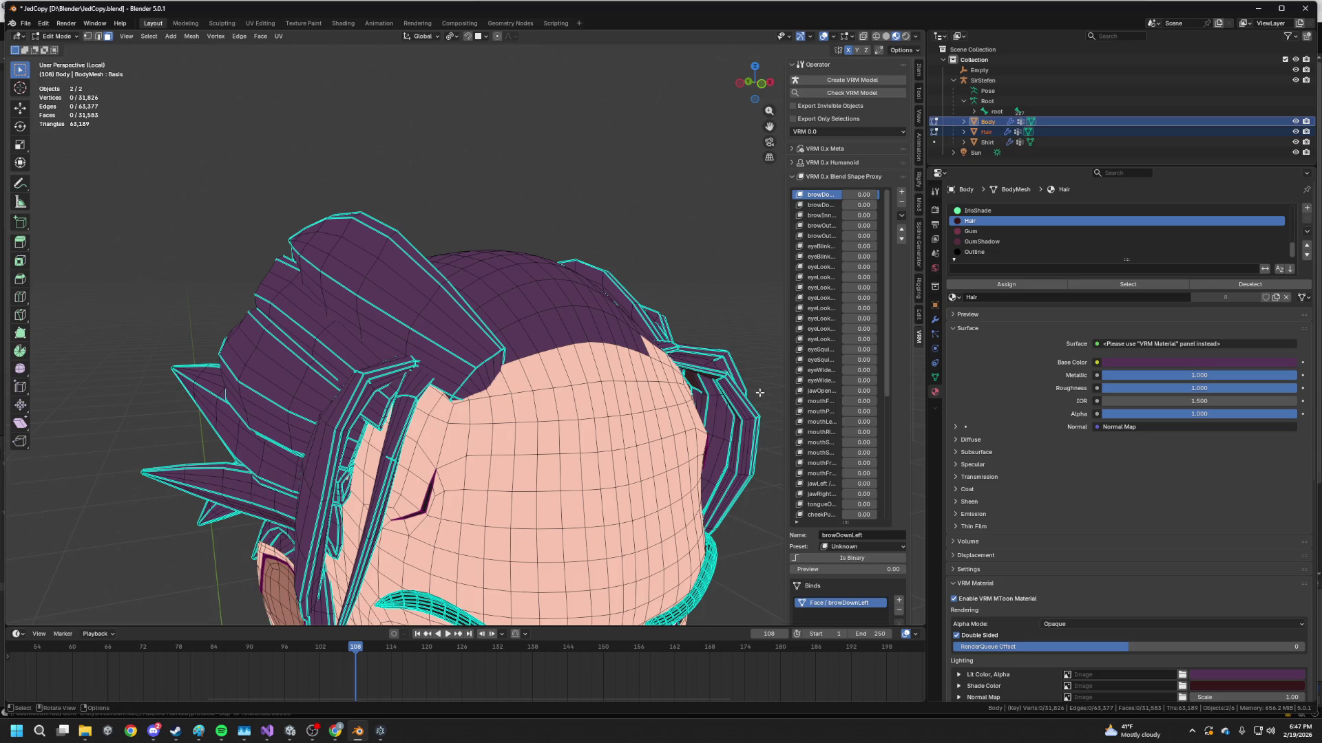
scroll(759, 392, "down", 5)
scroll(533, 368, "up", 3)
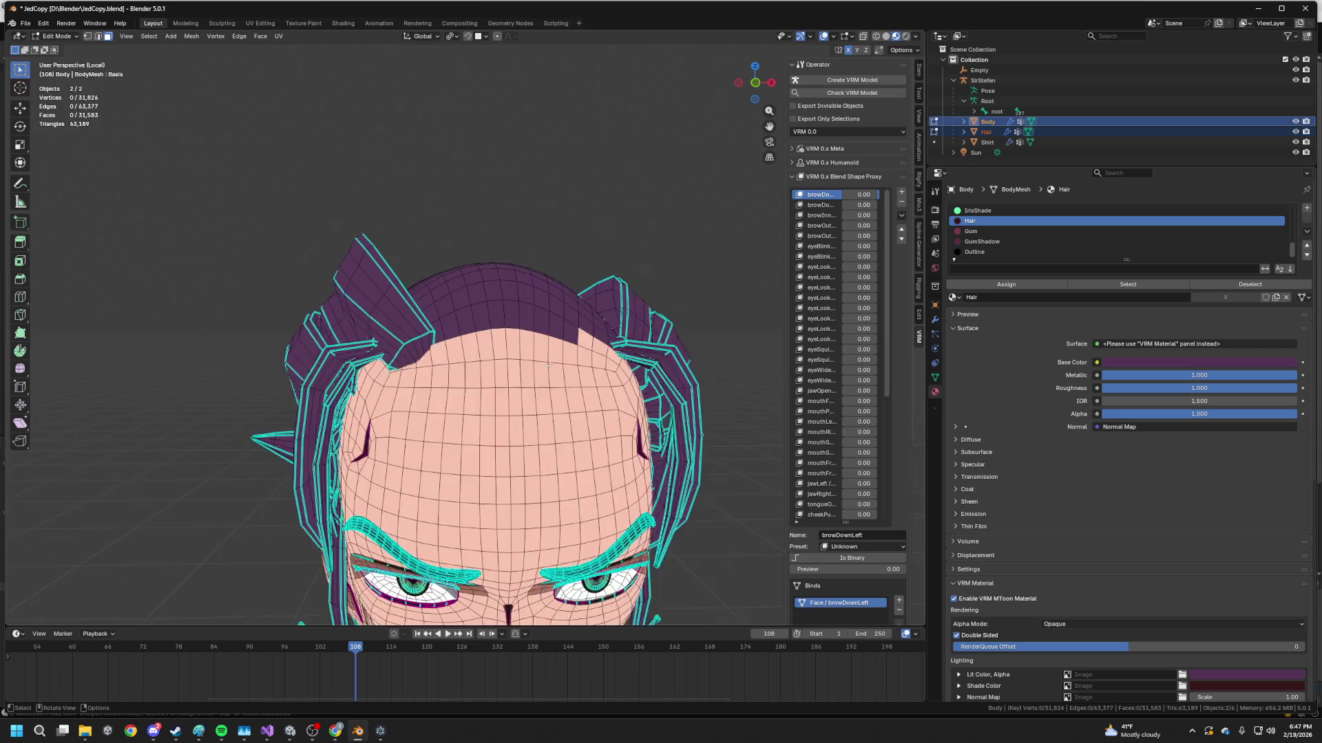
middle_click_drag(516, 393, 533, 369)
left_click(439, 355)
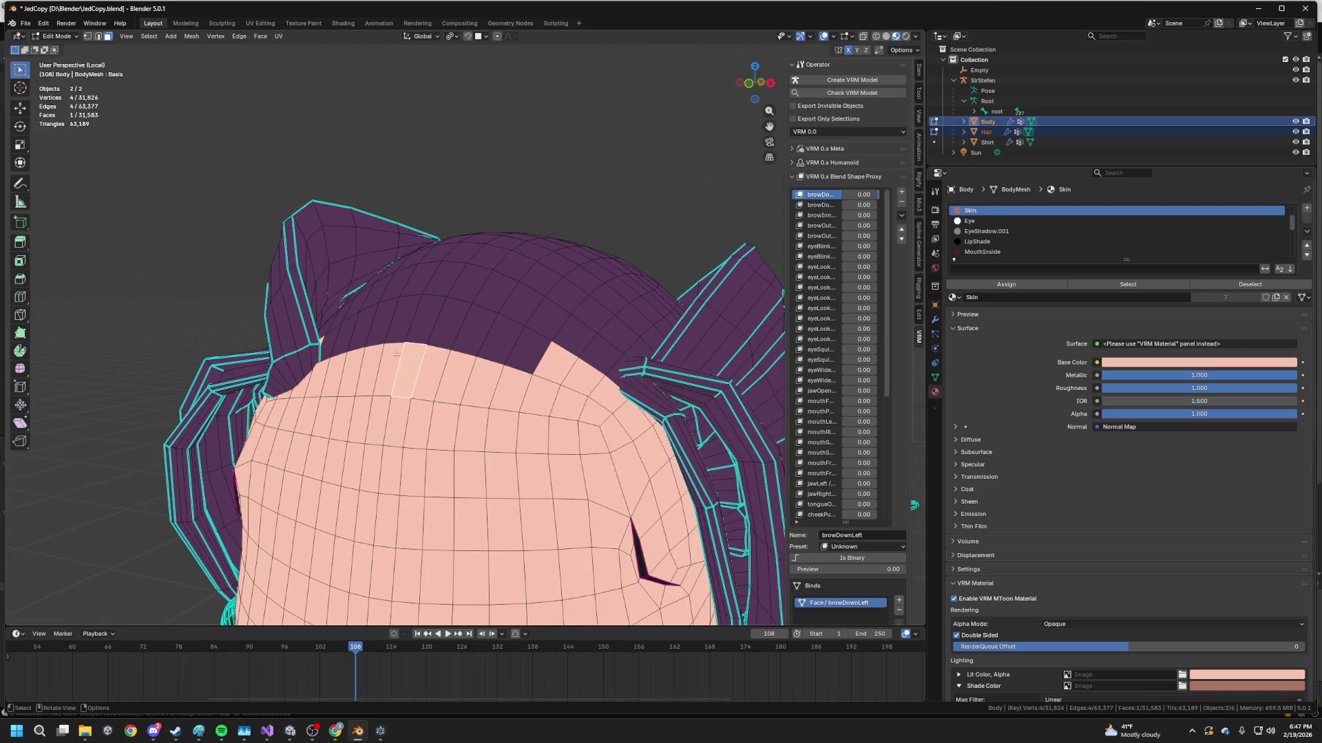
middle_click_drag(424, 351, 496, 340)
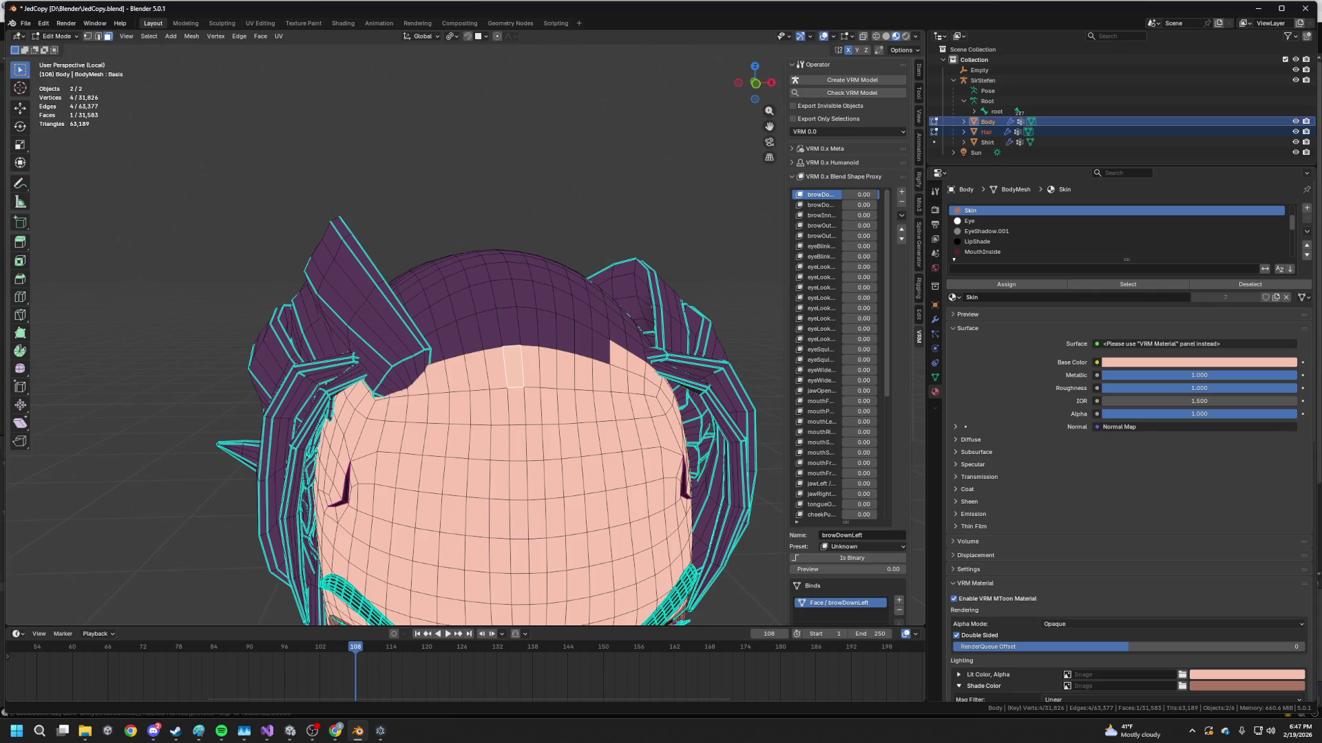
middle_click_drag(661, 434, 709, 435)
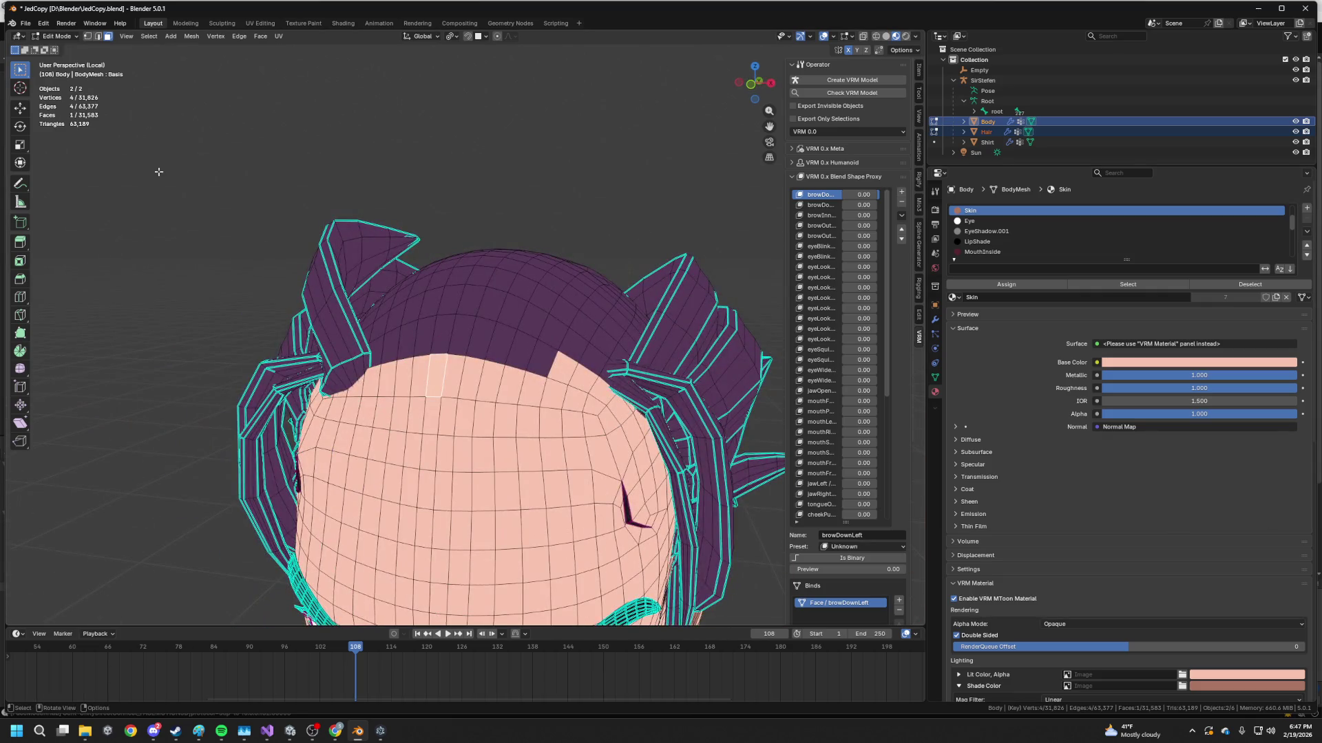
left_click(148, 36)
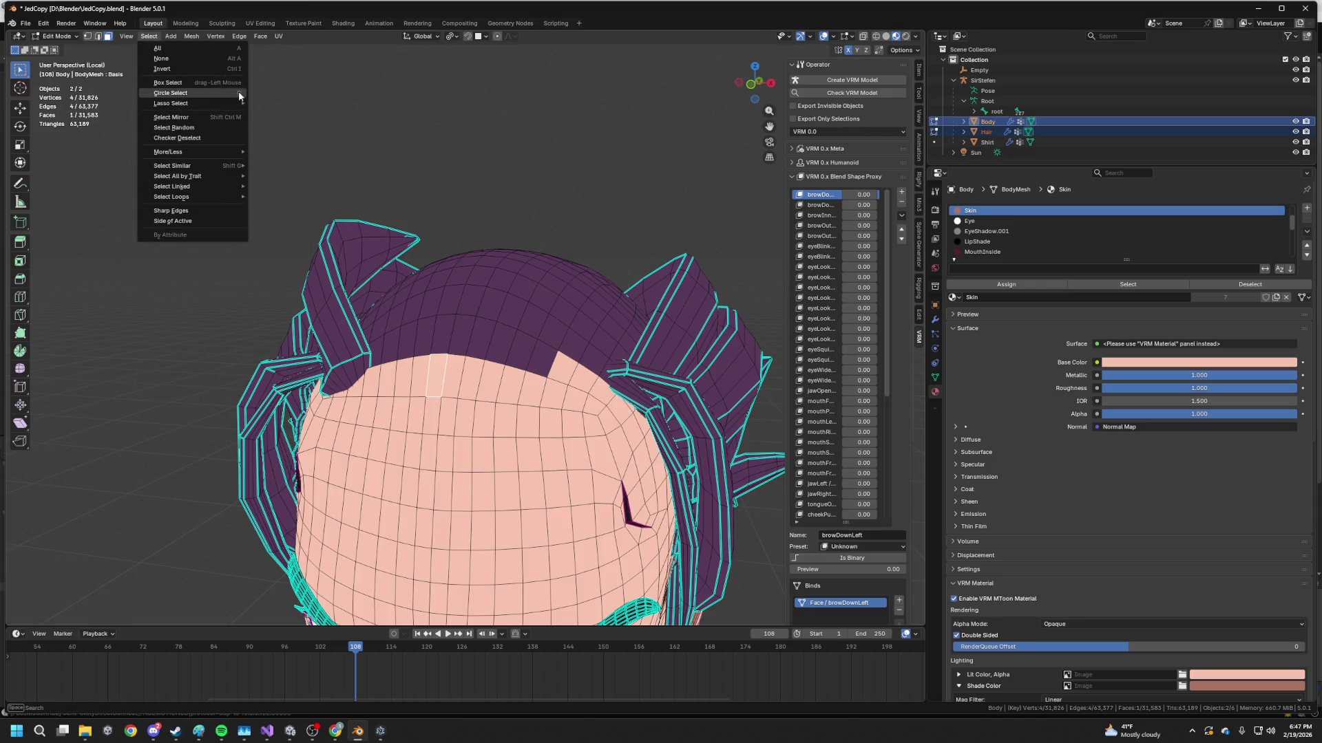
scroll(536, 310, "down", 3)
middle_click_drag(537, 310, 605, 213)
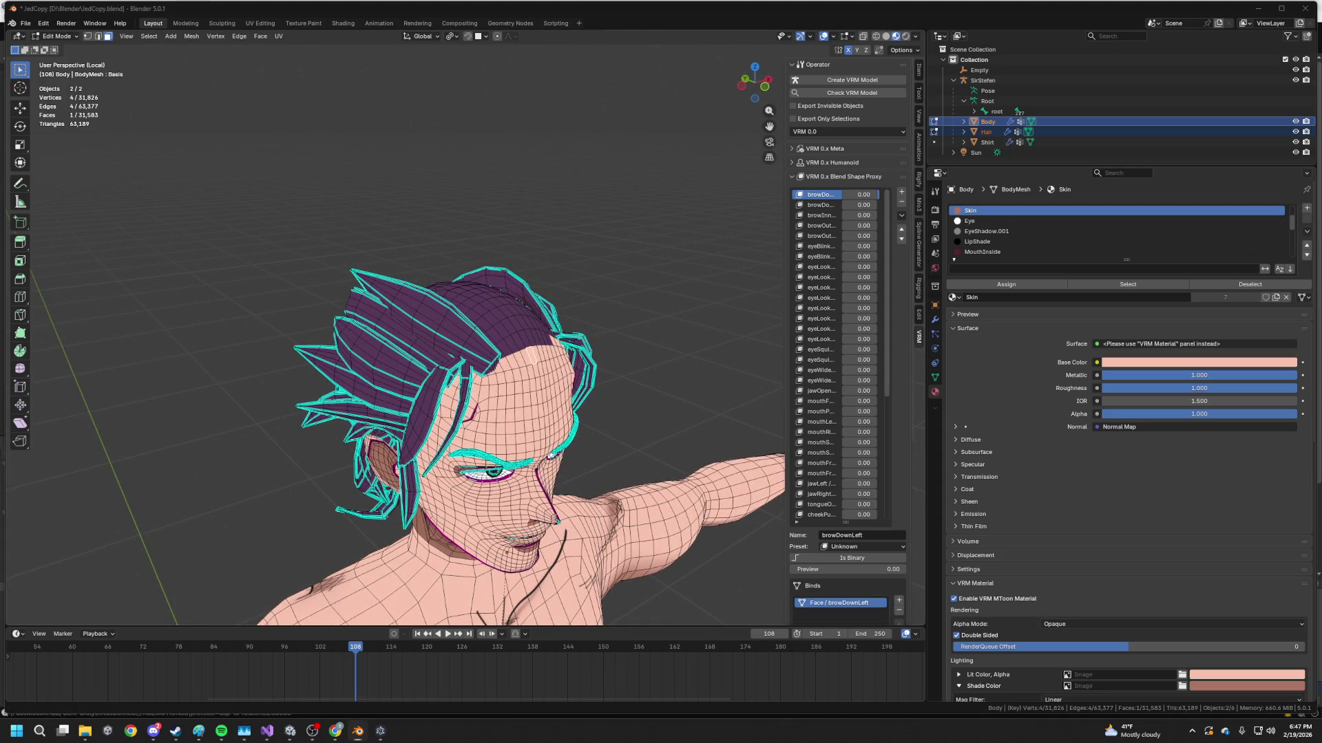
mouse_move(414, 372)
middle_mouse_down()
mouse_move(565, 393)
mouse_move(596, 337)
middle_mouse_up()
key("alt+h")
scroll(466, 378, "up", 5)
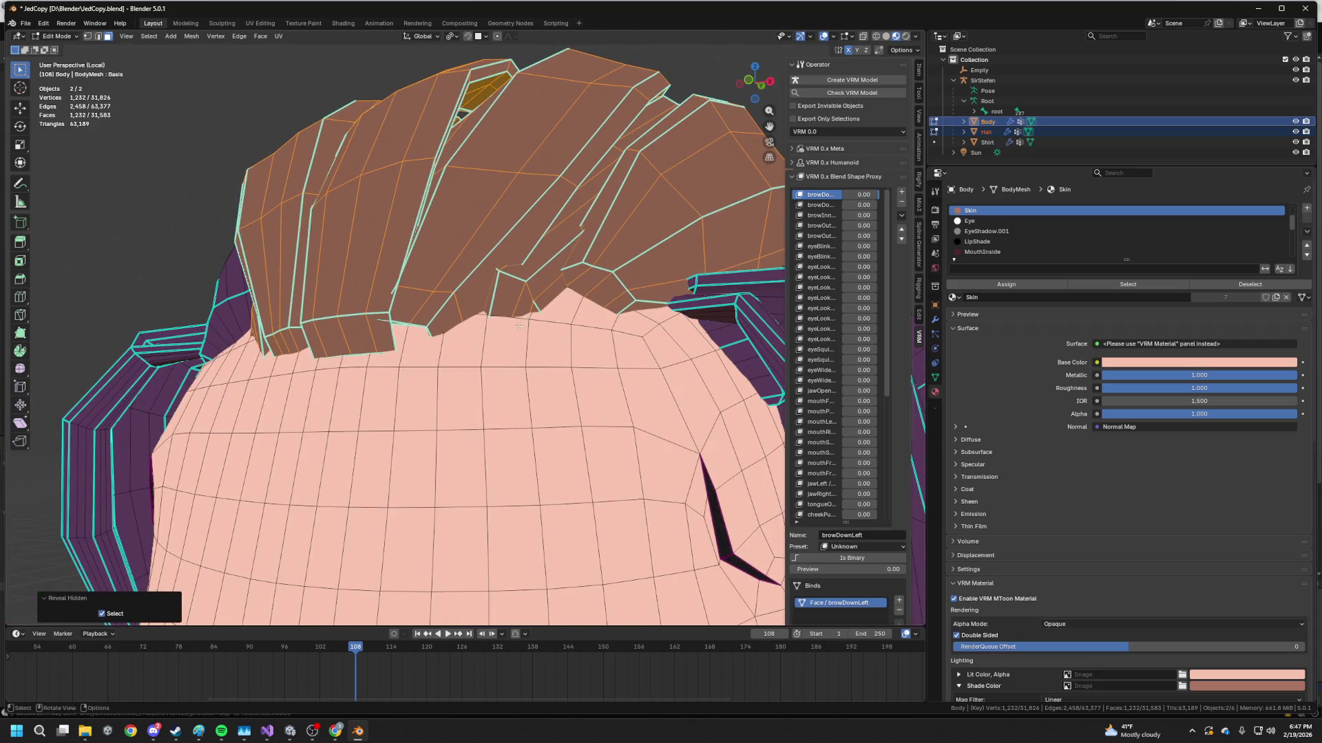
key("Tab")
key("Tab")
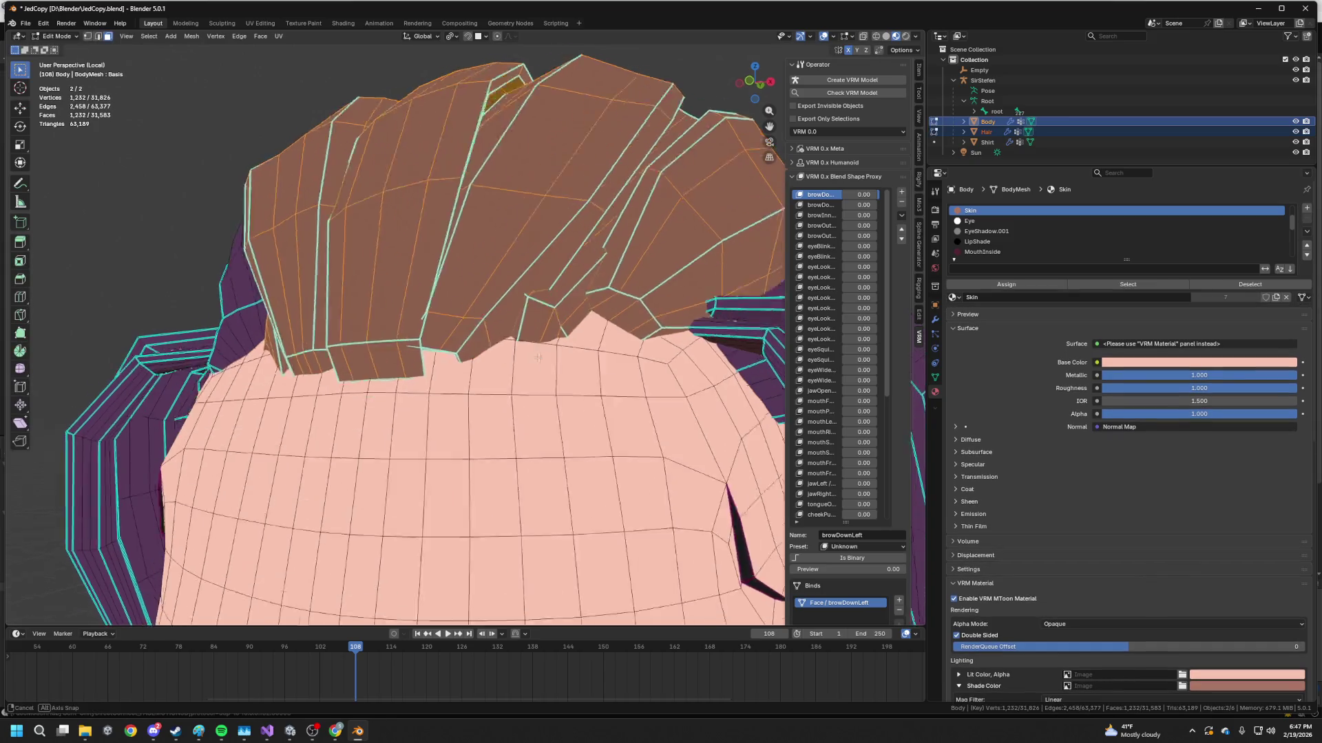
middle_click_drag(543, 370, 551, 373)
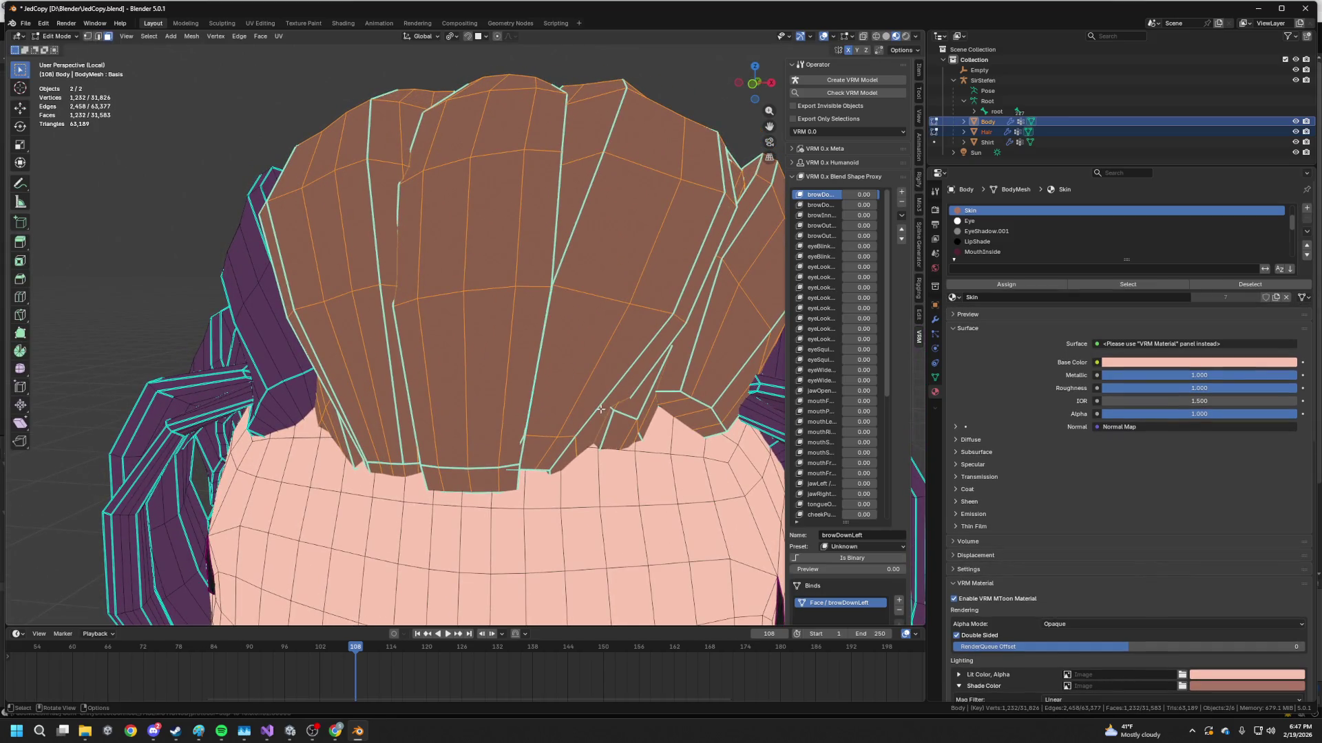
mouse_move(596, 395)
middle_mouse_down()
mouse_move(601, 365)
mouse_move(523, 361)
mouse_move(557, 346)
mouse_move(556, 326)
mouse_move(582, 335)
middle_mouse_up()
key("Tab")
key("Tab")
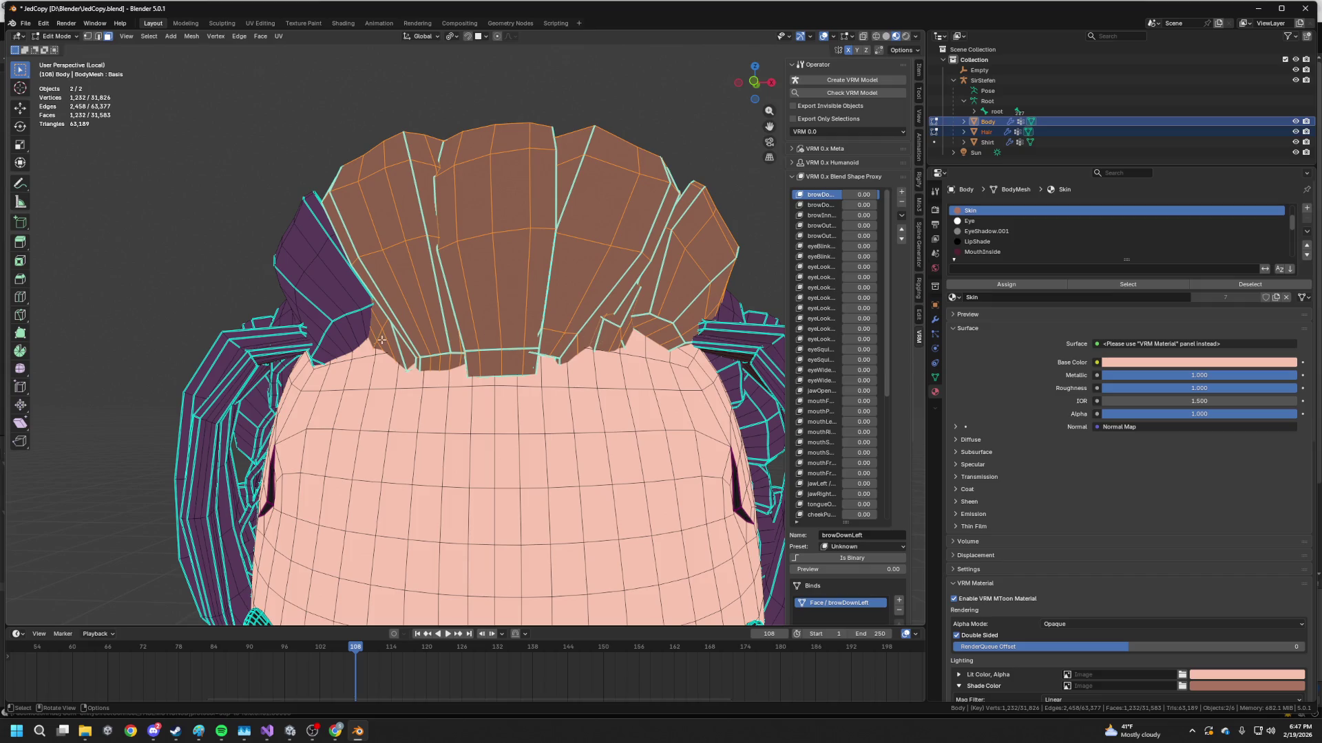
- Switch editing to the Hair object and frame the fringe from above
left_click(605, 348)
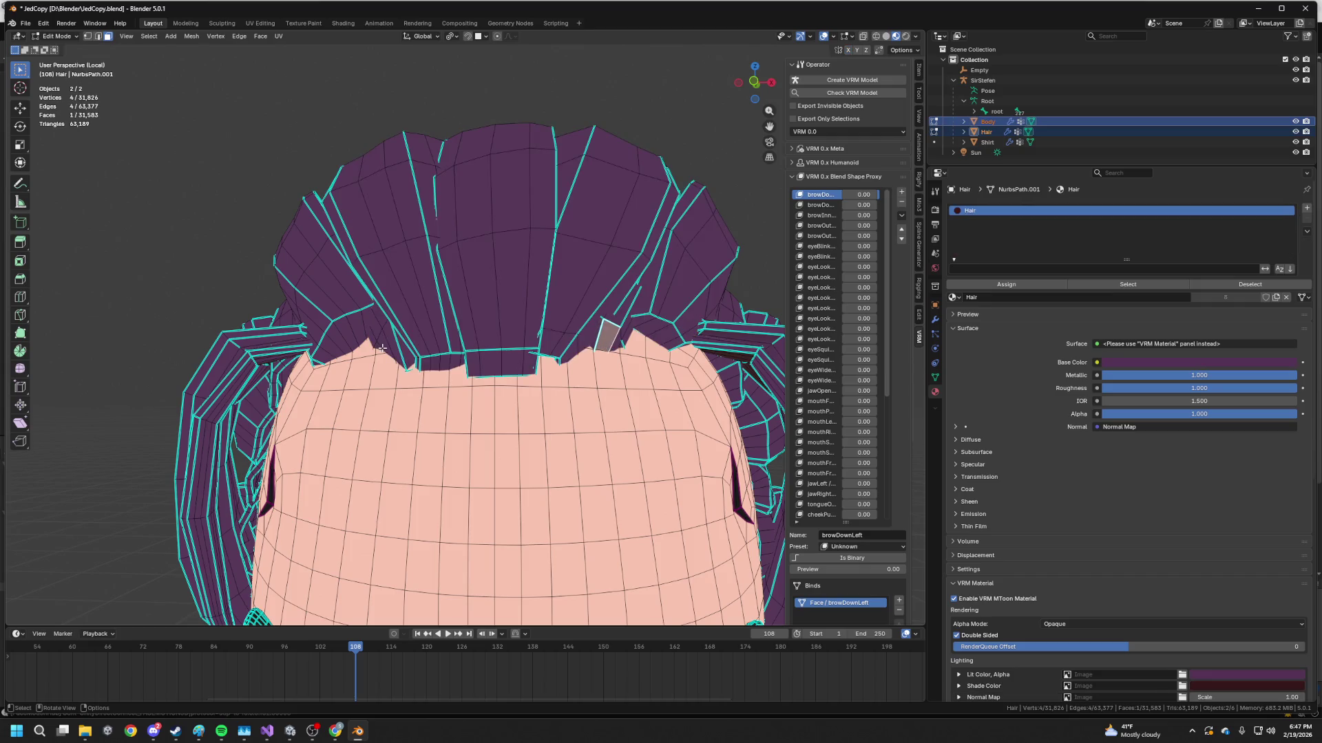
key("Tab")
key("Tab")
mouse_move(537, 343)
middle_mouse_down()
mouse_move(466, 289)
mouse_move(493, 471)
middle_mouse_up()
scroll(506, 320, "down", 5)
scroll(466, 289, "up", 3)
key("KP_Decimal")
scroll(599, 299, "up", 4)
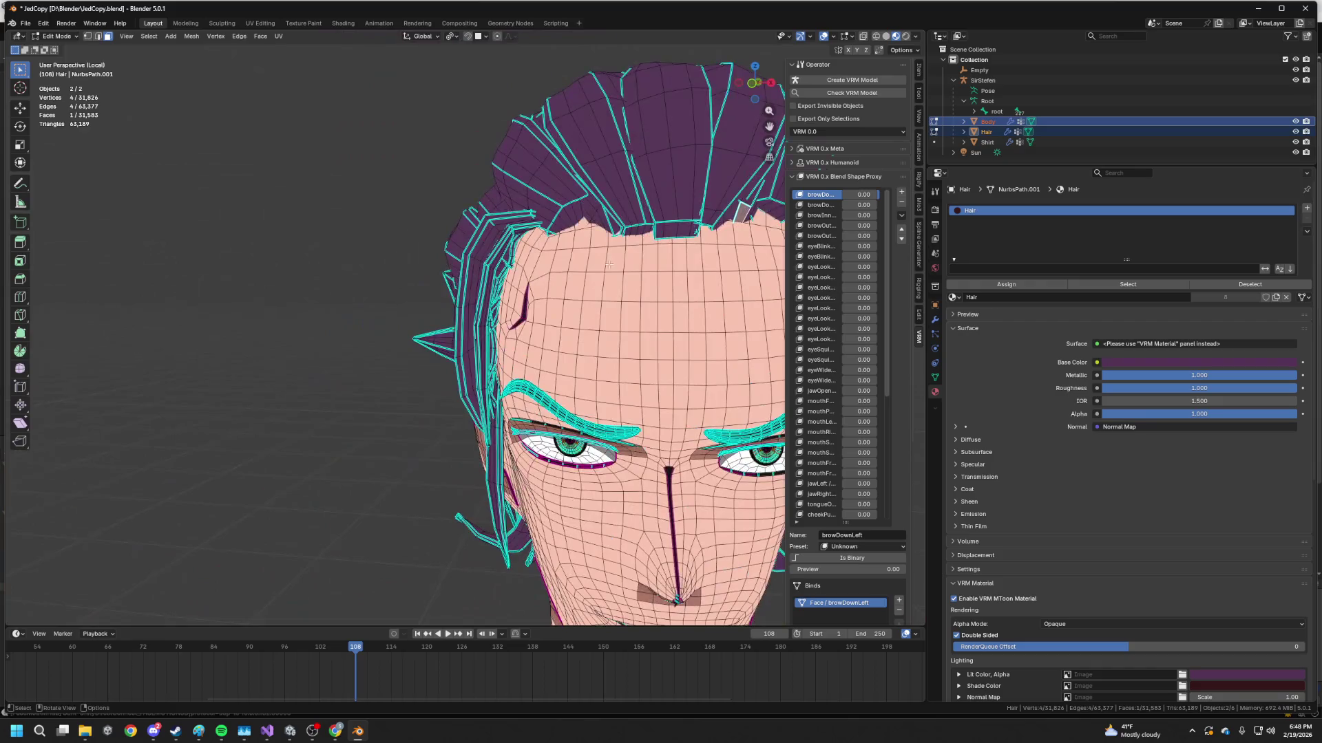
middle_click_drag(599, 300, 590, 243)
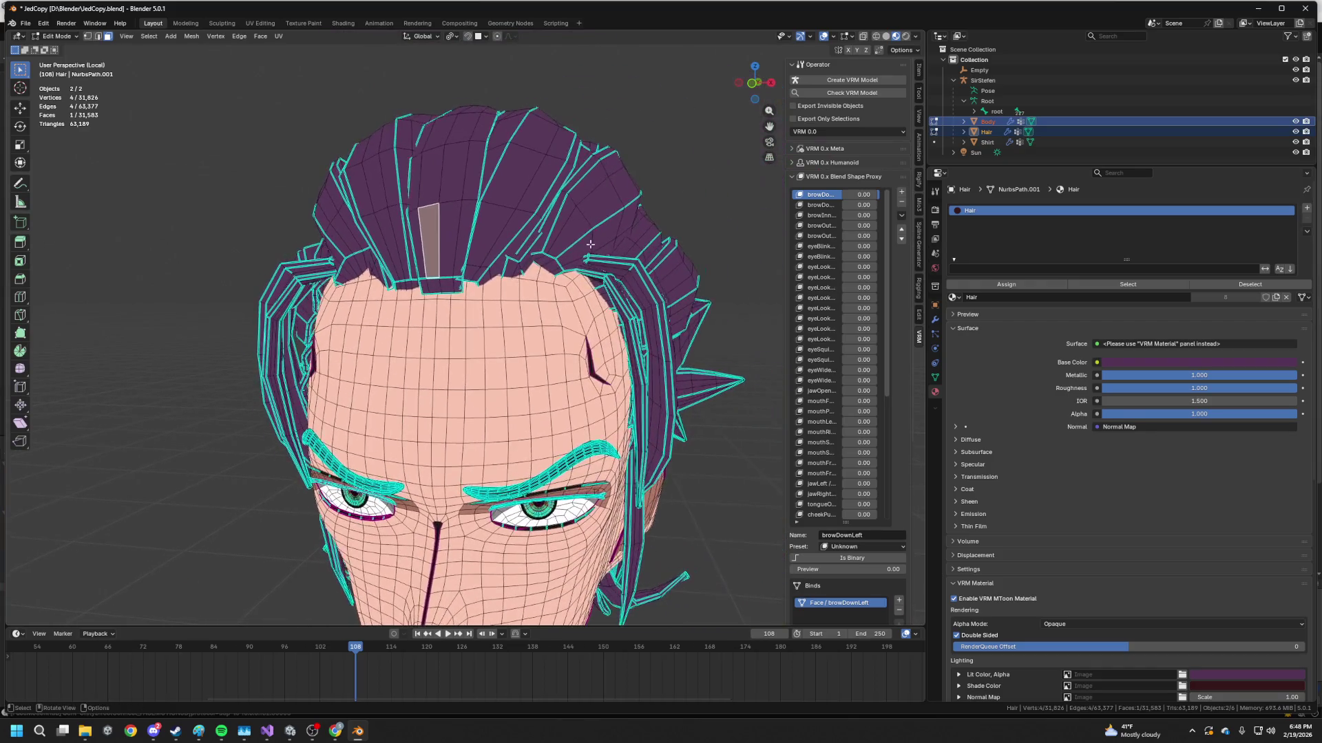
- Select three linked front hair strips, hide them, and pick forehead faces on the Body
left_click(494, 239)
key("l")
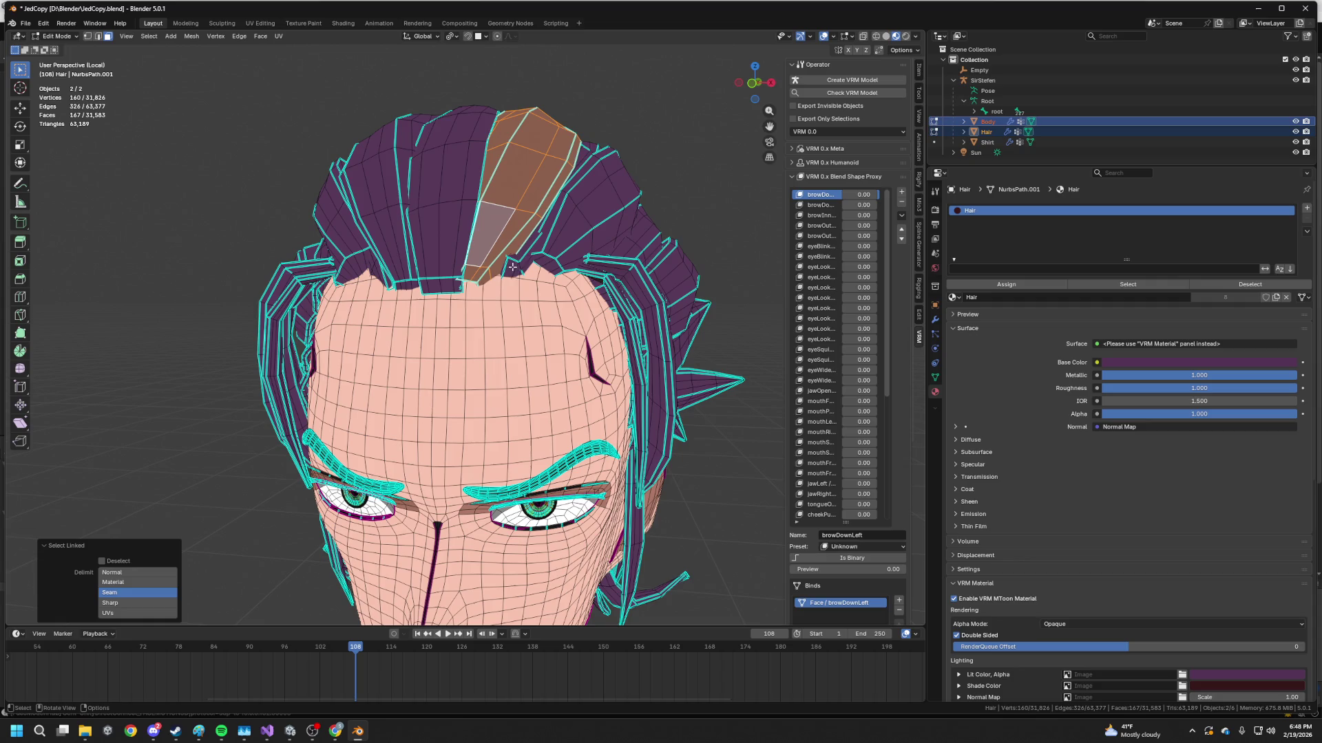
key("l")
key("l")
key("l")
key("l")
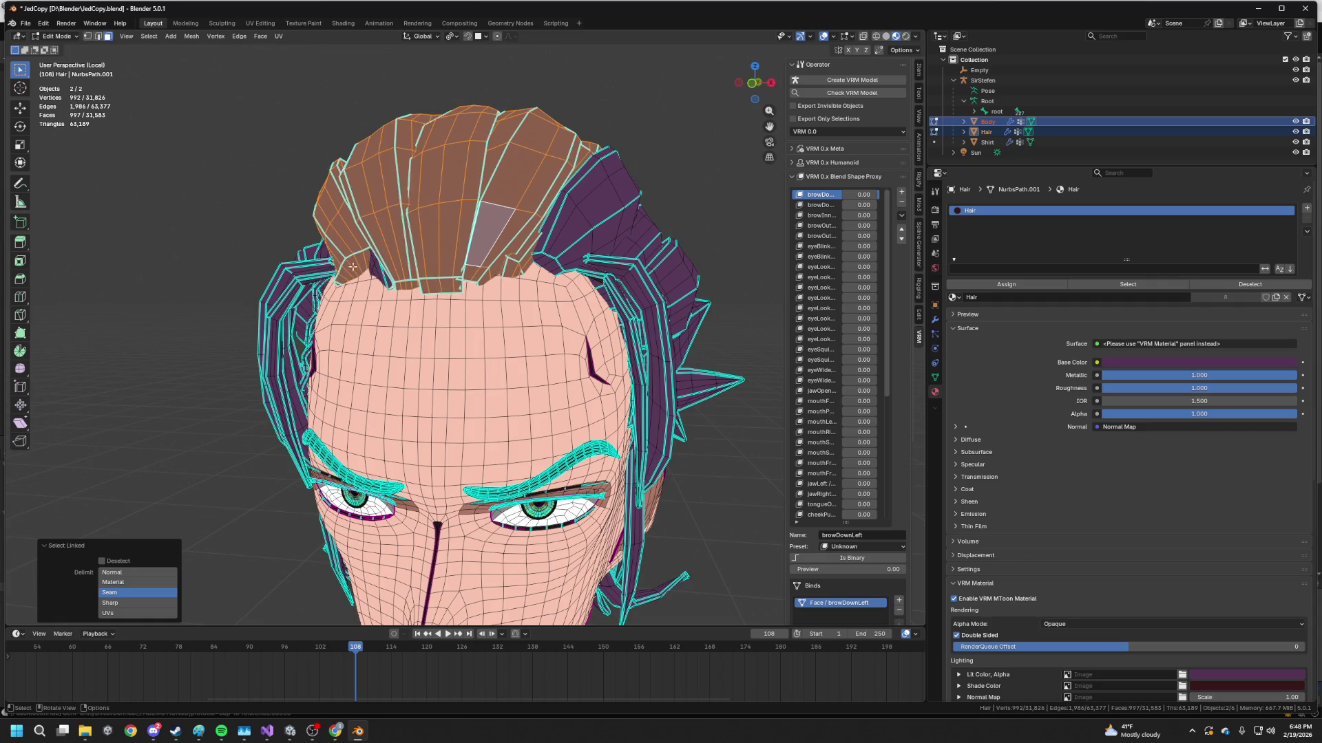
key("l")
key("h")
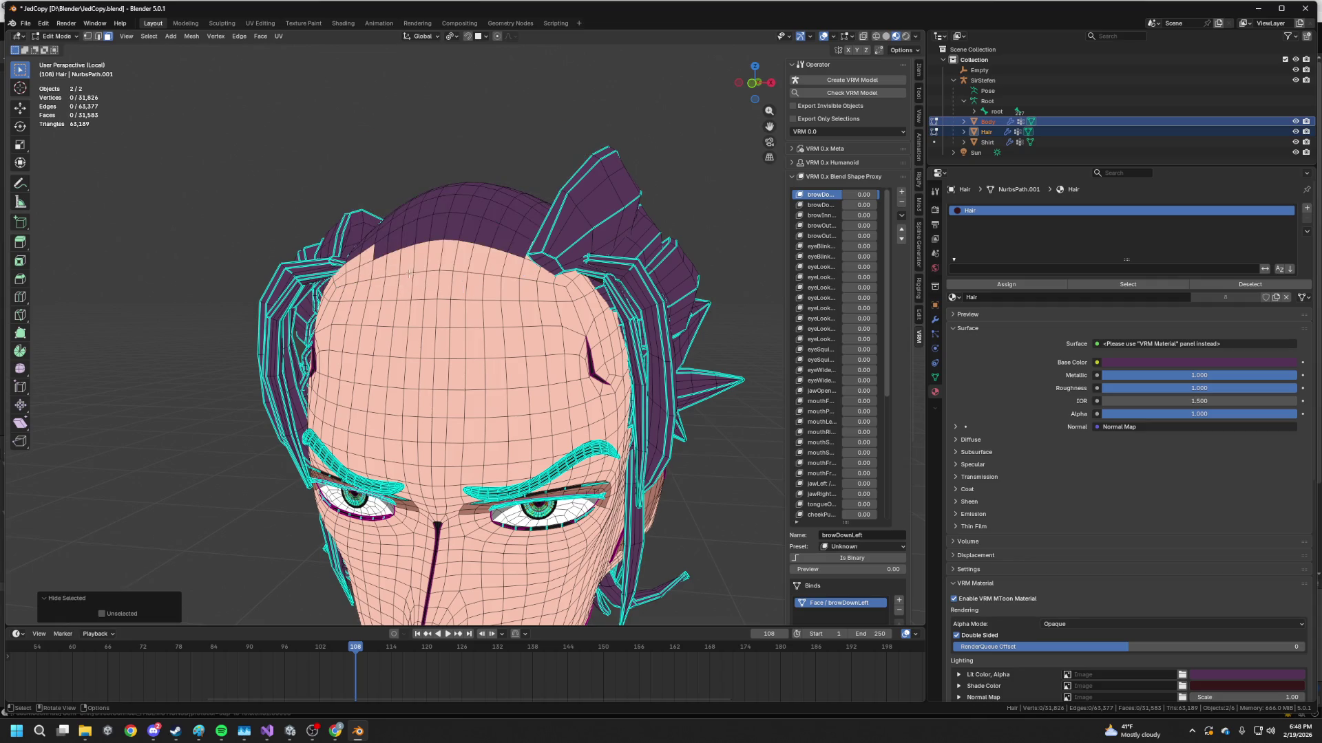
left_click(477, 266)
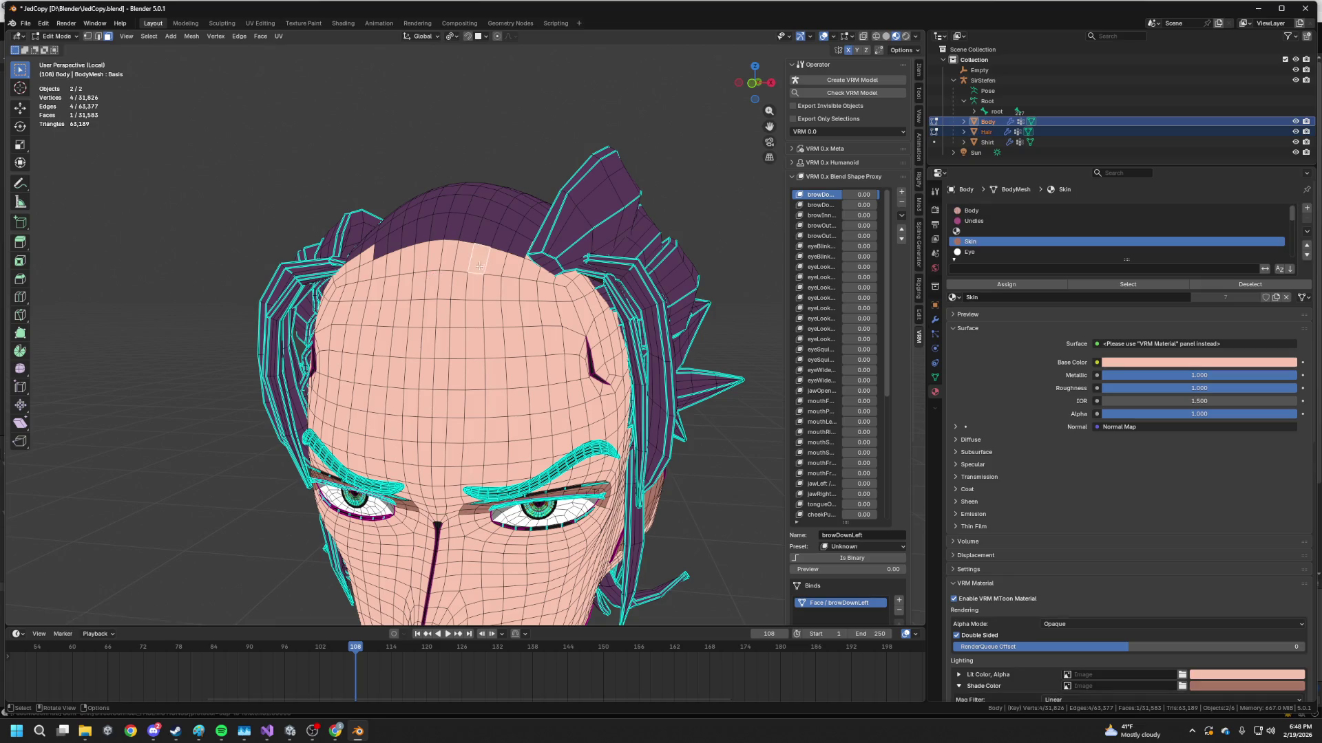
- Assign the Hair material to the selected forehead faces and unhide the hair strips
left_click(393, 263, "shift")
left_click(428, 260, "ctrl")
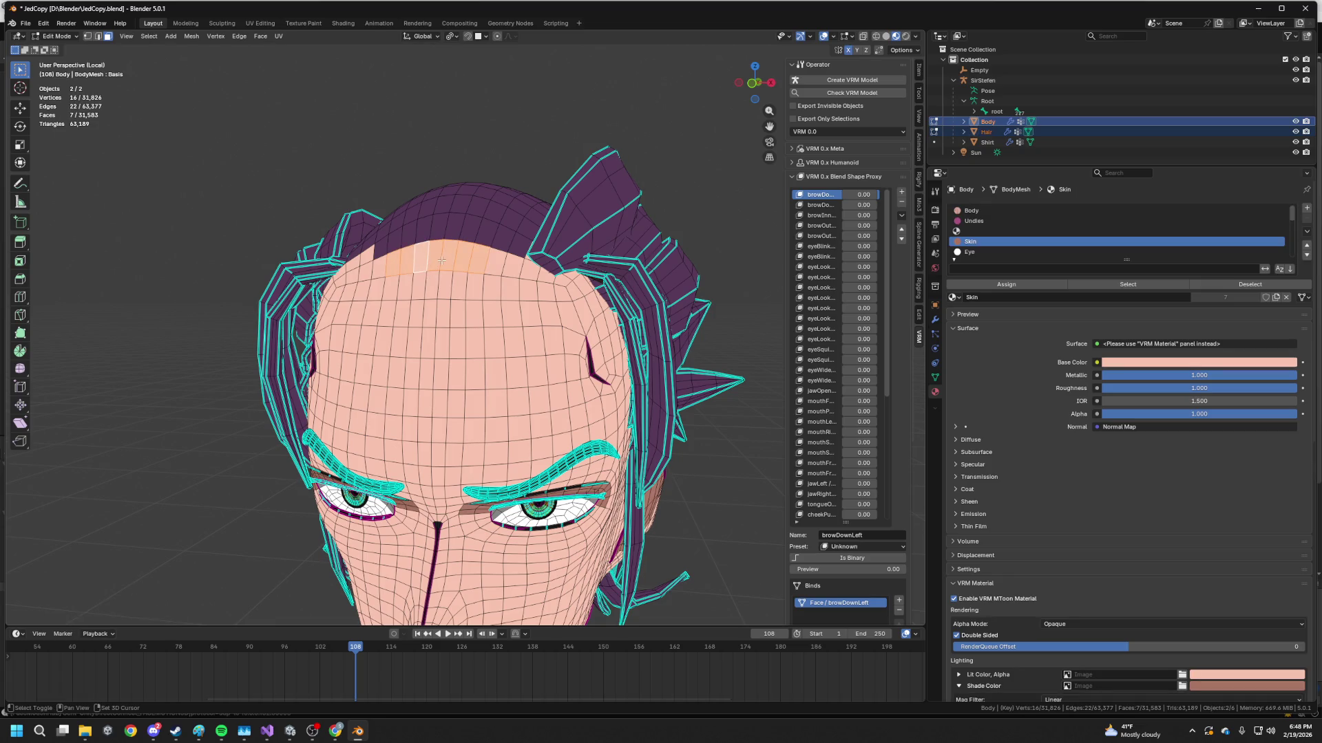
middle_click_drag(426, 259, 843, 348)
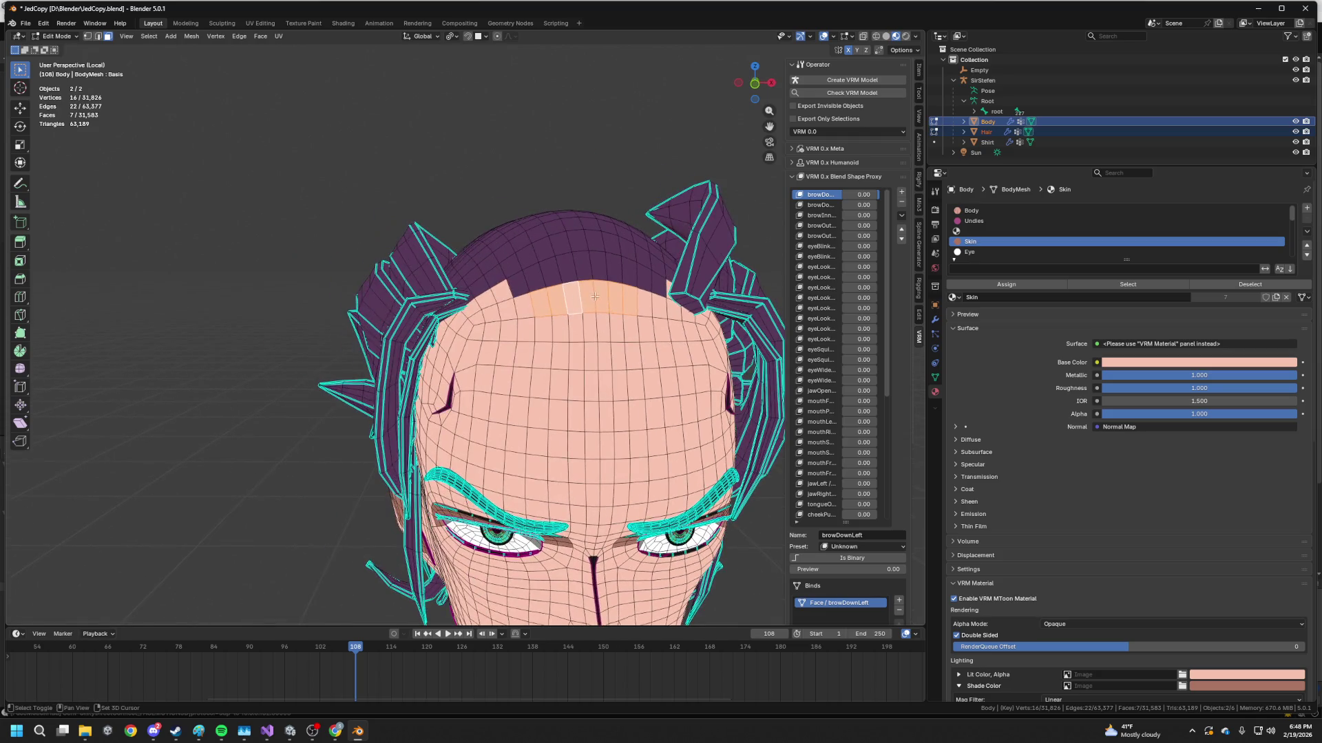
scroll(997, 228, "down", 2)
scroll(997, 228, "down", 1)
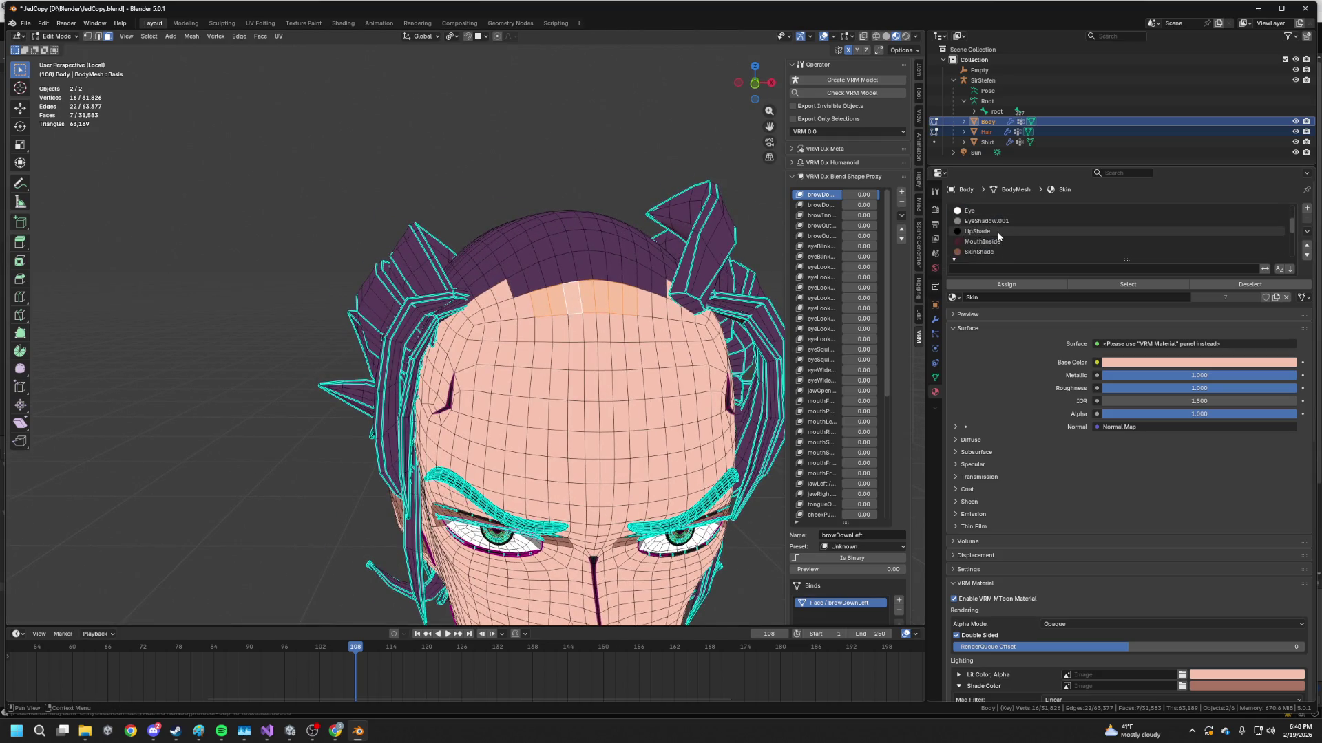
scroll(997, 235, "down", 2)
scroll(993, 239, "down", 1)
left_click(986, 240)
left_click(1009, 286)
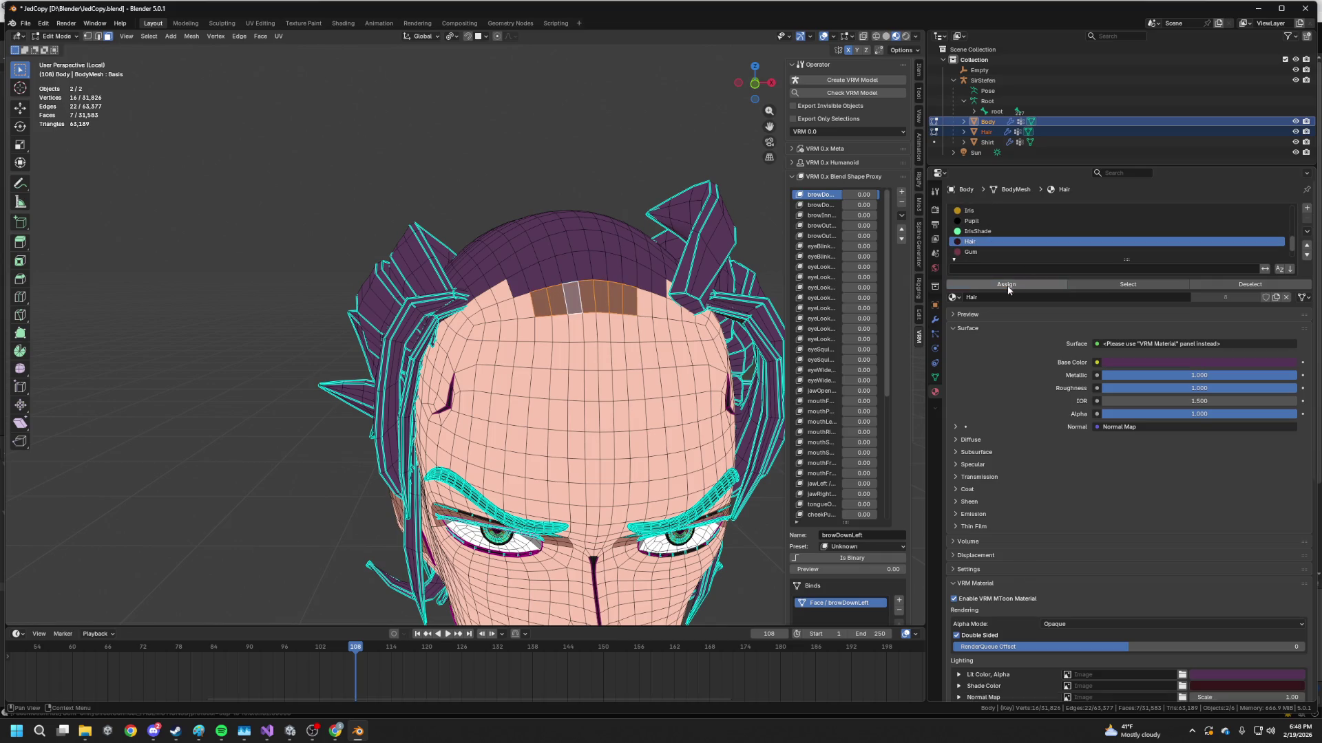
key("alt+h")
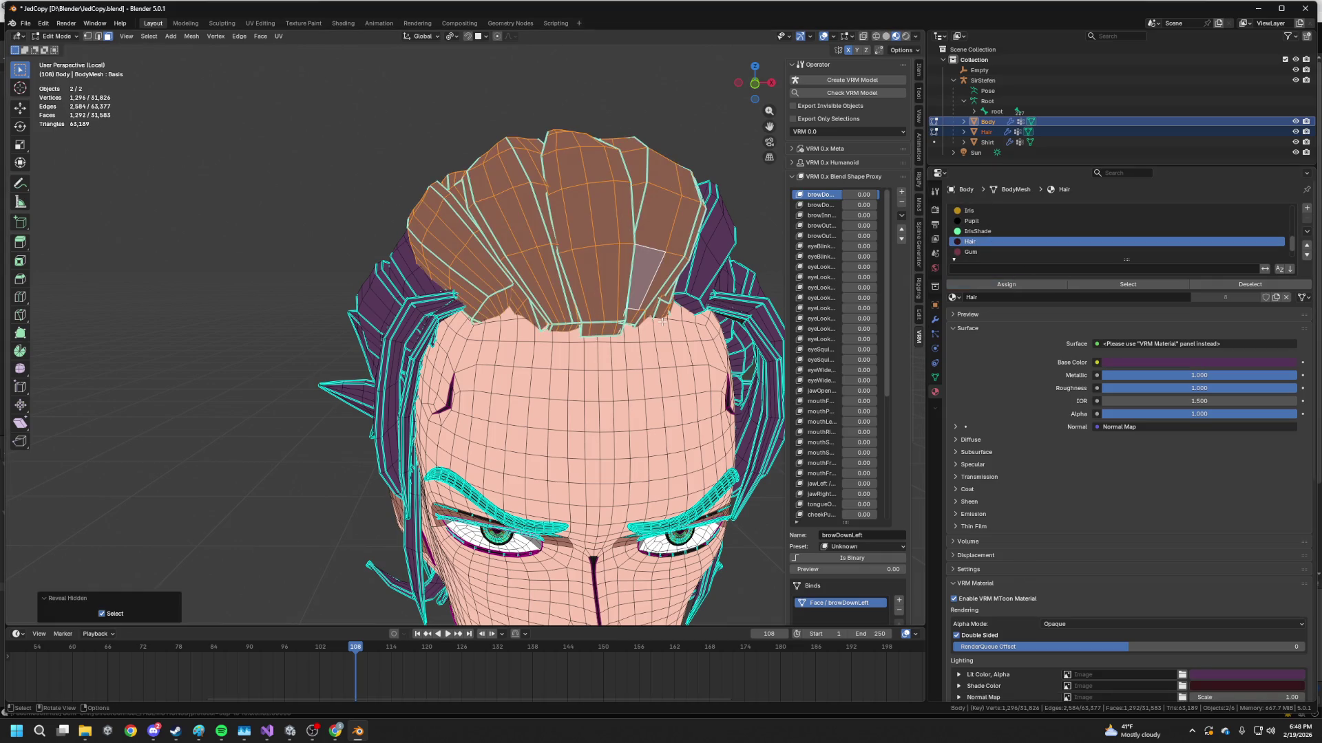
scroll(585, 300, "up", 2)
scroll(594, 325, "up", 2)
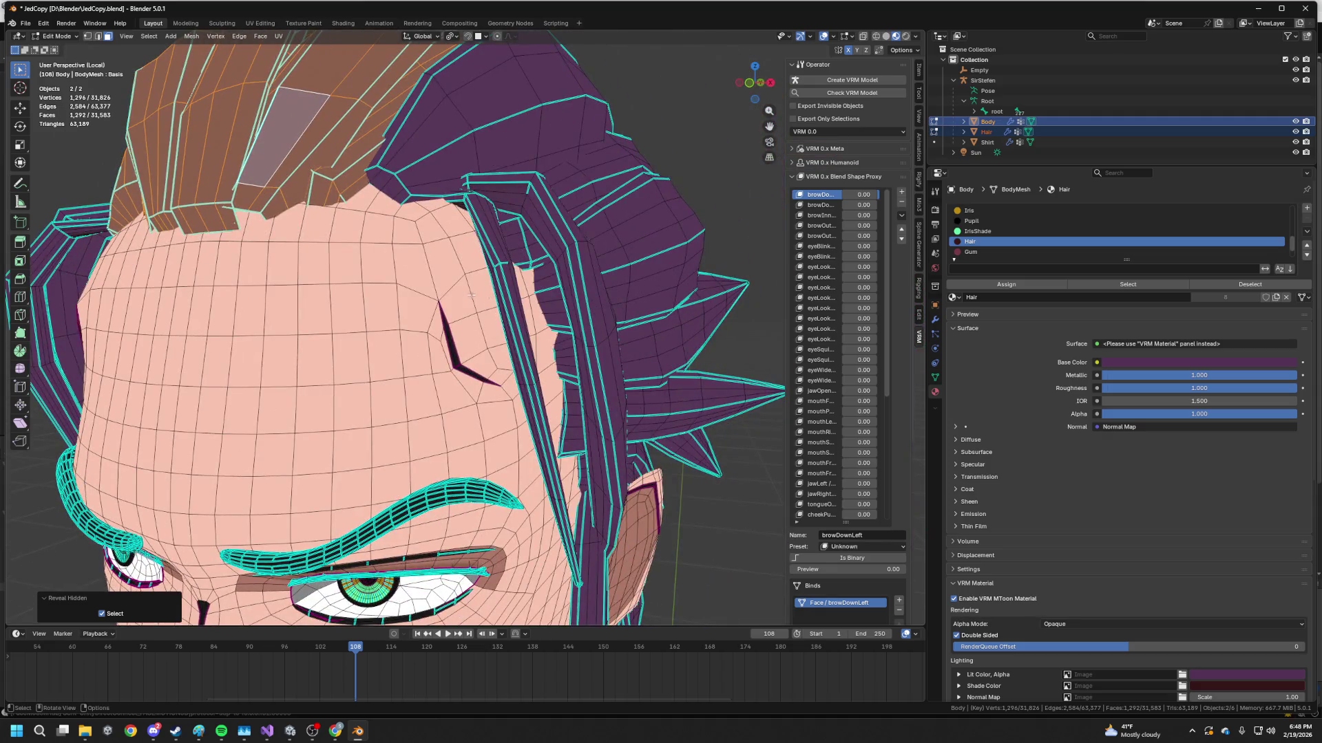
- Give two more hairline faces the Hair material, then make the Hair object active
left_click(336, 209)
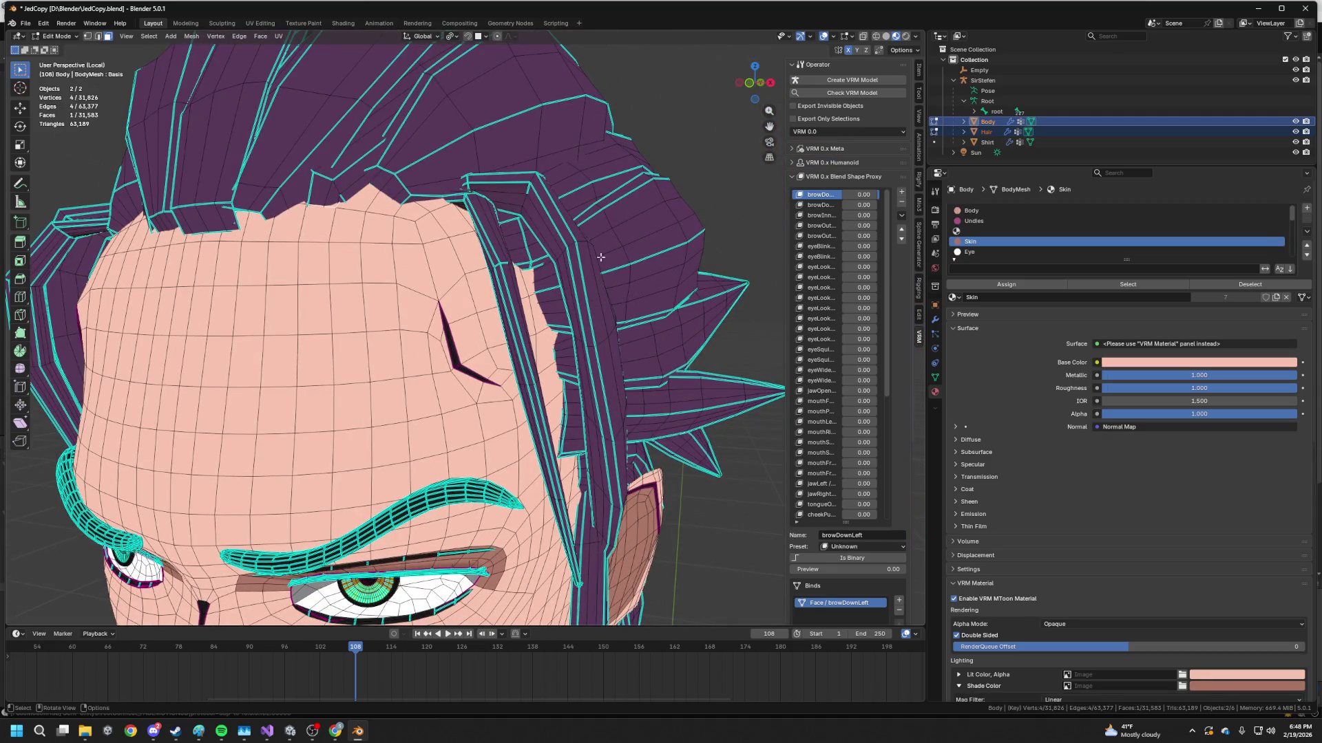
scroll(1032, 236, "down", 4)
left_click(988, 230)
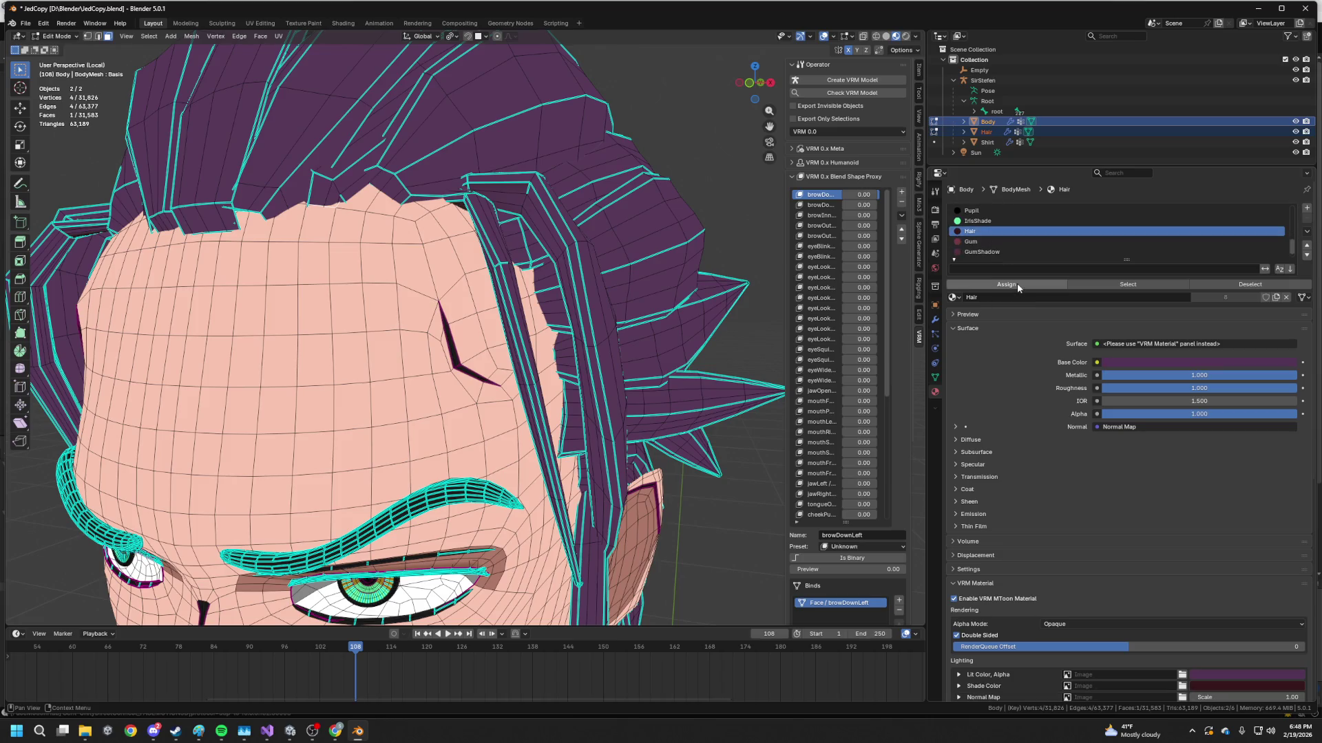
middle_click_drag(537, 311, 624, 271)
left_click(579, 276)
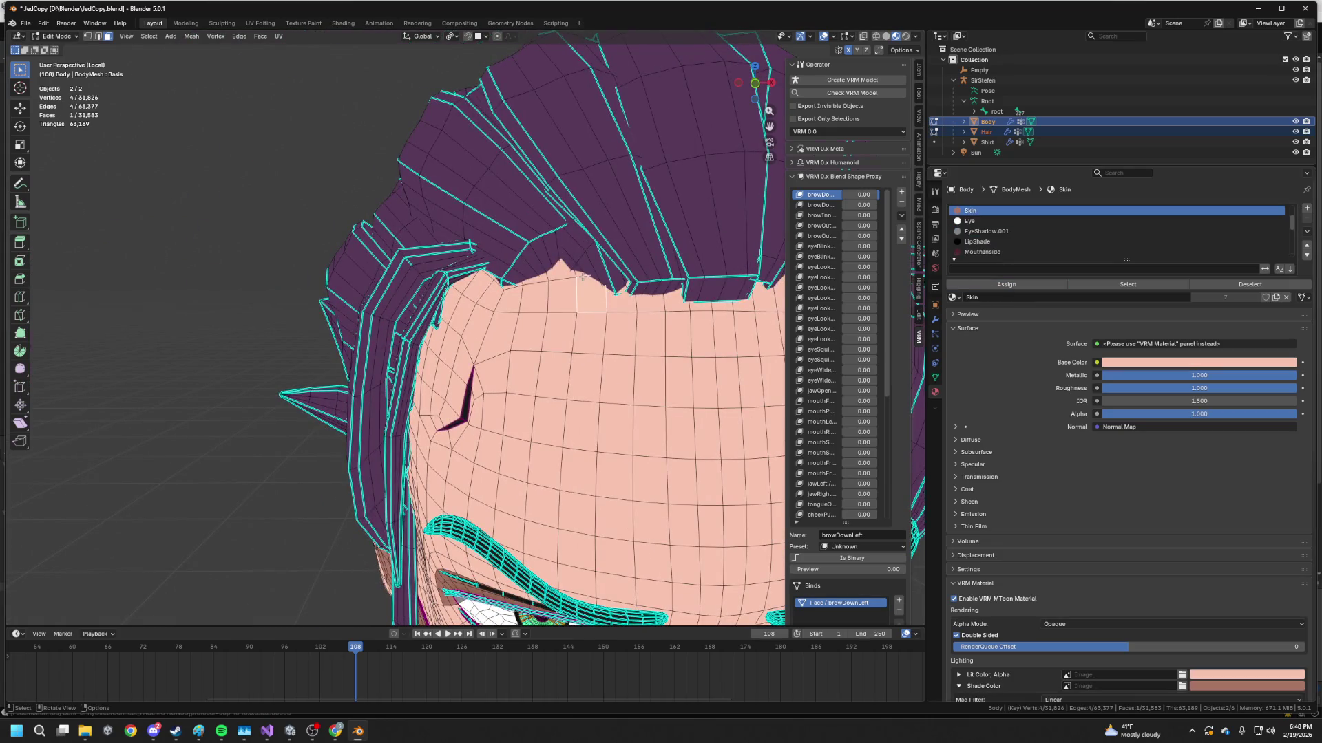
scroll(992, 250, "down", 1)
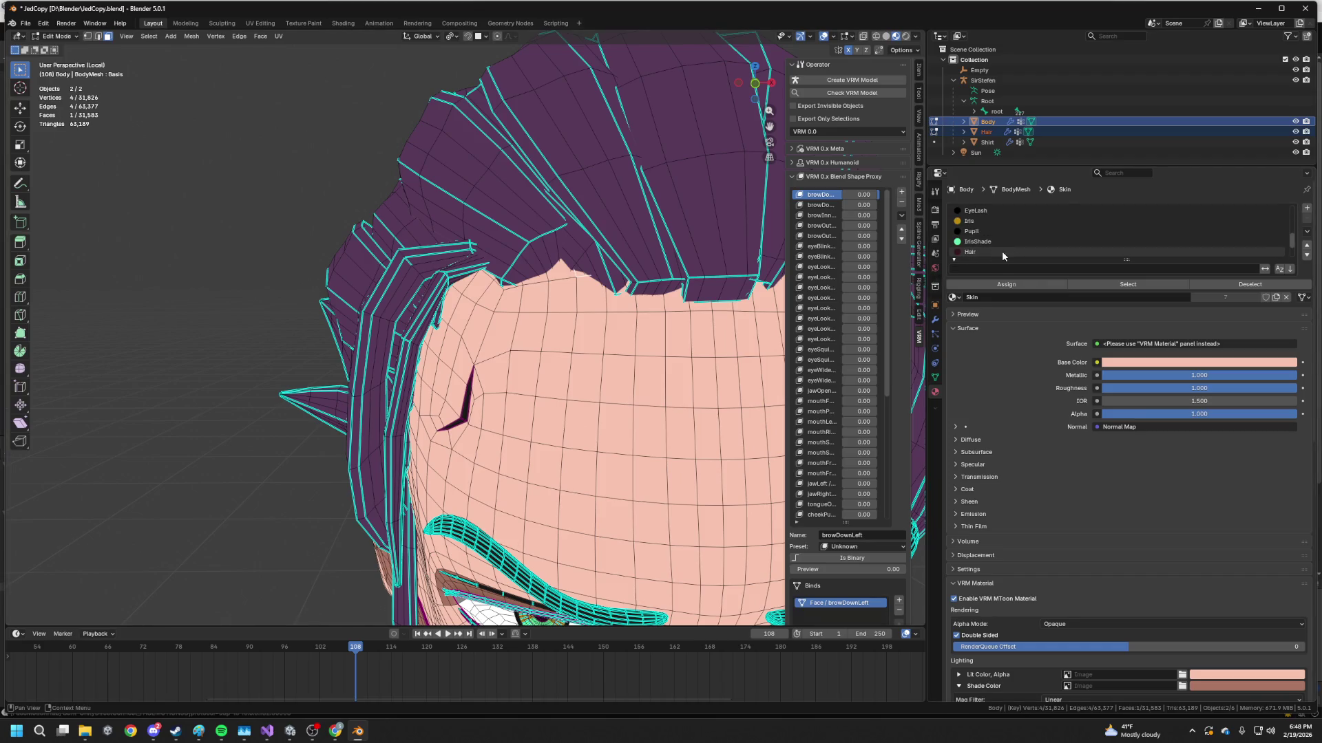
left_click(1002, 251)
middle_click_drag(579, 274, 661, 281)
scroll(594, 277, "up", 1)
scroll(551, 260, "up", 2)
left_click(552, 260)
scroll(551, 260, "down", 3)
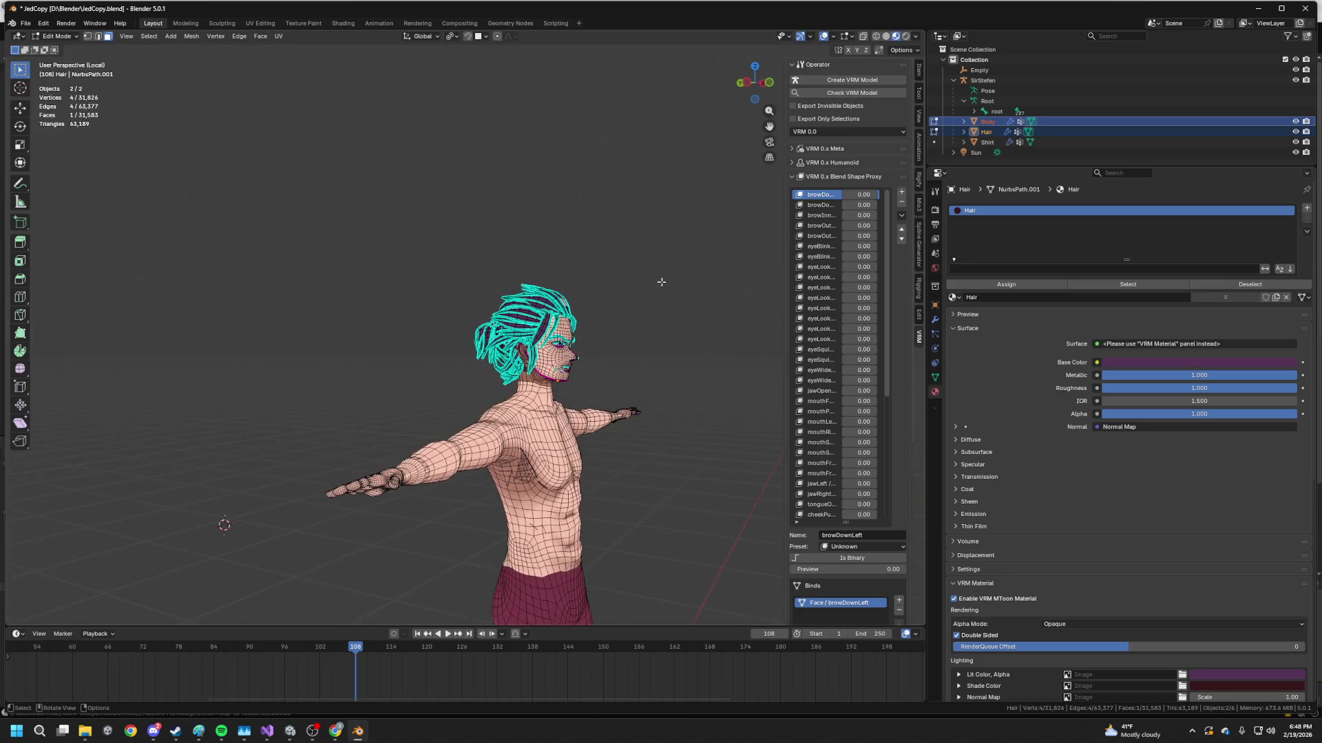
- Select the SirStefen armature in the Outliner and return to Object Mode
left_click(1010, 81)
right_click(994, 81)
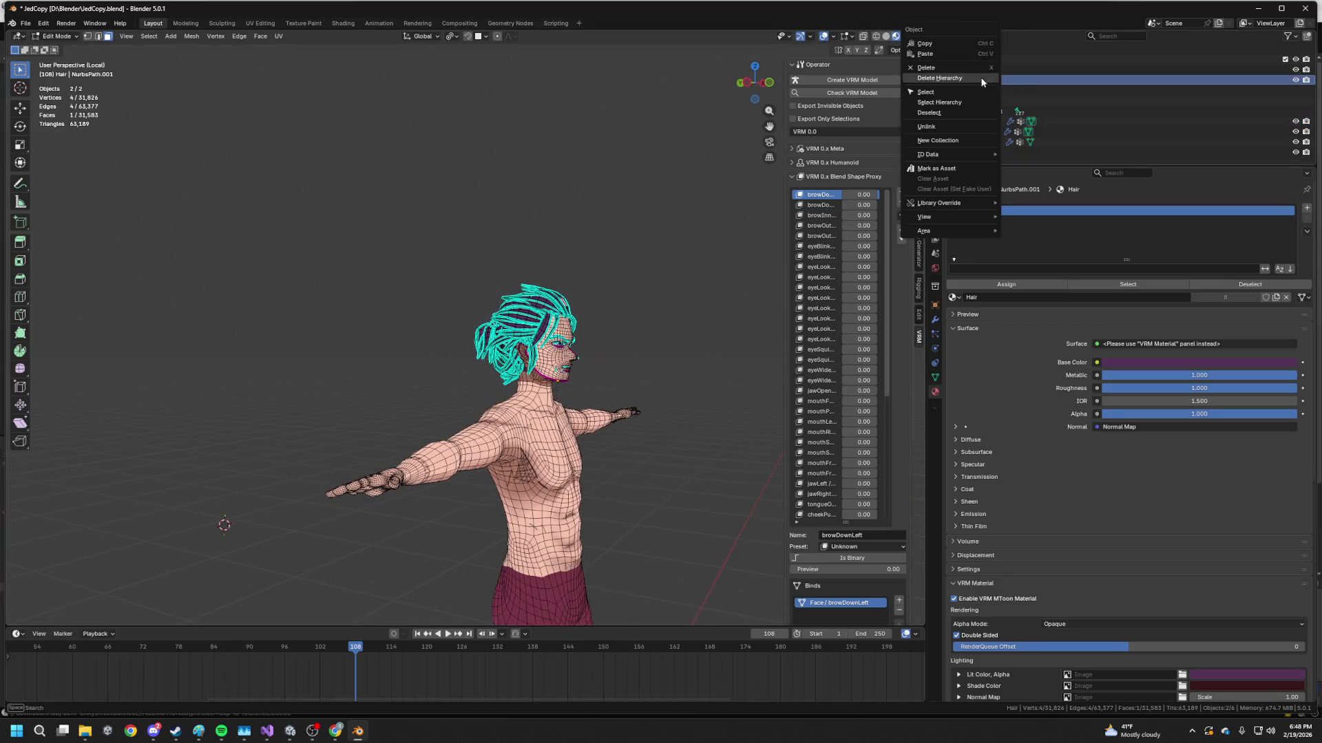
left_click(975, 89)
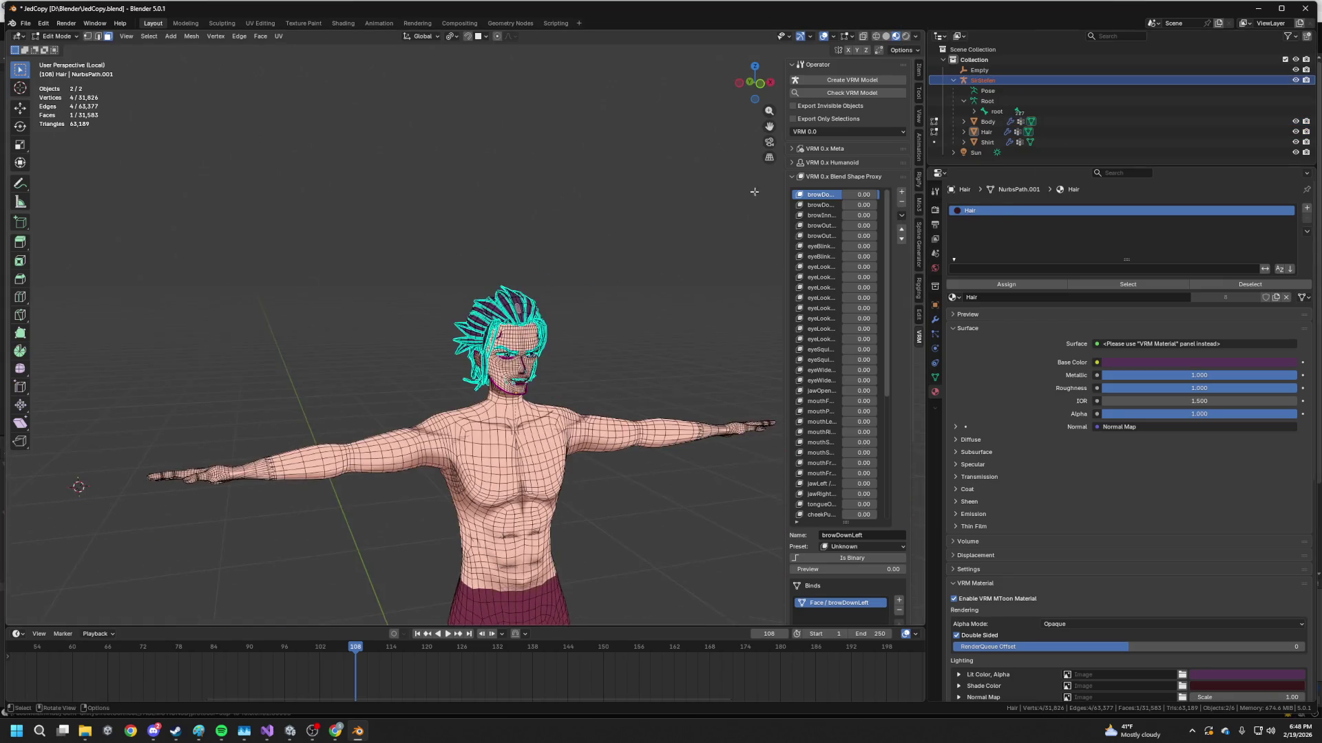
right_click(989, 87)
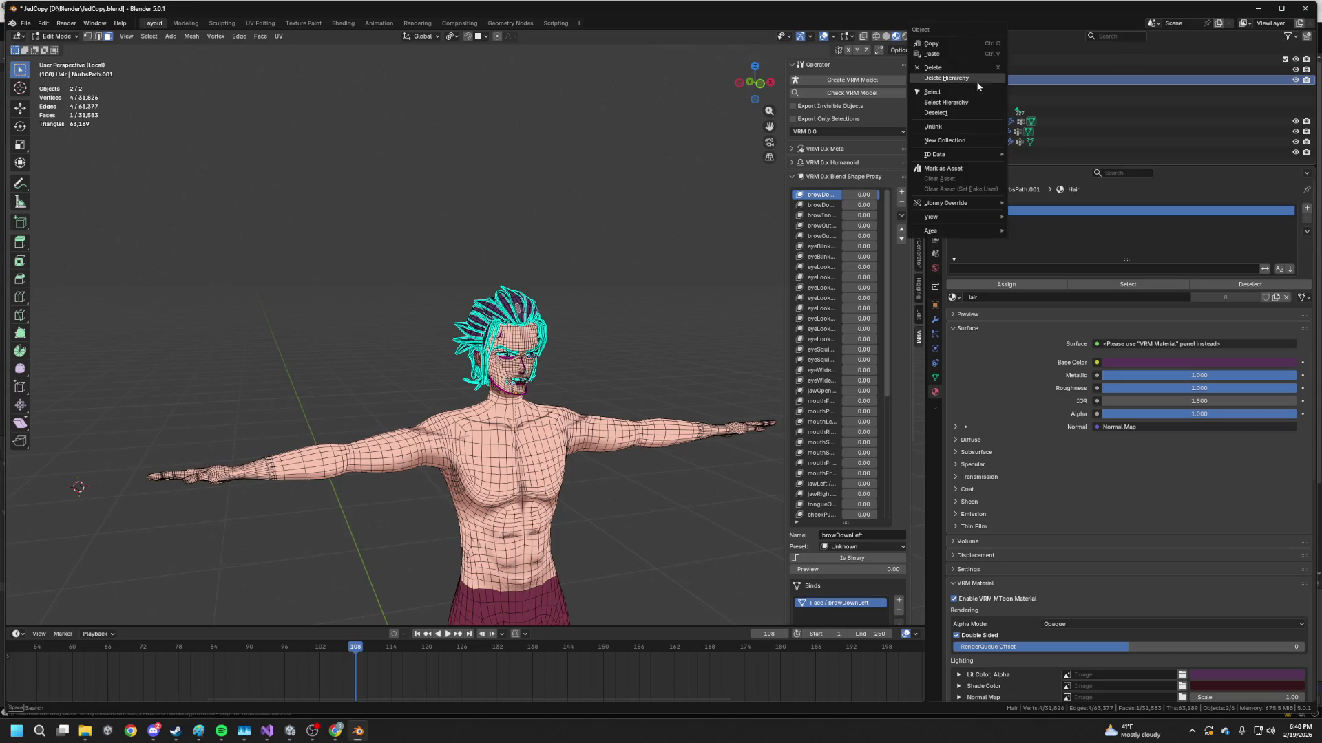
left_click(58, 36)
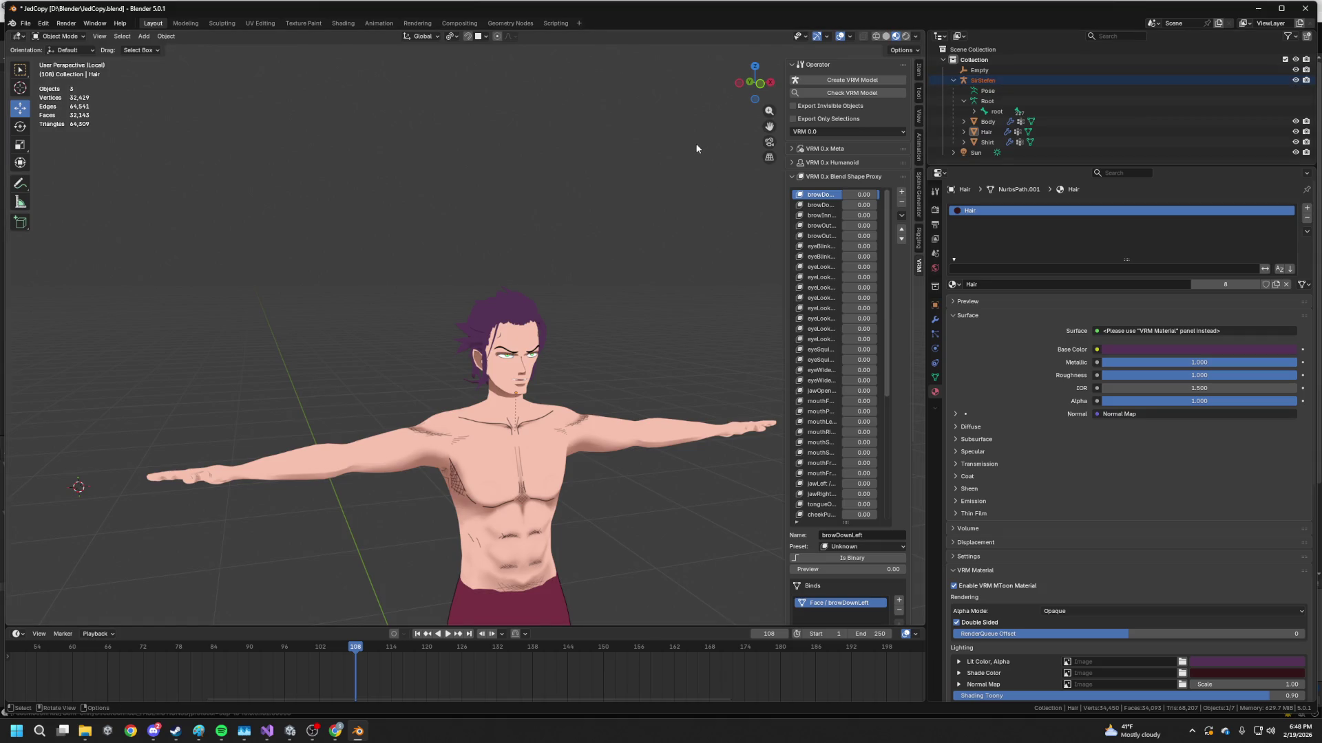
- Leave local view and Select Hierarchy on SirStefen to grab its child meshes
middle_click_drag(694, 149, 643, 216)
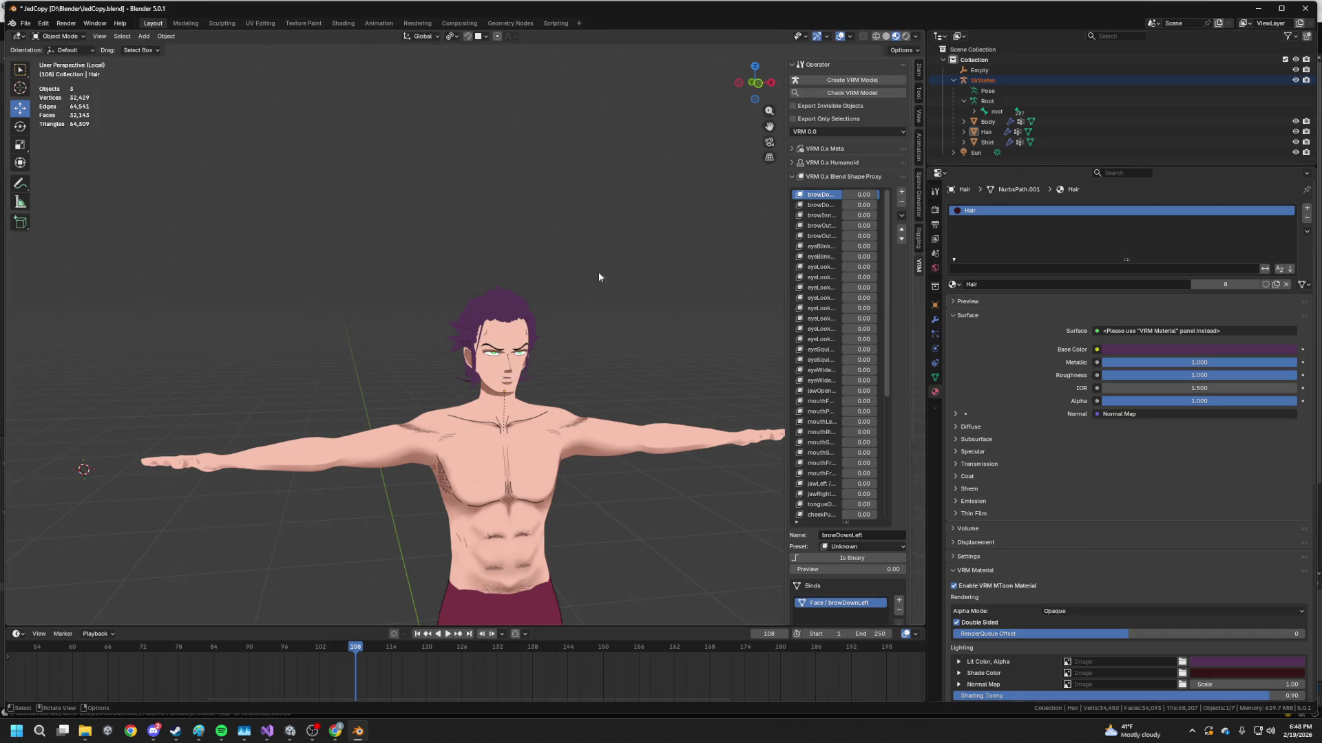
scroll(579, 294, "down", 4)
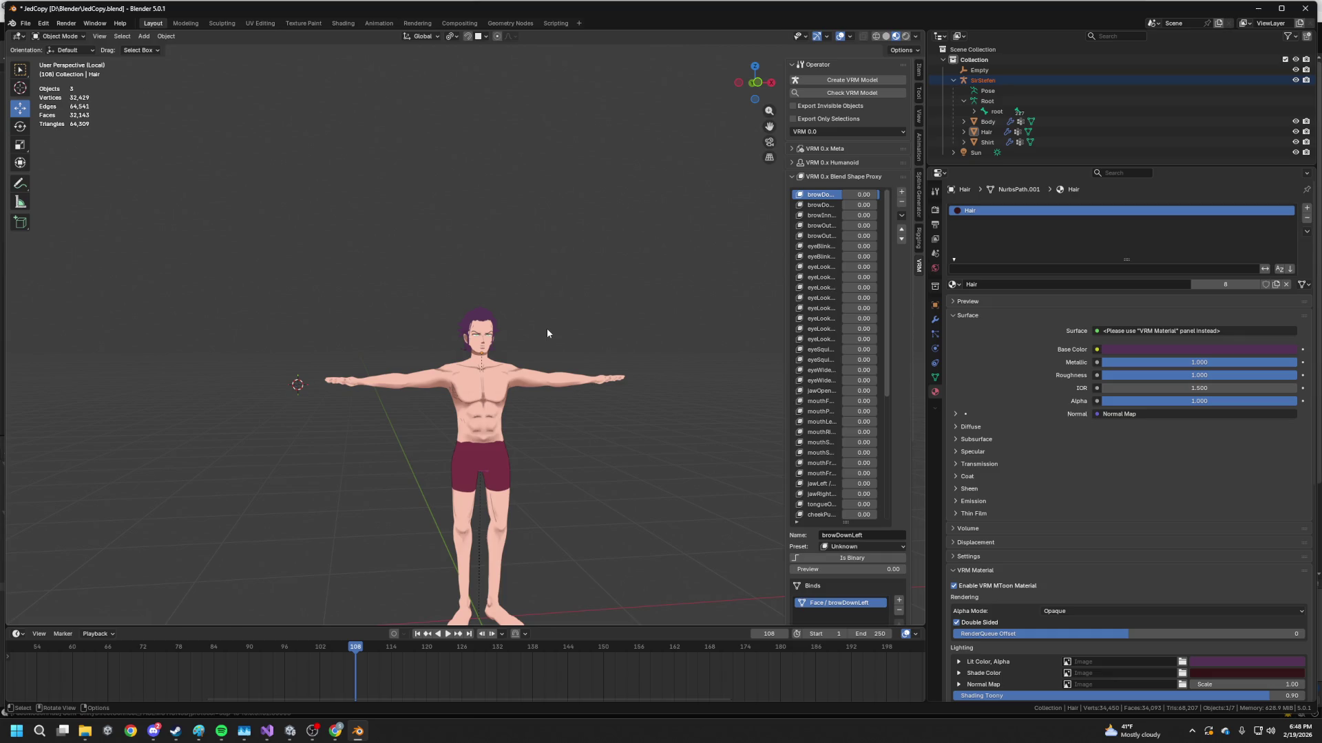
key("KP_Divide")
scroll(547, 329, "down", 5)
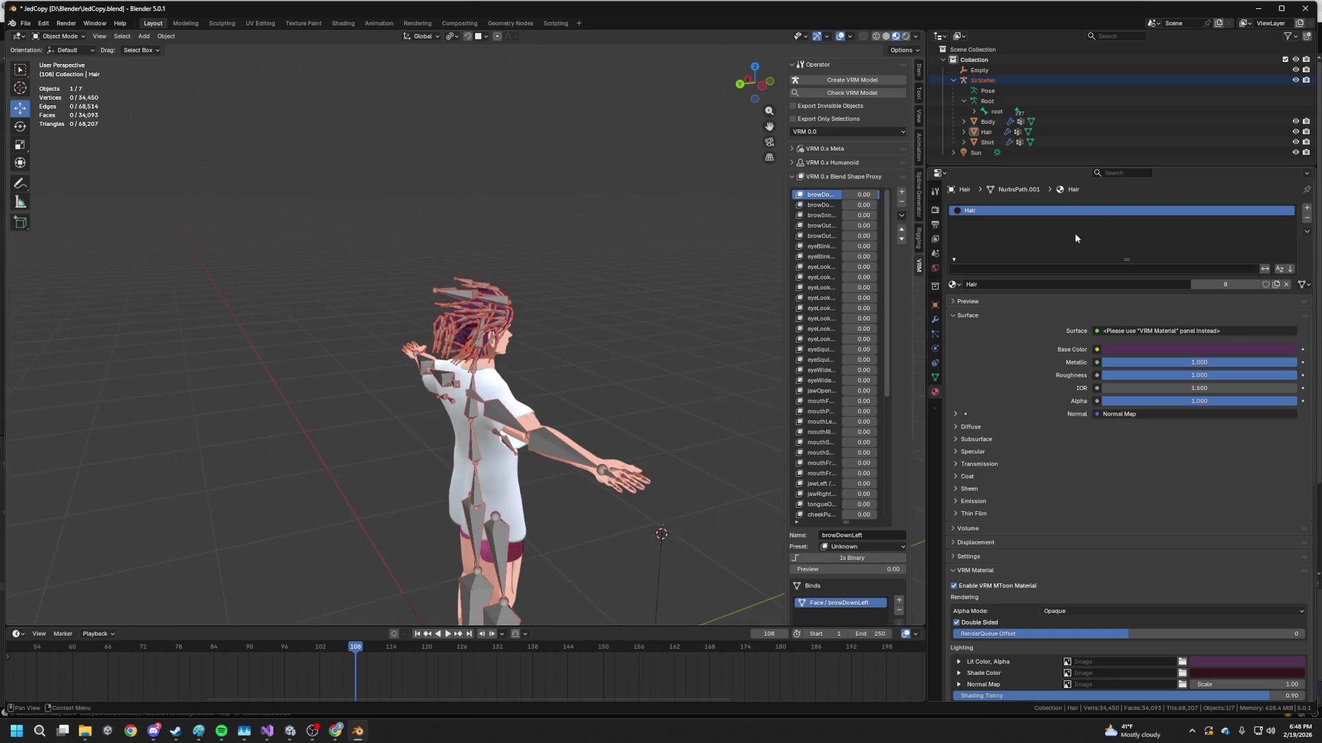
left_click(988, 83)
right_click(989, 83)
left_click(963, 101)
middle_click_drag(662, 134, 460, 140)
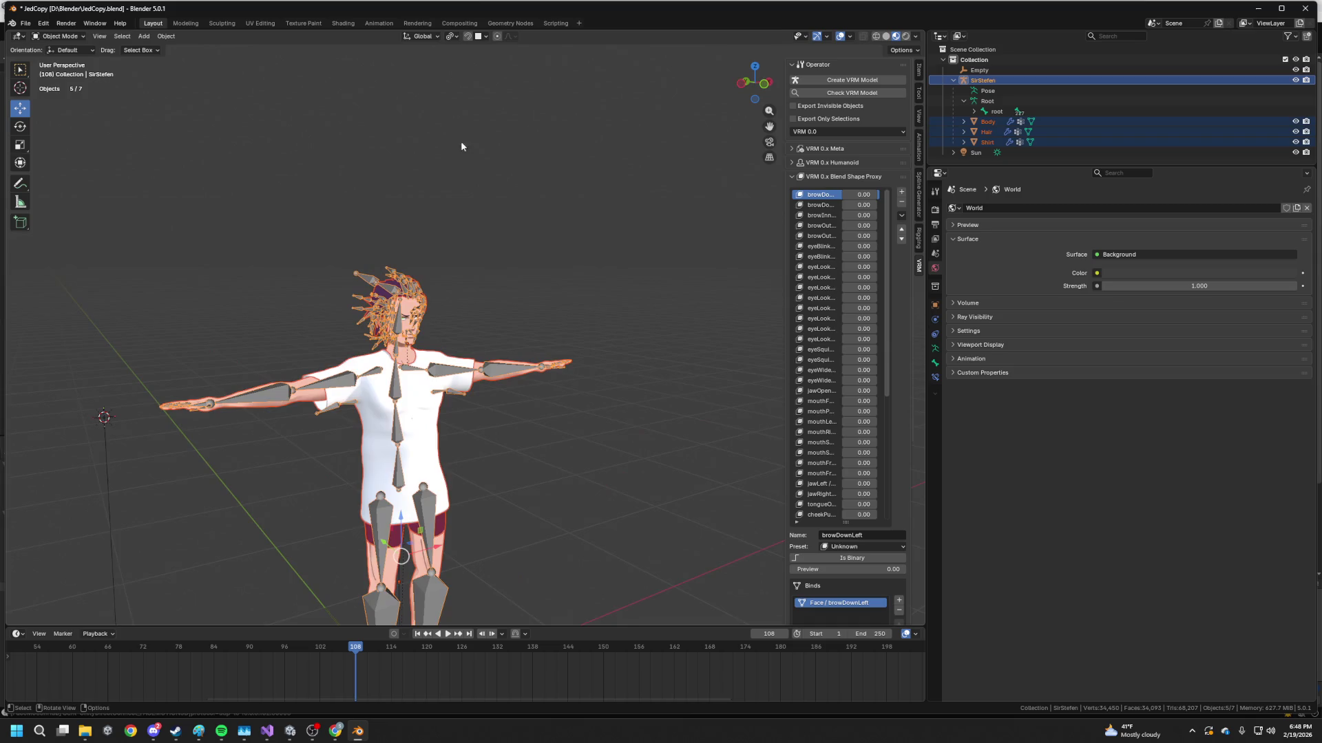
left_click(25, 23)
mouse_move(42, 180)
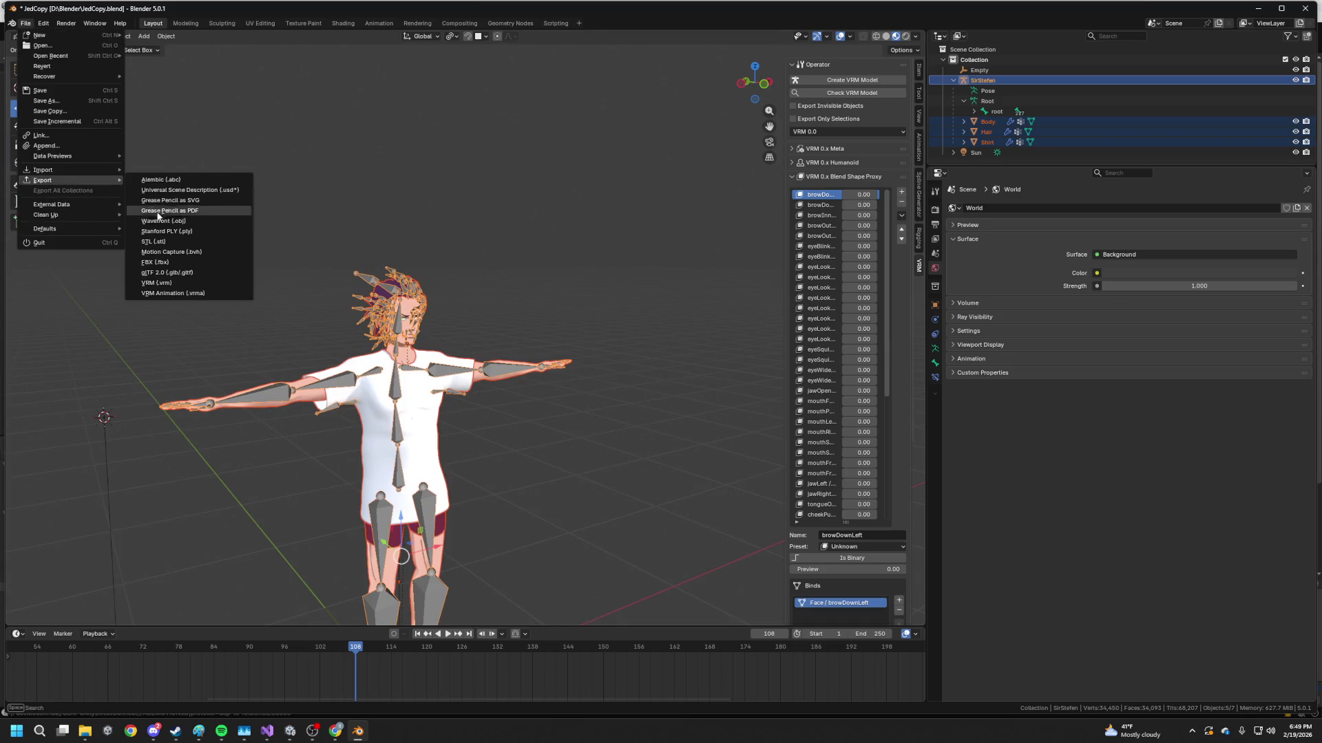
left_click(156, 287)
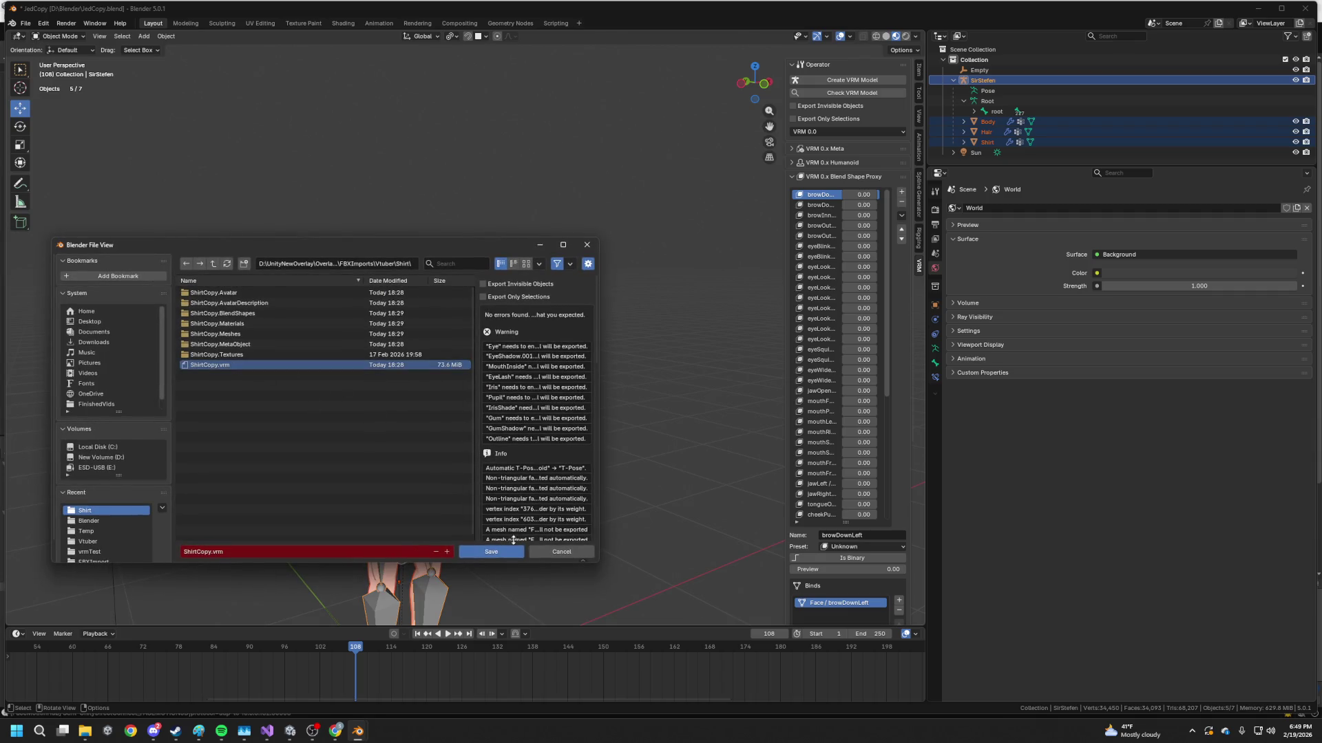
left_click(493, 553)
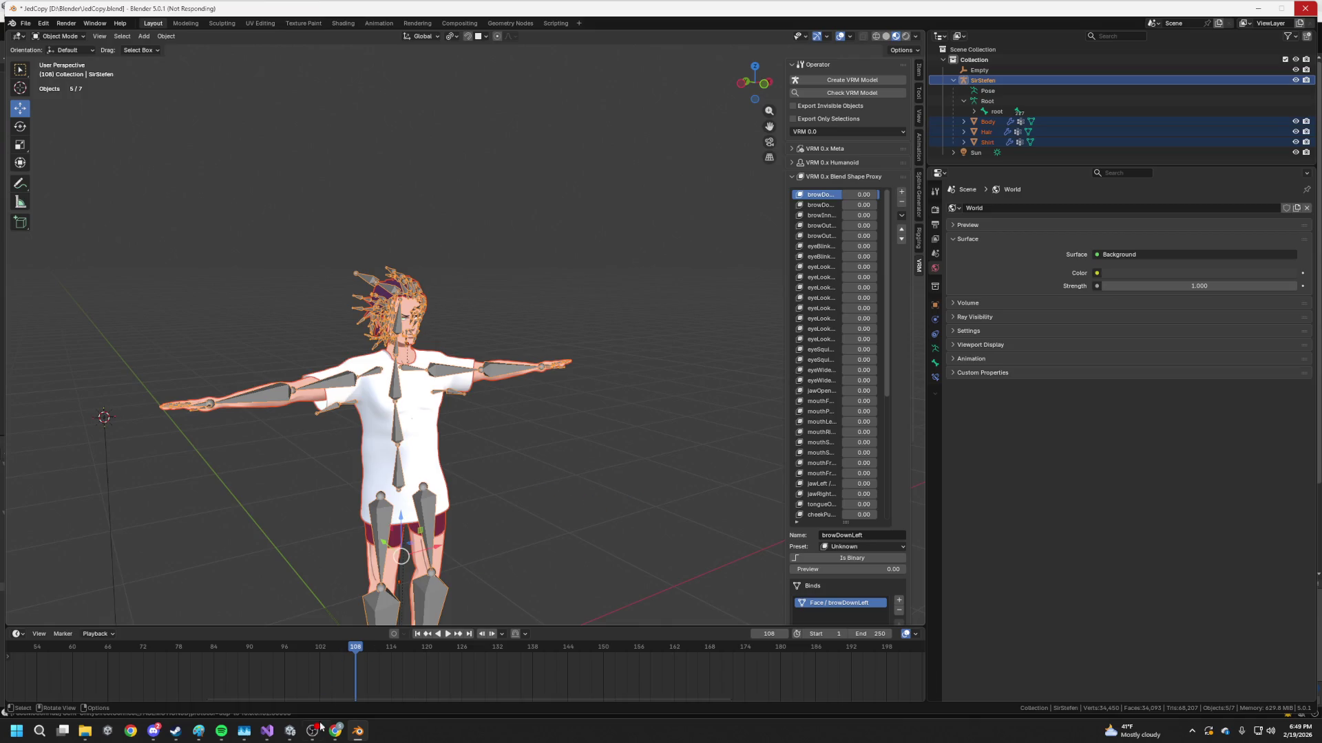
left_click(291, 731)
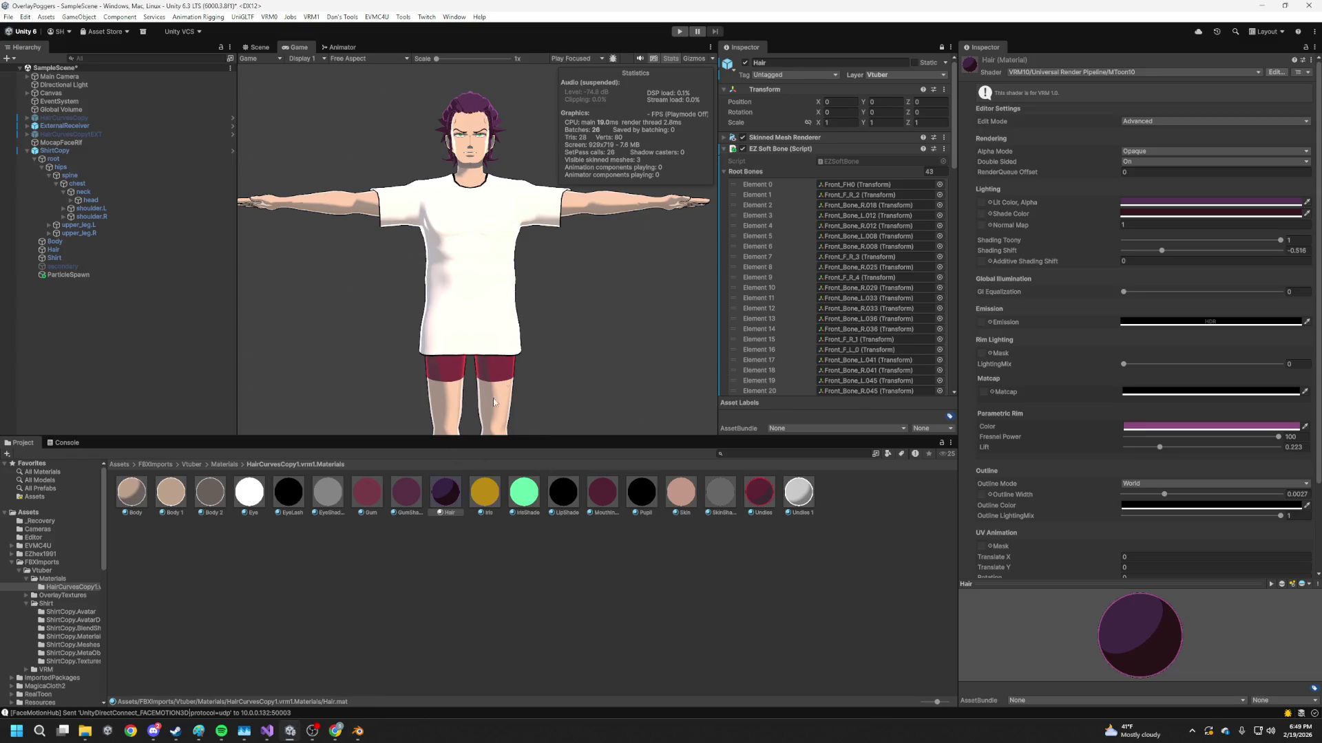
key("alt+Tab")
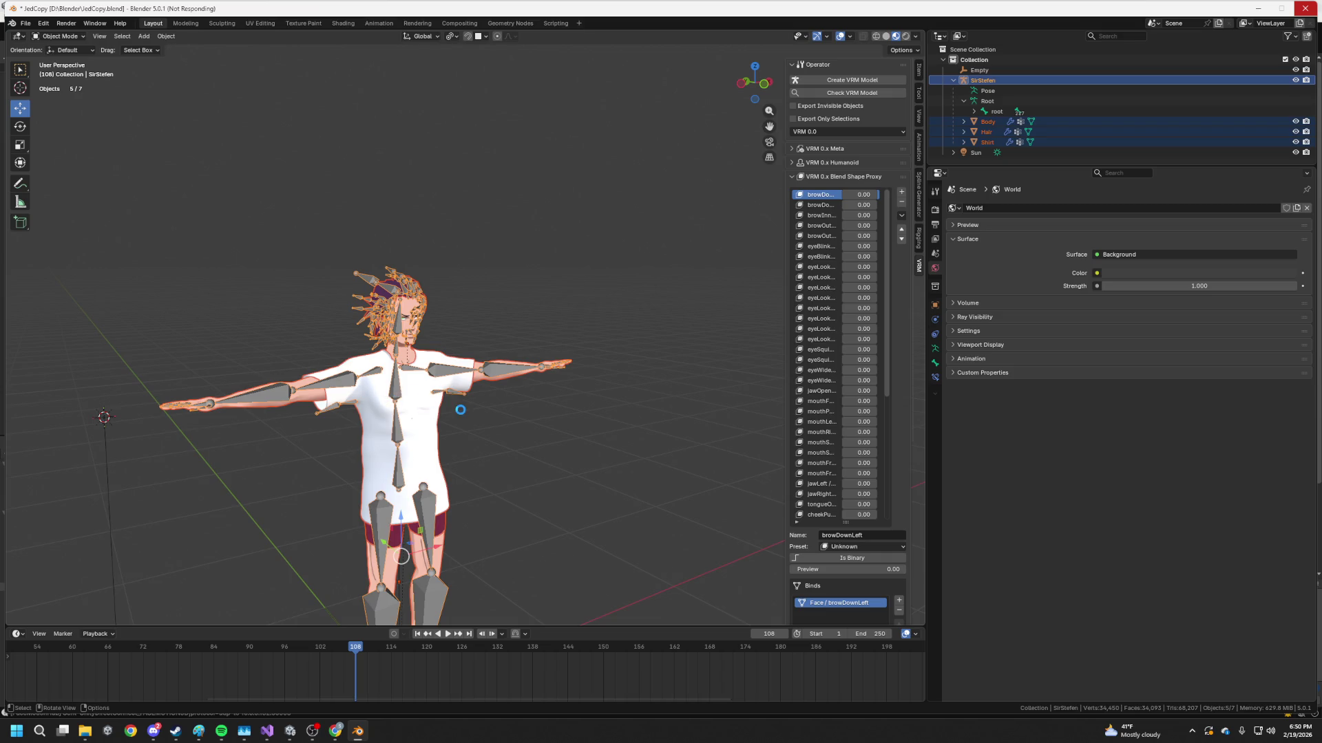
- Inspect the legs, feet and shirt from several angles, then switch to Unity
middle_click_drag(456, 438, 459, 311, "shift")
scroll(466, 486, "up", 3)
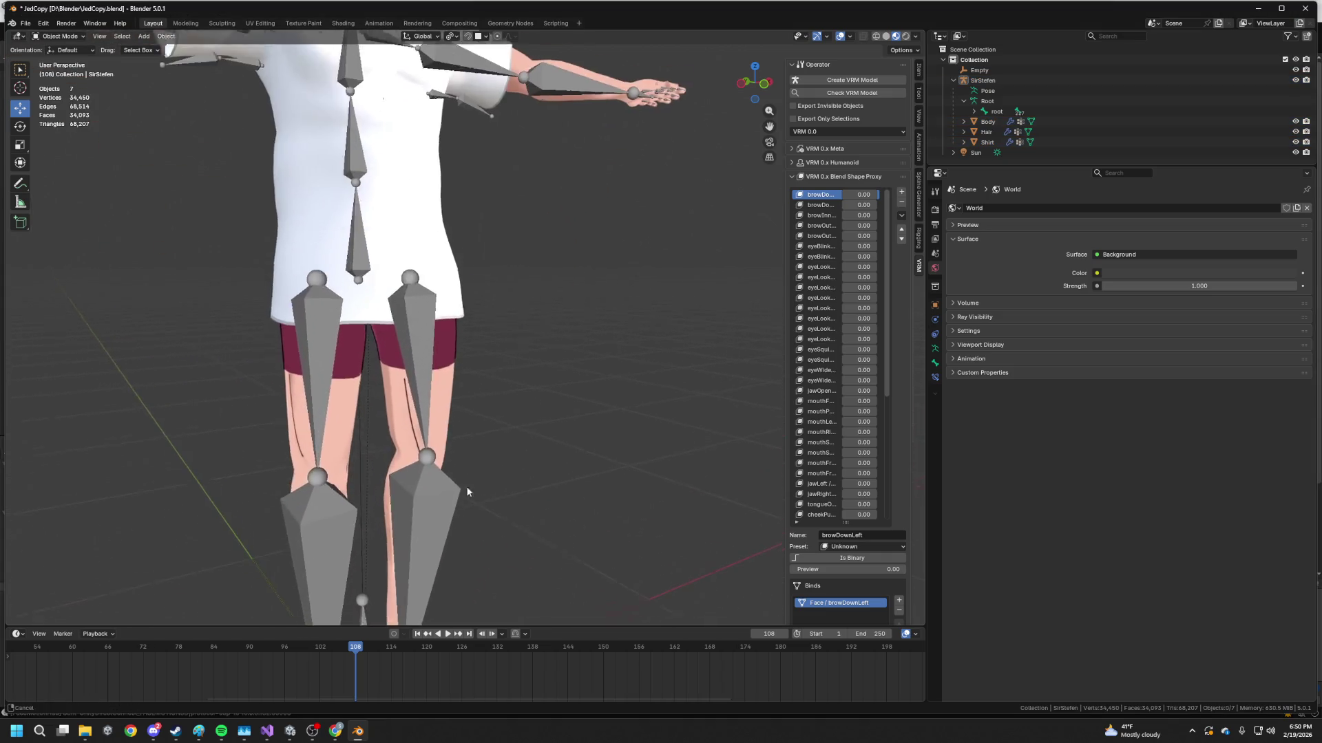
middle_click_drag(465, 486, 461, 398, "shift")
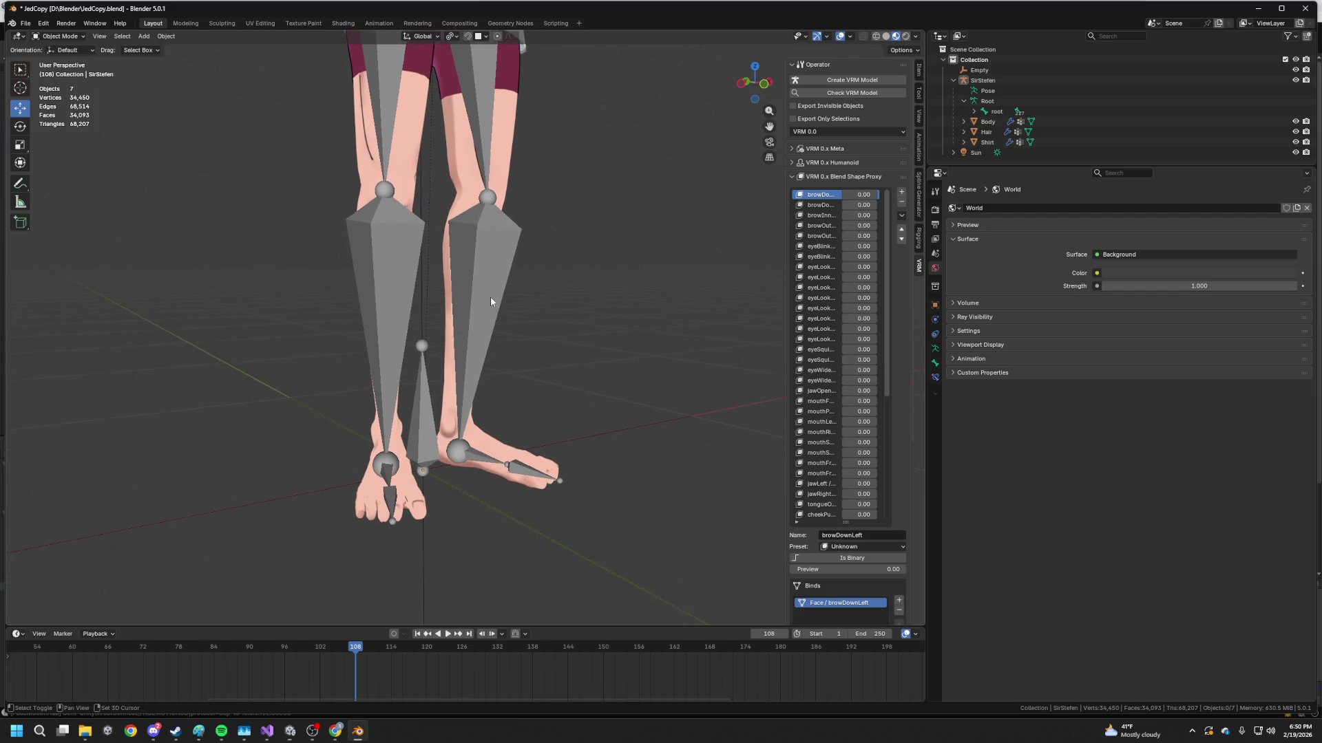
middle_click_drag(490, 299, 437, 426, "shift")
scroll(462, 384, "down", 4)
scroll(443, 349, "down", 2)
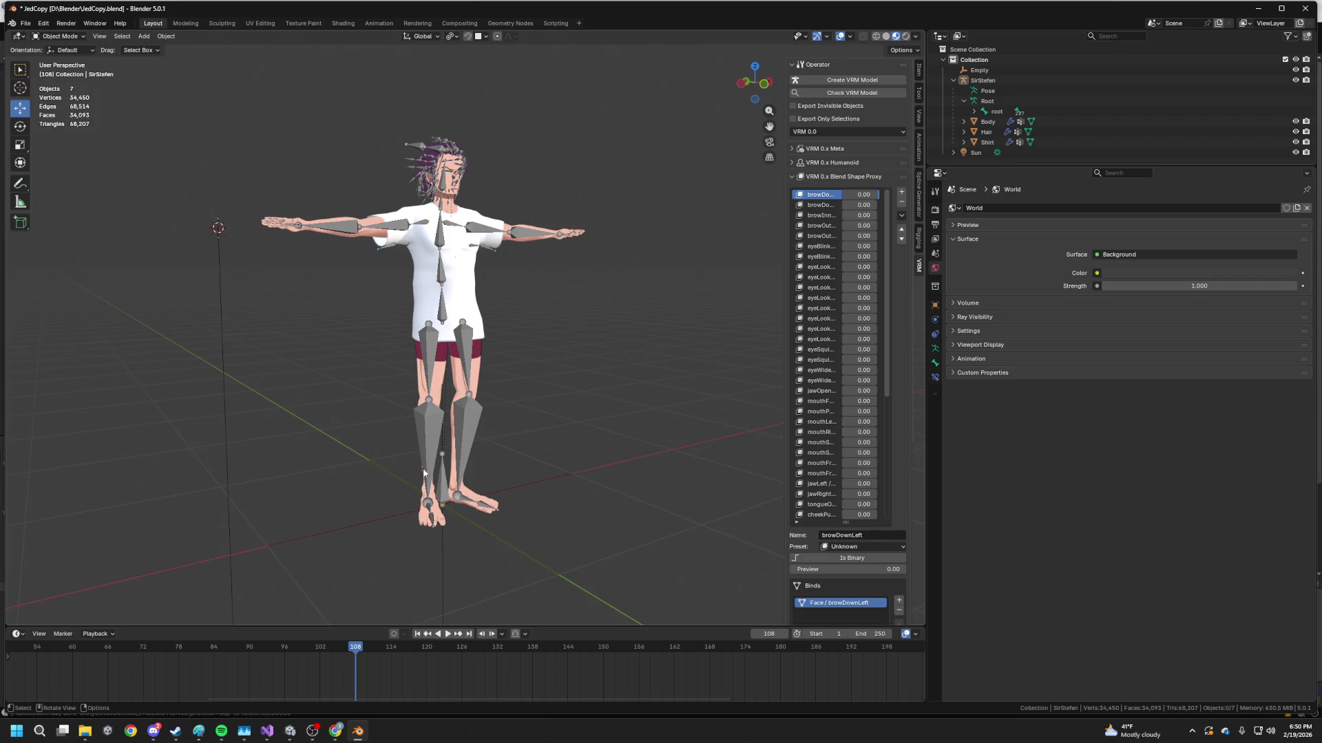
mouse_move(424, 473)
middle_mouse_down()
mouse_move(382, 459)
mouse_move(404, 450)
middle_mouse_up()
scroll(404, 451, "up", 3)
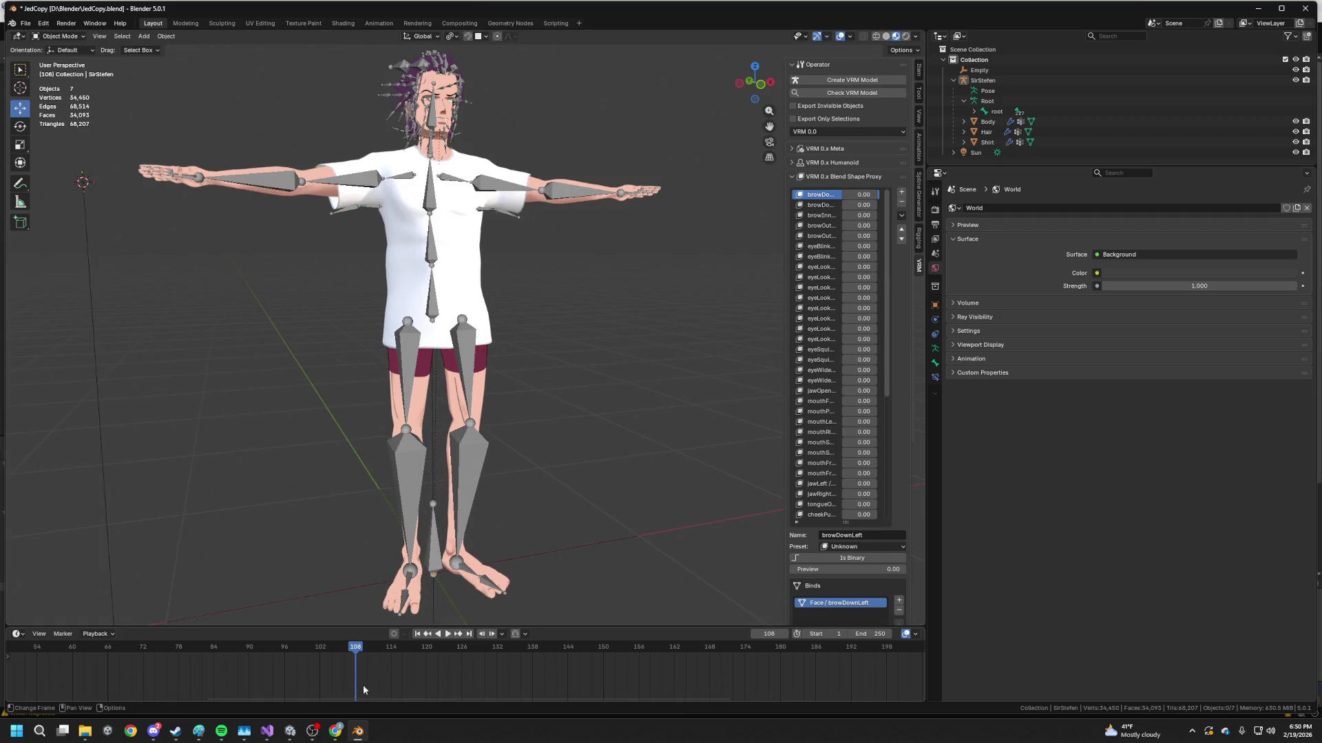
mouse_move(358, 731)
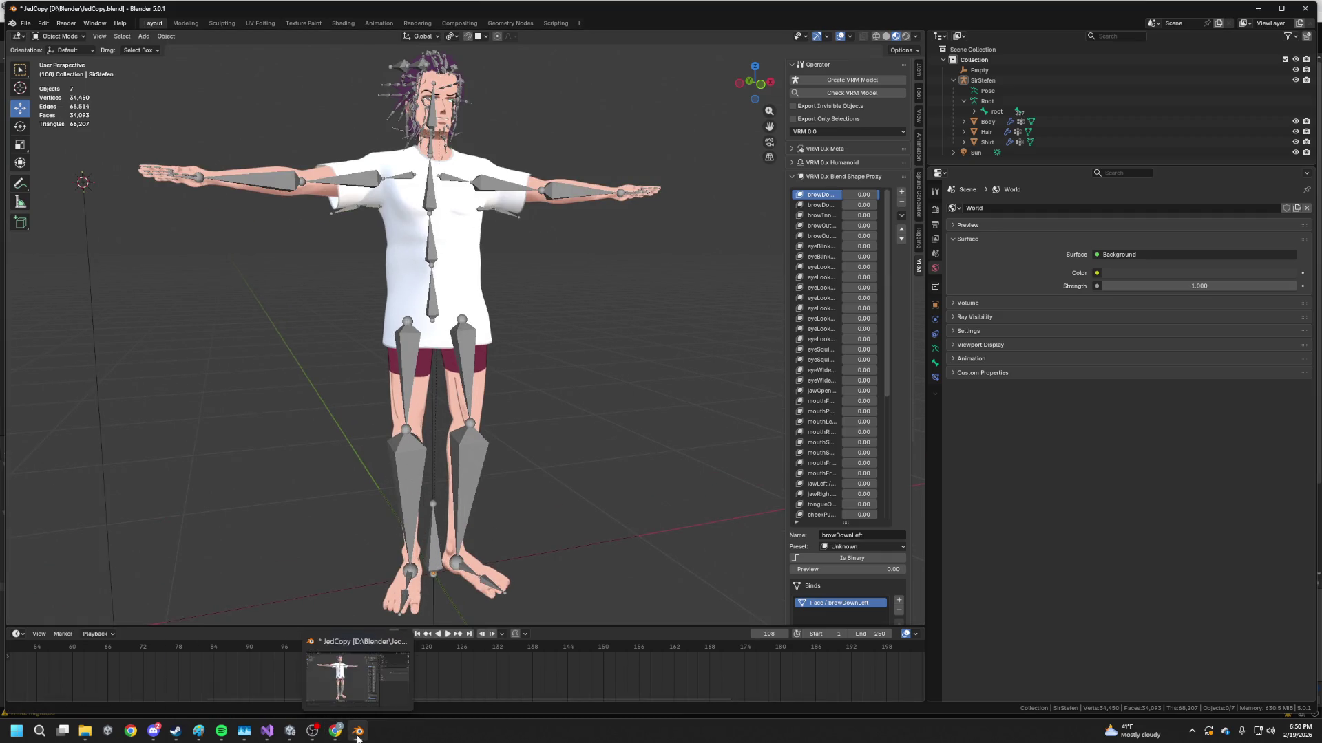
left_click(291, 731)
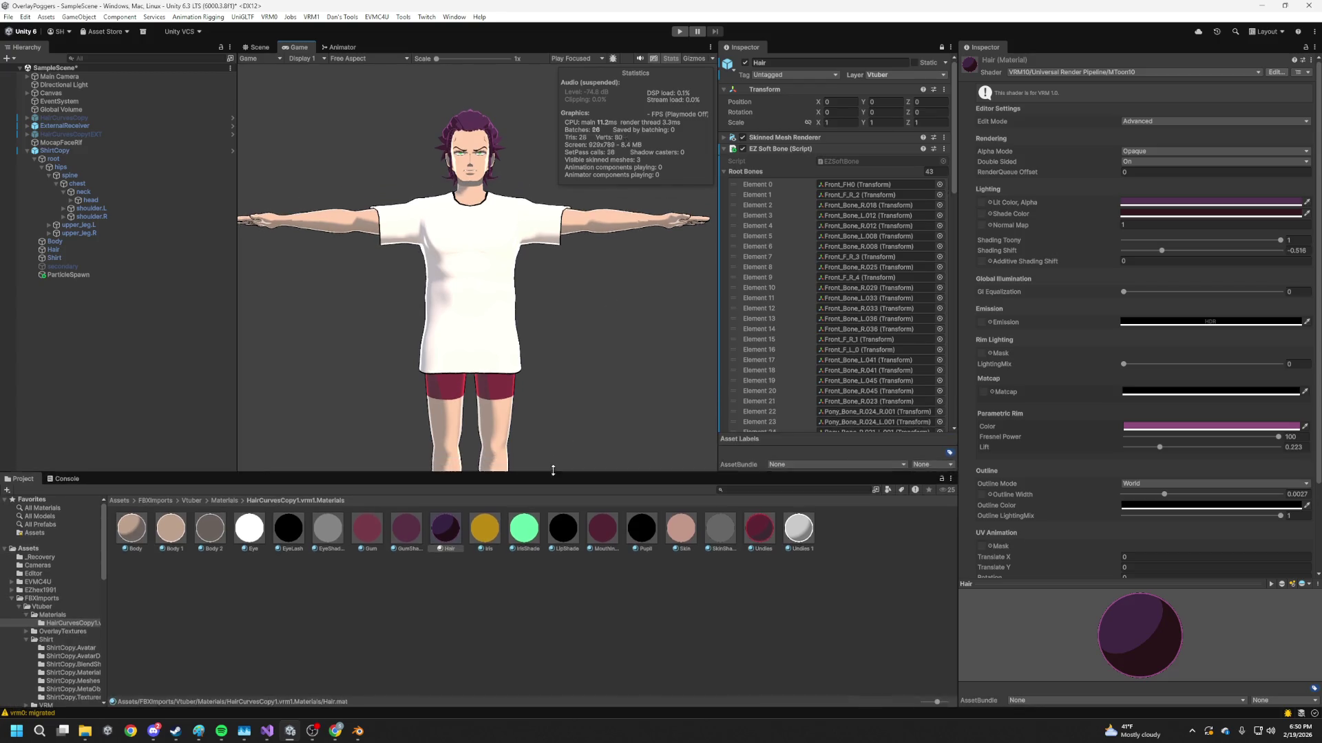
- Check the head in the Scene view and enter Play mode with Ctrl+P
left_click_drag(557, 435, 558, 434)
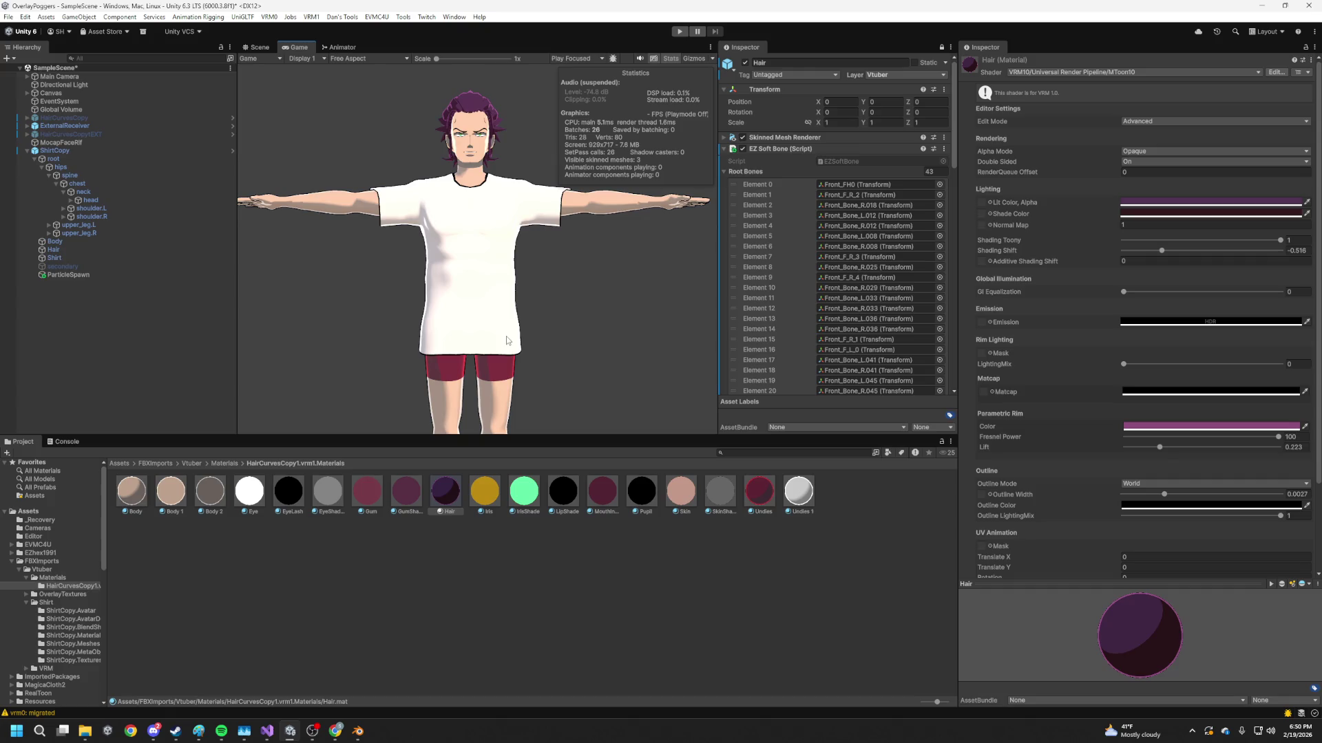
scroll(517, 303, "up", 2)
scroll(459, 124, "up", 1)
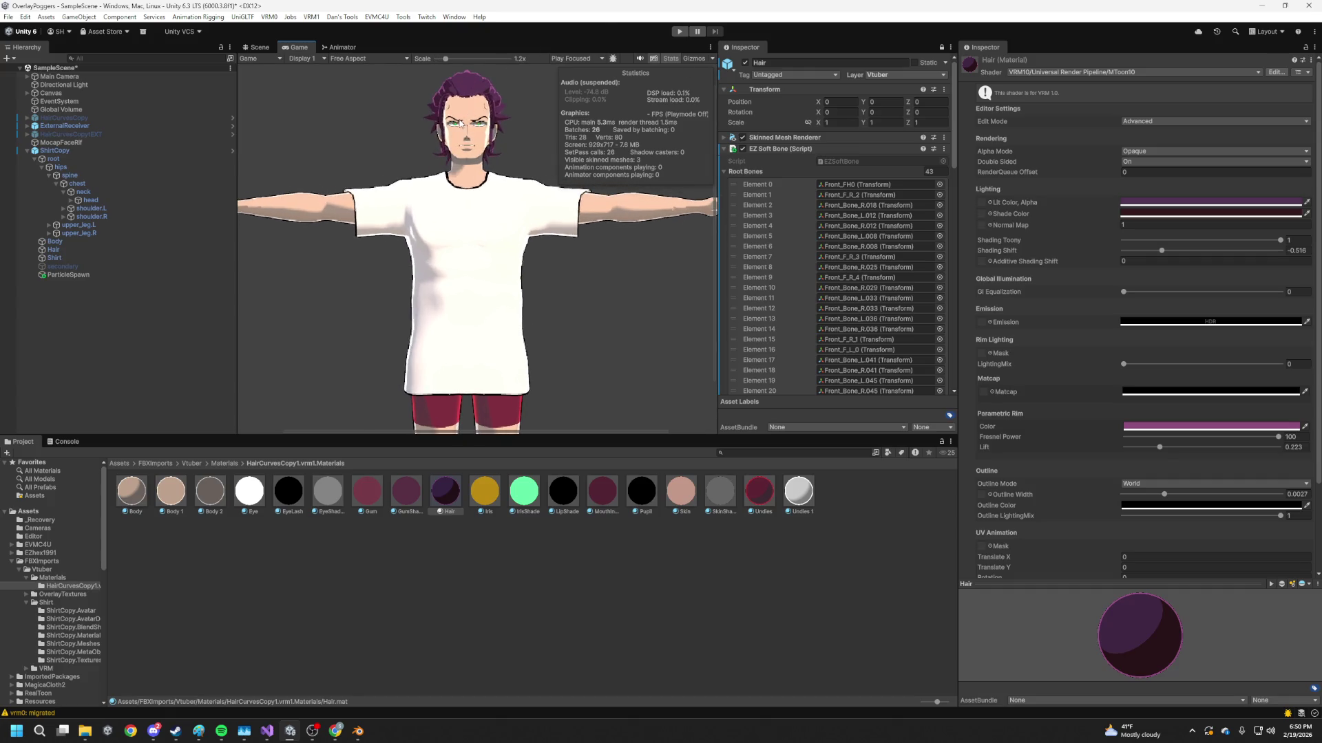
scroll(460, 123, "up", 1)
scroll(459, 122, "up", 1)
left_click(264, 47)
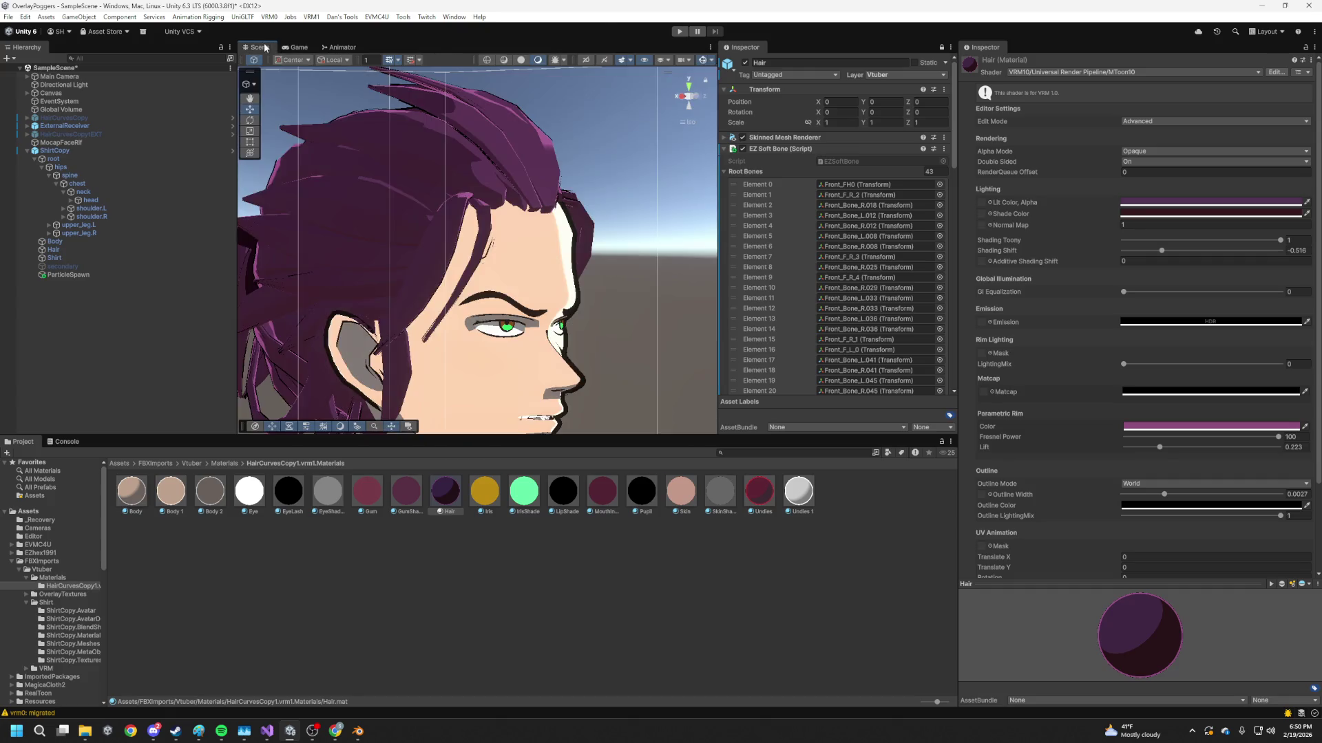
scroll(457, 192, "up", 2)
scroll(481, 221, "up", 2)
scroll(485, 218, "up", 2)
scroll(492, 213, "up", 1)
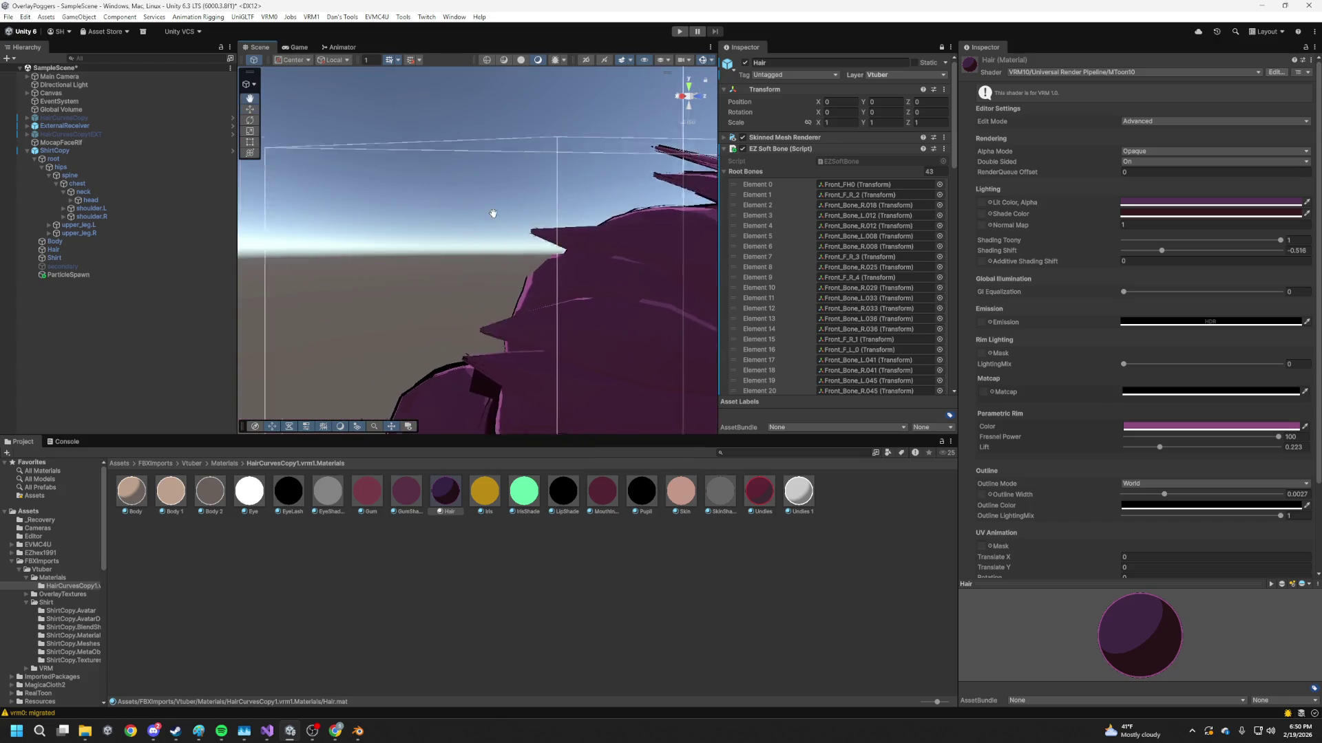
scroll(493, 213, "down", 3)
scroll(507, 248, "down", 1)
scroll(528, 286, "down", 1)
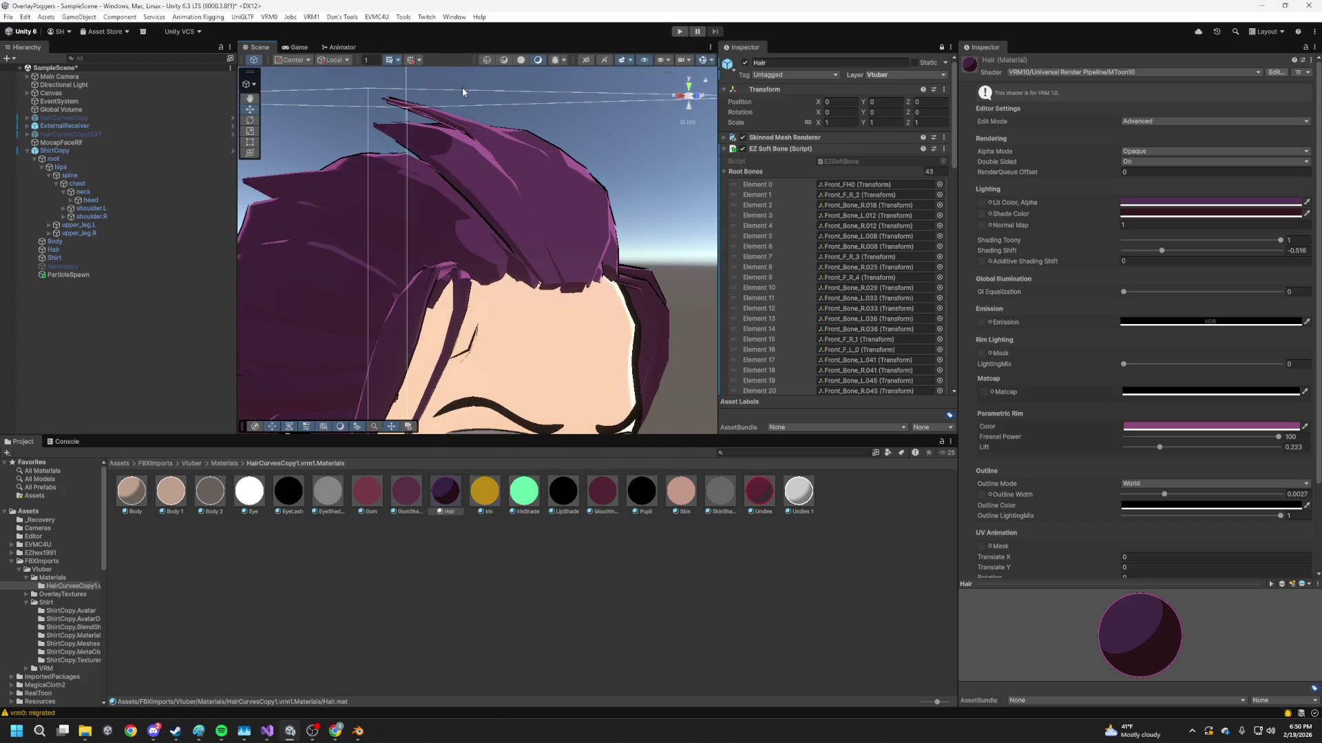
key("ctrl+p")
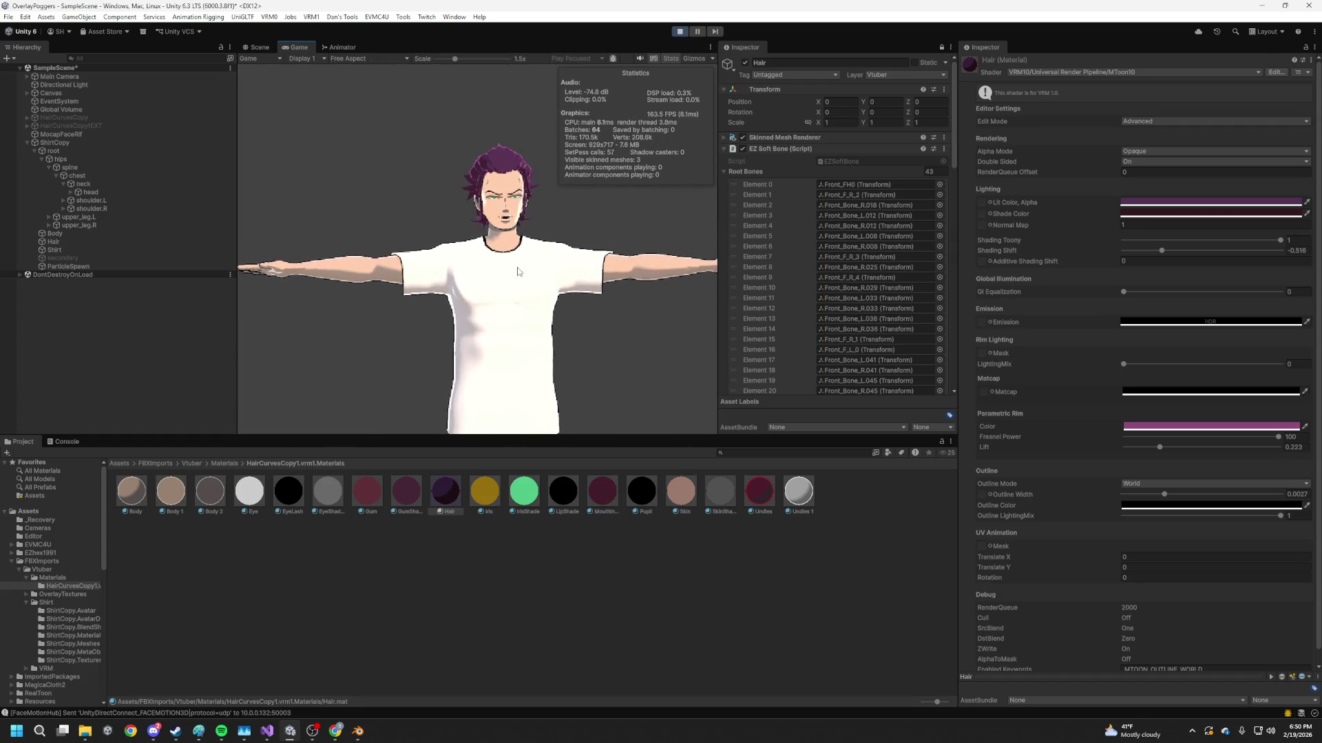
- Reset Game scale to 1x, orbit the tracked head in Scene view, then exit Play mode
left_click_drag(456, 59, 413, 63)
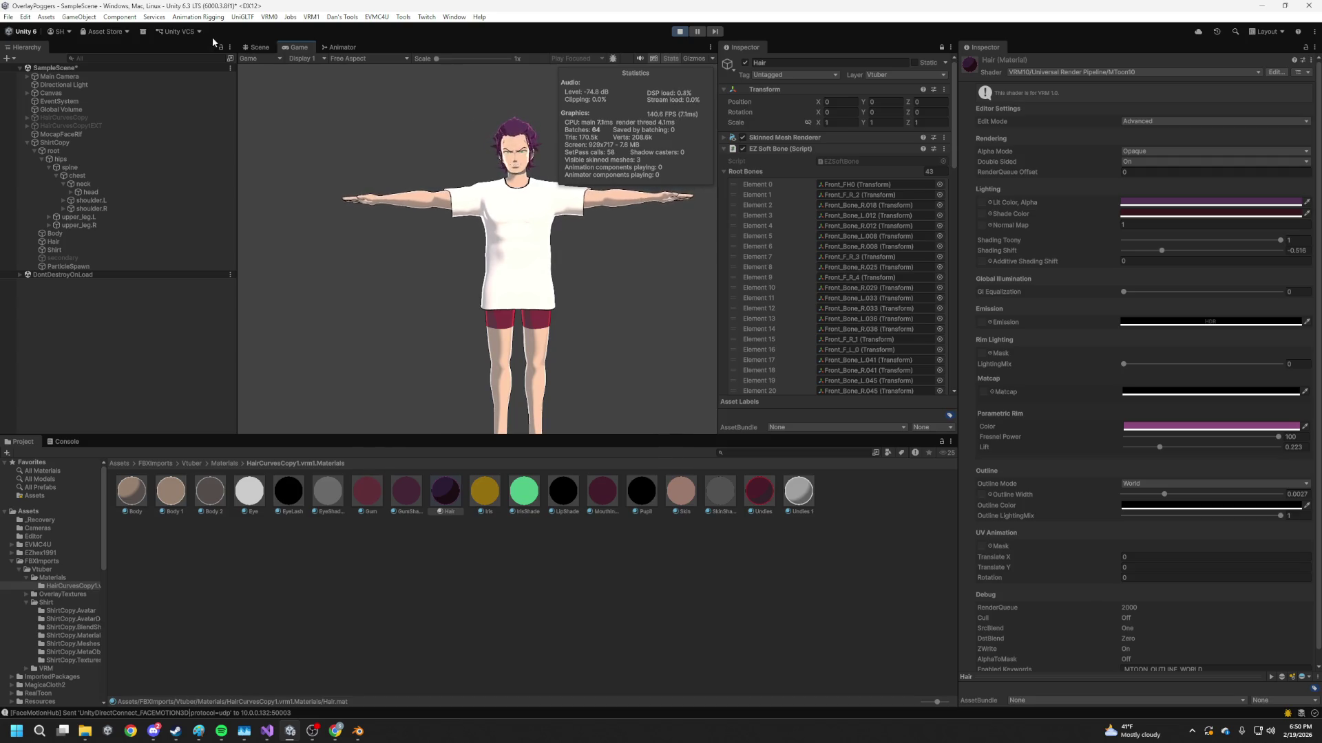
left_click(258, 48)
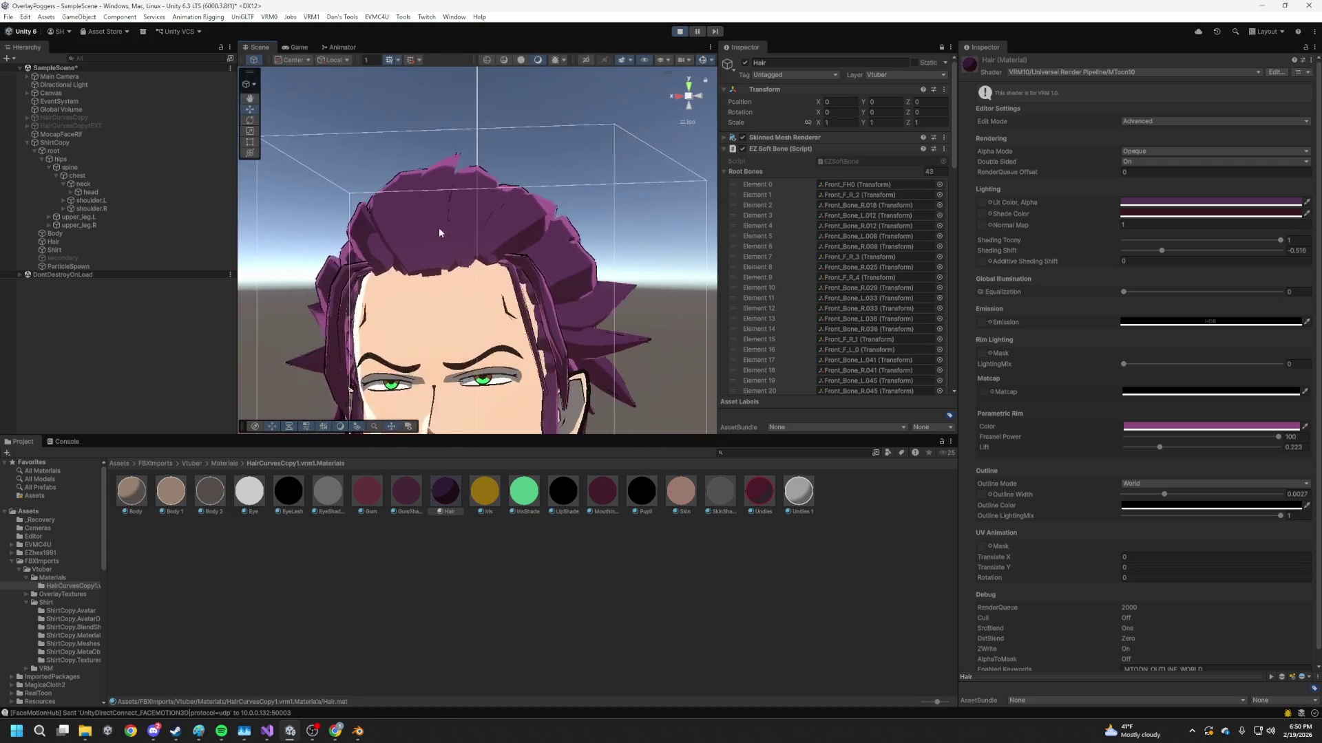
scroll(439, 233, "down", 3)
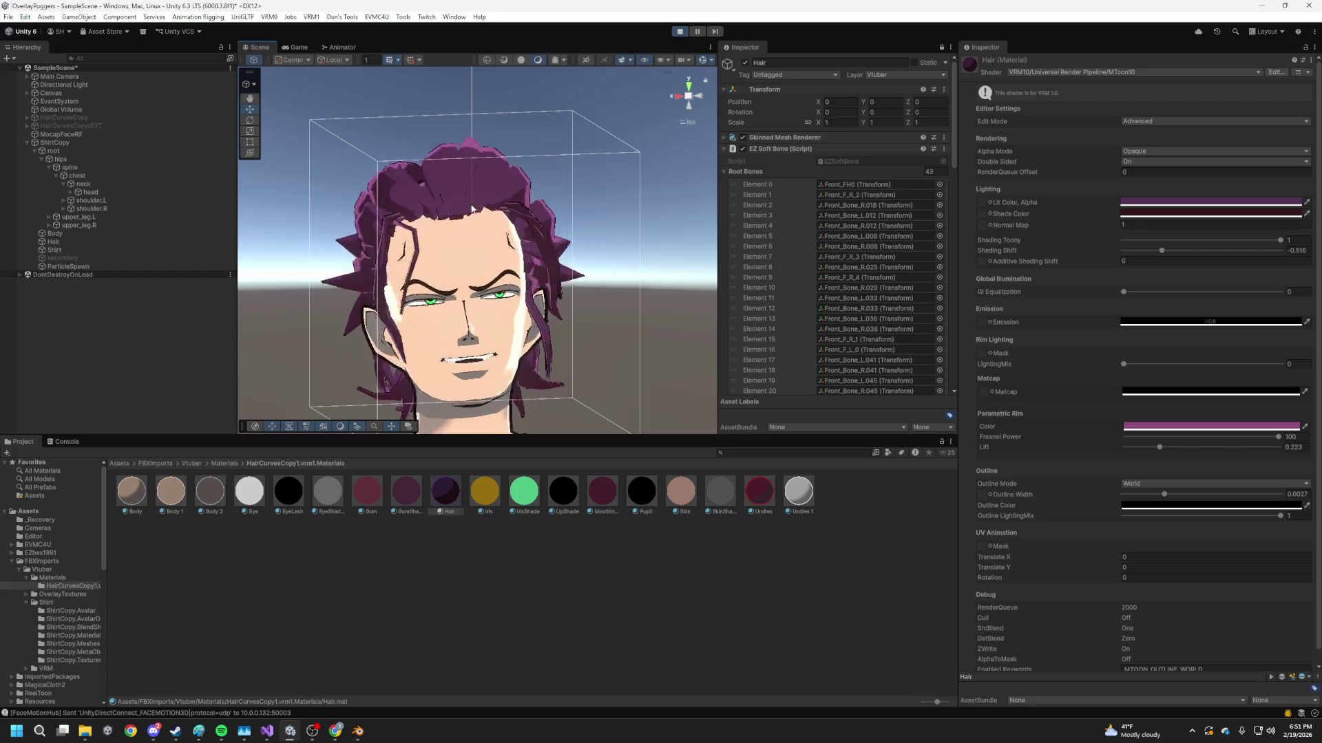
middle_click_drag(472, 210, 552, 252)
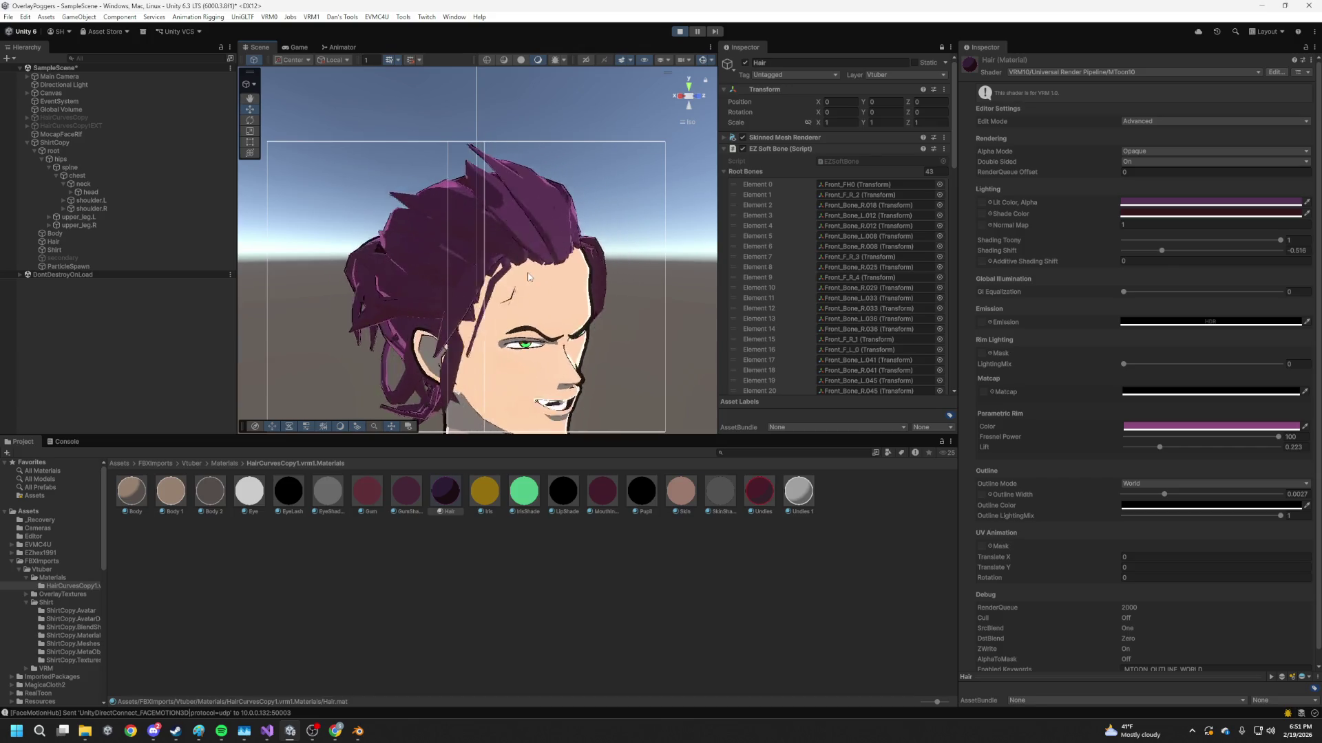
left_click_drag(527, 276, 462, 273, "alt")
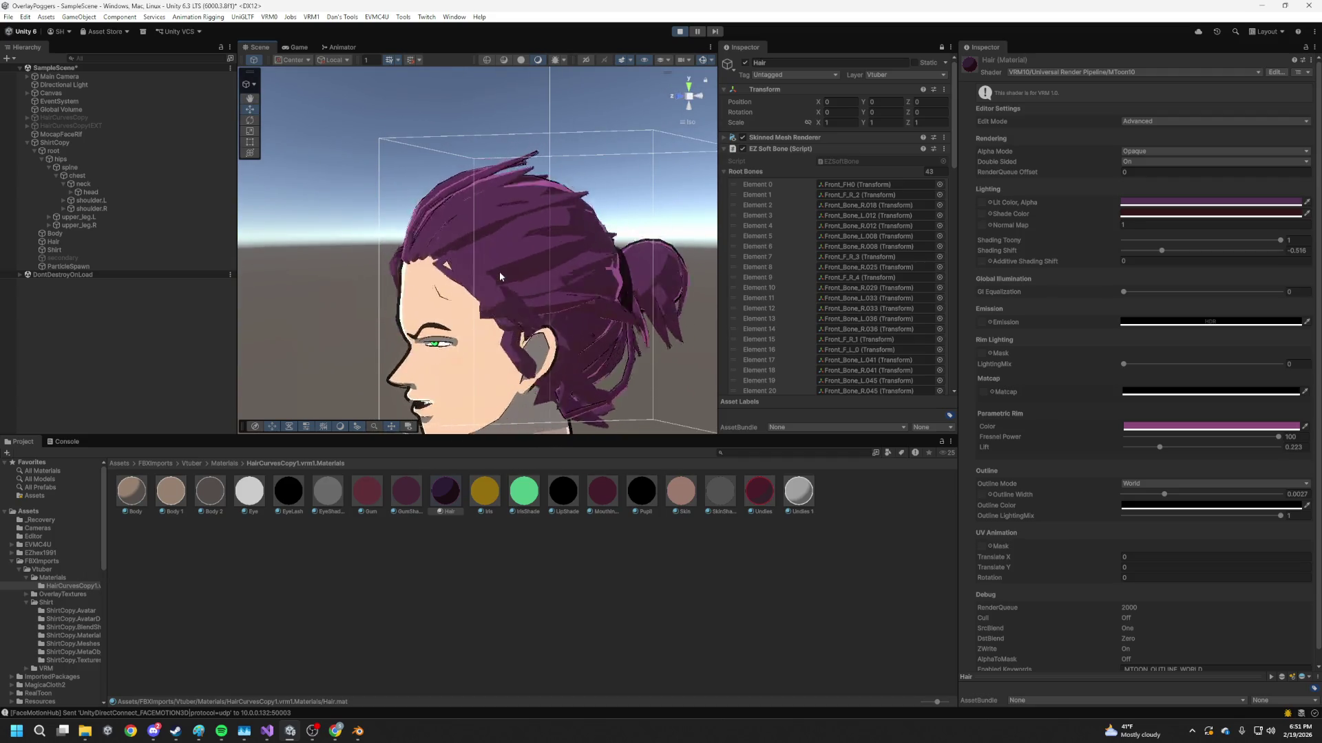
left_click_drag(500, 275, 579, 291, "alt")
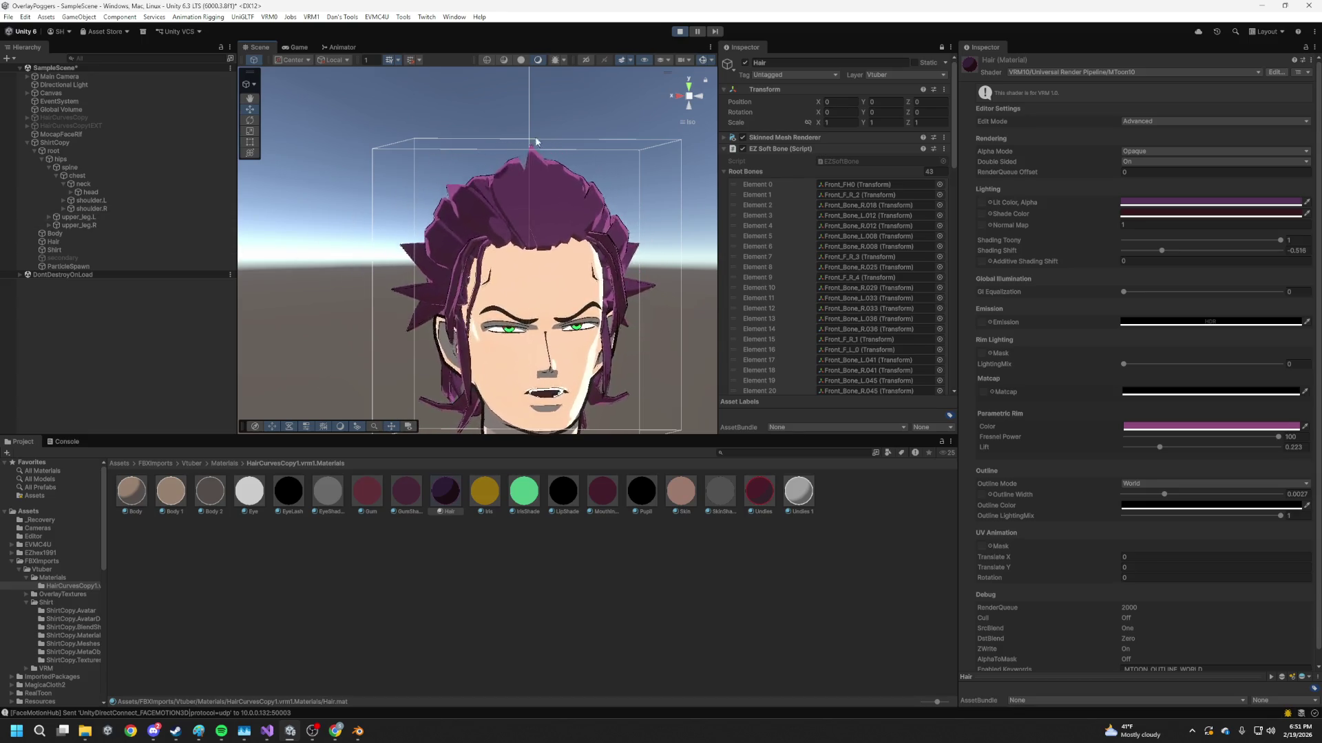
key("ctrl+p")
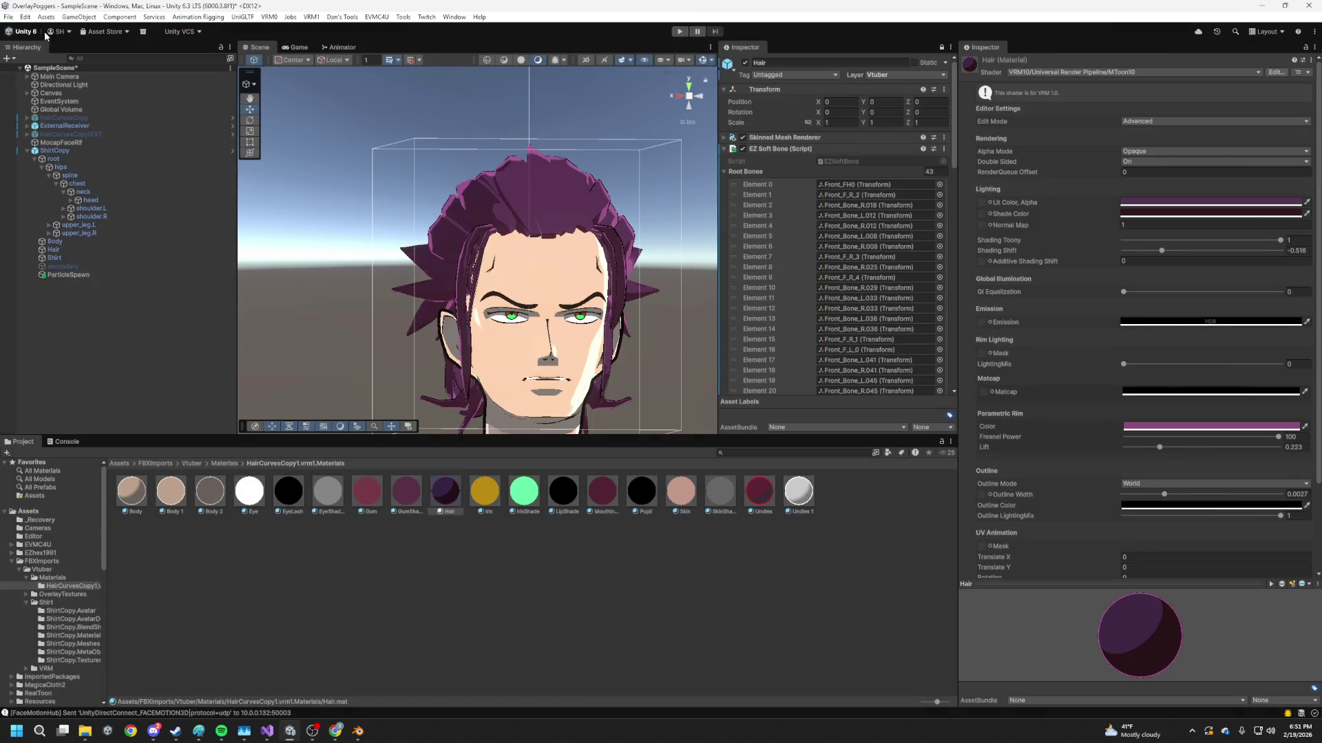
- Run File > Build And Run and save the modified scene when prompted
left_click(8, 17)
left_click(42, 170)
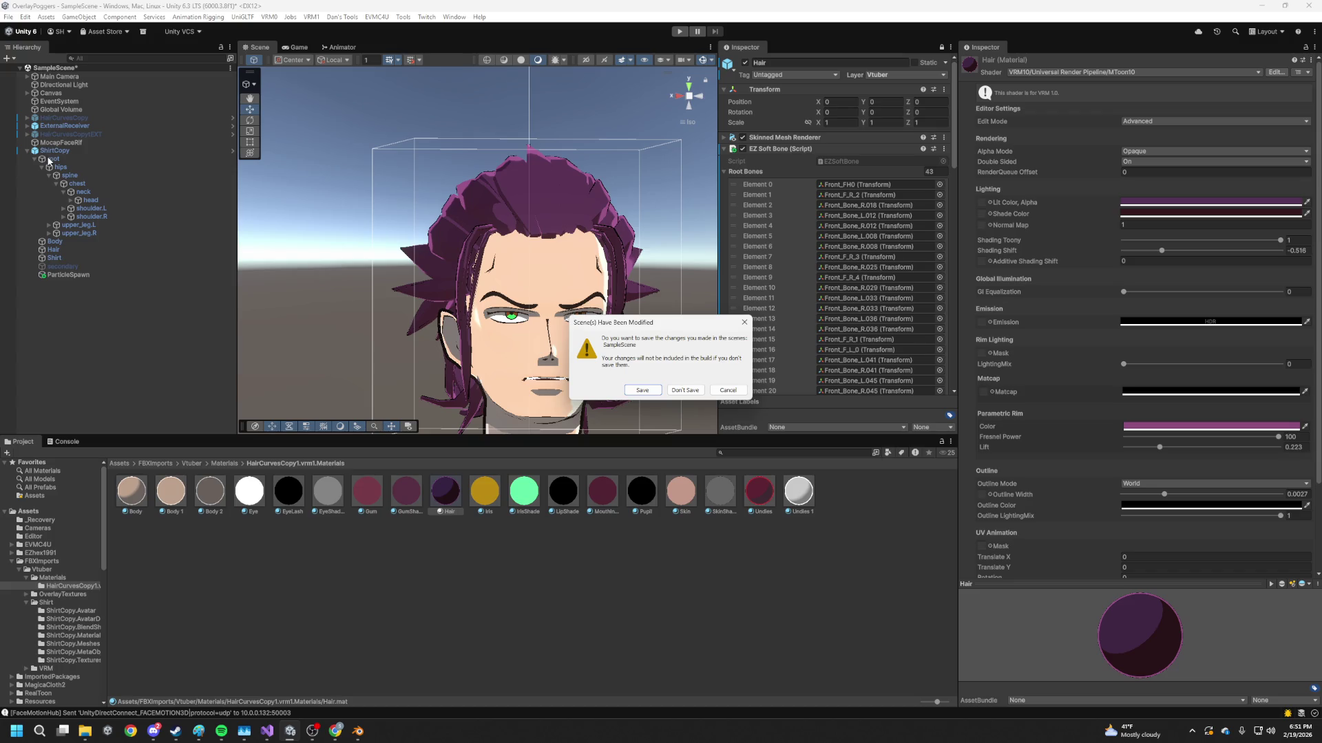
left_click(645, 389)
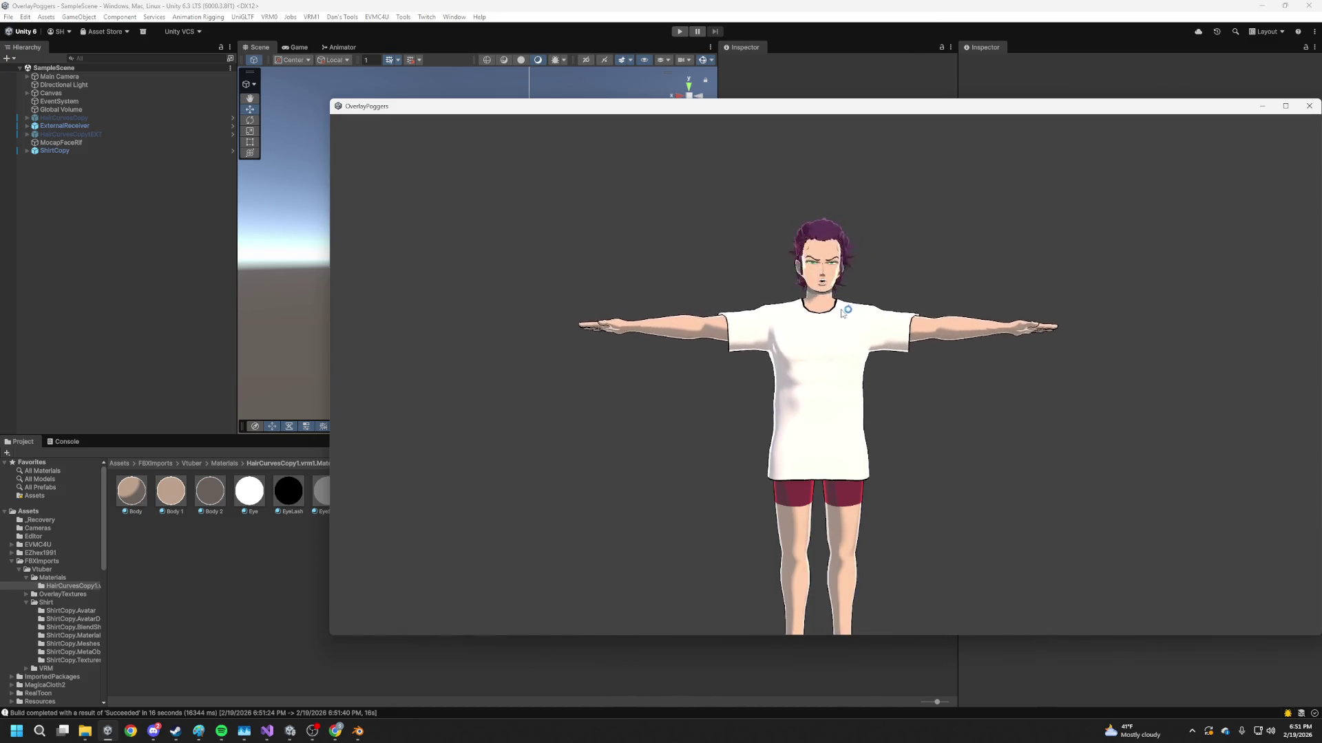
- Open and dismiss the Start menu while the built overlay app launches
key("super")
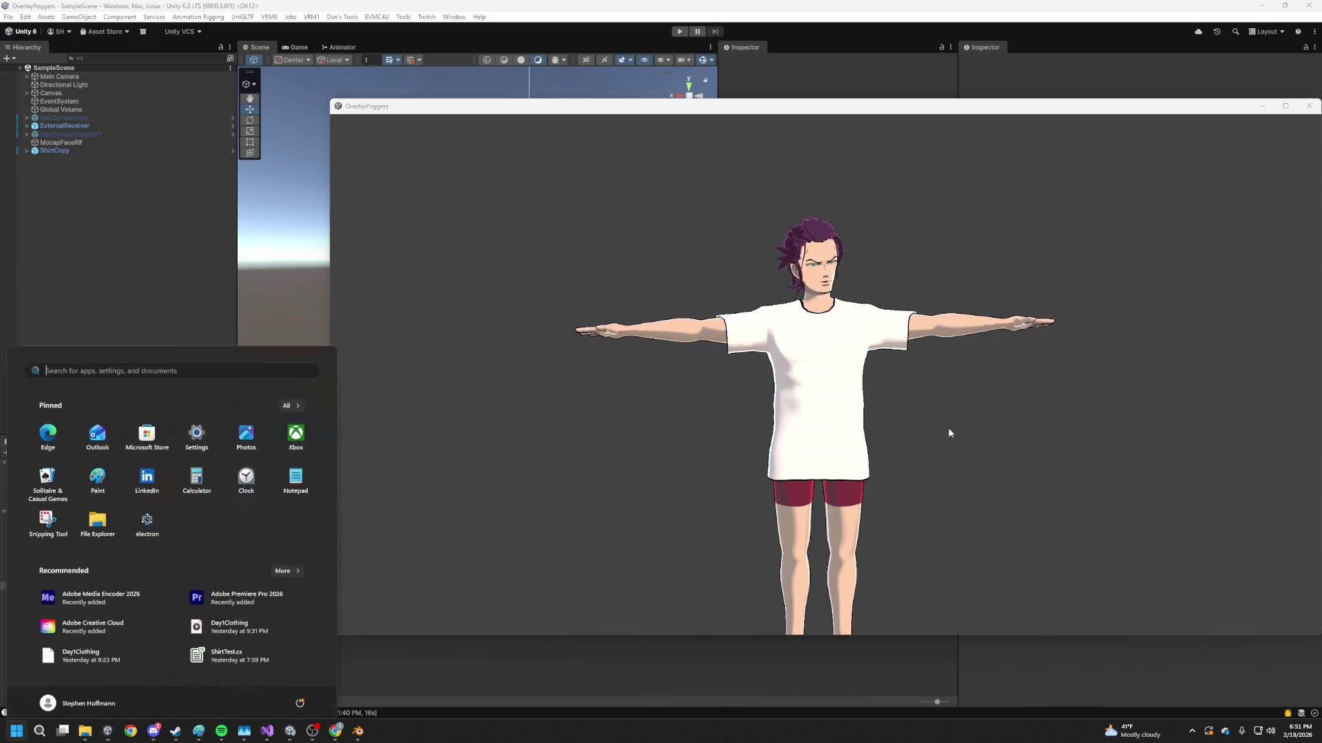
left_click(147, 514)
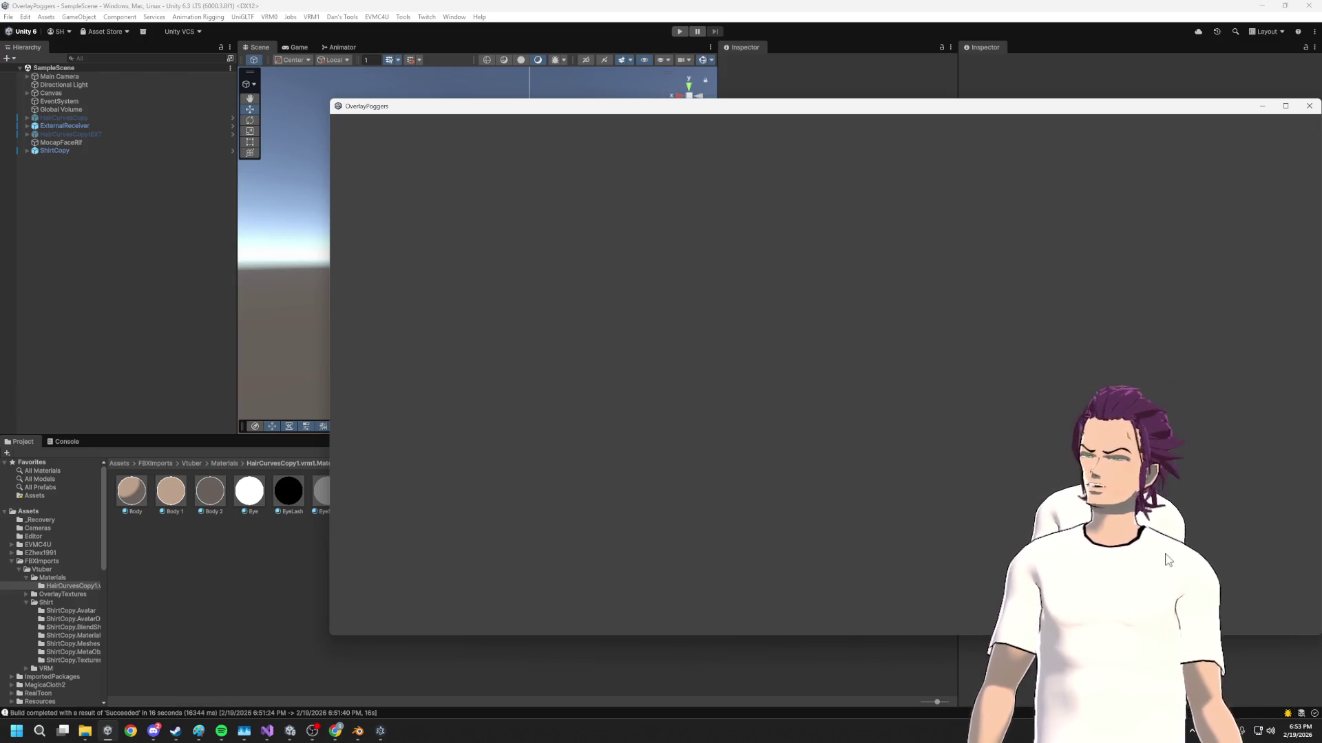
- Drag the OverlayPoggers player window to the right screen edge
left_click_drag(1023, 108, 1320, 248)
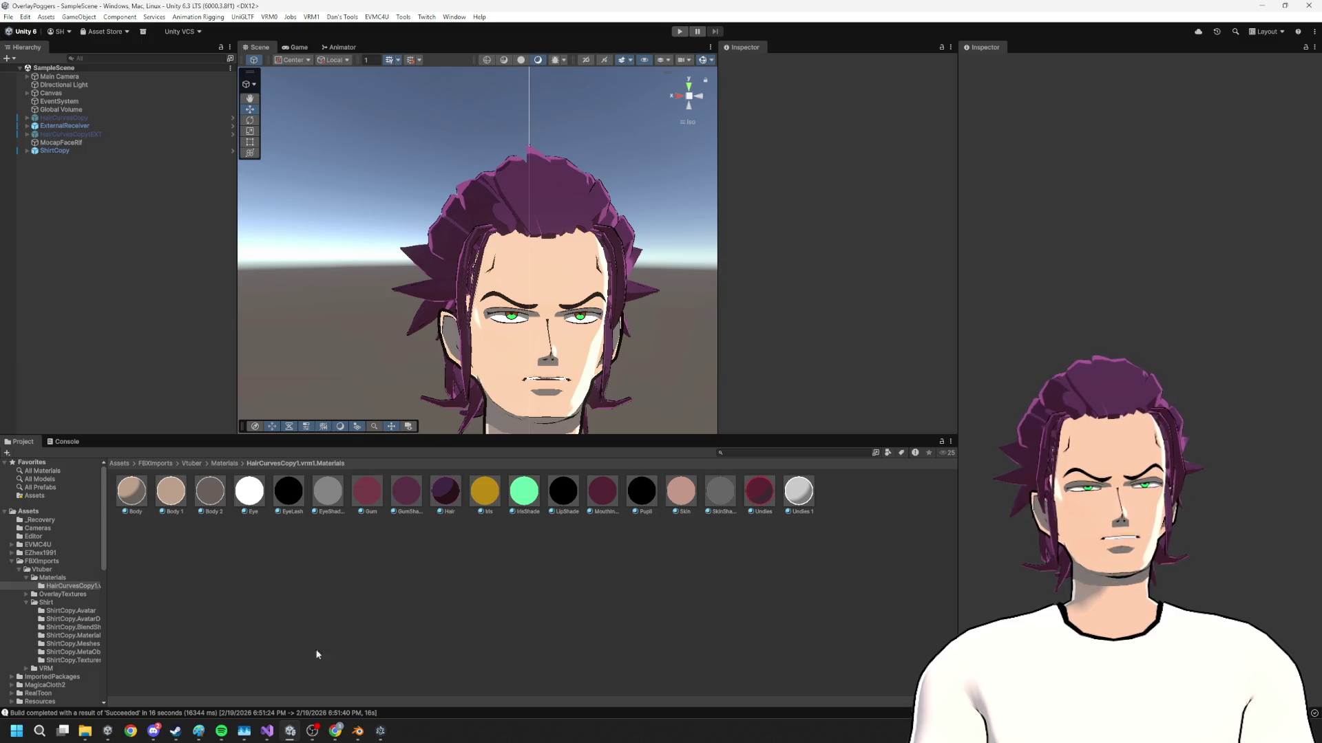
mouse_move(357, 731)
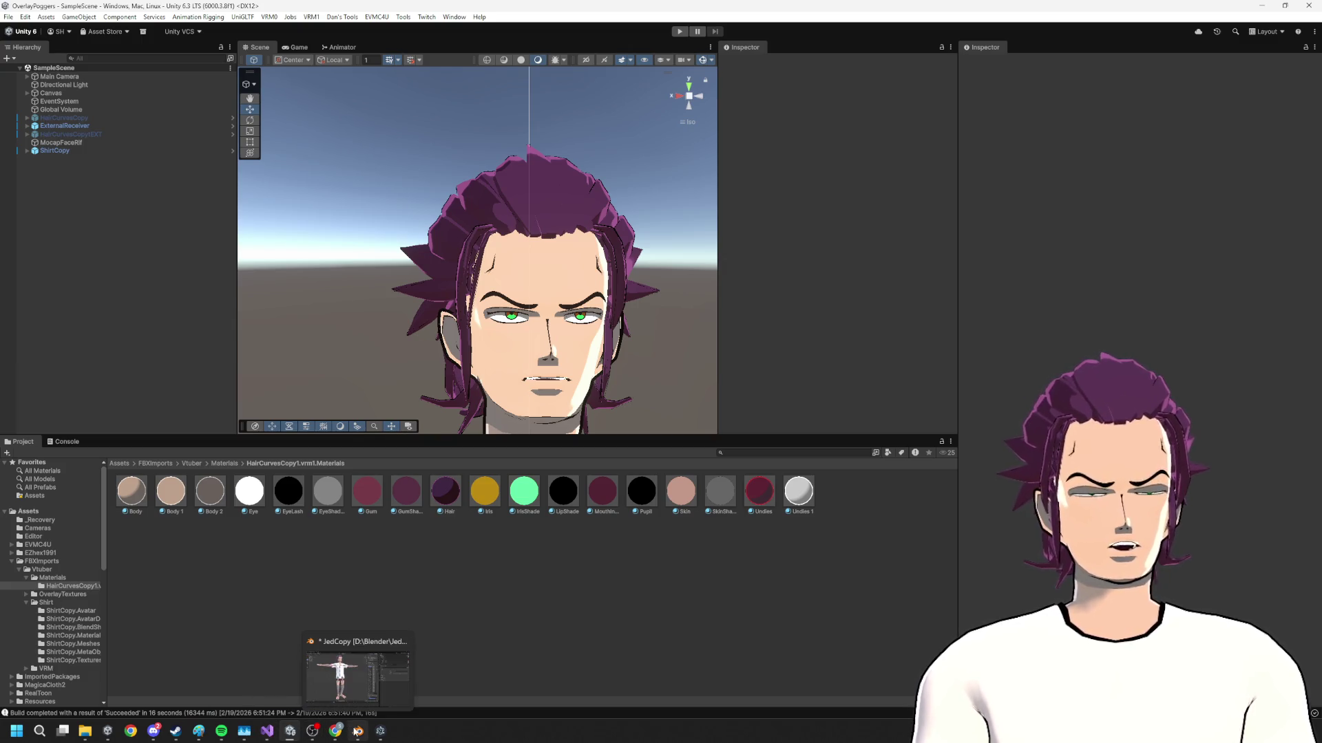
left_click(287, 677)
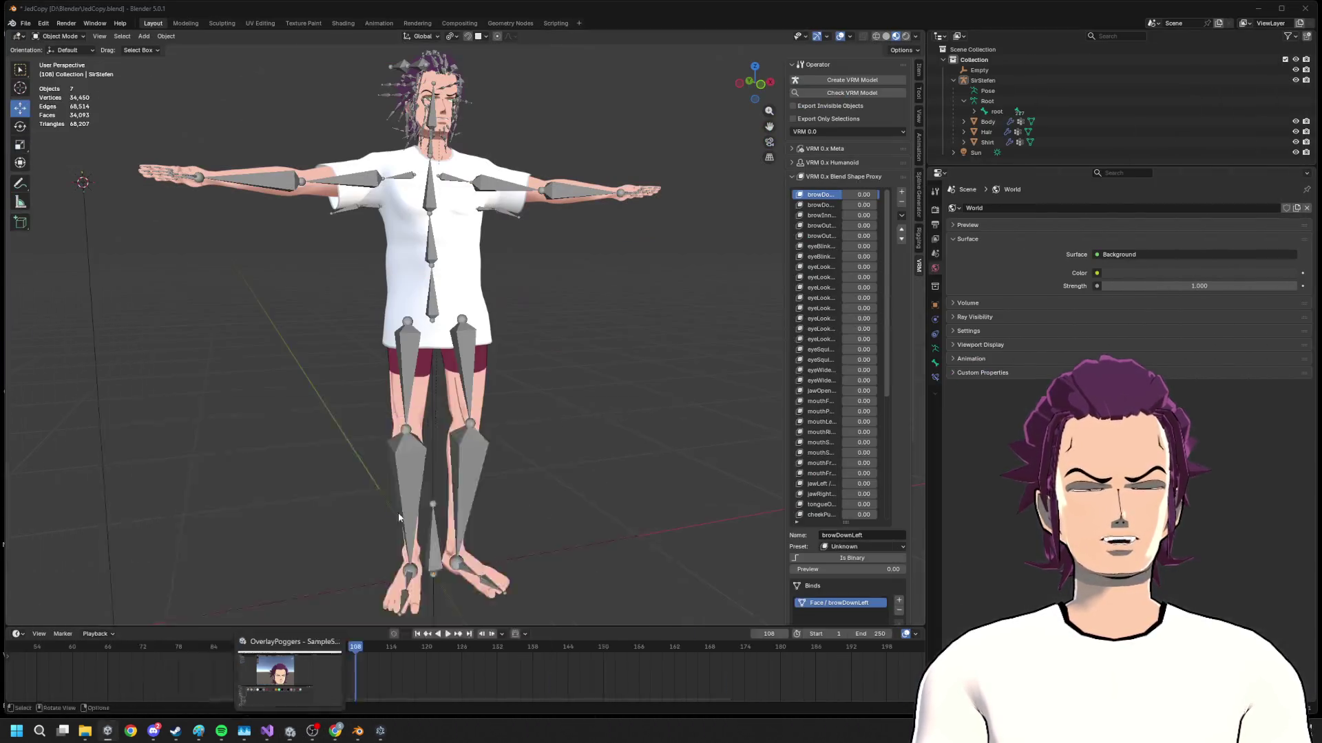
left_click(289, 732)
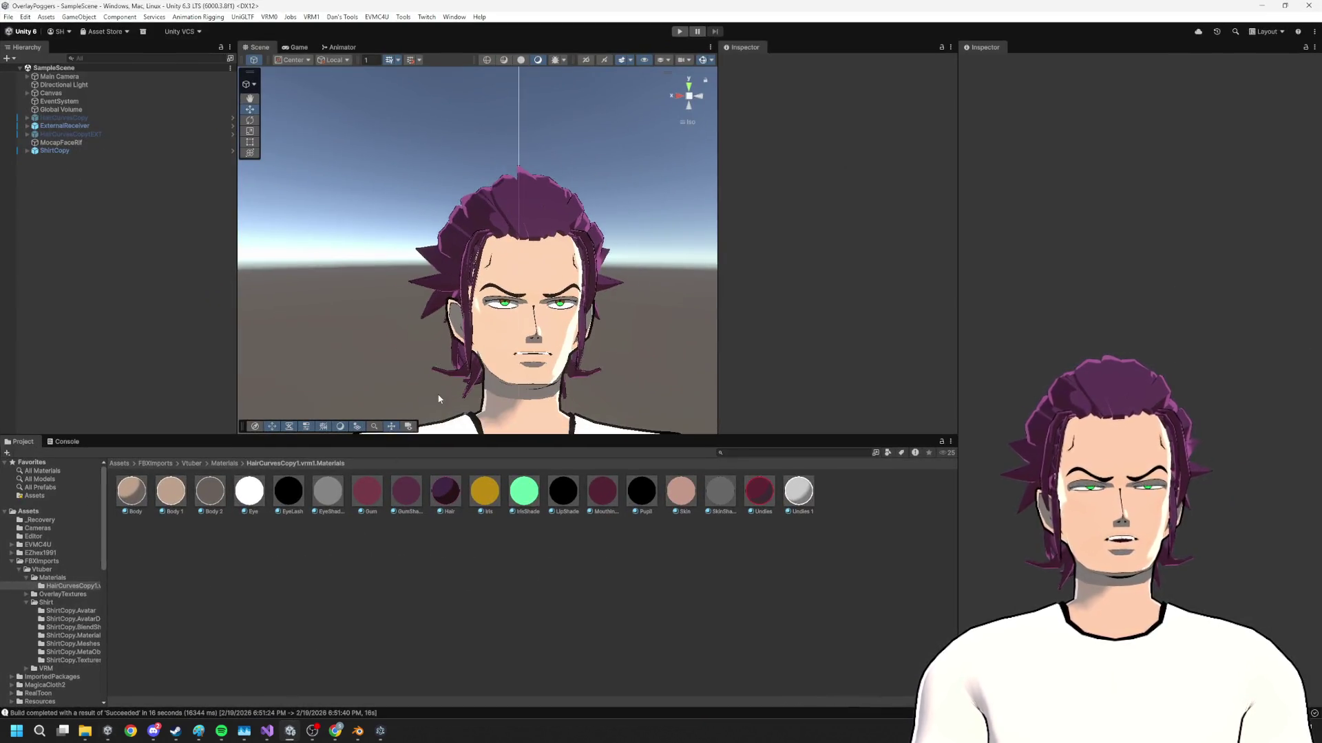
scroll(321, 239, "up", 5)
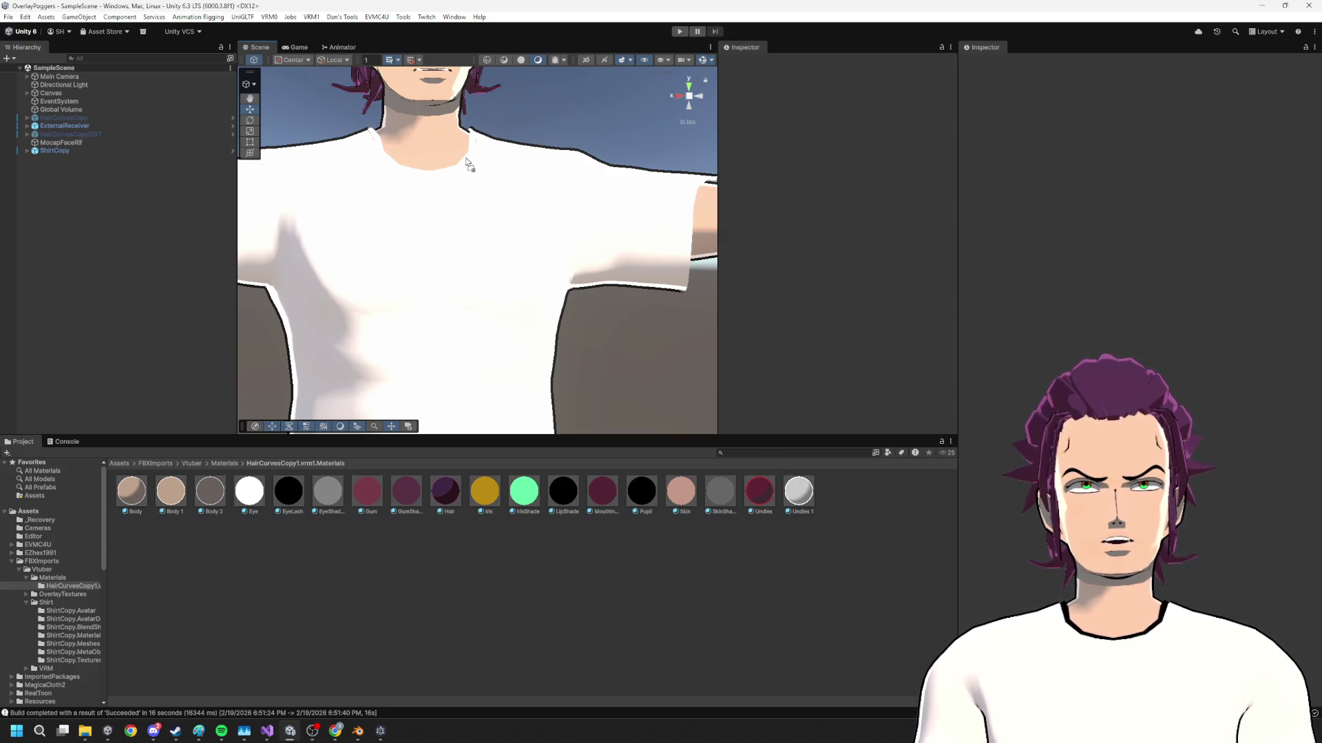
- Tint the Undies 2 material's Lit Color to a neutral light grey in the Inspector
left_click(802, 507)
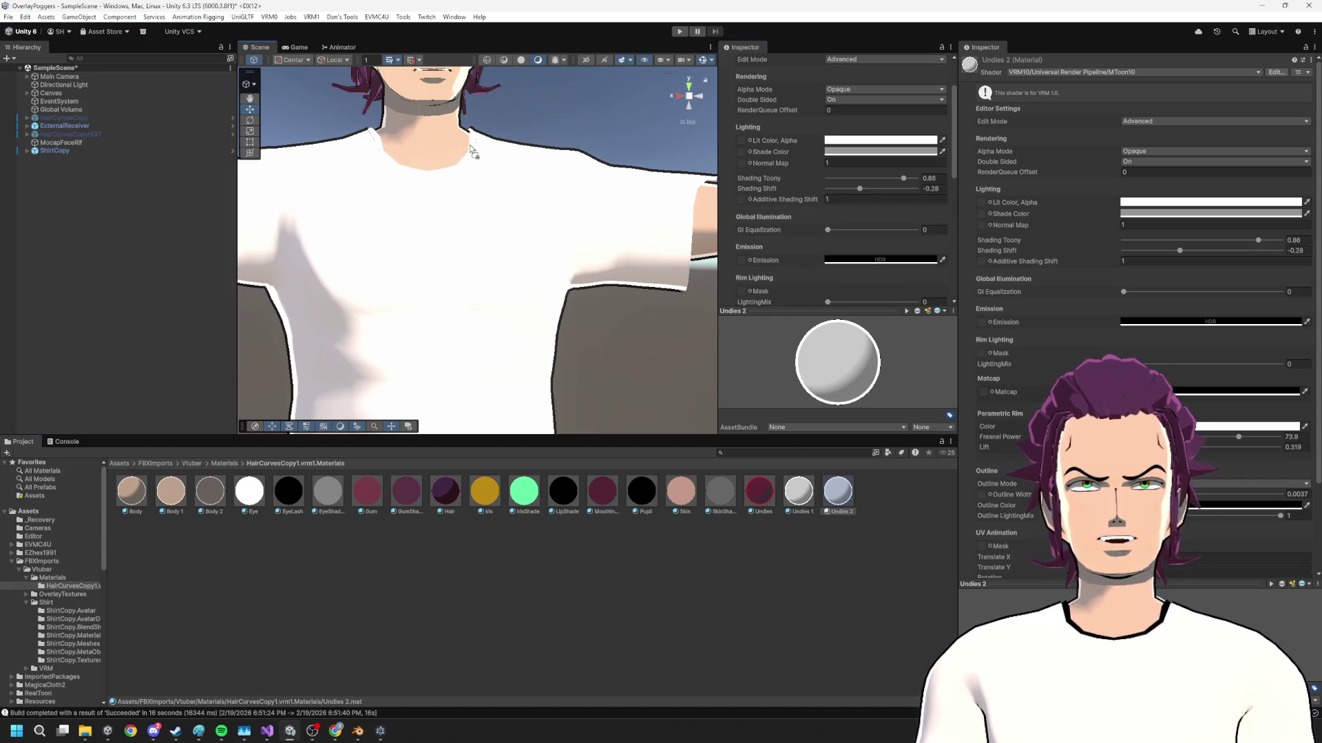
left_click(865, 144)
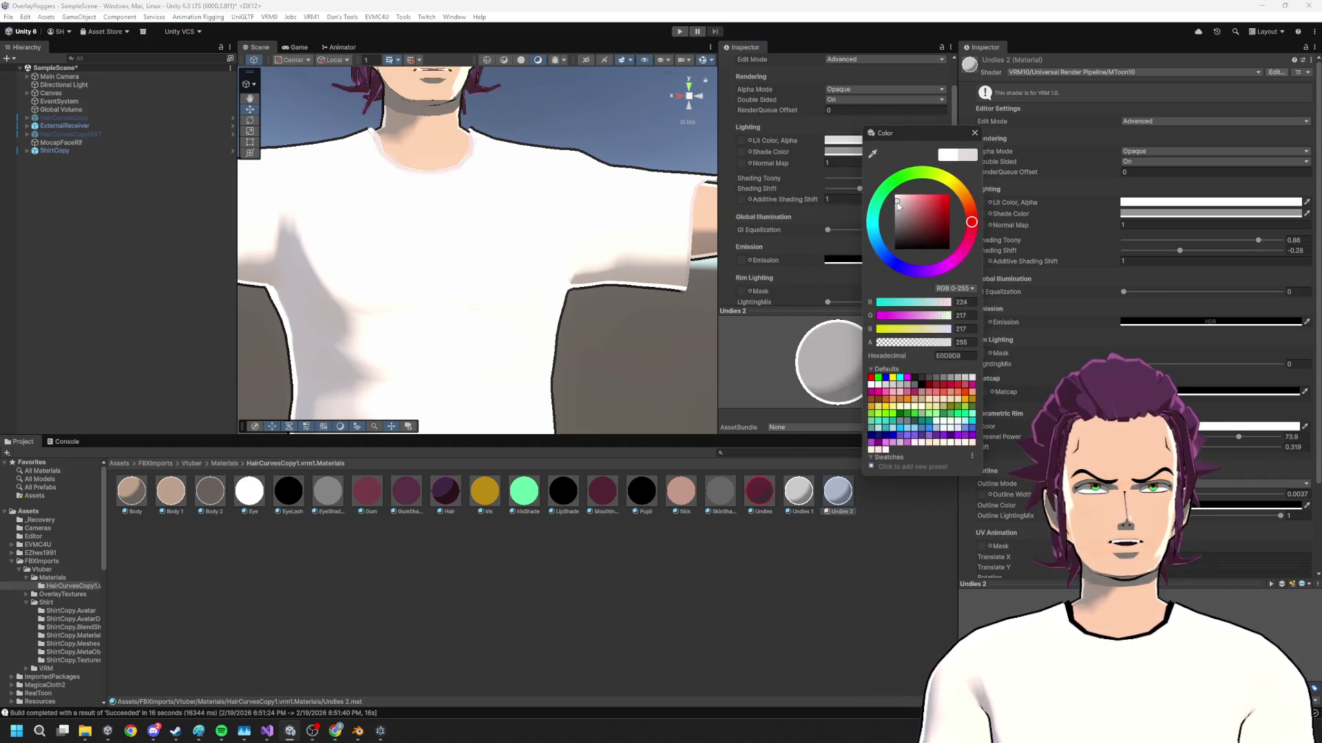
left_click_drag(897, 203, 894, 210)
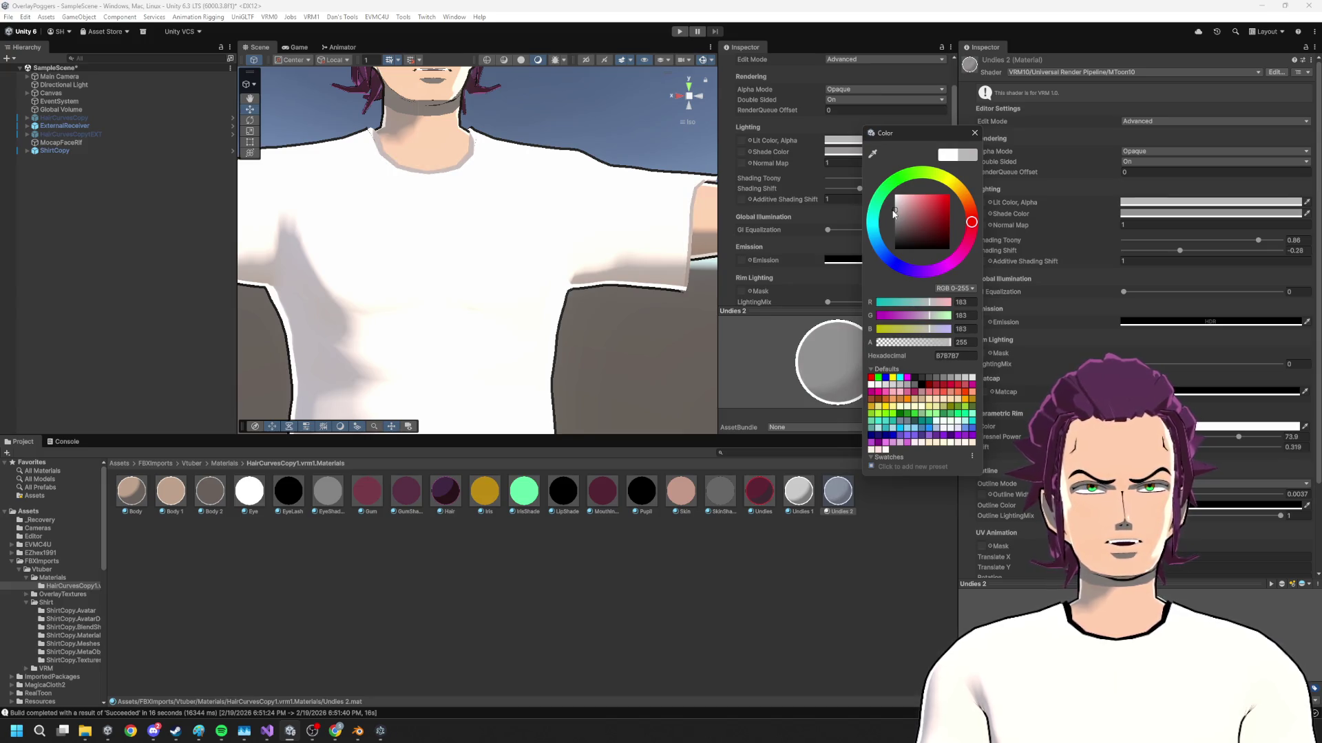
left_click(524, 689)
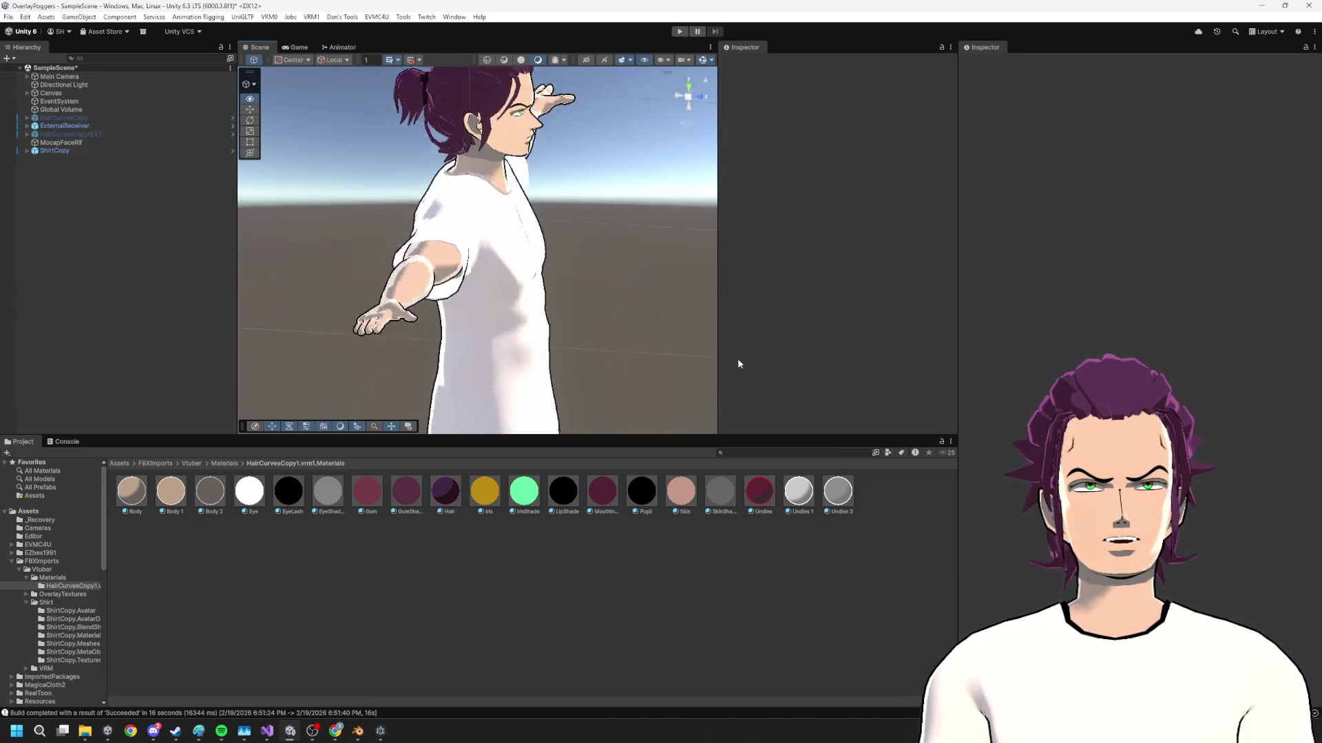
left_click_drag(703, 351, 379, 142, "alt")
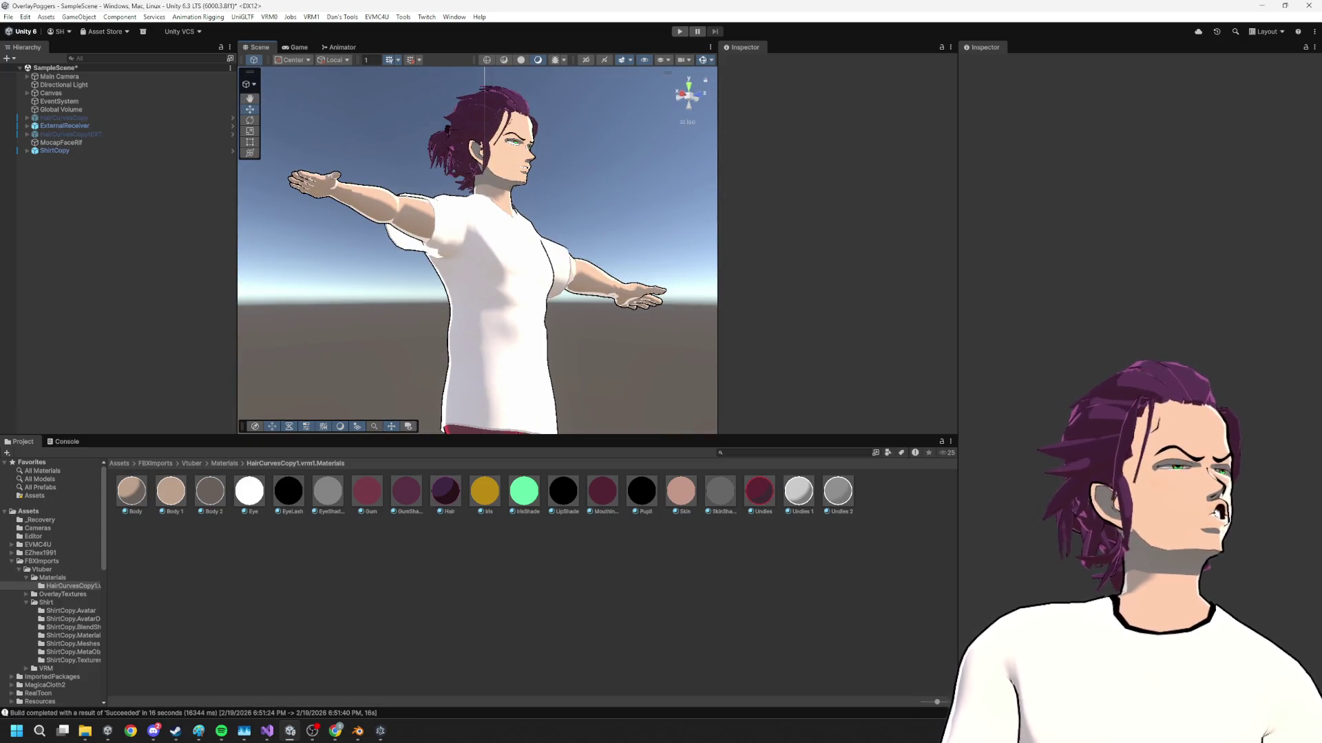
- Build and run the Unity project, saving the modified scene when prompted
right_click(23, 93)
left_click(9, 18)
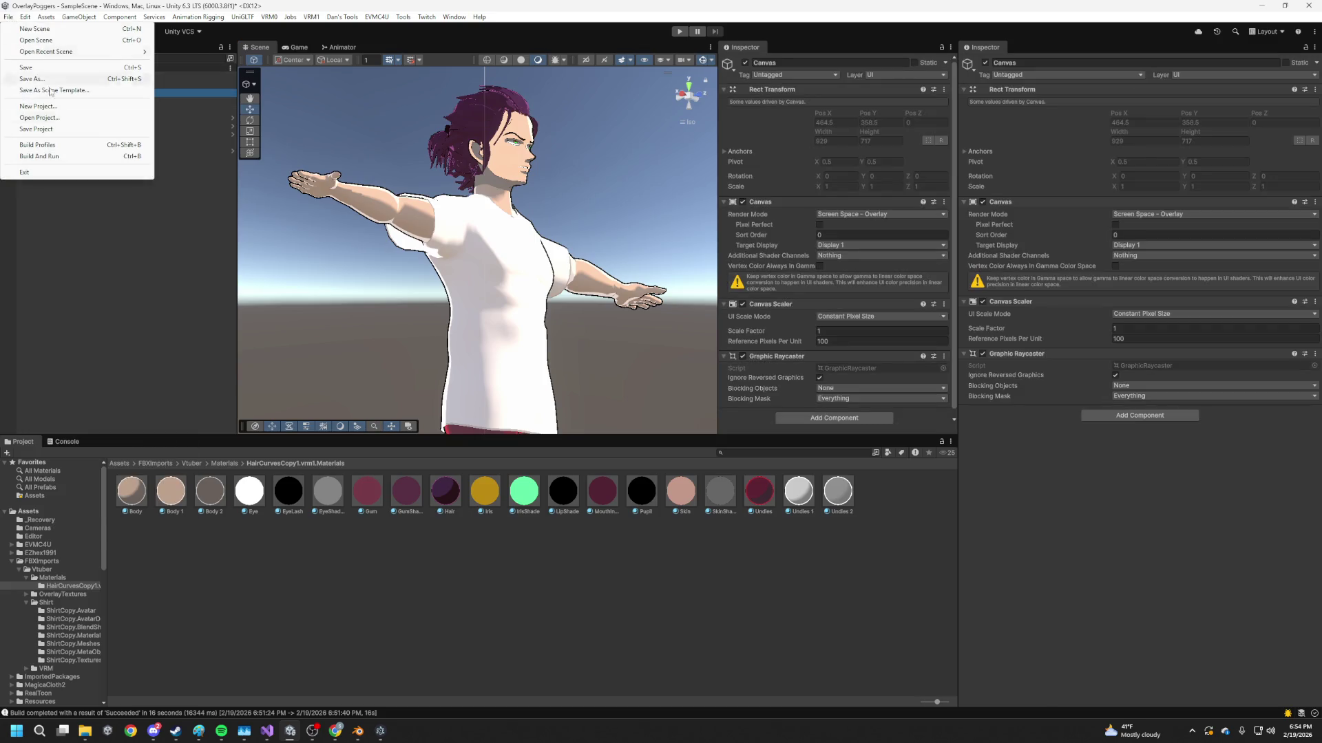
left_click(48, 156)
left_click(645, 391)
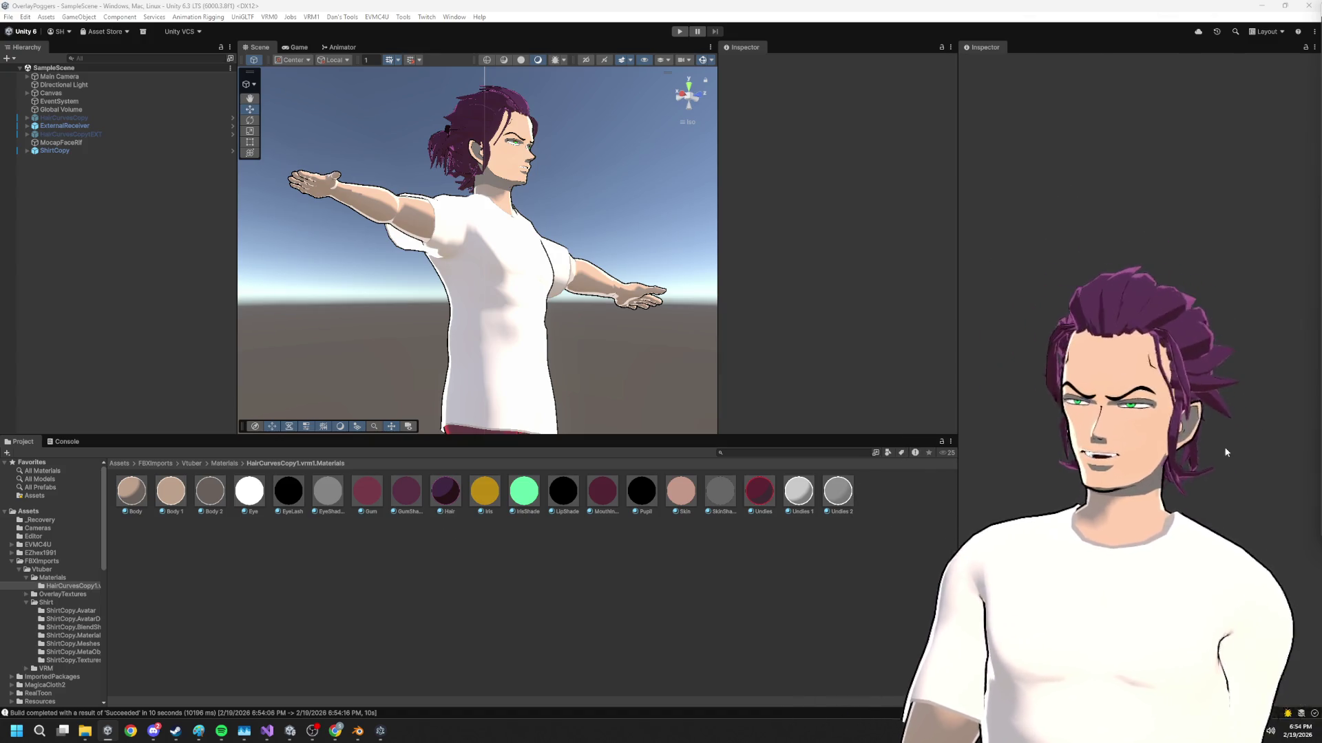
left_click(359, 731)
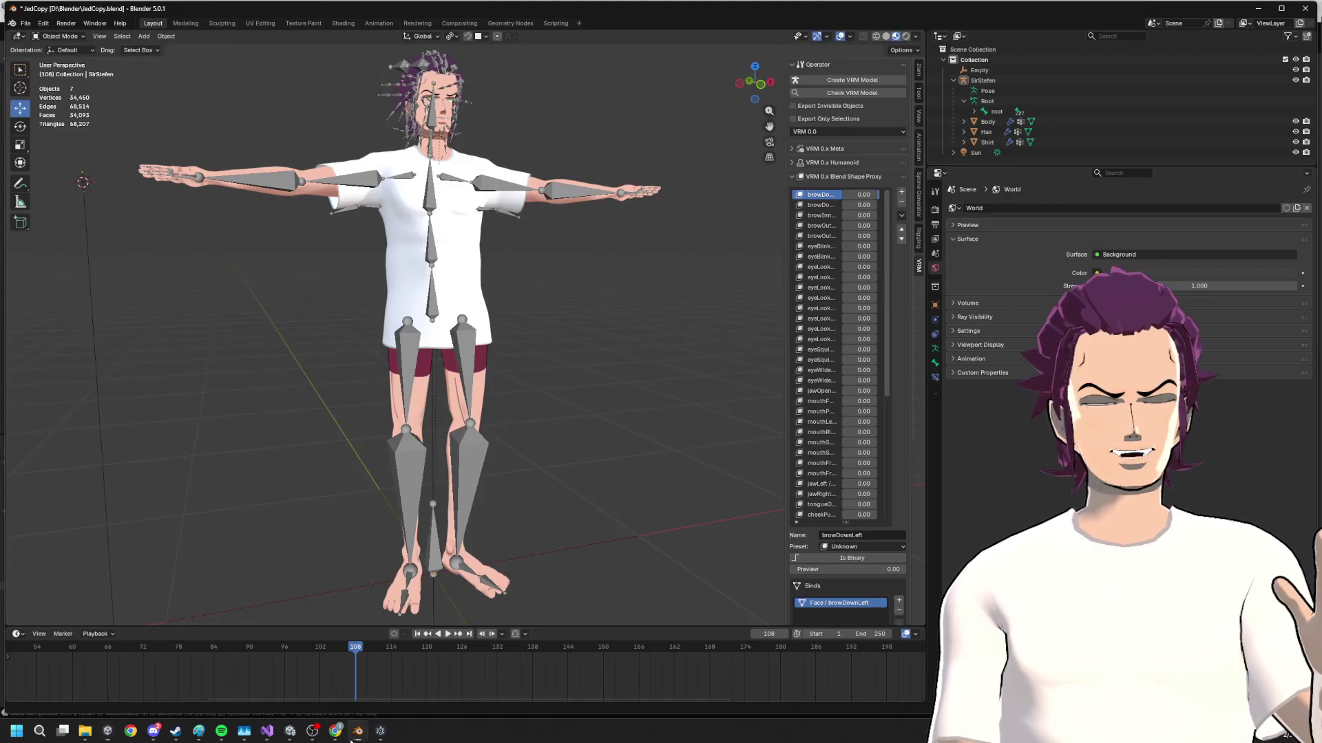
scroll(510, 439, "up", 3)
scroll(511, 445, "down", 2)
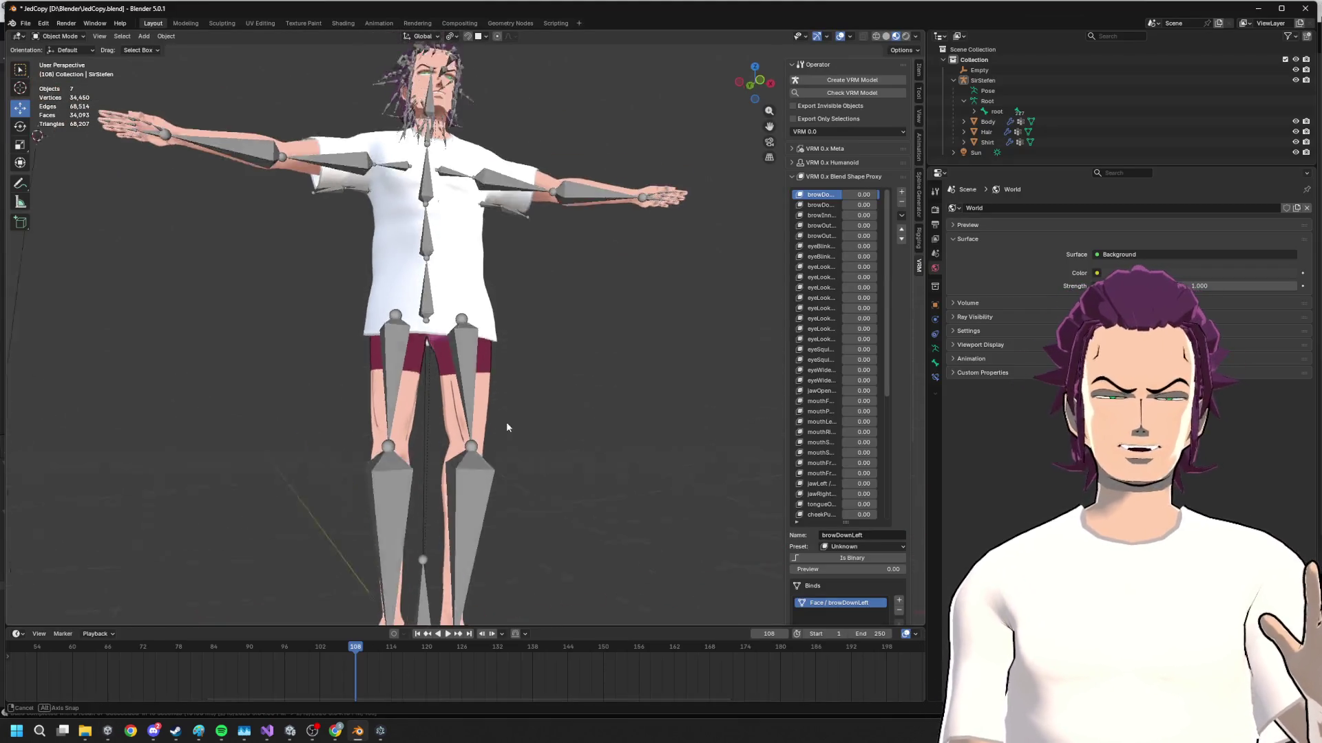
middle_click_drag(506, 422, 518, 376)
scroll(517, 376, "up", 3)
key("Tab")
key("Tab")
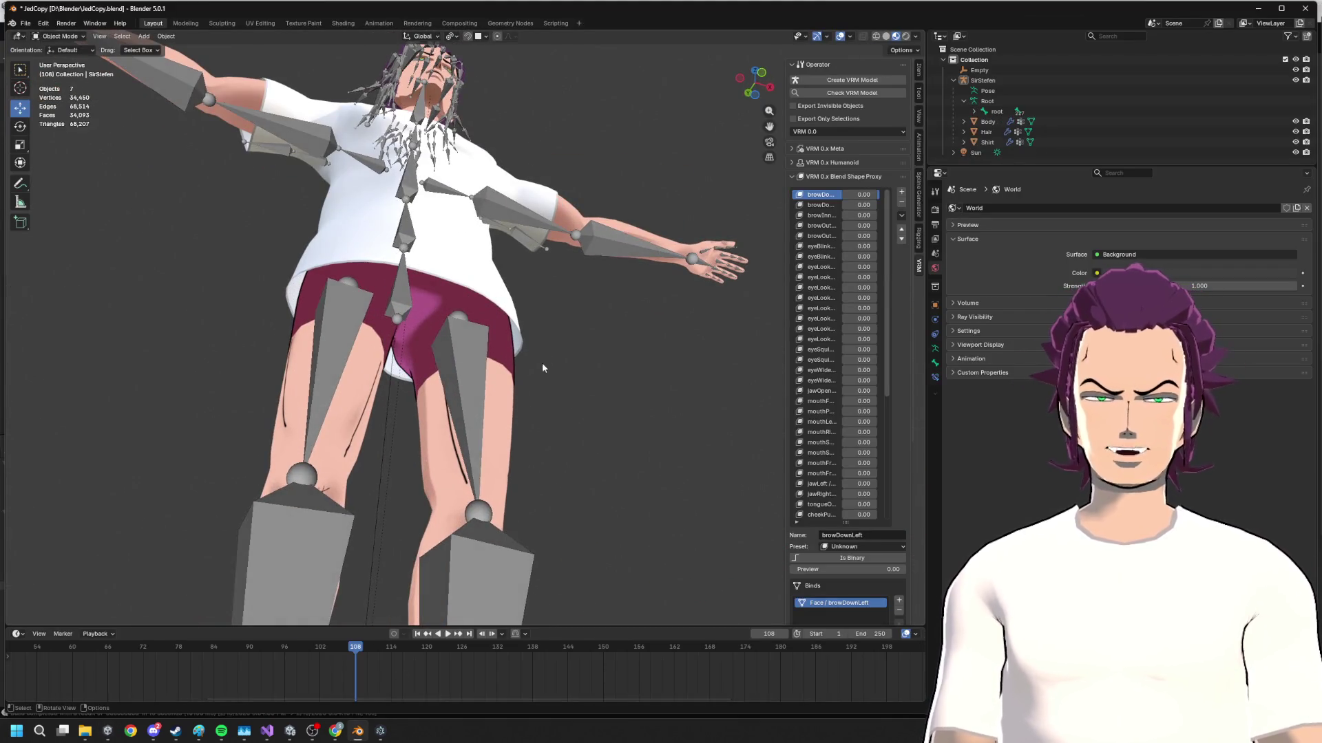
left_click(506, 357)
mouse_move(522, 332)
middle_mouse_down()
mouse_move(541, 431)
mouse_move(662, 417)
mouse_move(554, 400)
mouse_move(497, 438)
mouse_move(539, 342)
middle_mouse_up()
scroll(552, 414, "down", 2)
scroll(554, 400, "down", 2)
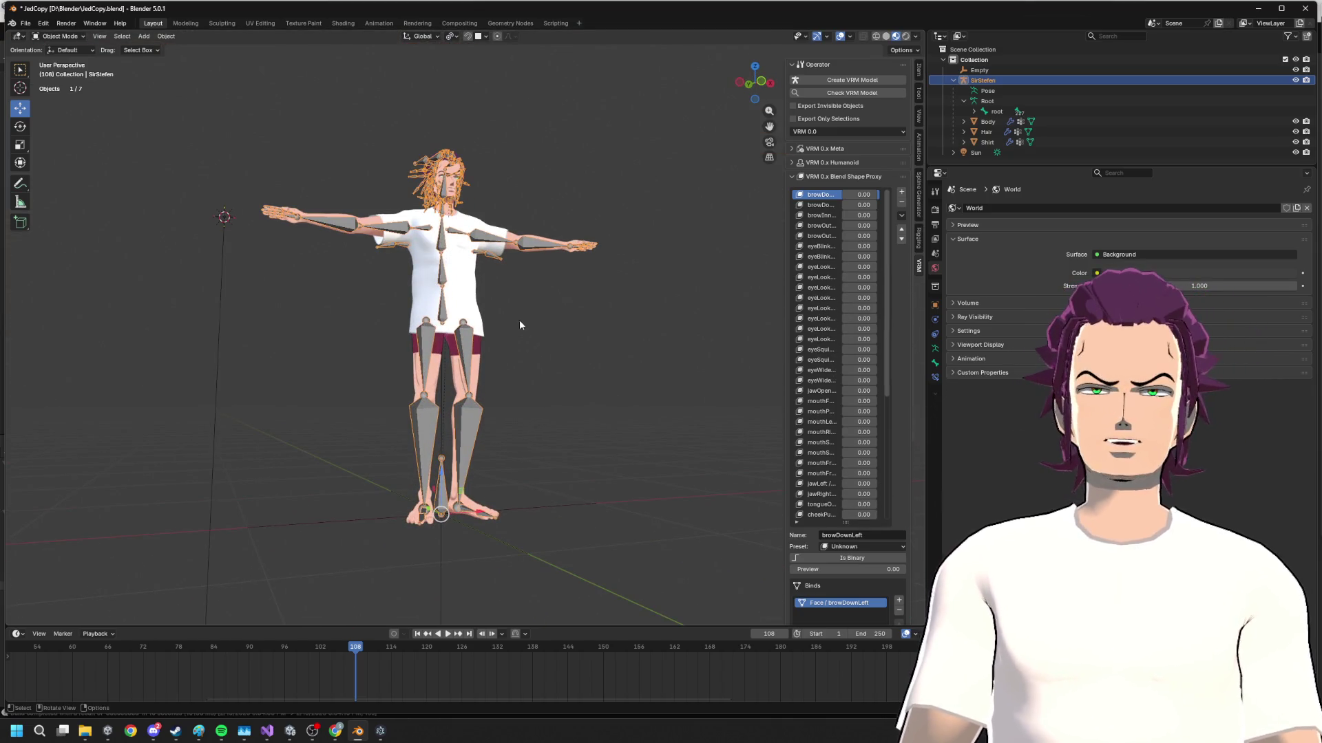
mouse_move(530, 274)
middle_mouse_down()
mouse_move(508, 318)
mouse_move(524, 283)
mouse_move(586, 395)
mouse_move(517, 325)
mouse_move(625, 369)
mouse_move(535, 359)
middle_mouse_up()
scroll(507, 314, "down", 2)
scroll(524, 283, "up", 4)
left_click(586, 298)
scroll(516, 325, "up", 4)
scroll(624, 369, "down", 2)
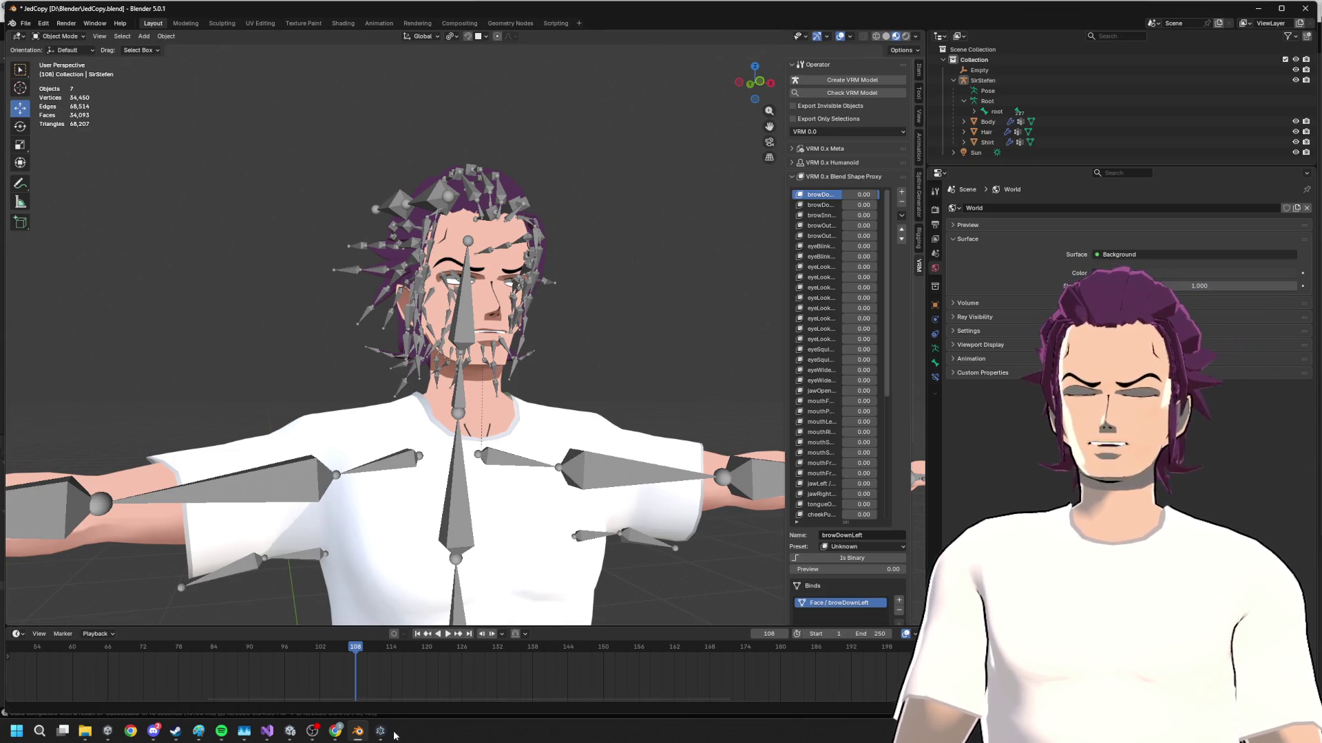
left_click(267, 735)
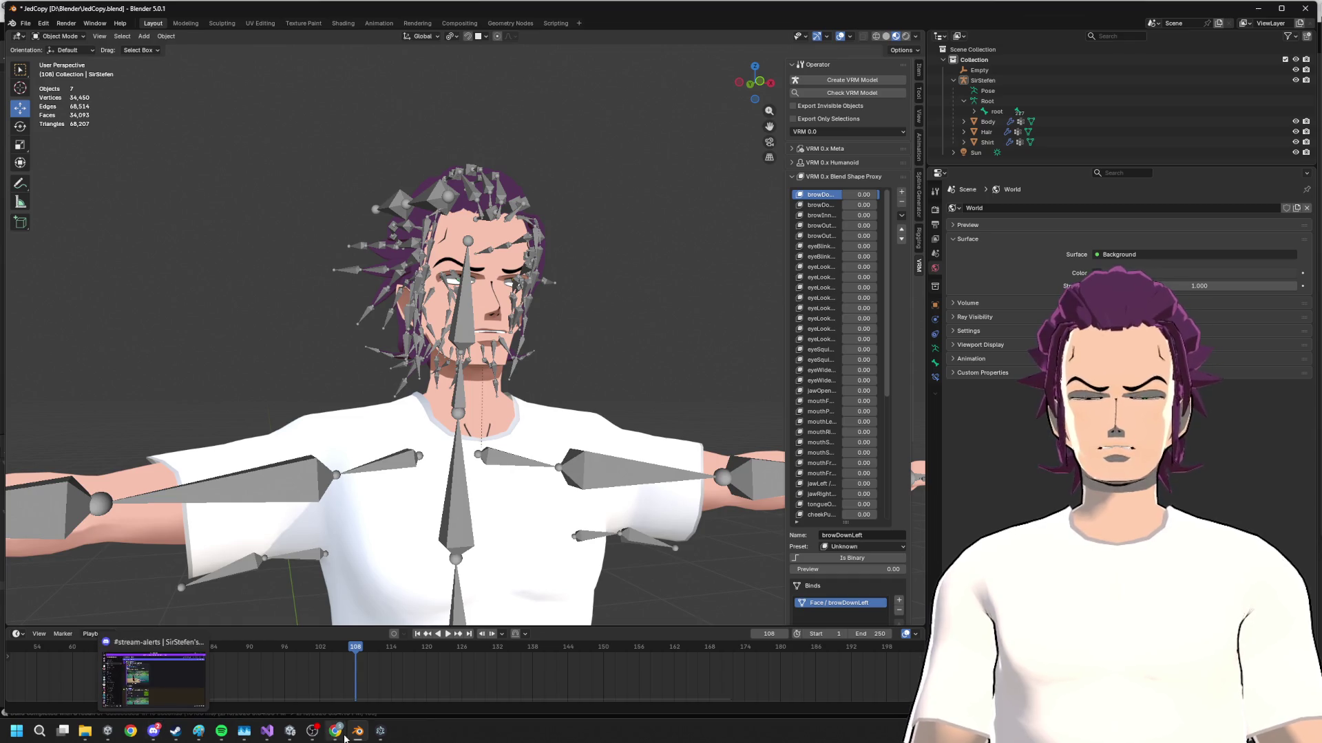
- Hide the avatar's armature in the viewport with H
left_click(1029, 122)
scroll(866, 416, "down", 5)
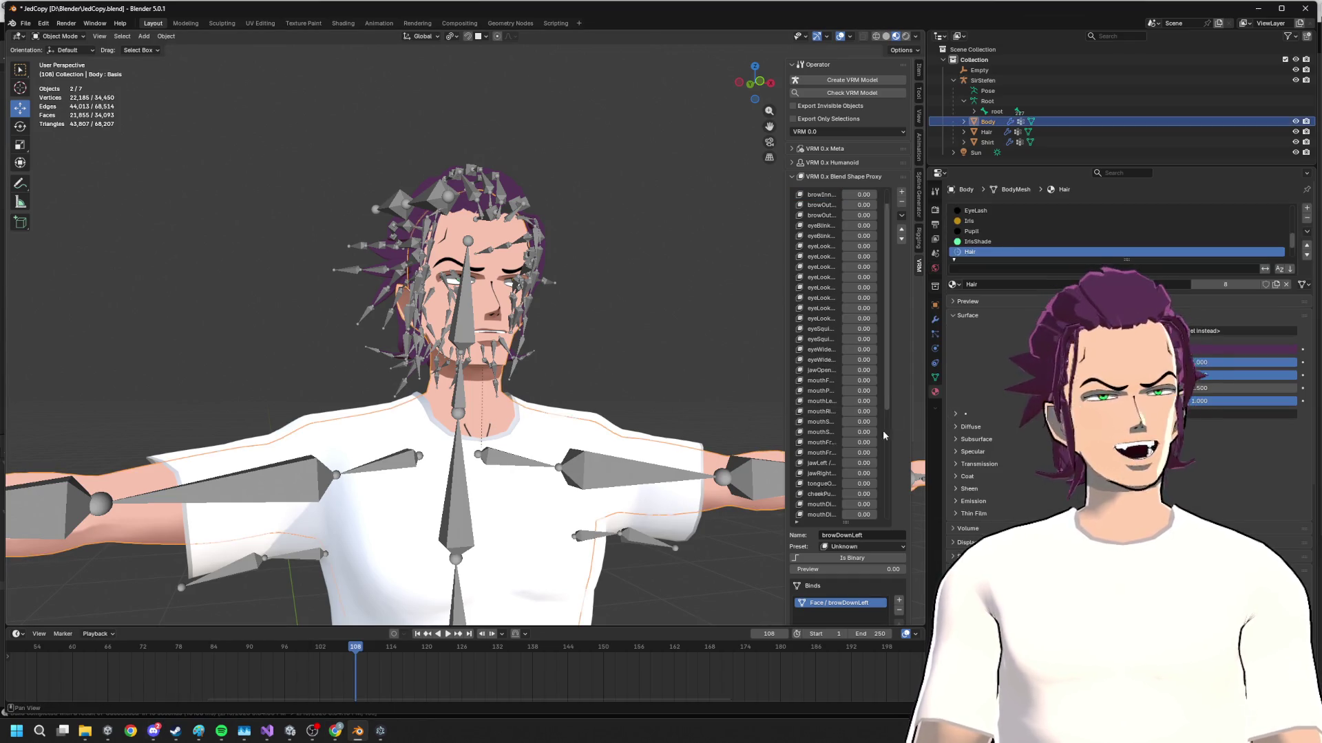
scroll(865, 416, "up", 3)
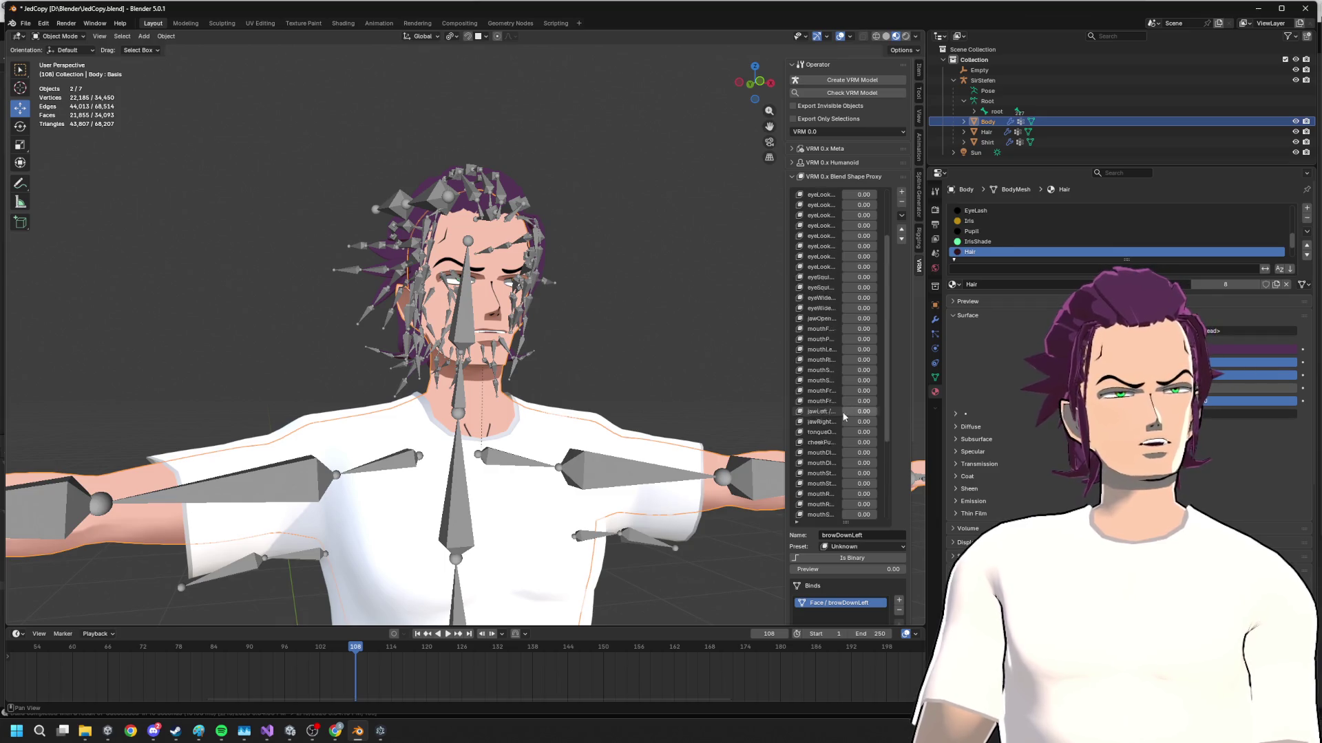
left_click(1064, 101)
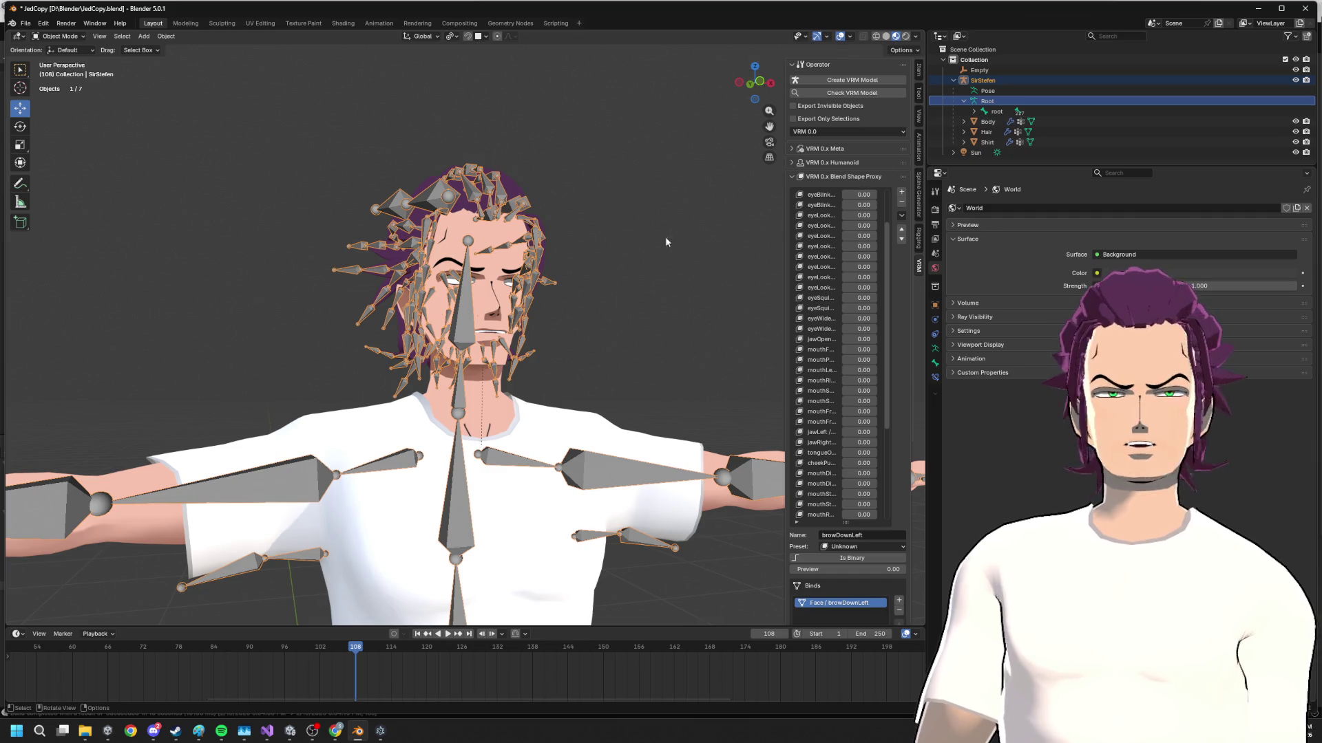
key("h")
scroll(805, 244, "down", 3)
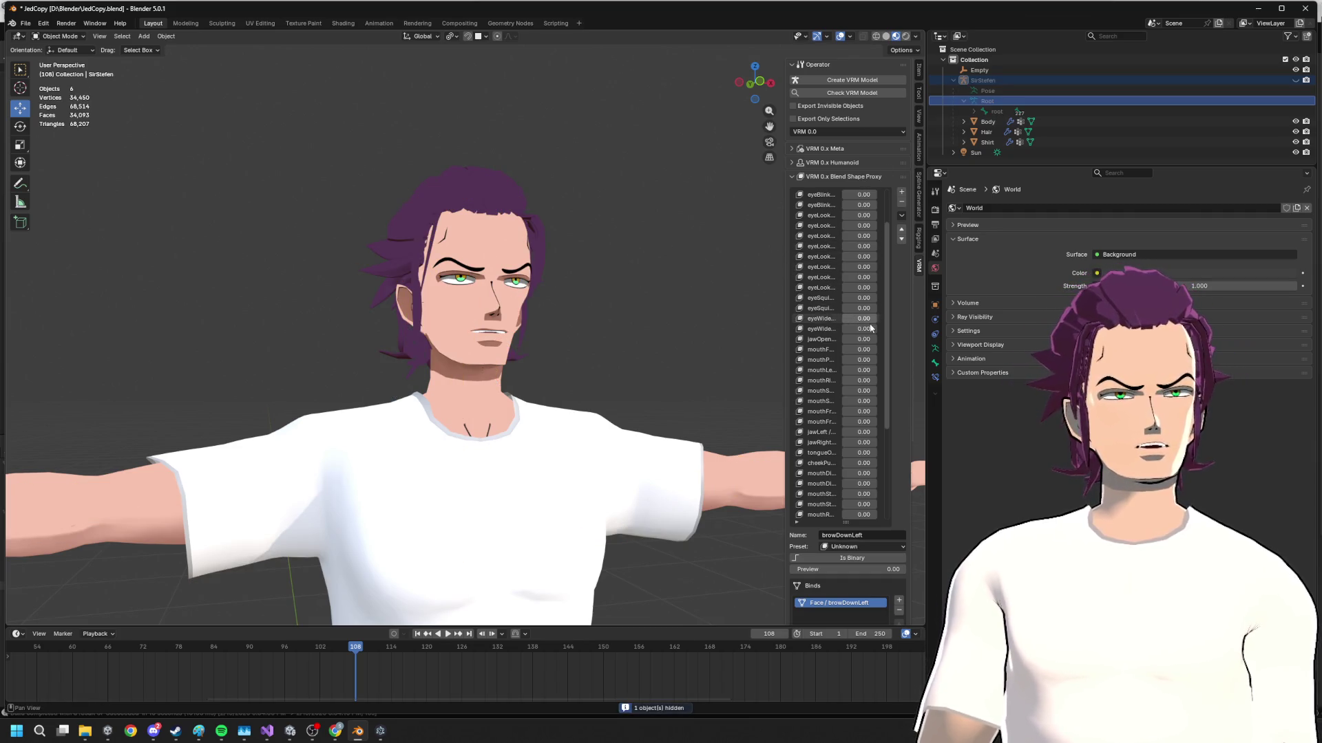
- Select the Body mesh and make its giga shape key active in Object Data
left_click(988, 121)
left_click(934, 391)
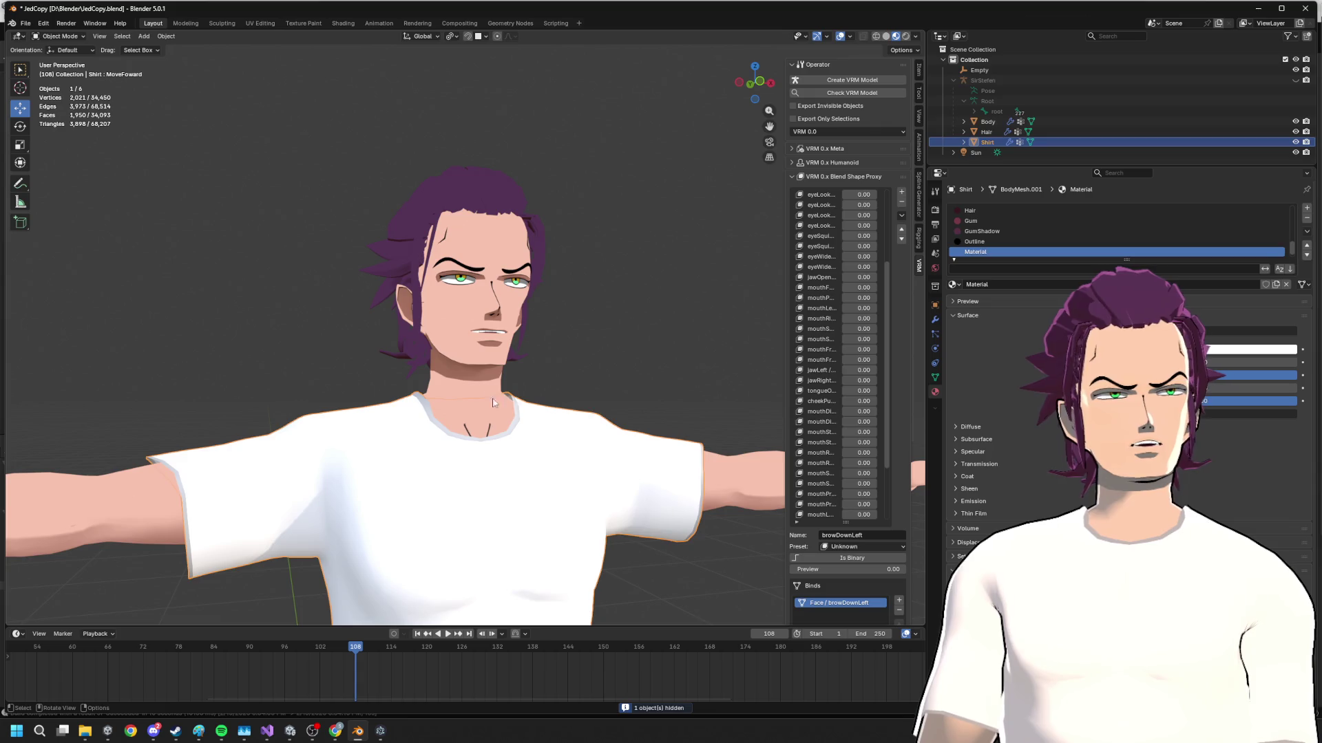
left_click(971, 220)
scroll(995, 421, "down", 5)
scroll(994, 421, "down", 5)
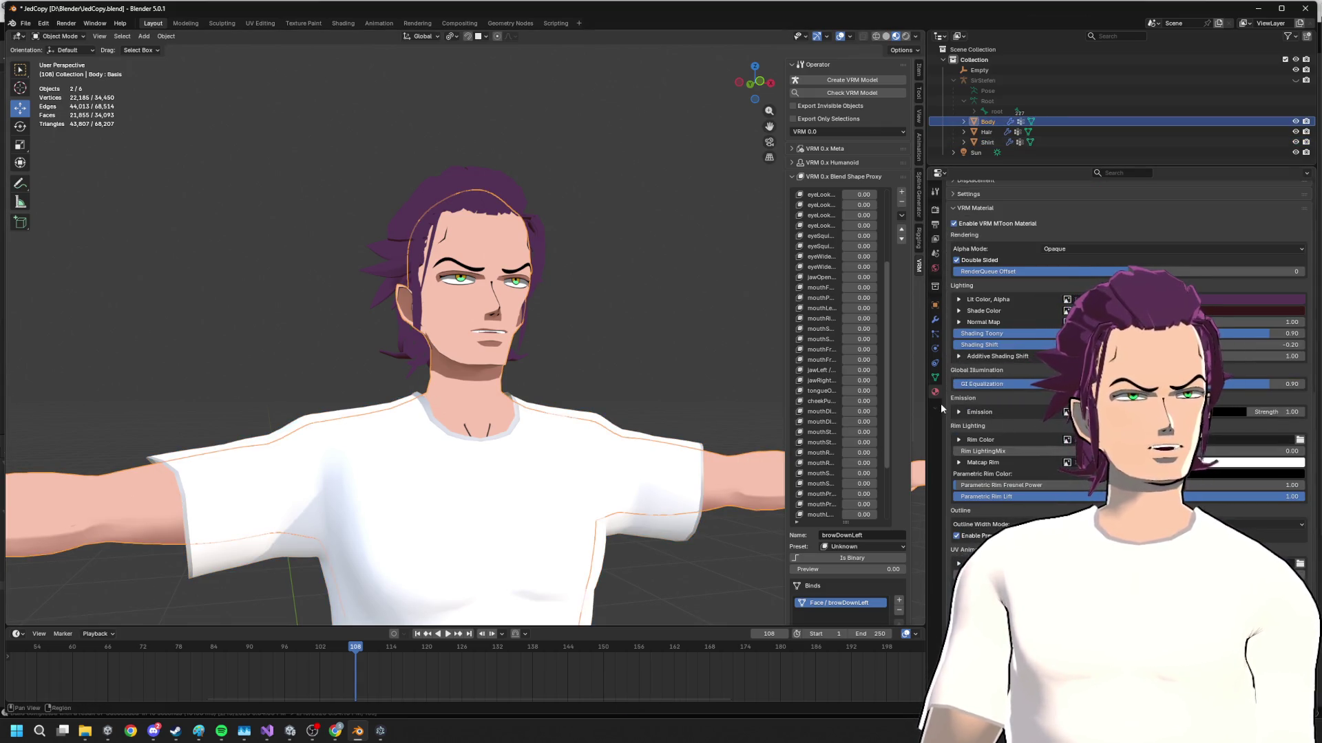
left_click(935, 378)
scroll(1032, 424, "down", 10)
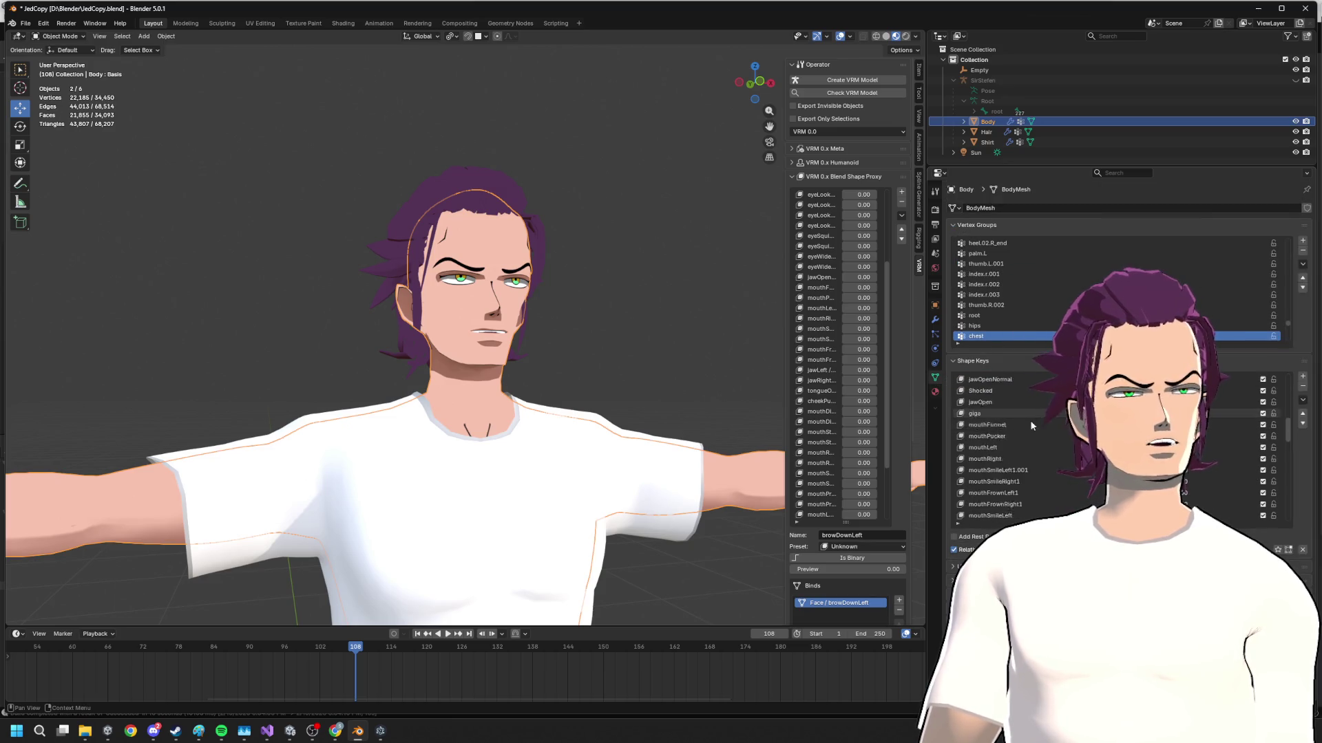
left_click(1022, 401)
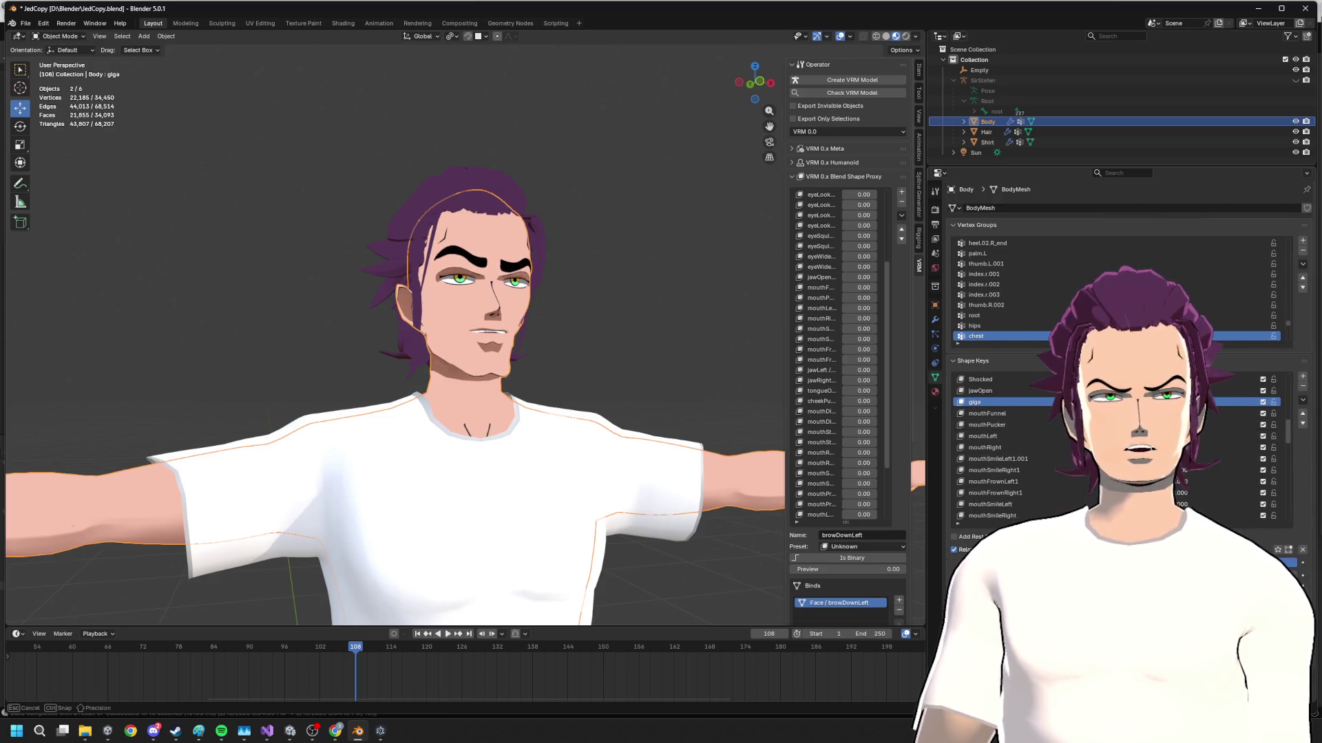
scroll(506, 412, "down", 4)
- Zoom to the head and neck and enter mesh editing on the Body
mouse_move(506, 412)
middle_mouse_down("ctrl")
mouse_move(489, 380)
mouse_move(547, 414)
mouse_move(576, 394)
middle_mouse_up("ctrl")
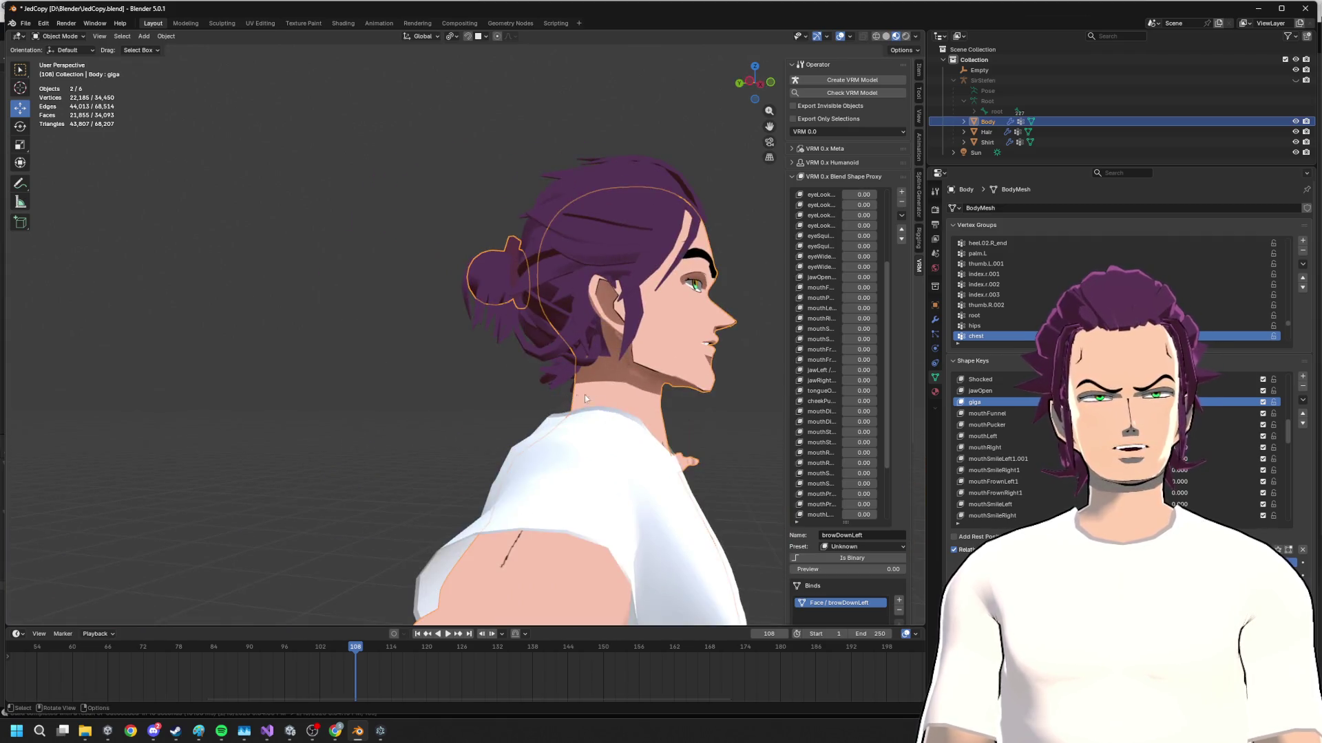
mouse_move(466, 379)
middle_mouse_down()
mouse_move(549, 374)
mouse_move(554, 391)
middle_mouse_up()
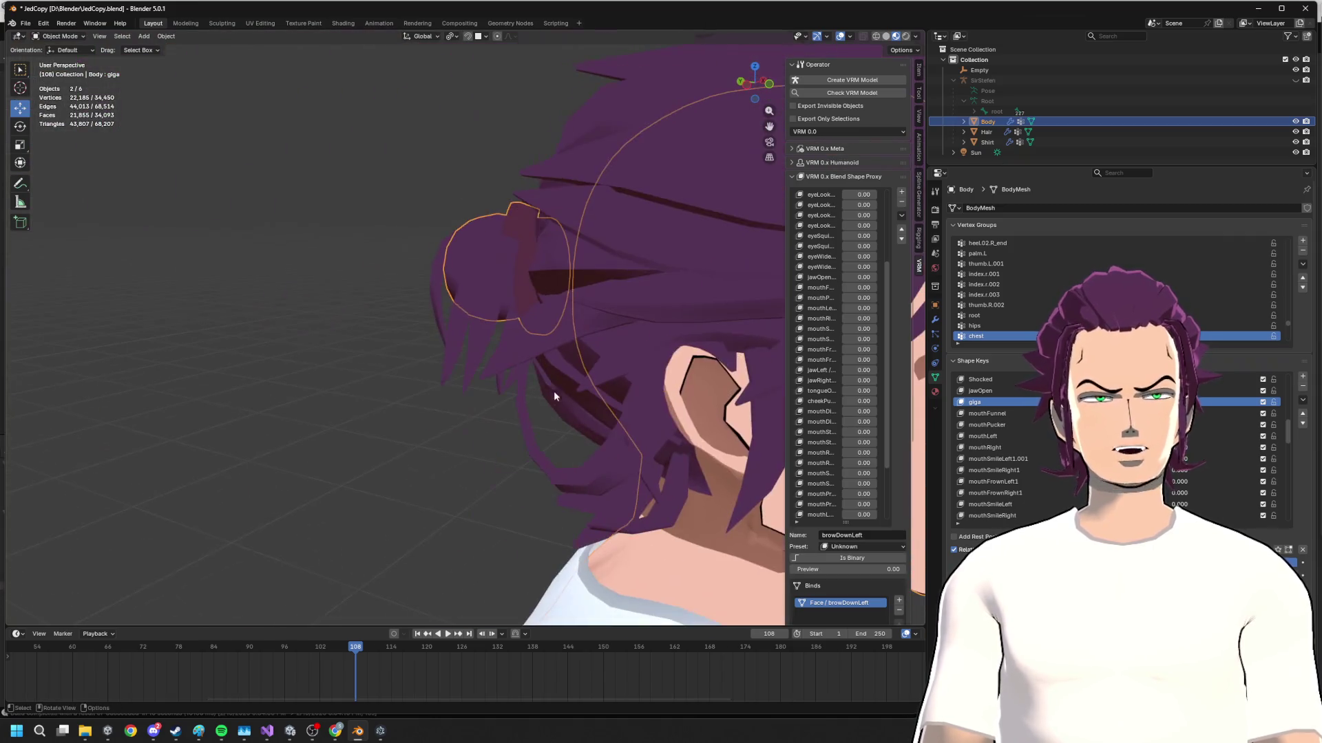
mouse_move(537, 342)
middle_mouse_down()
mouse_move(609, 419)
mouse_move(466, 250)
mouse_move(603, 349)
mouse_move(544, 244)
mouse_move(665, 328)
middle_mouse_up()
key("Tab")
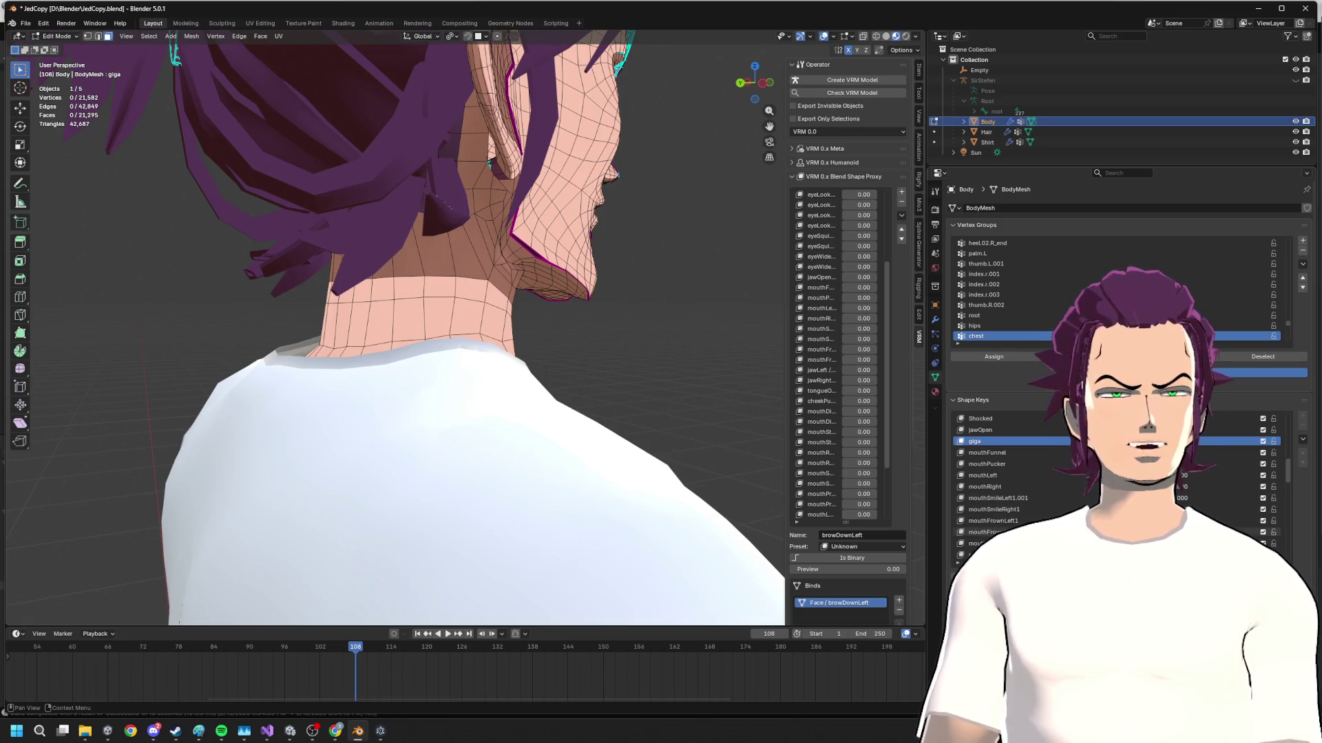
- View the jaw from below and switch the Body mesh to Sculpt Mode
mouse_move(665, 329)
middle_mouse_down()
mouse_move(622, 317)
mouse_move(667, 343)
mouse_move(588, 338)
middle_mouse_up()
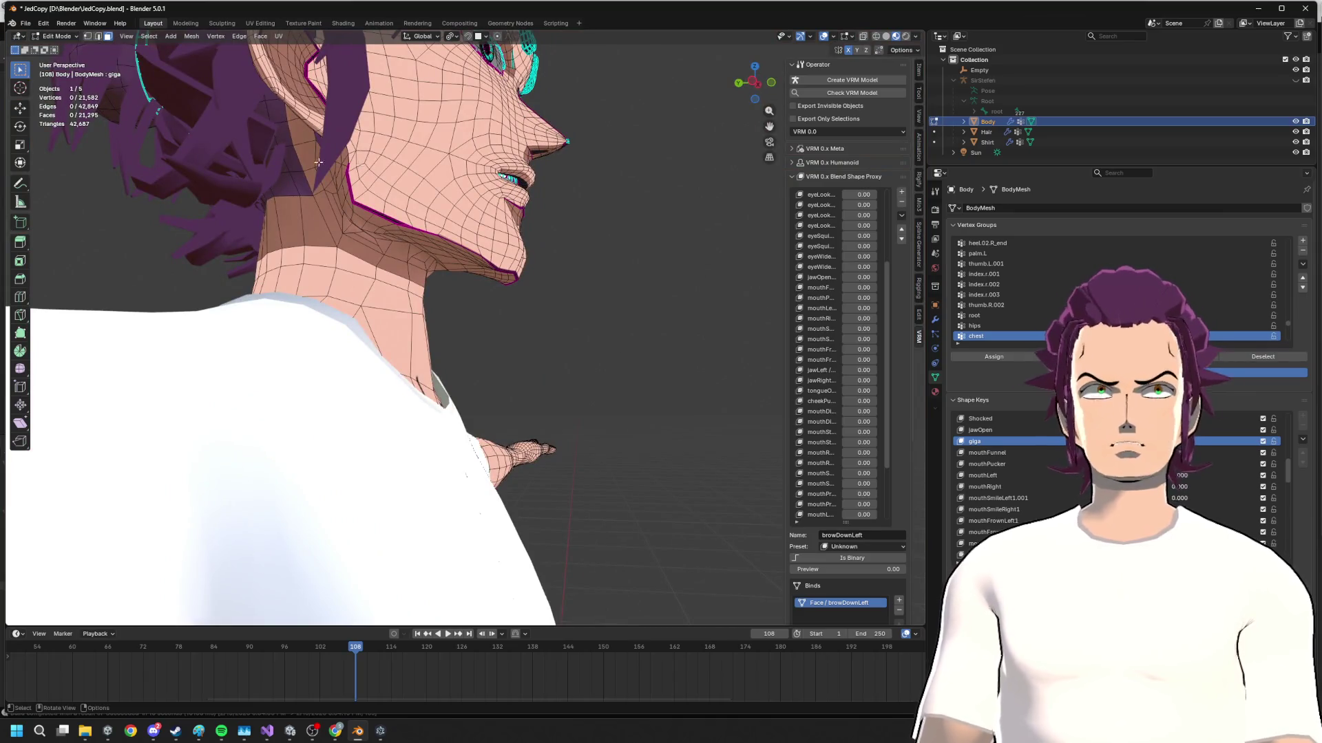
left_click(62, 39)
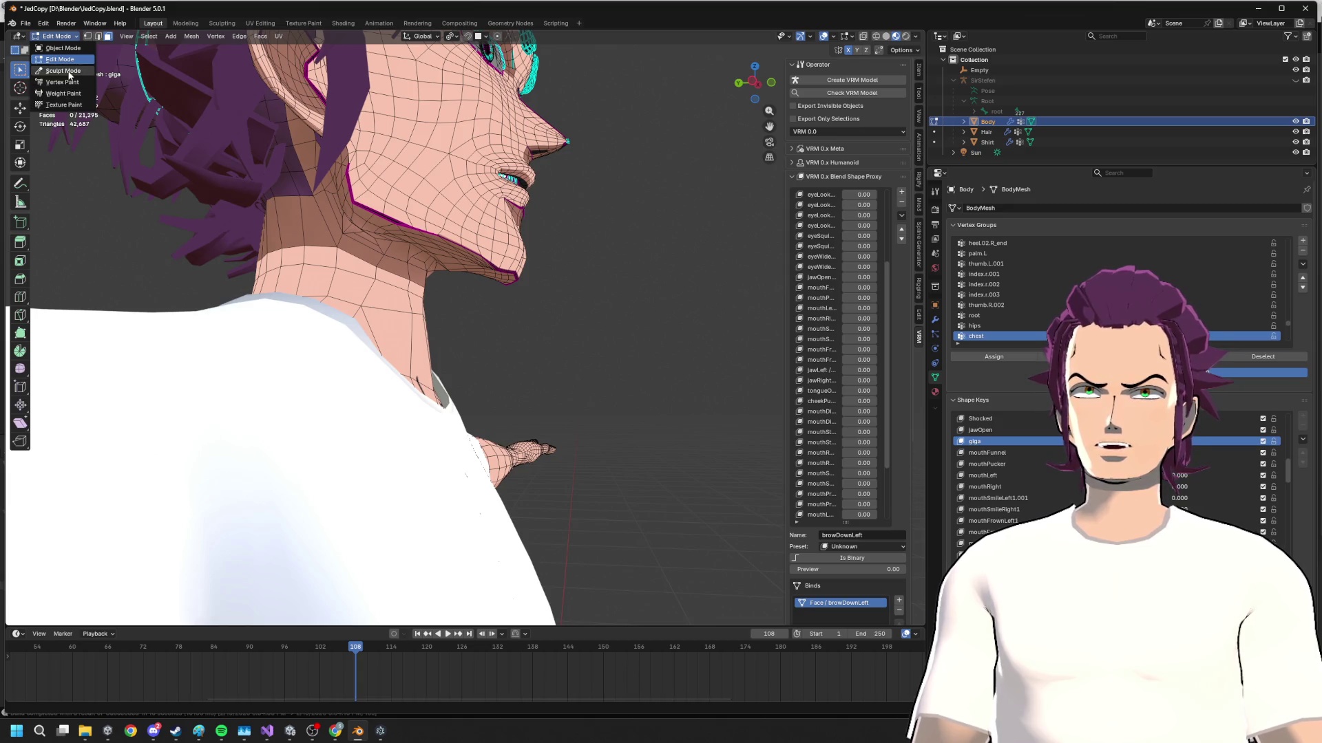
left_click(65, 71)
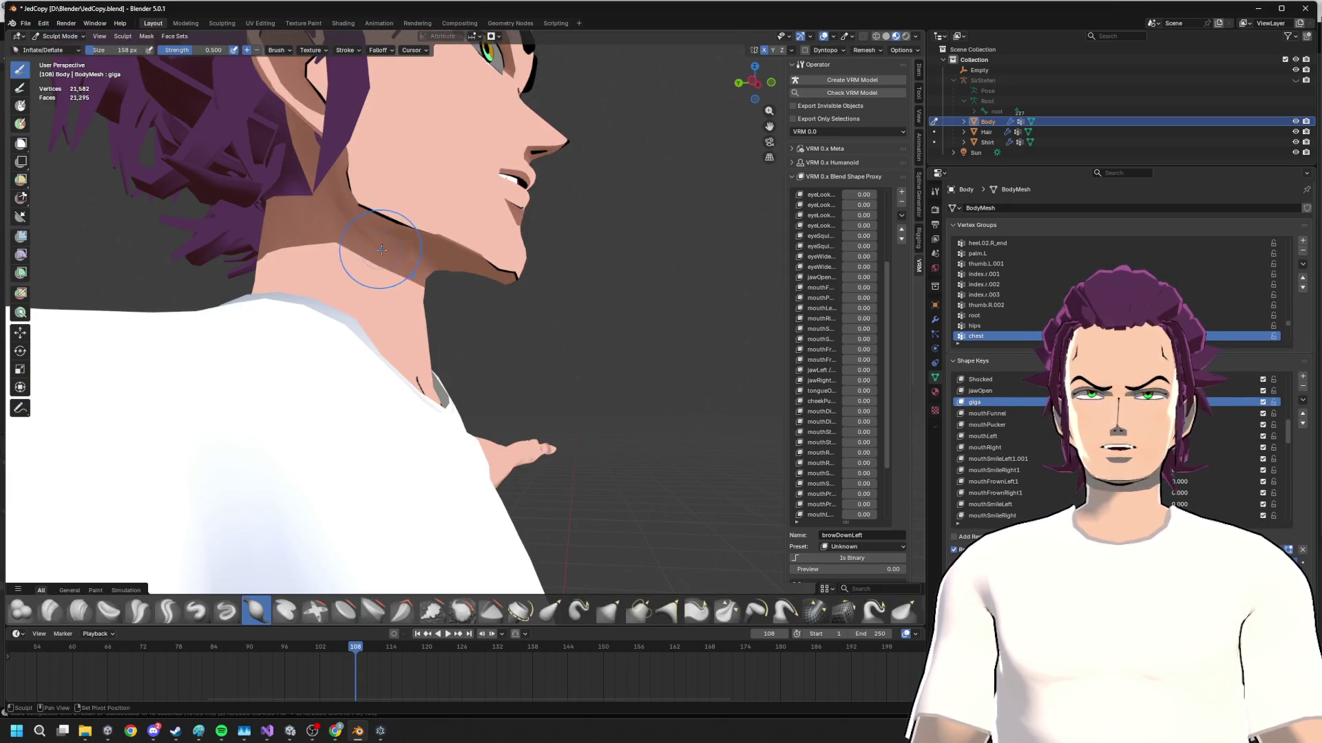
middle_click_drag(400, 258, 454, 282)
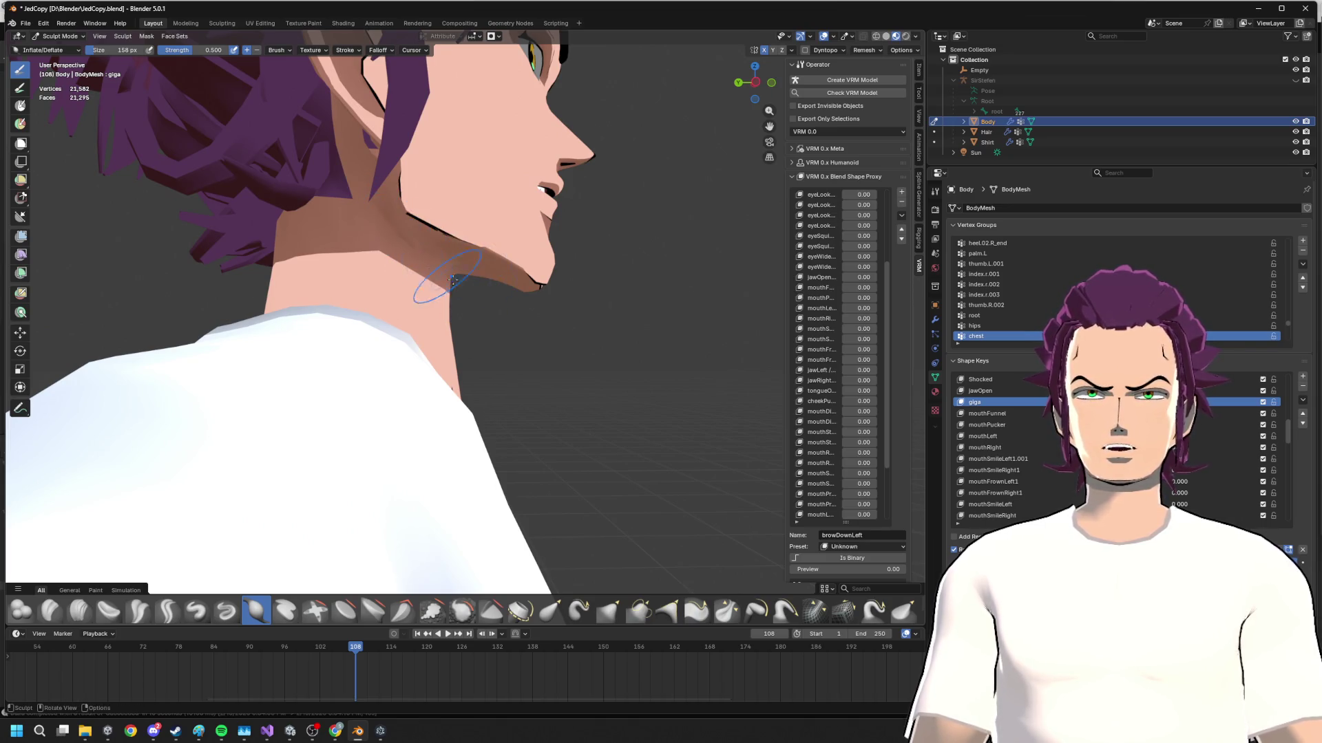
middle_click_drag(454, 281, 339, 291)
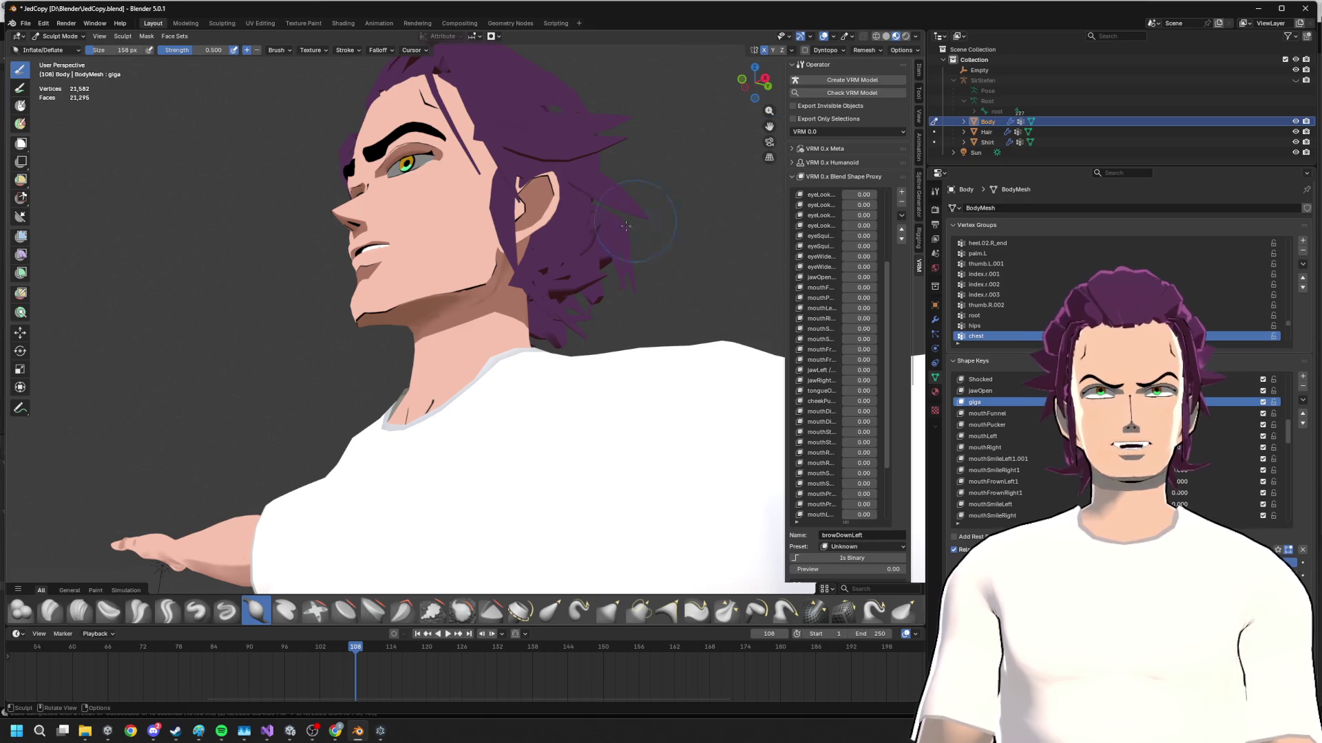
scroll(477, 293, "up", 2)
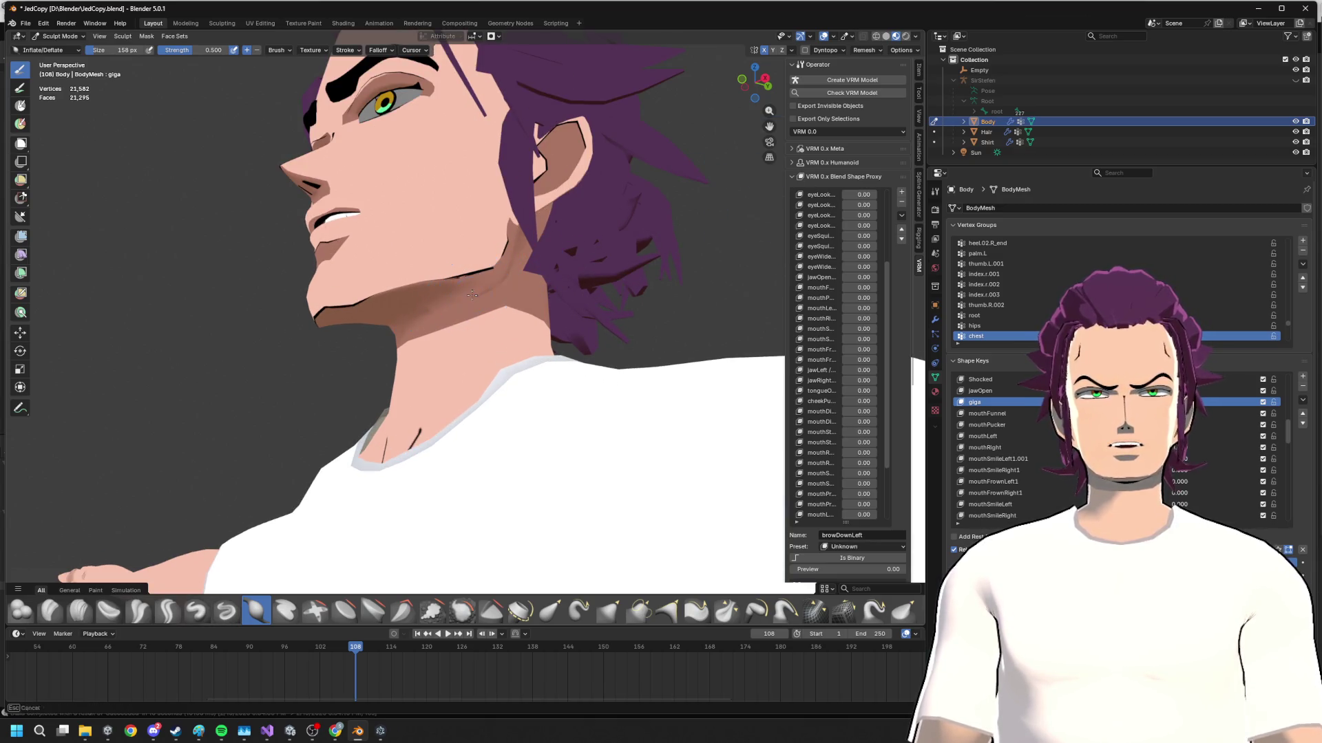
middle_click_drag(488, 305, 413, 293)
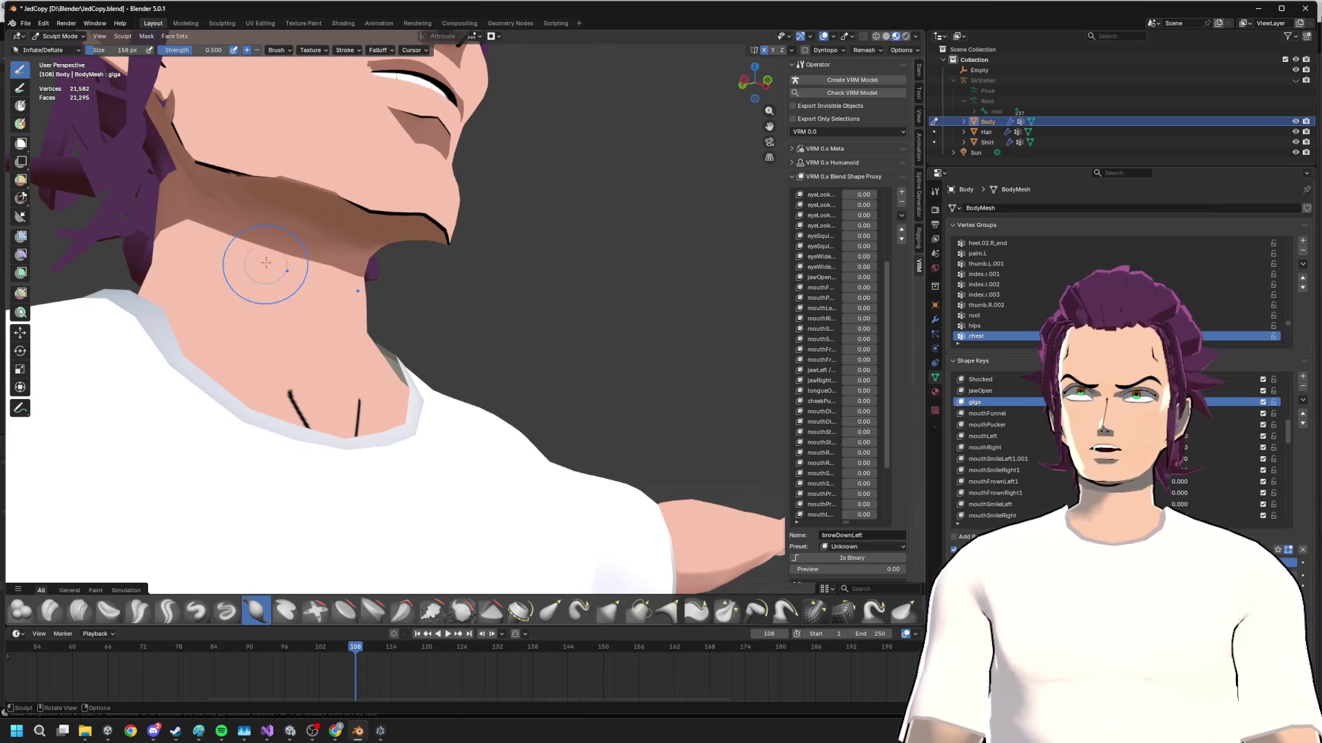
mouse_move(266, 263)
middle_mouse_down()
mouse_move(284, 259)
mouse_move(331, 330)
mouse_move(366, 328)
middle_mouse_up()
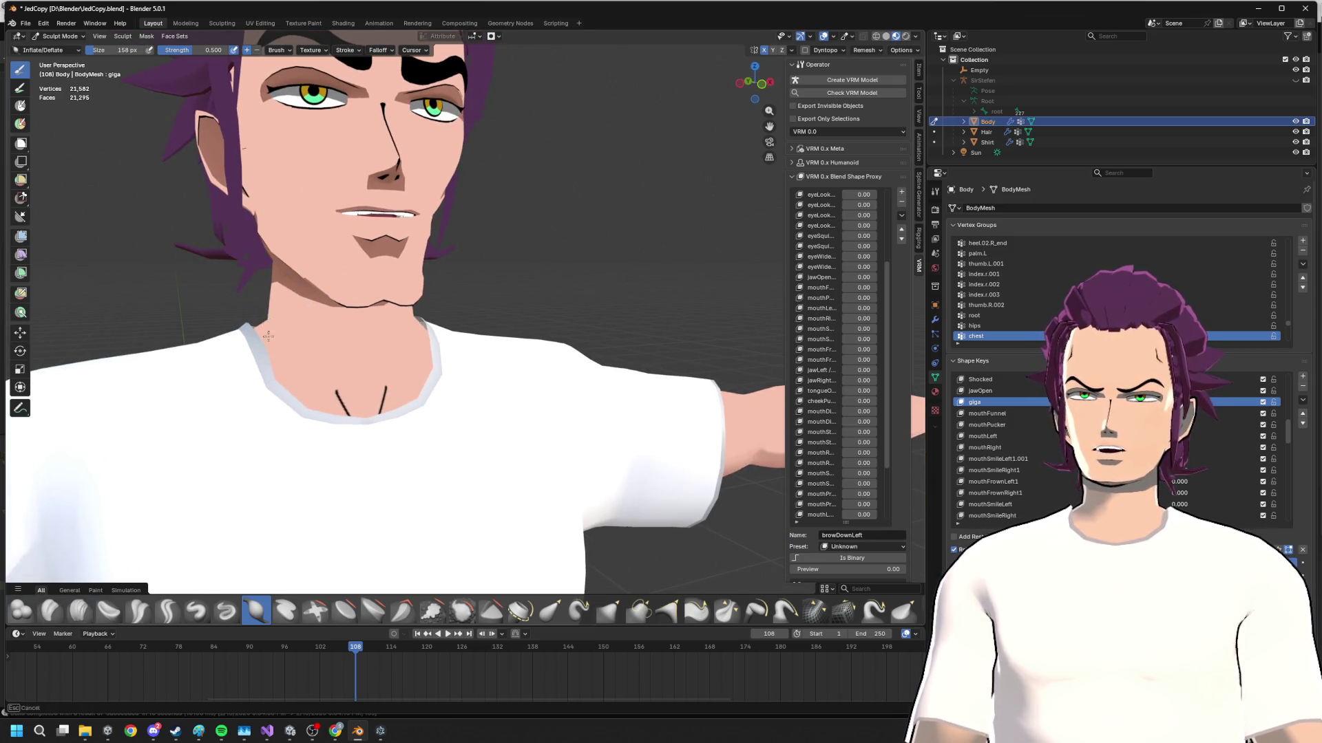
middle_click_drag(268, 334, 354, 345)
middle_click_drag(481, 293, 518, 236)
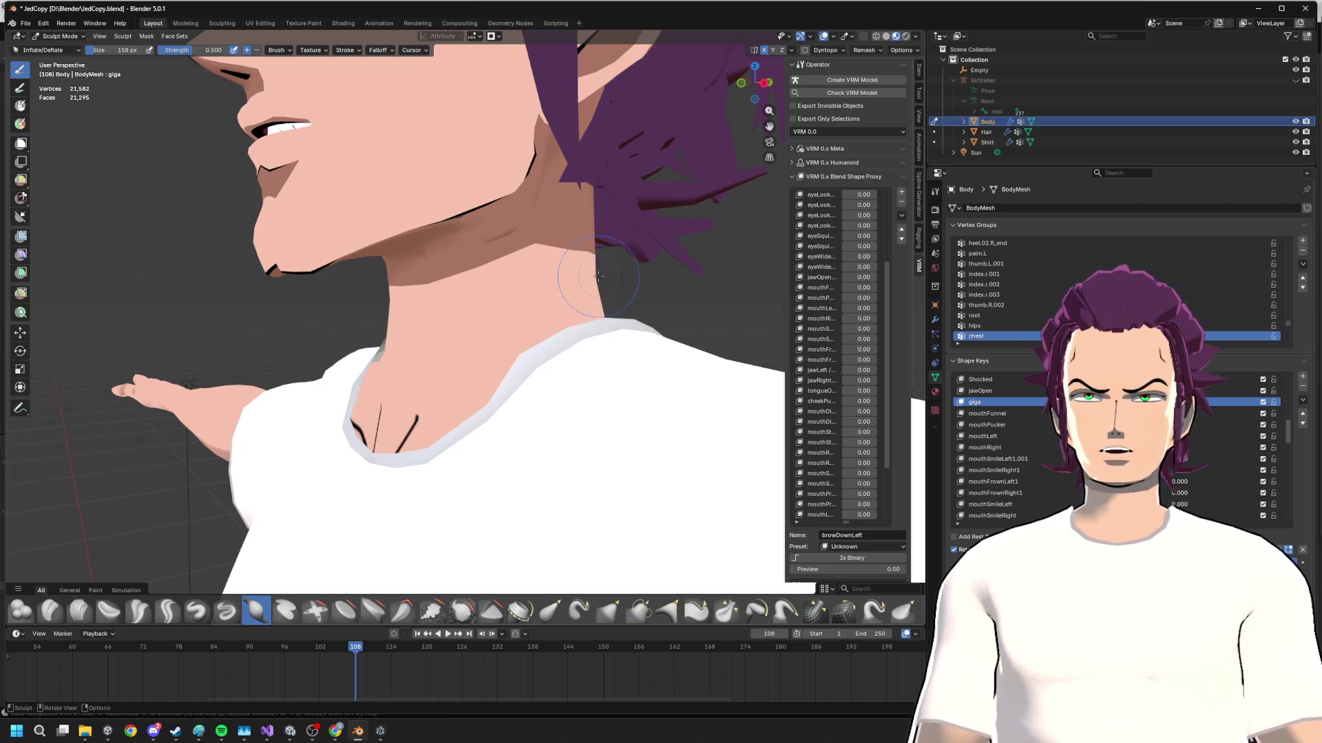
mouse_move(599, 276)
middle_mouse_down()
mouse_move(540, 320)
mouse_move(634, 298)
mouse_move(448, 268)
mouse_move(392, 324)
mouse_move(446, 322)
mouse_move(462, 297)
mouse_move(490, 294)
middle_mouse_up()
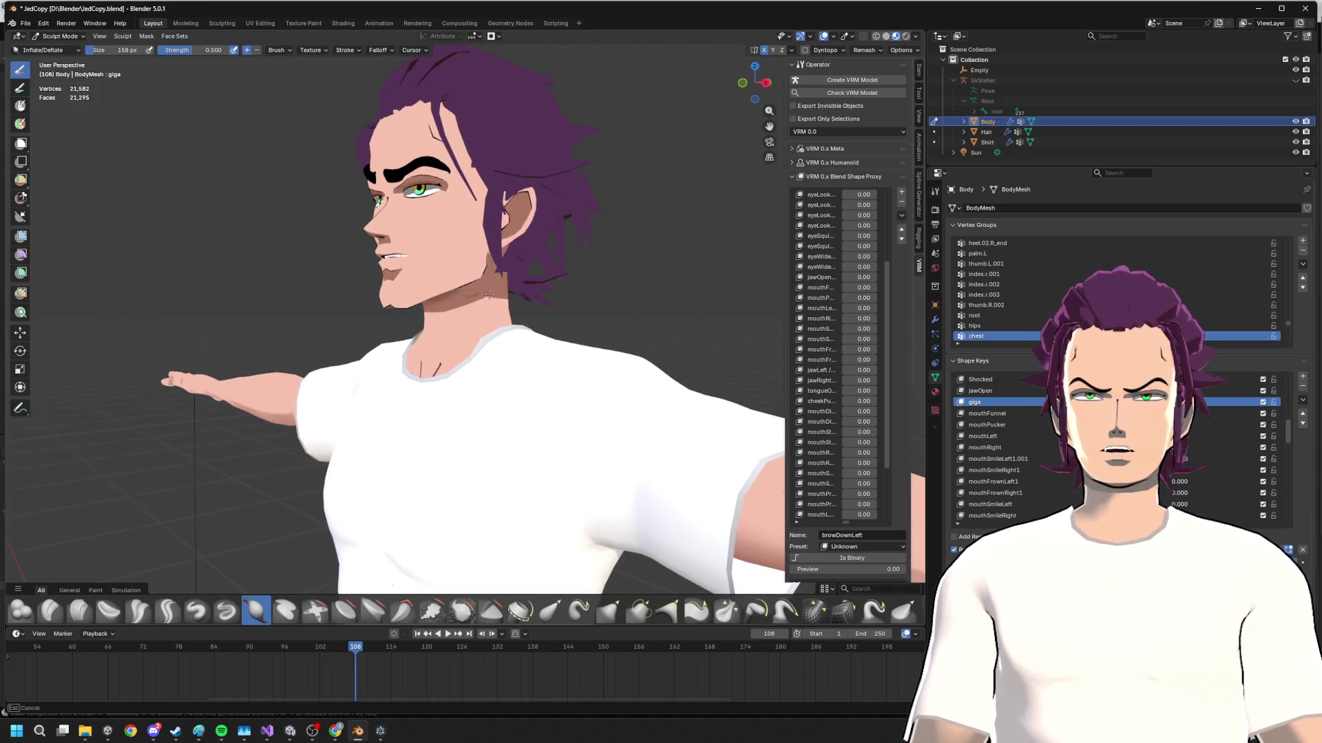
scroll(482, 345, "down", 4)
middle_click_drag(482, 345, 517, 351)
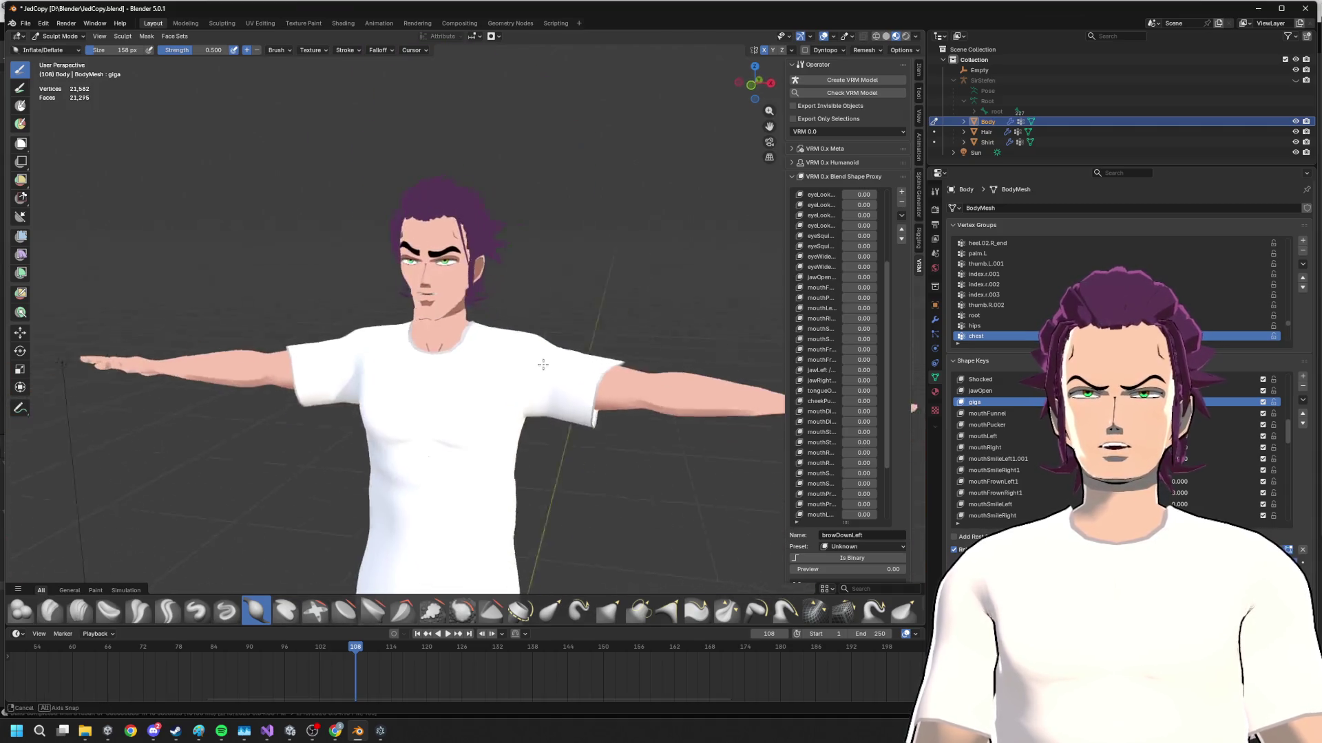
scroll(531, 354, "up", 2)
scroll(482, 365, "up", 3)
scroll(465, 331, "up", 1)
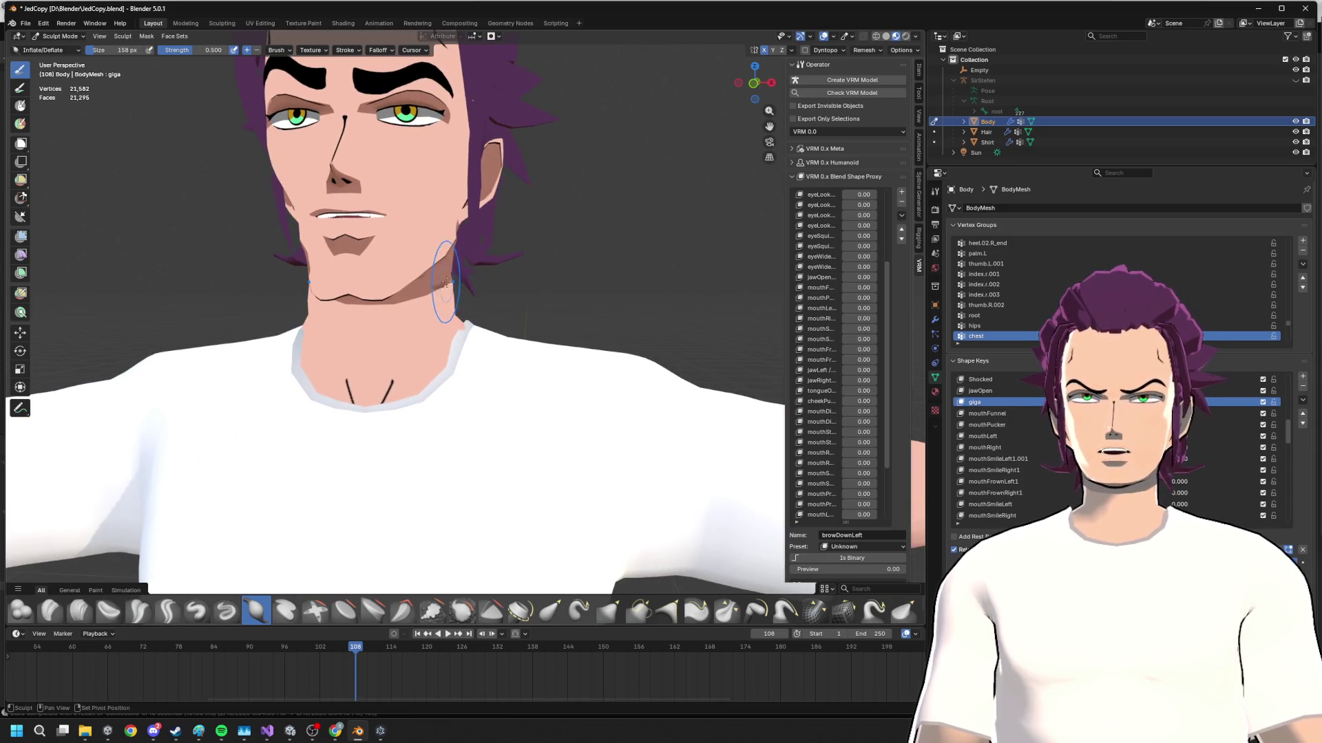
mouse_move(451, 274)
middle_mouse_down()
mouse_move(439, 298)
mouse_move(488, 314)
middle_mouse_up()
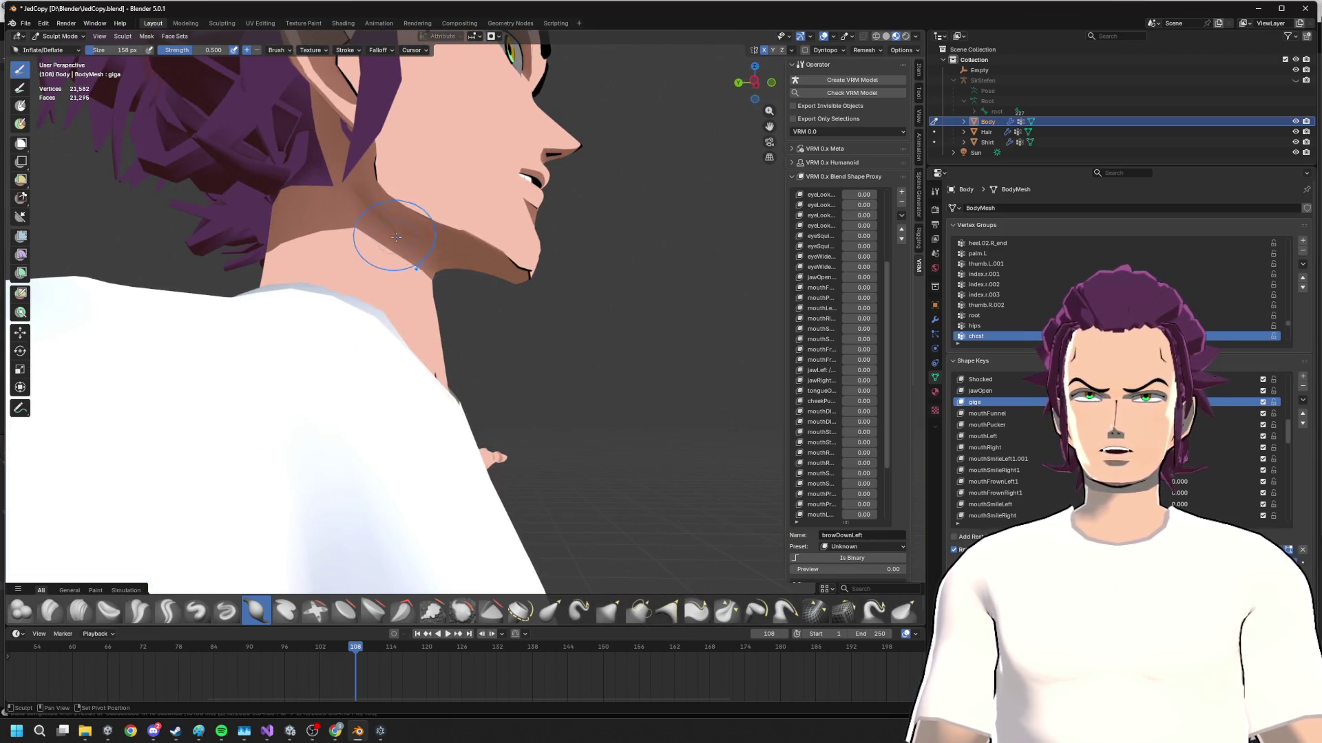
middle_click_drag(396, 238, 396, 346)
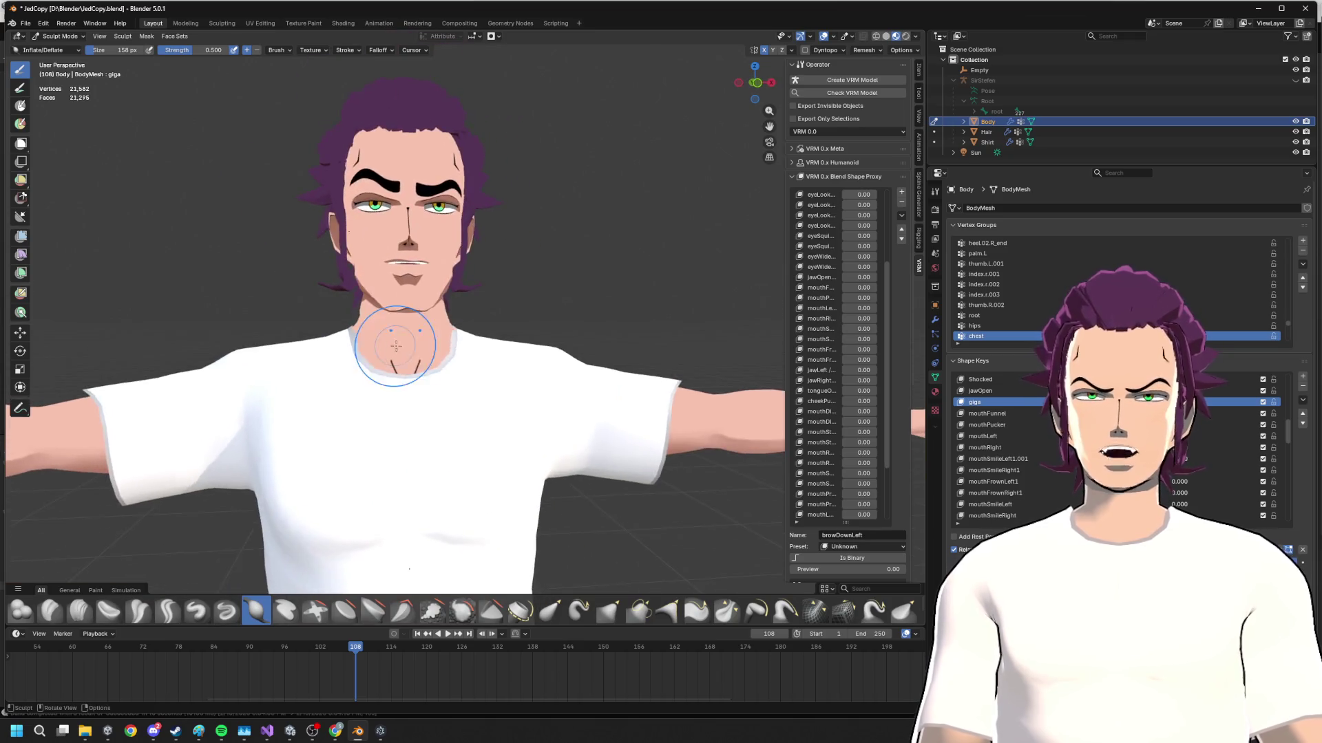
scroll(395, 345, "up", 3)
mouse_move(472, 361)
middle_mouse_down()
mouse_move(512, 329)
mouse_move(221, 305)
middle_mouse_up()
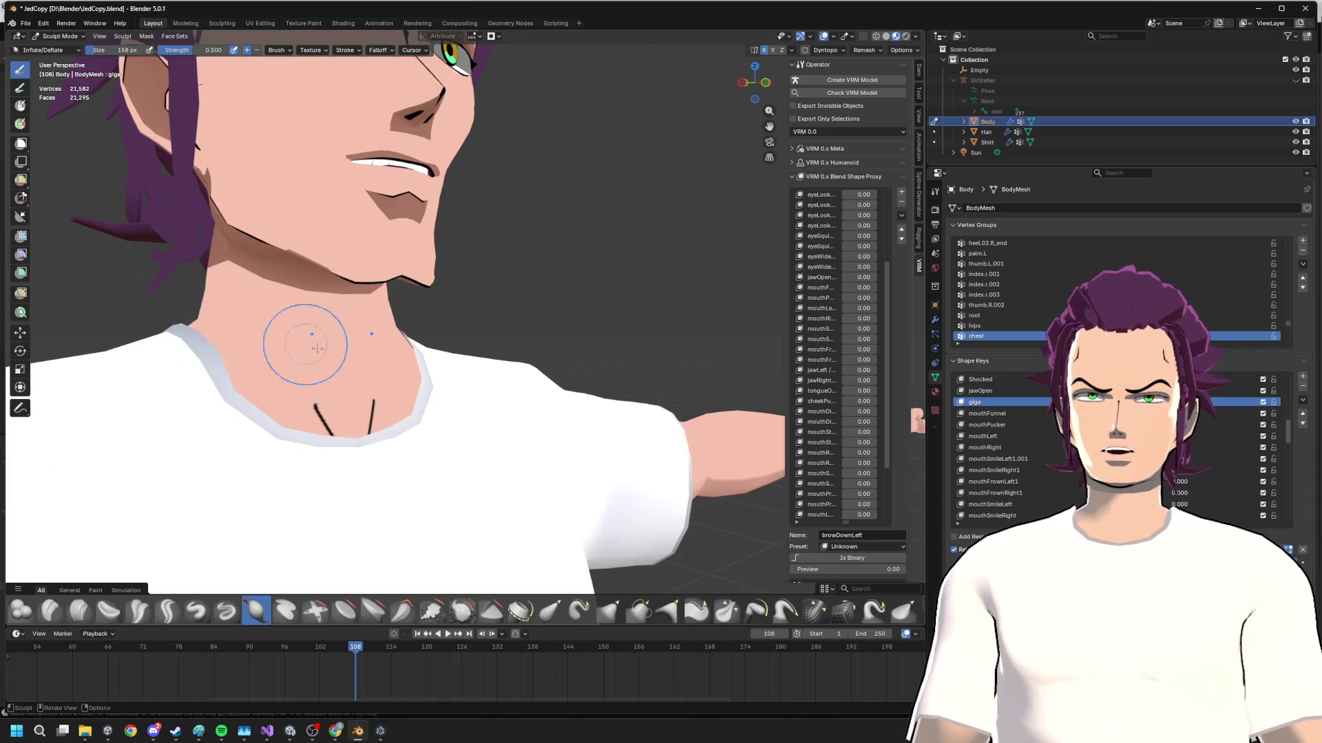
scroll(316, 347, "down", 3)
scroll(331, 351, "down", 2)
scroll(330, 352, "down", 2)
mouse_move(434, 383)
middle_mouse_down()
mouse_move(553, 375)
mouse_move(537, 367)
middle_mouse_up()
scroll(422, 301, "up", 3)
- Select every Body vertex, run Recalculate Outside on the normals, and return to sculpting
middle_click_drag(425, 288, 472, 341)
key("Tab")
key("Tab")
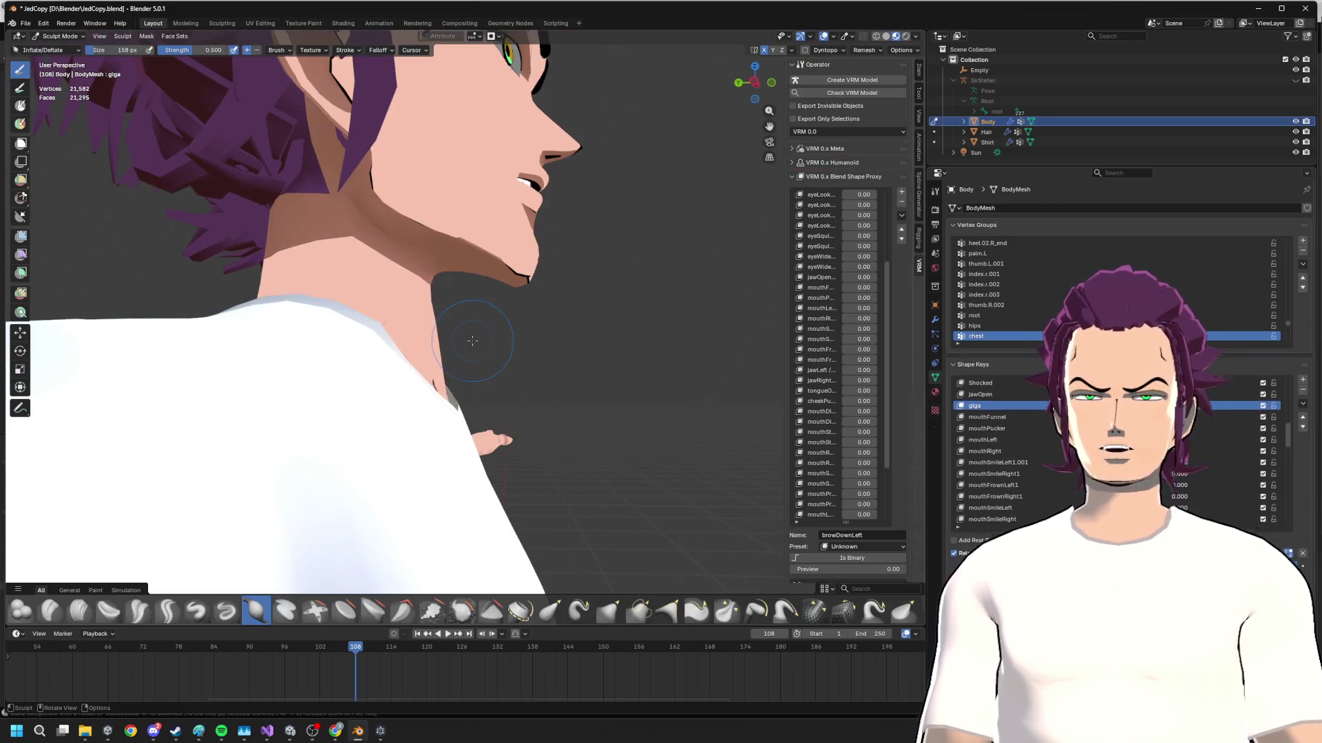
key("ctrl+Tab")
key("Tab")
key("a")
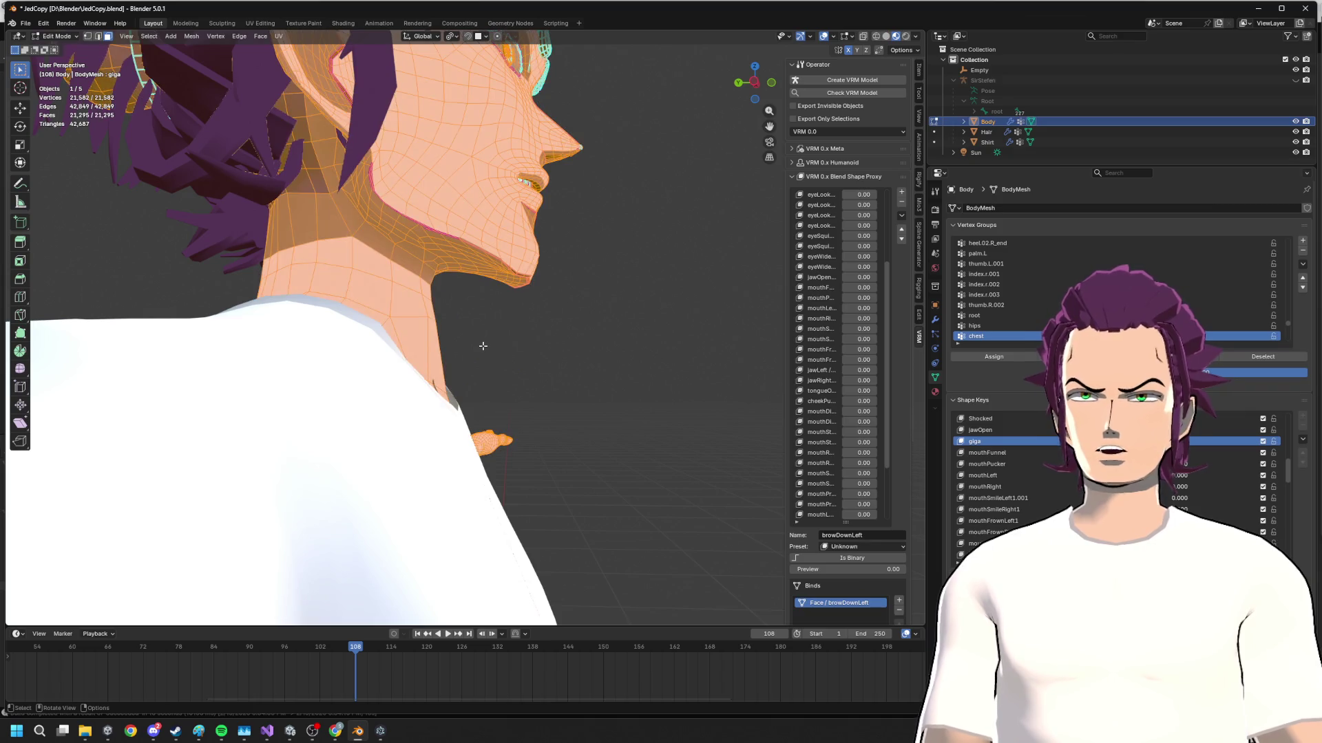
key("F3")
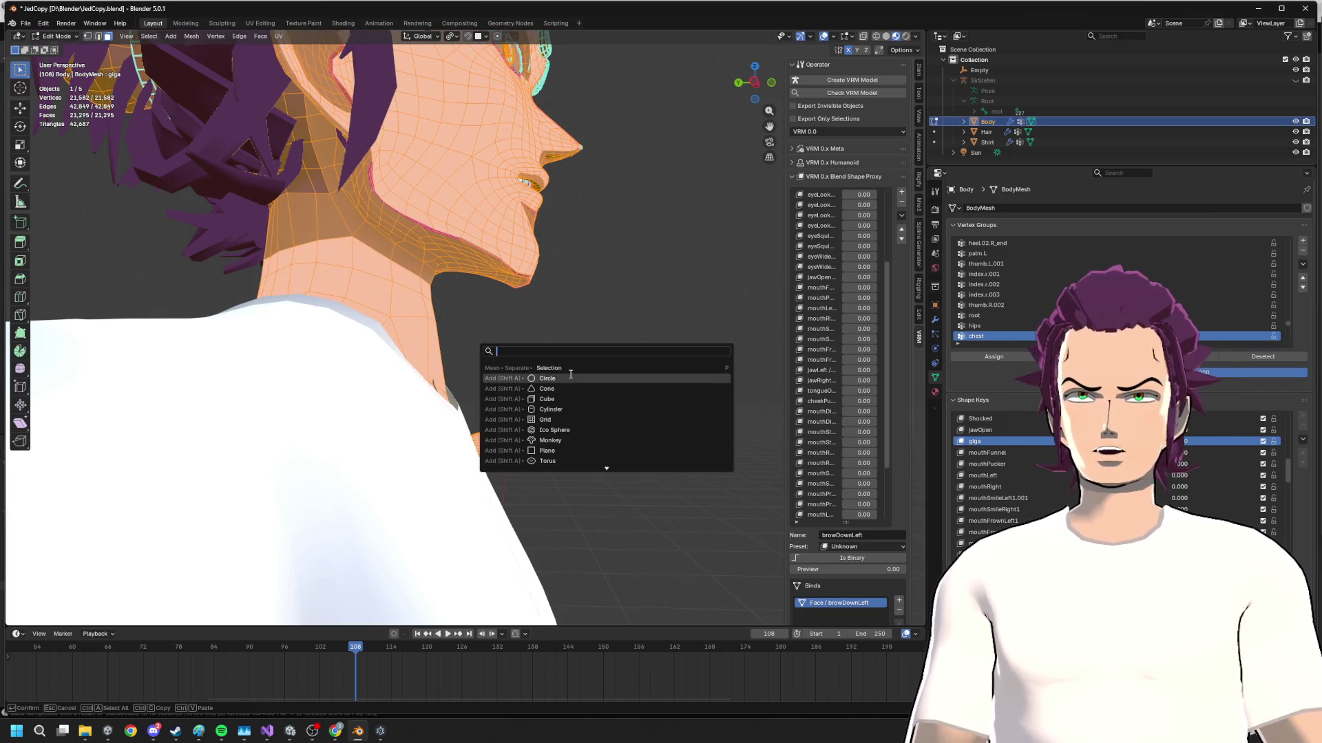
type("rec")
left_click(584, 368)
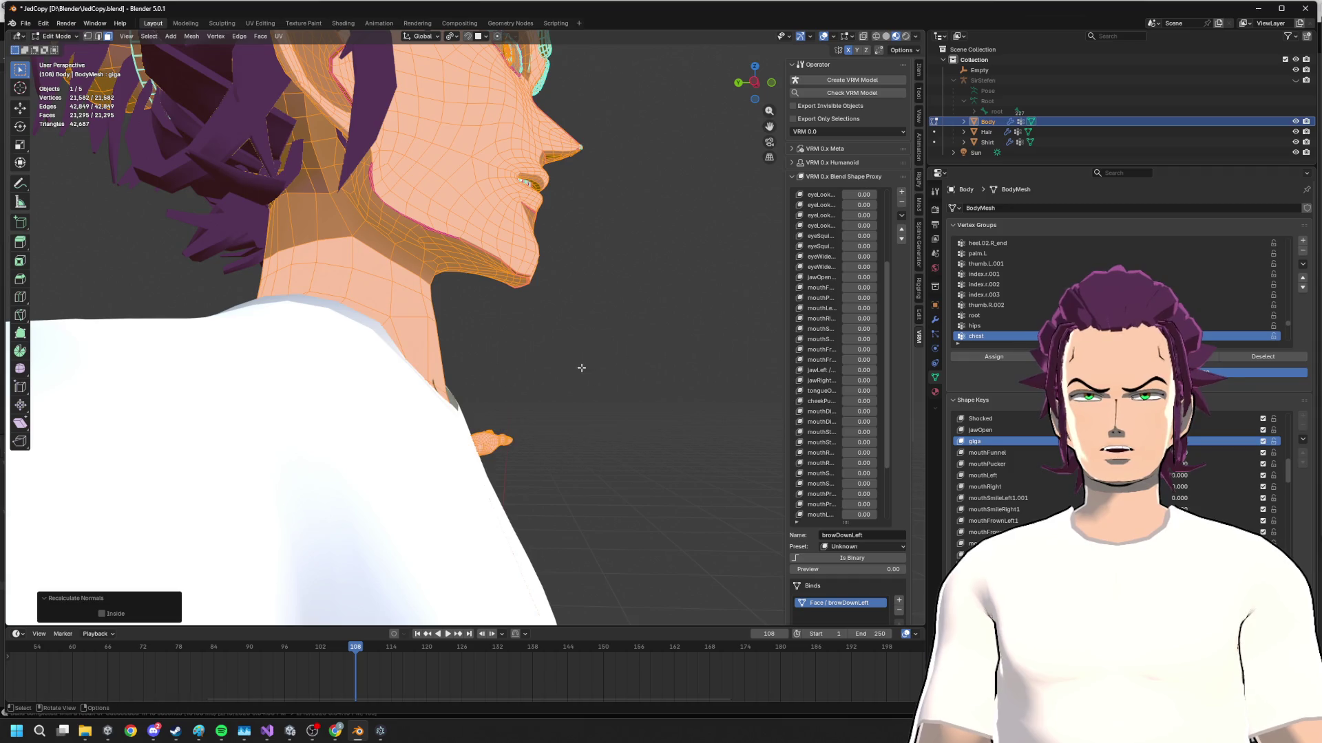
key("ctrl+Tab")
middle_click_drag(517, 354, 420, 369)
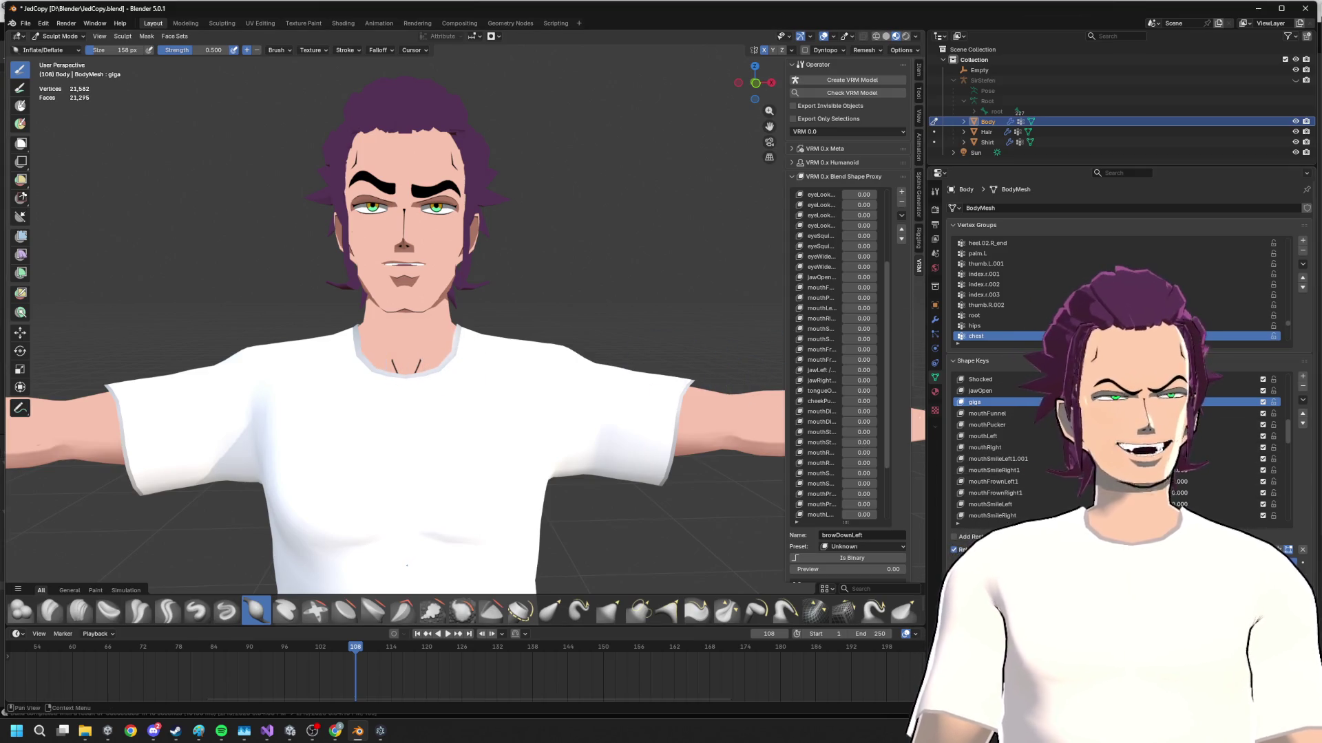
- Raise an expression shape key's value and inspect the chin and neck from below
left_click_drag(1137, 579, 1167, 579)
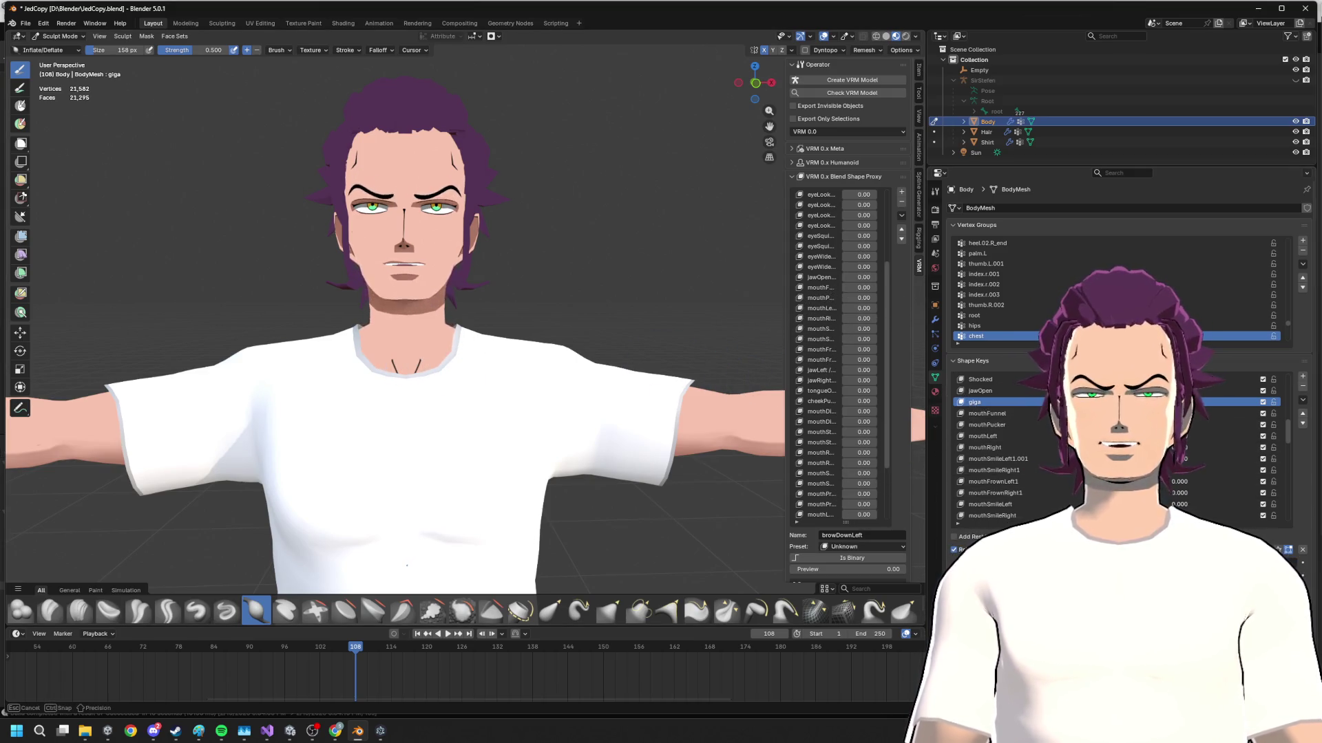
mouse_move(1177, 402)
left_mouse_down()
mouse_move(1203, 402)
mouse_move(1157, 402)
mouse_move(1185, 402)
left_mouse_up()
scroll(383, 296, "up", 4)
middle_click_drag(383, 296, 333, 271)
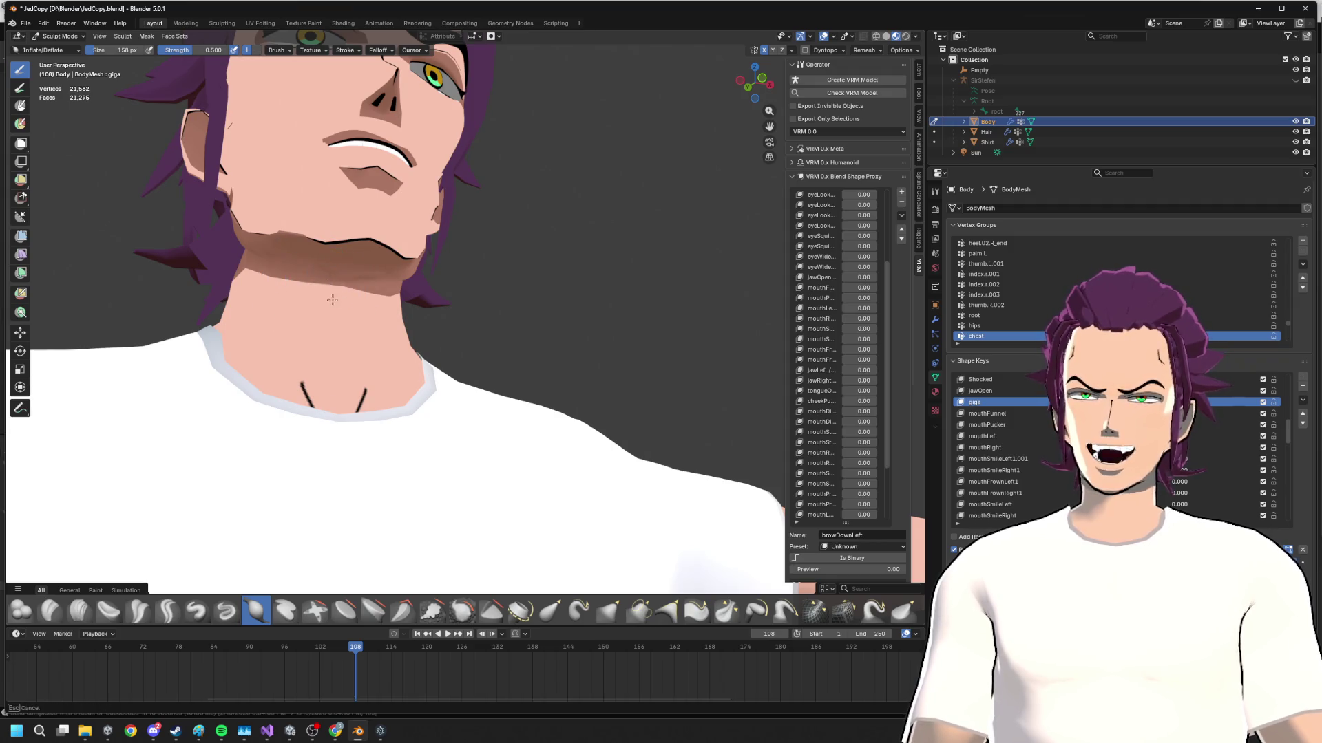
middle_click_drag(332, 300, 362, 329)
middle_click_drag(369, 327, 342, 307)
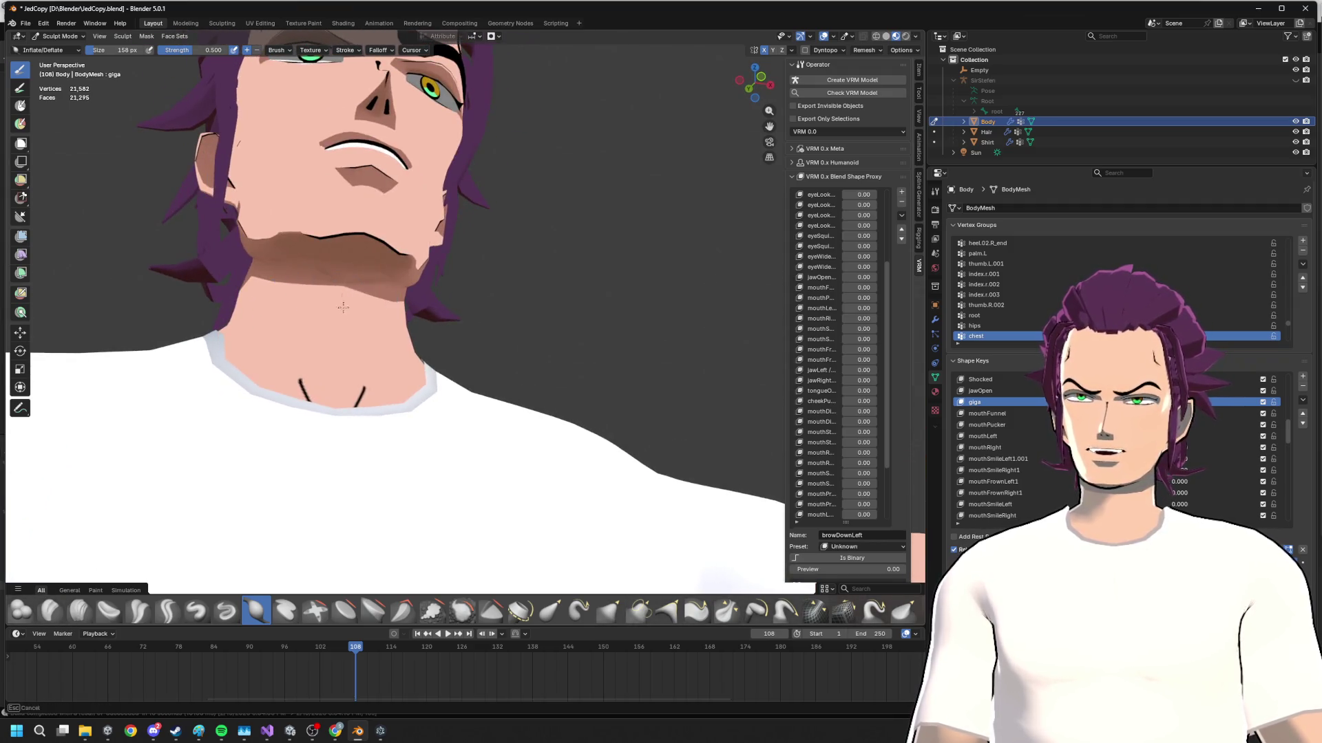
- With the Pull brush, drag the skin under the jaw down toward the neck
left_click(784, 609)
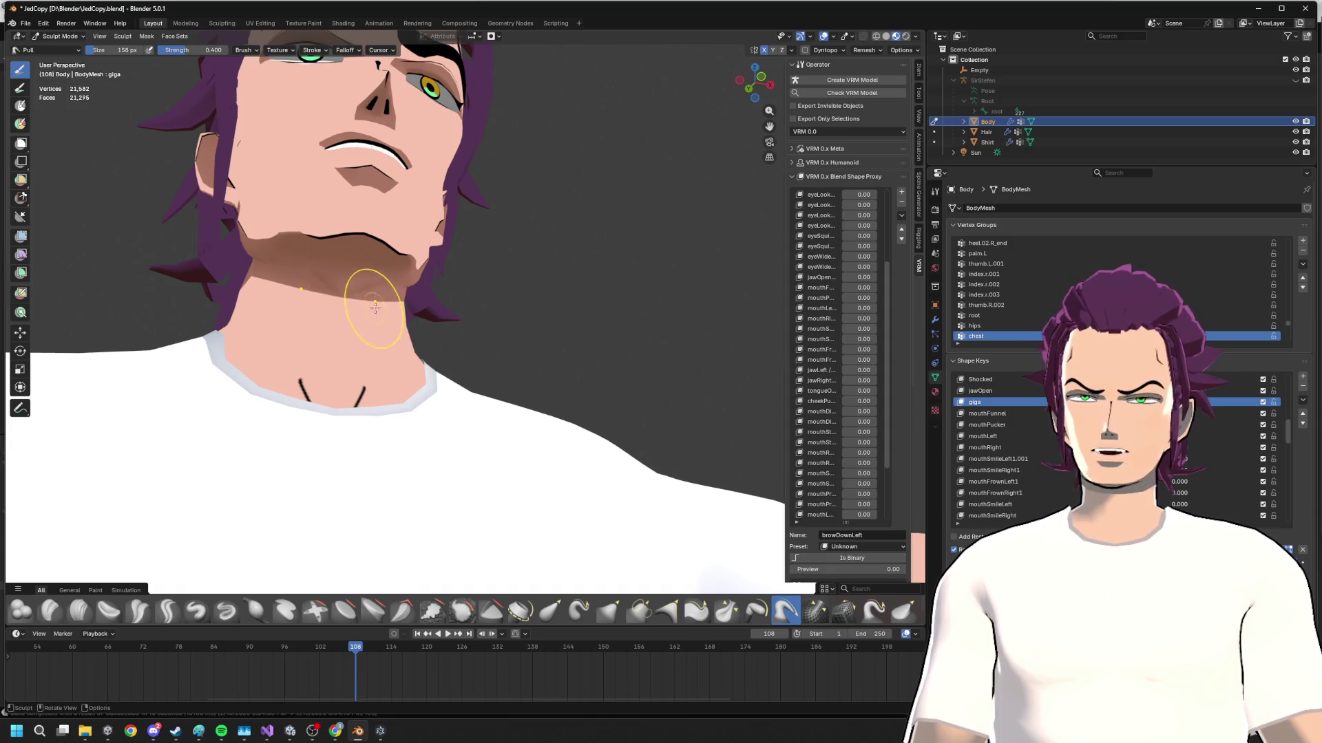
mouse_move(373, 307)
middle_mouse_down()
mouse_move(434, 307)
mouse_move(352, 261)
middle_mouse_up()
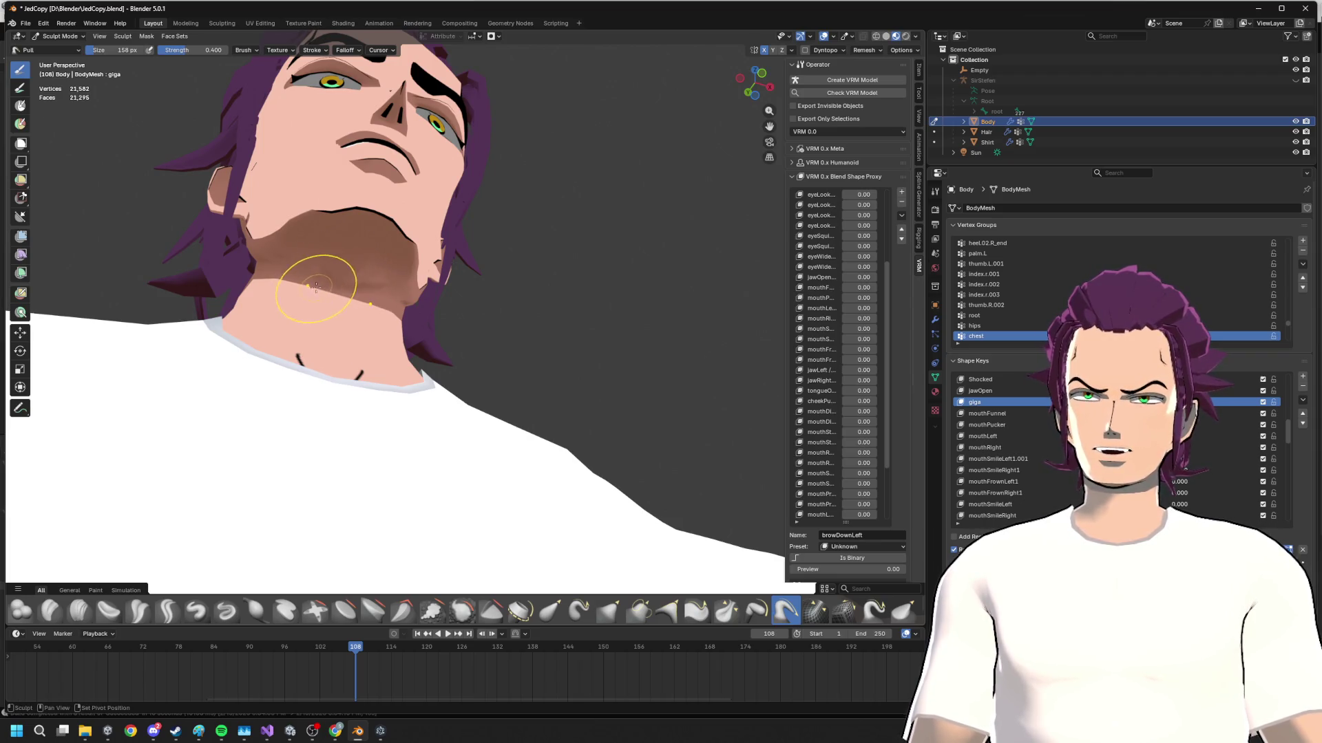
mouse_move(316, 290)
middle_mouse_down()
mouse_move(399, 262)
mouse_move(516, 280)
middle_mouse_up()
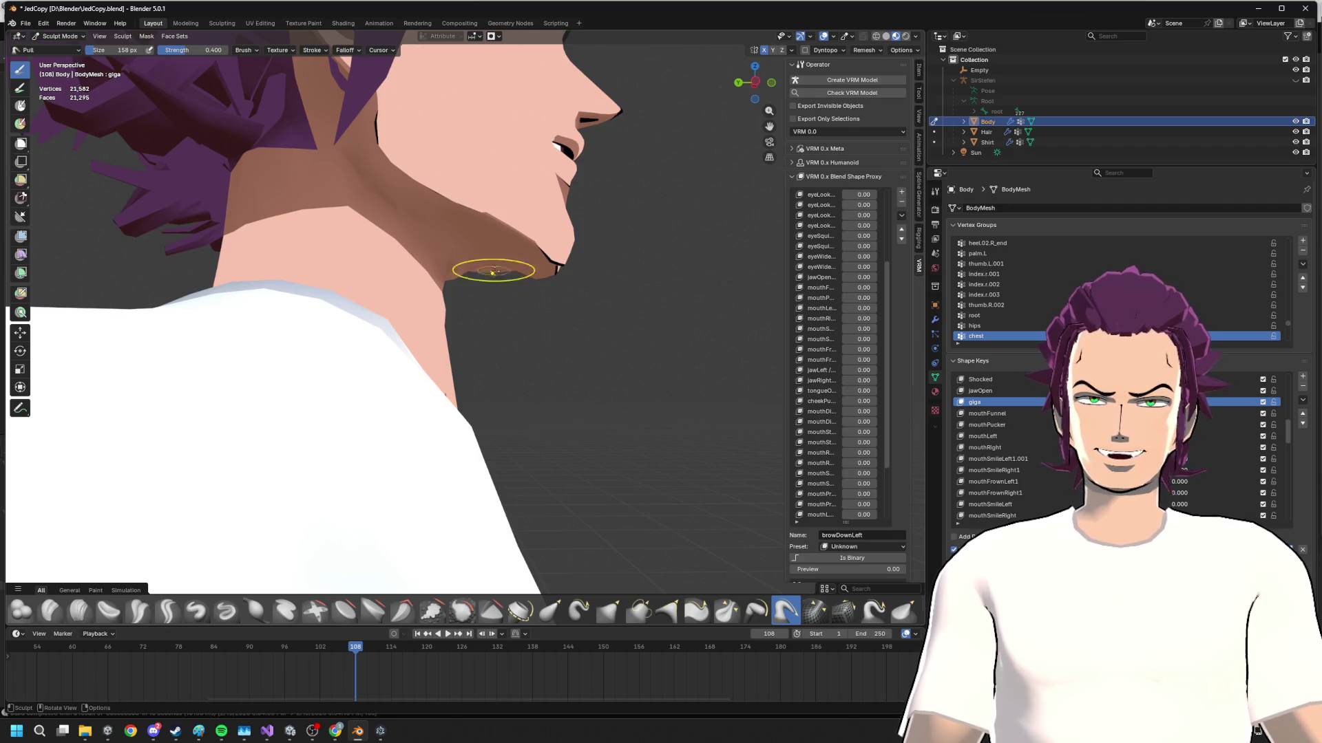
left_click_drag(492, 271, 509, 277)
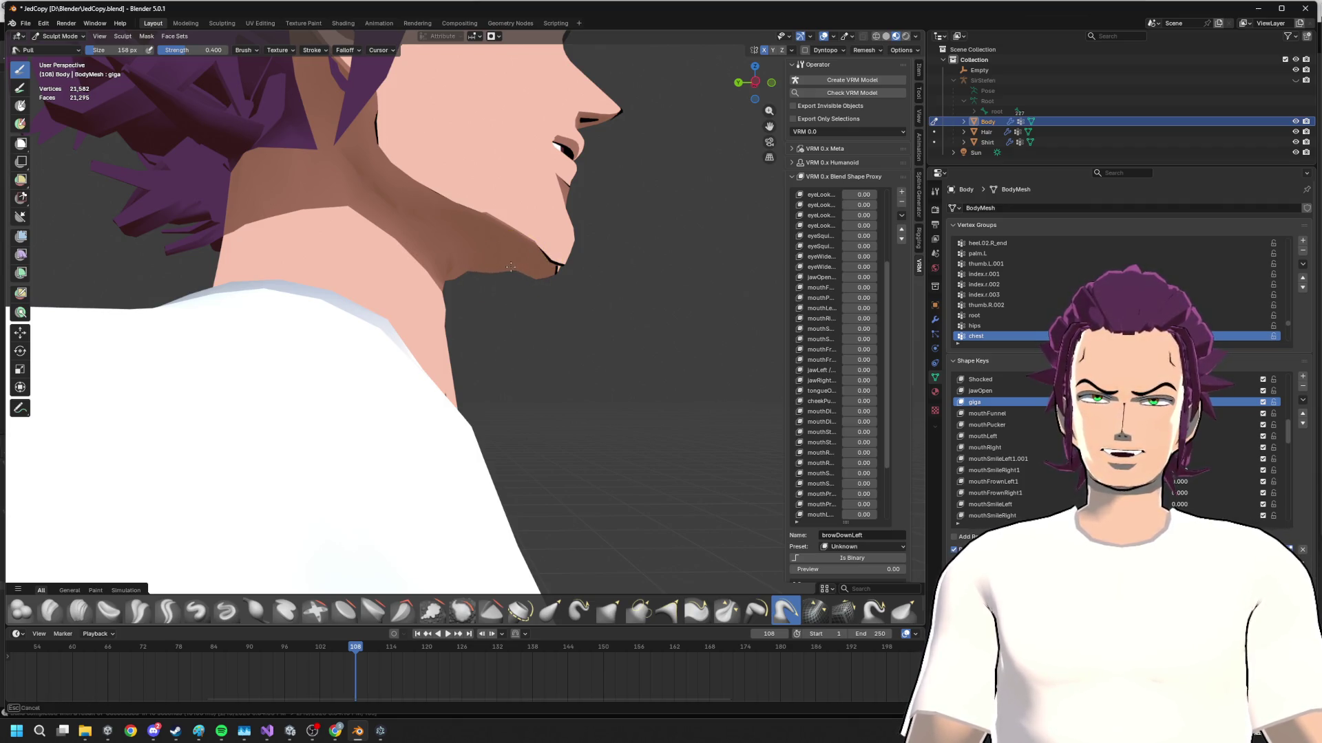
left_click_drag(516, 283, 522, 274)
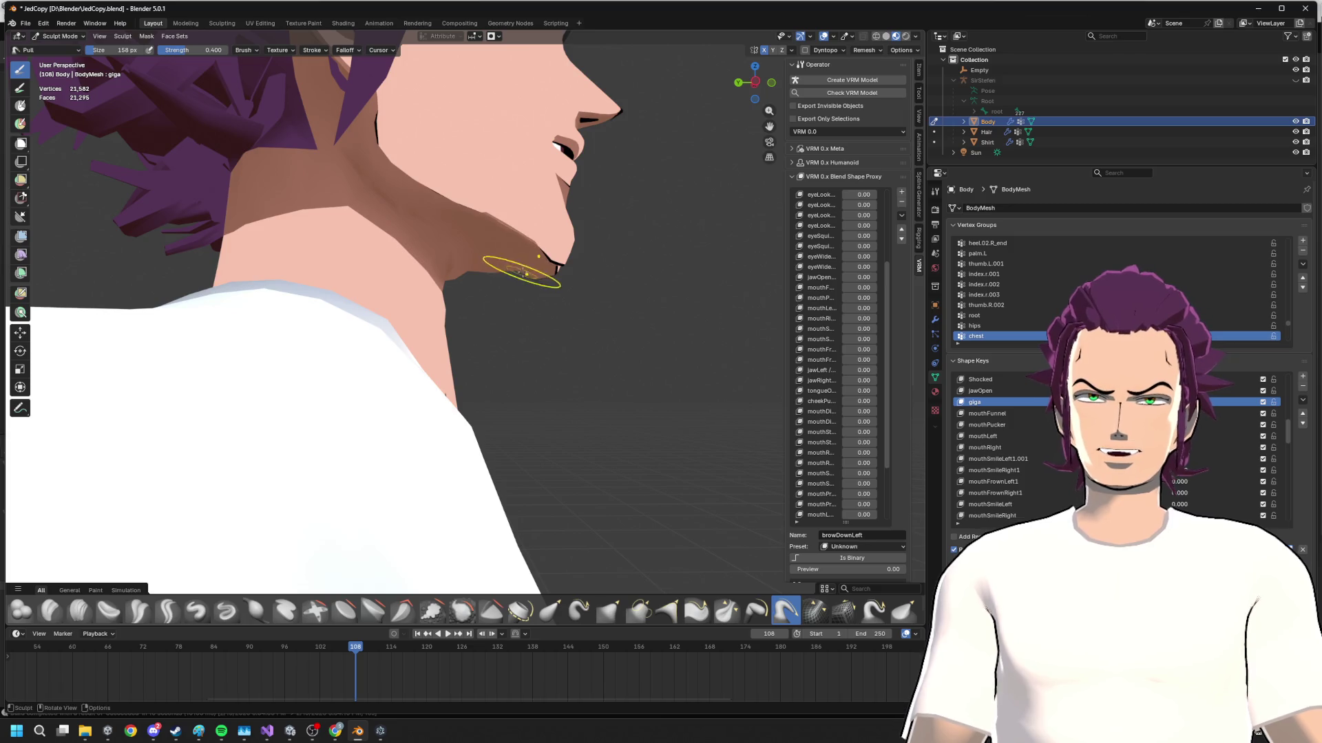
scroll(485, 273, "down", 4)
- Inspect the neck seam from all sides and snap to Left Orthographic view
mouse_move(486, 275)
middle_mouse_down()
mouse_move(475, 300)
mouse_move(410, 309)
middle_mouse_up()
scroll(473, 306, "down", 3)
scroll(472, 306, "up", 4)
scroll(426, 320, "up", 3)
scroll(425, 320, "up", 2)
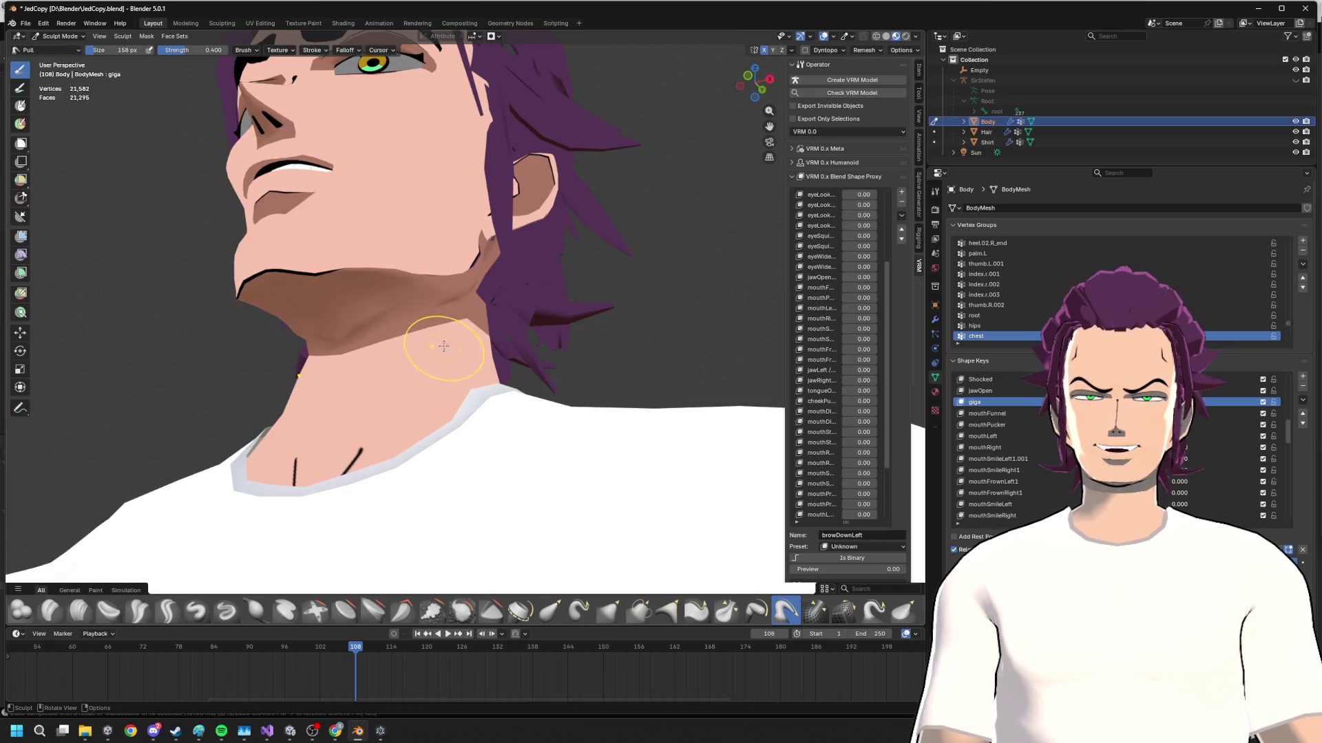
middle_click_drag(443, 346, 408, 280)
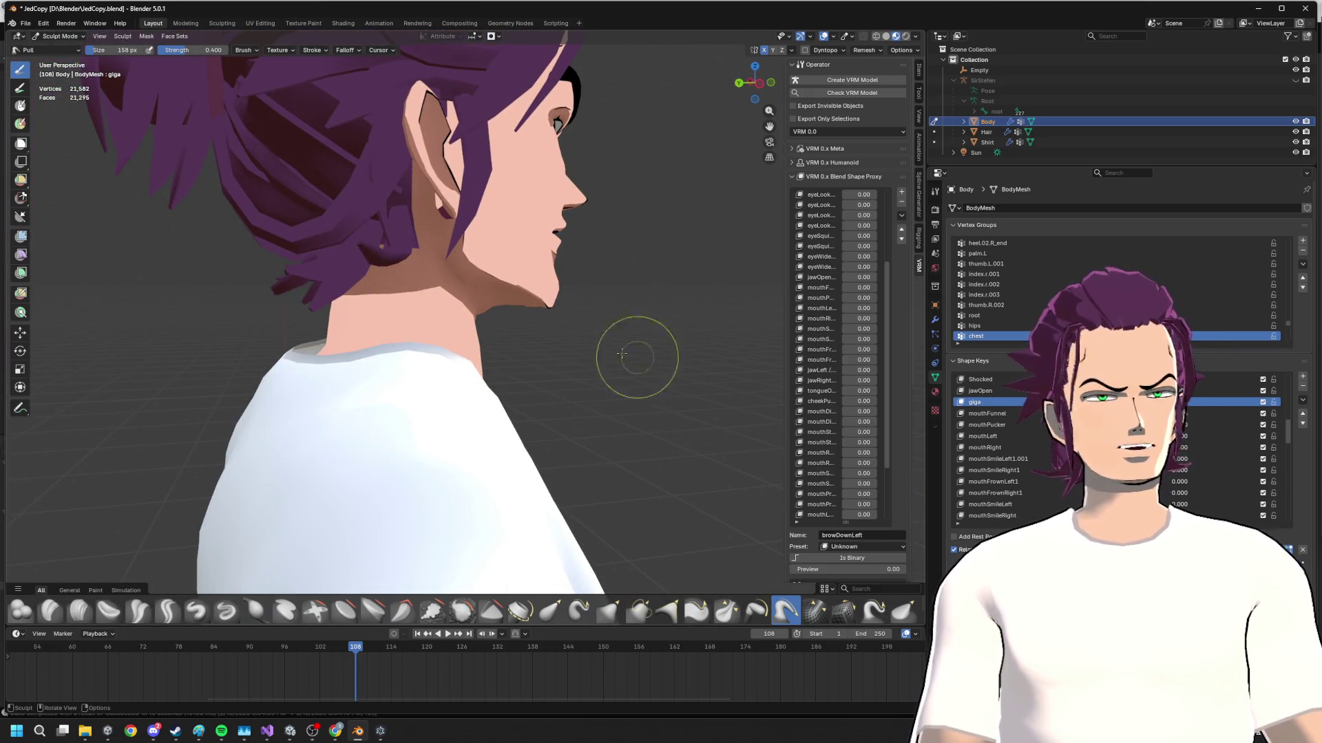
middle_click_drag(435, 299, 435, 298)
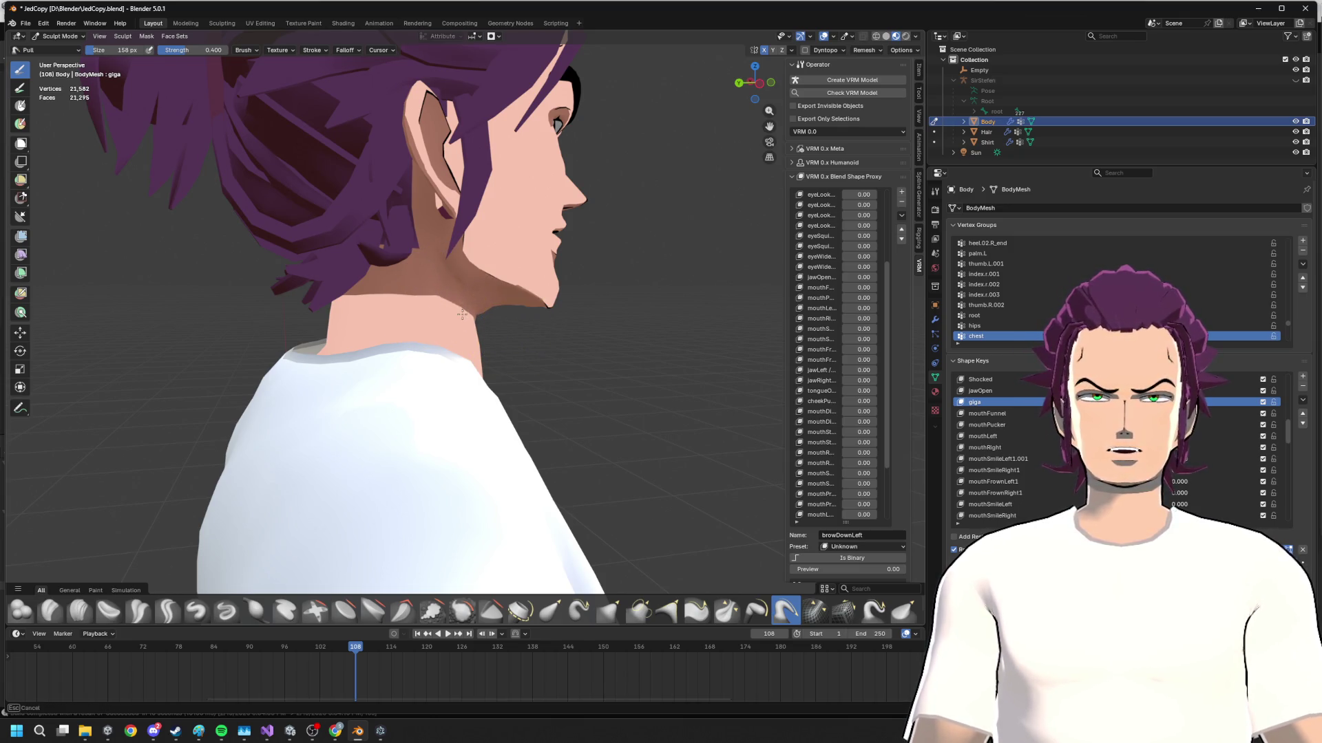
middle_click_drag(486, 320, 455, 329)
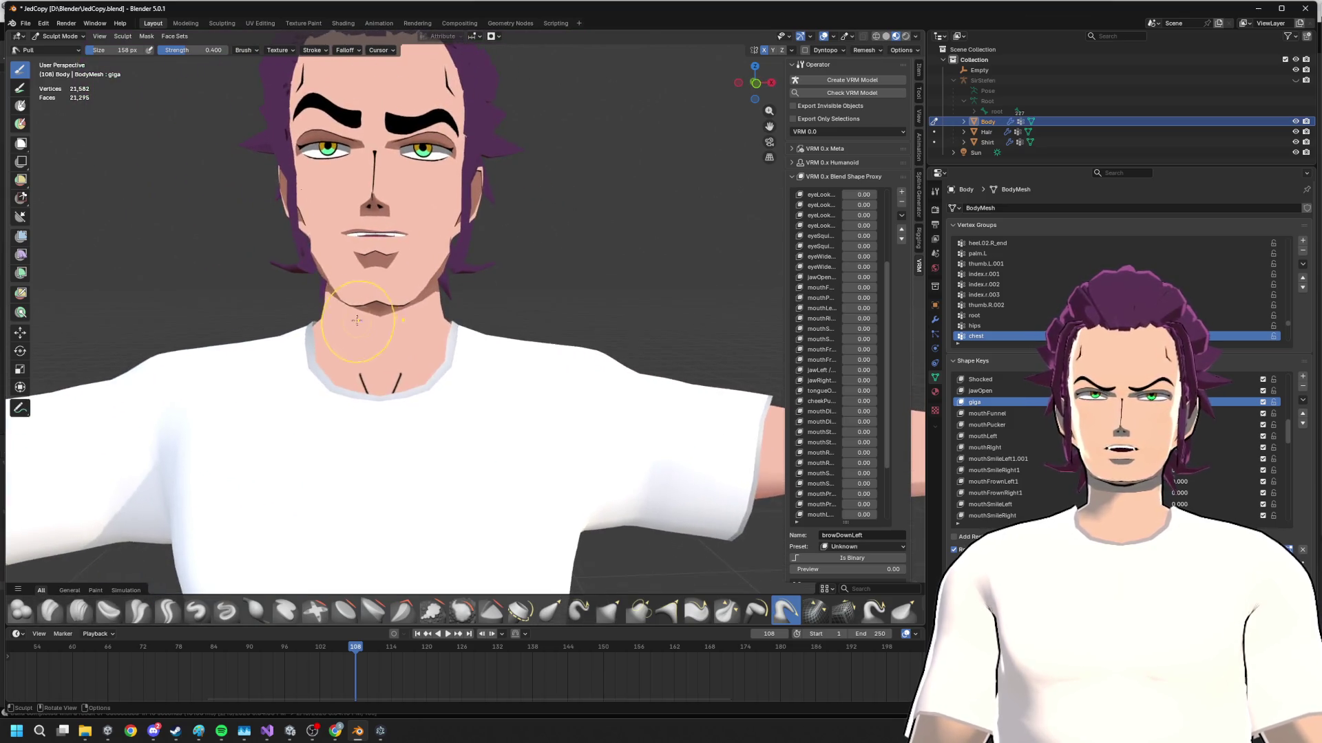
scroll(485, 309, "down", 4)
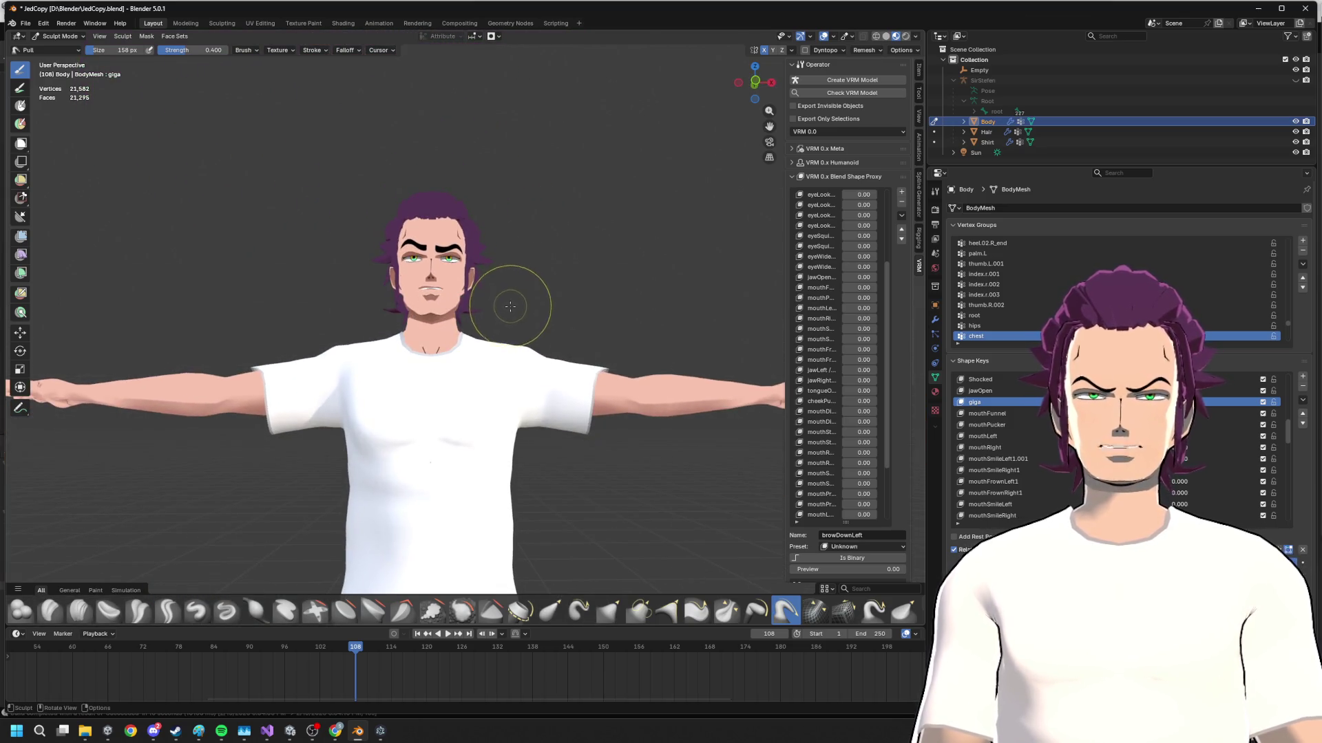
scroll(510, 306, "up", 1)
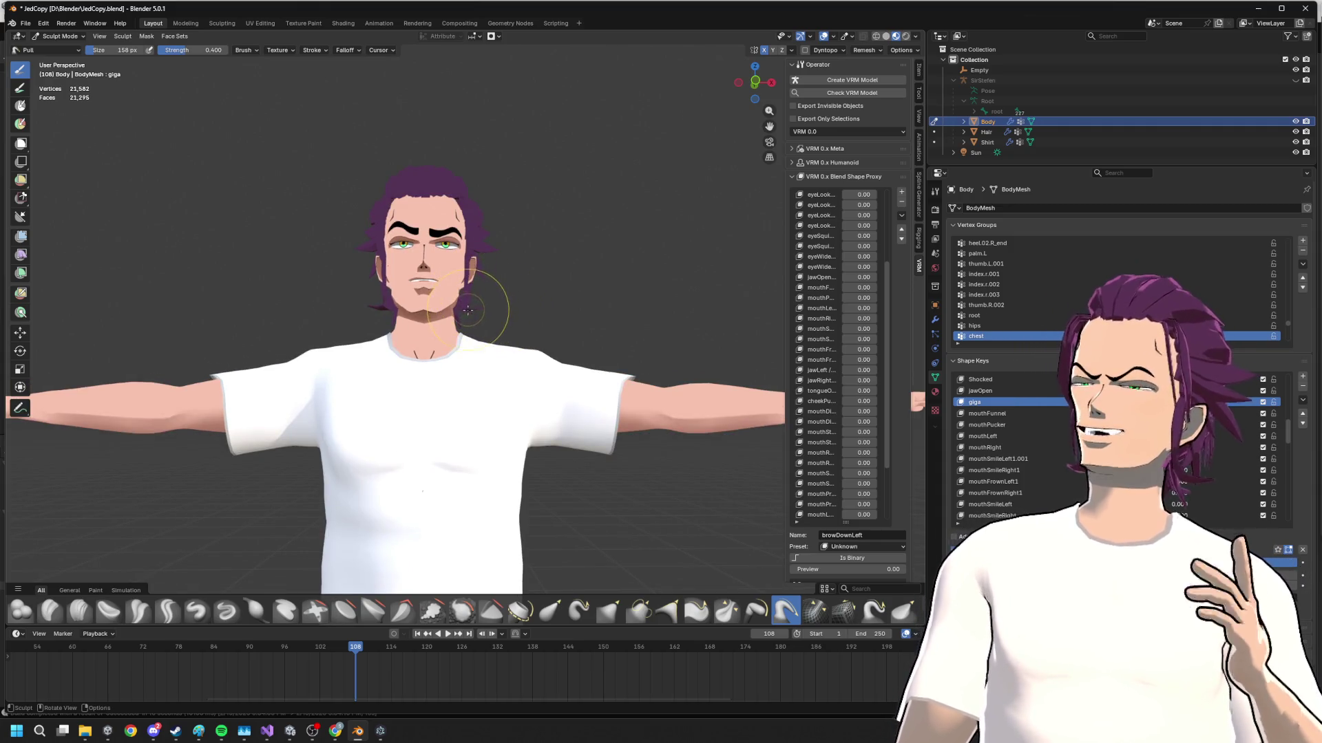
middle_click_drag(468, 311, 478, 356)
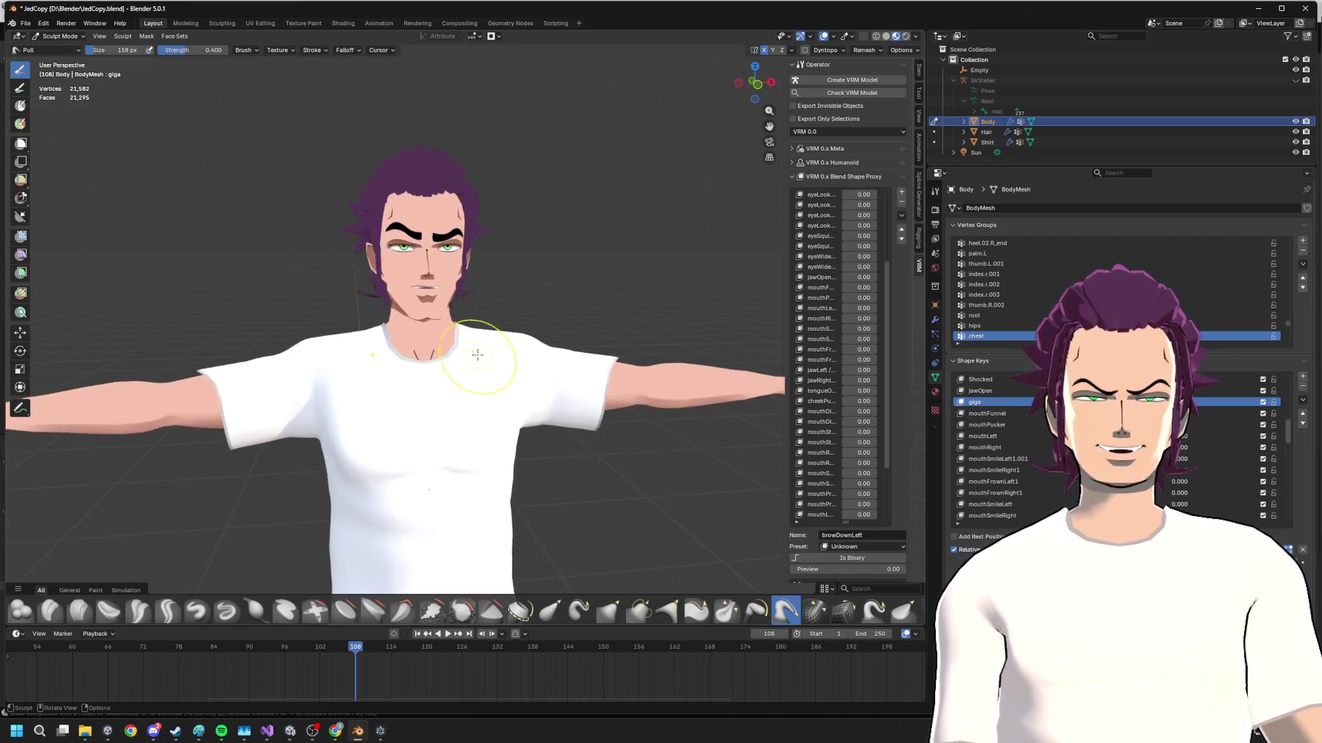
scroll(477, 355, "up", 5)
scroll(486, 310, "up", 2)
middle_click_drag(486, 310, 442, 272)
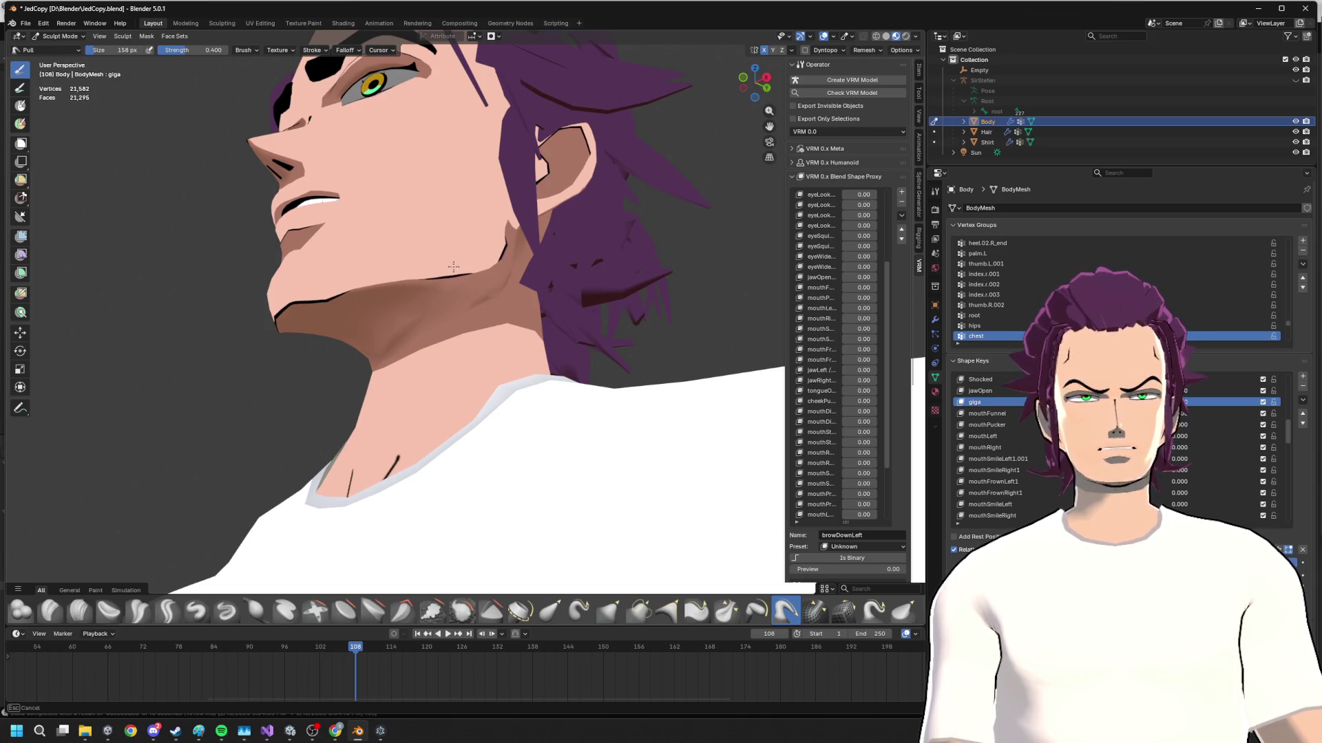
mouse_move(453, 266)
middle_mouse_down()
mouse_move(435, 245)
mouse_move(442, 280)
middle_mouse_up()
scroll(452, 260, "down", 3)
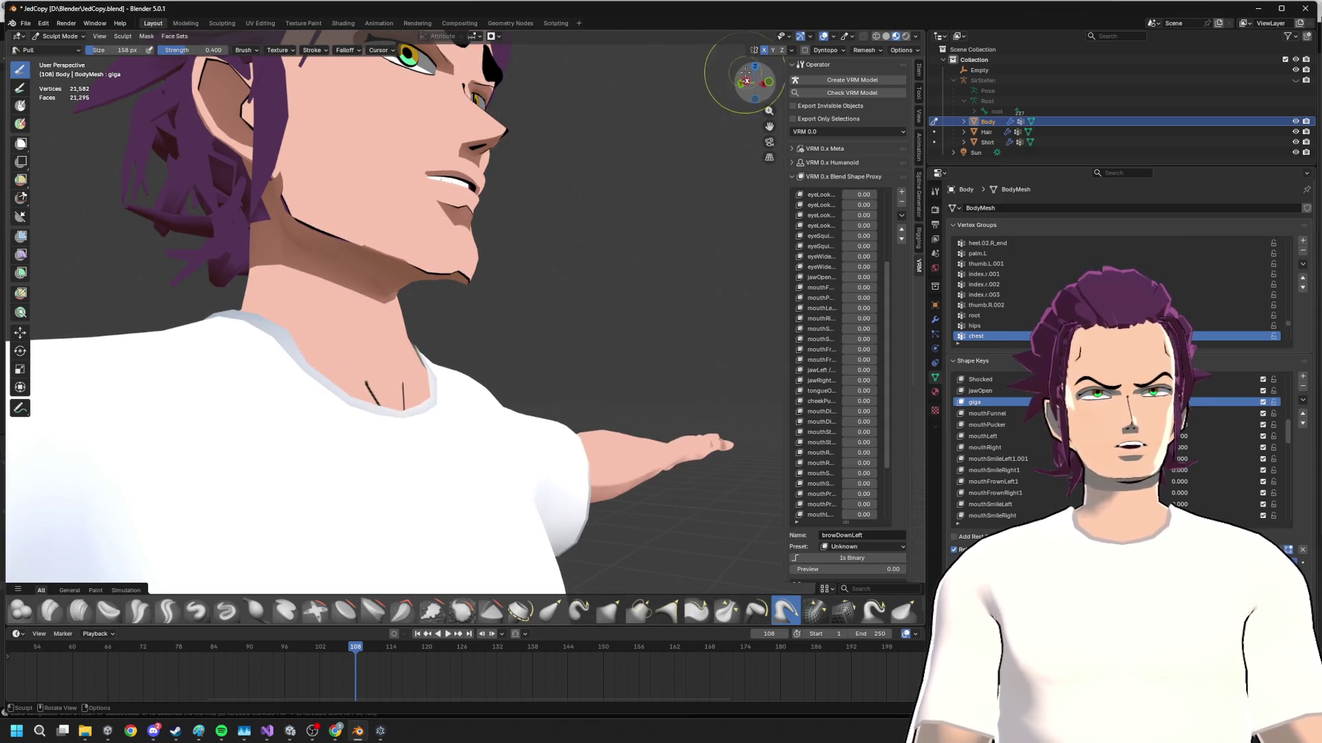
left_click(752, 94)
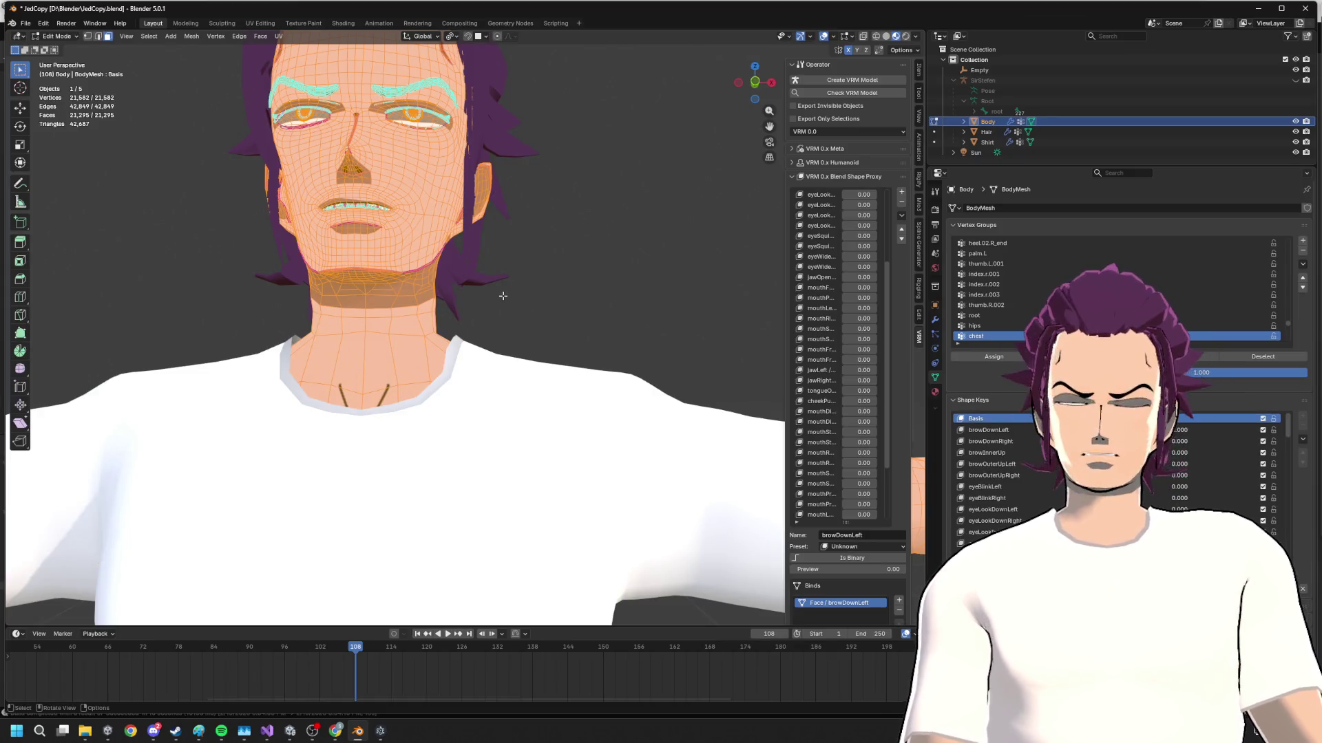
- Merge the Body's vertices By Distance, removing 142 duplicates
key("m")
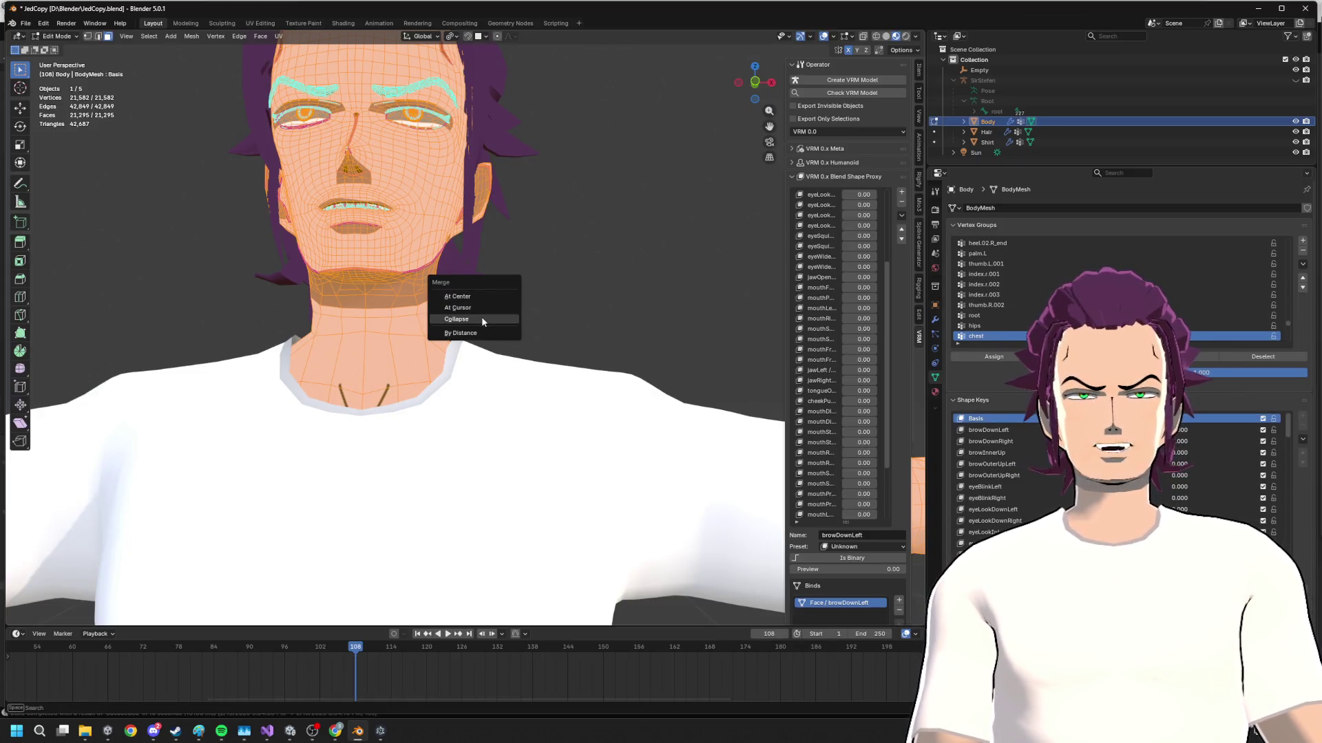
left_click(504, 333)
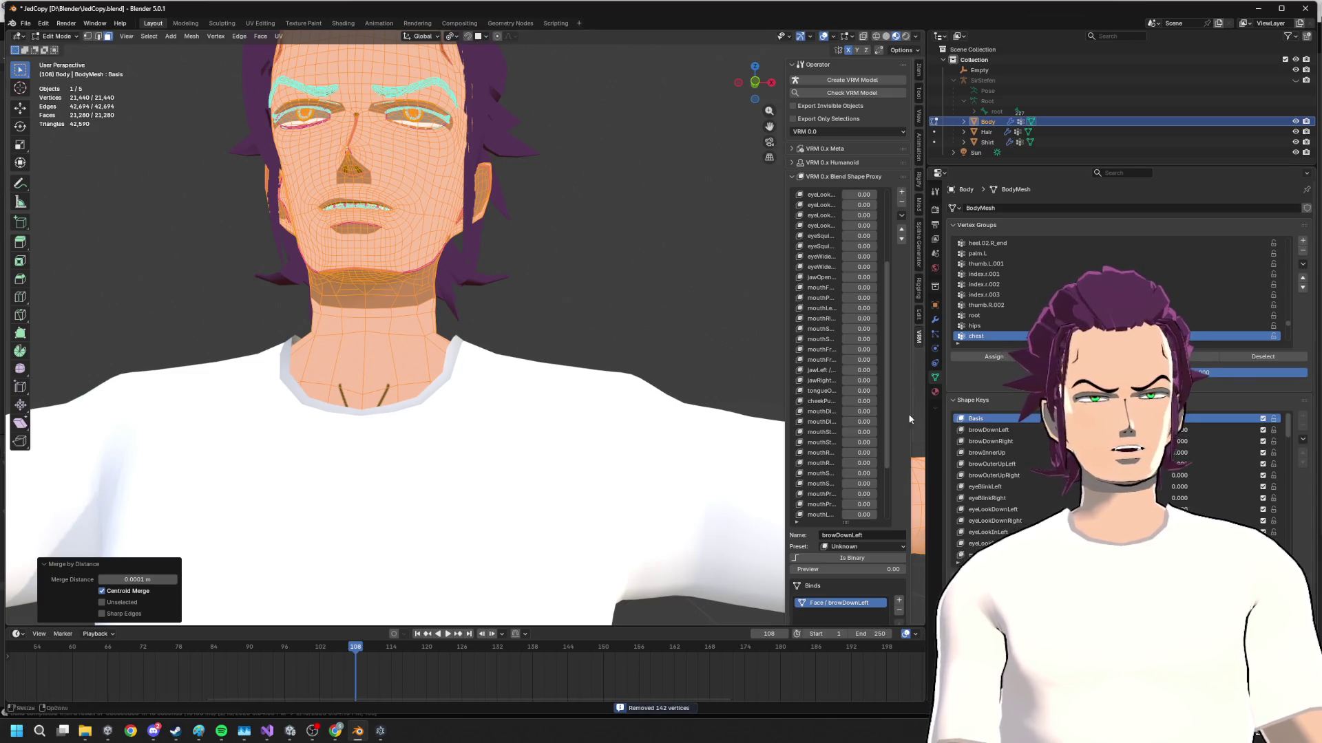
middle_click_drag(686, 374, 687, 368)
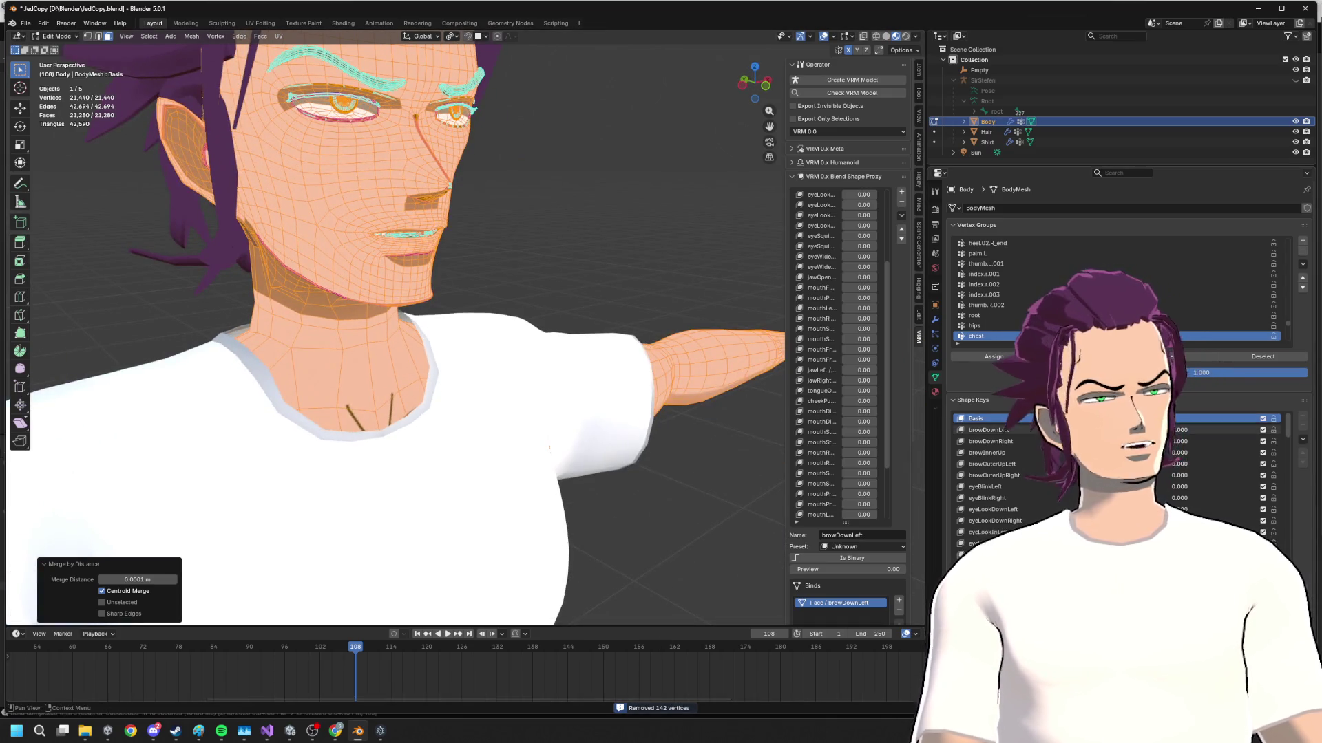
scroll(1078, 478, "down", 10)
- Make giga the edited shape key, deselect all vertices and change viewport shading
left_click(1077, 486)
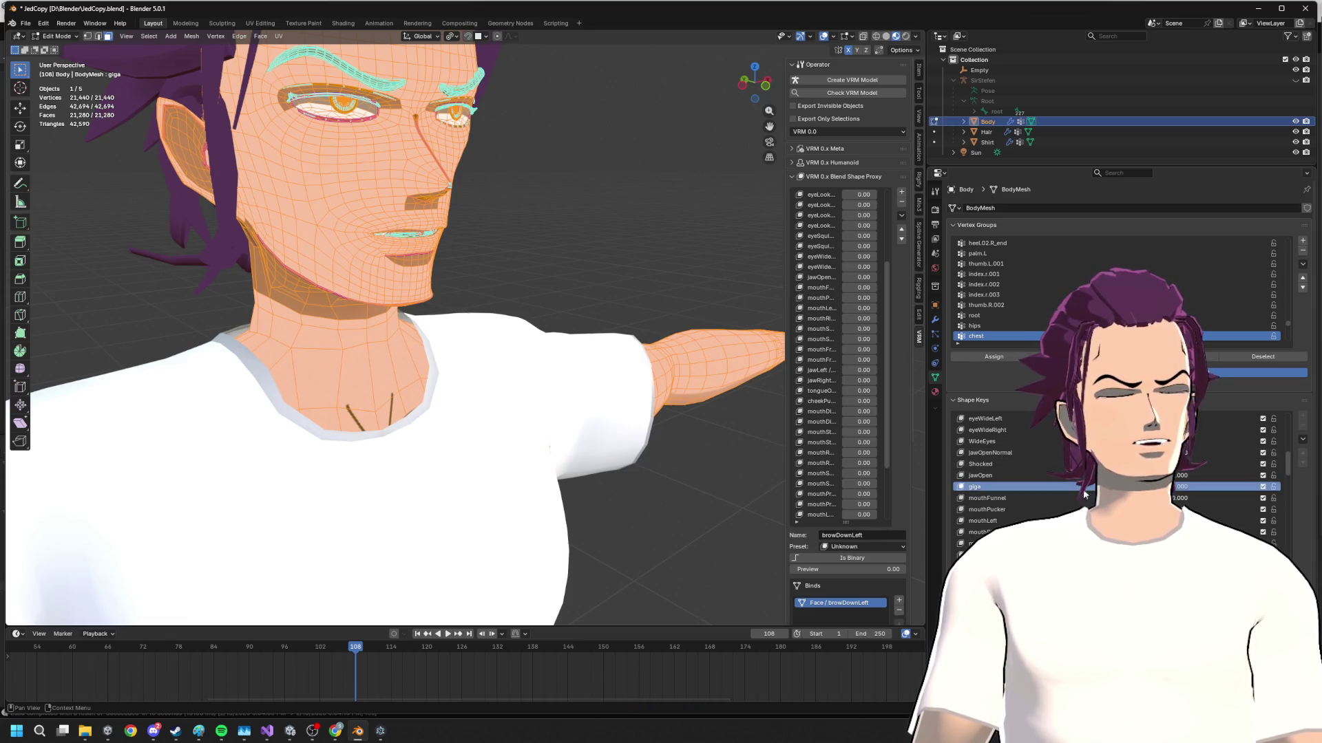
mouse_move(549, 448)
middle_mouse_down()
mouse_move(566, 318)
mouse_move(416, 341)
mouse_move(640, 347)
mouse_move(443, 323)
middle_mouse_up()
left_click(563, 325)
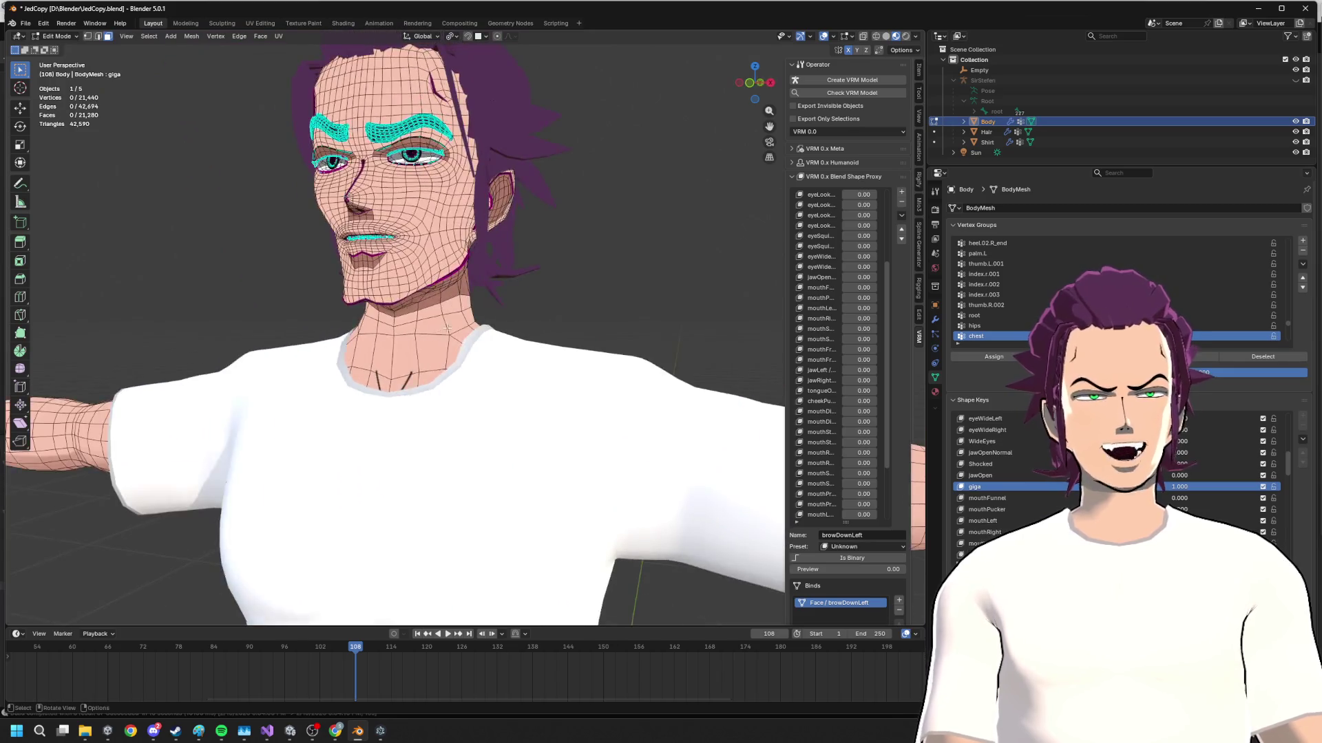
scroll(456, 300, "up", 3)
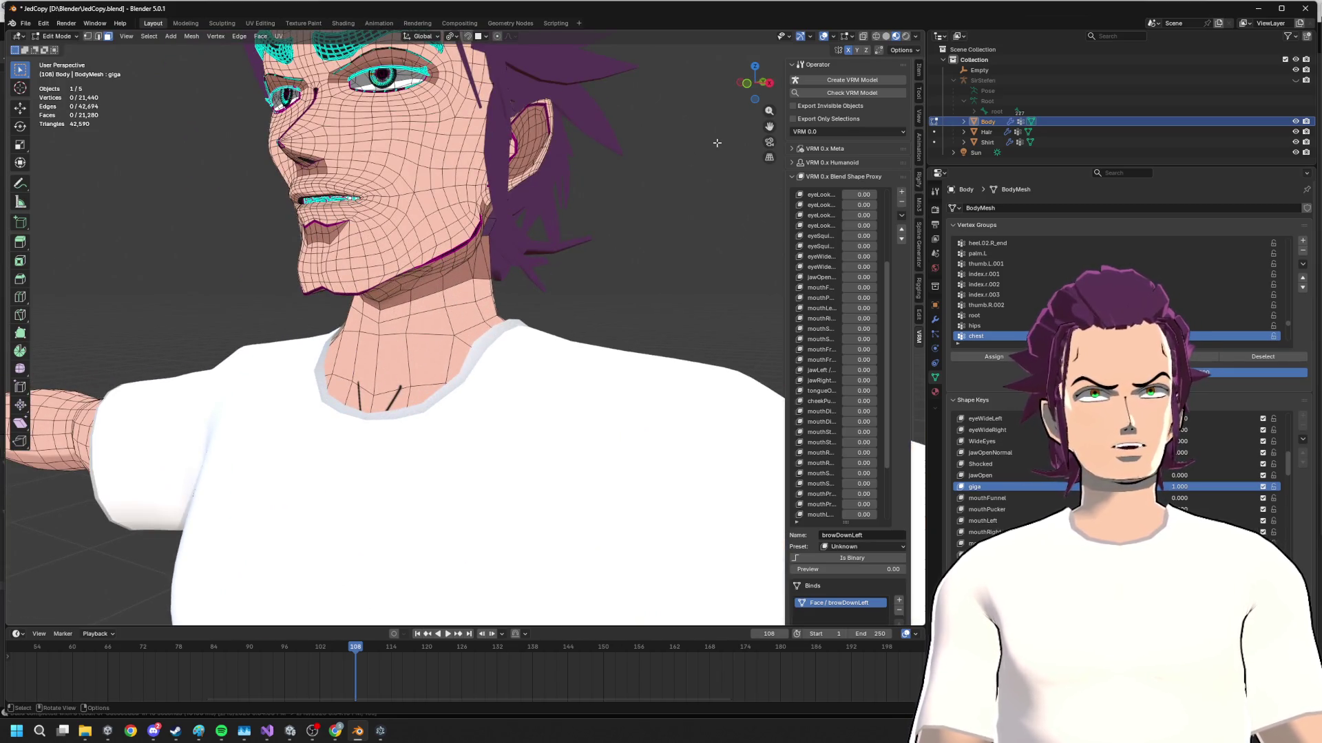
mouse_move(424, 38)
middle_mouse_down()
mouse_move(673, 321)
mouse_move(651, 355)
middle_mouse_up()
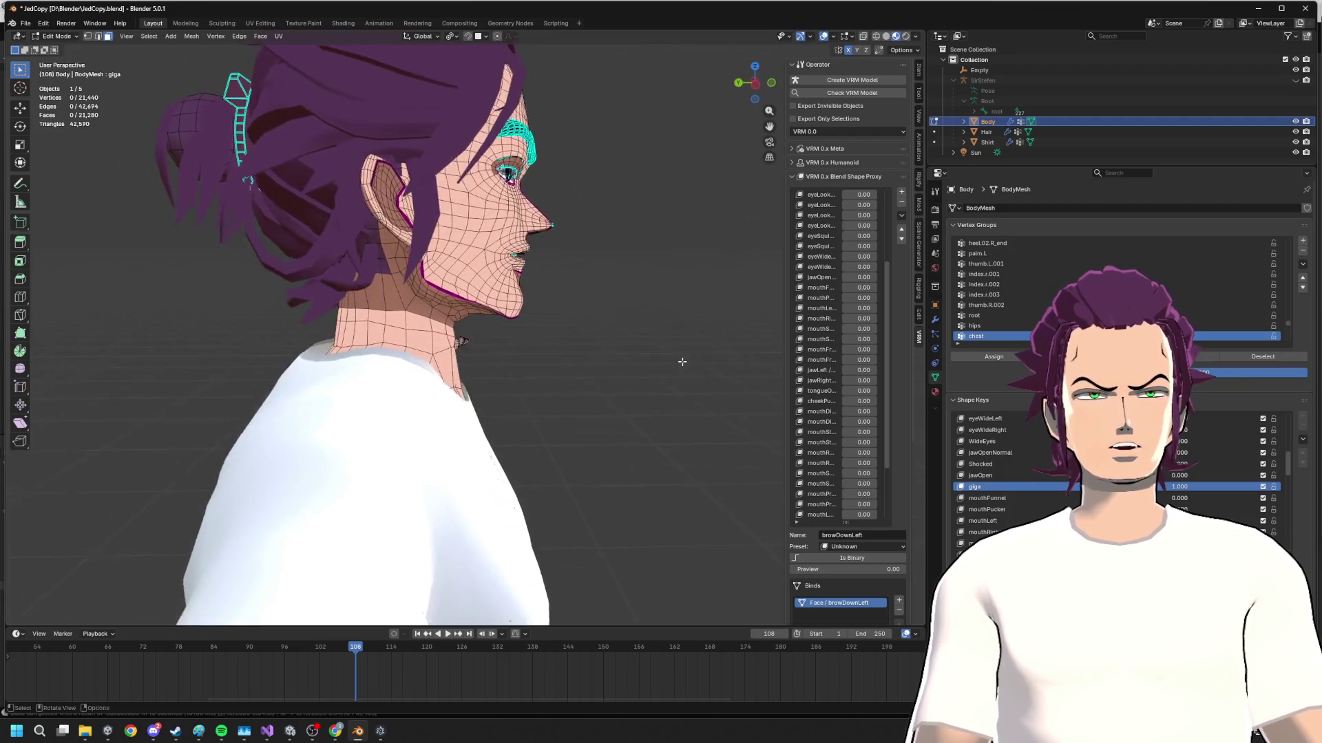
mouse_move(651, 355)
middle_mouse_down()
mouse_move(569, 353)
mouse_move(620, 331)
middle_mouse_up()
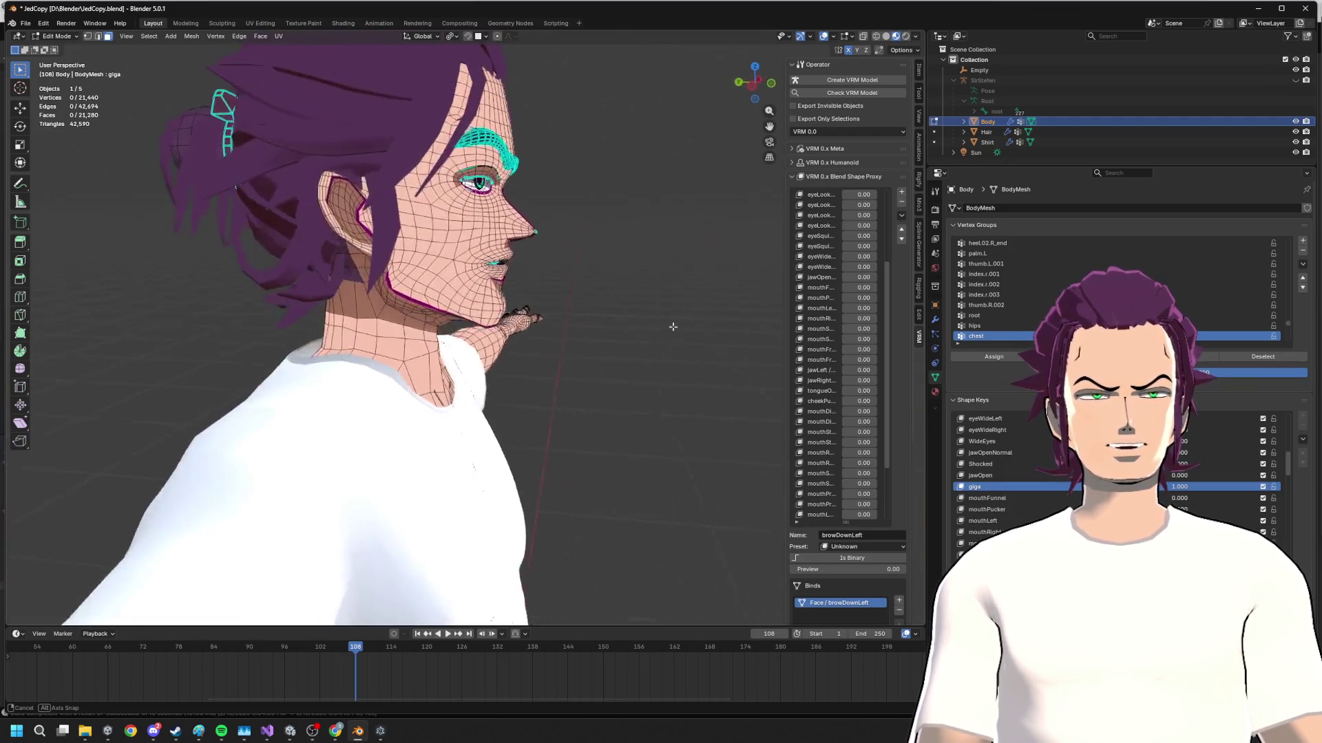
left_click(886, 37)
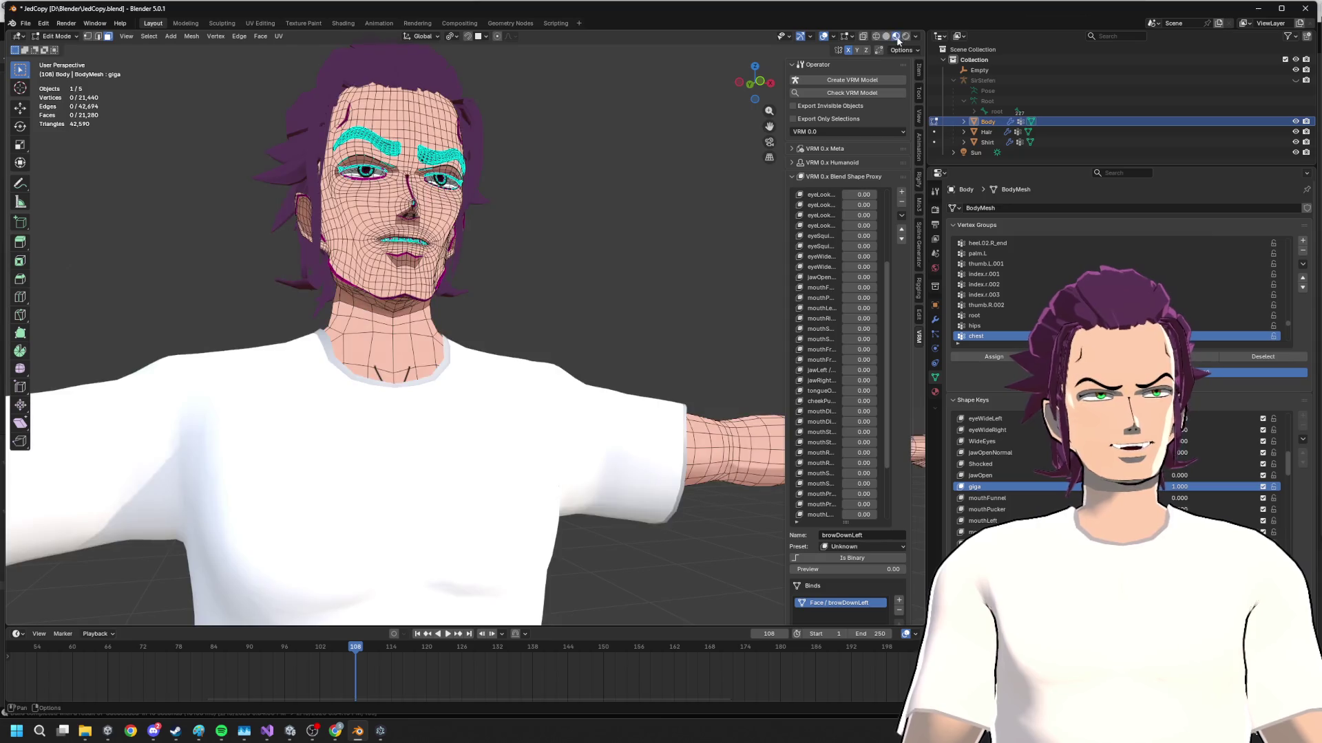
- Enter Sculpt Mode and frame the chin and neck in front orthographic view
key("ctrl+Tab")
scroll(583, 222, "down", 3)
middle_click_drag(590, 224, 583, 246)
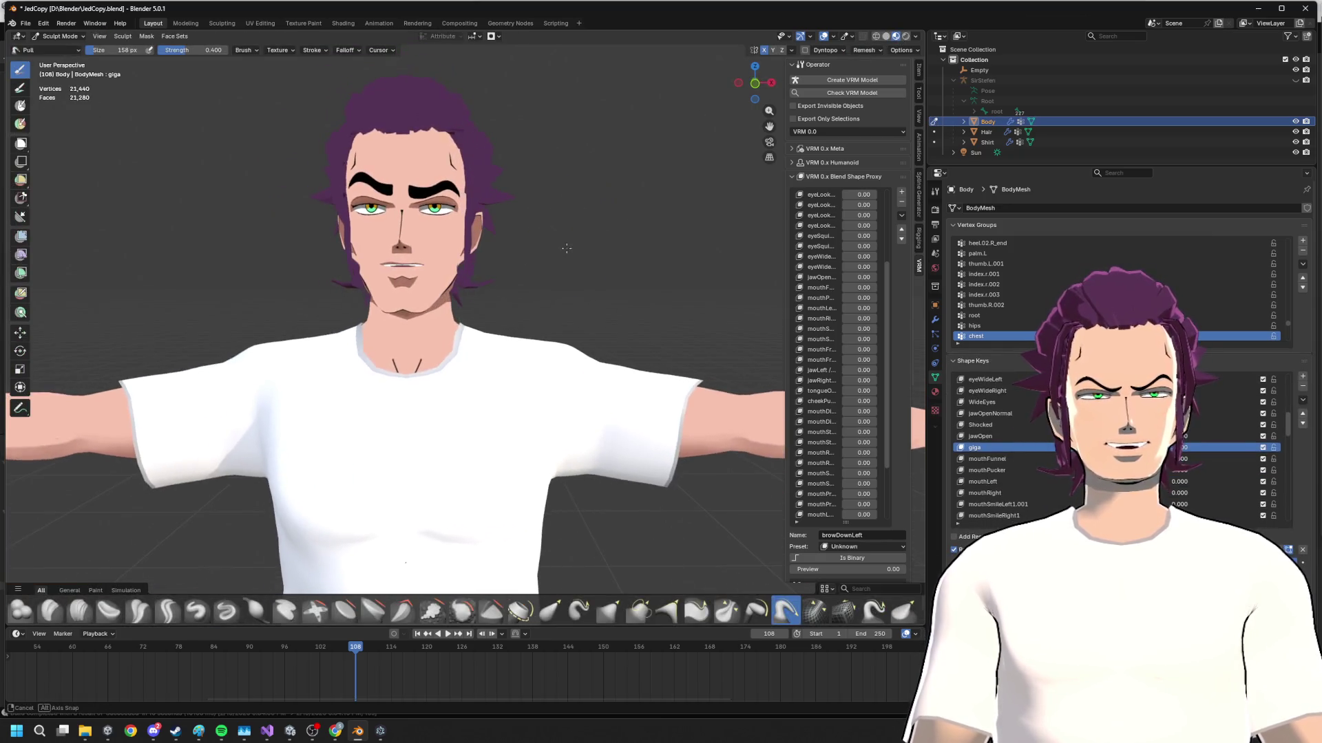
scroll(496, 260, "up", 3)
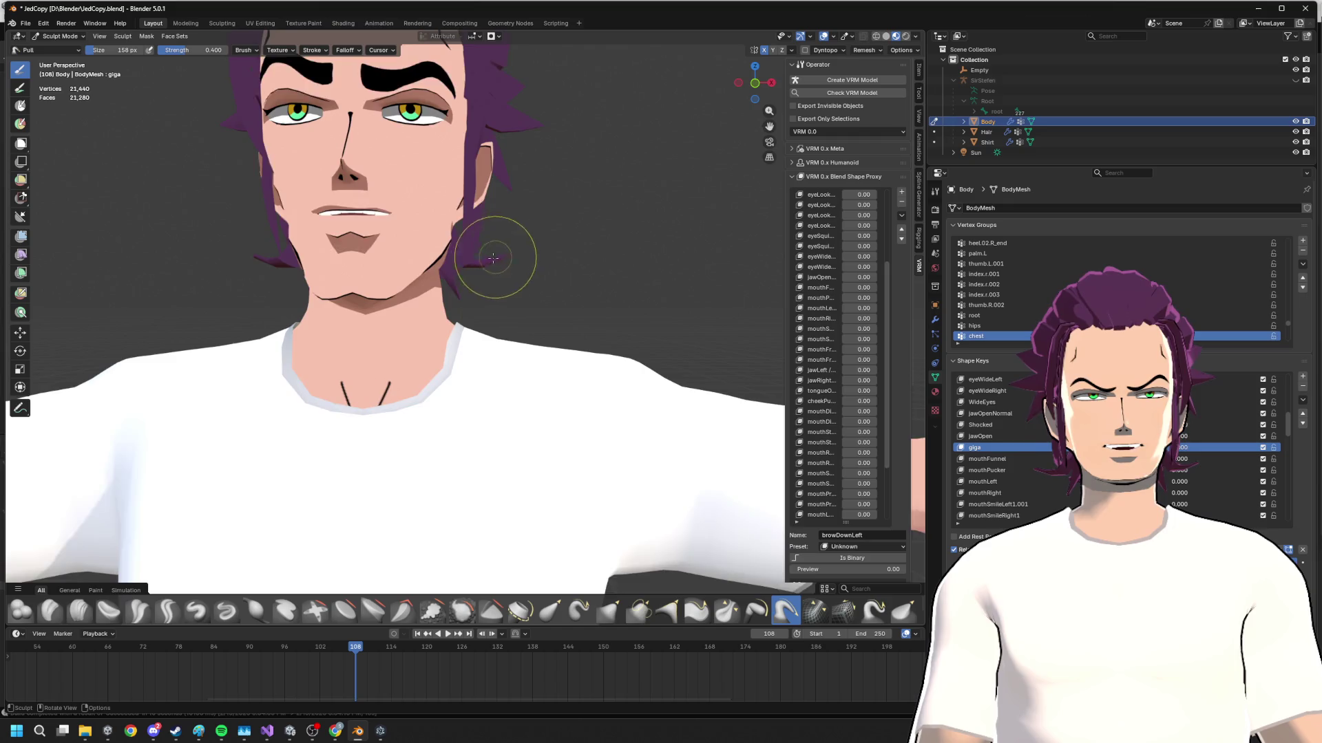
scroll(470, 270, "up", 4)
mouse_move(470, 271)
middle_mouse_down()
mouse_move(427, 250)
mouse_move(574, 266)
mouse_move(369, 296)
middle_mouse_up()
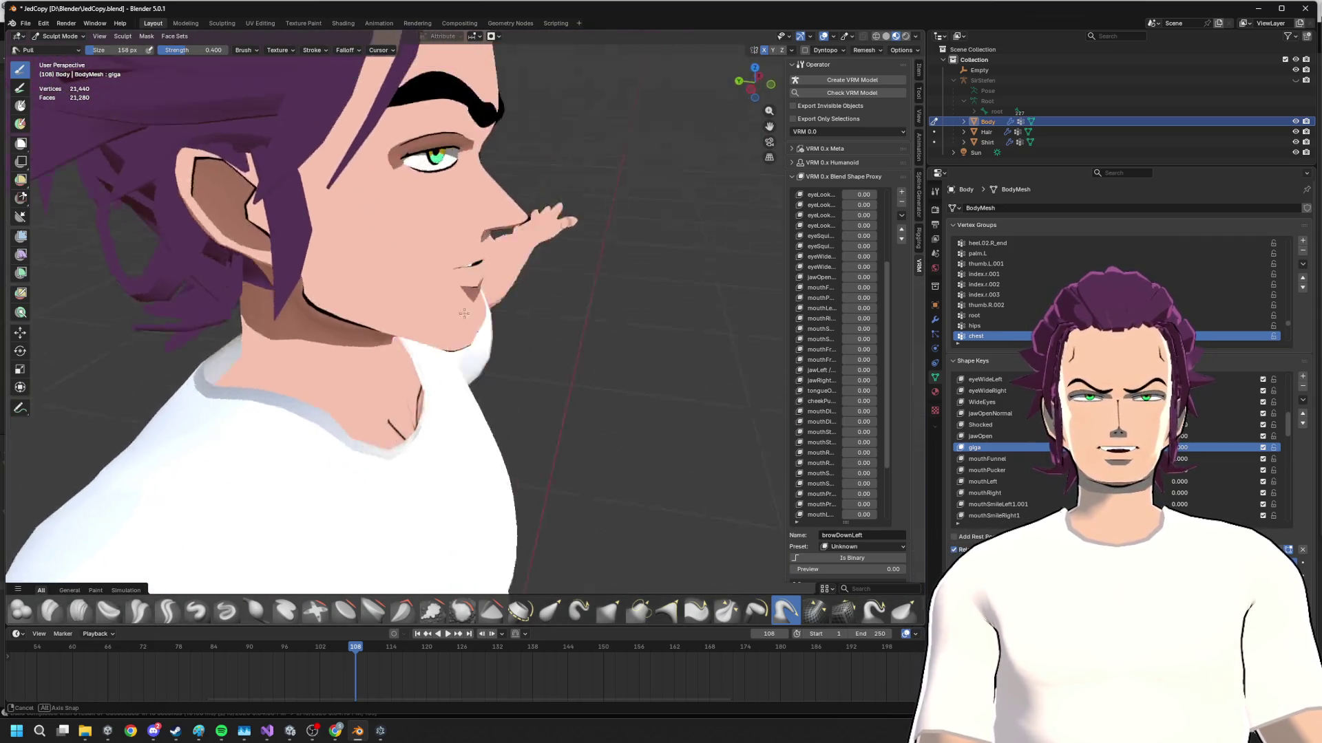
scroll(369, 295, "down", 4)
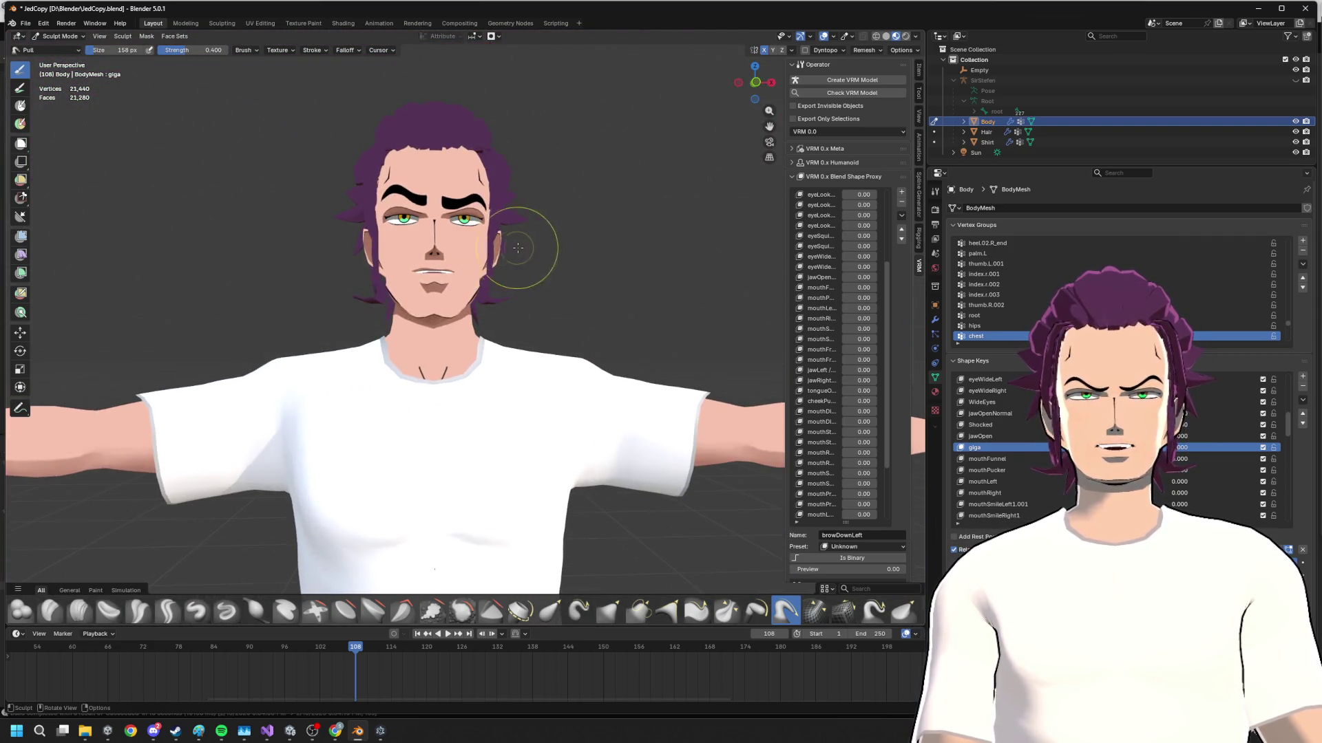
mouse_move(537, 257)
middle_mouse_down()
mouse_move(650, 272)
mouse_move(620, 252)
middle_mouse_up()
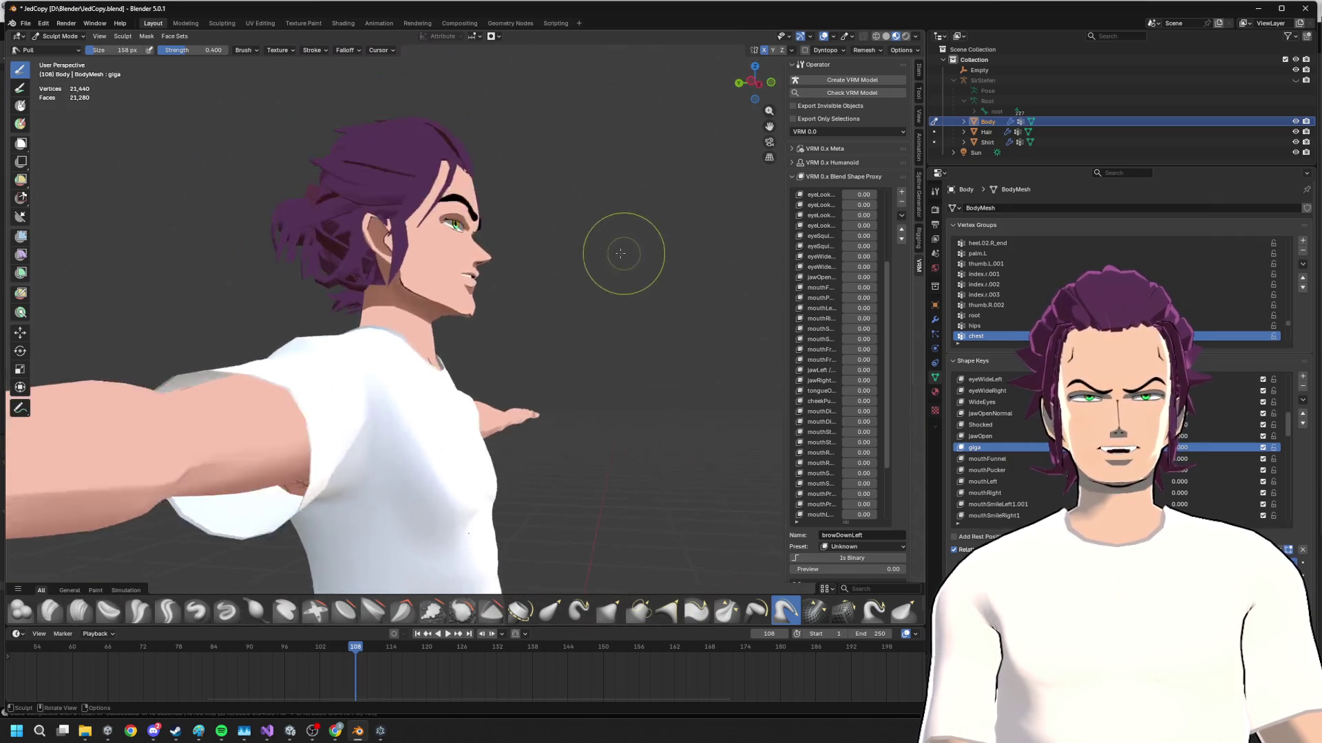
scroll(620, 251, "up", 5)
mouse_move(474, 253)
middle_mouse_down()
mouse_move(393, 281)
mouse_move(293, 256)
mouse_move(475, 199)
middle_mouse_up()
key("KP_1")
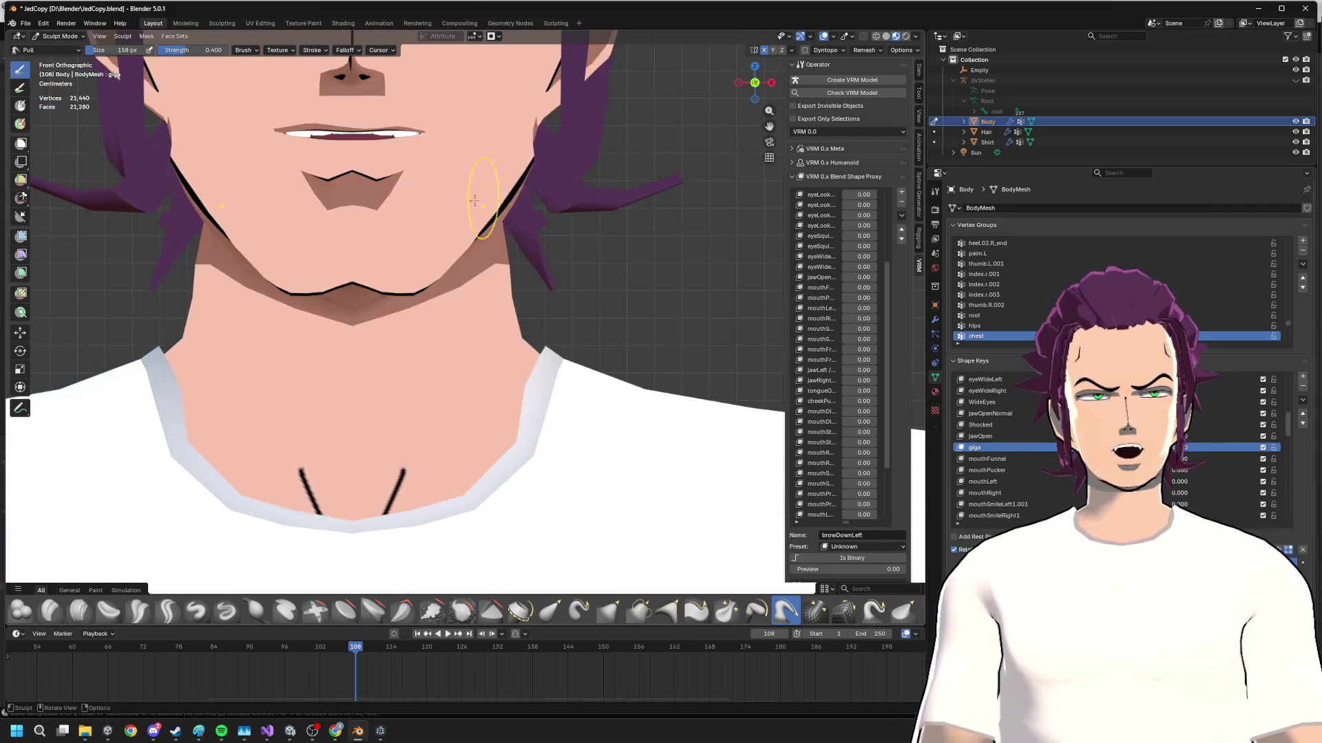
- Inflate the shadowed band under the jawline with the Inflate/Deflate brush
left_click(255, 610)
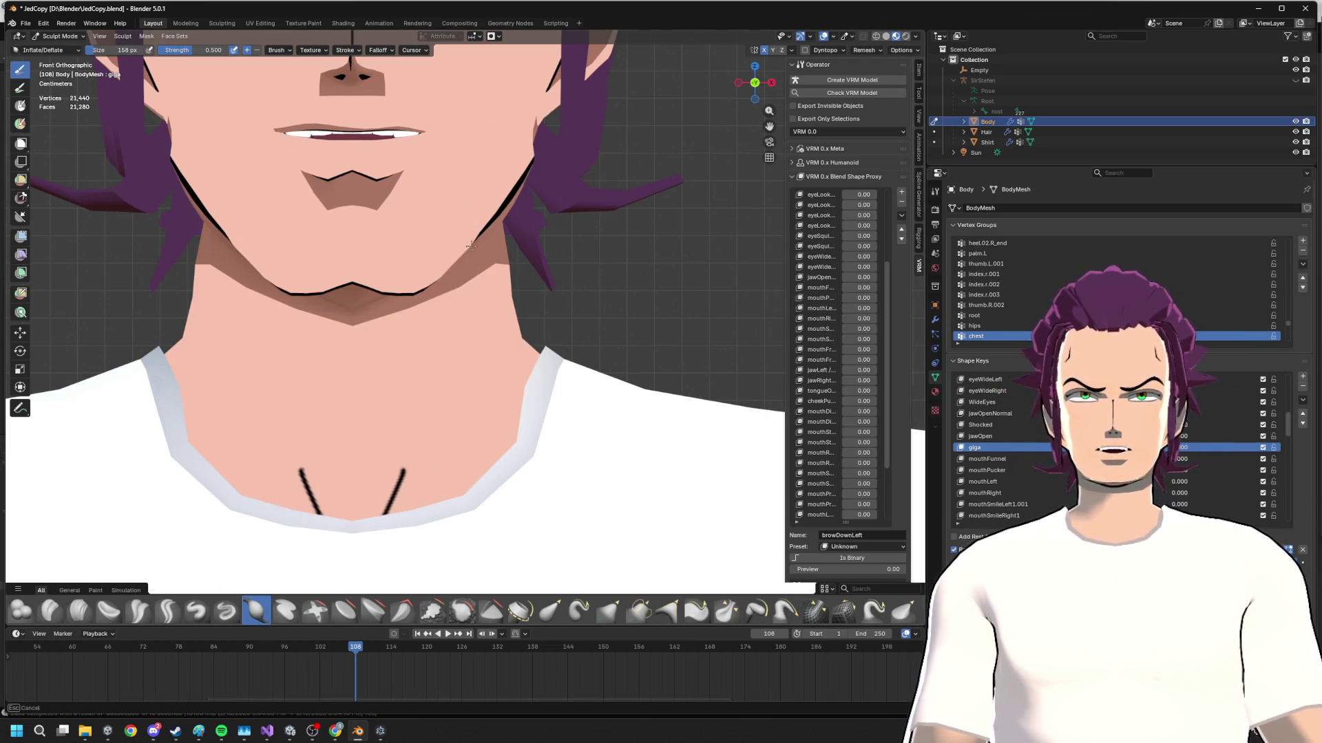
left_click_drag(516, 204, 501, 210)
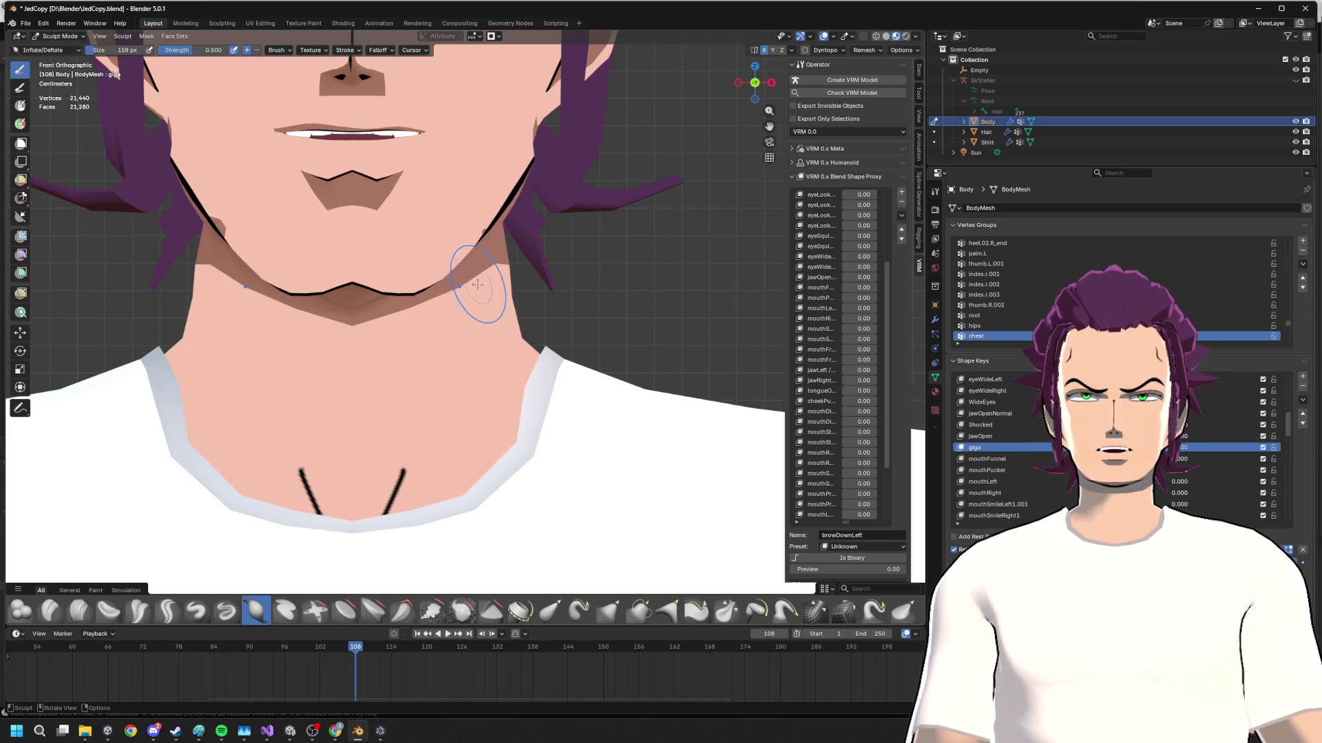
mouse_move(478, 290)
middle_mouse_down()
mouse_move(580, 318)
mouse_move(580, 258)
middle_mouse_up()
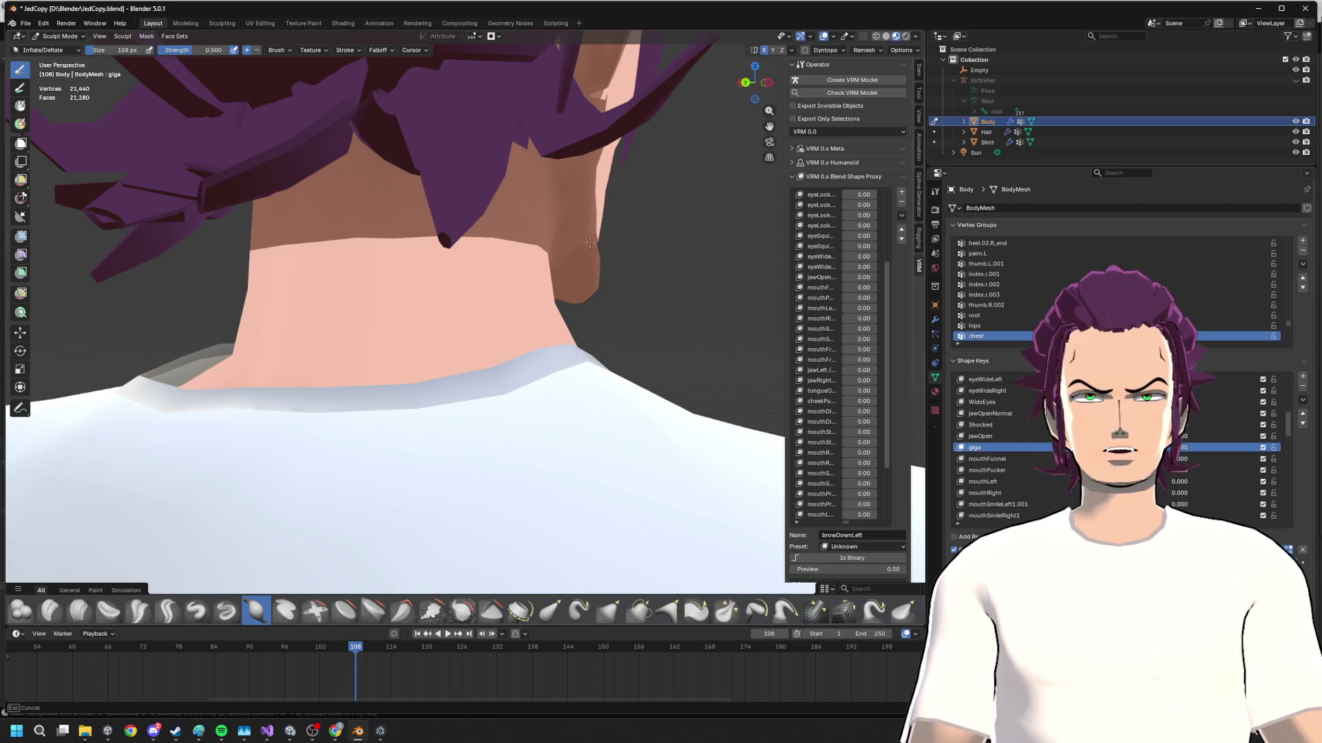
middle_click_drag(570, 220, 310, 227)
mouse_move(277, 238)
left_mouse_down()
mouse_move(306, 242)
mouse_move(261, 229)
left_mouse_up()
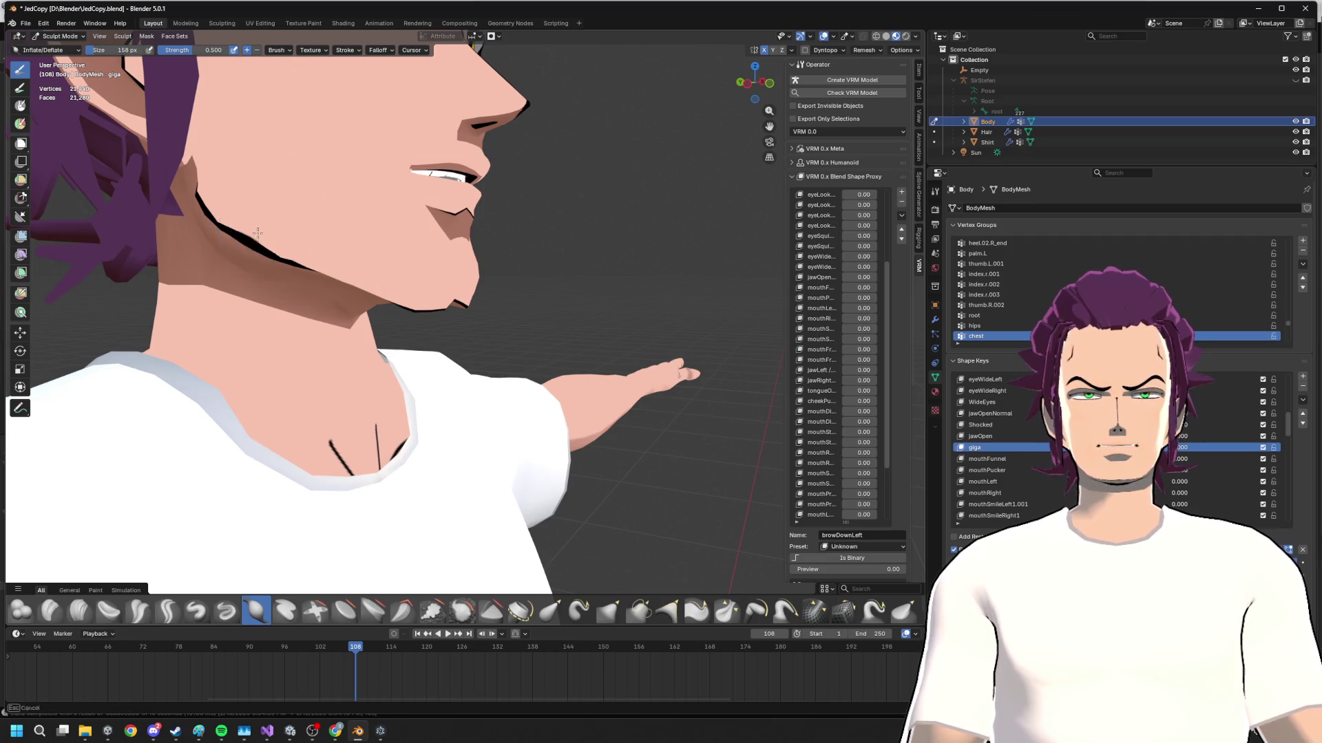
middle_click_drag(258, 230, 401, 204)
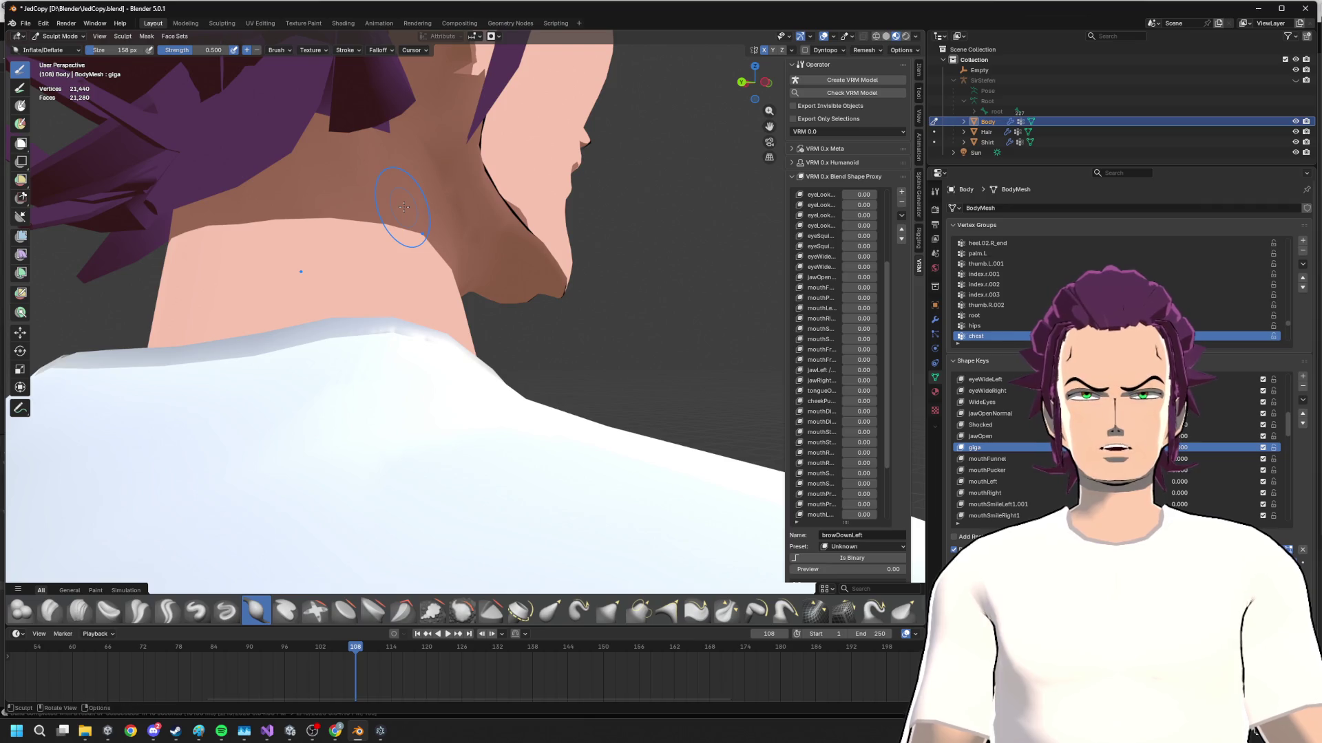
- Return to Edit Mode and shift the jaw-to-neck seam vertices sideways along X
left_click(57, 36)
left_click(56, 60)
scroll(512, 204, "up", 2)
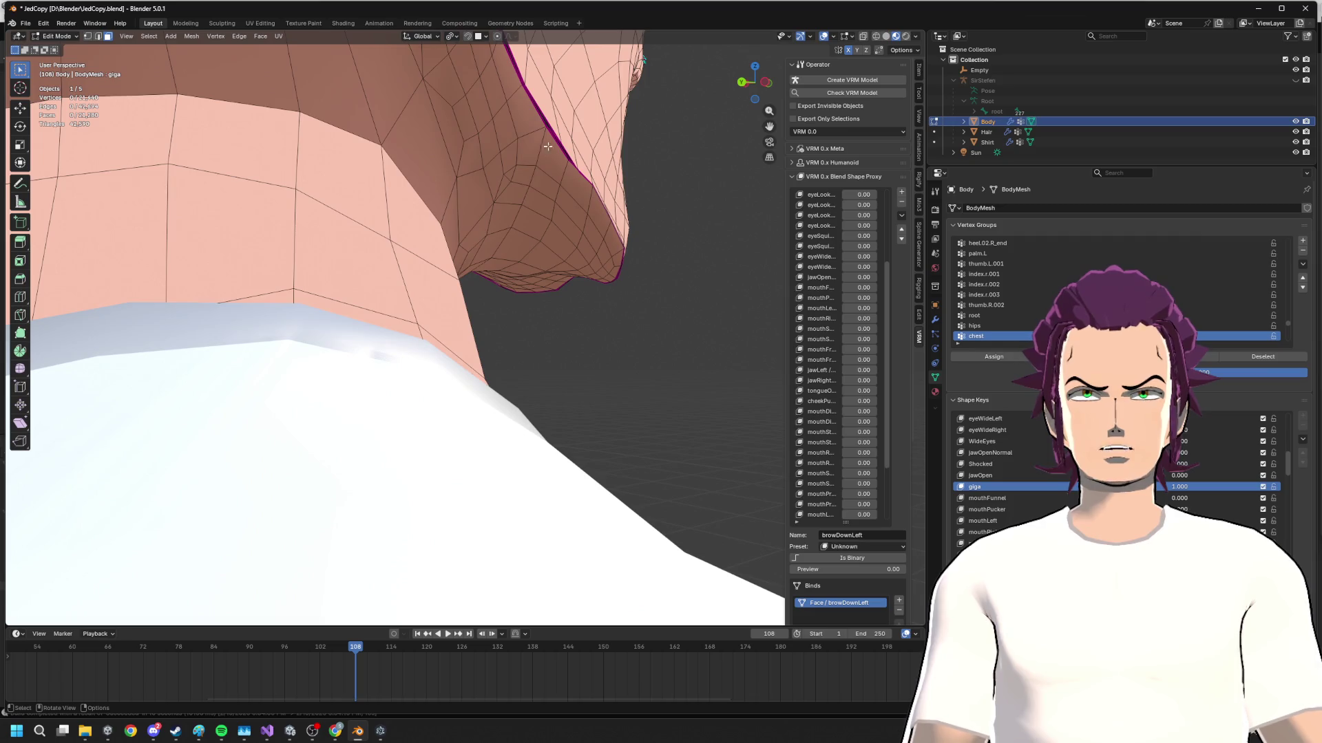
middle_click_drag(512, 64, 627, 228)
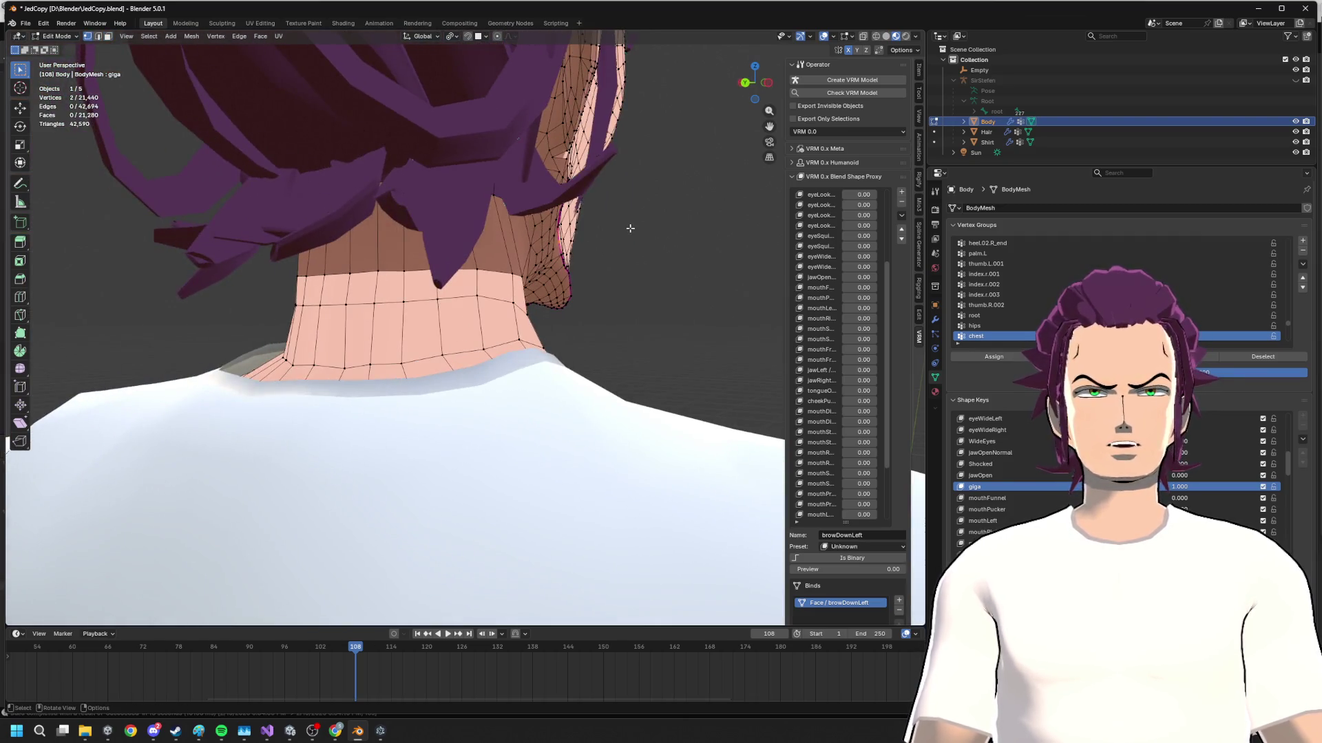
key("g")
key("x")
left_click(643, 228)
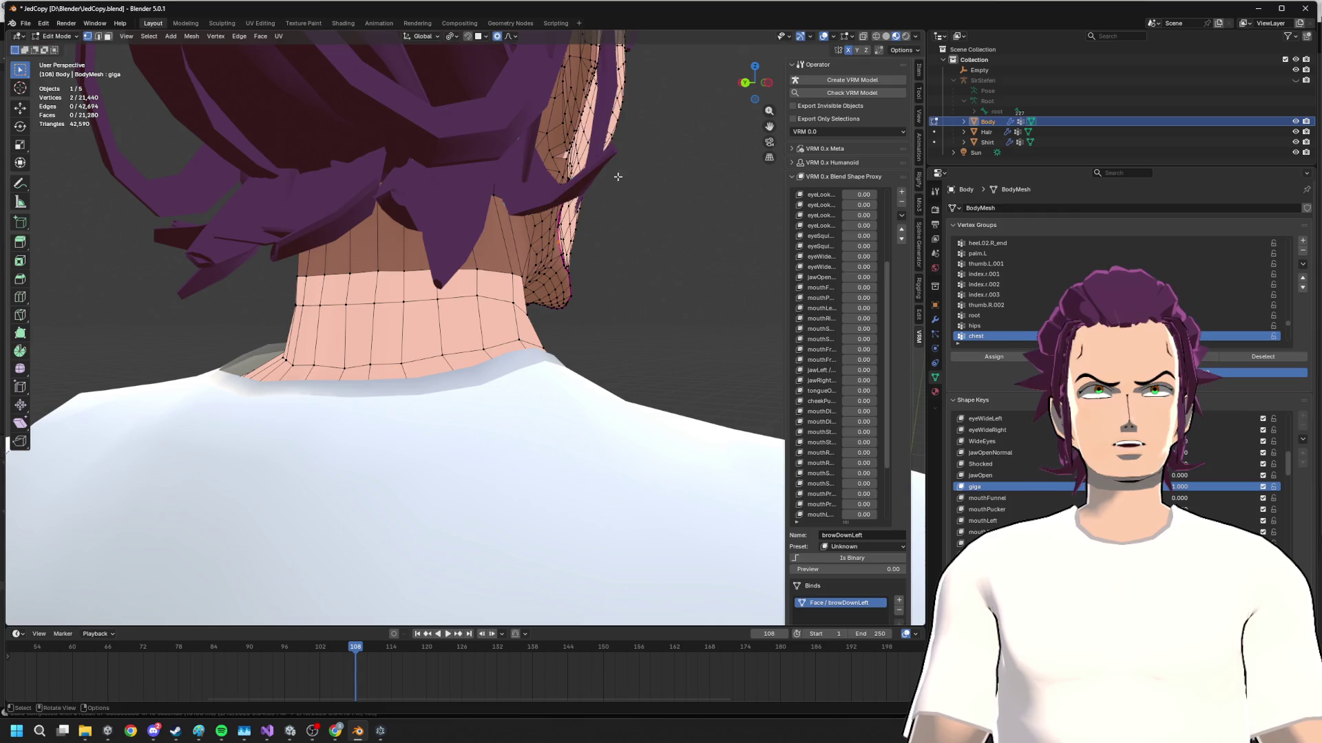
- Move the seam vertices along X again with proportional editing at a small smooth falloff
key("g")
scroll(624, 202, "up", 4)
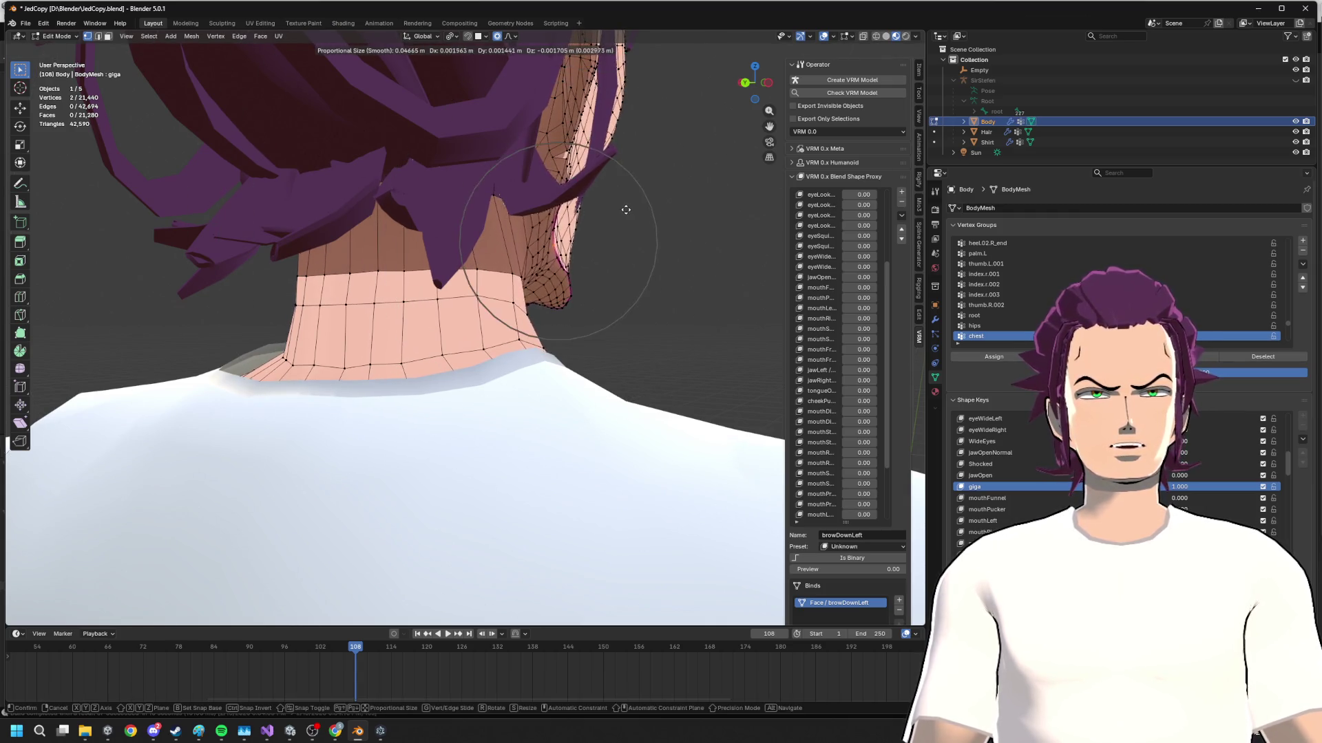
scroll(625, 209, "up", 4)
key("x")
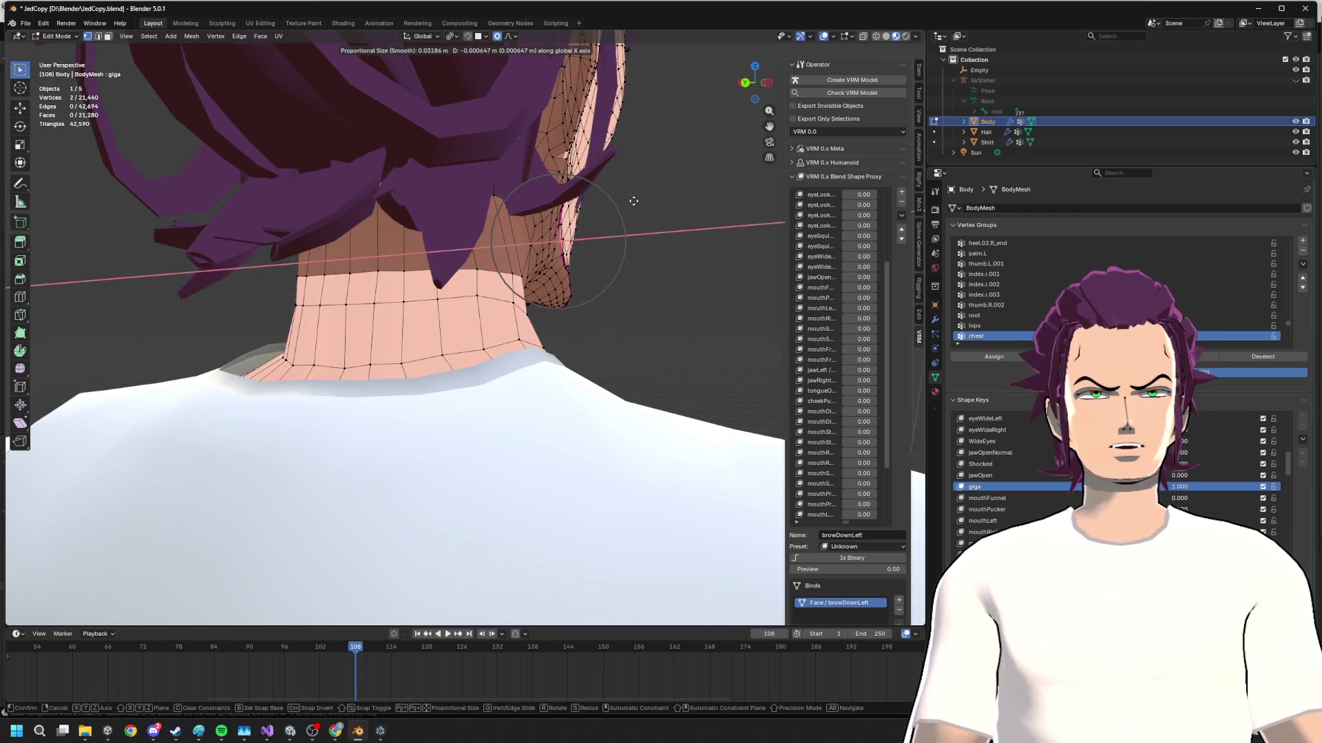
scroll(634, 200, "up", 4)
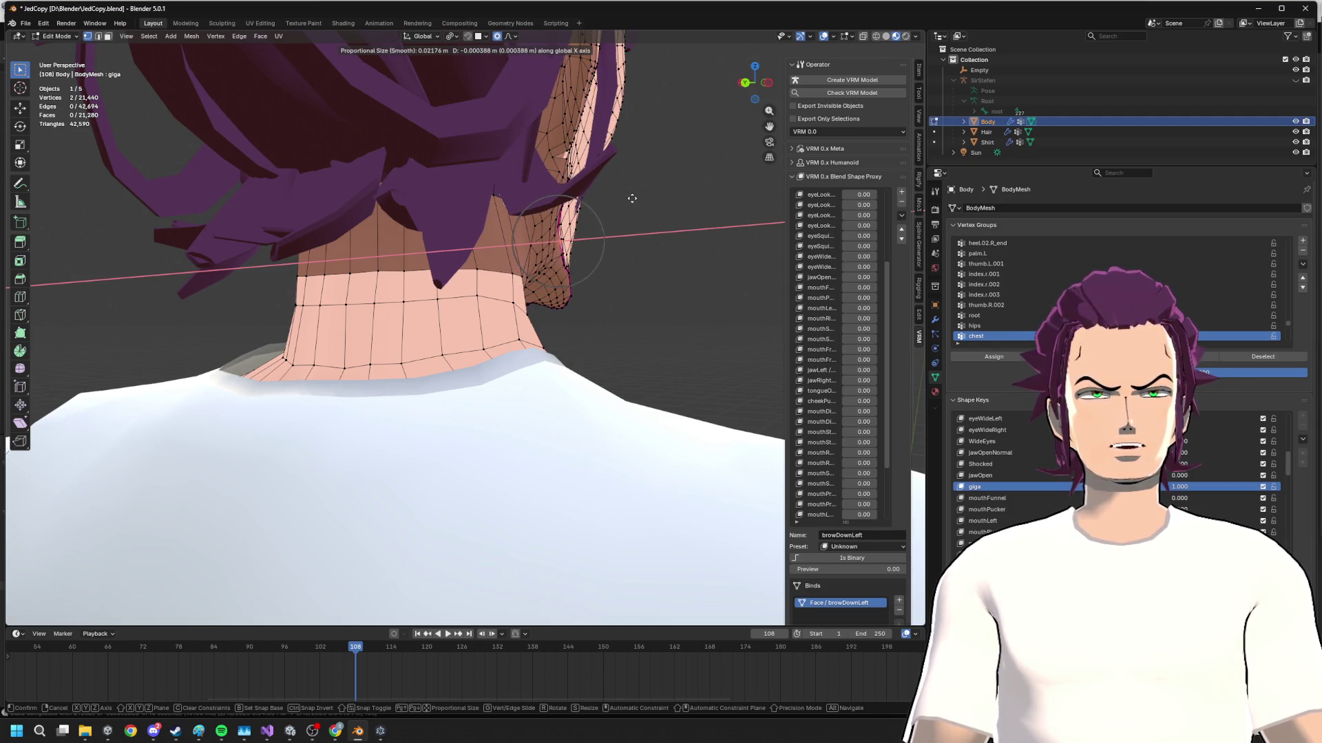
left_click(632, 198)
scroll(558, 221, "up", 3)
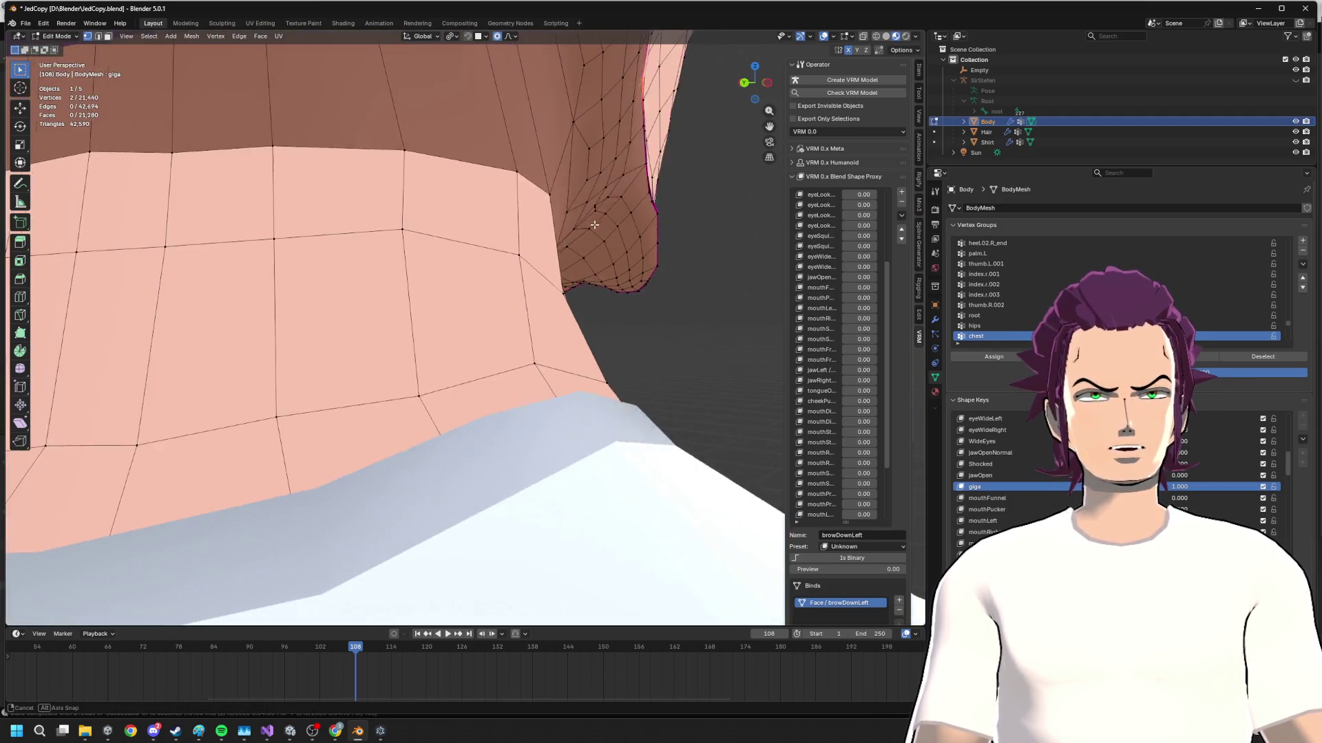
mouse_move(557, 221)
middle_mouse_down()
mouse_move(475, 202)
mouse_move(487, 226)
mouse_move(537, 223)
middle_mouse_up()
key("g")
key("x")
- From the front view, nudge groups of left cheek vertices sideways along X with proportional falloff
left_click(481, 212)
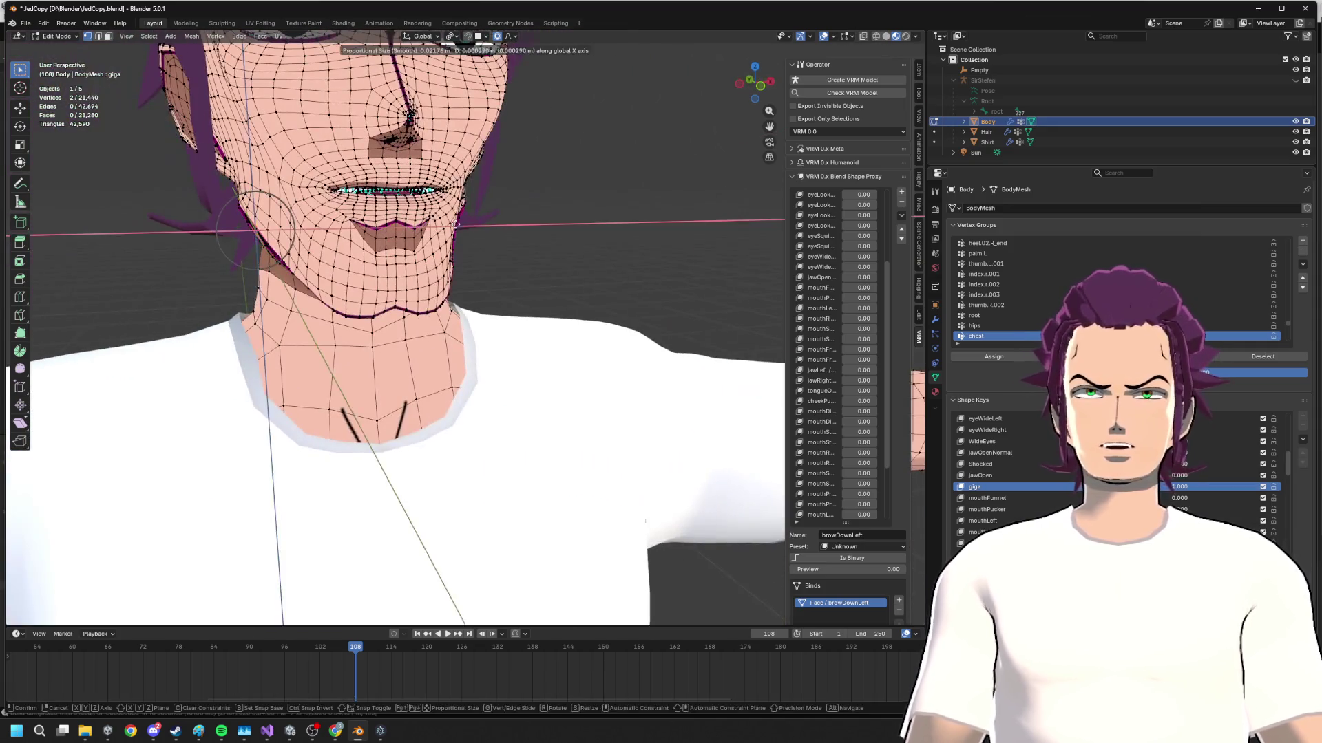
left_click(756, 99)
key("g")
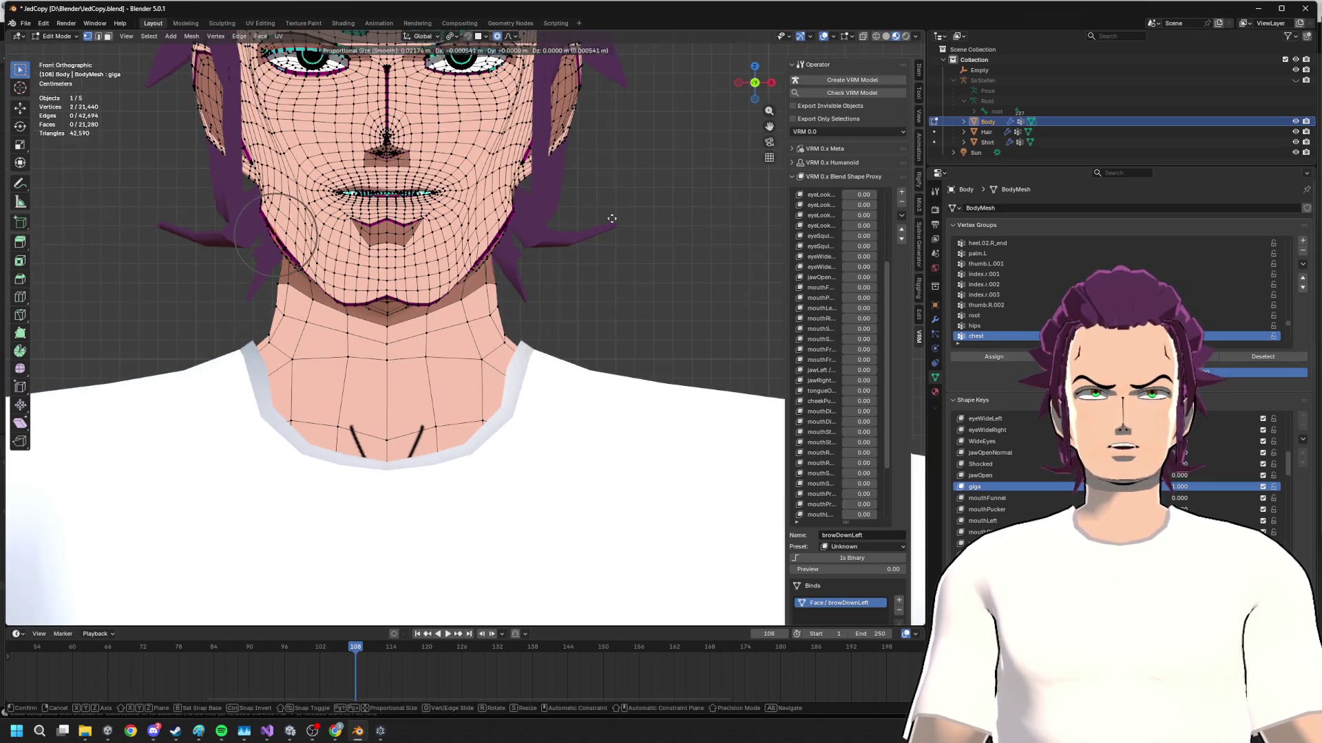
key("x")
left_click(595, 218)
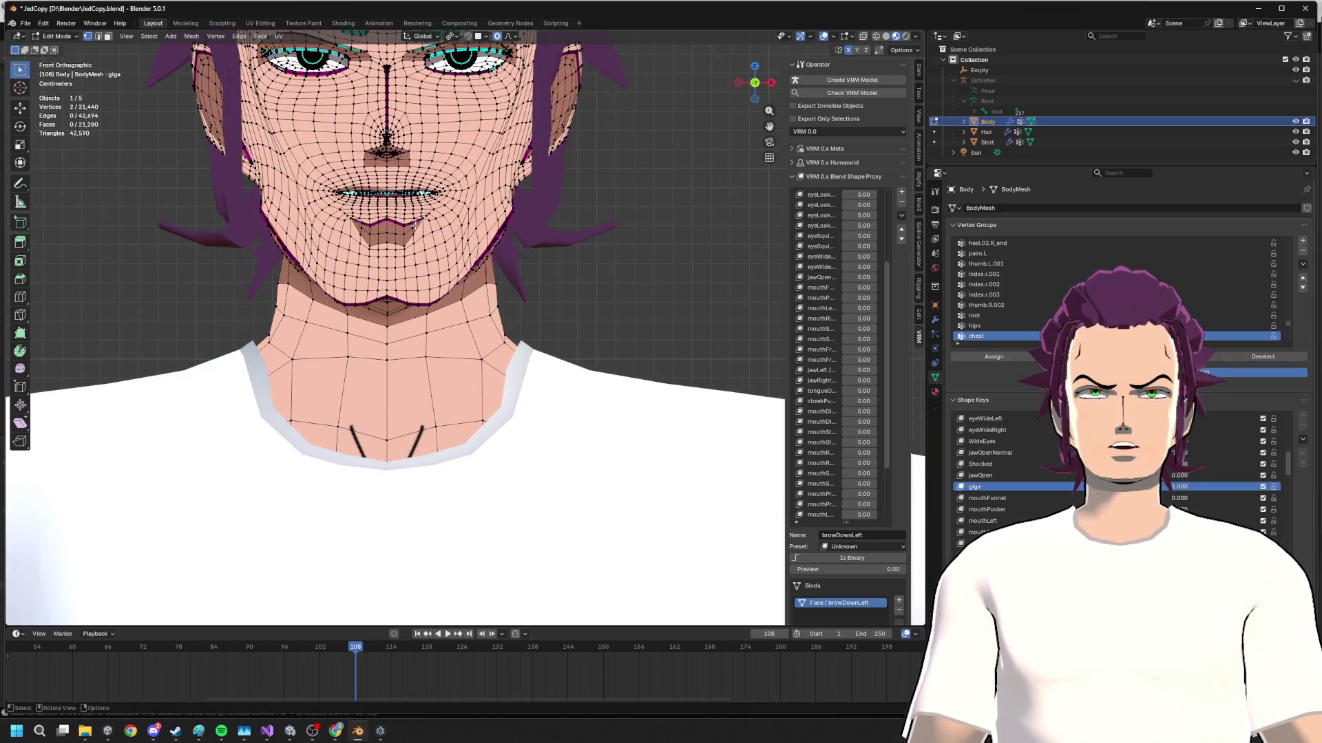
left_click_drag(244, 202, 275, 229, "shift")
key("g")
key("x")
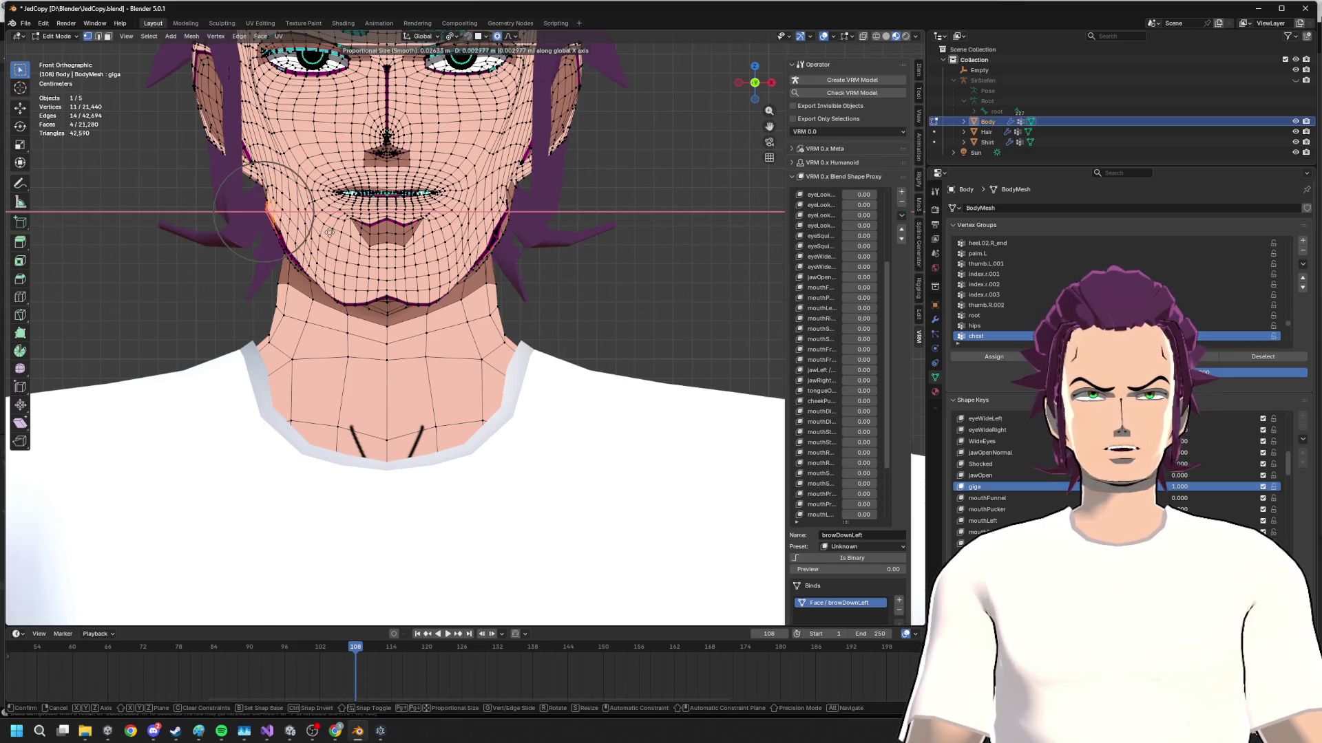
left_click(258, 215)
- Undo a stray selection and move the jaw vertices sideways along X with soft falloff
left_click(266, 214)
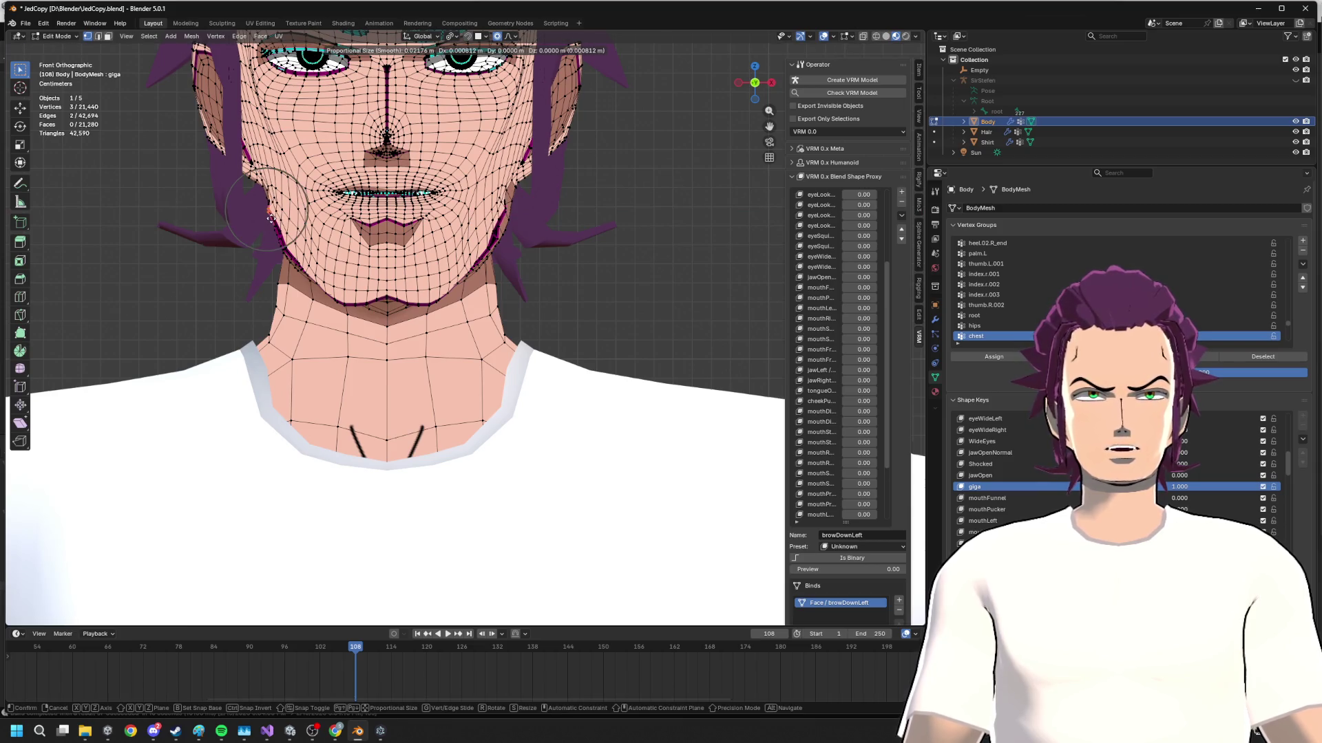
key("ctrl+z")
left_click(280, 239)
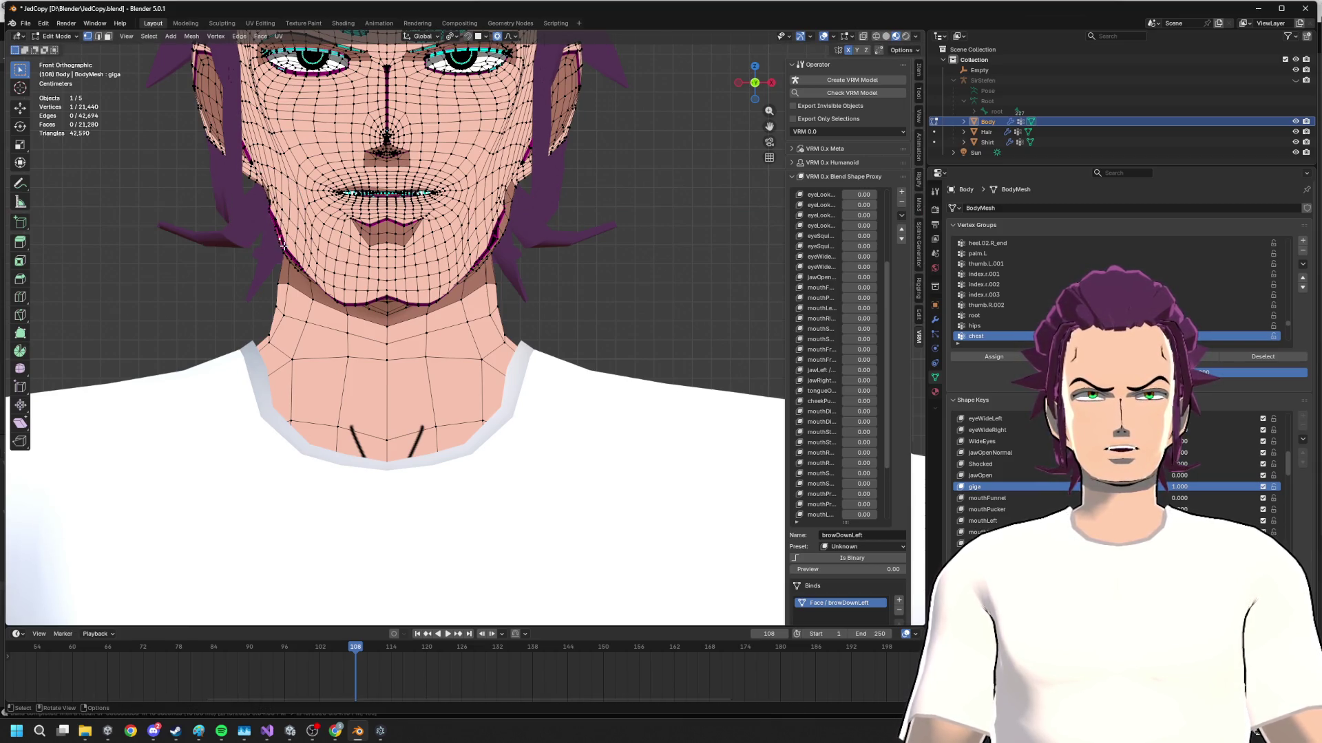
key("g")
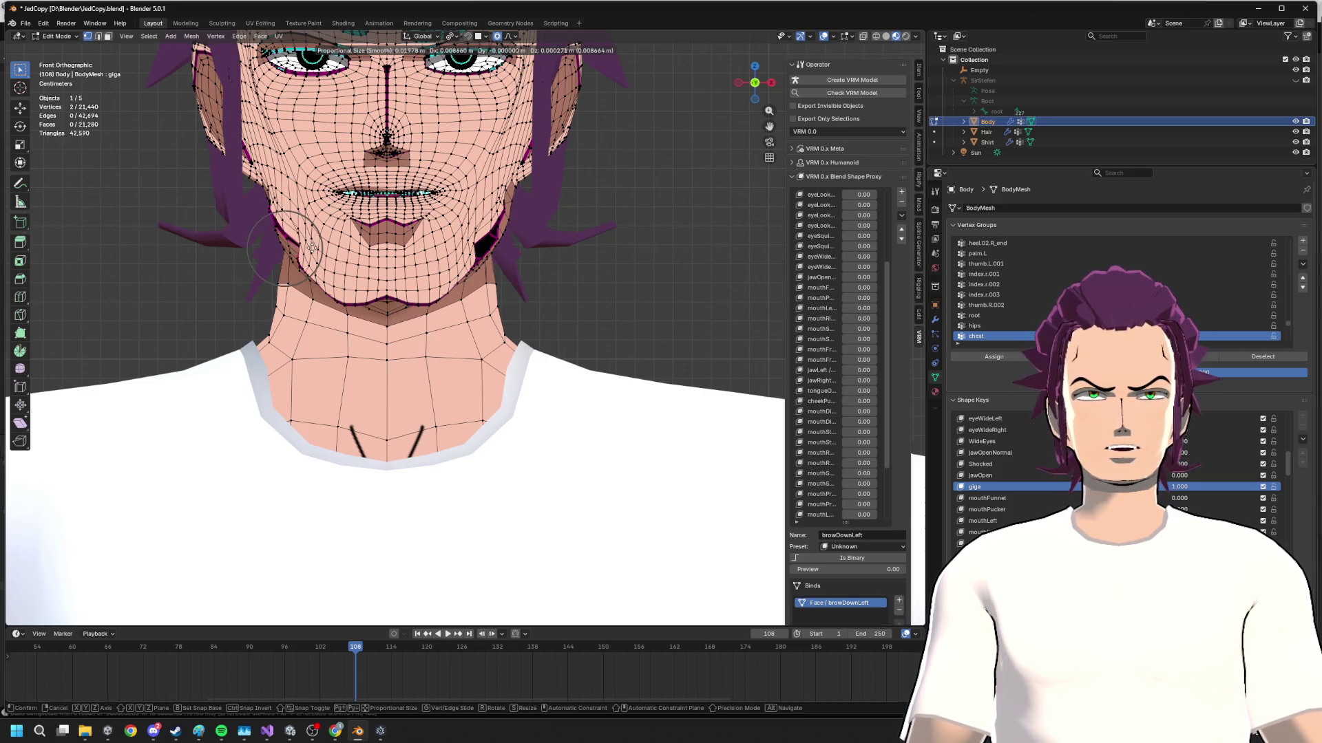
key("z")
key("x")
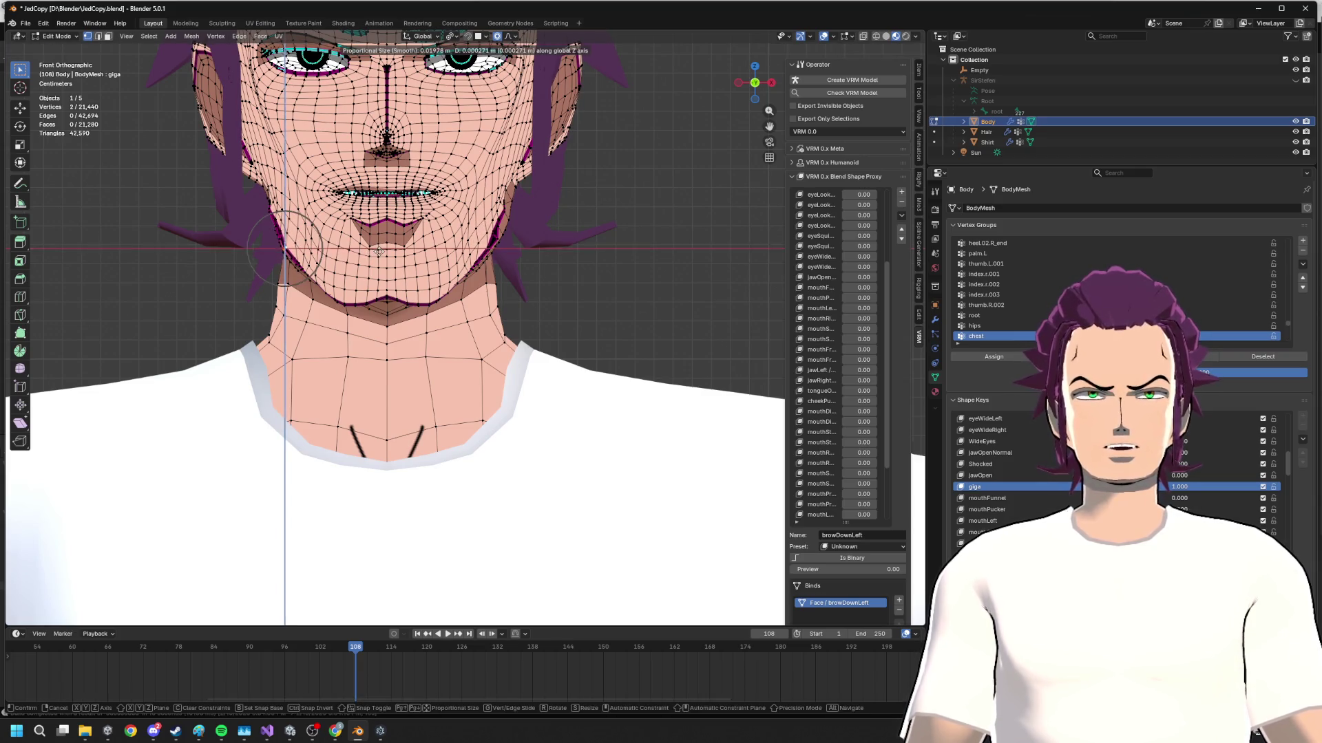
left_click(371, 248)
- Slide a single jaw vertex along its edge in several small steps to smooth the jawline
left_click(514, 267)
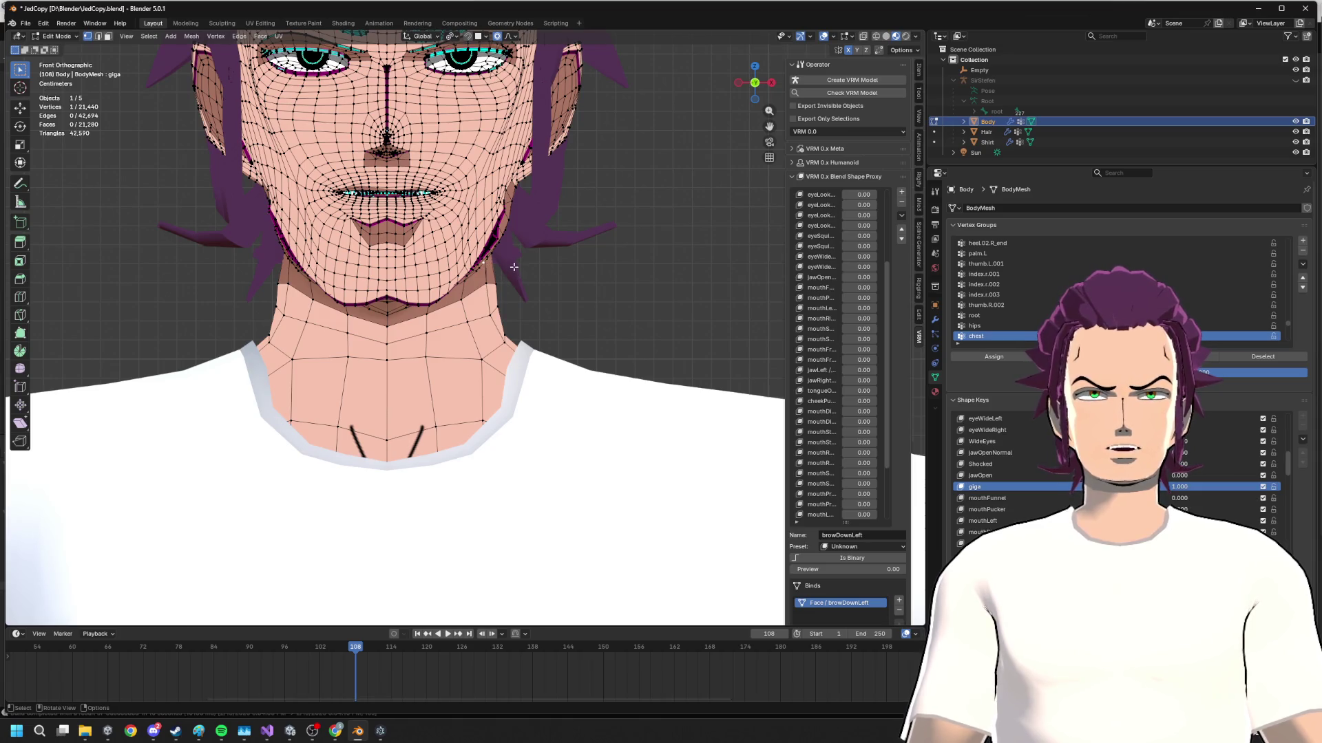
scroll(499, 240, "up", 2)
scroll(499, 241, "up", 1)
key("g")
key("g")
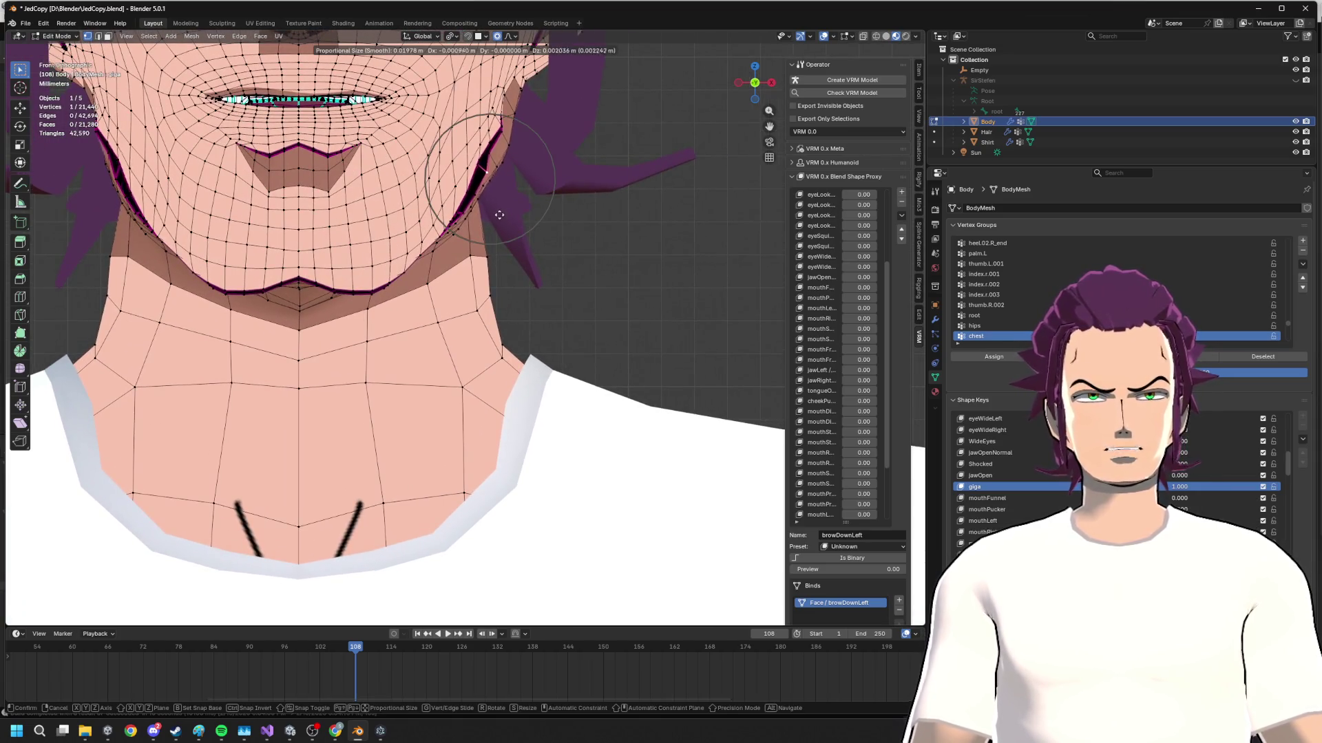
left_click(495, 217)
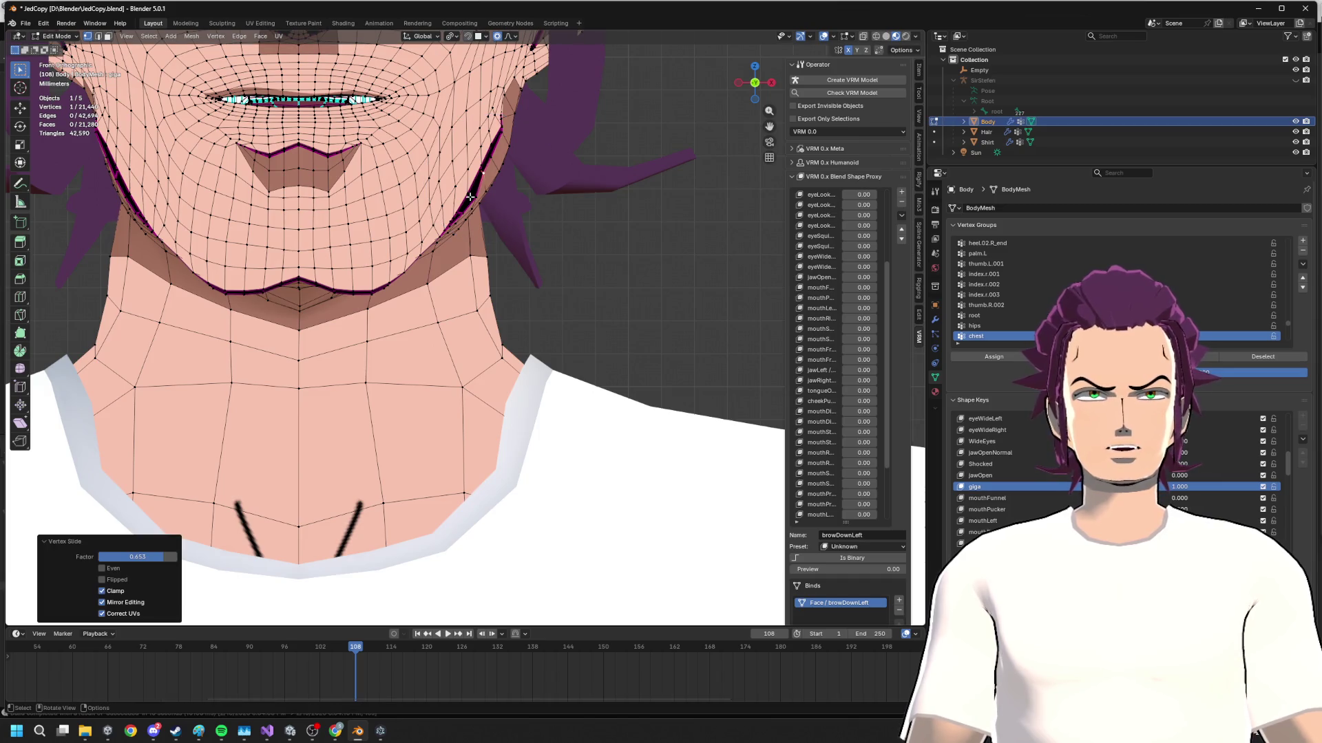
key("g")
key("g")
left_click(469, 196)
key("g")
key("g")
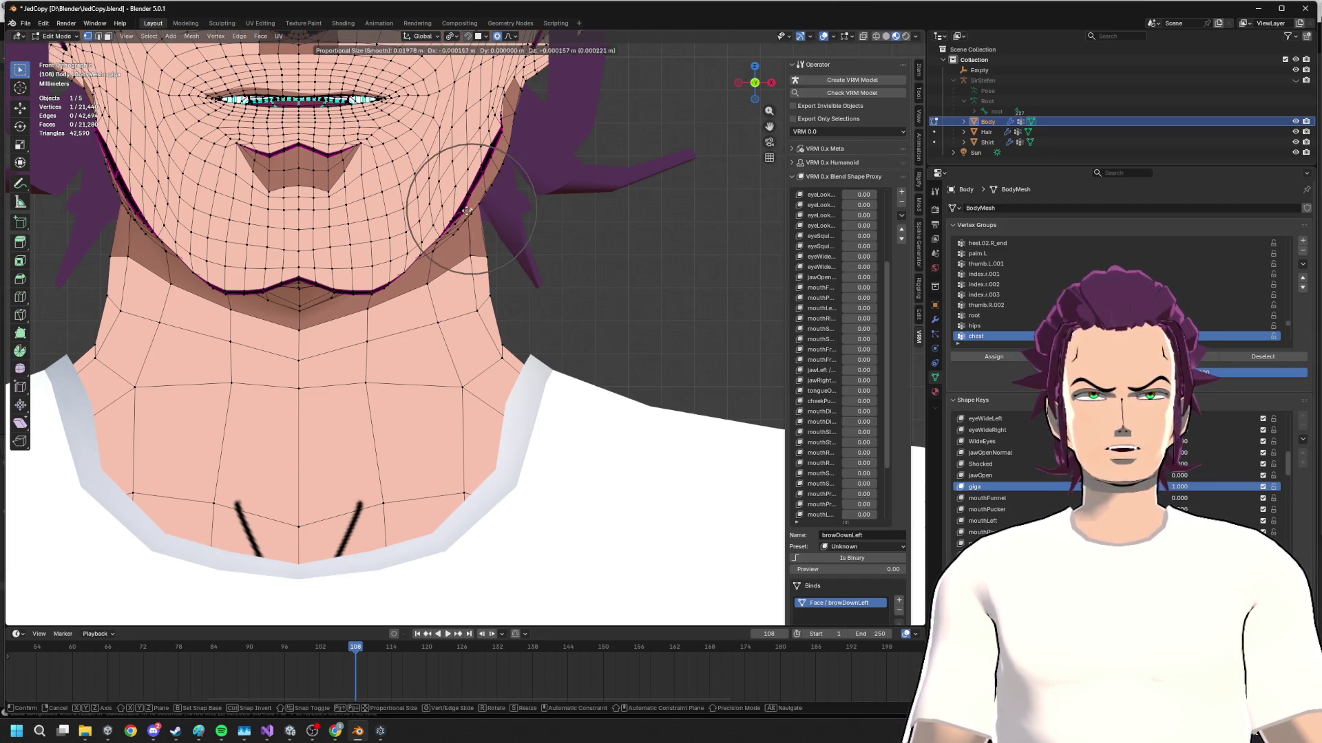
left_click(462, 213)
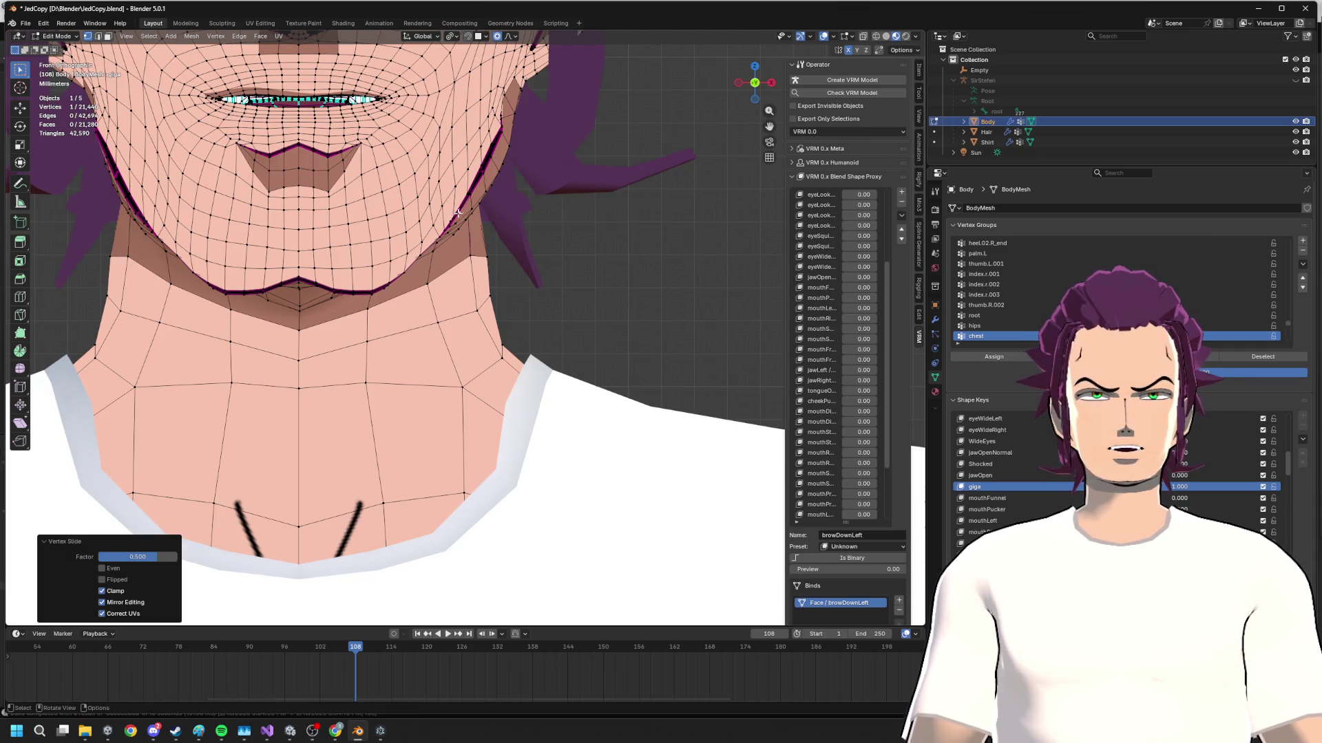
key("g")
key("g")
left_click(486, 170)
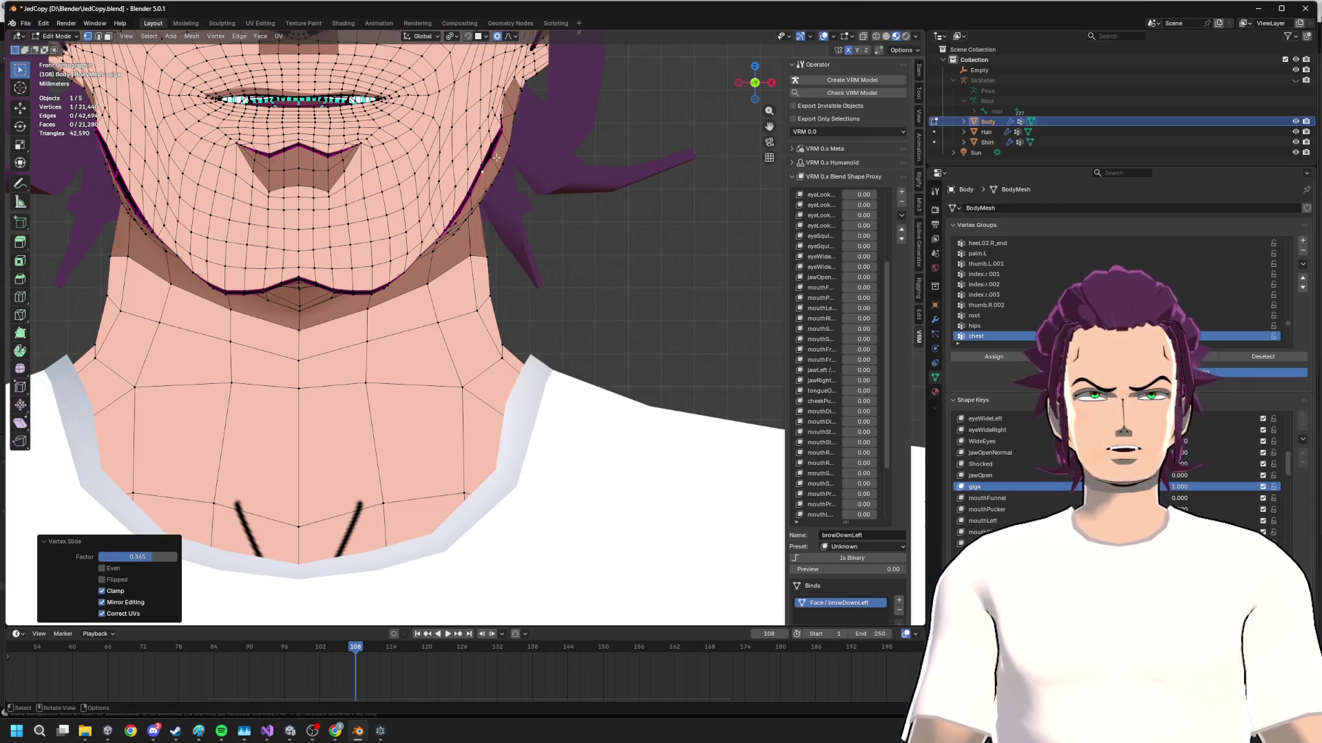
key("g")
key("g")
left_click(490, 155)
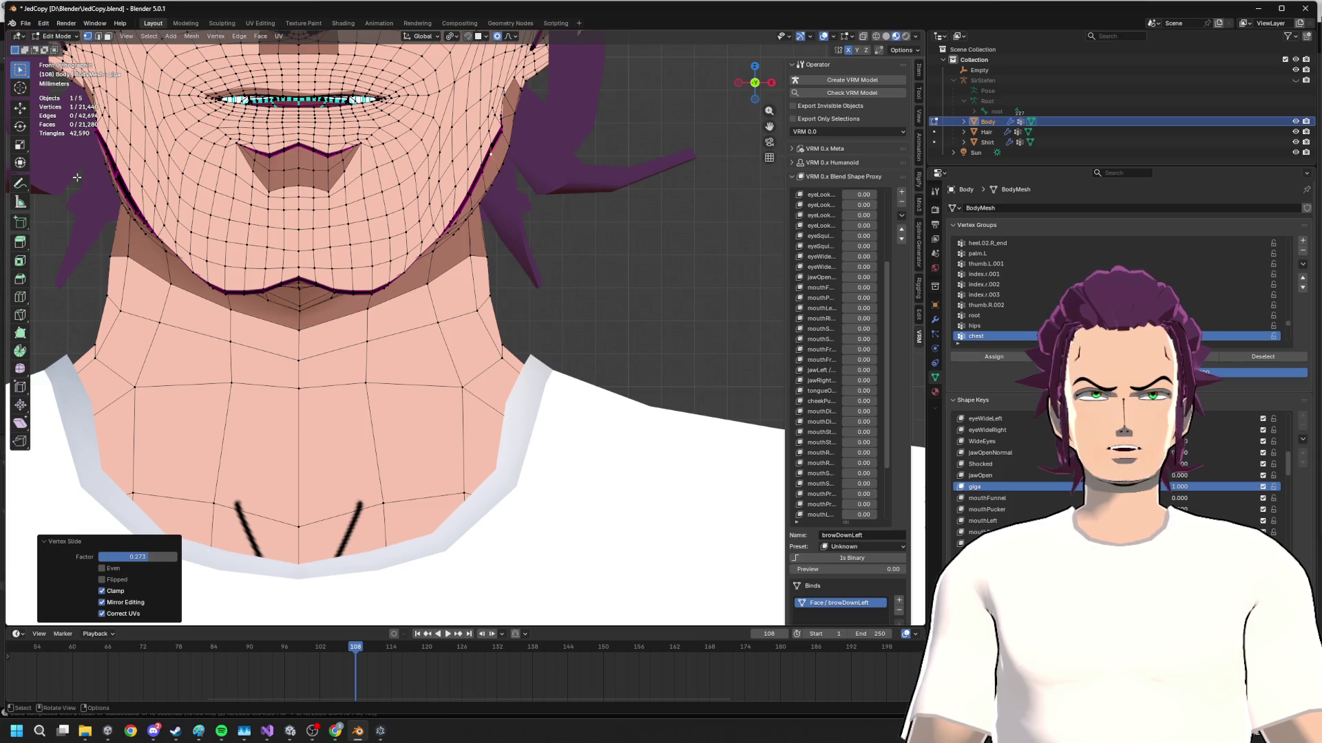
- Vertex-slide another left jaw vertex repeatedly up to full length, then return to Object Mode
middle_click_drag(96, 222, 200, 237, "shift")
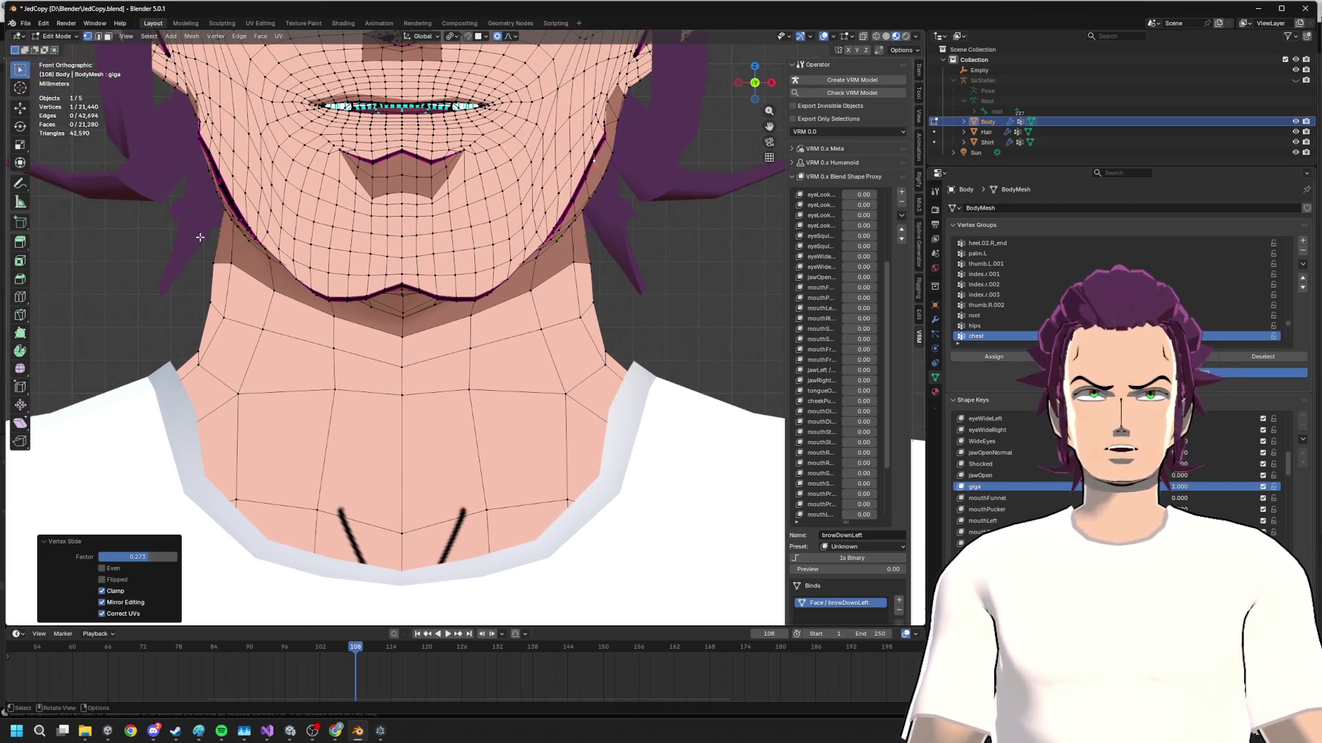
key("g")
key("g")
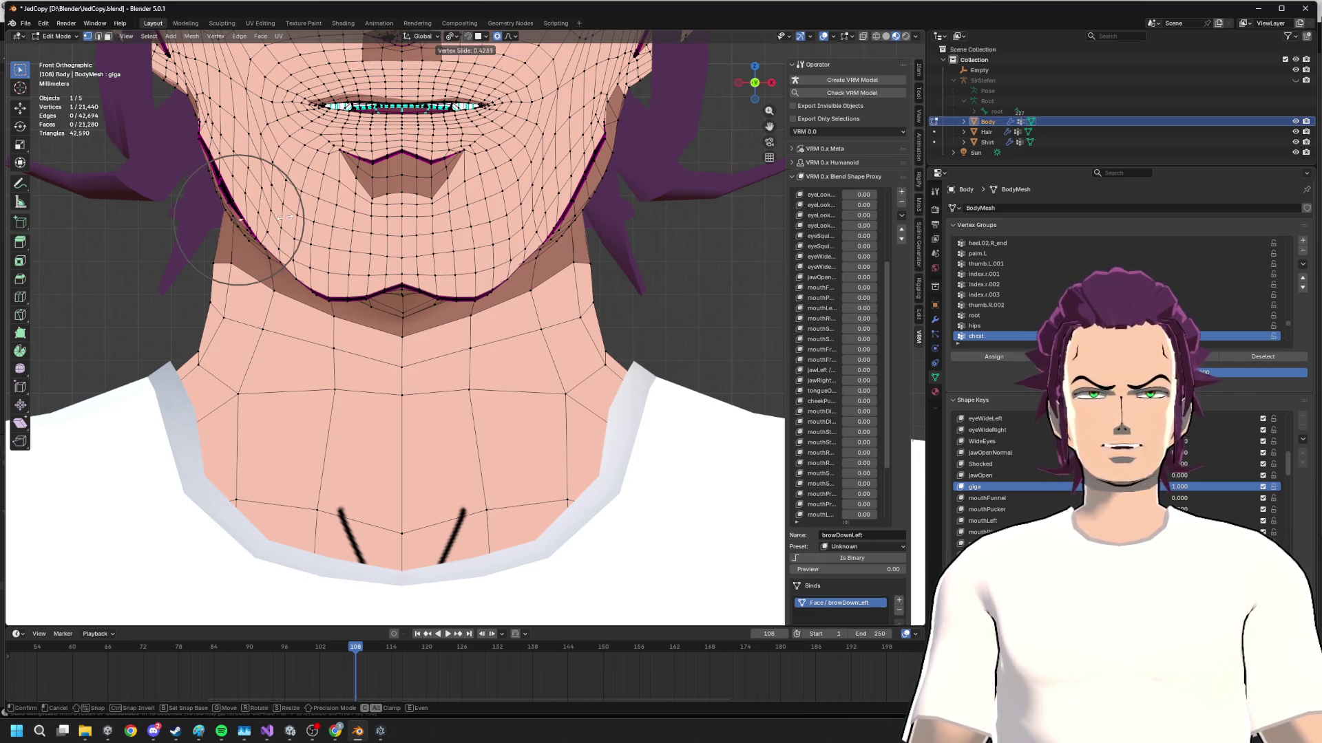
left_click(233, 207)
right_click(235, 206)
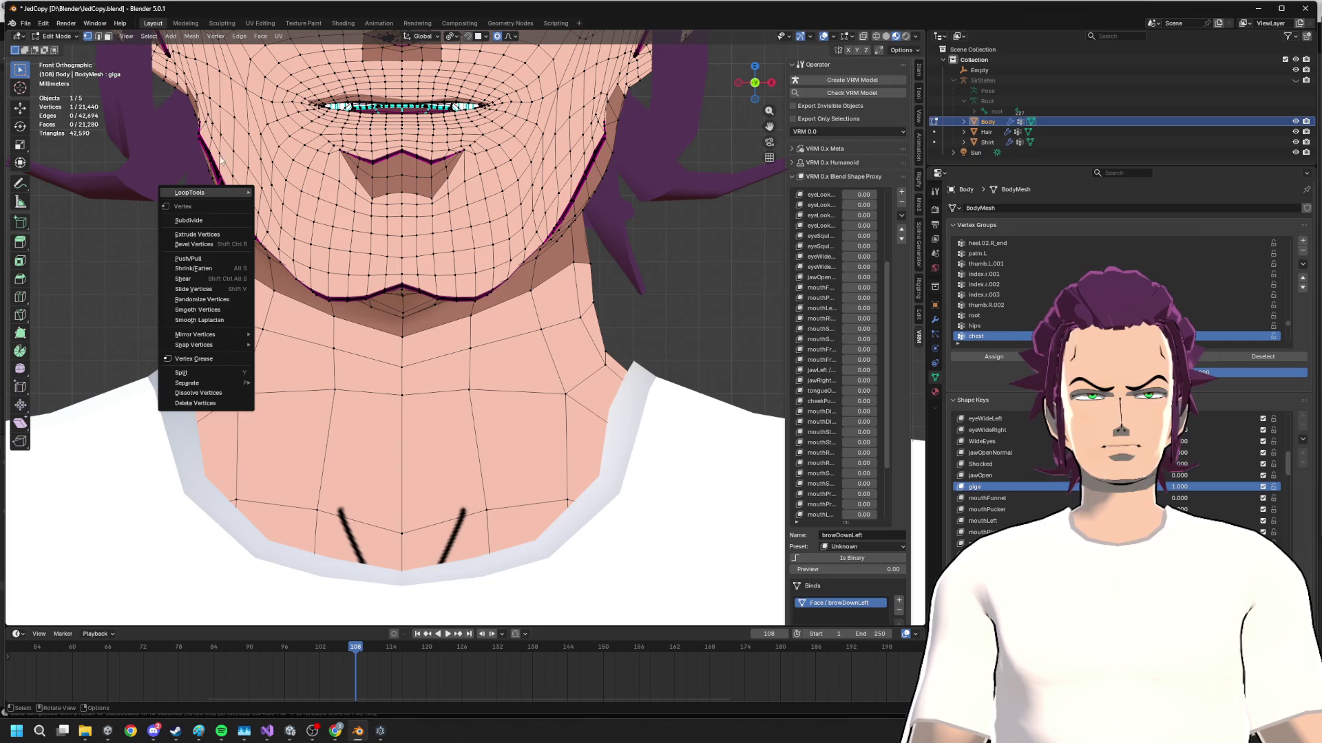
key("Escape")
key("shift+v")
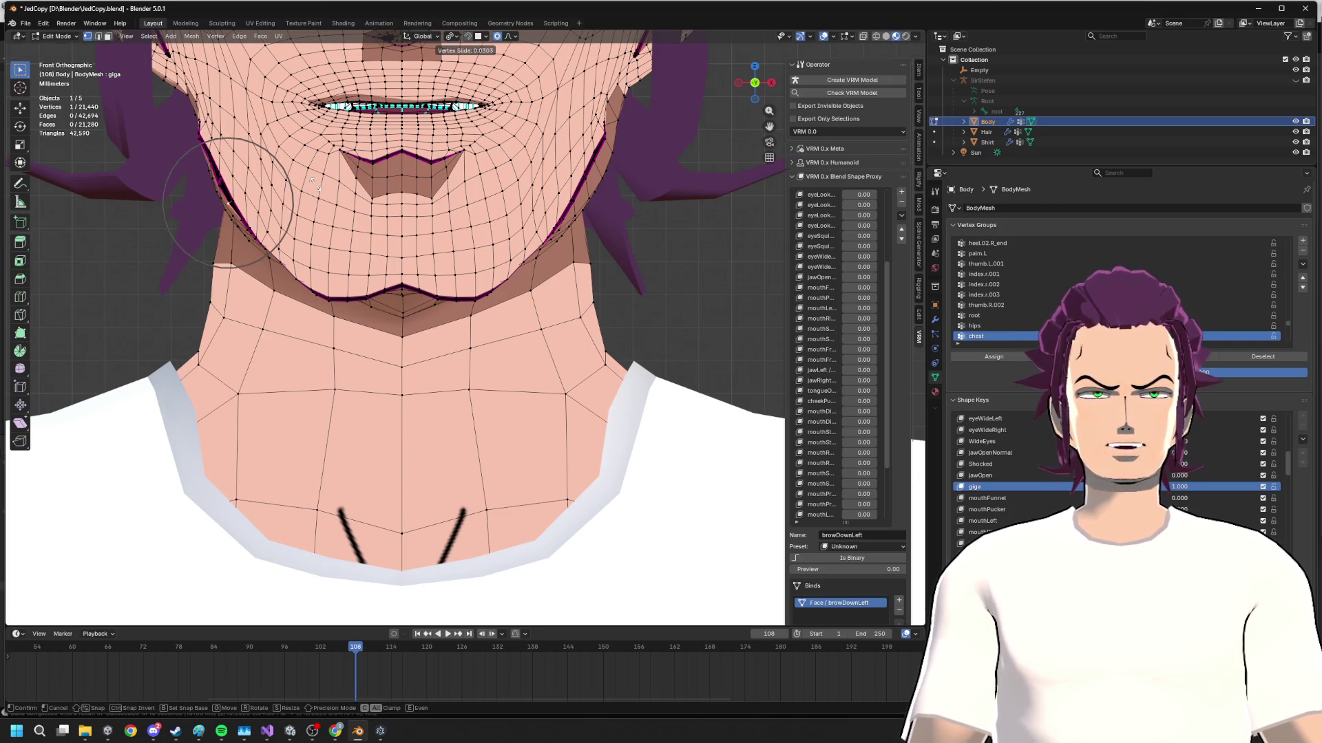
left_click(220, 181)
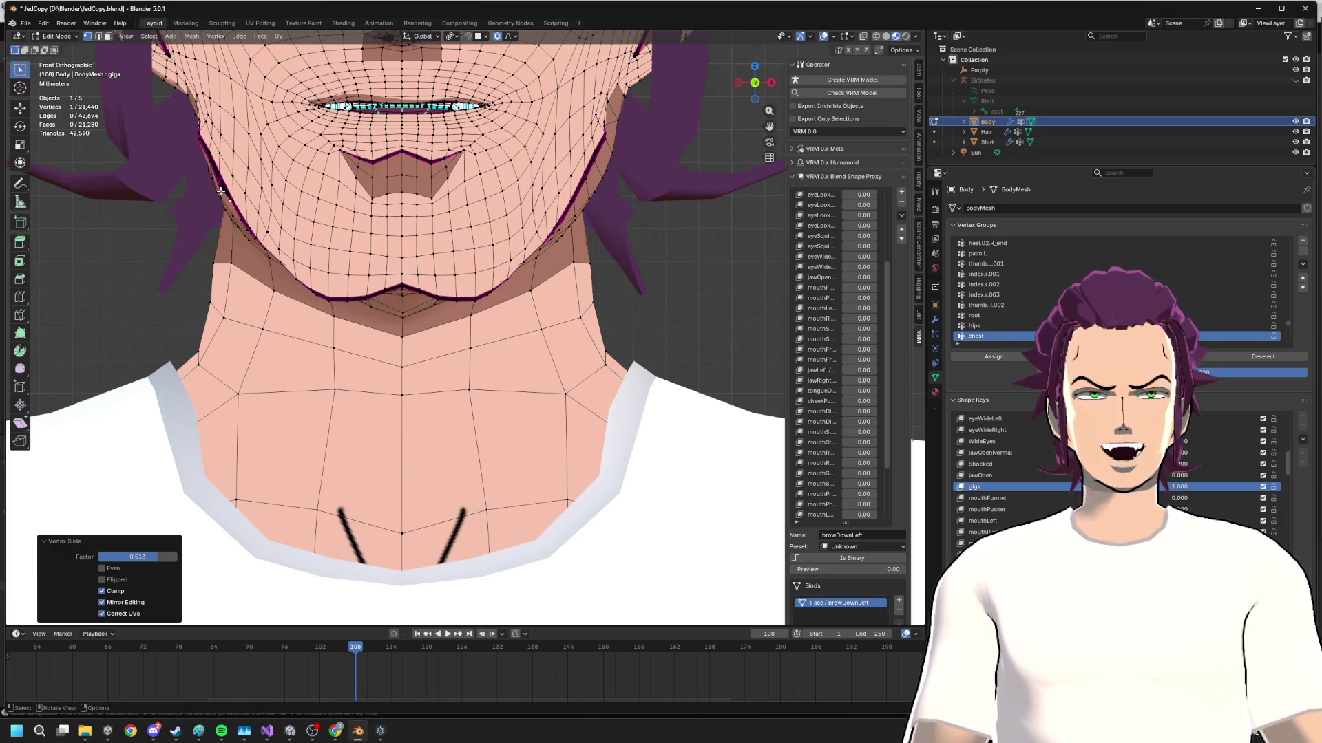
key("shift+v")
left_click(220, 181)
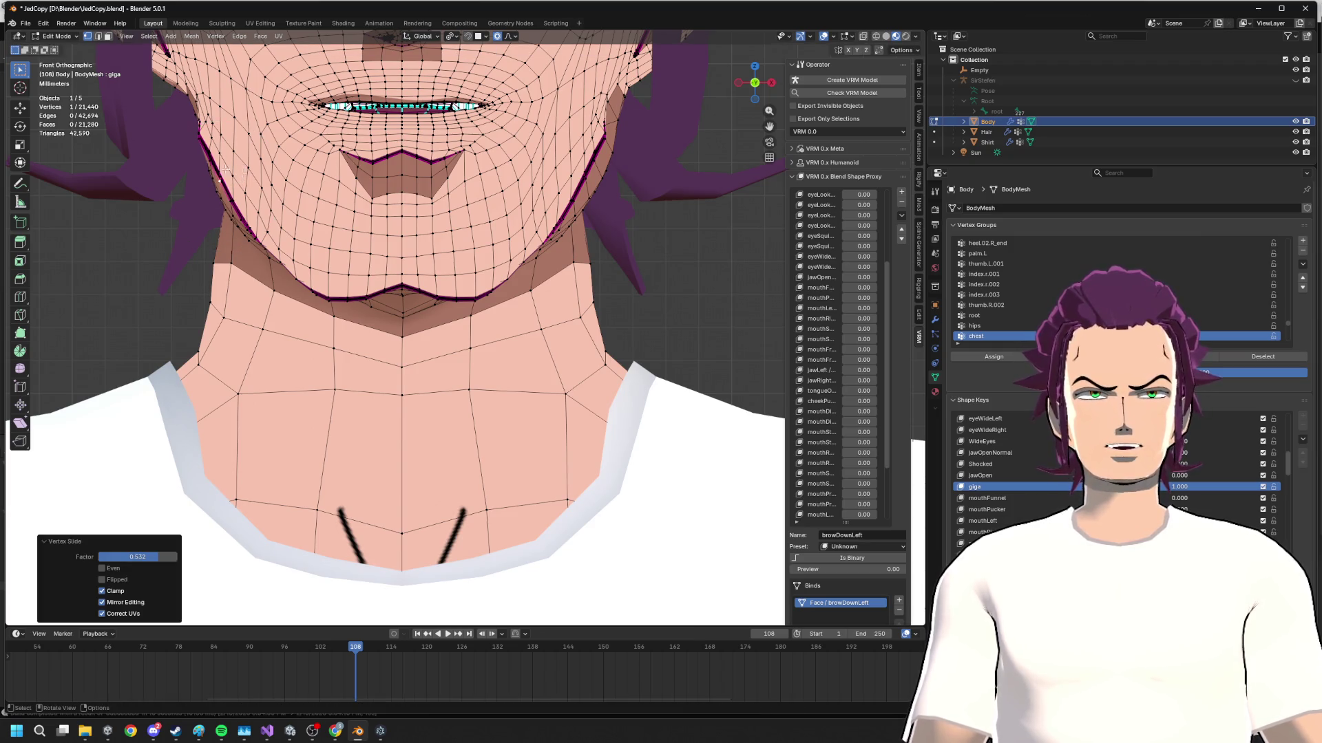
key("shift+v")
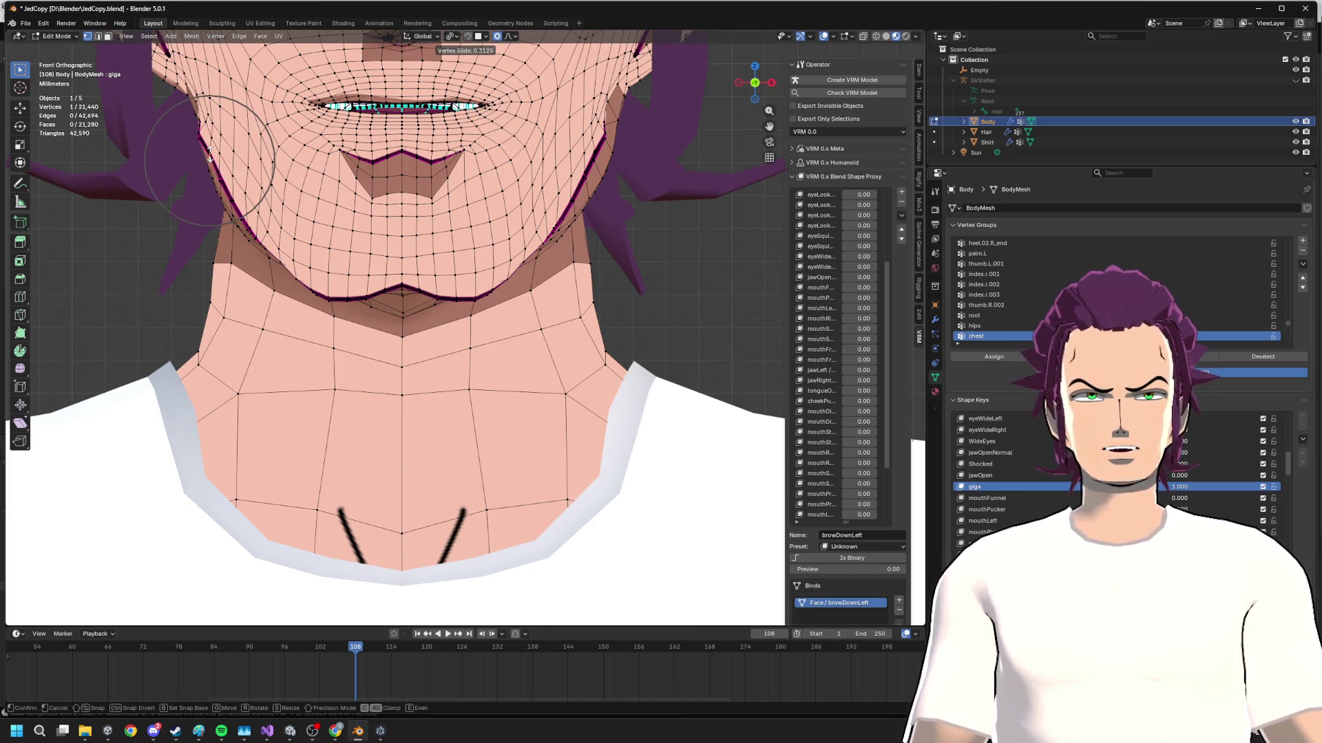
left_click(210, 157)
key("shift+v")
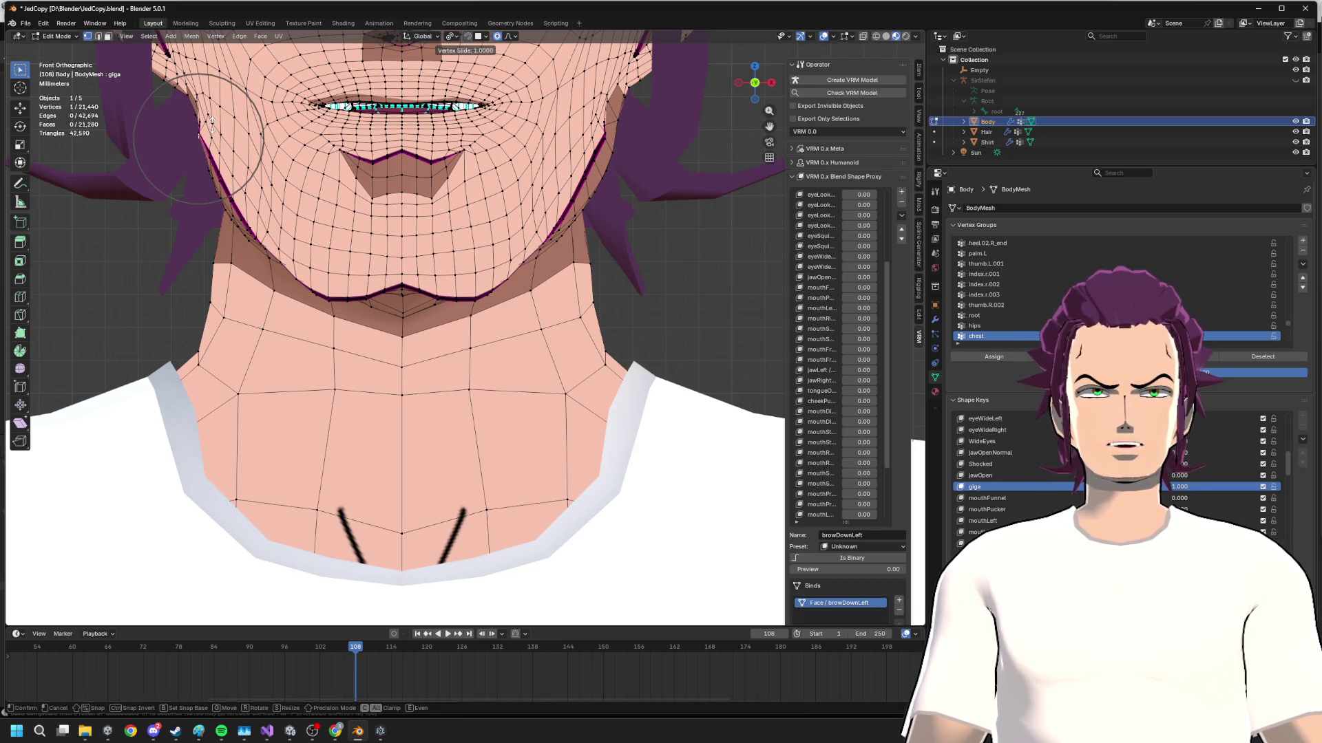
left_click(222, 124)
scroll(521, 220, "down", 4)
key("Tab")
scroll(522, 220, "down", 2)
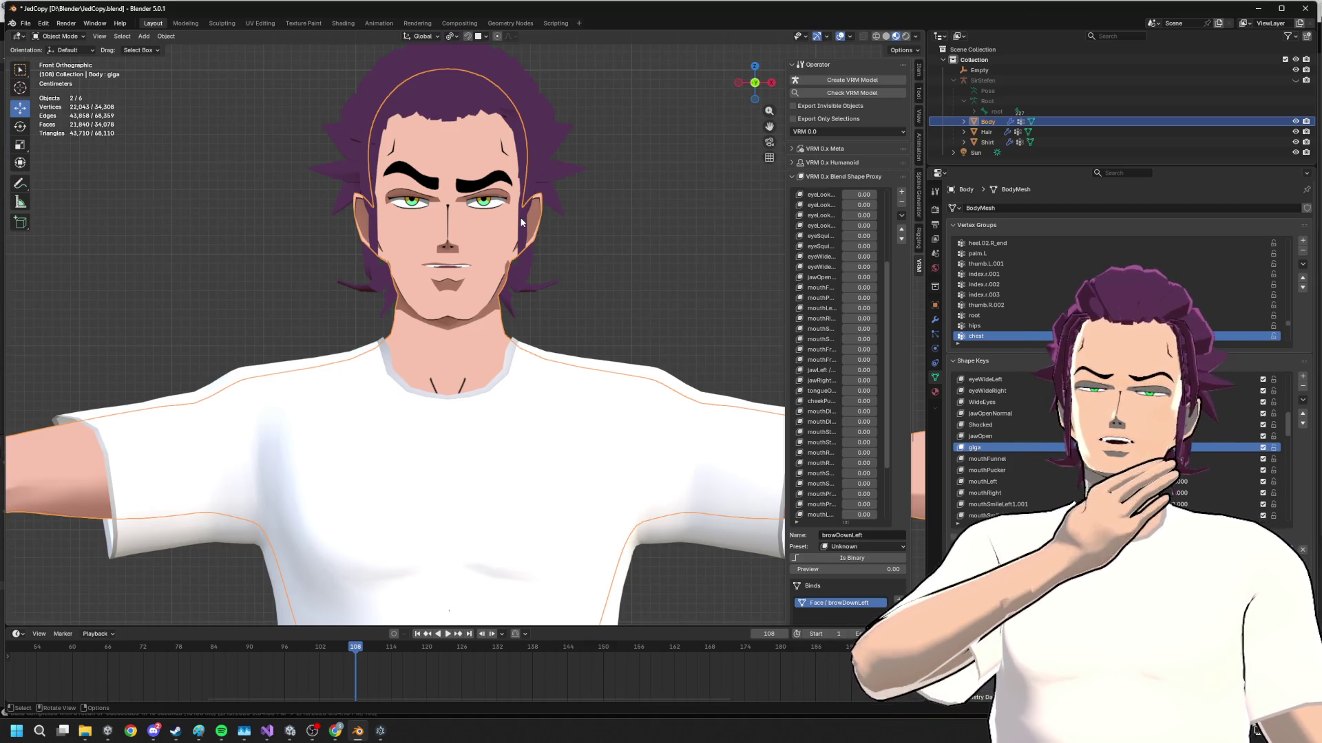
scroll(521, 220, "up", 3)
- Back in Edit Mode, move the left cheek vertices sideways along X from a side view
key("Tab")
mouse_move(522, 220)
middle_mouse_down()
mouse_move(309, 194)
mouse_move(434, 233)
middle_mouse_up()
scroll(310, 195, "up", 2)
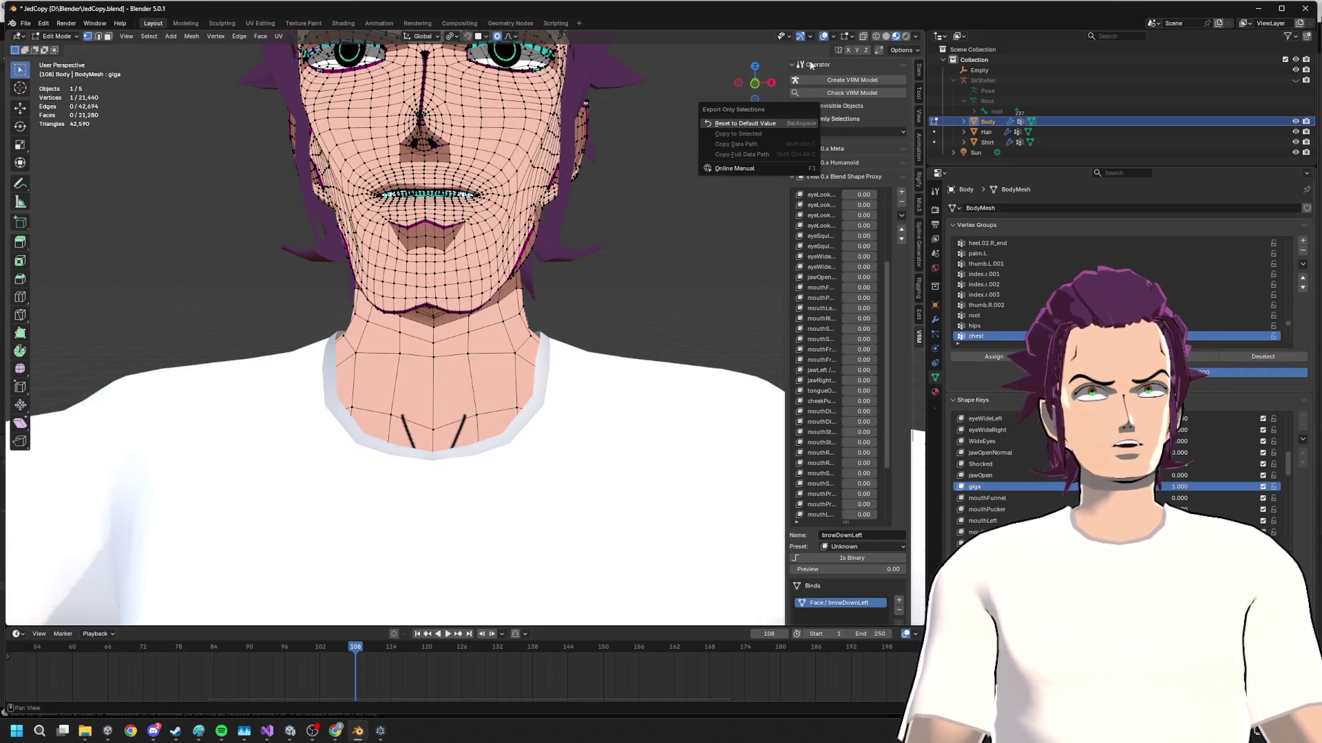
key("g")
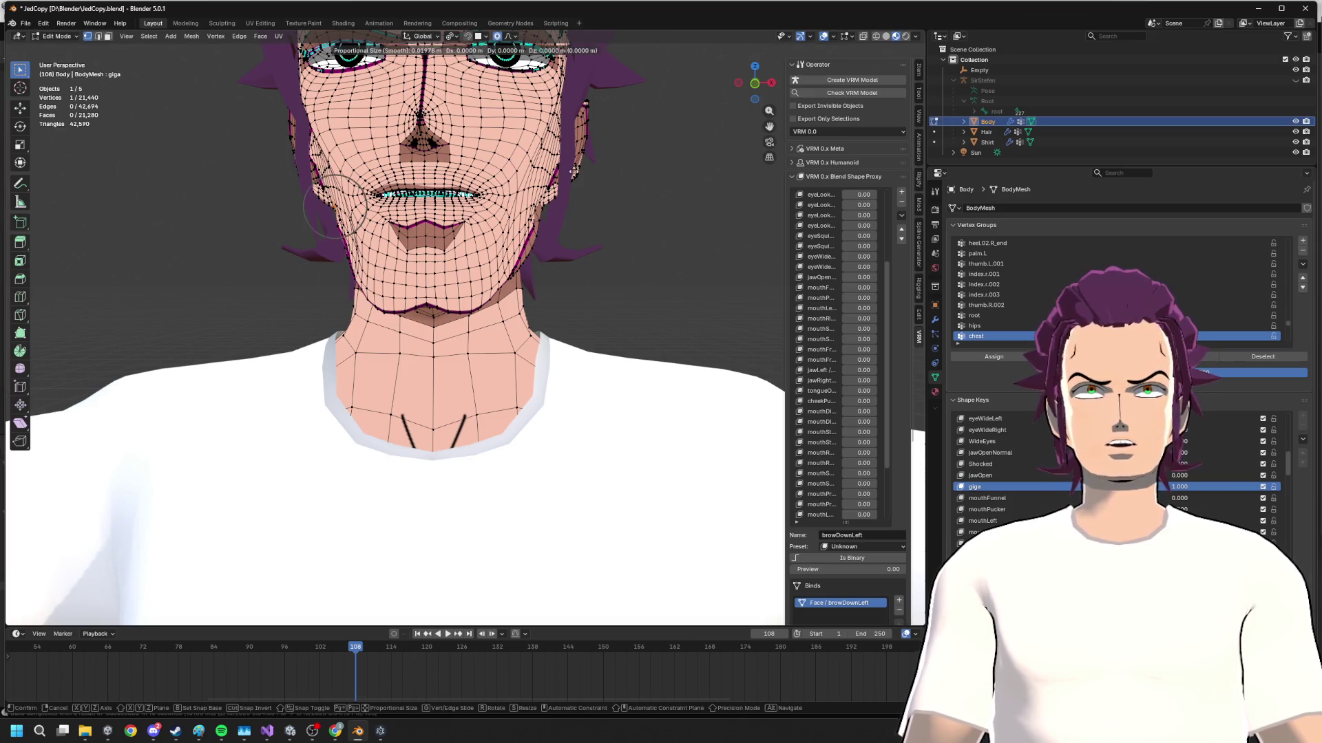
key("x")
left_click(568, 172)
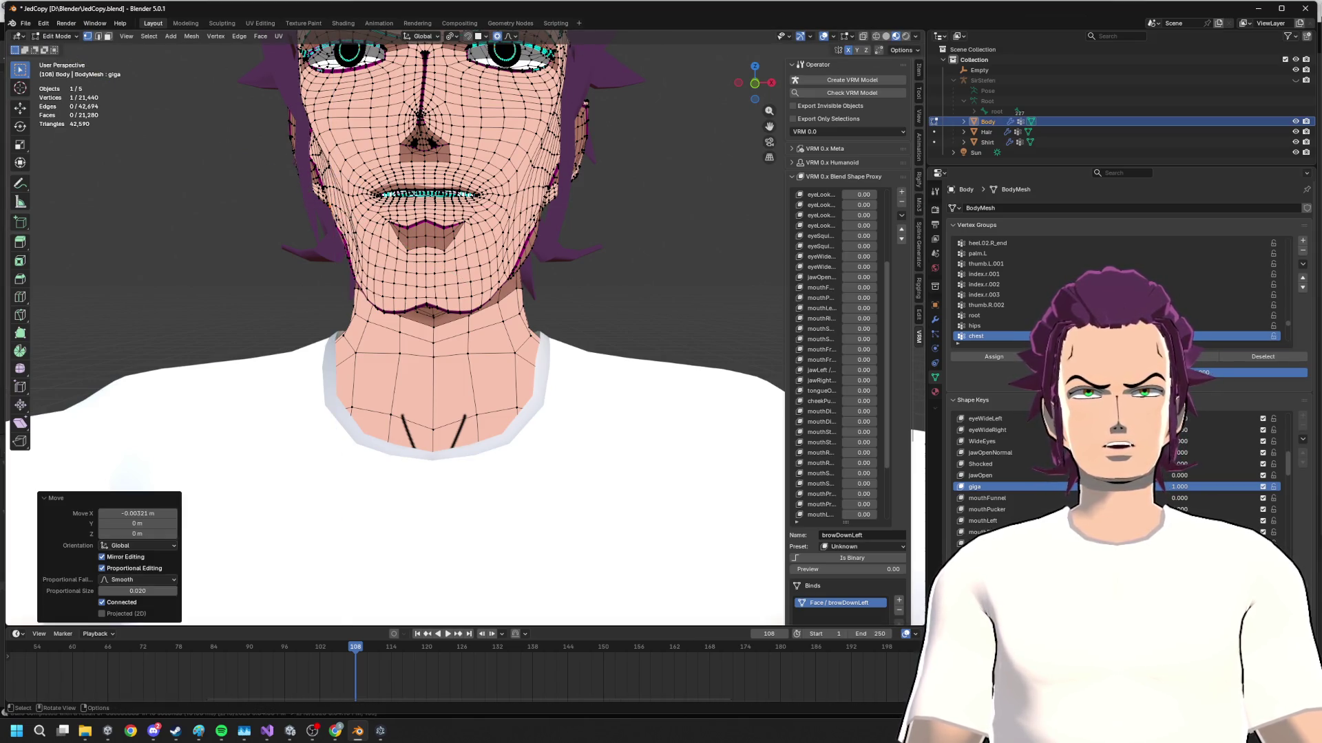
- From the straight front view, proportionally move the cheek vertices along X to narrow the jaw
mouse_move(568, 172)
middle_mouse_down()
mouse_move(310, 181)
mouse_move(351, 177)
middle_mouse_up()
key("KP_1")
key("g")
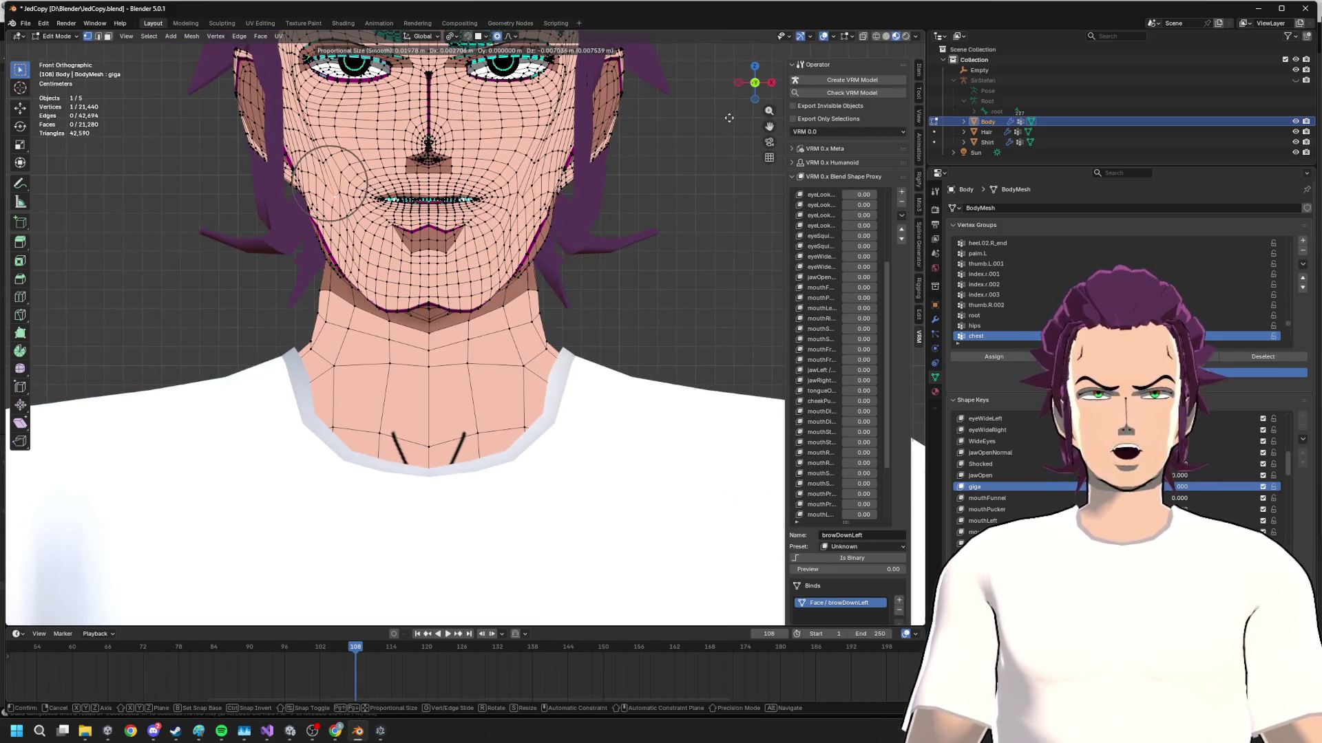
key("x")
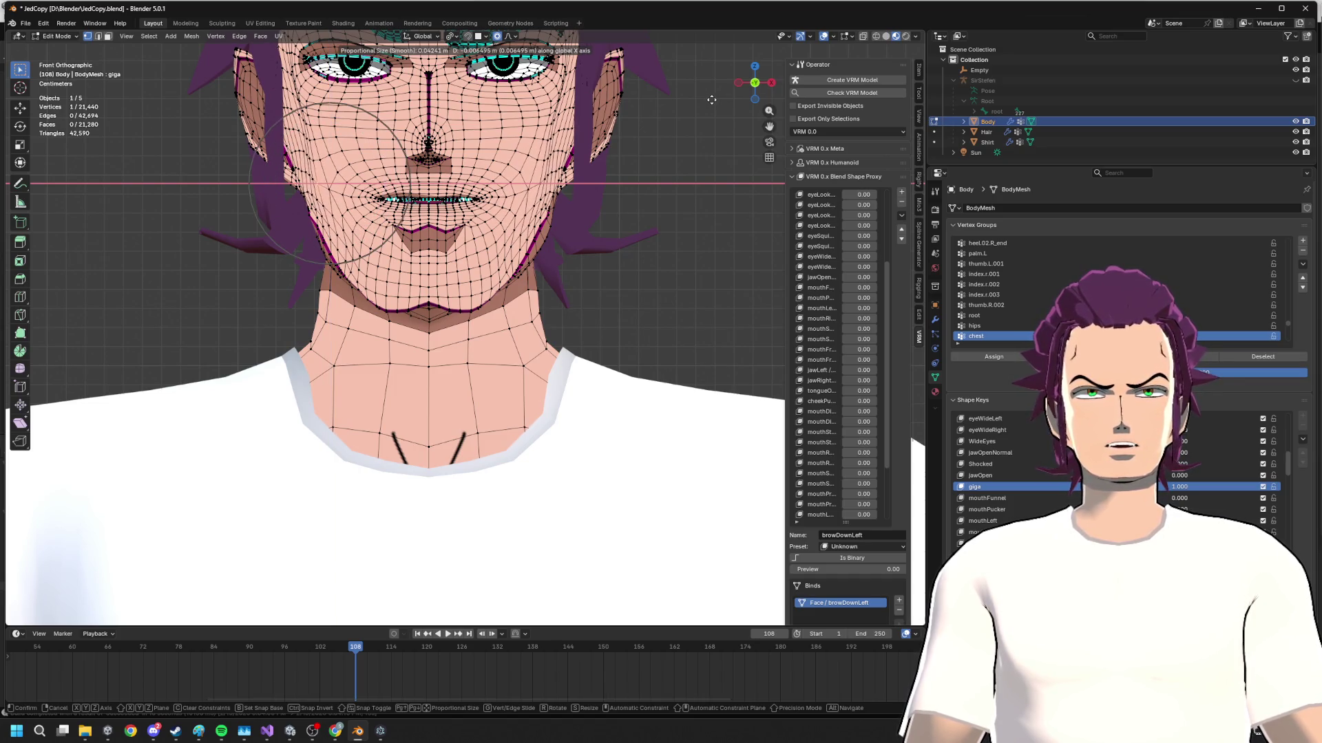
left_click(711, 100)
scroll(711, 100, "down", 2)
scroll(687, 145, "down", 1)
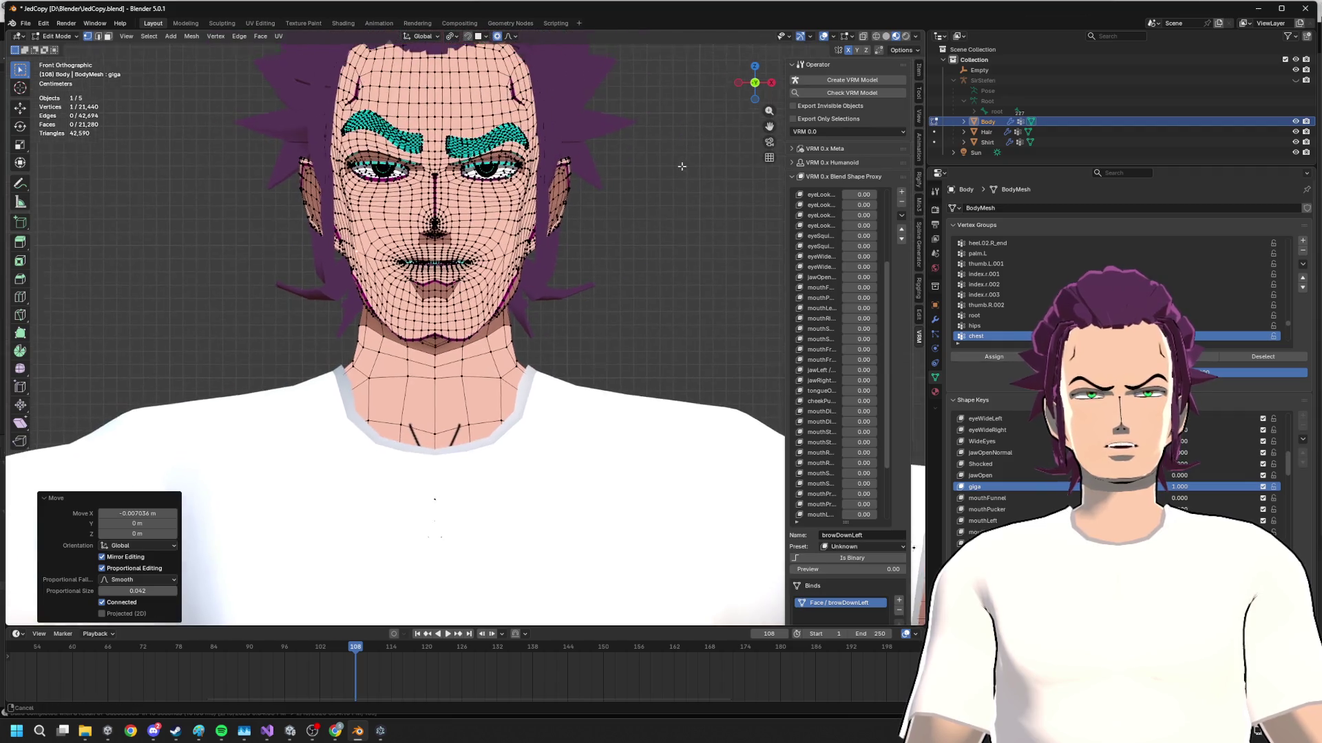
scroll(676, 165, "down", 1)
- Preview the giga shape key at about half strength in Object Mode, then re-enter editing and orbit under the face
key("Tab")
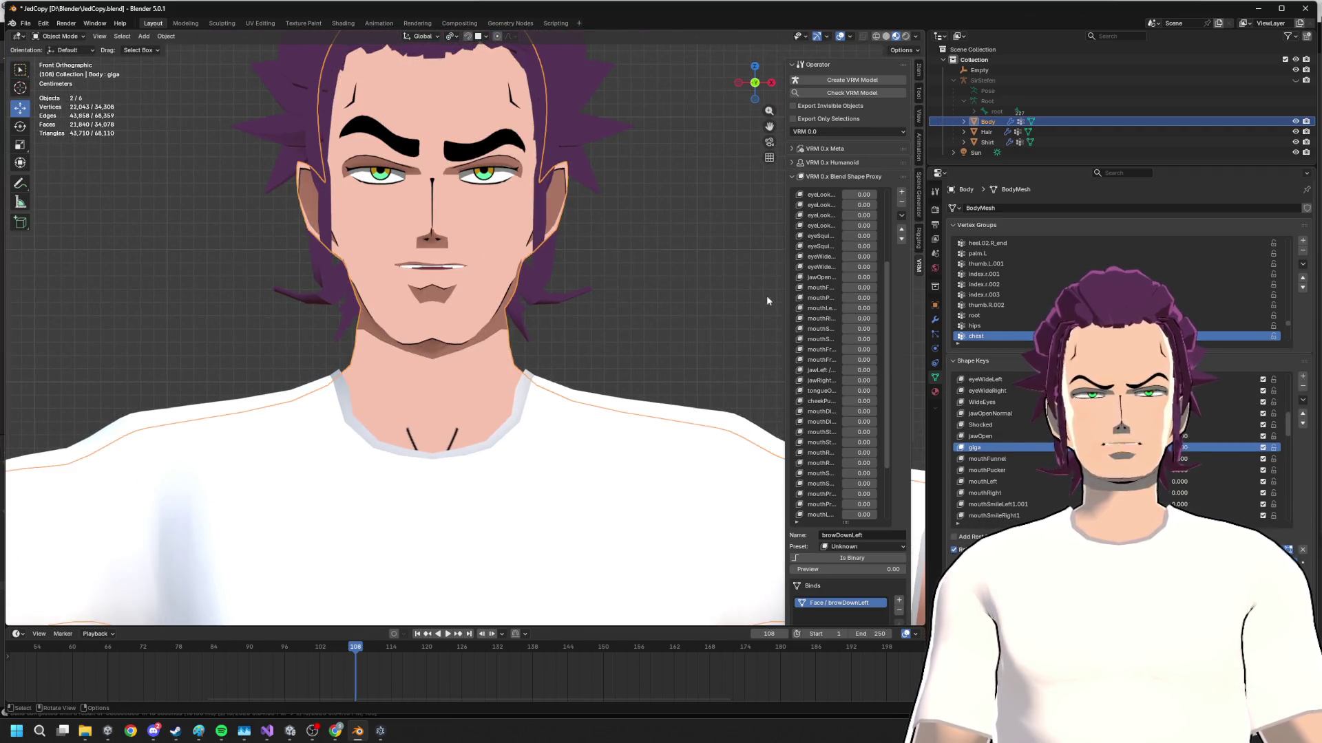
left_click_drag(1177, 447, 1239, 447)
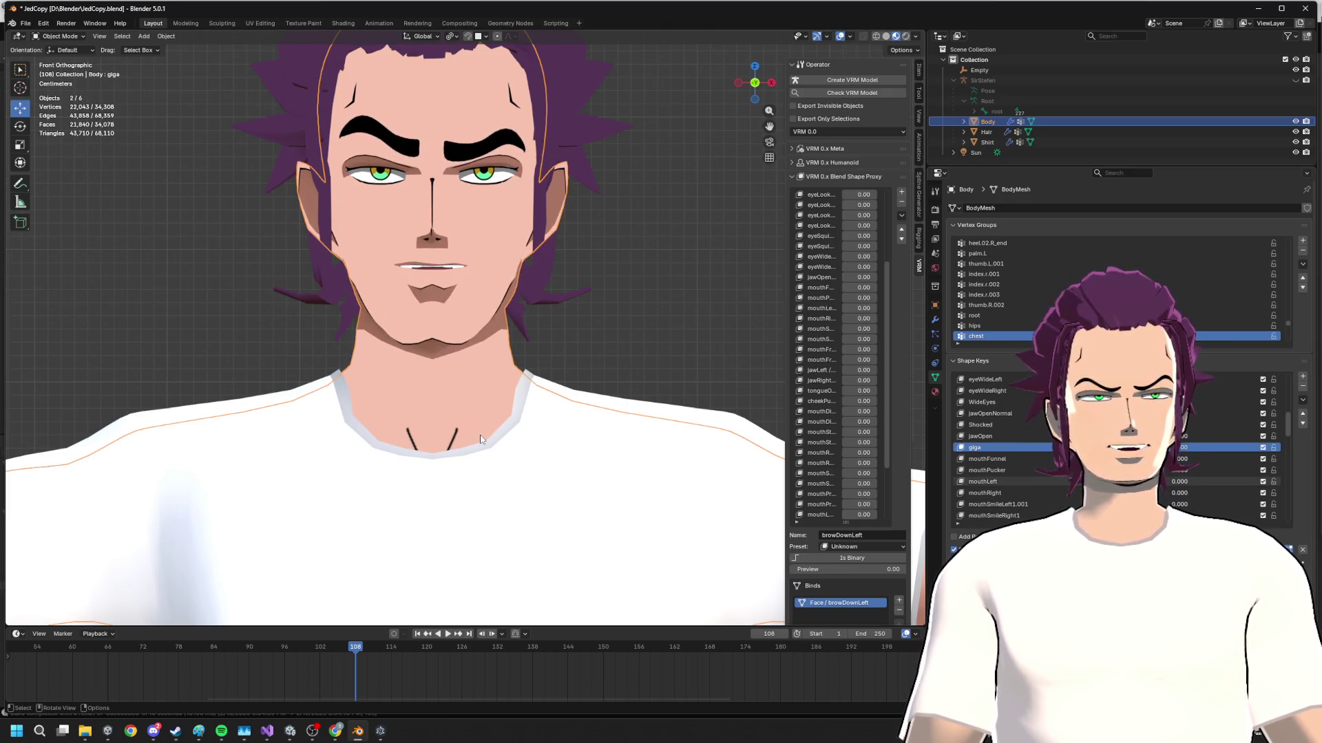
key("Tab")
scroll(551, 320, "up", 2)
middle_click_drag(550, 320, 662, 206)
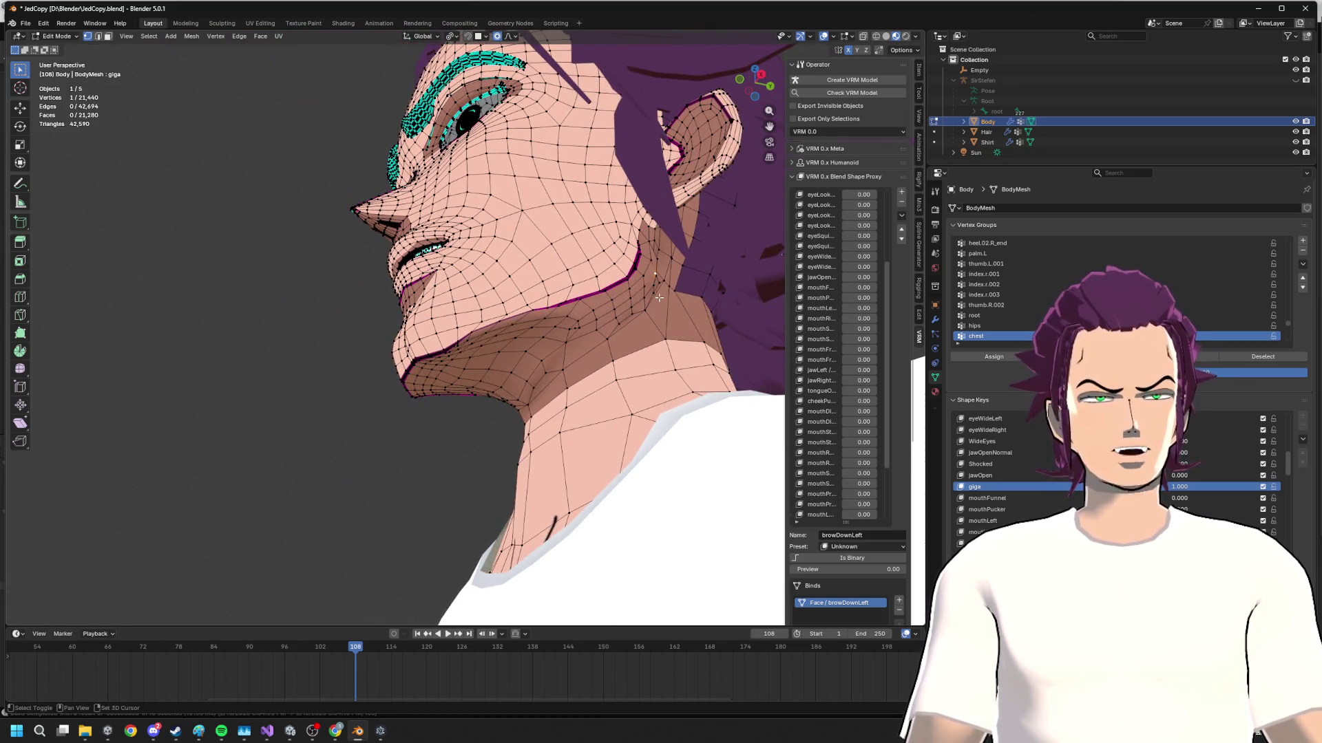
mouse_move(643, 292)
middle_mouse_down()
mouse_move(658, 320)
mouse_move(526, 299)
mouse_move(609, 310)
mouse_move(660, 279)
middle_mouse_up()
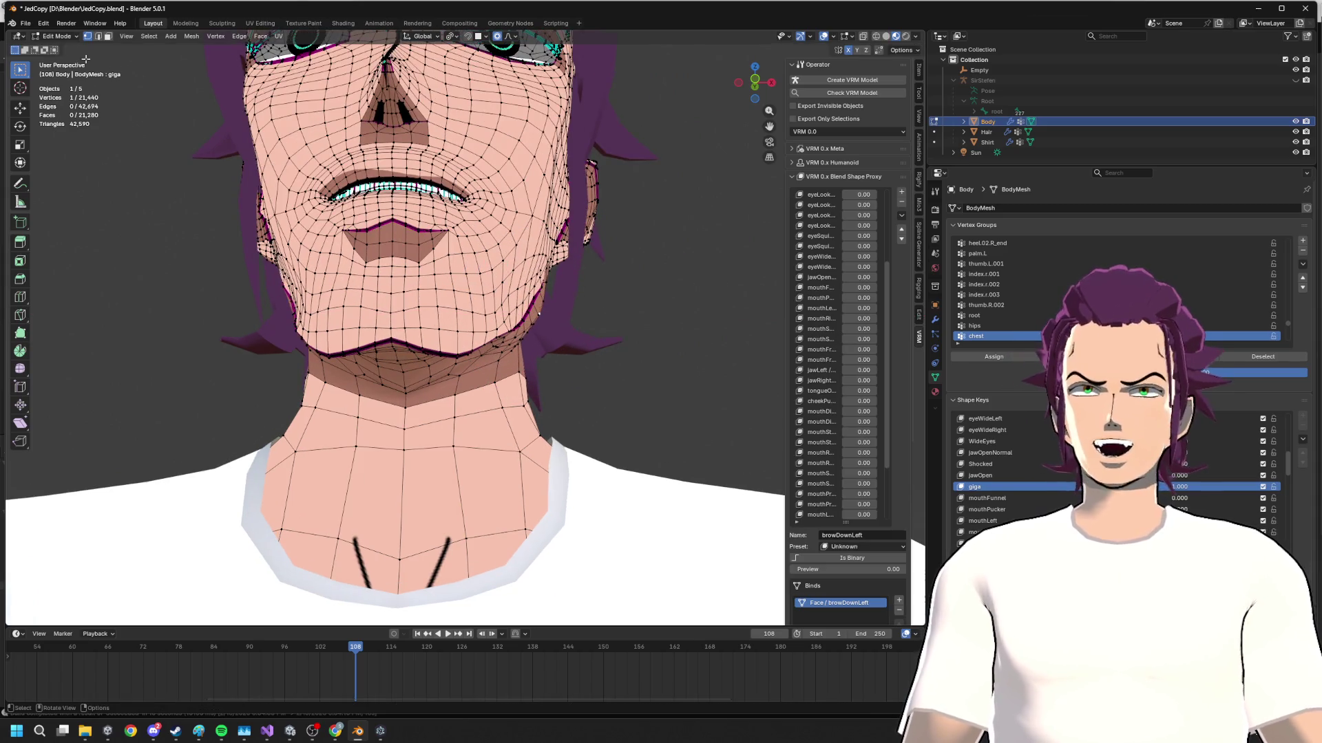
- Switch the Body mesh to Sculpt Mode and bring the jaw into close view
left_click(57, 36)
left_click(62, 70)
middle_click_drag(62, 70, 442, 286)
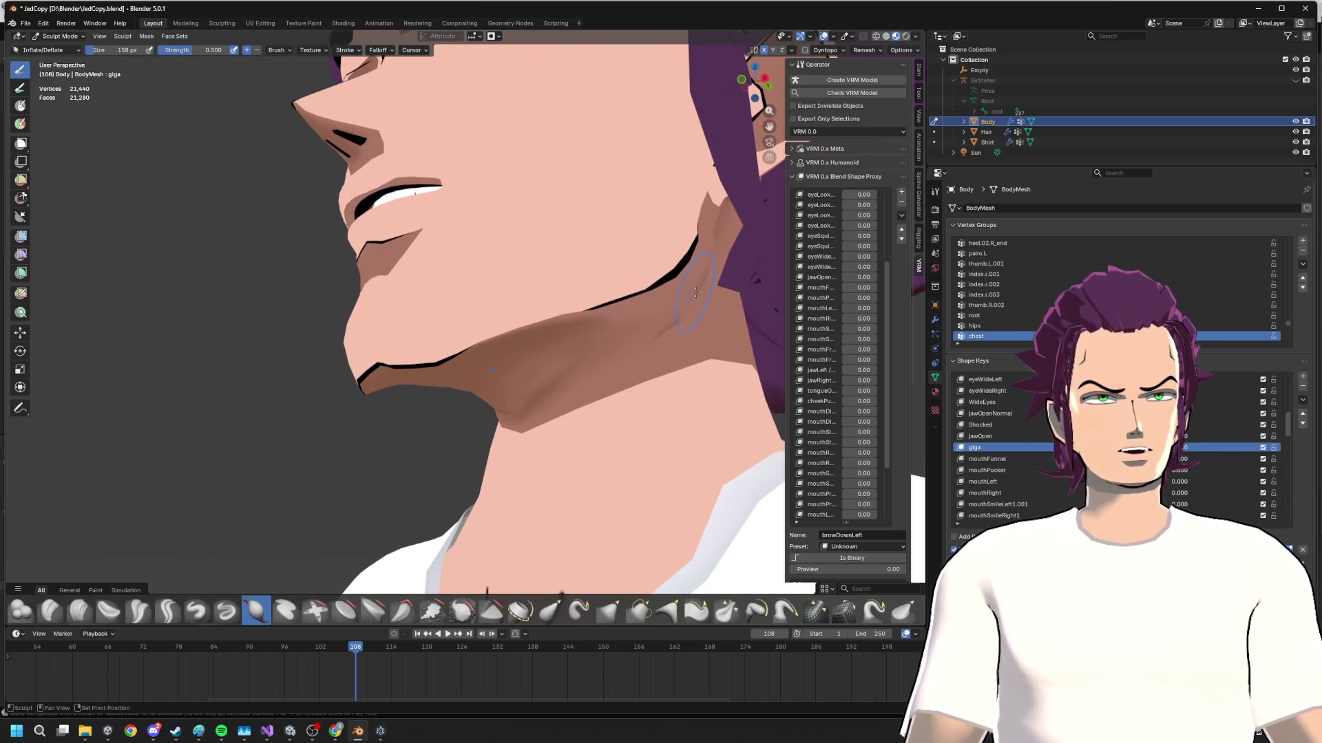
- Inflate the jawline contour near the neck seam and inspect it from profile and front orthographic views
mouse_move(695, 292)
left_mouse_down()
mouse_move(656, 307)
mouse_move(706, 295)
left_mouse_up()
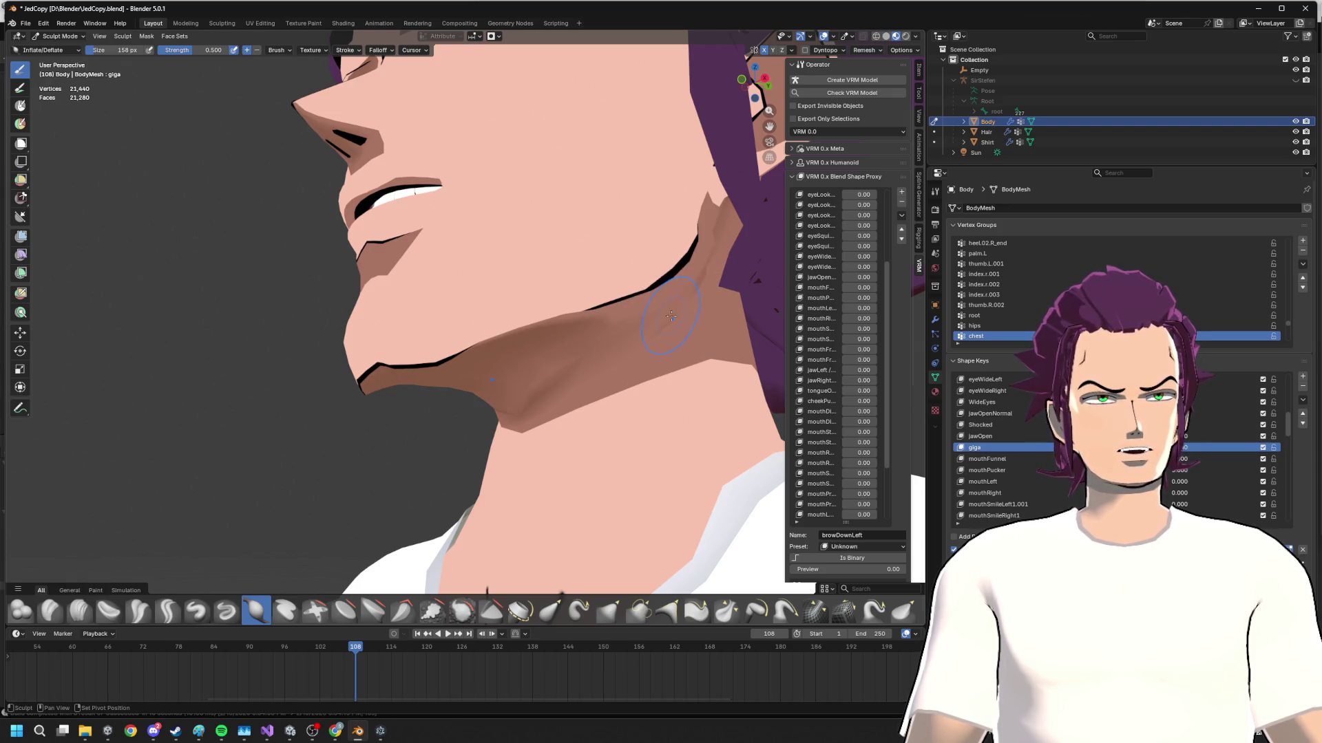
middle_click_drag(671, 317, 347, 264)
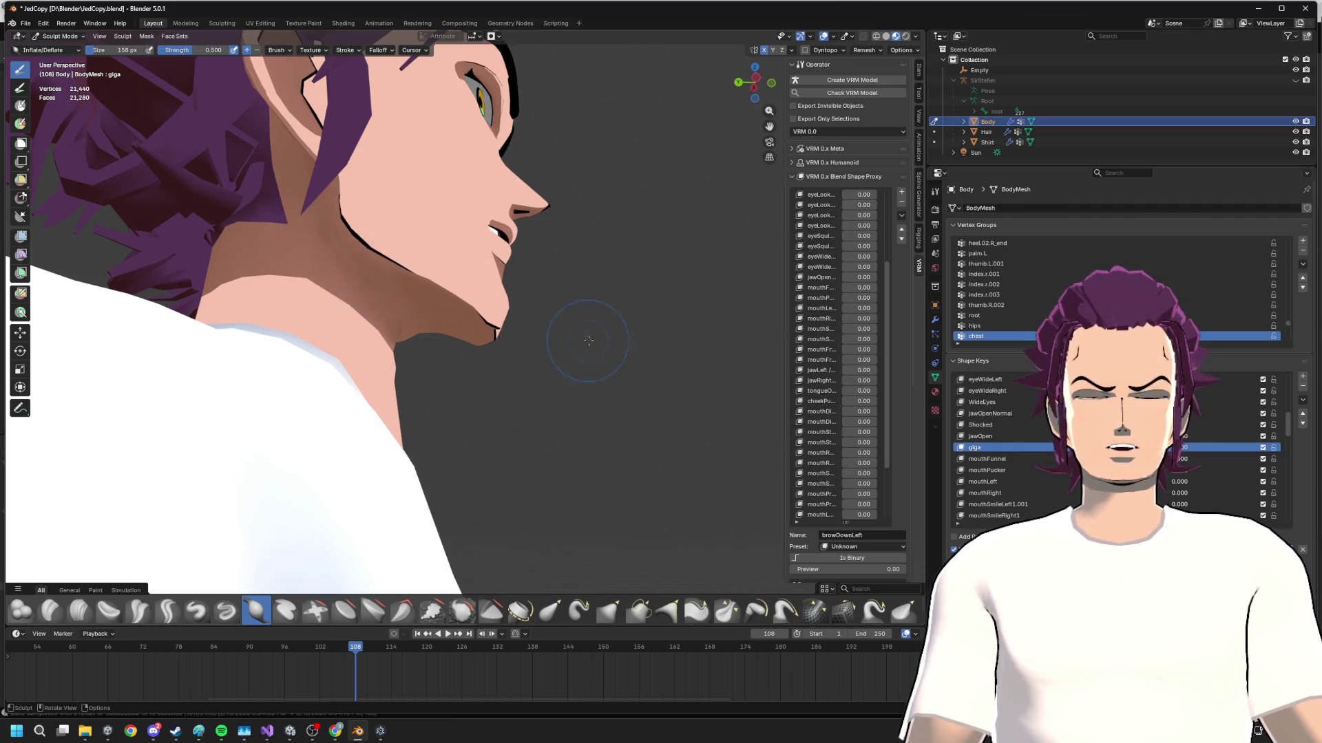
mouse_move(587, 339)
middle_mouse_down()
mouse_move(517, 371)
mouse_move(502, 354)
mouse_move(415, 341)
mouse_move(489, 323)
middle_mouse_up()
scroll(502, 354, "up", 2)
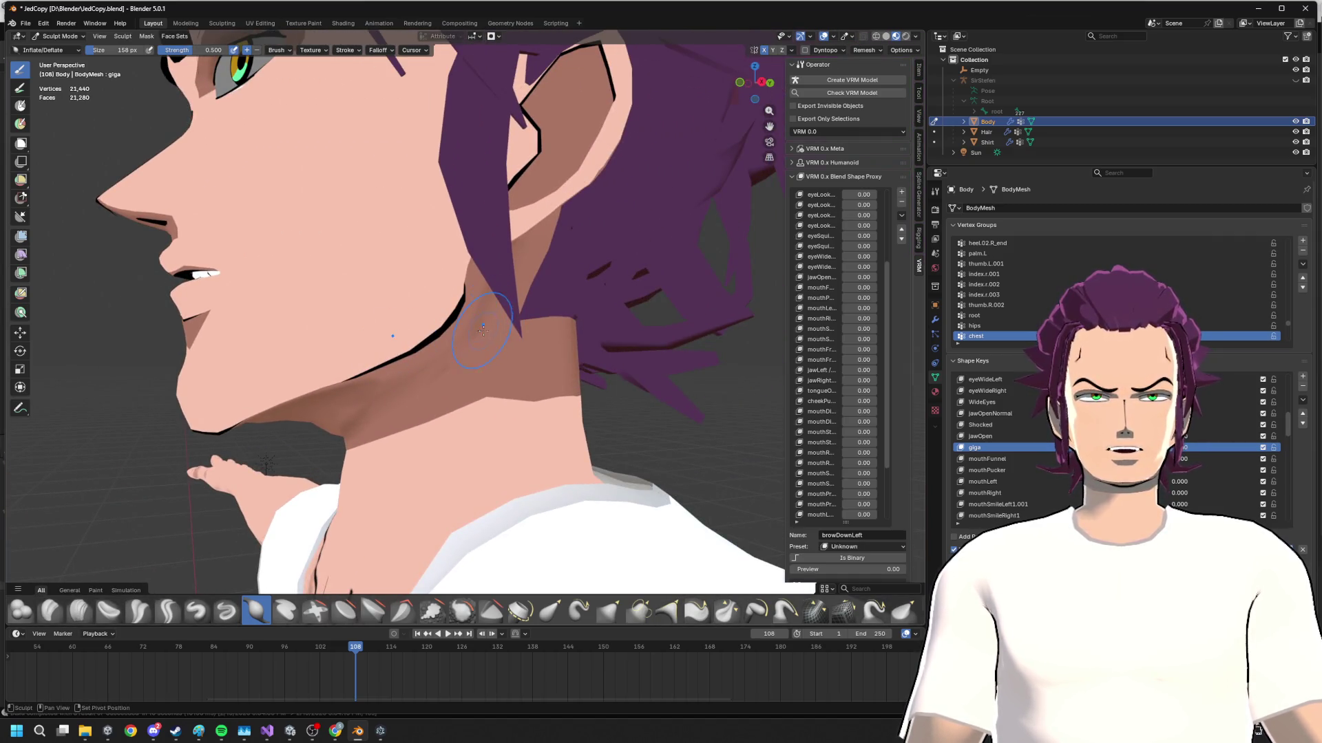
scroll(481, 313, "down", 2)
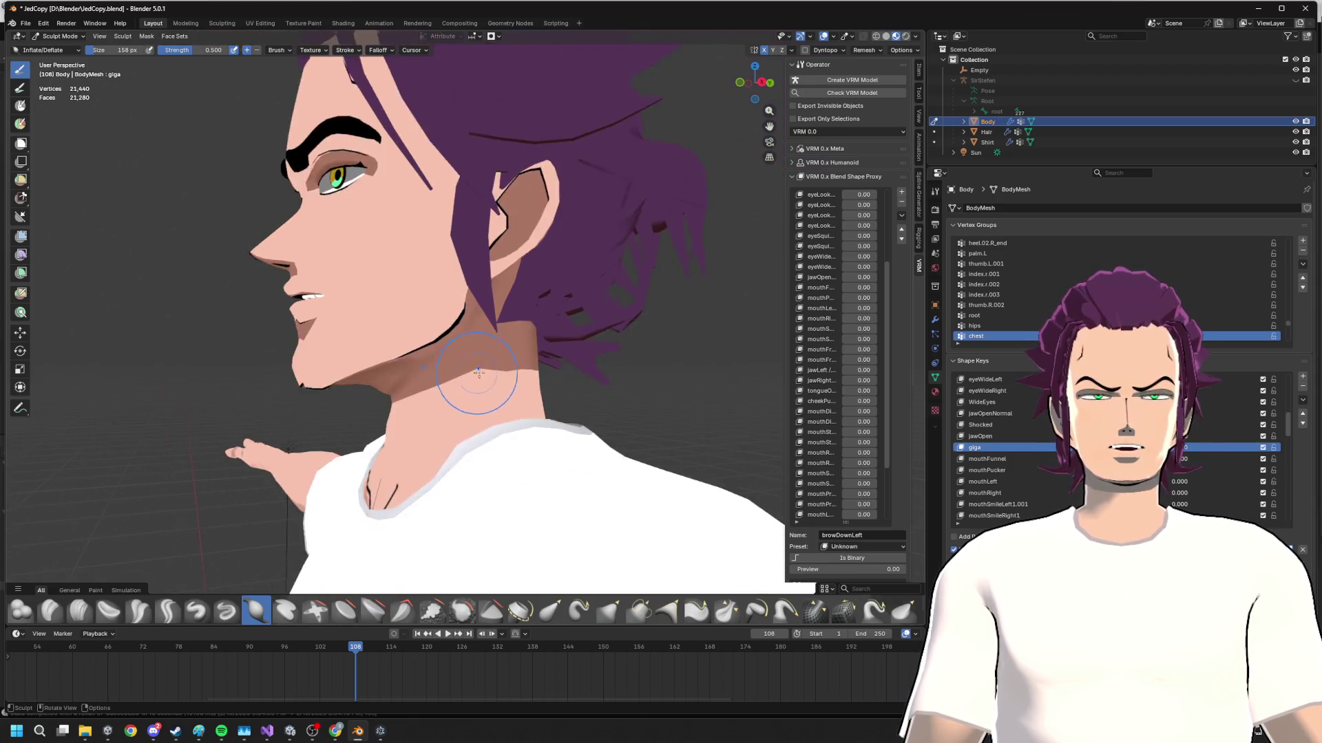
middle_click_drag(481, 313, 567, 367)
scroll(565, 367, "down", 2)
right_click(609, 252)
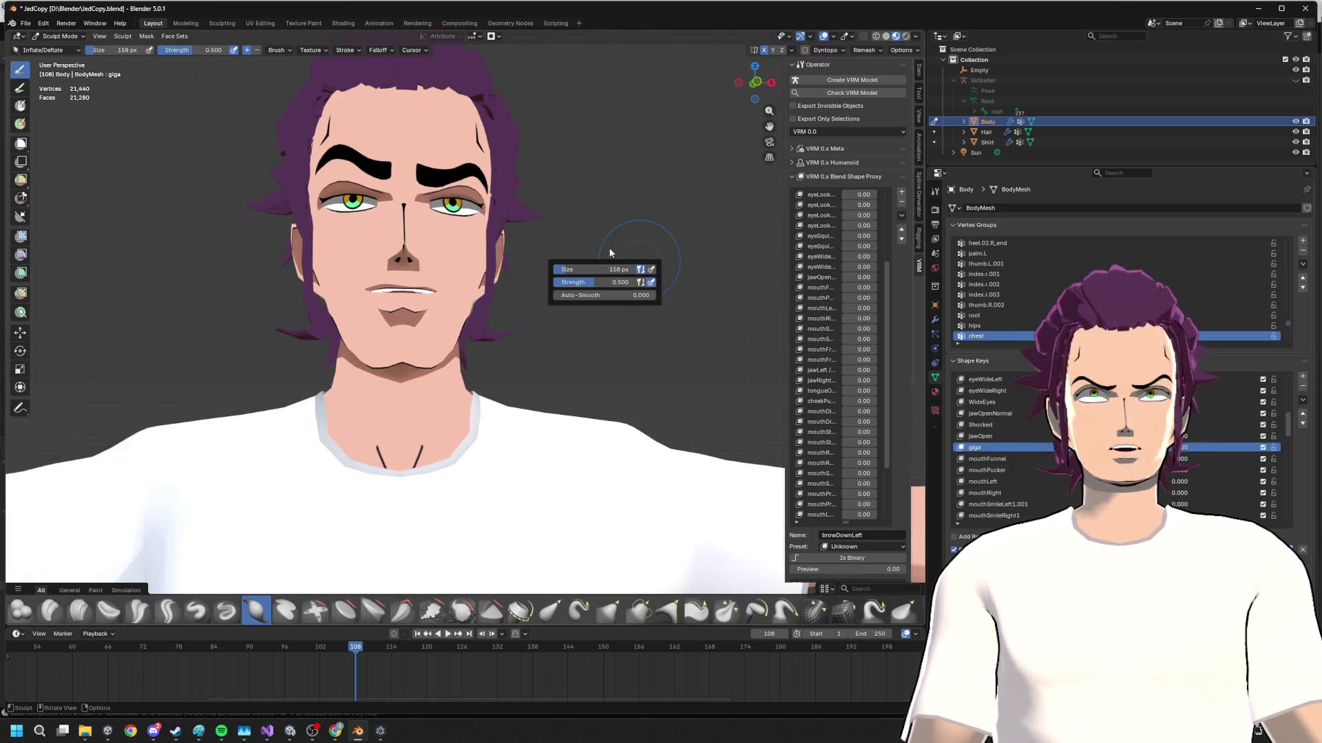
left_click(757, 83)
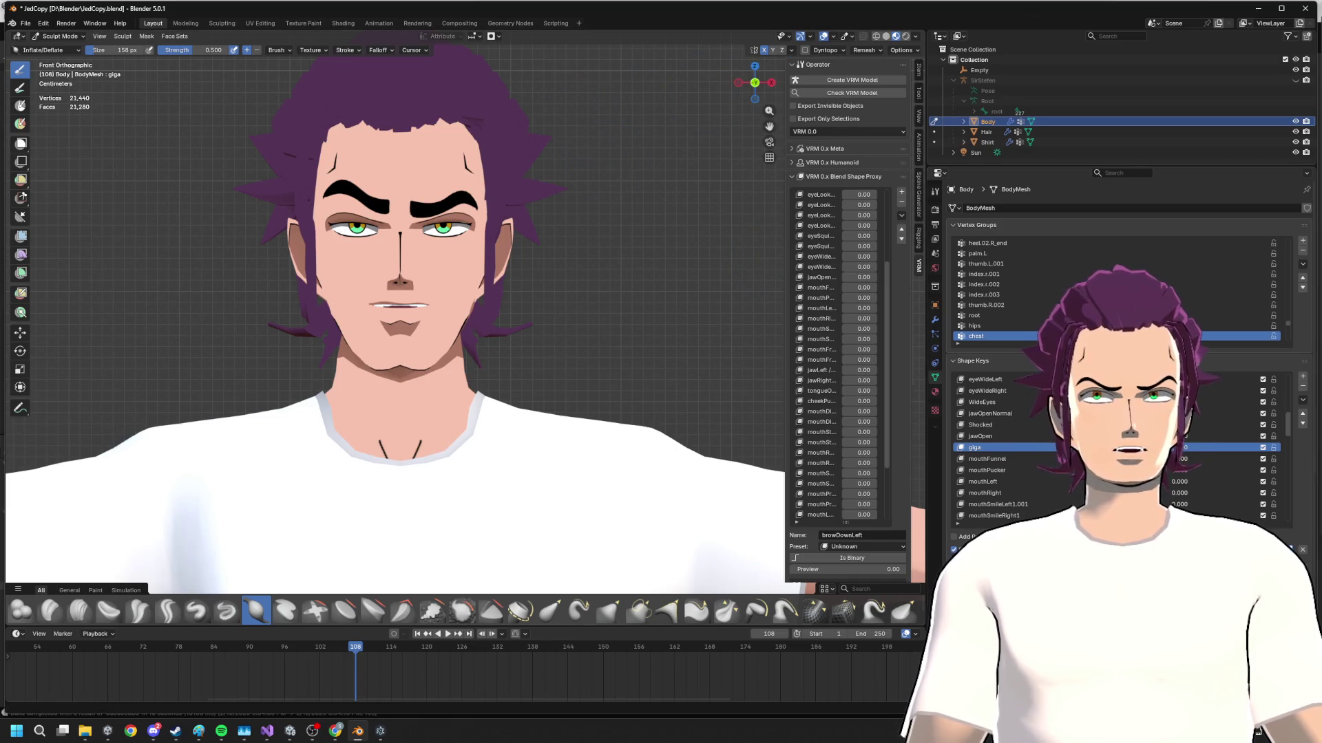
- Vary an expression shape key value repeatedly to test how the puffed jaw holds
left_click_drag(1177, 448, 1188, 447)
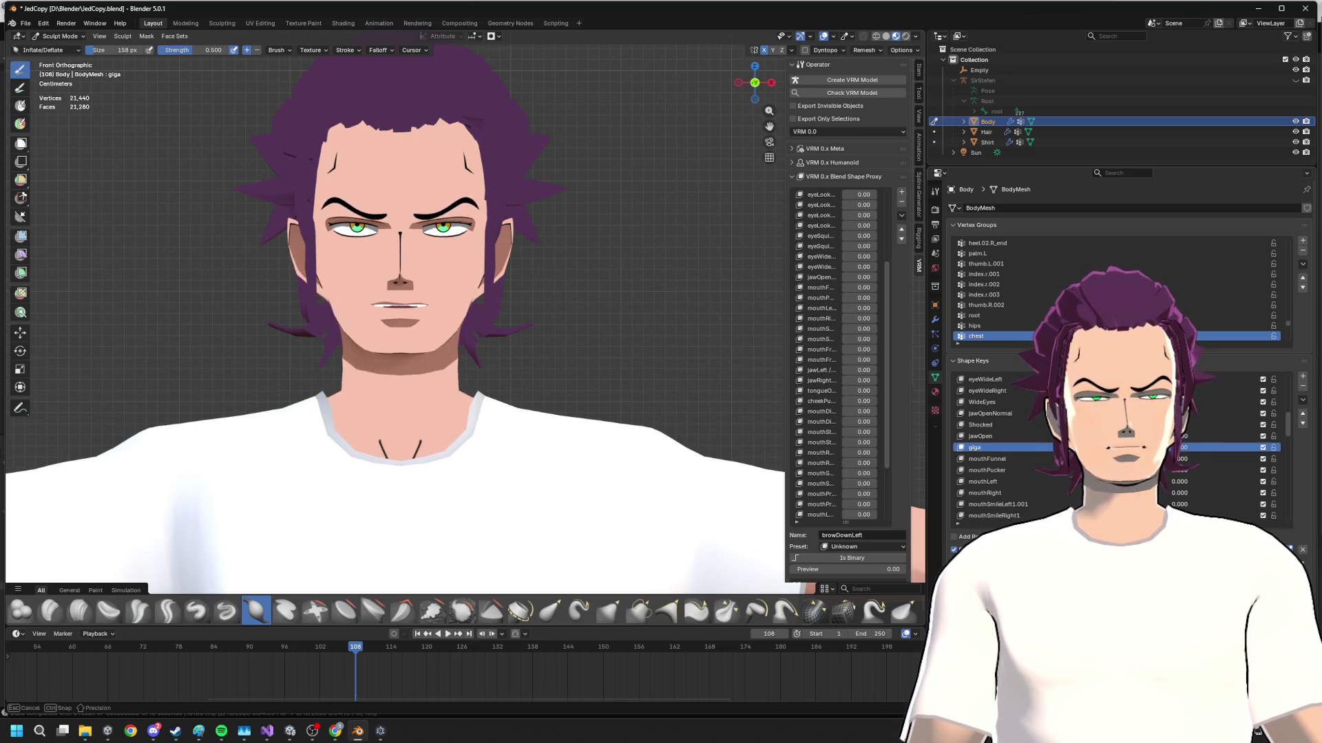
left_click_drag(1177, 448, 1187, 448)
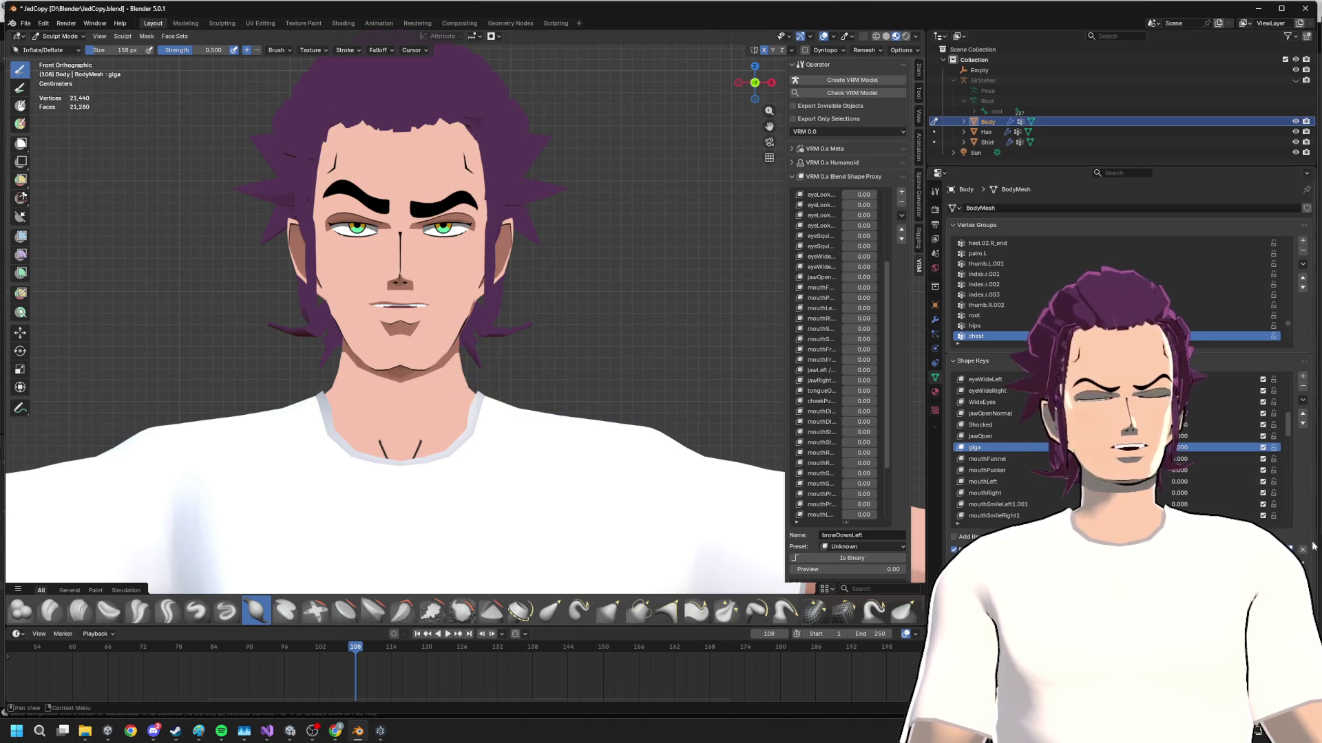
left_click_drag(1177, 447, 1187, 448)
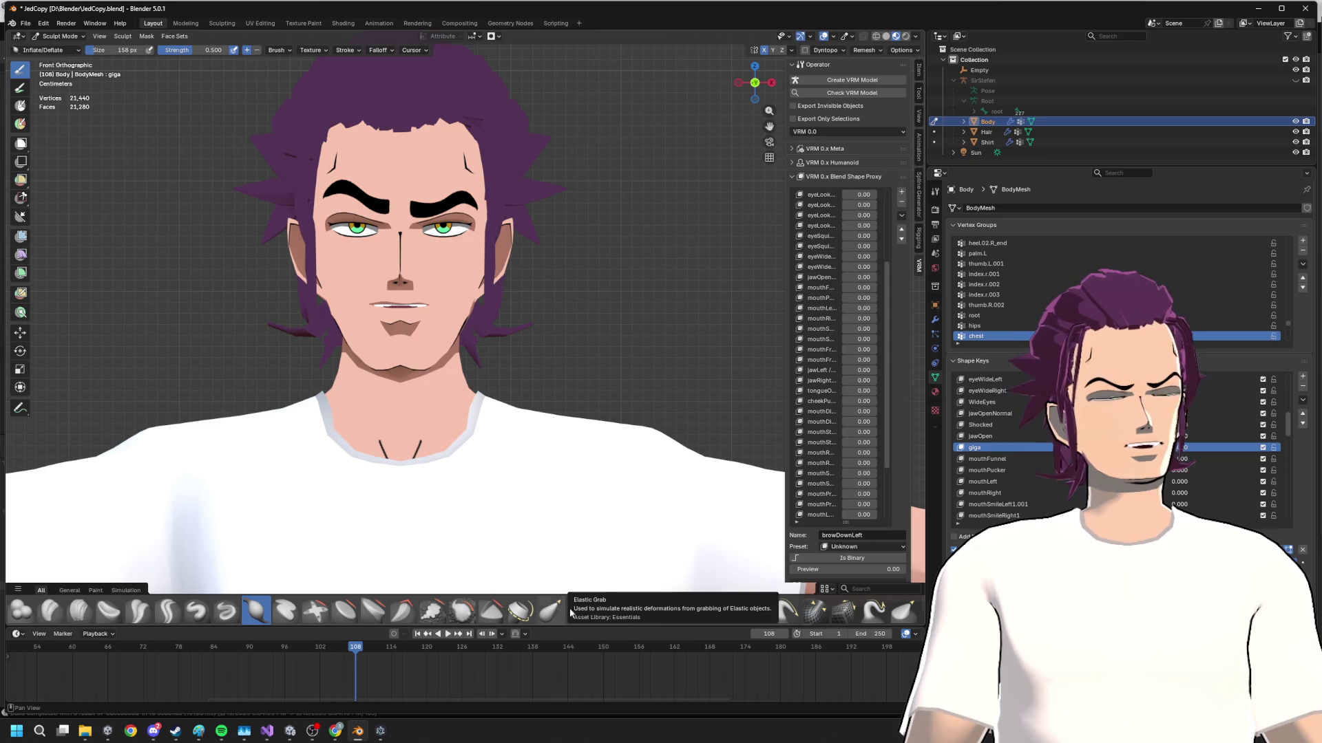
- With the Grab brush, pull the jaw and chin into shape and check against an expression shape key
left_click(610, 610)
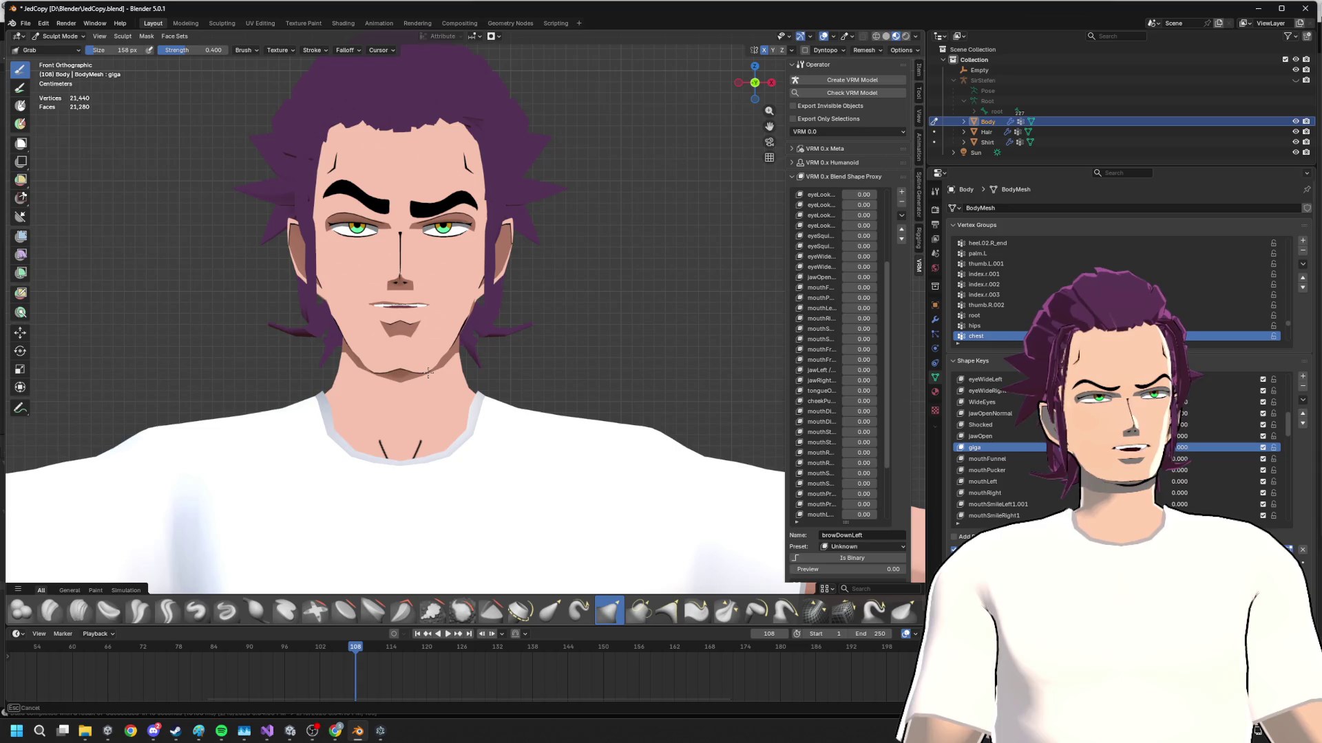
left_click_drag(452, 340, 444, 336)
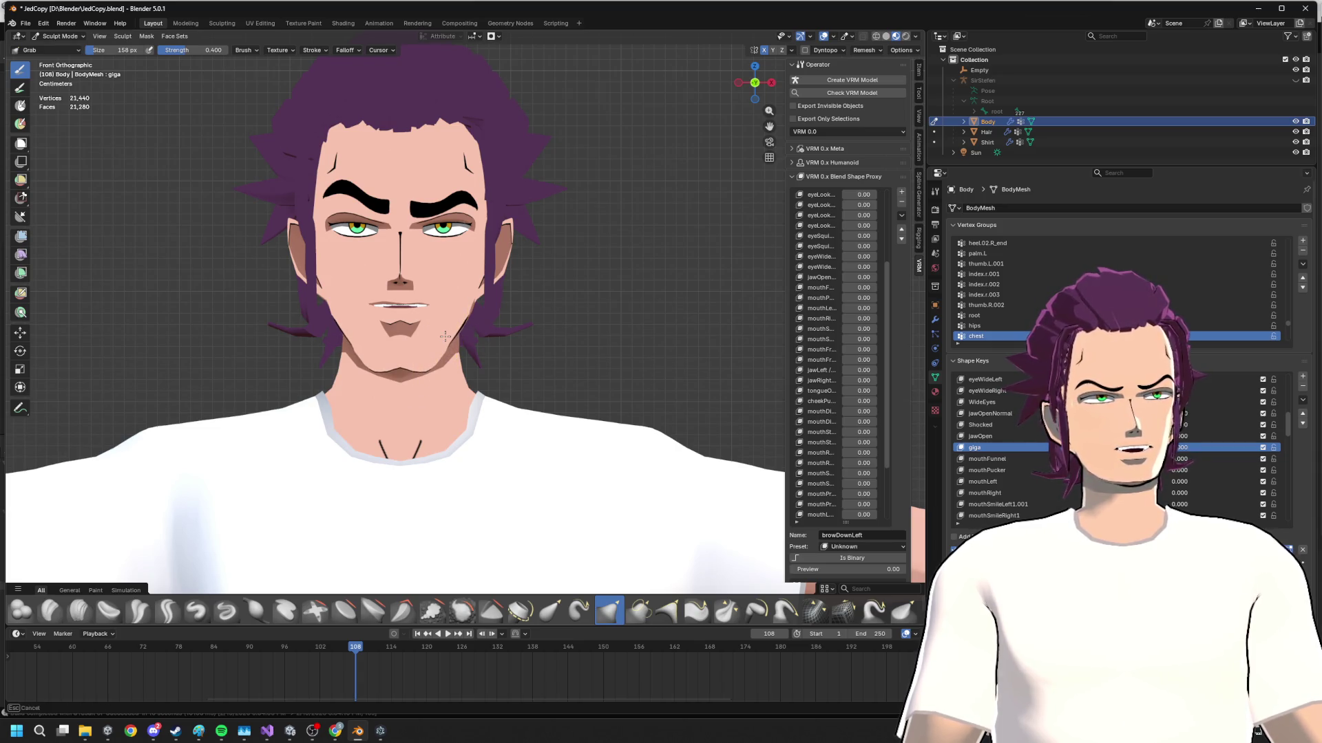
left_click_drag(351, 337, 354, 336)
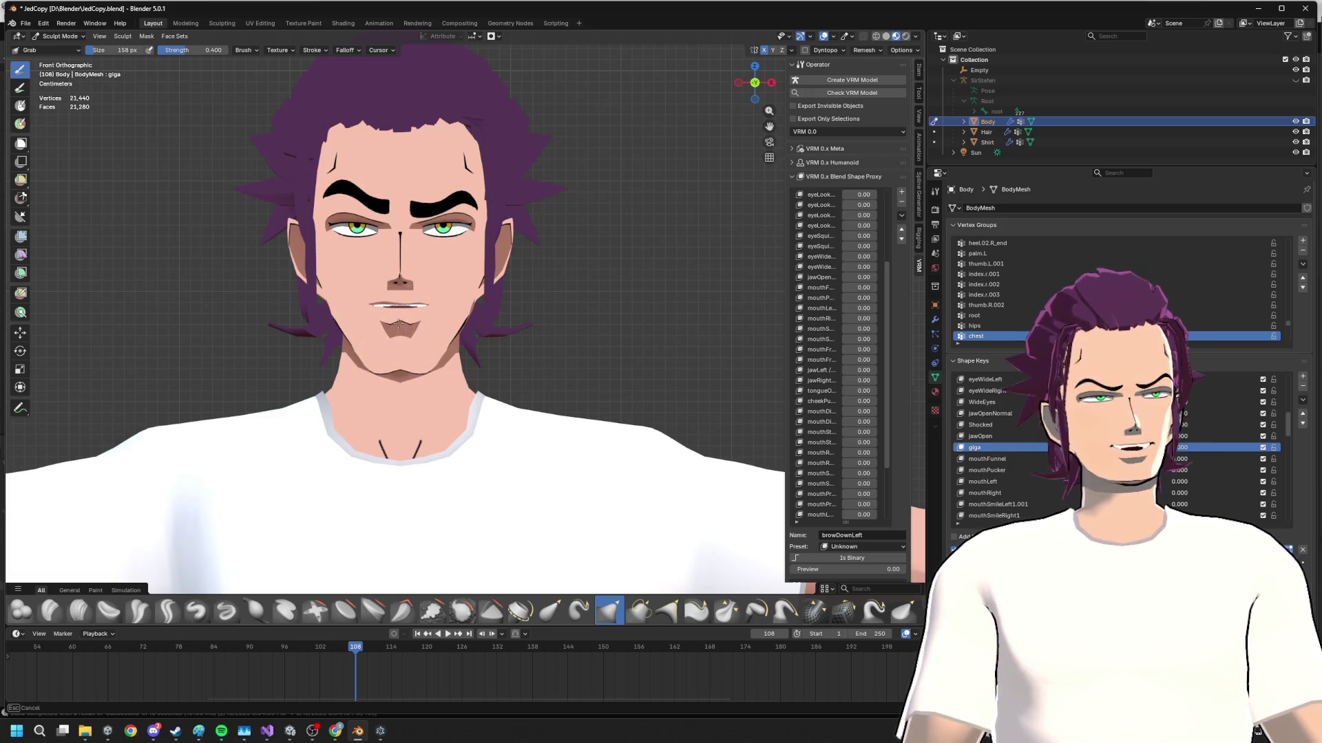
left_click_drag(412, 359, 424, 367)
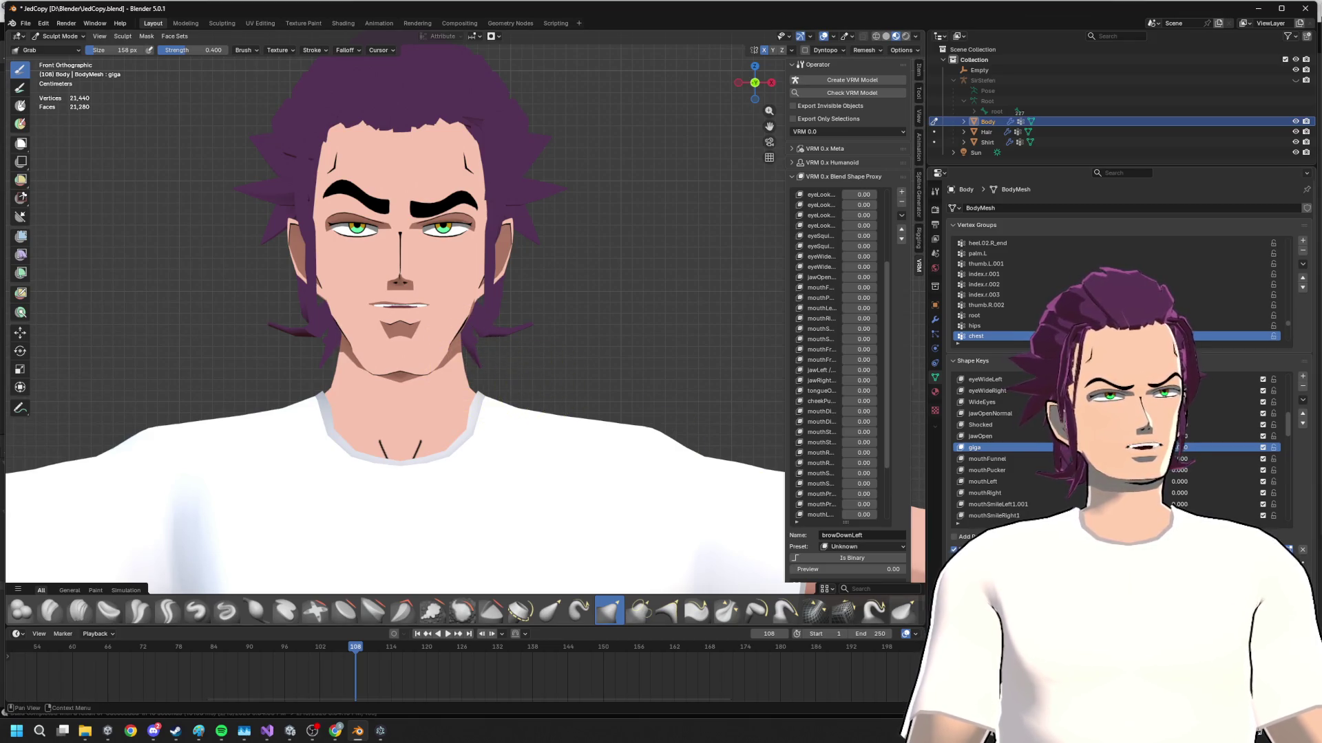
left_click_drag(1178, 447, 1193, 447)
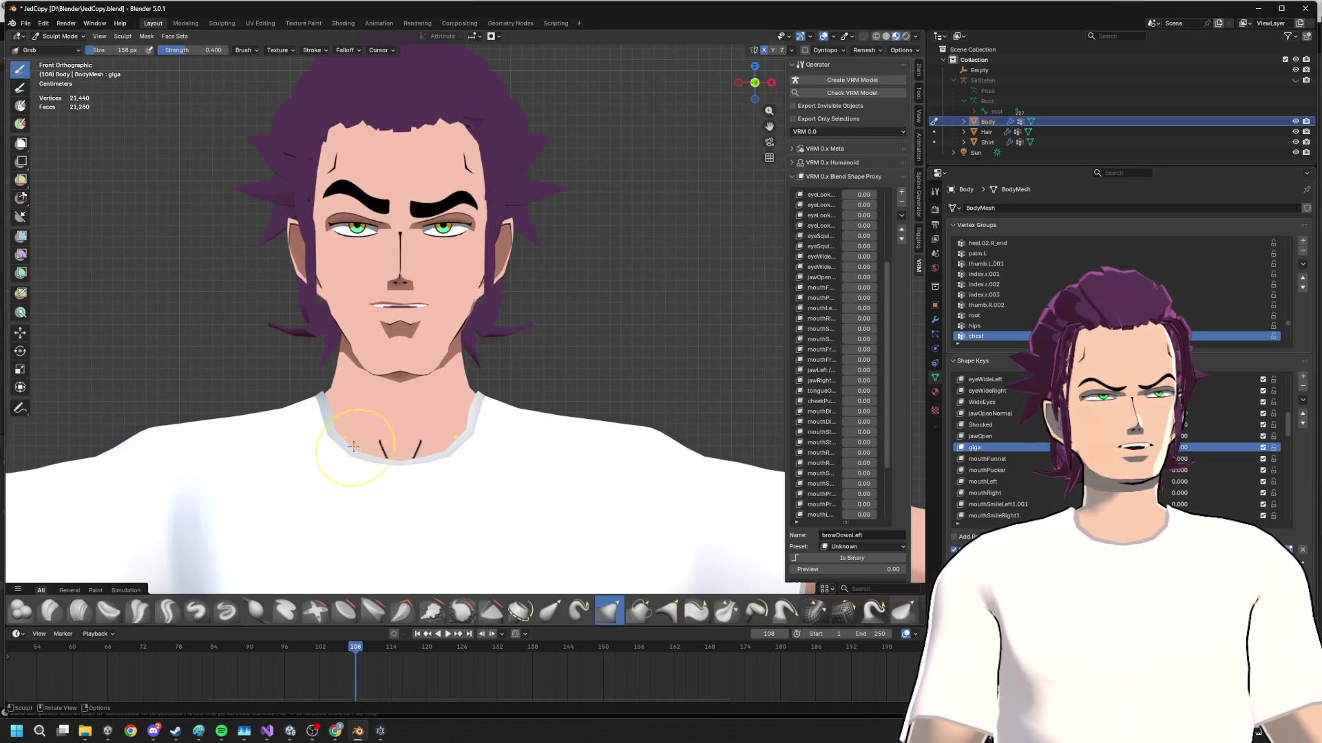
- Pull the chin and under-jaw contour from the left orthographic side view
middle_click_drag(352, 446, 559, 364)
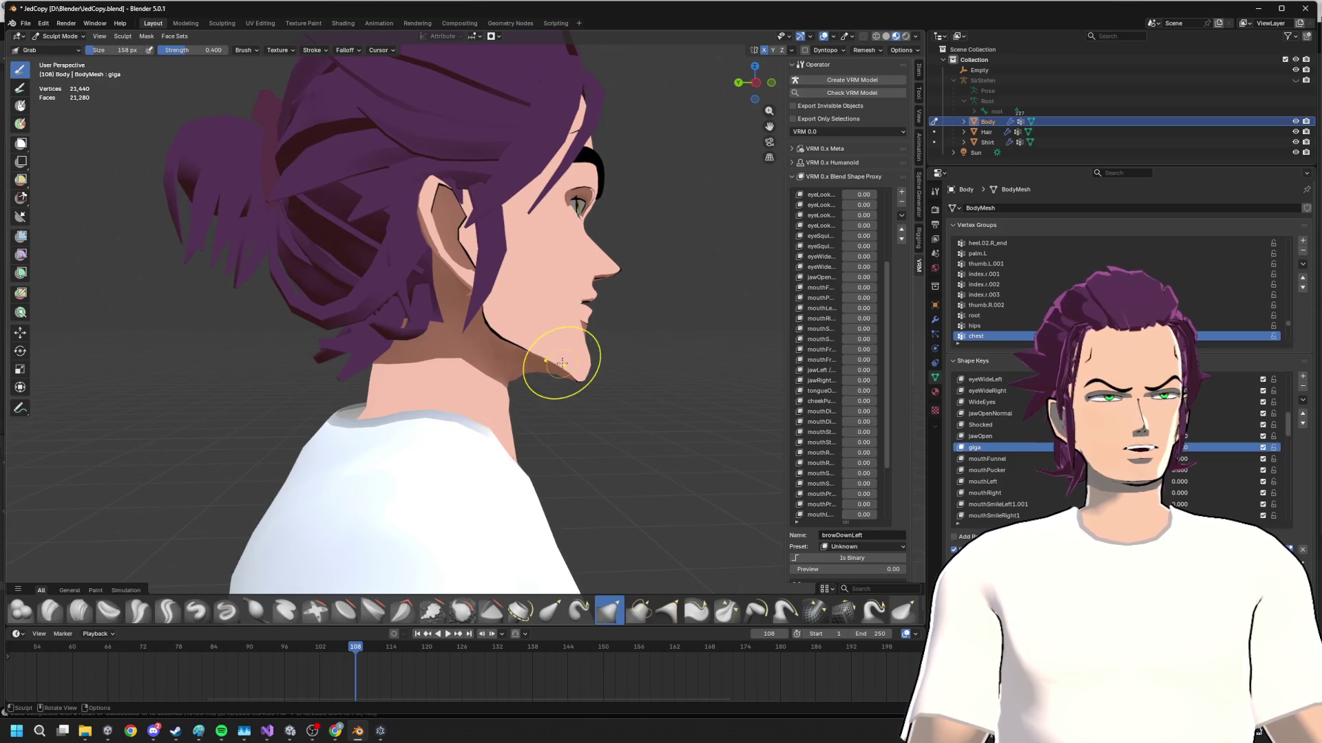
left_click_drag(559, 364, 548, 355)
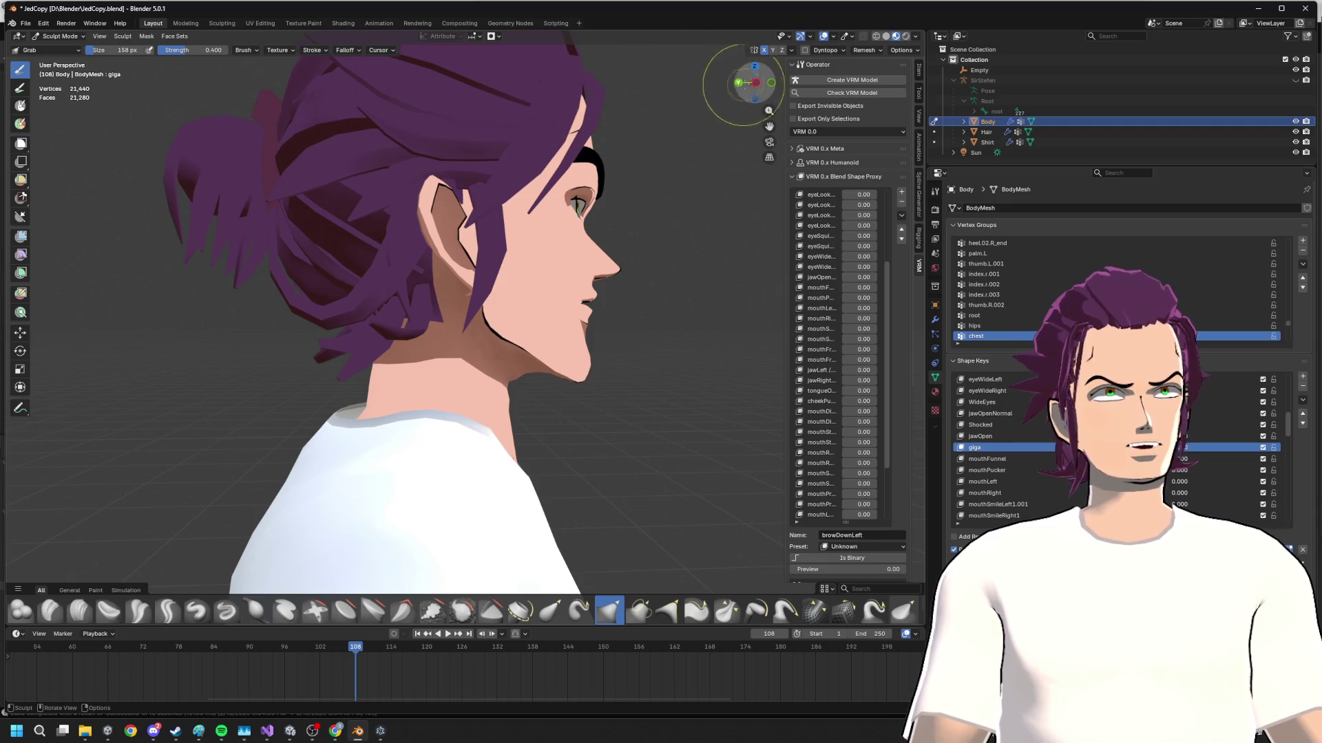
left_click(753, 78)
left_click_drag(534, 361, 509, 342)
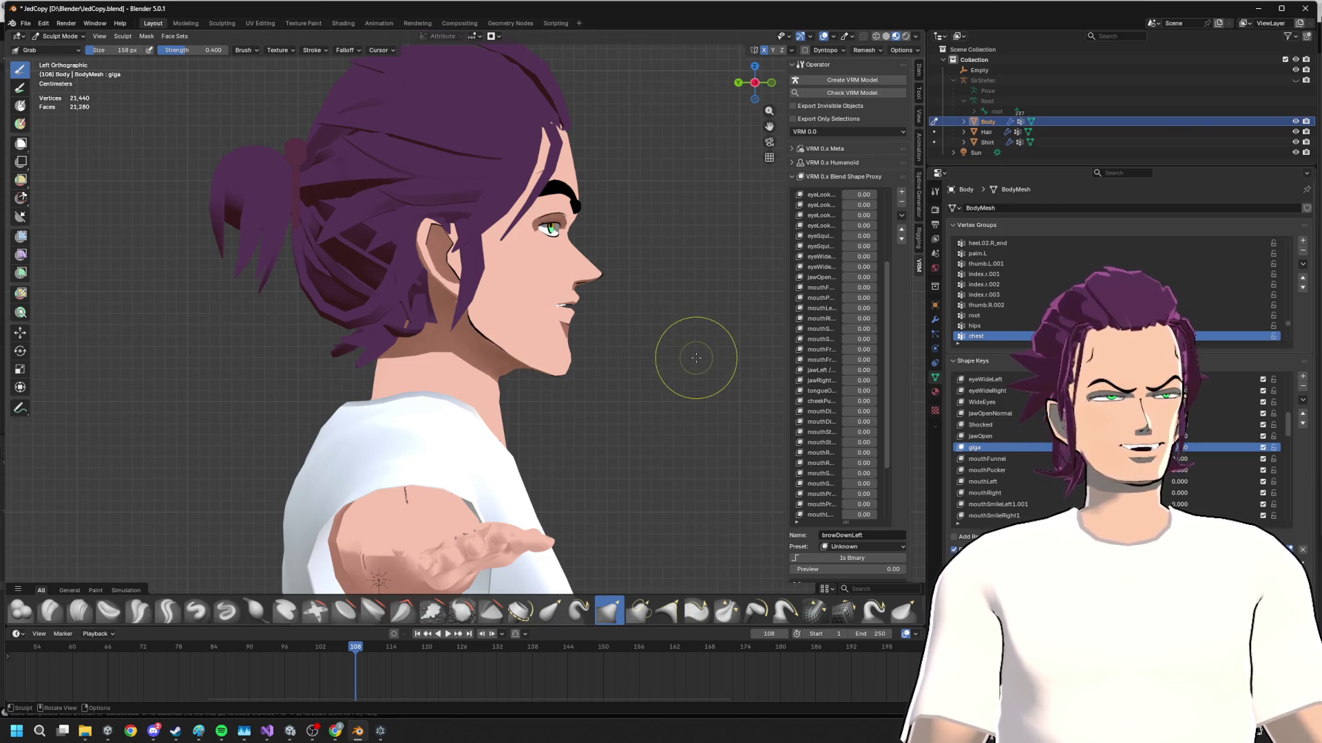
- Return to front orthographic and blend the giga expression to about a third to check the jaw
middle_click_drag(697, 349, 642, 314)
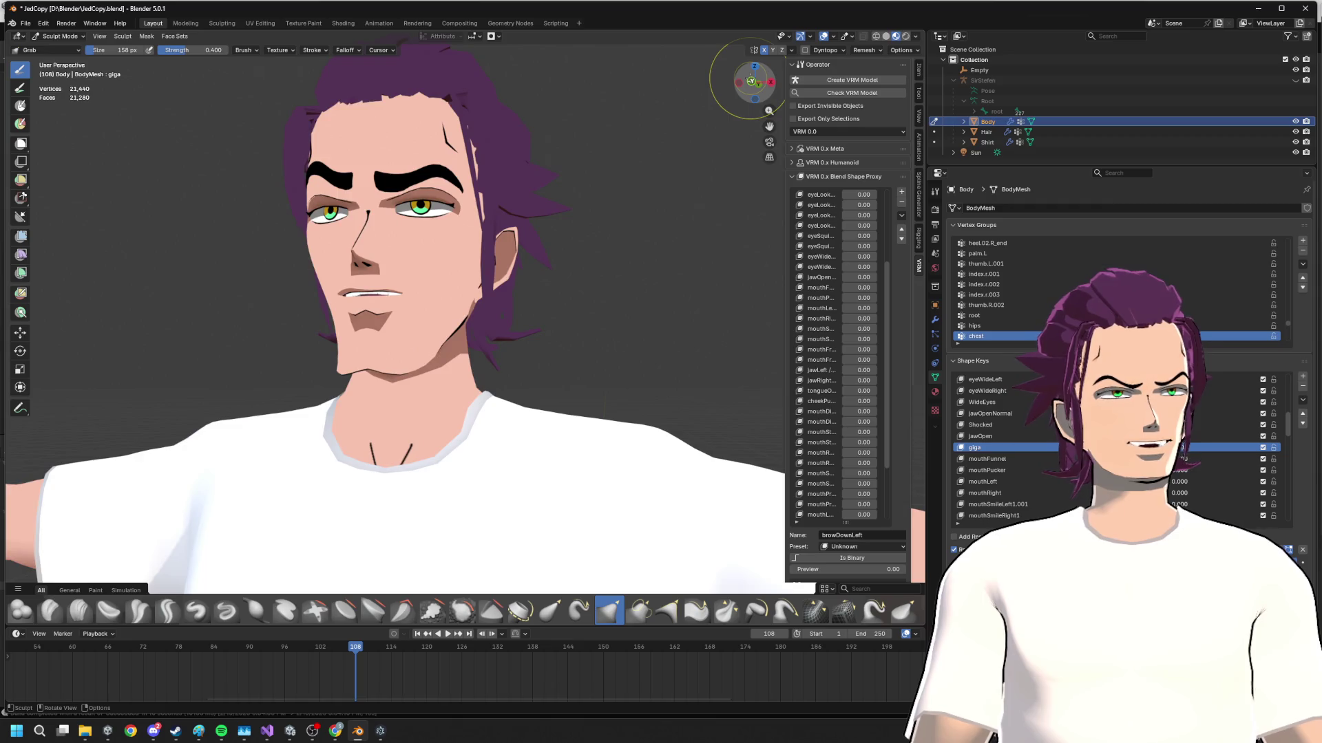
left_click(759, 82)
left_click_drag(1179, 447, 1202, 447)
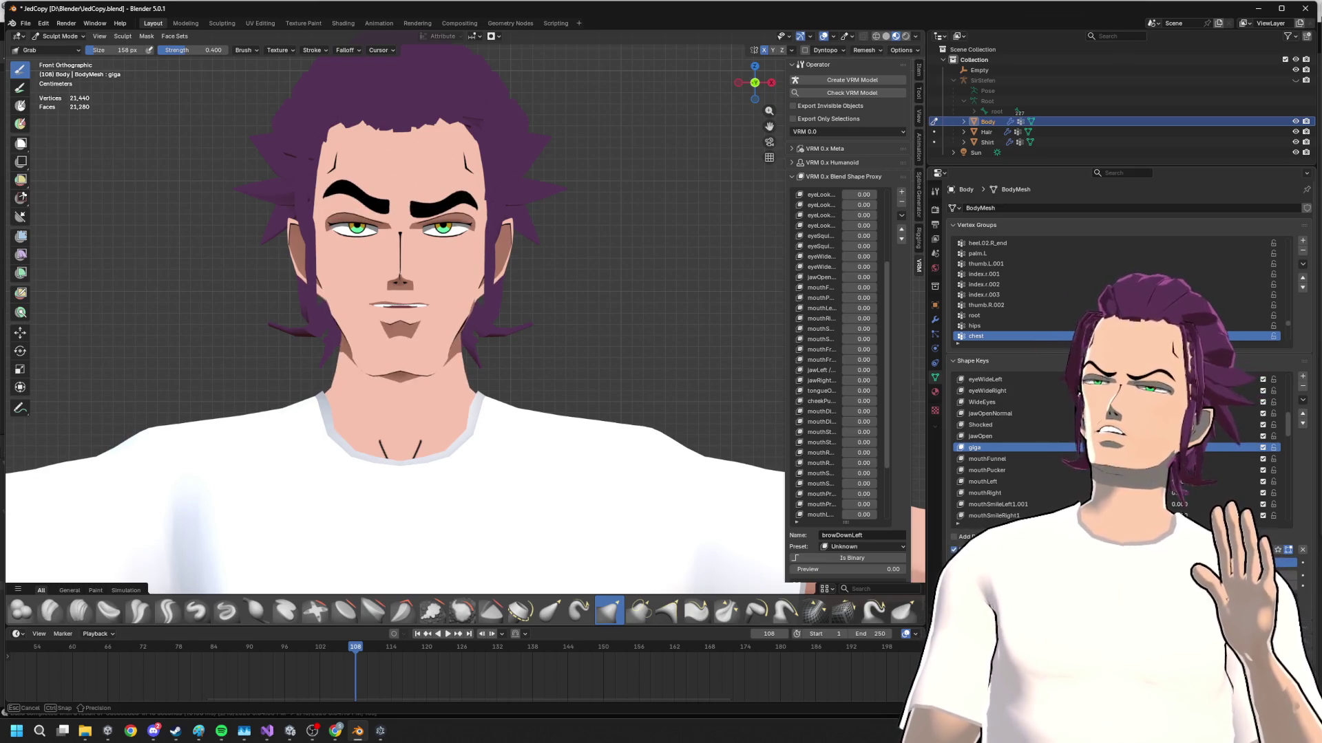
left_click_drag(1202, 448, 1187, 447)
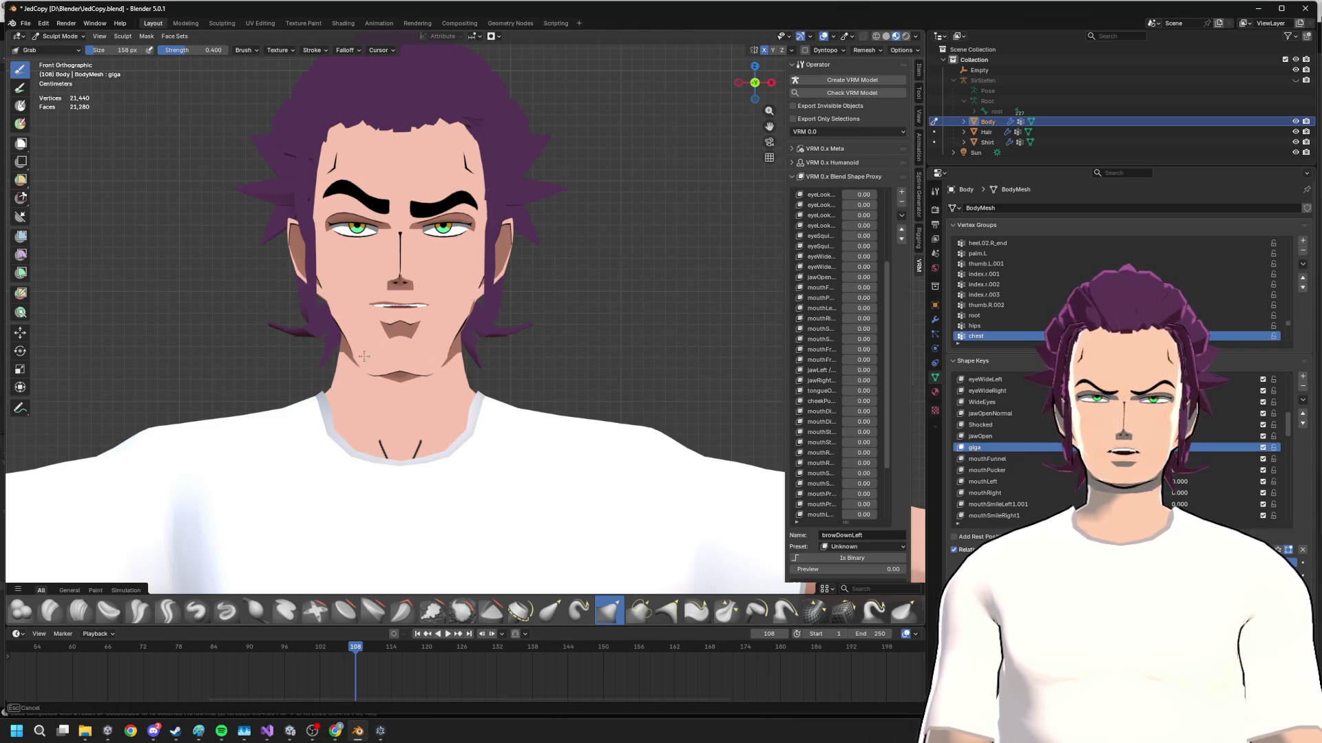
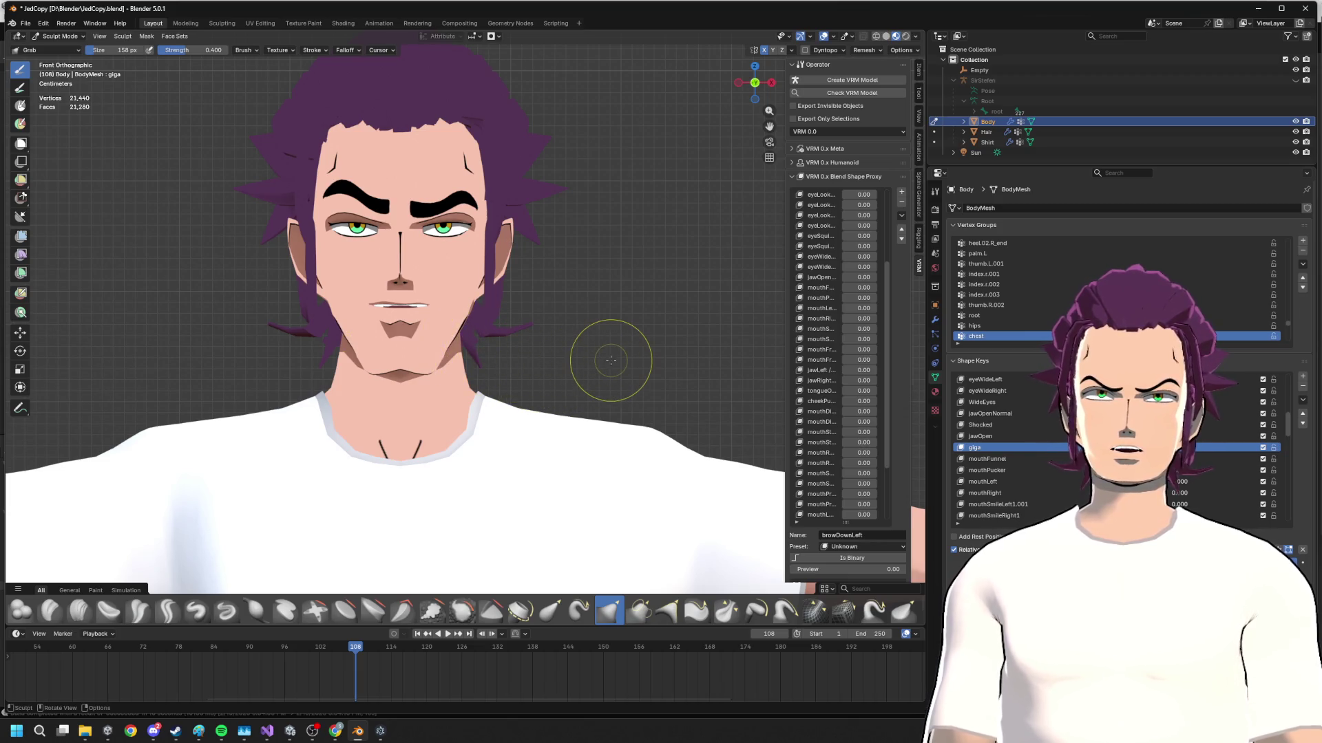
- Save the project (Ctrl+S) and view the head's side profile, touching up the chin
key("ctrl+s")
scroll(674, 336, "down", 2)
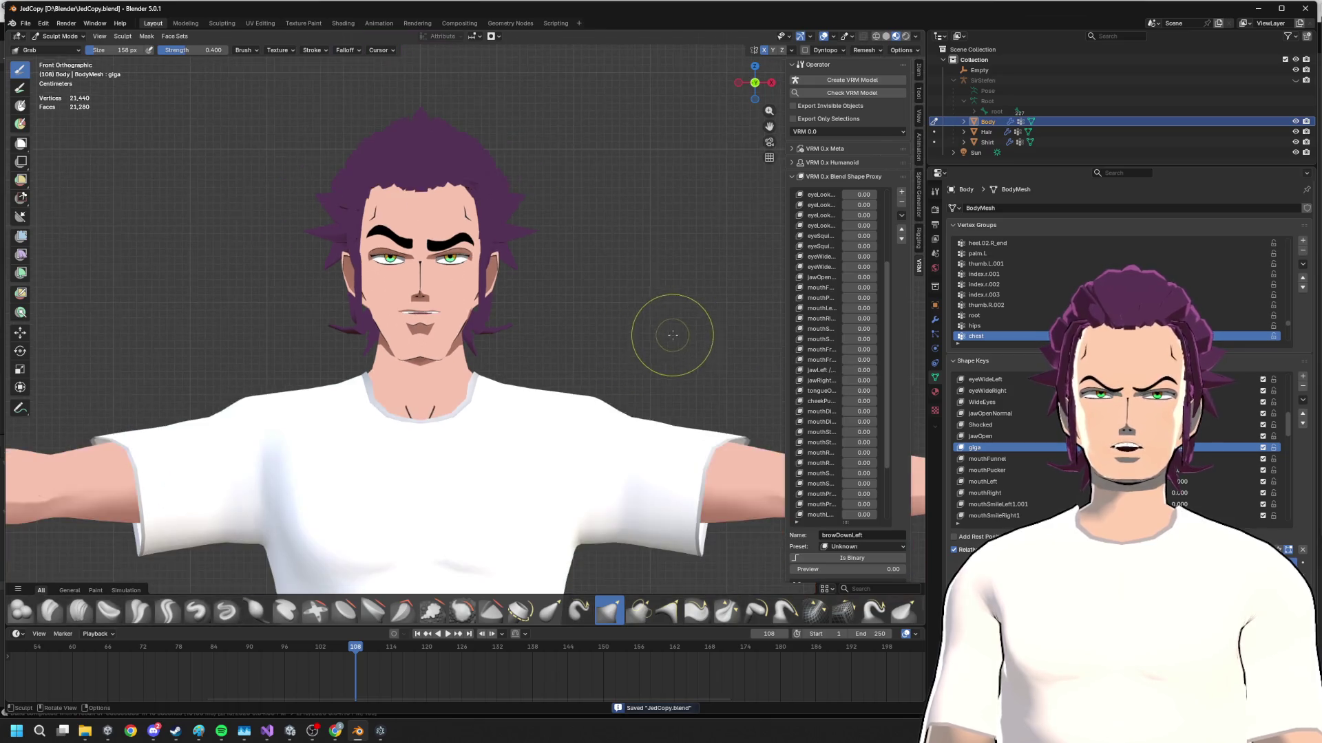
middle_click_drag(661, 337, 749, 337)
scroll(643, 354, "up", 2)
scroll(672, 355, "up", 5)
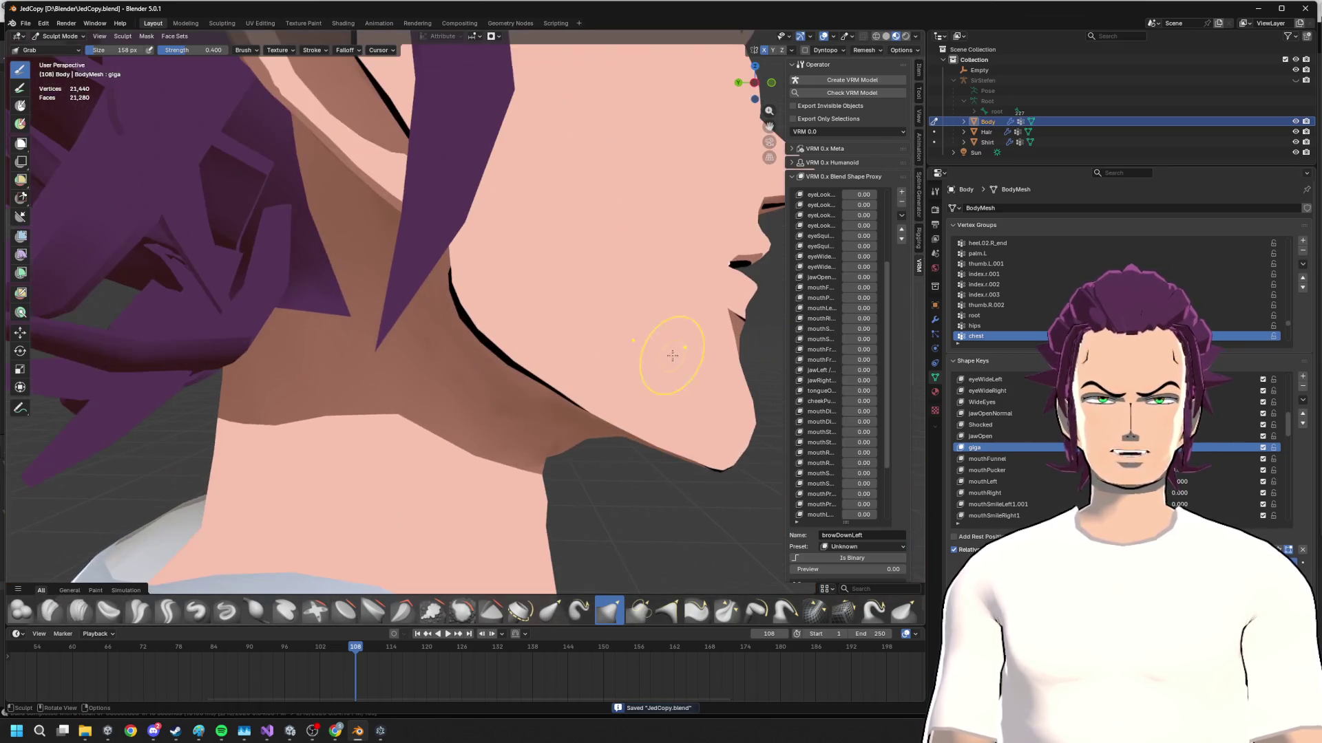
left_click(746, 82)
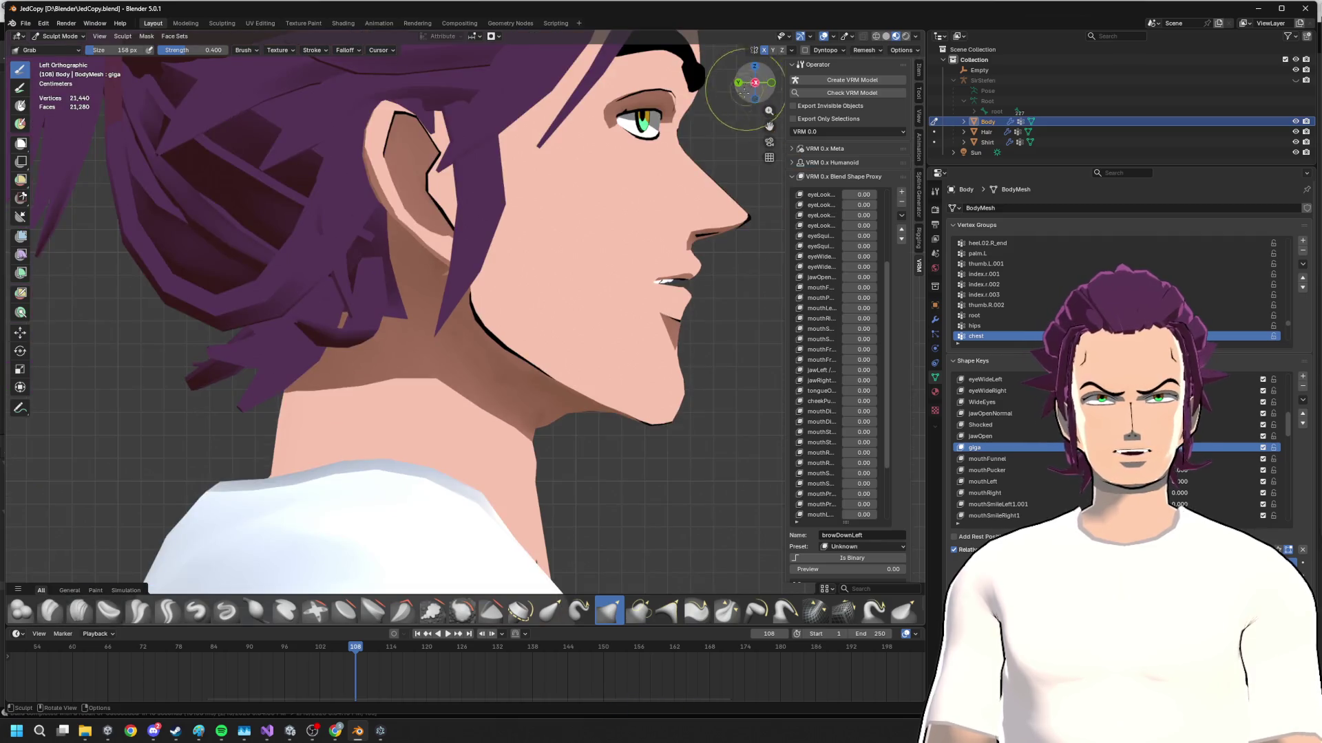
left_click(662, 347)
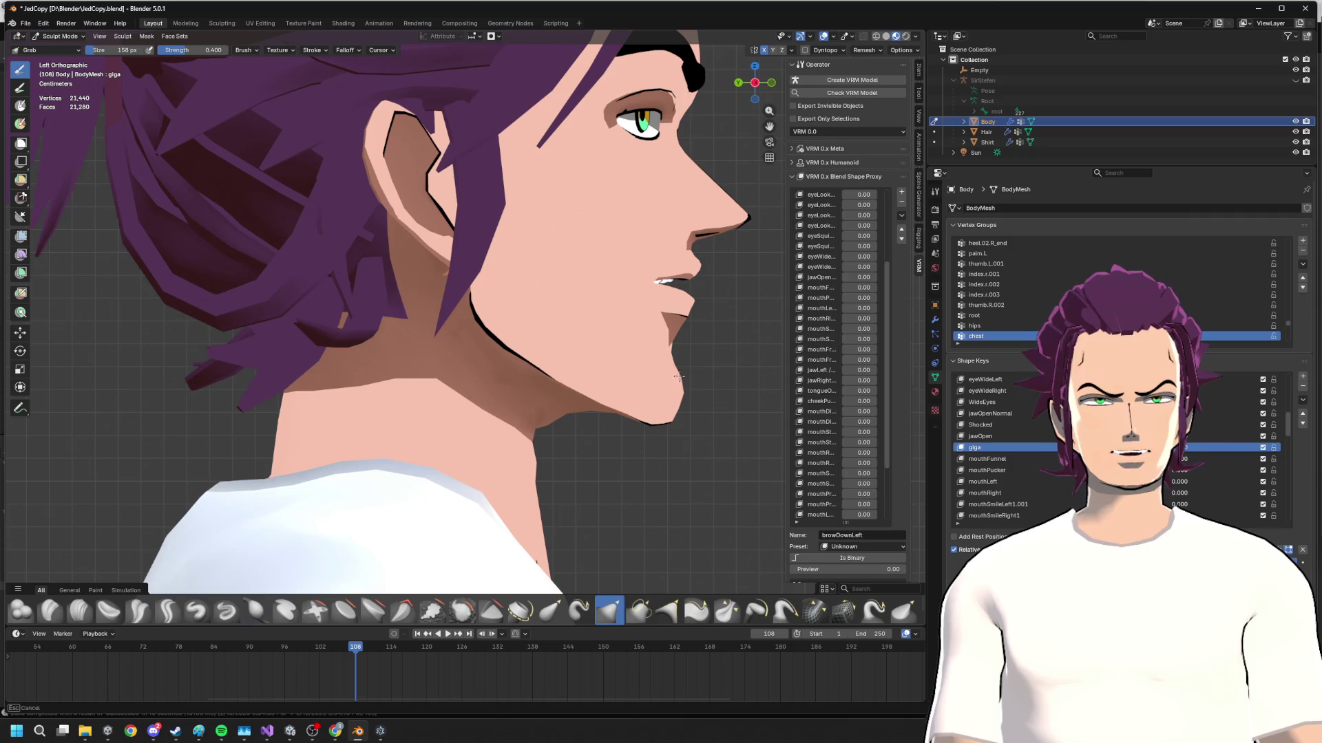
- Inspect the jaw from front, three-quarter and side views, ending straight-on at the face
middle_click_drag(681, 375, 581, 411)
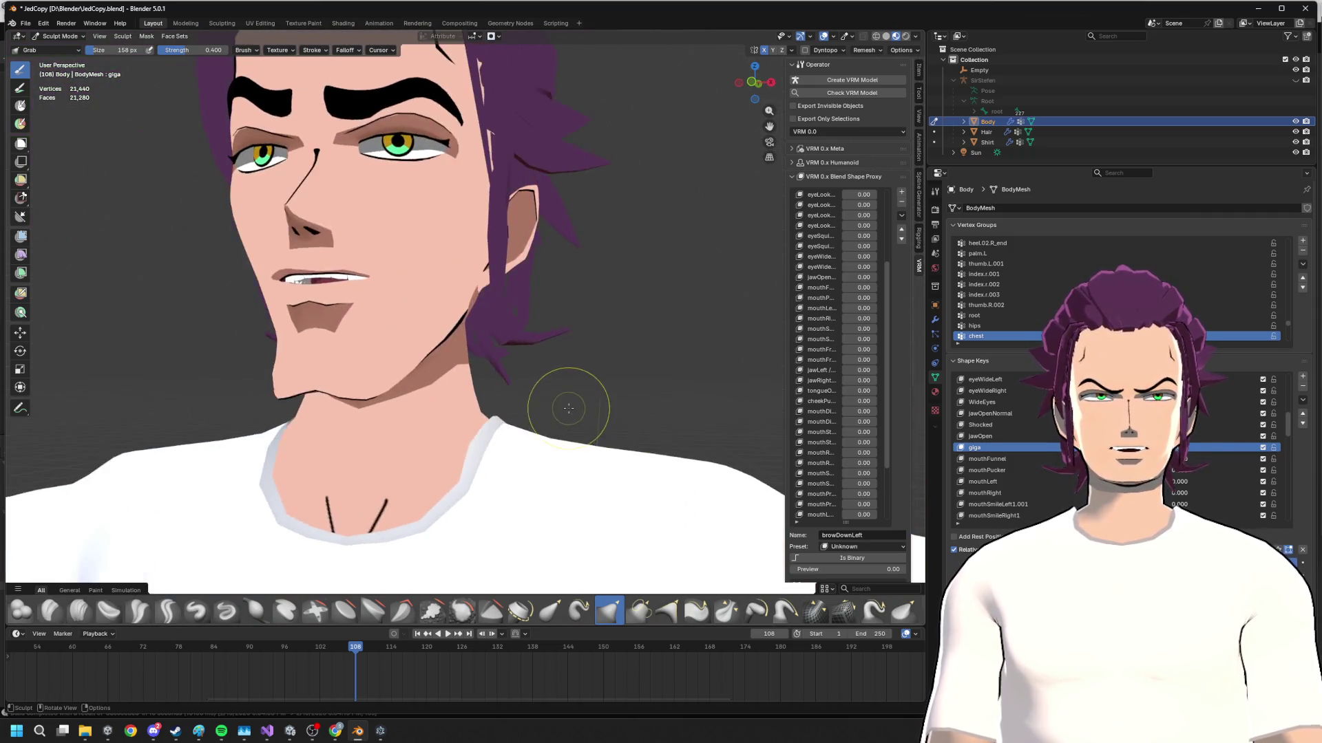
scroll(679, 261, "down", 8)
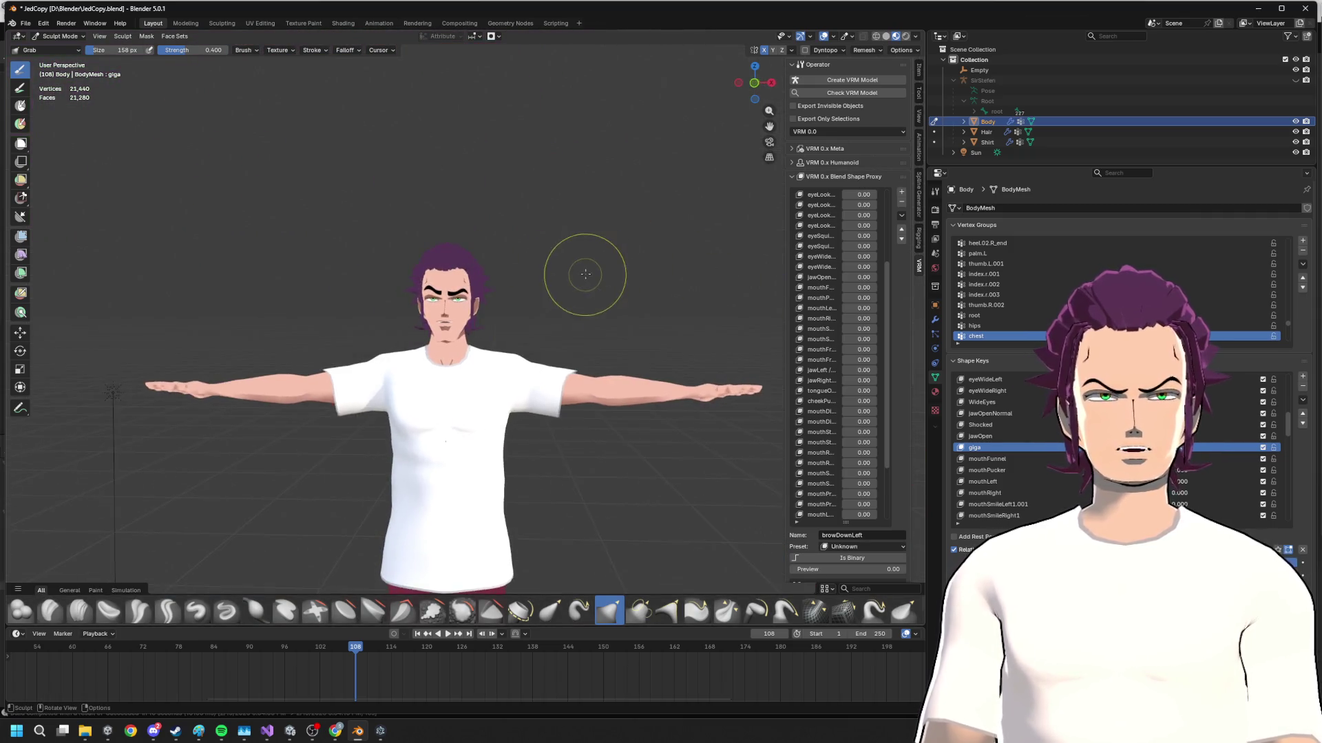
middle_click_drag(585, 272, 593, 320, "shift")
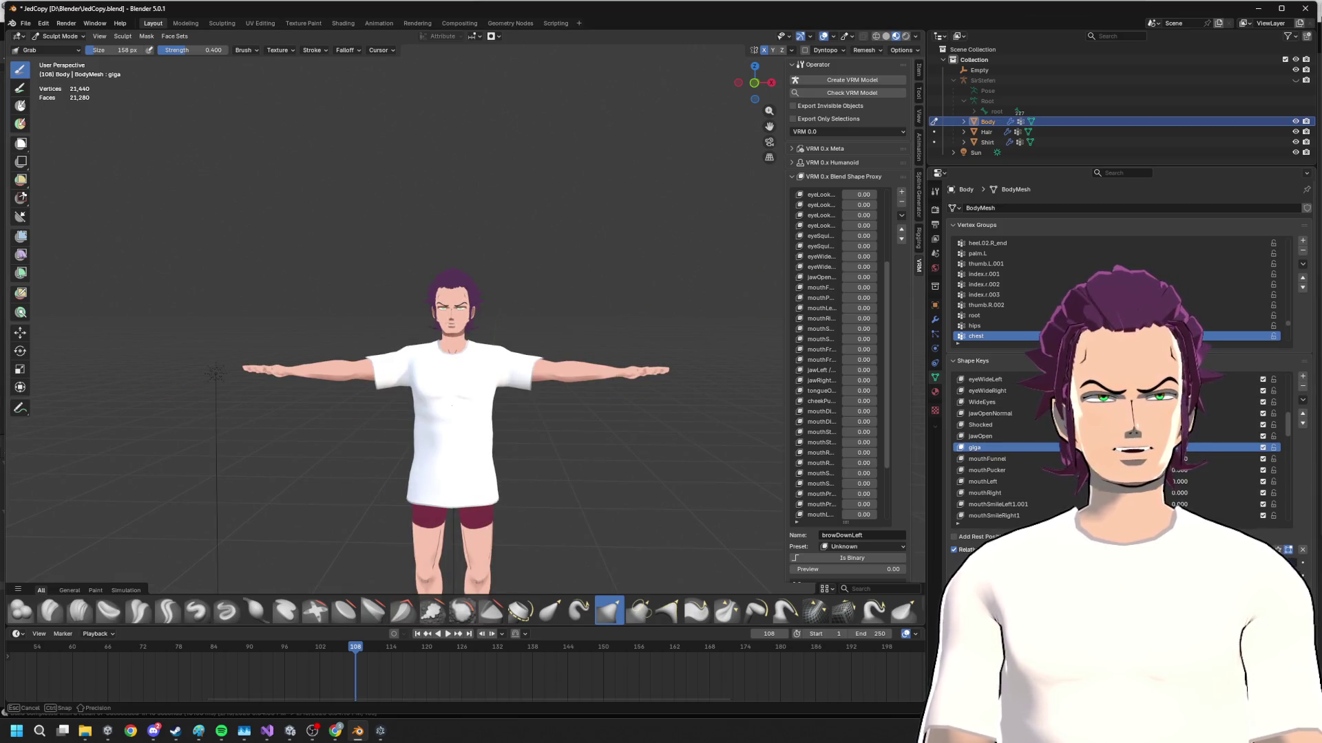
scroll(480, 345, "up", 3)
scroll(486, 341, "up", 2)
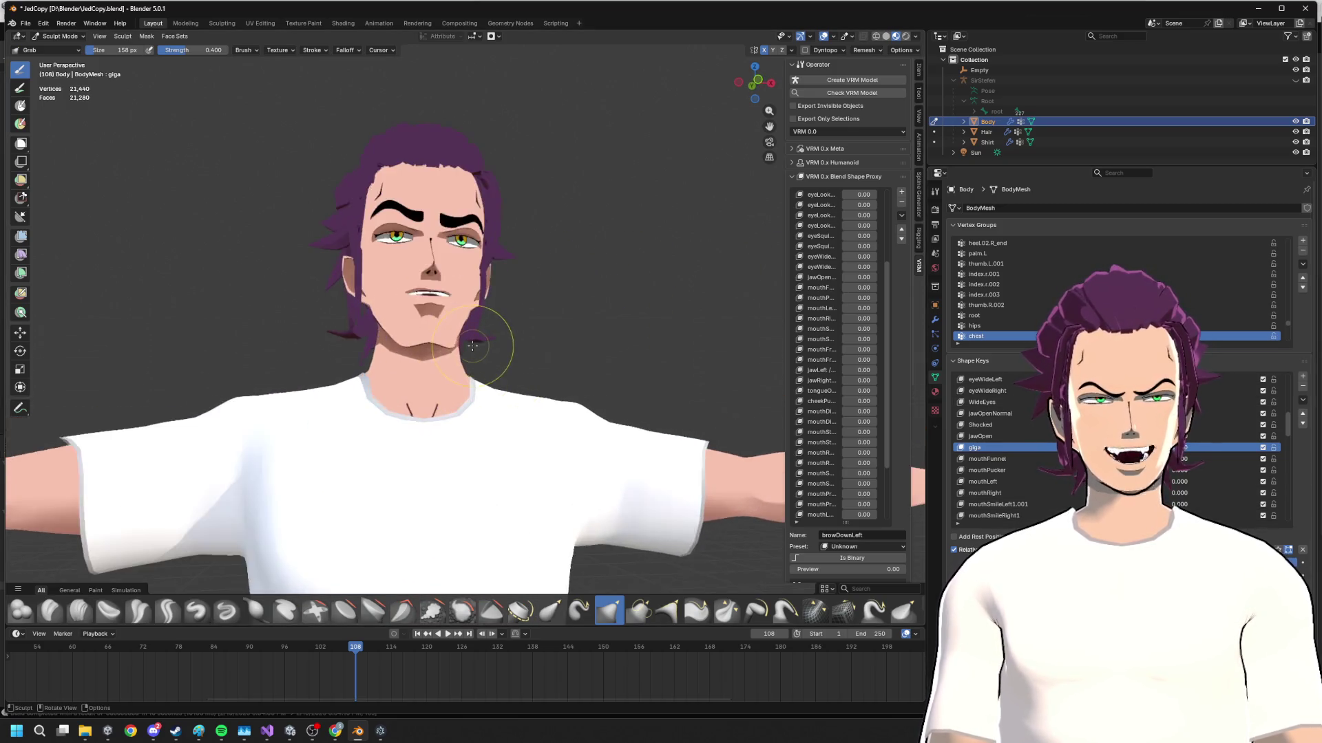
scroll(475, 351, "up", 1)
scroll(472, 356, "up", 4)
mouse_move(472, 357)
middle_mouse_down()
mouse_move(569, 331)
mouse_move(672, 378)
mouse_move(624, 370)
middle_mouse_up()
left_click(749, 83)
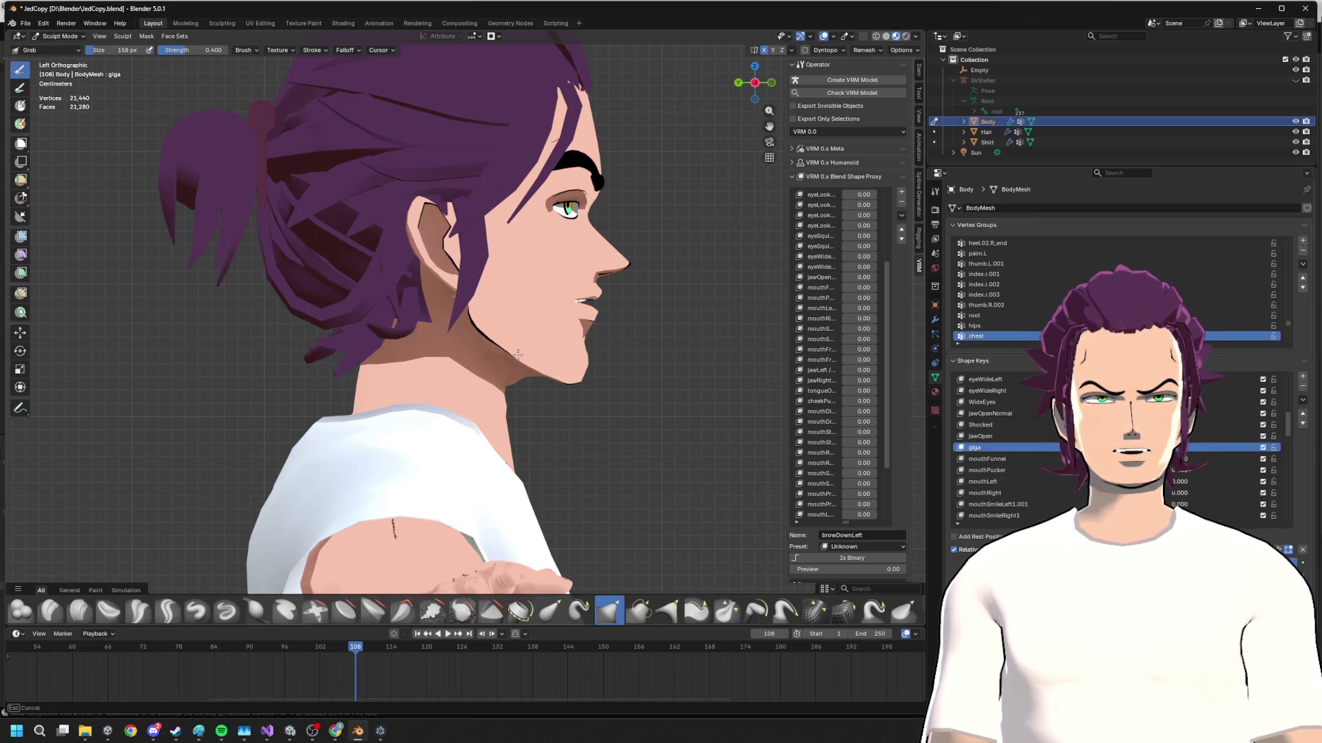
middle_click_drag(518, 355, 583, 342)
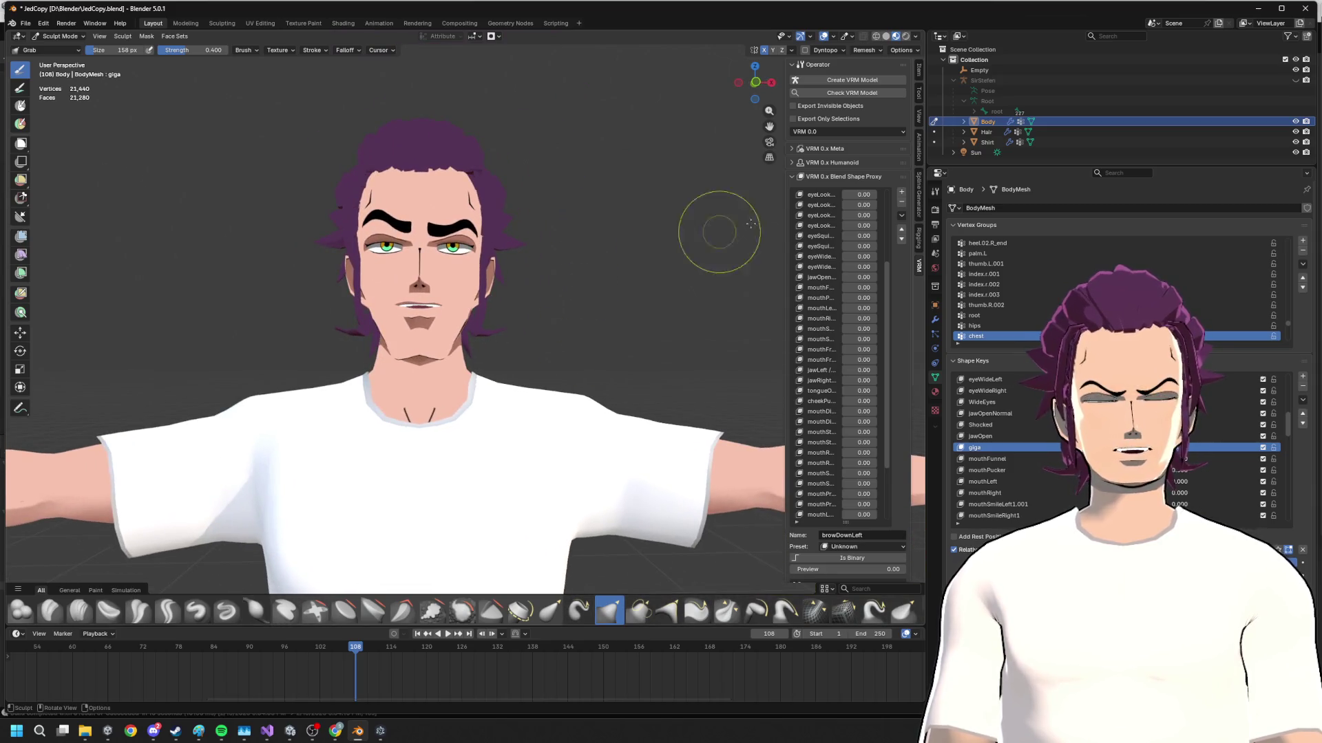
left_click_drag(755, 83, 743, 78)
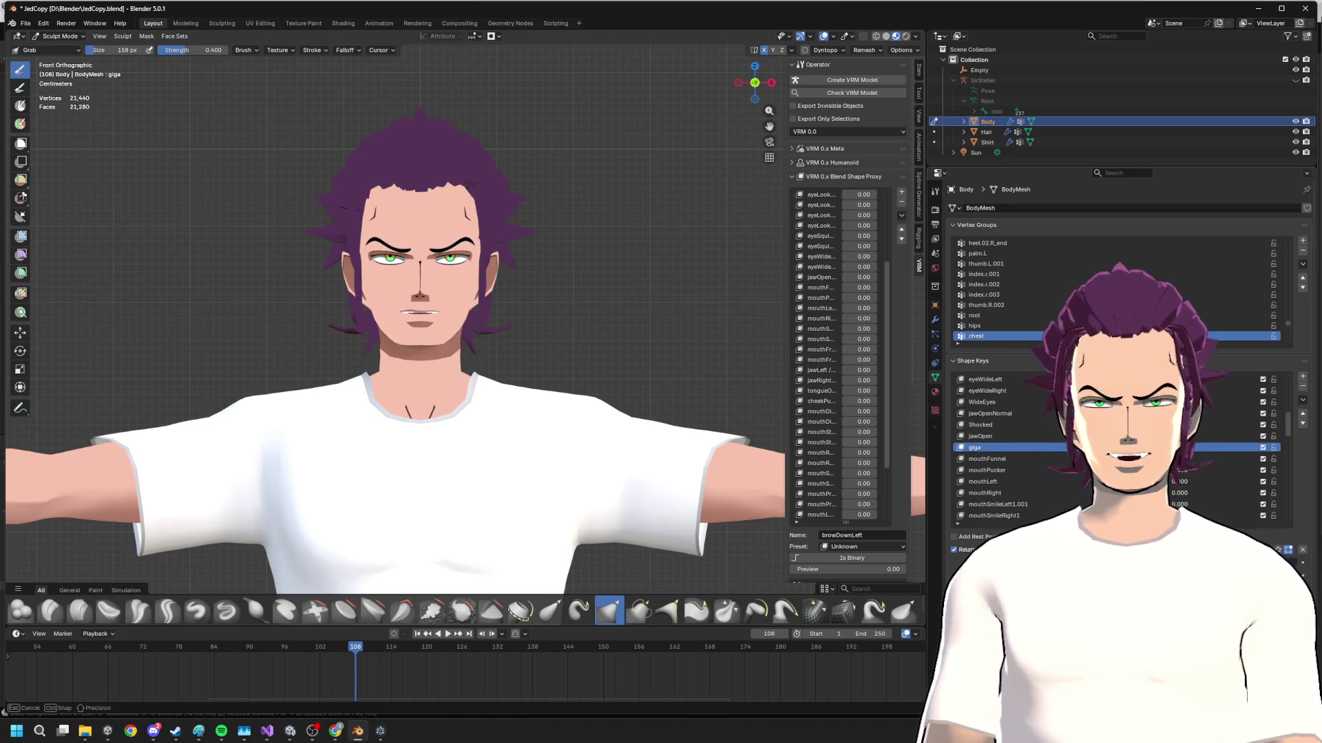
scroll(1073, 493, "down", 5)
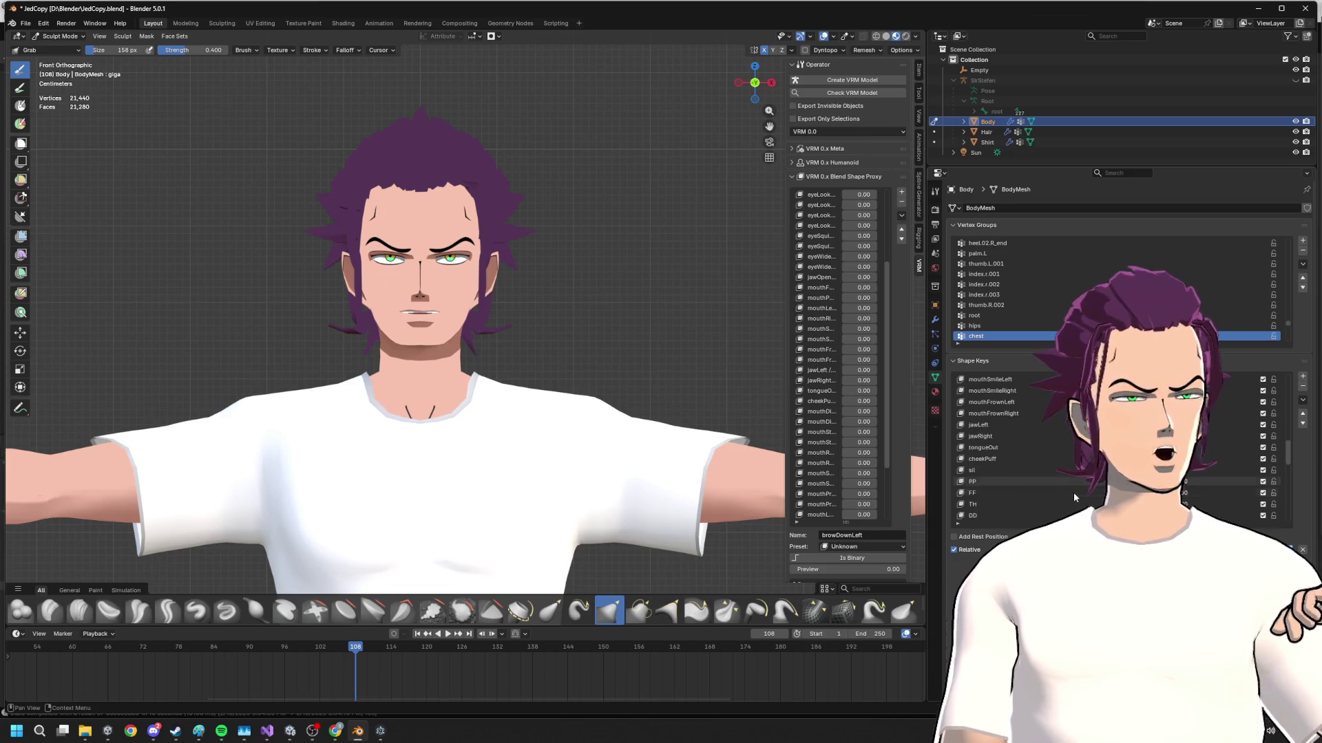
scroll(1073, 492, "down", 5)
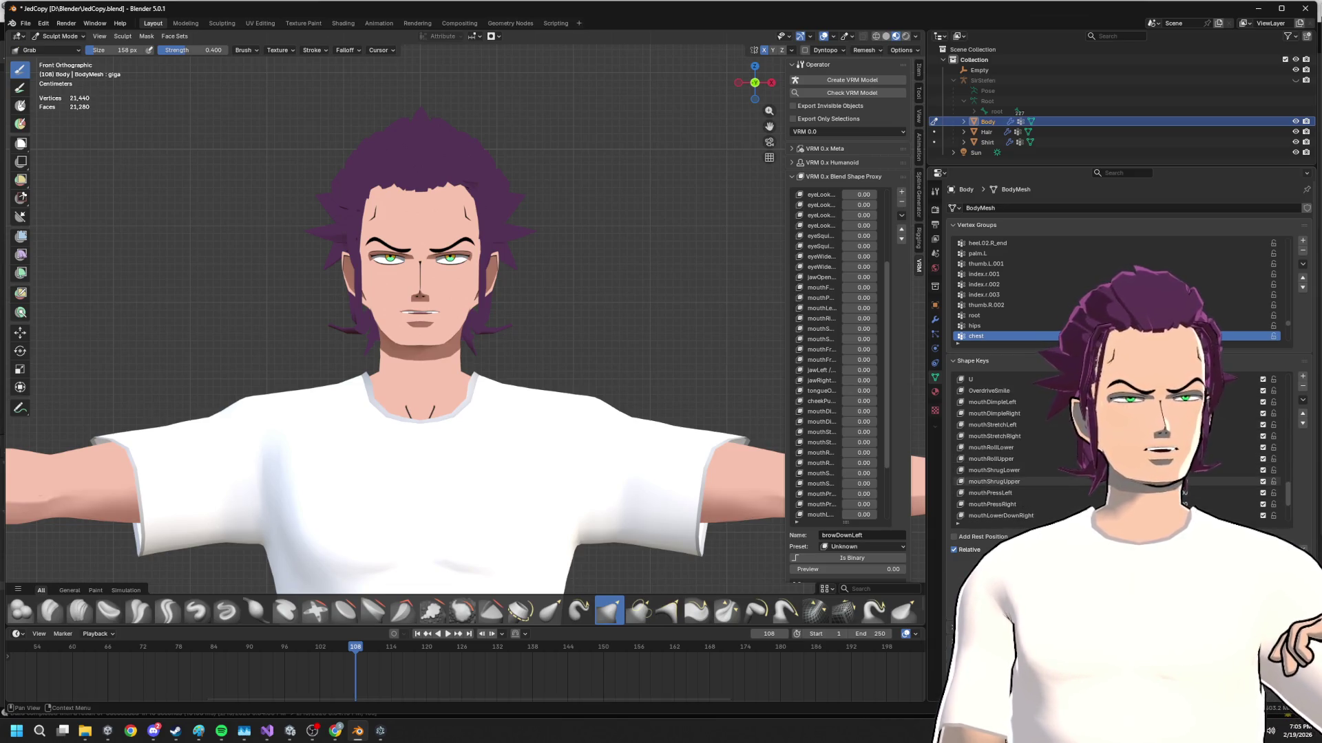
scroll(1047, 505, "down", 4)
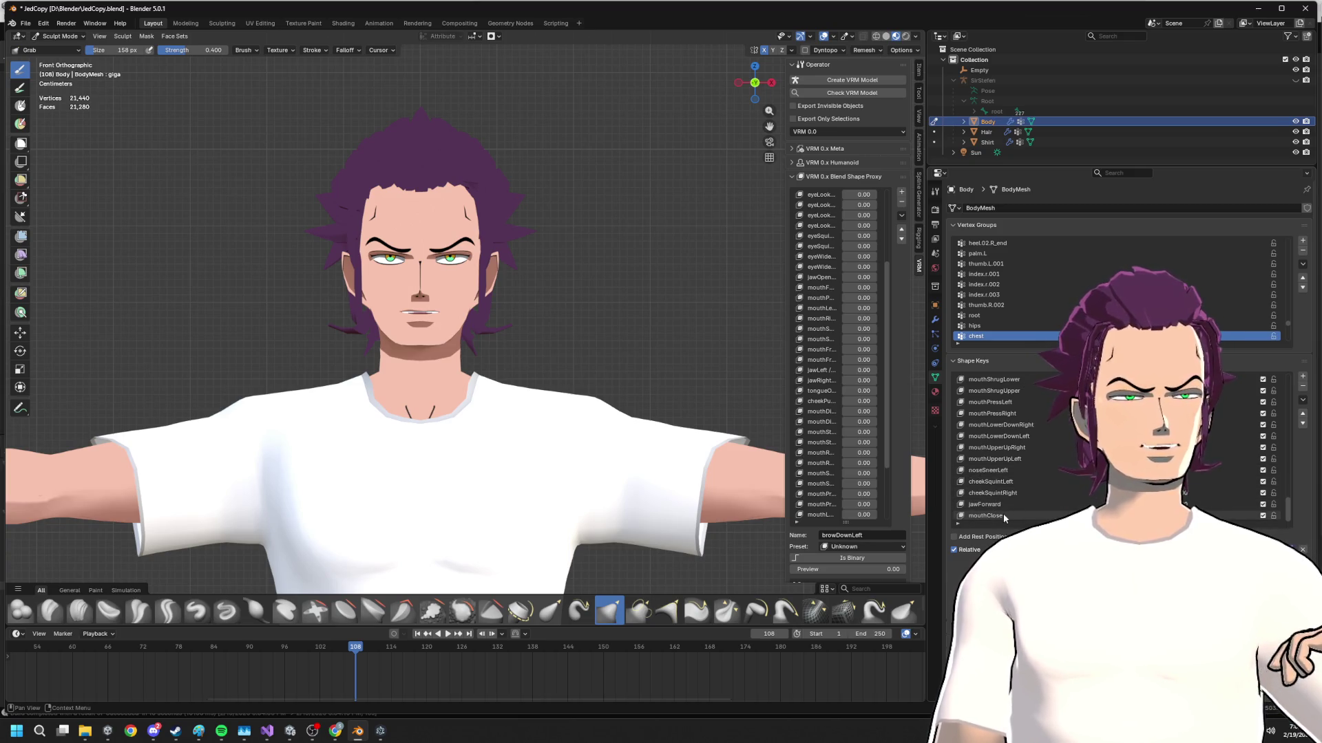
scroll(1002, 434, "up", 4)
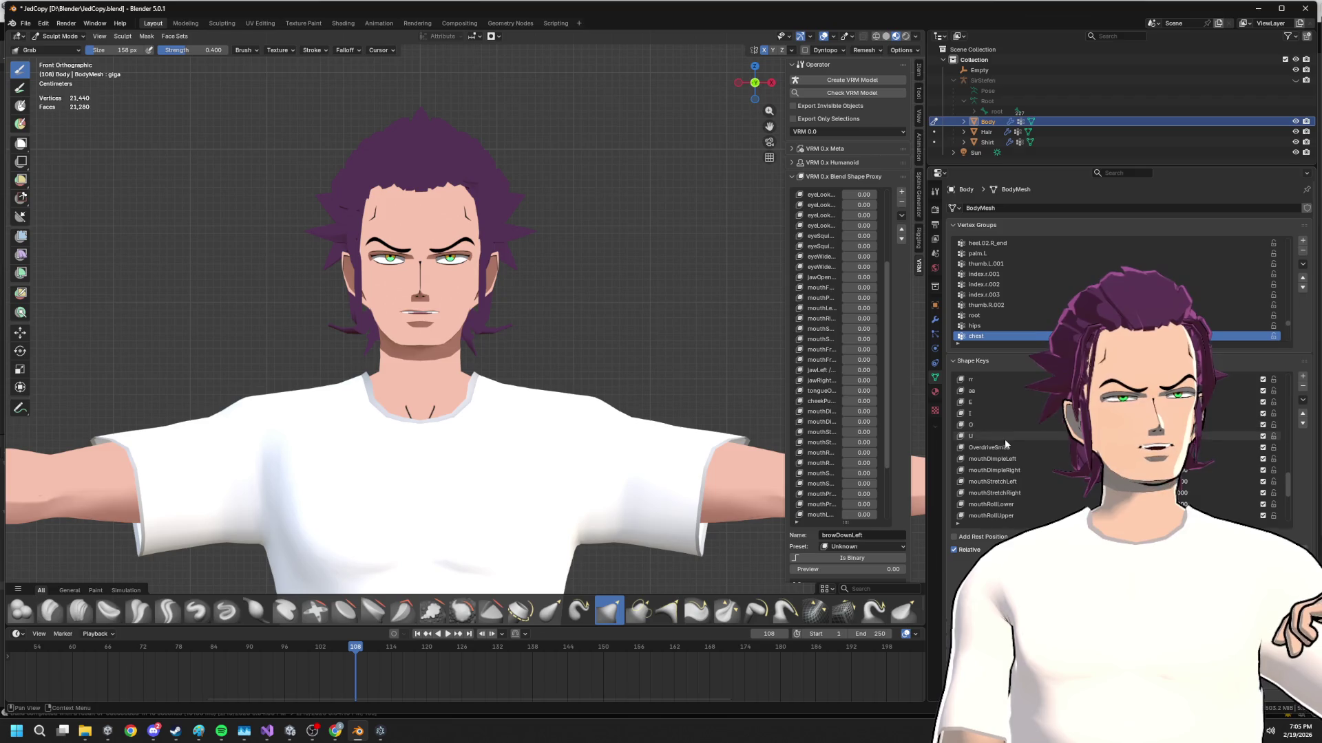
- Make OverdriveSmile the active shape key and begin editing its value
left_click(997, 447)
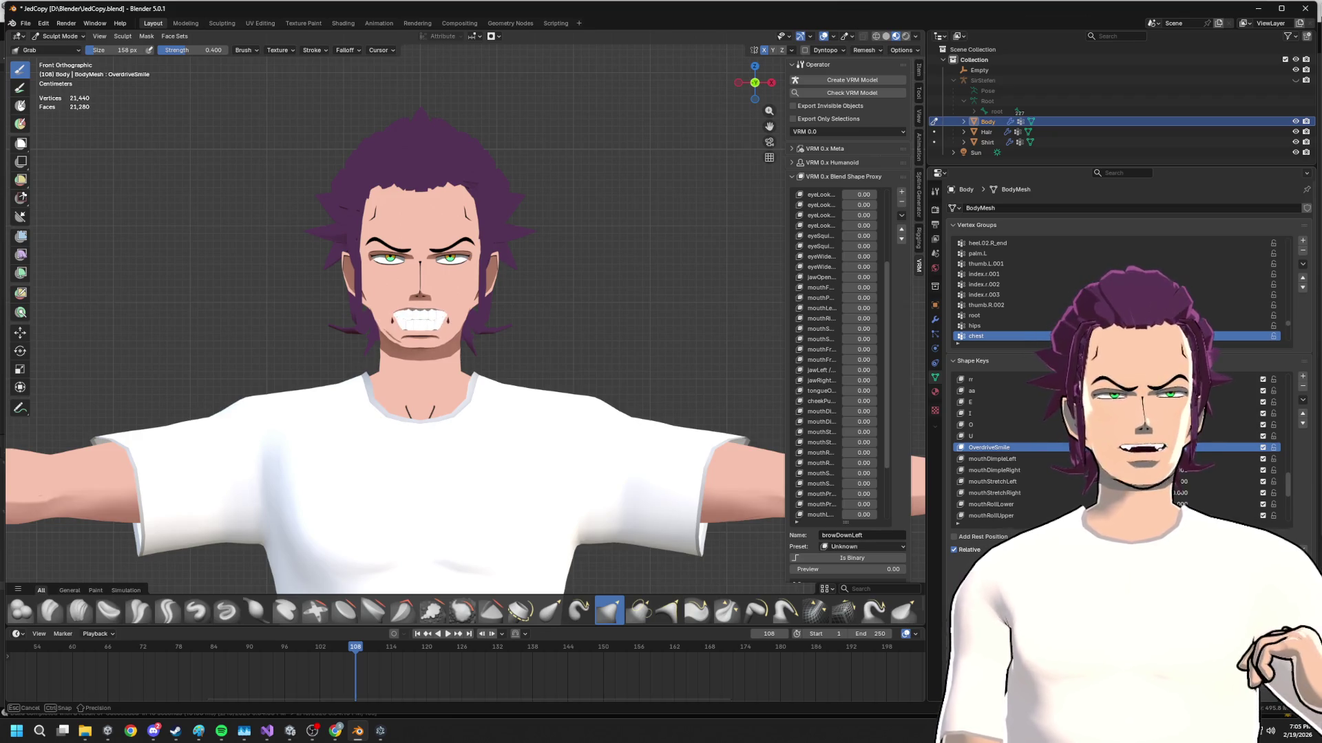
scroll(1067, 482, "up", 3)
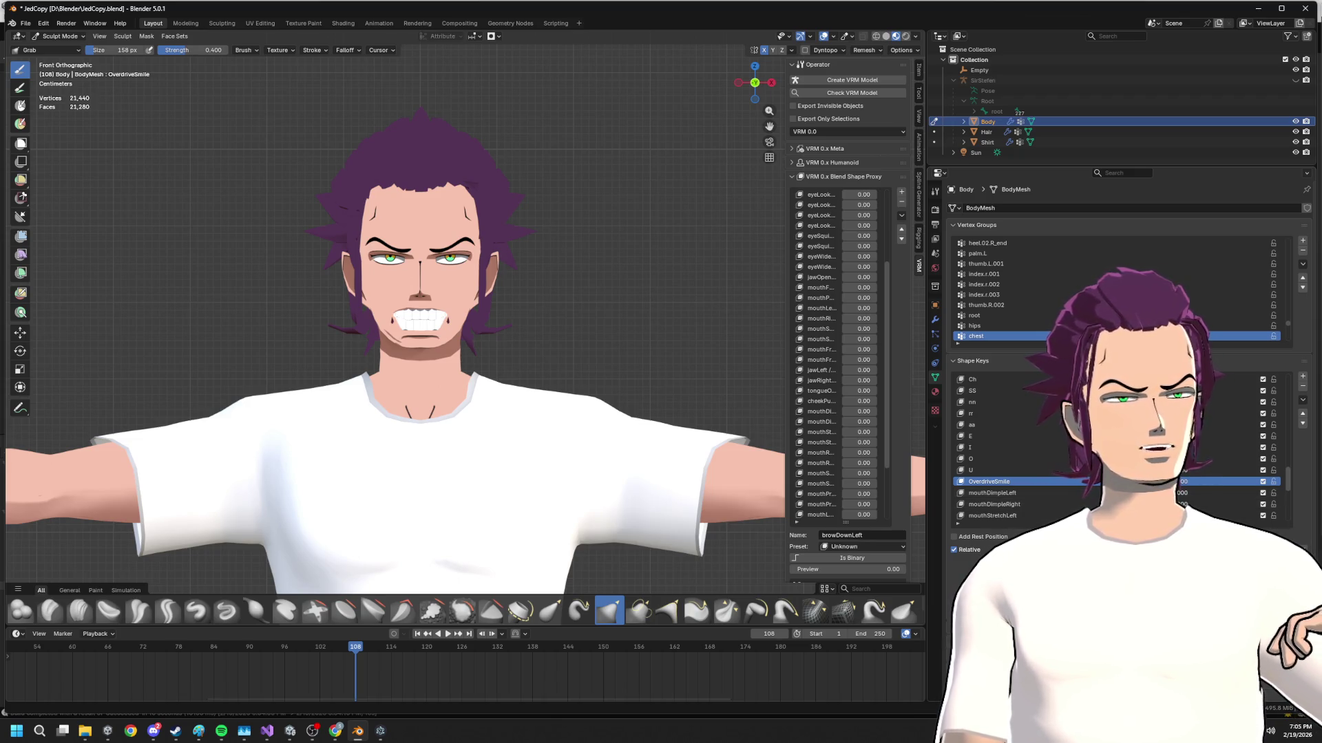
double_click(1023, 504)
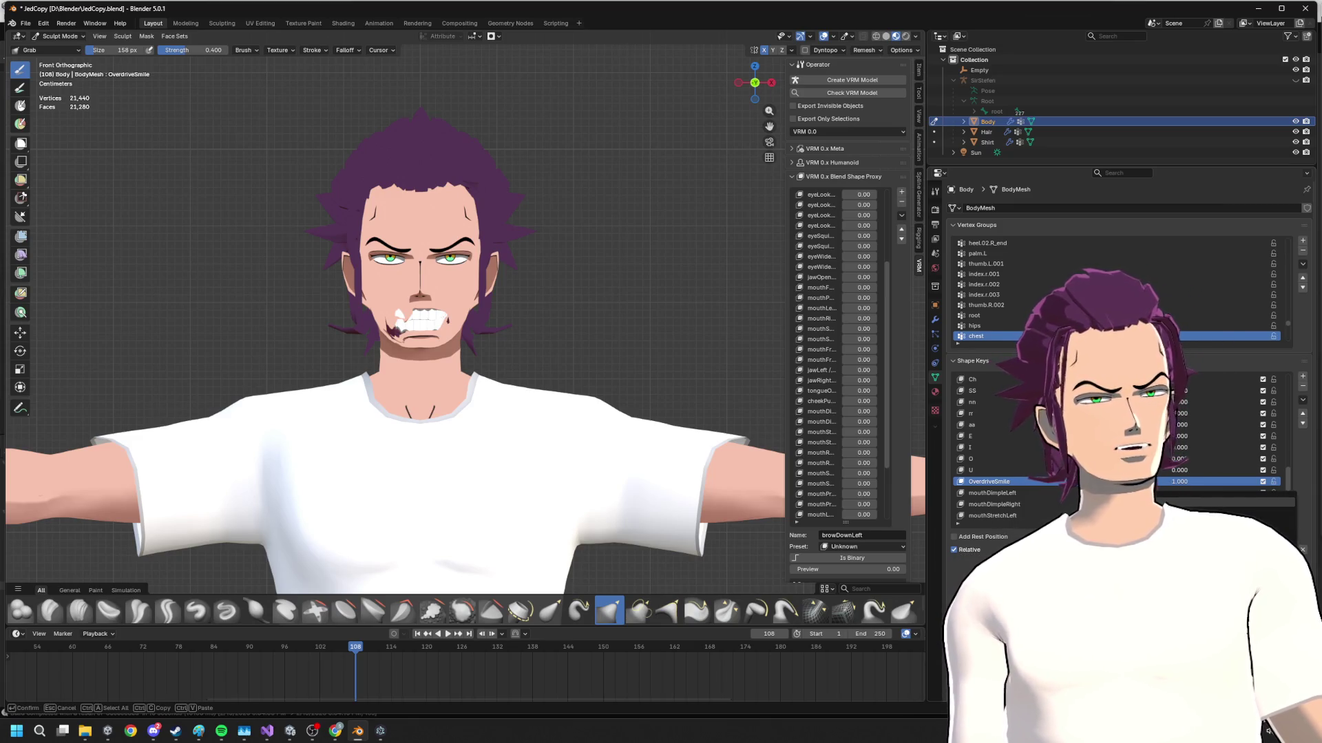
key("Return")
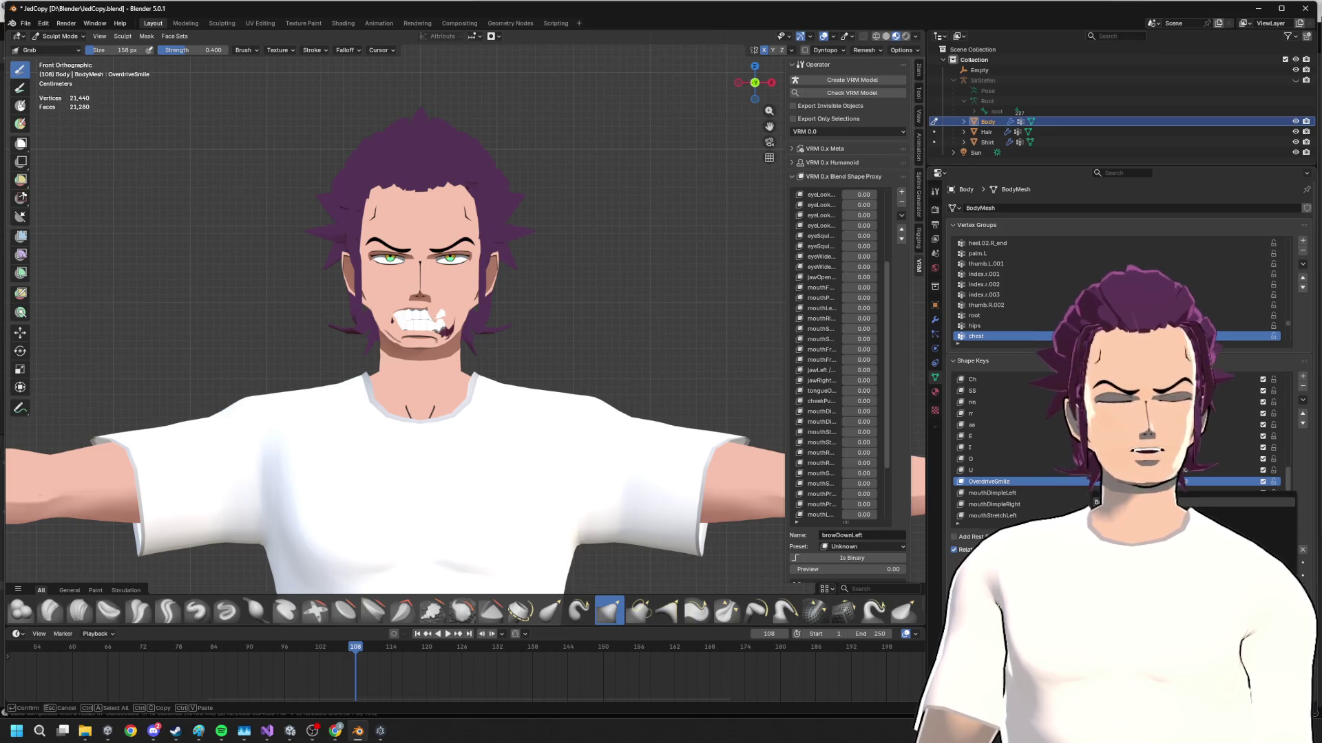
key("Return")
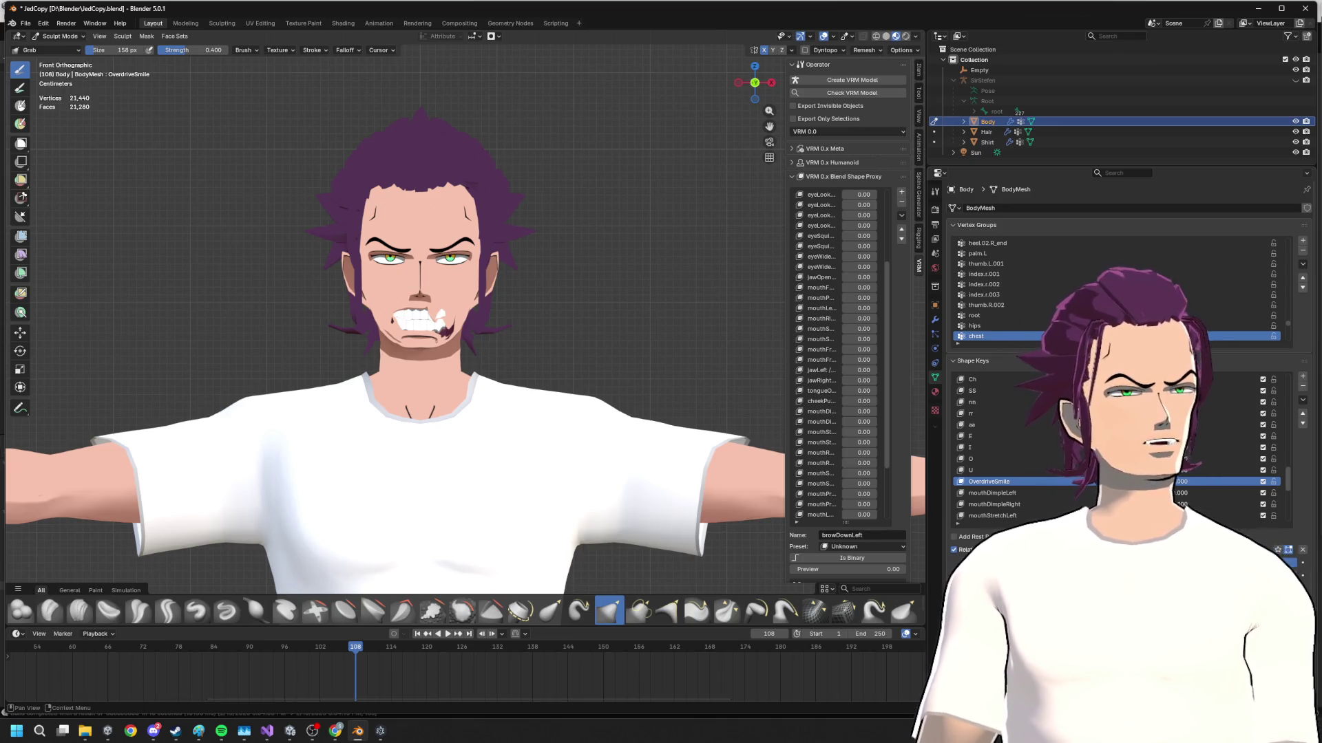
key("Return")
key("Return")
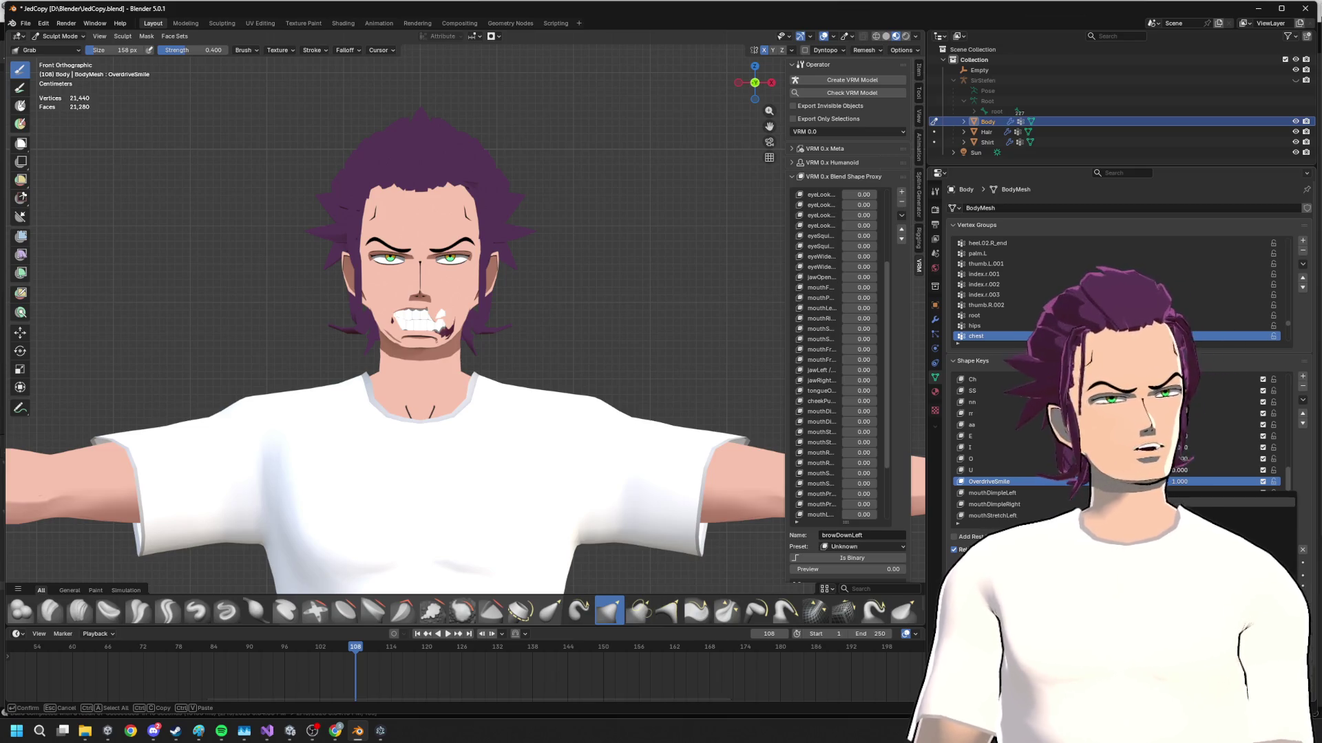
scroll(1077, 478, "up", 10)
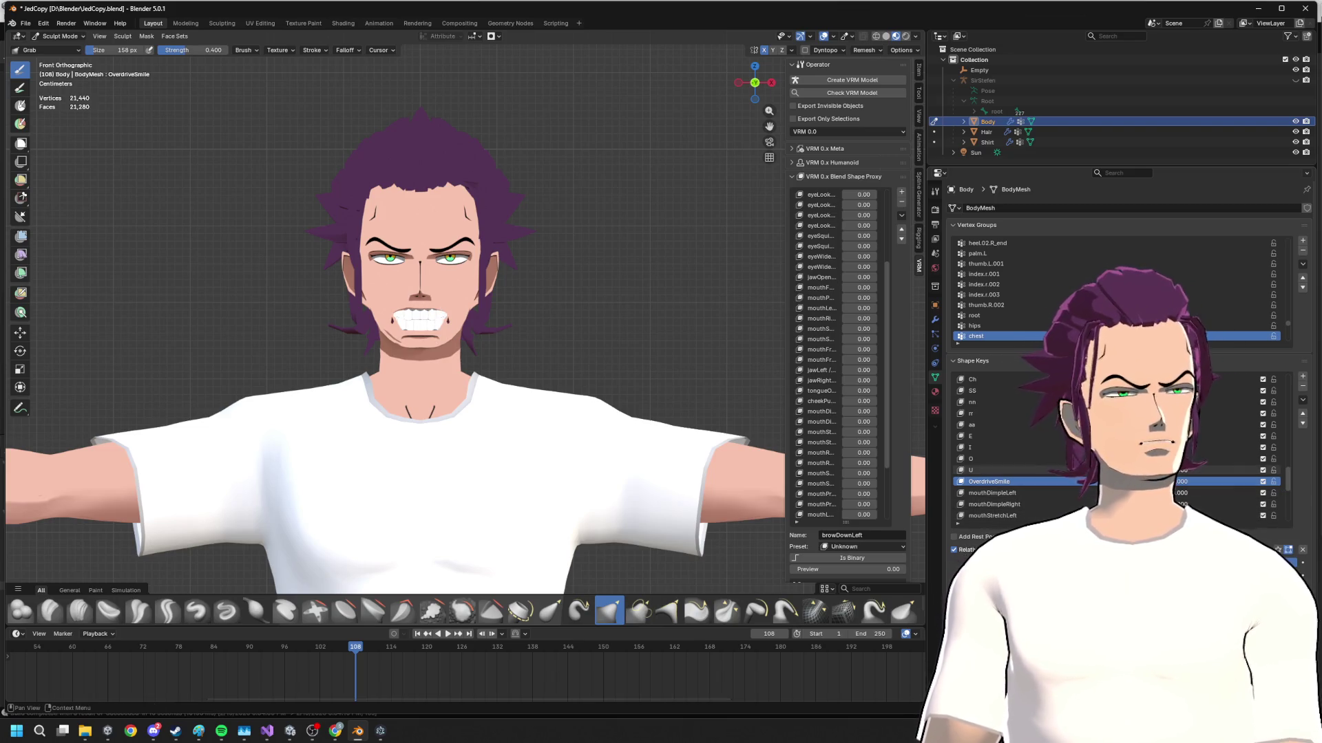
scroll(1079, 479, "up", 5)
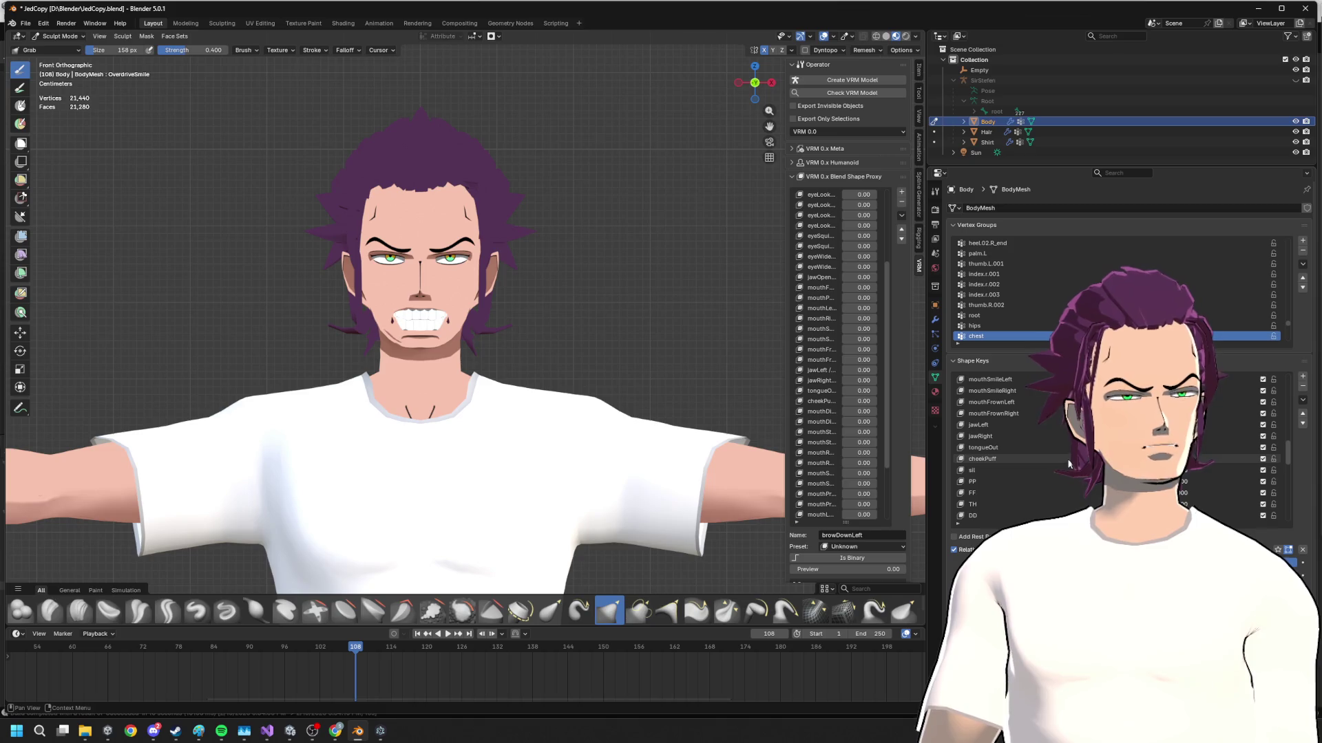
- Preview mouthSmileLeft then mouthSmileRight, orbiting close to the grin
left_click(1027, 402)
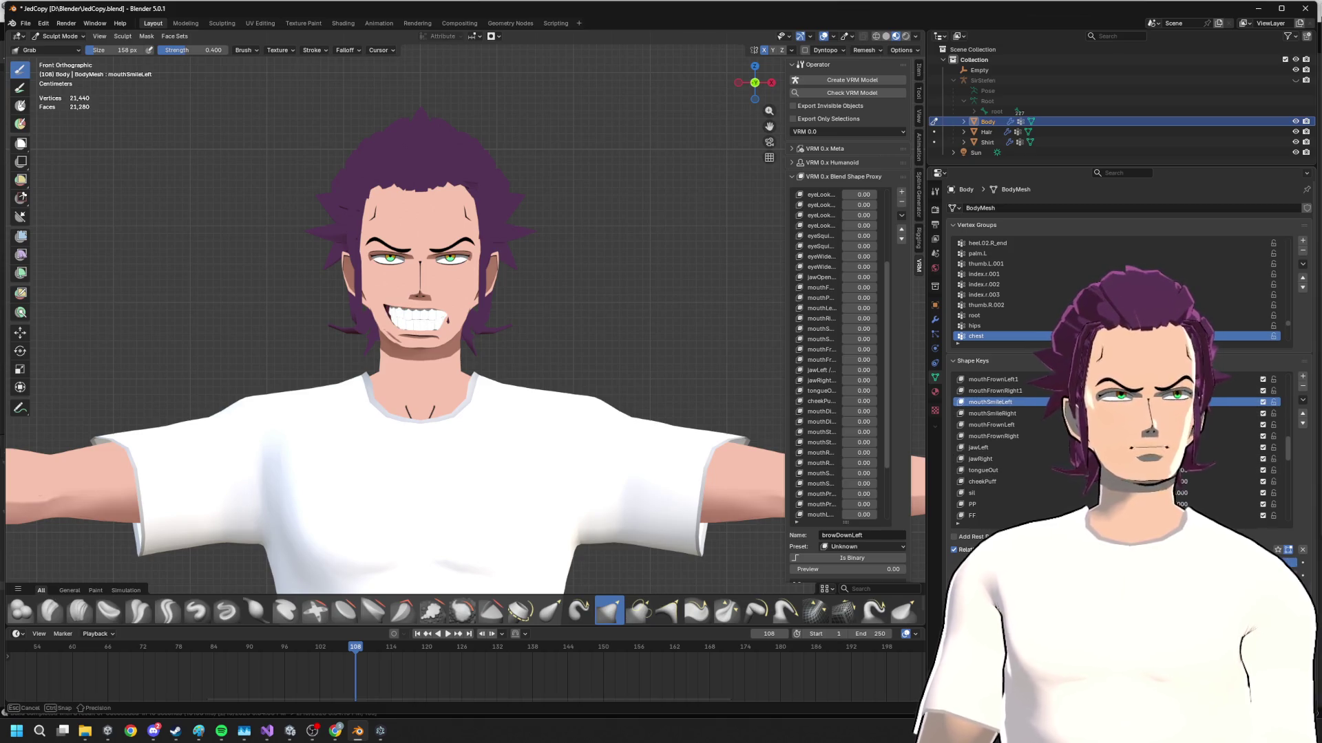
left_click(1029, 412)
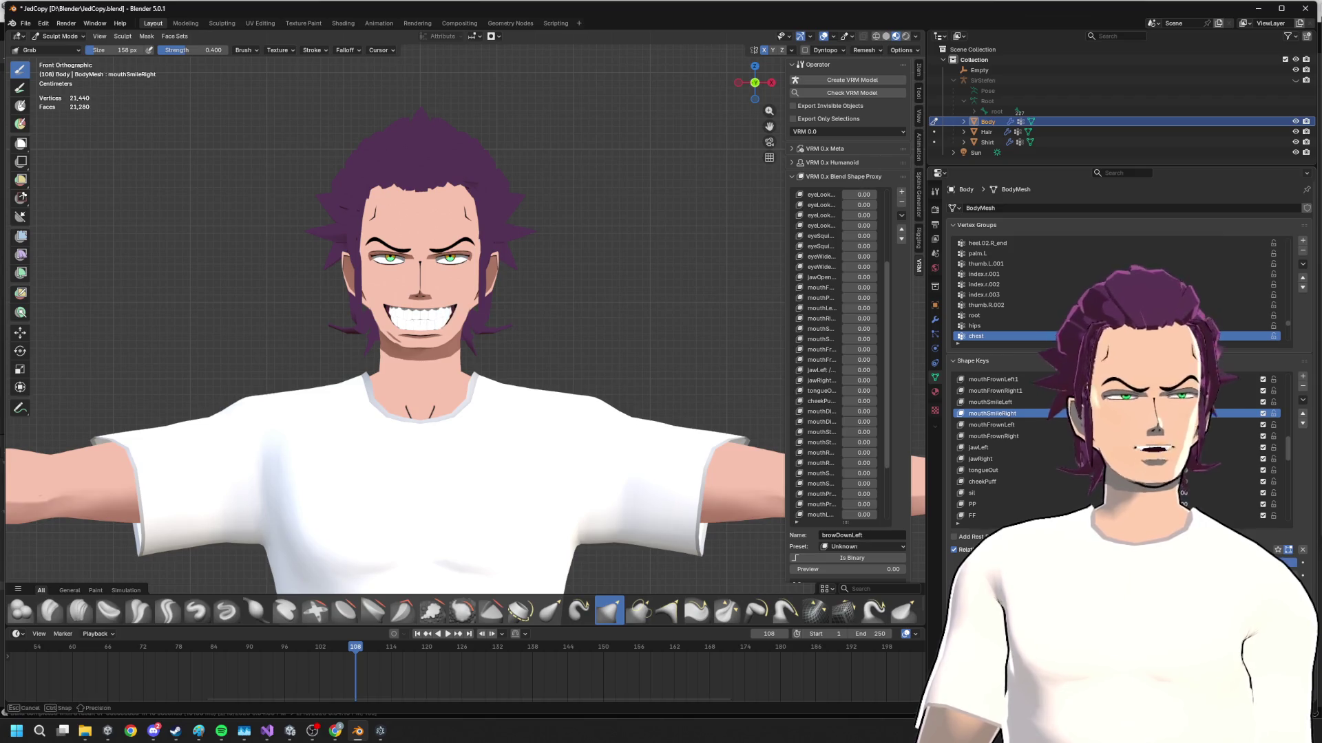
mouse_move(549, 406)
middle_mouse_down()
mouse_move(509, 358)
mouse_move(524, 378)
middle_mouse_up()
scroll(509, 358, "up", 3)
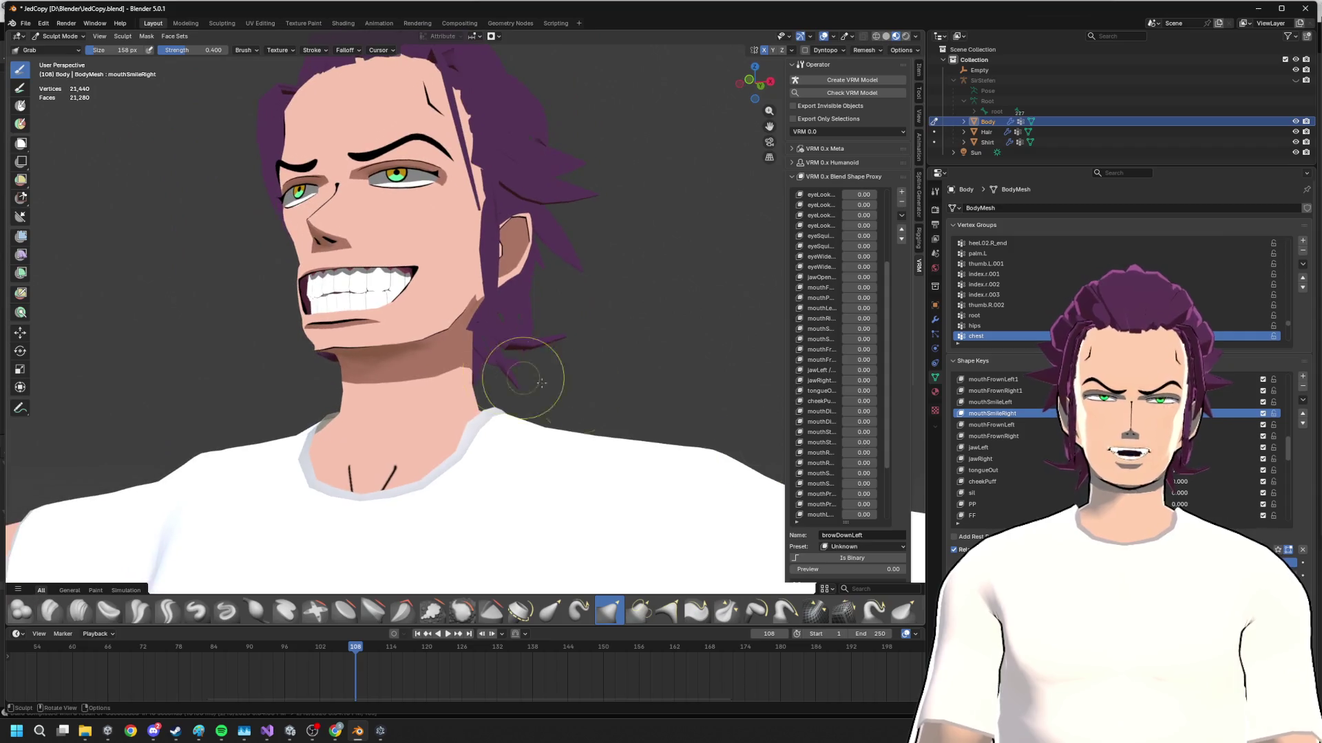
scroll(1012, 455, "up", 5)
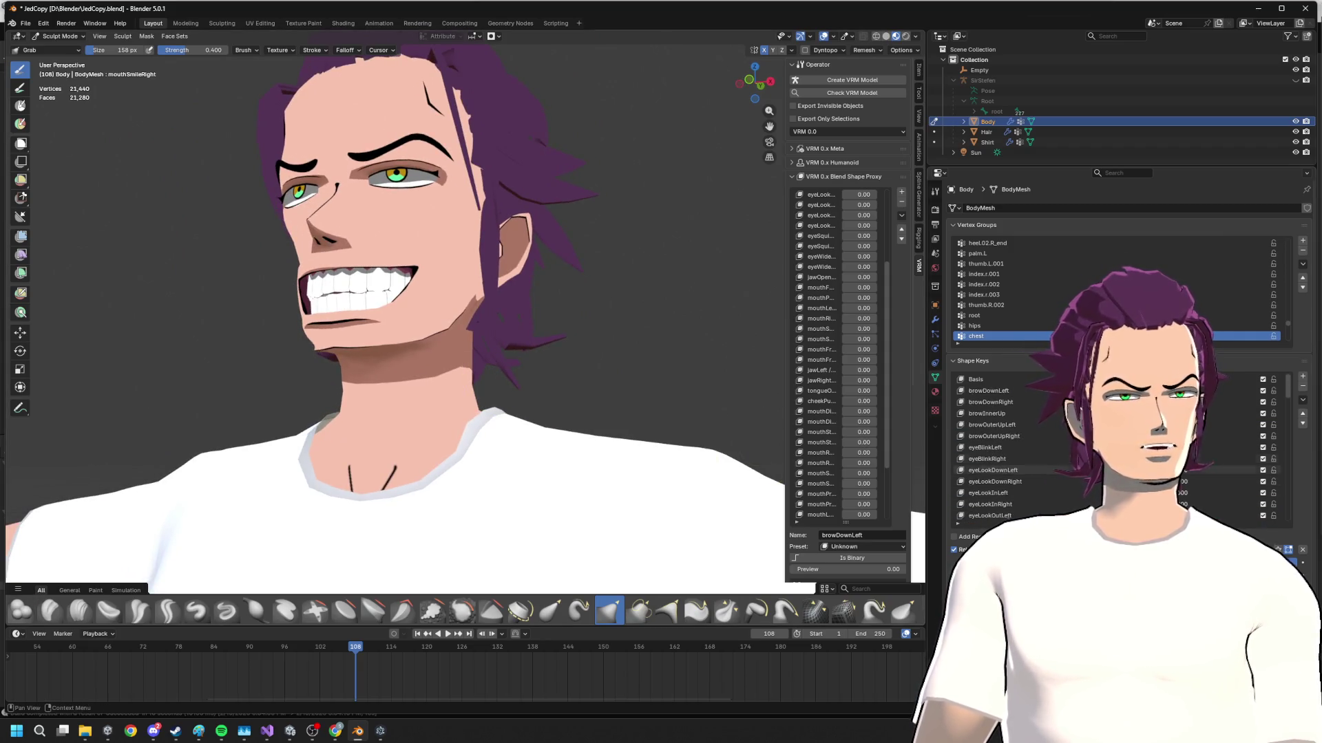
scroll(1011, 454, "down", 5)
scroll(1012, 454, "down", 3)
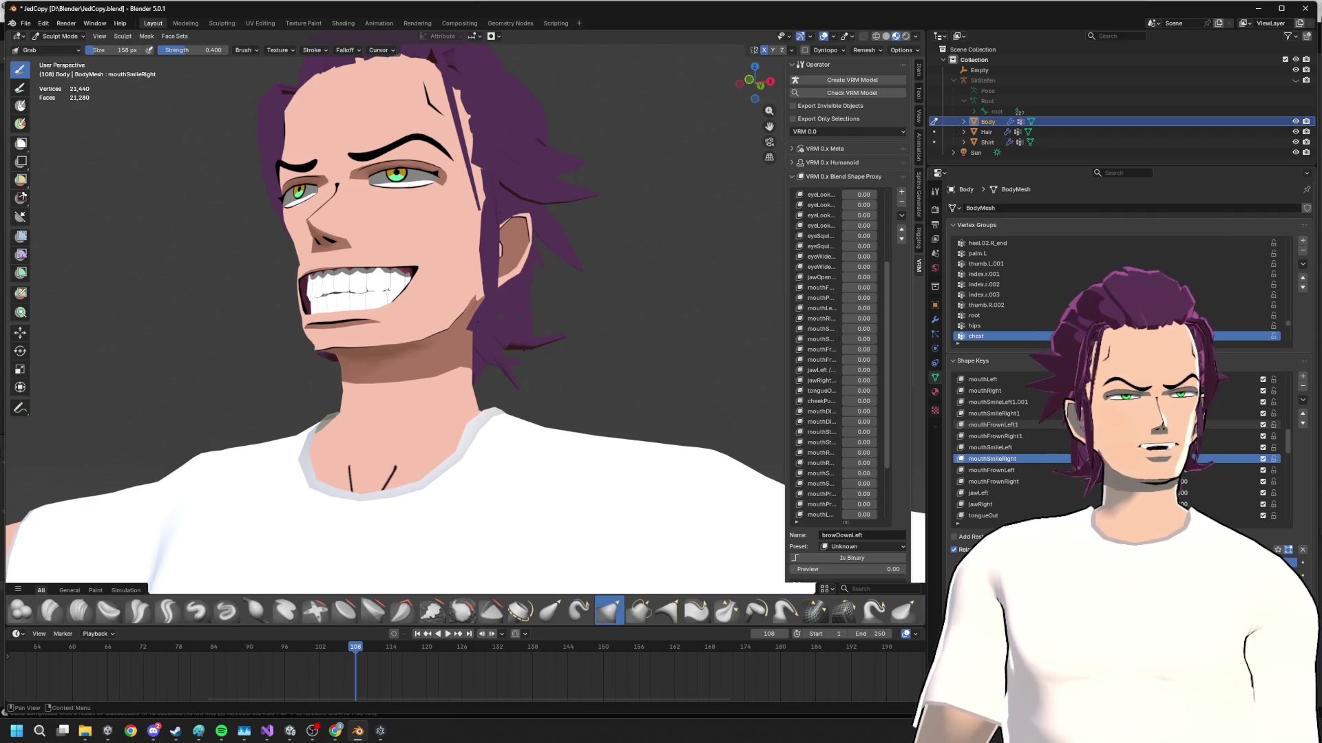
scroll(1012, 434, "down", 5)
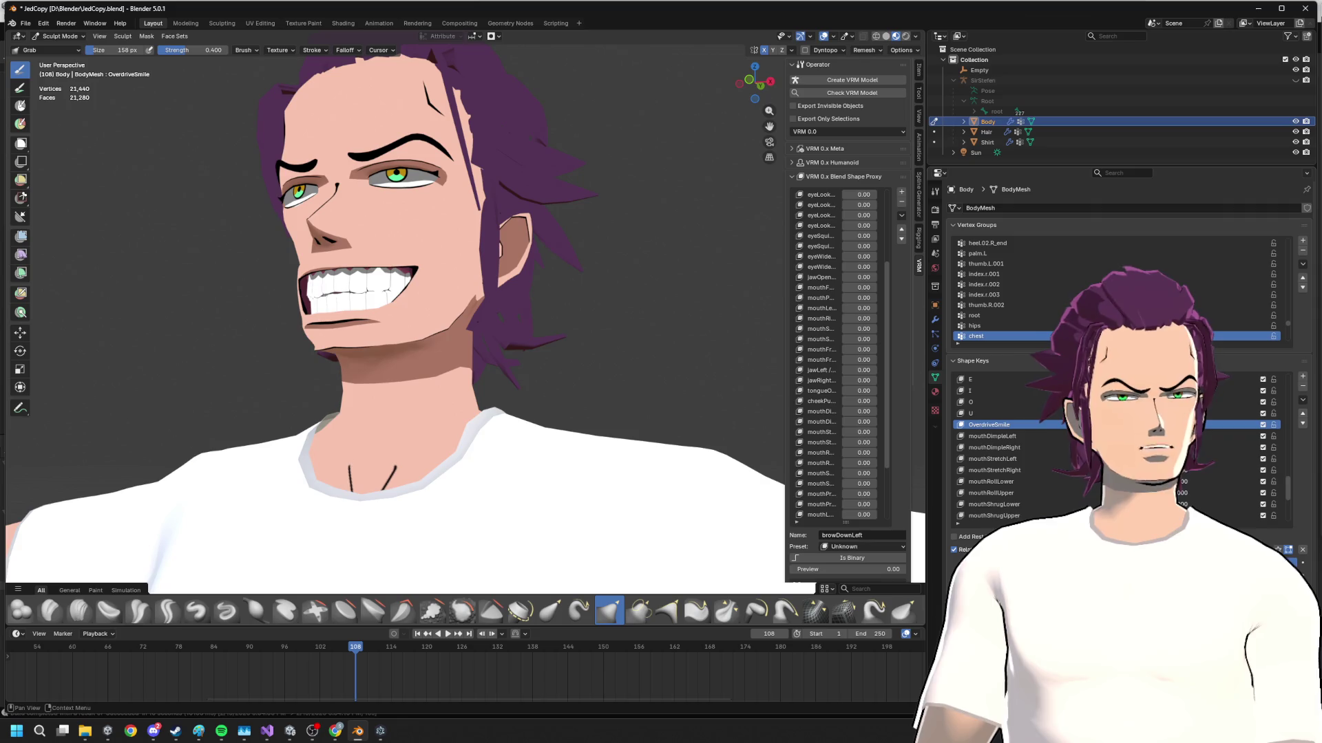
left_click(989, 424)
middle_click_drag(538, 382, 637, 385)
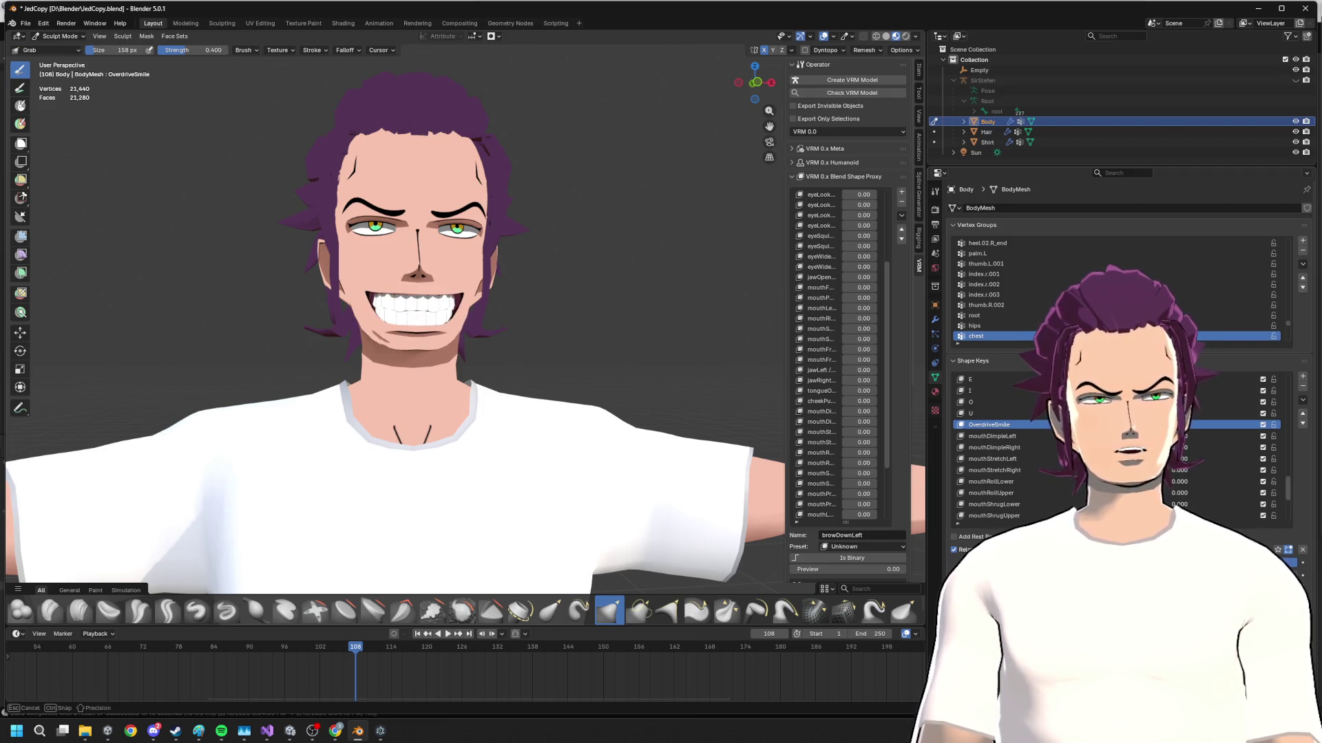
scroll(1033, 447, "down", 5)
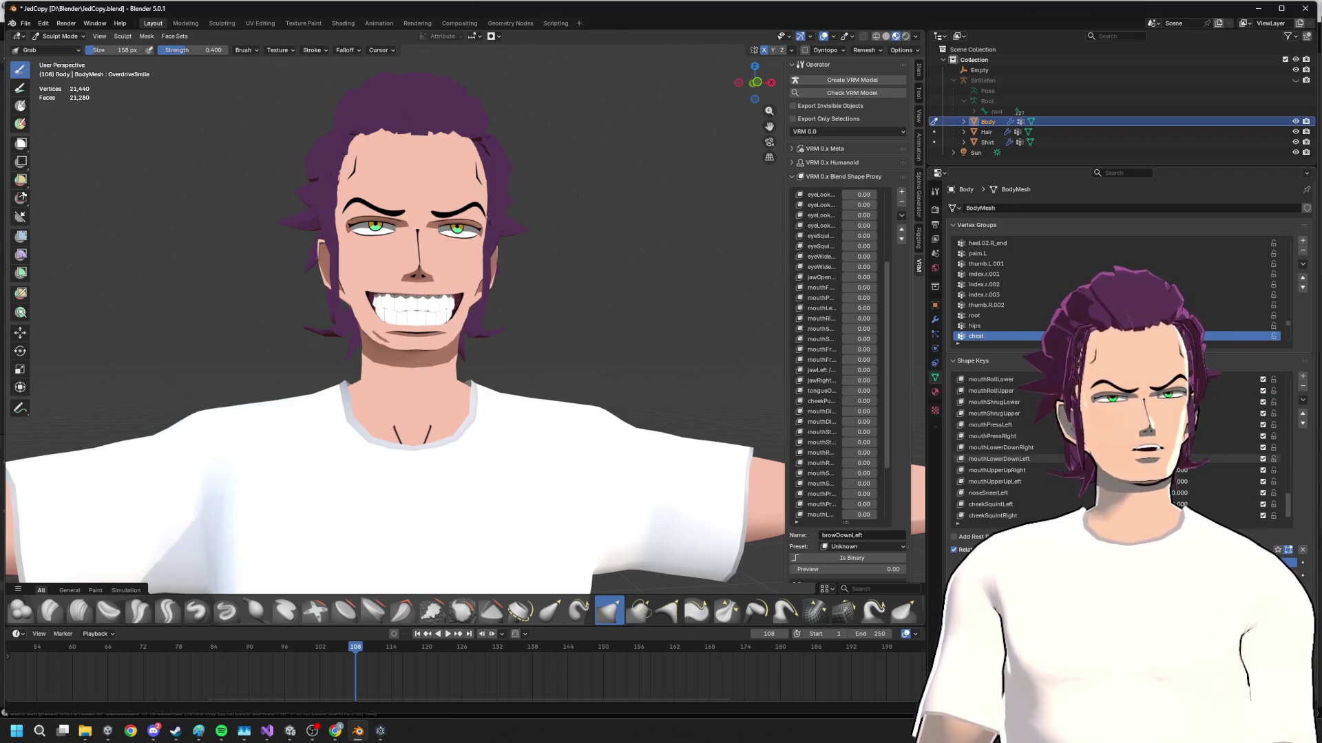
scroll(1204, 484, "up", 3)
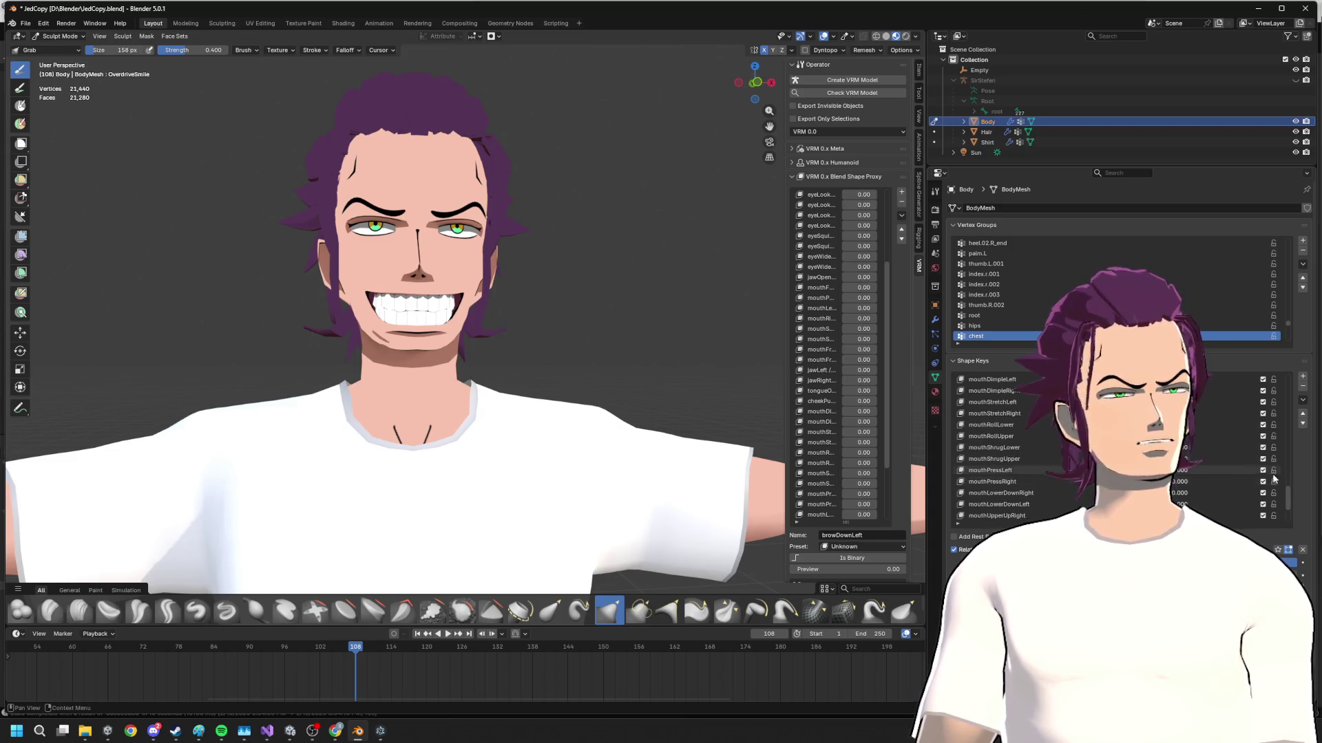
scroll(1289, 481, "up", 3)
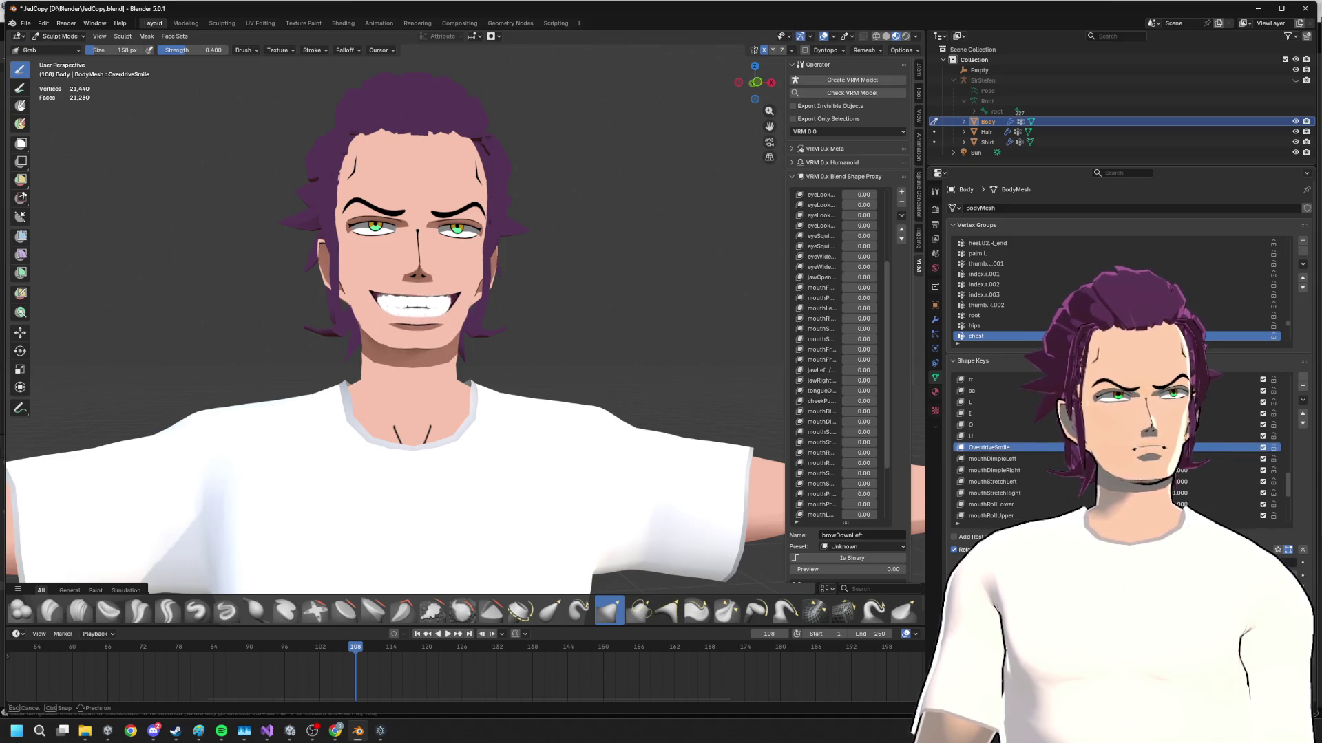
scroll(333, 320, "up", 5)
middle_click_drag(311, 310, 514, 333)
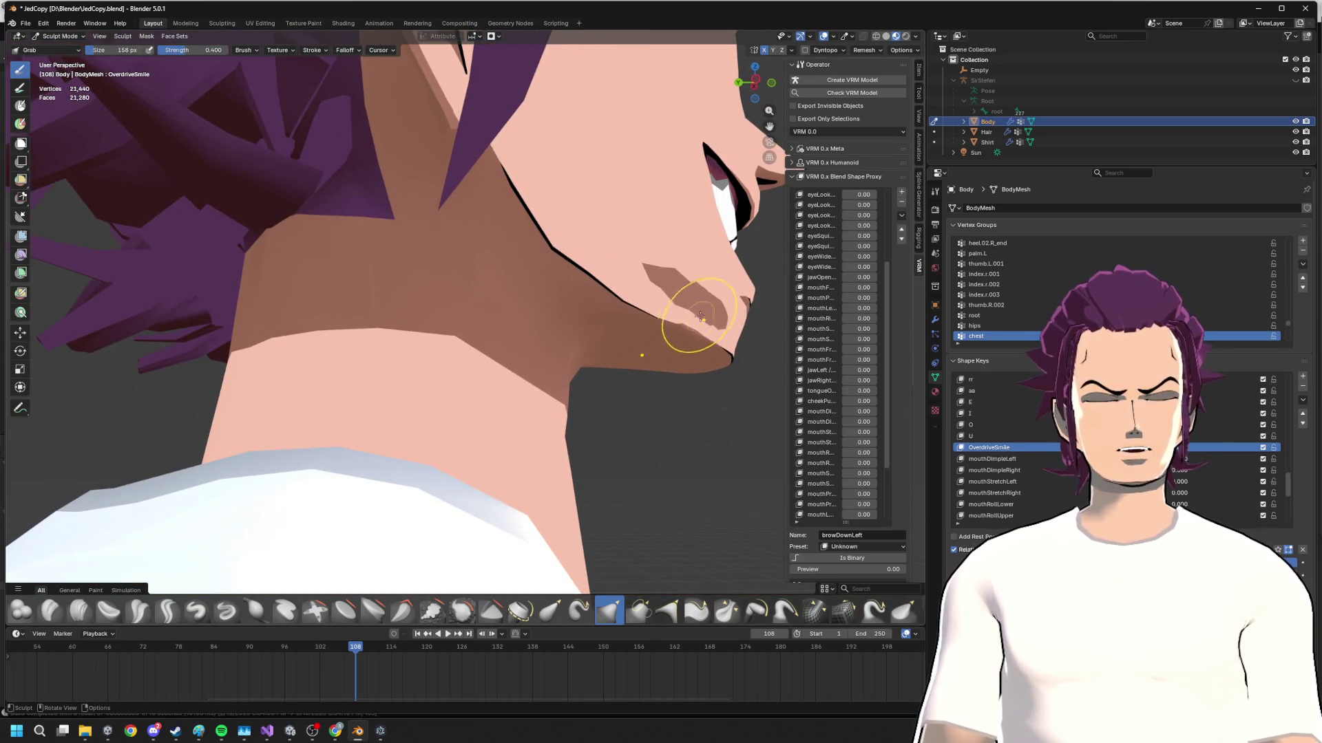
mouse_move(693, 360)
middle_mouse_down()
mouse_move(487, 404)
mouse_move(508, 331)
mouse_move(449, 330)
middle_mouse_up()
- In Edit Mode, move the chin and lip vertices, then cancel a second X-axis move
key("Tab")
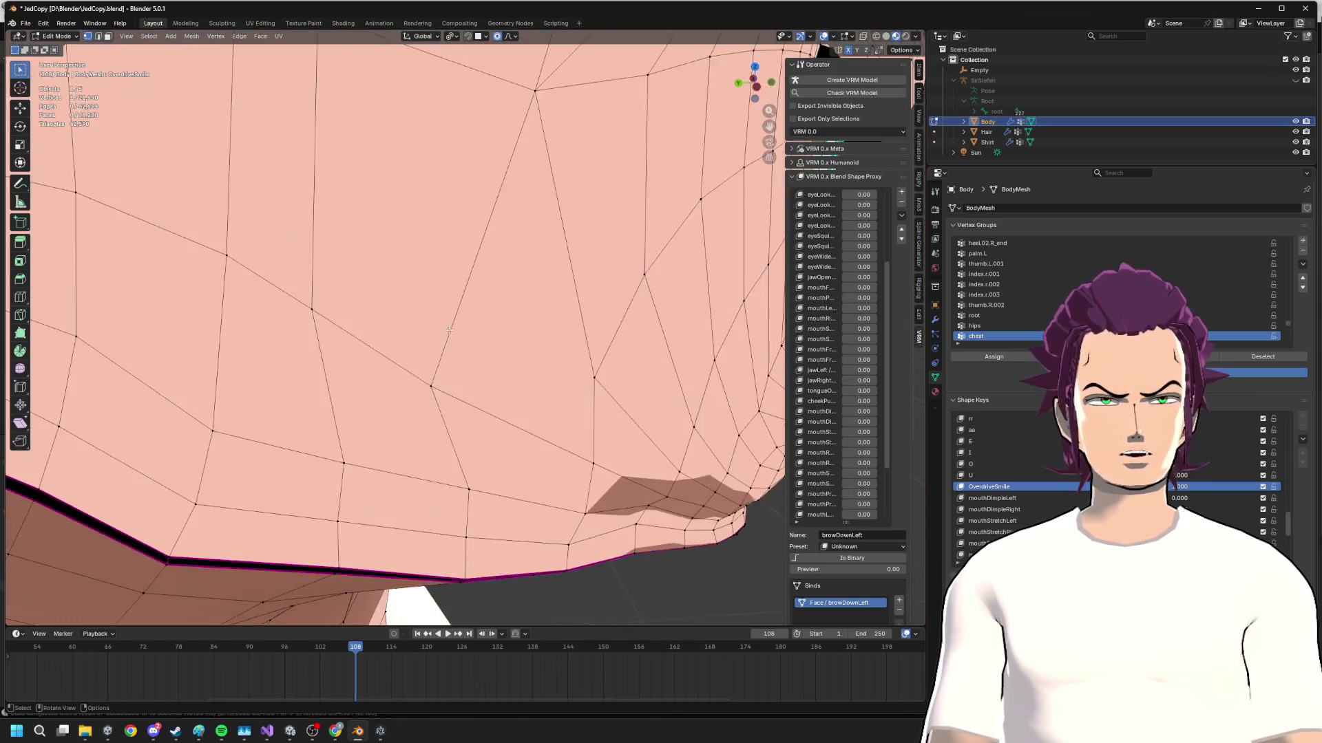
scroll(450, 332, "down", 5)
key("g")
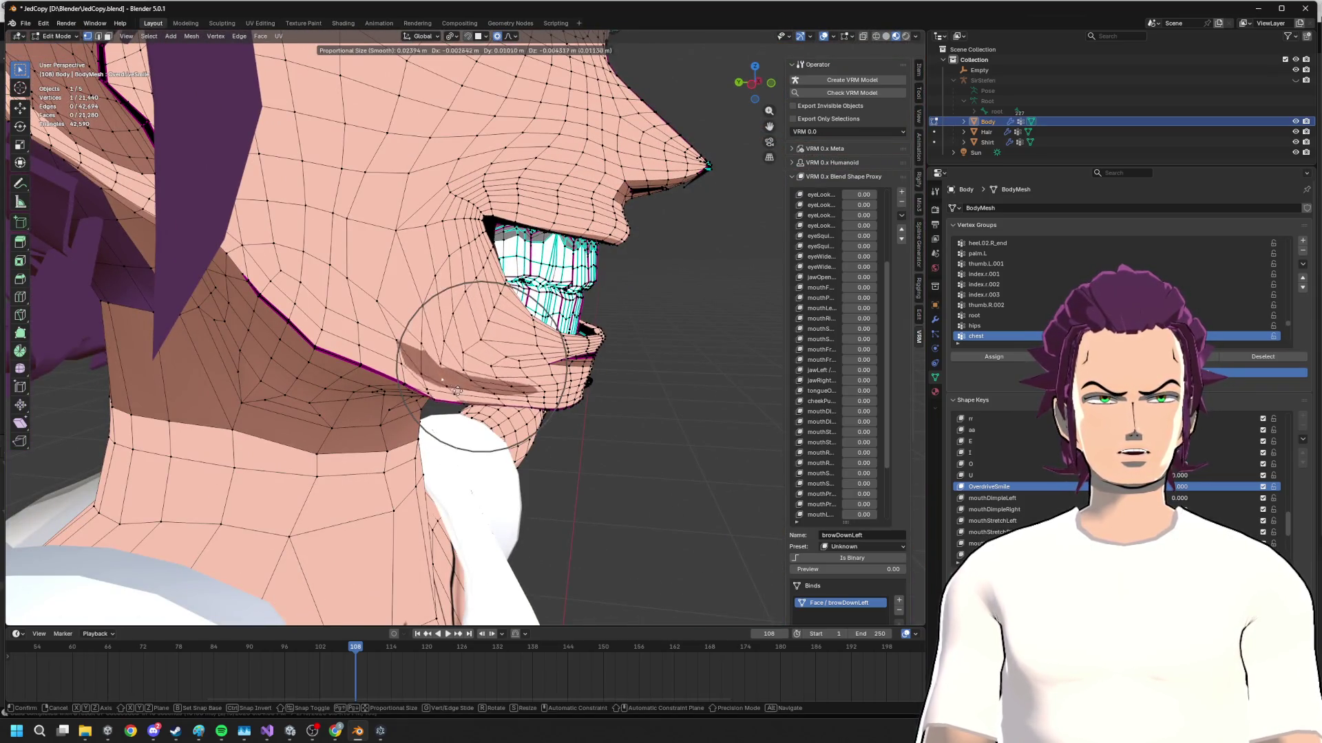
middle_click_drag(502, 374, 446, 357)
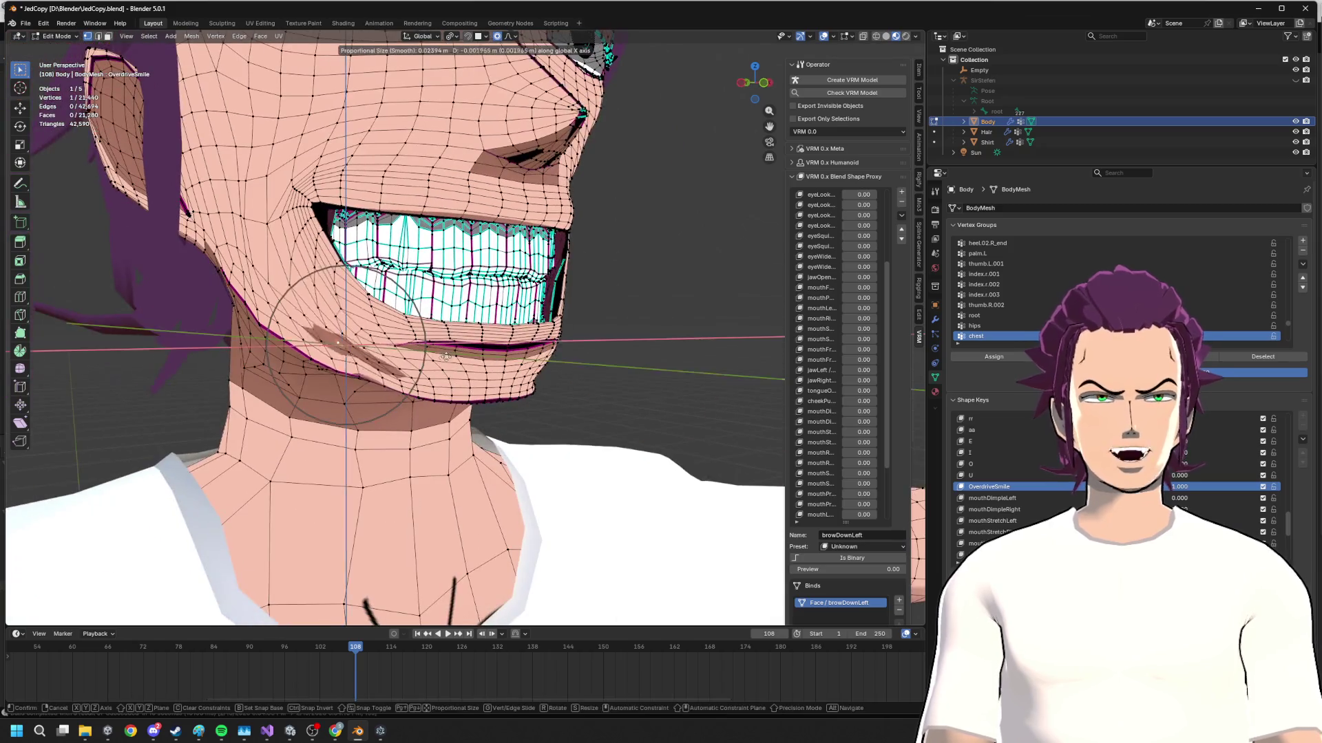
left_click(449, 366)
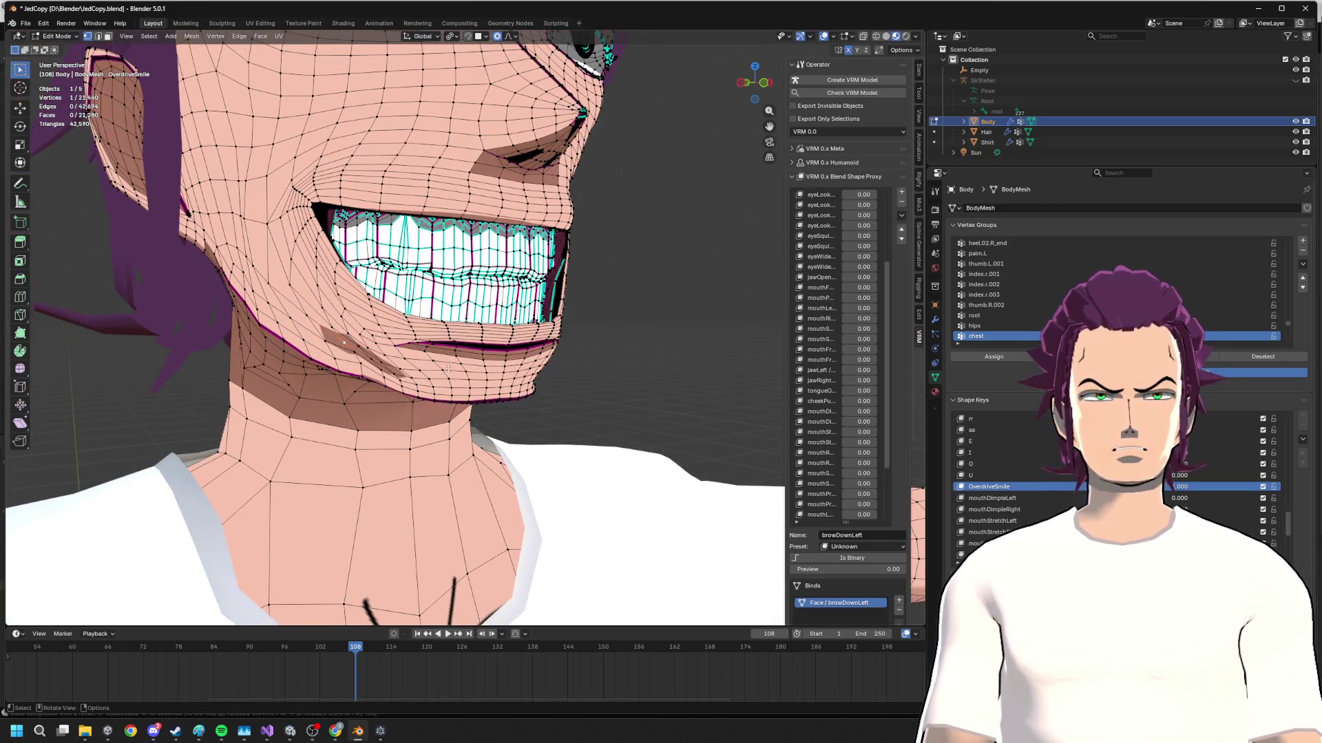
middle_click_drag(367, 374, 445, 367)
key("g")
key("x")
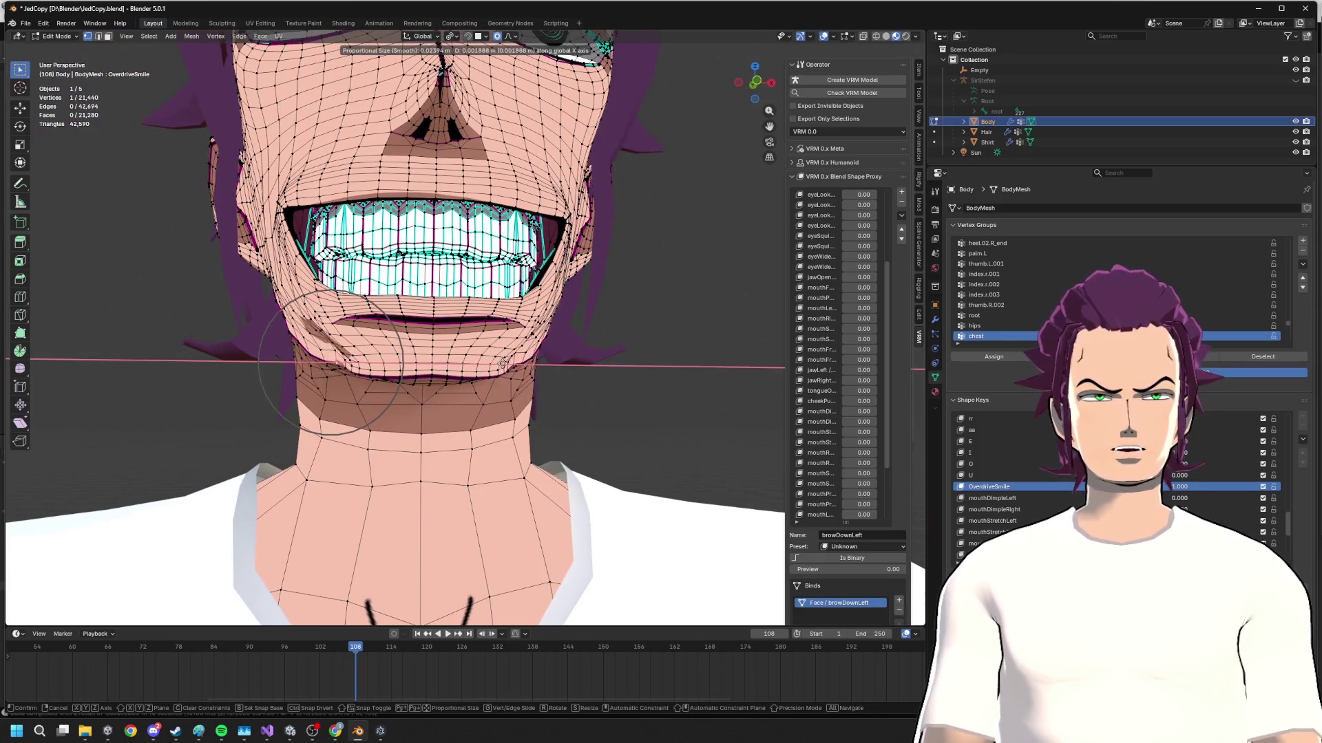
scroll(608, 337, "up", 3)
right_click(608, 338)
- Check the reshaped chin from around the head and return to front orthographic view
middle_click_drag(608, 337, 579, 341)
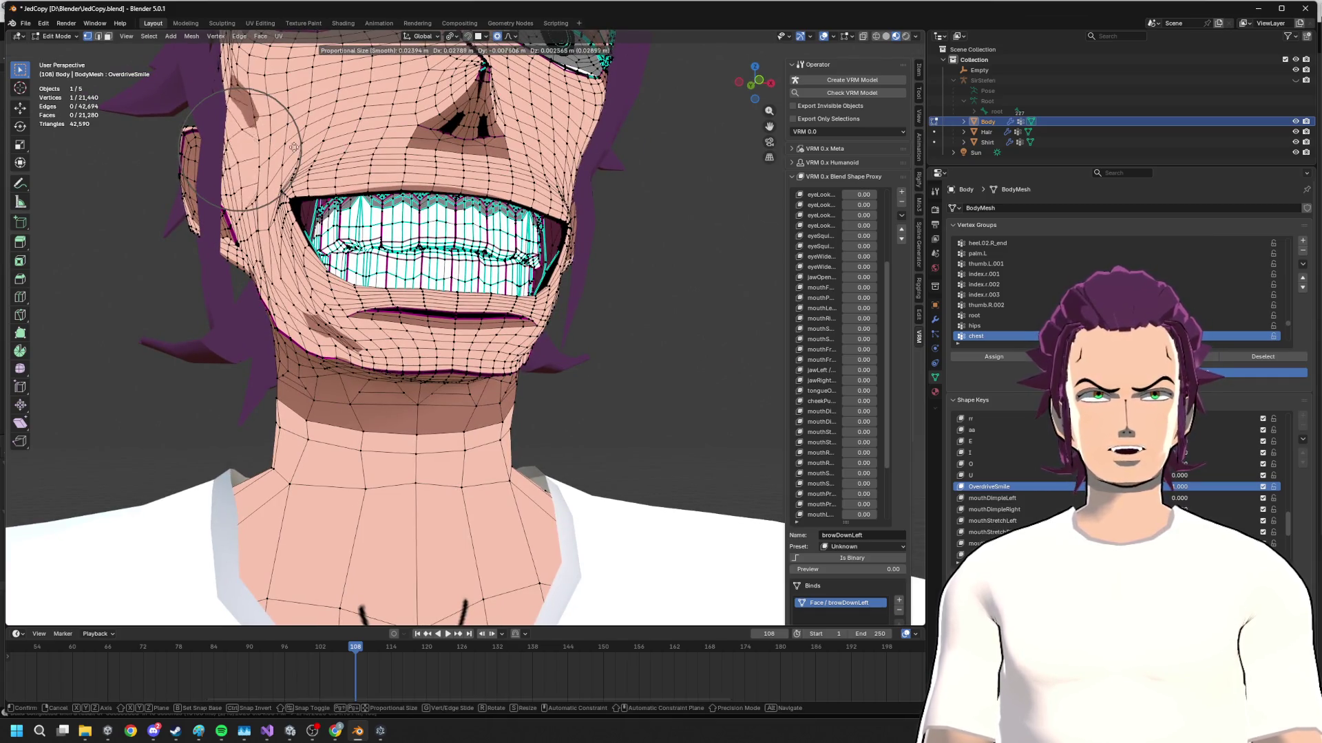
scroll(395, 328, "up", 2)
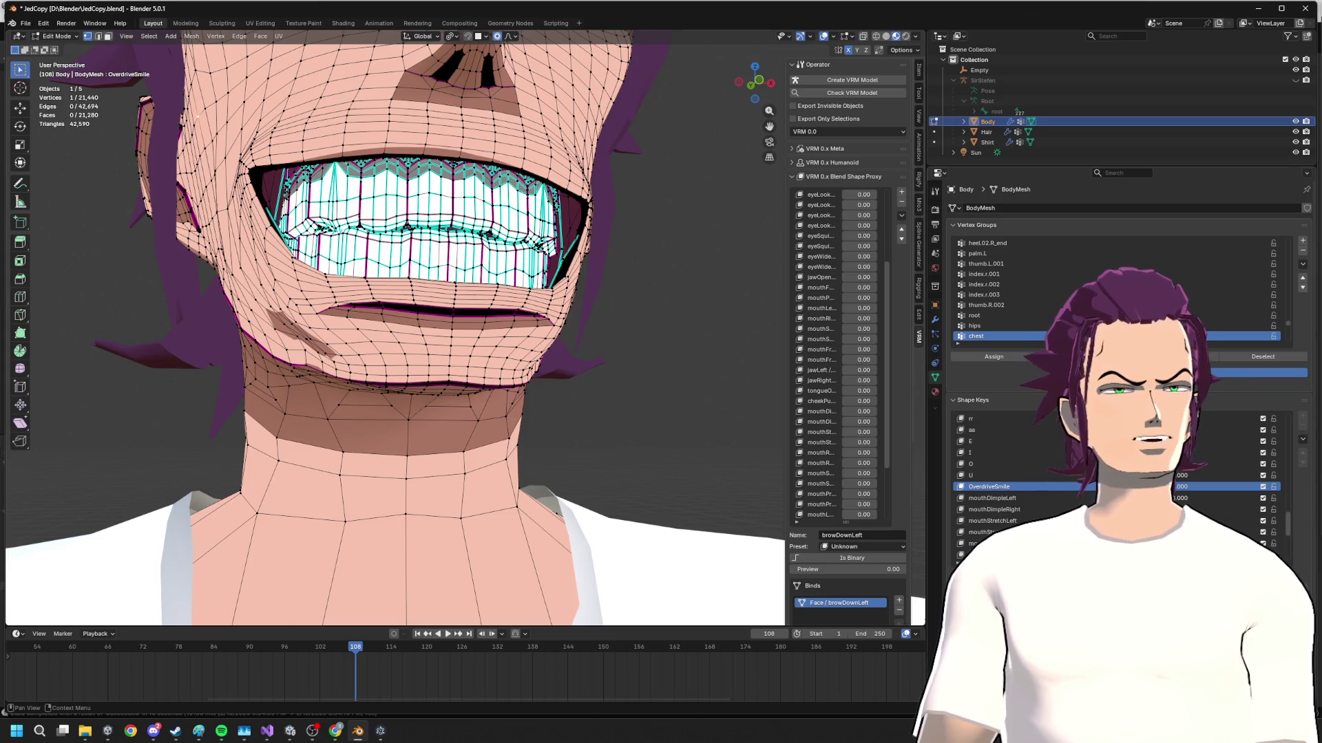
mouse_move(496, 402)
middle_mouse_down()
mouse_move(518, 417)
mouse_move(540, 399)
middle_mouse_up()
scroll(517, 417, "down", 3)
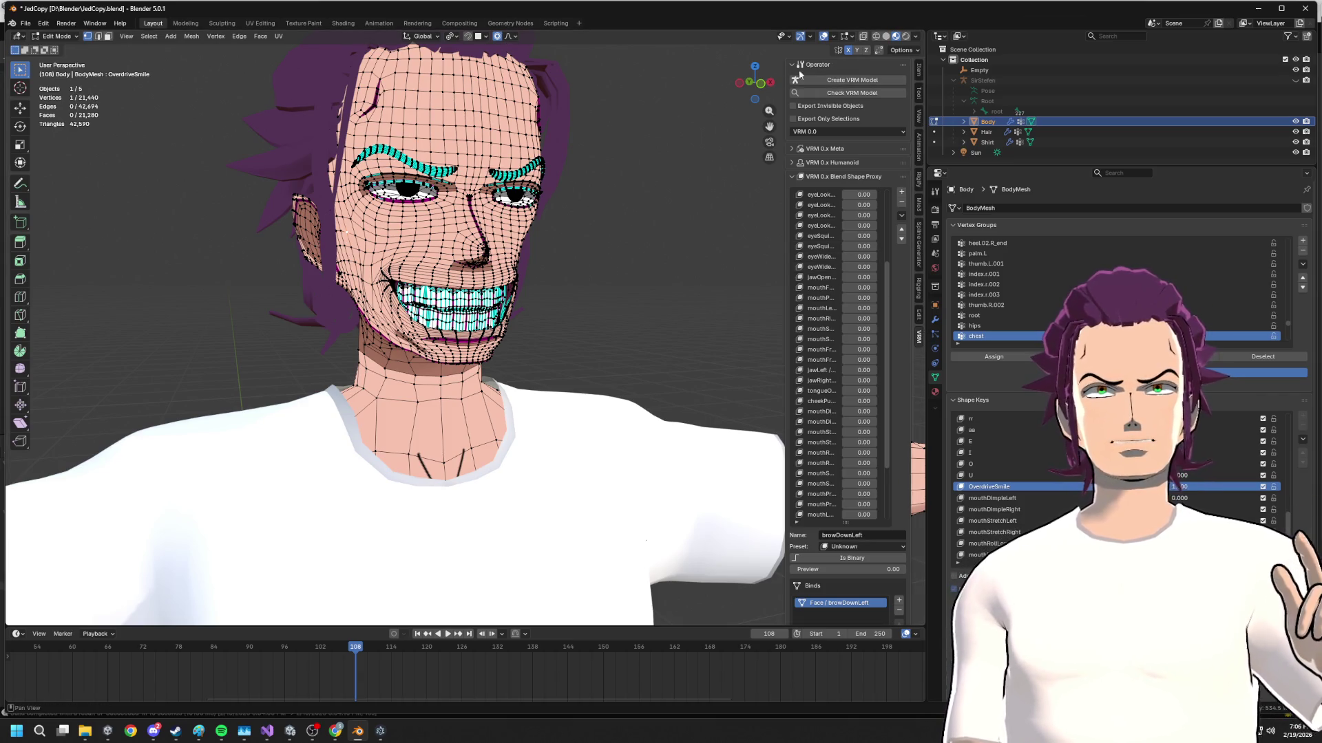
left_click(764, 92)
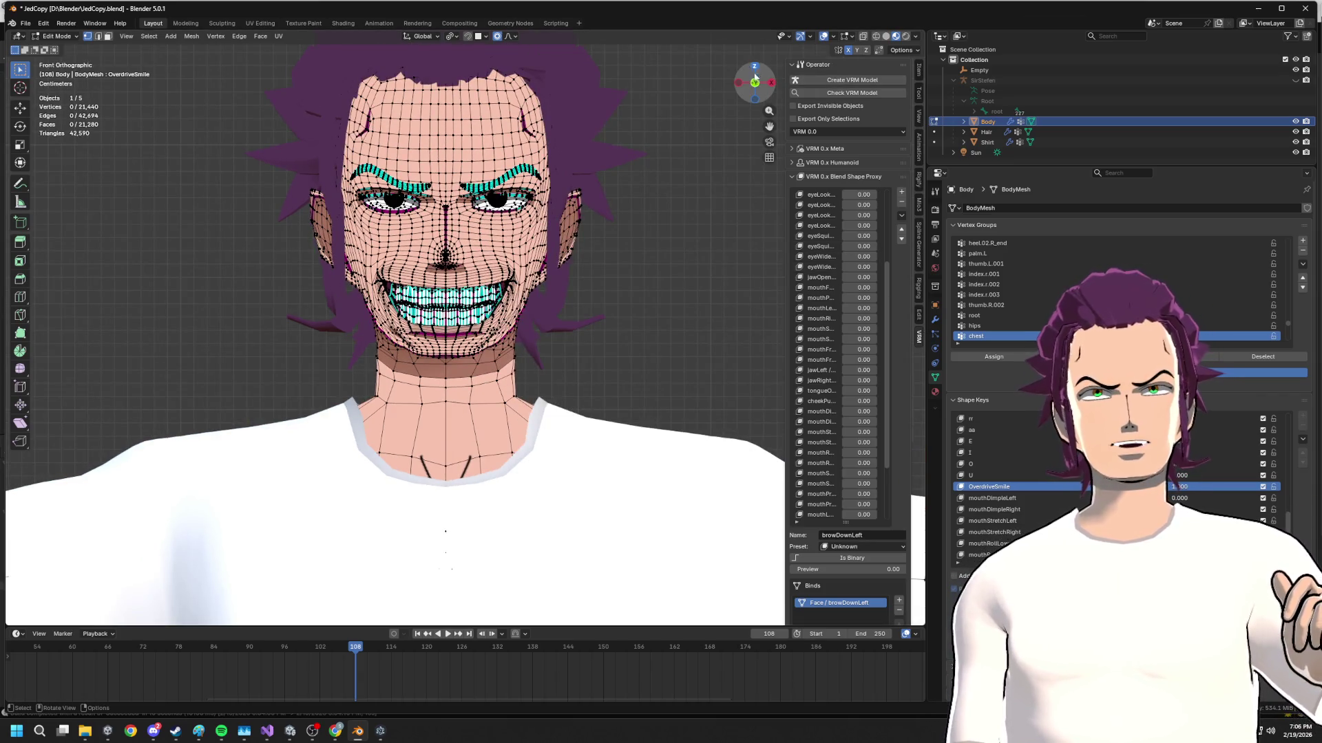
left_click_drag(764, 92, 757, 83)
left_click(759, 85)
left_click(756, 83)
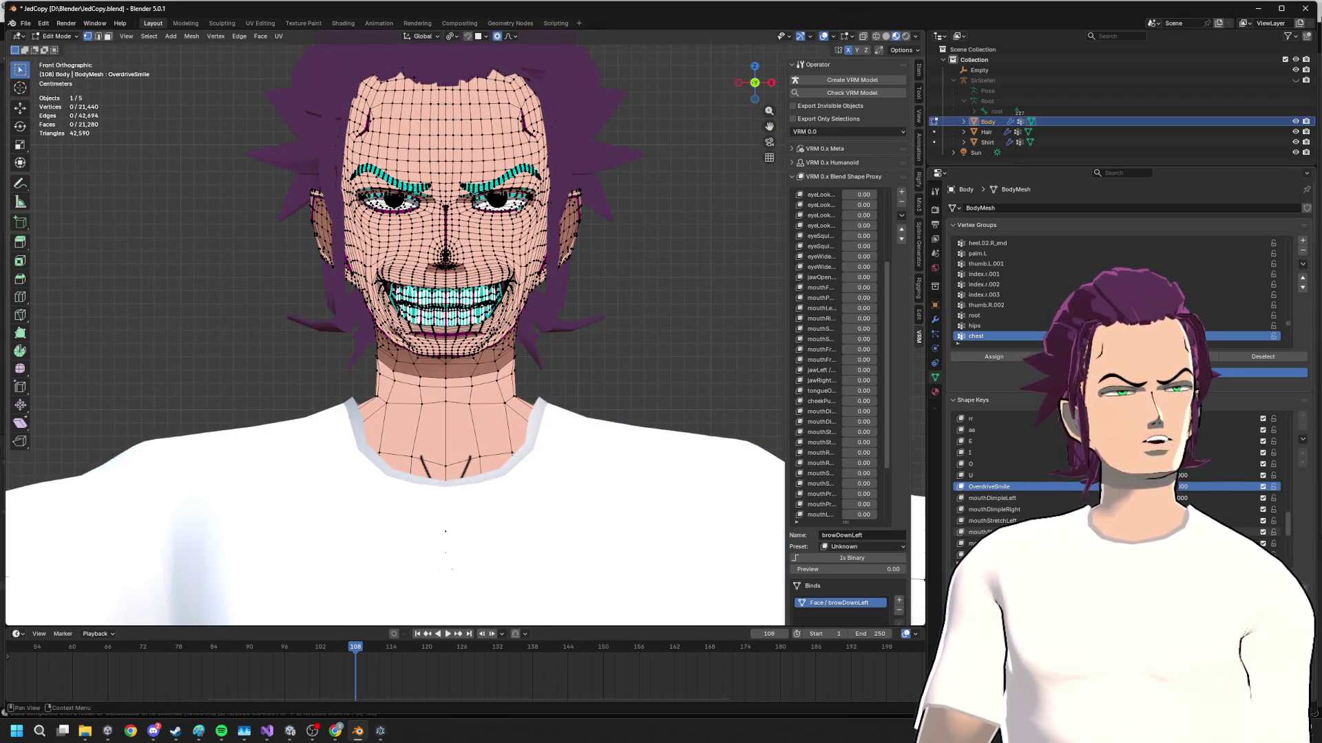
scroll(1012, 485, "up", 5)
scroll(1012, 485, "up", 5)
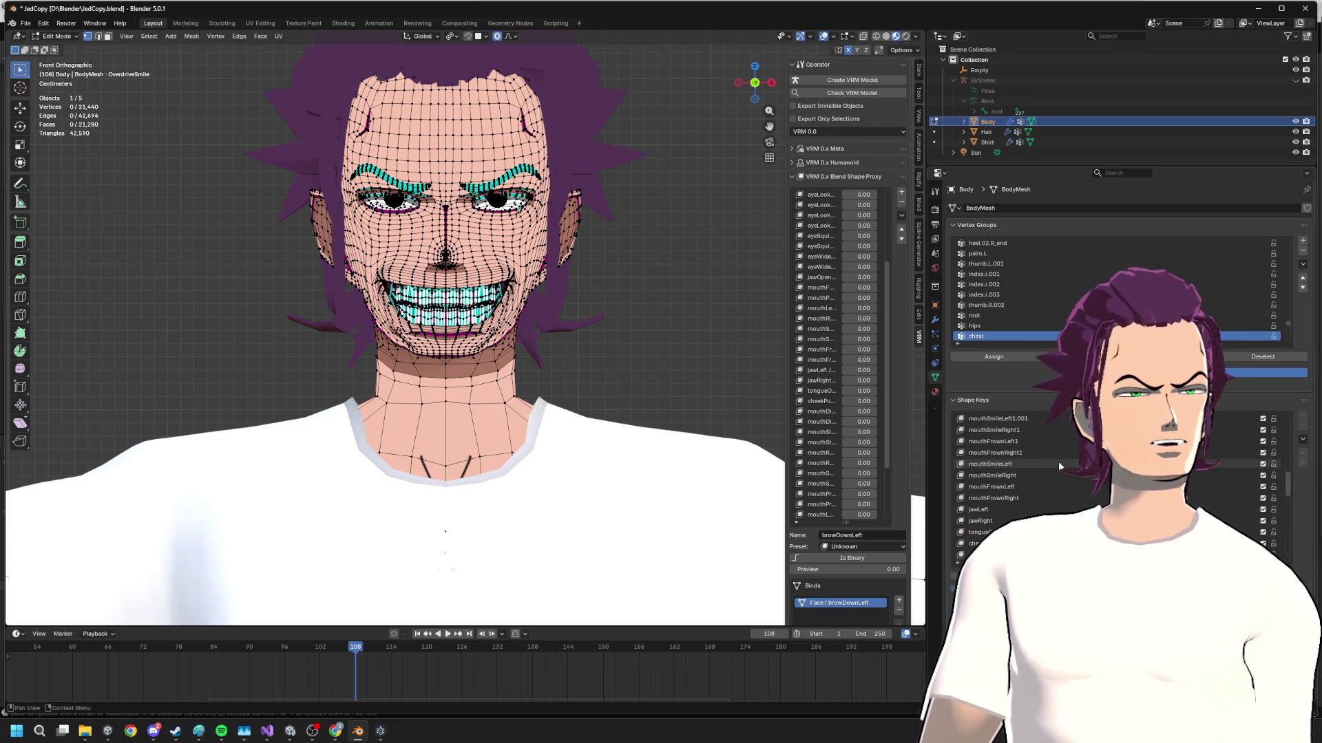
- Try mouthSmileLeft, mouthSmileRight and mouthFrownLeft, adjusting the frown value
left_click(1058, 467)
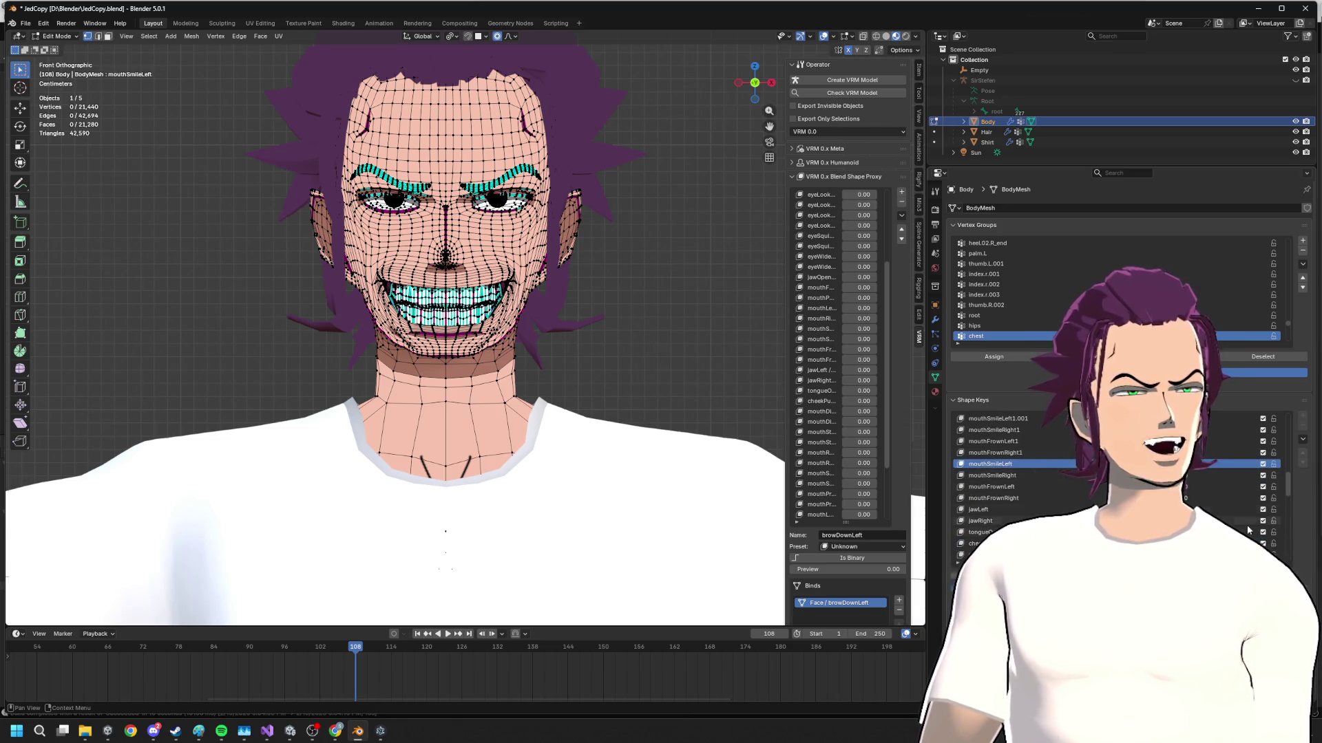
left_click(1012, 476)
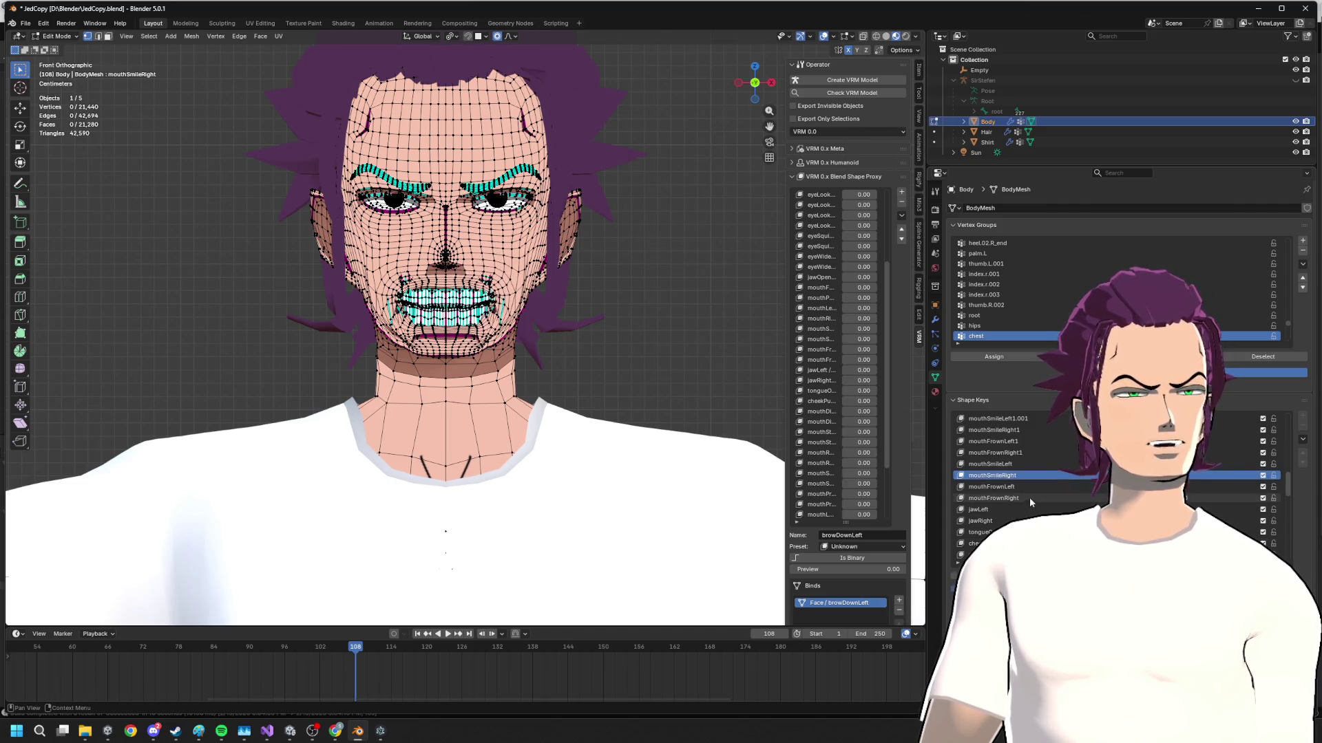
left_click(1029, 486)
left_click_drag(1188, 487, 1218, 487)
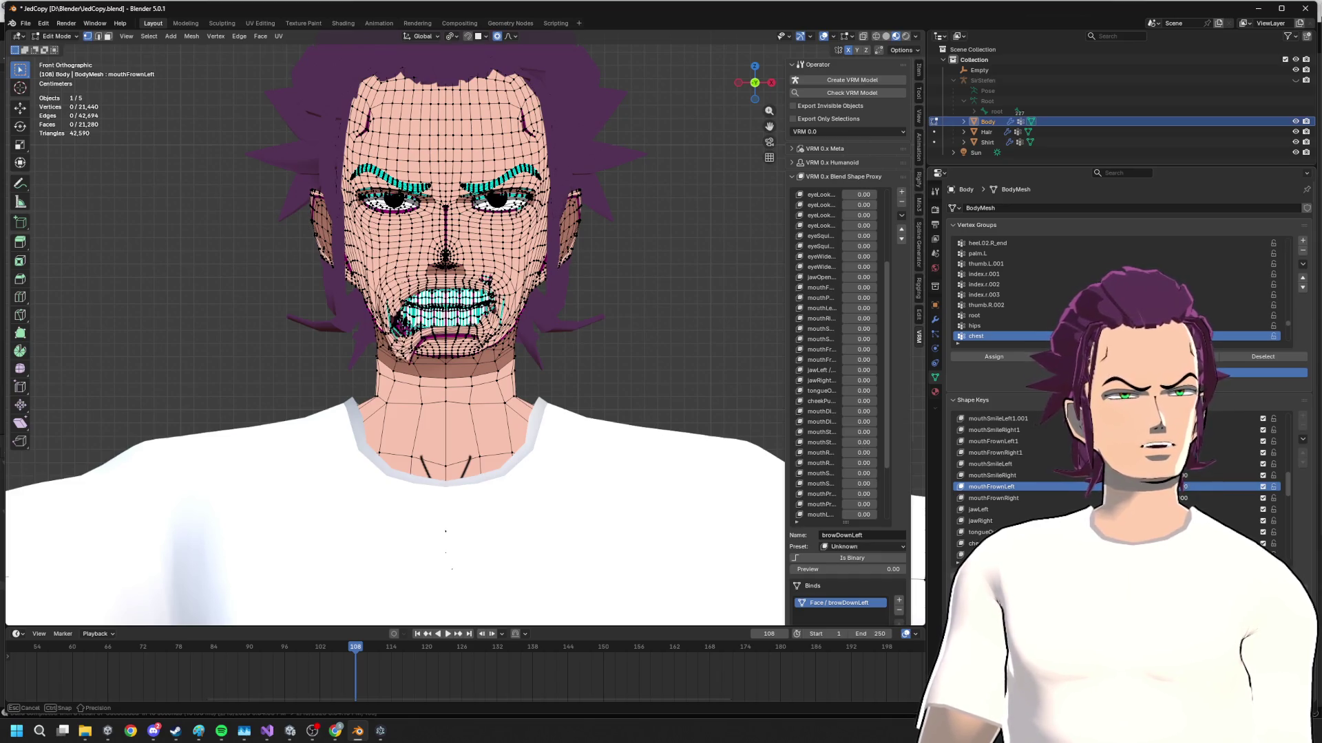
mouse_move(1187, 486)
left_mouse_down()
mouse_move(1203, 486)
mouse_move(1187, 487)
left_mouse_up()
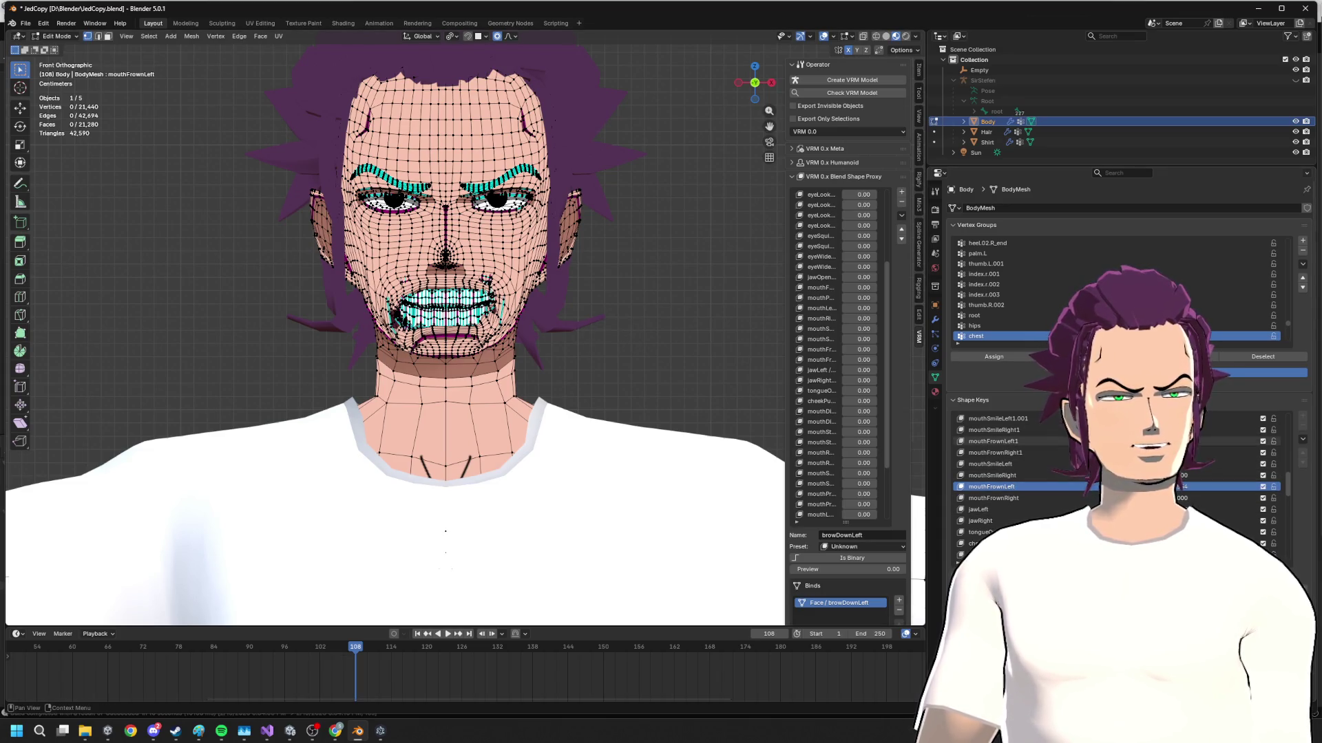
scroll(1092, 487, "down", 3)
scroll(1091, 487, "down", 3)
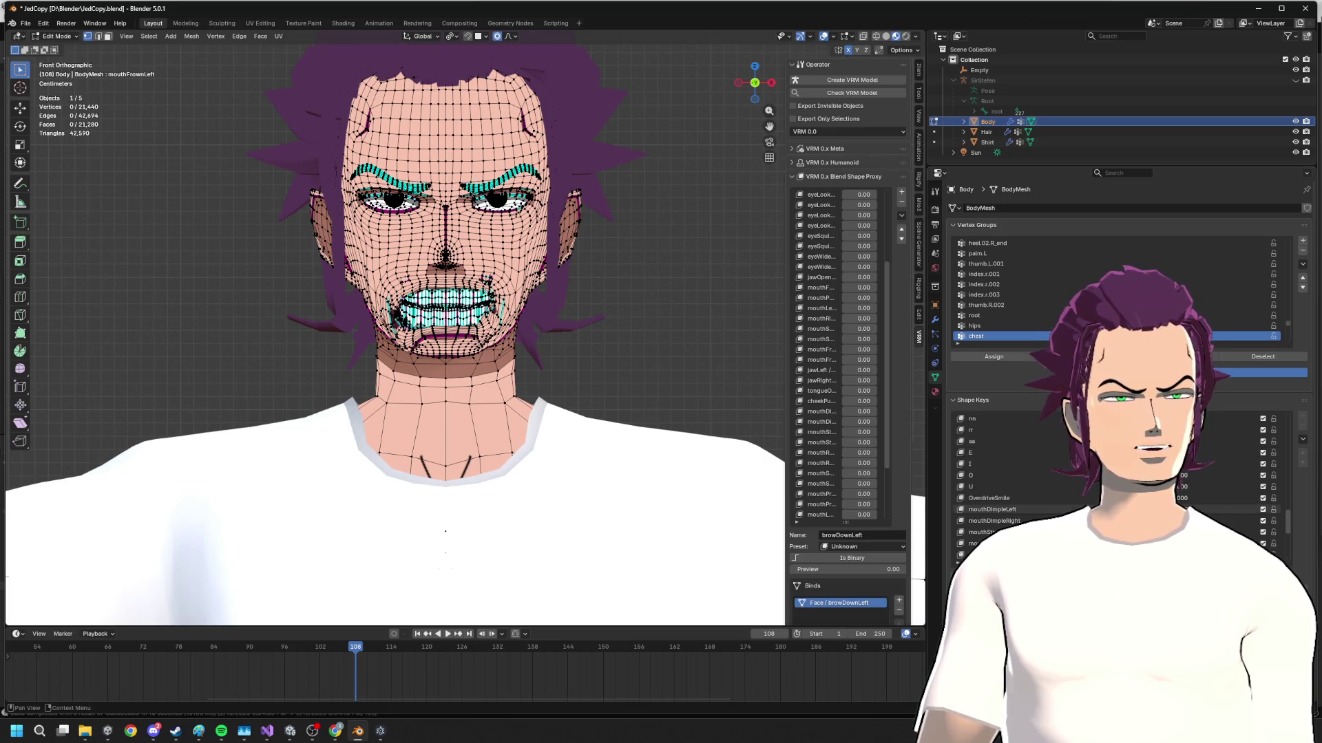
left_click_drag(1177, 487, 1188, 487)
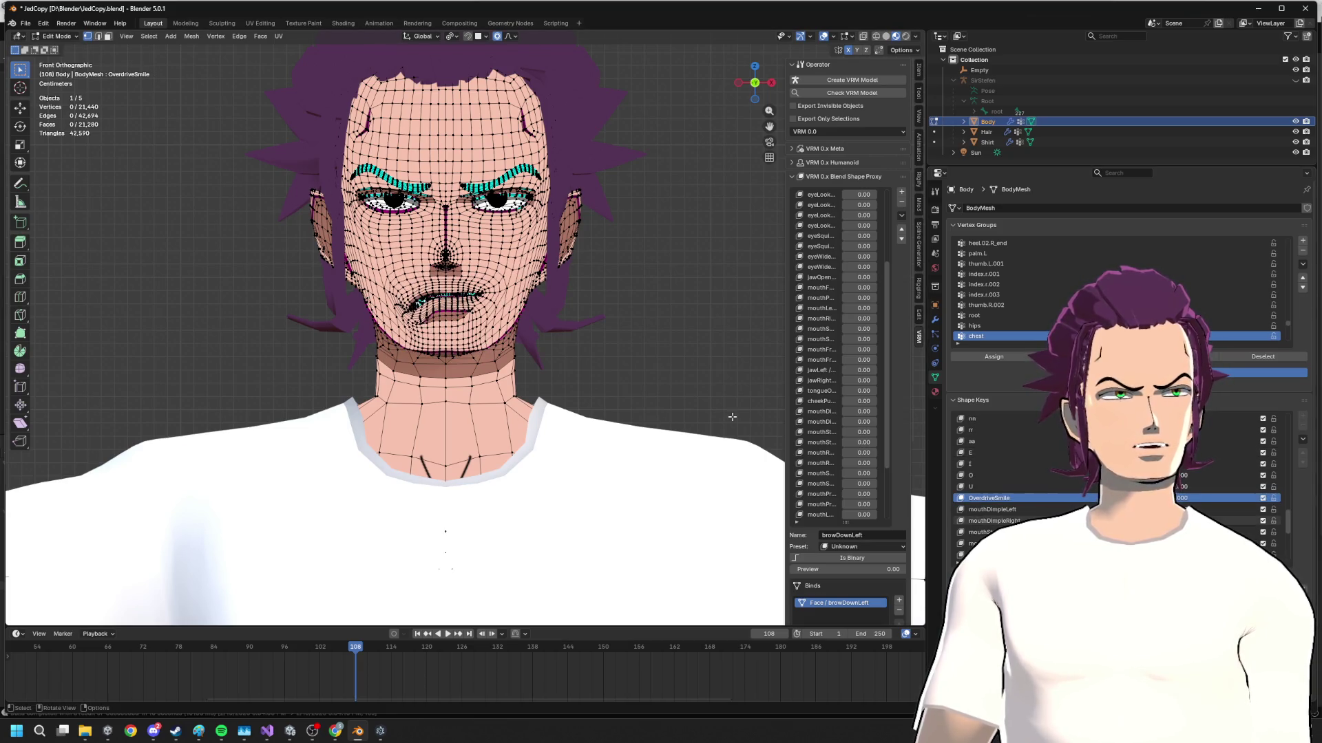
- Glance at the Viewport Overlays settings, then make mouthFrownRight active
left_click(834, 38)
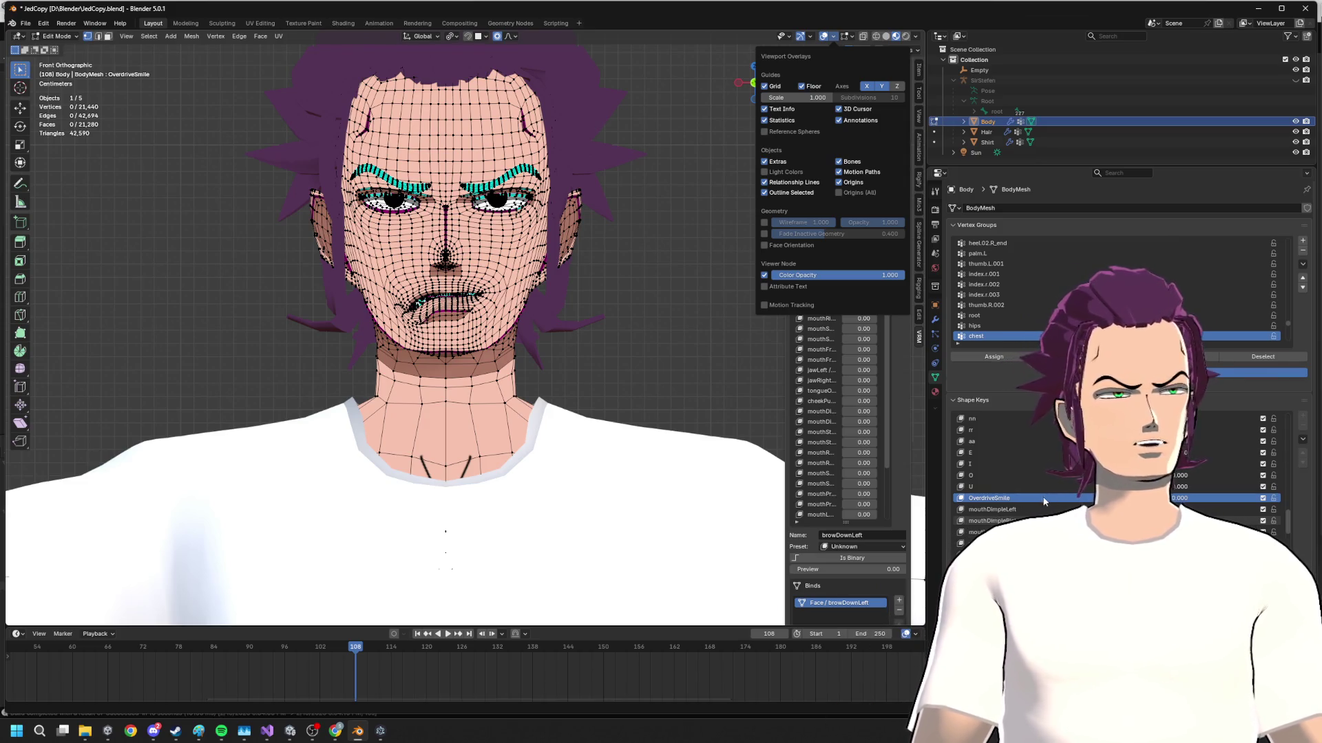
left_click(1019, 454)
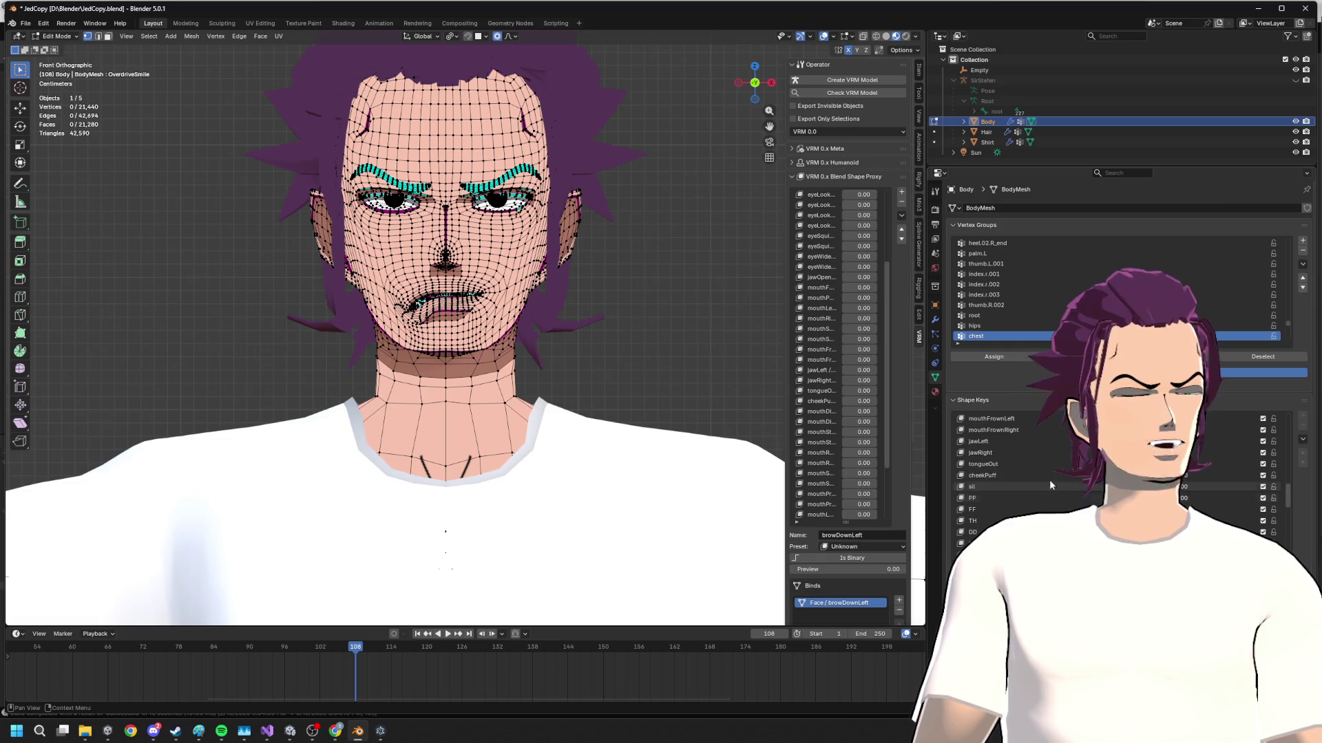
scroll(1022, 458, "up", 5)
left_click(1021, 452)
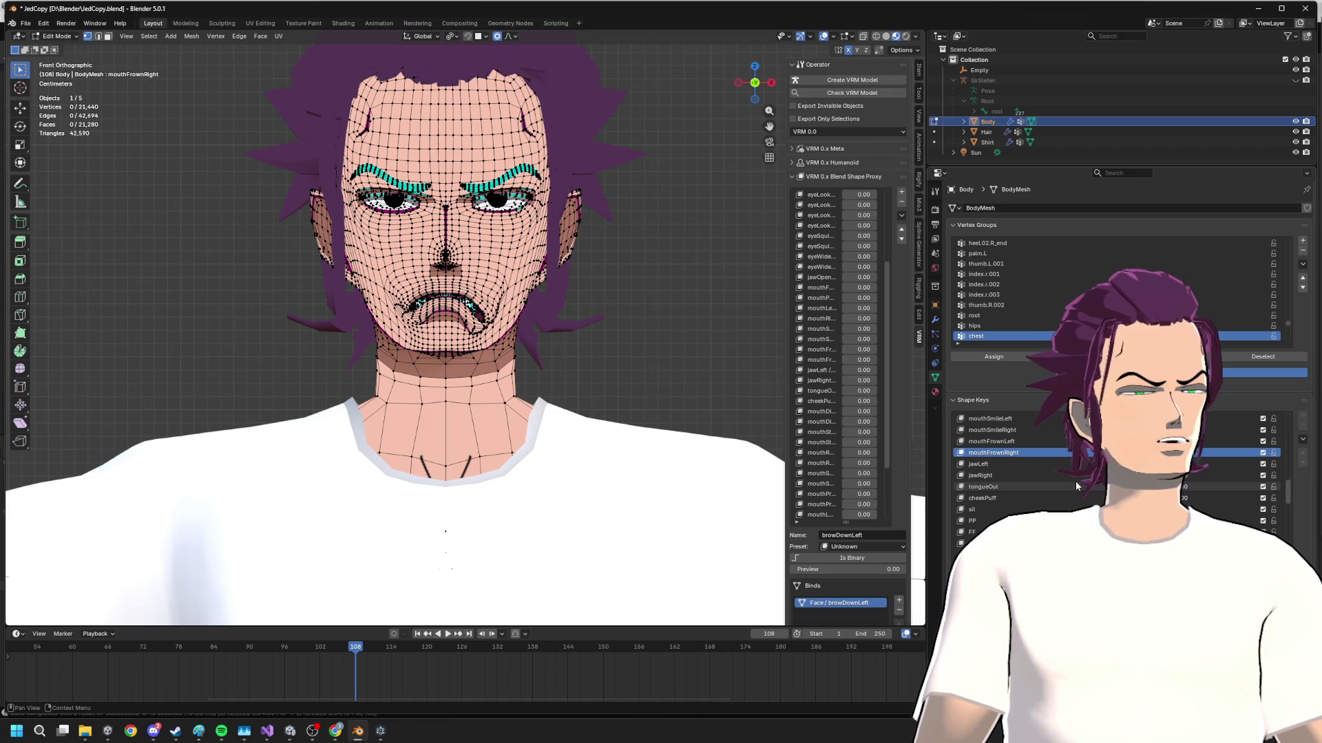
scroll(1080, 482, "down", 19, "ctrl")
scroll(1082, 501, "up", 10)
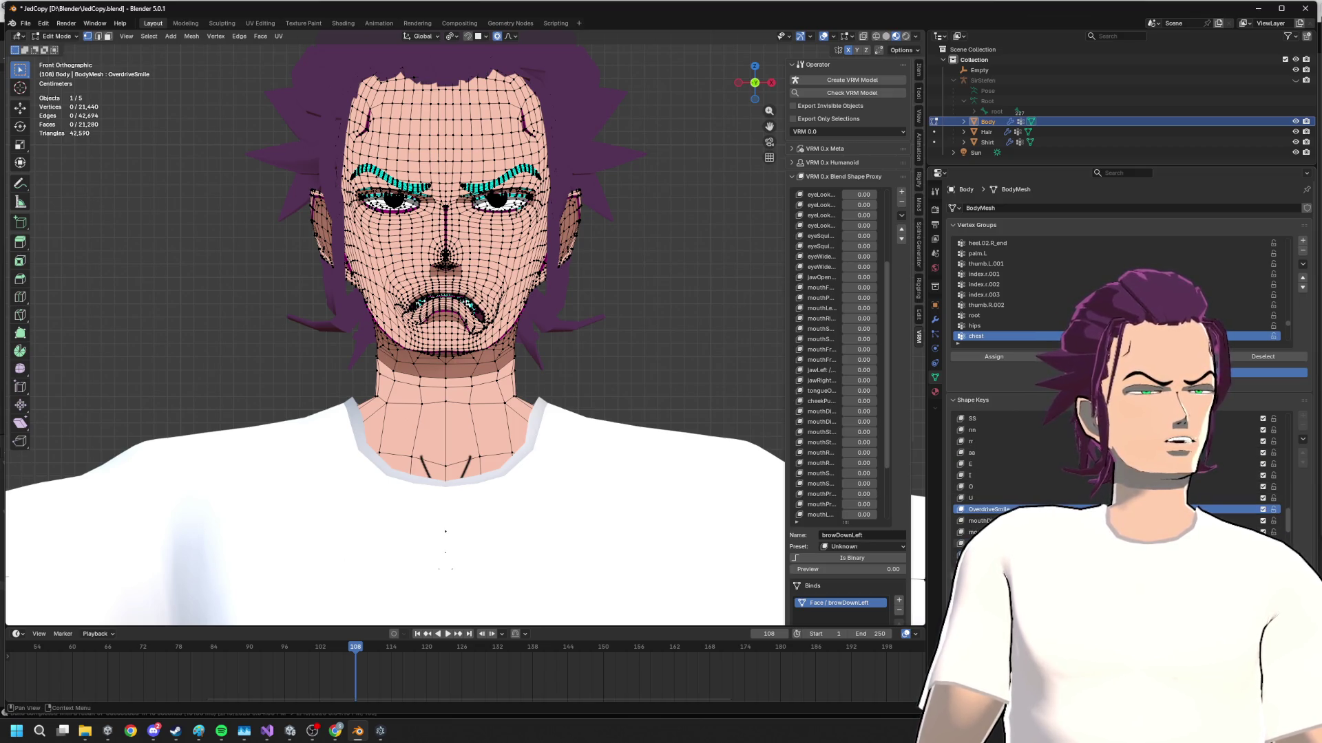
scroll(1082, 486, "up", 5)
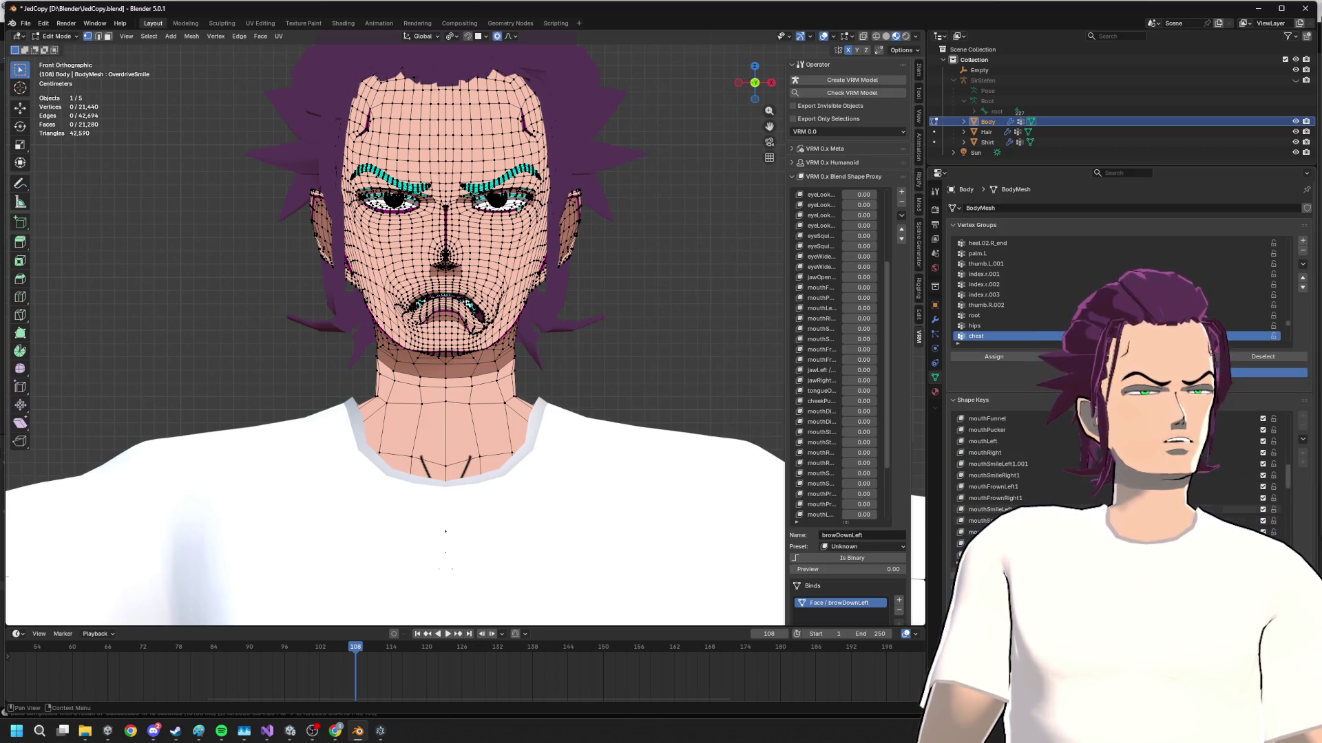
- Activate mouthFrownLeft, check it in front view and enter Sculpt Mode (Ctrl+Tab)
left_click(1082, 509)
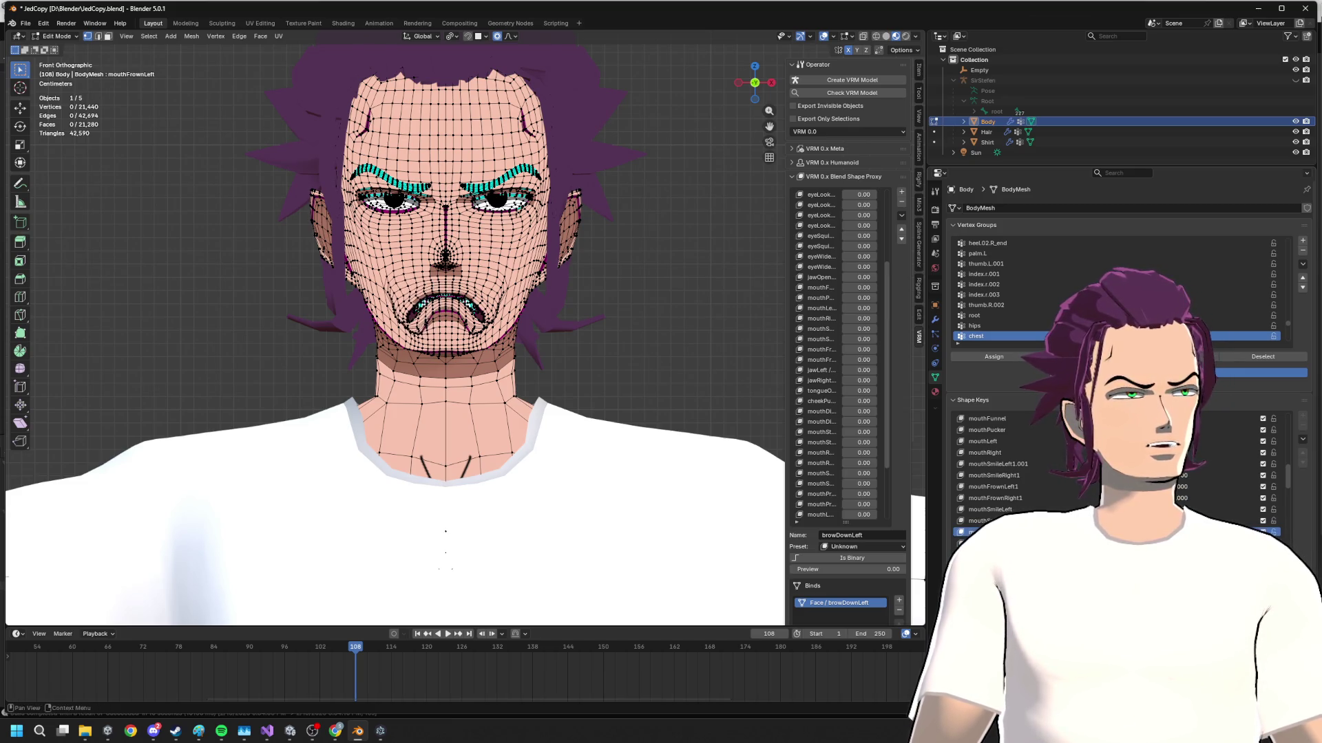
mouse_move(445, 532)
middle_mouse_down()
mouse_move(723, 427)
mouse_move(701, 411)
mouse_move(594, 405)
mouse_move(627, 330)
mouse_move(539, 370)
middle_mouse_up()
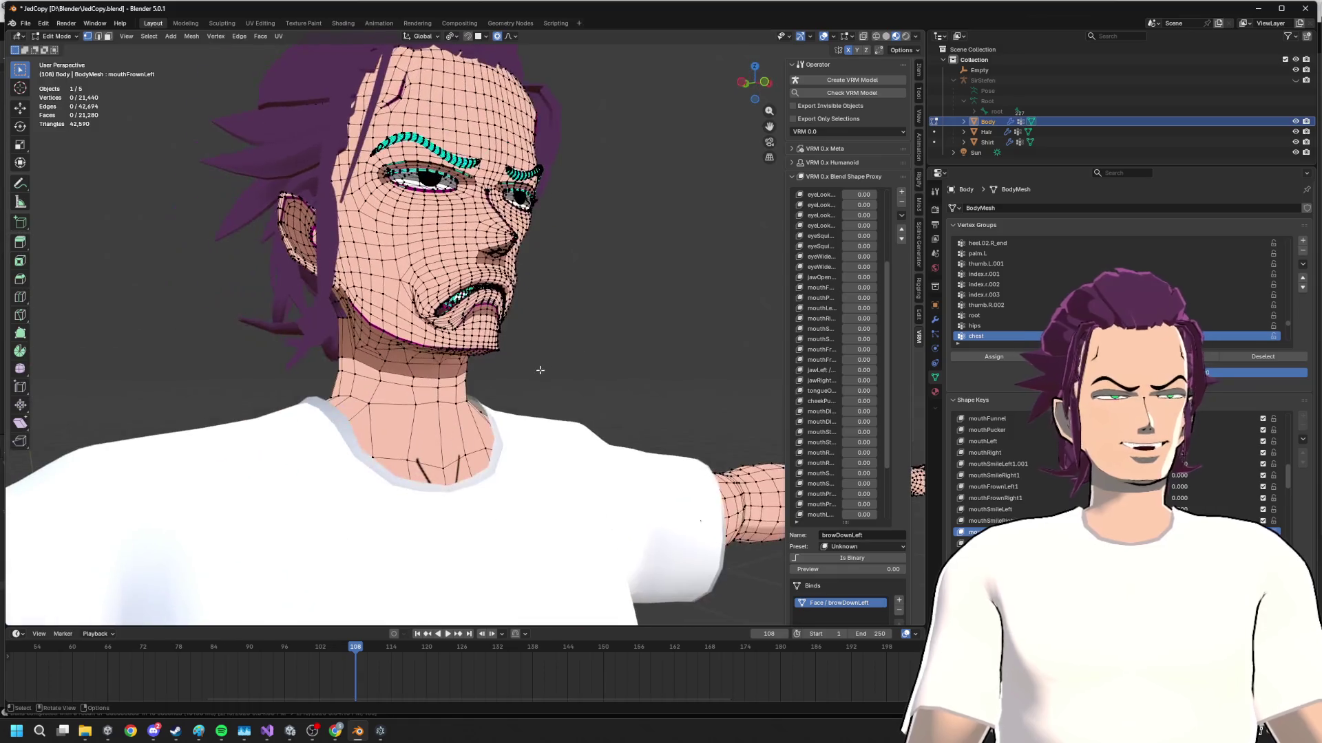
left_click(761, 86)
key("ctrl+Tab")
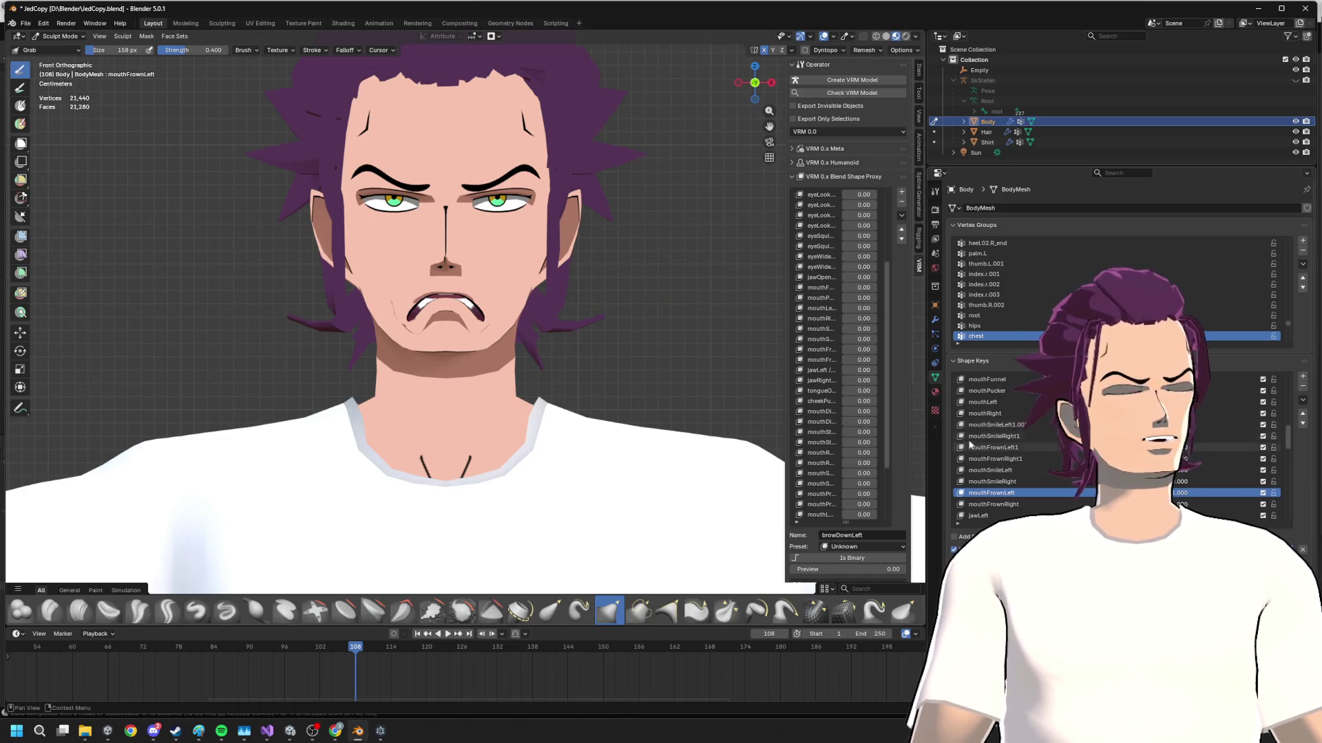
- Set the face material's Shading Shift to -1.00 and Shade Color to the lit light pink
left_click(935, 394)
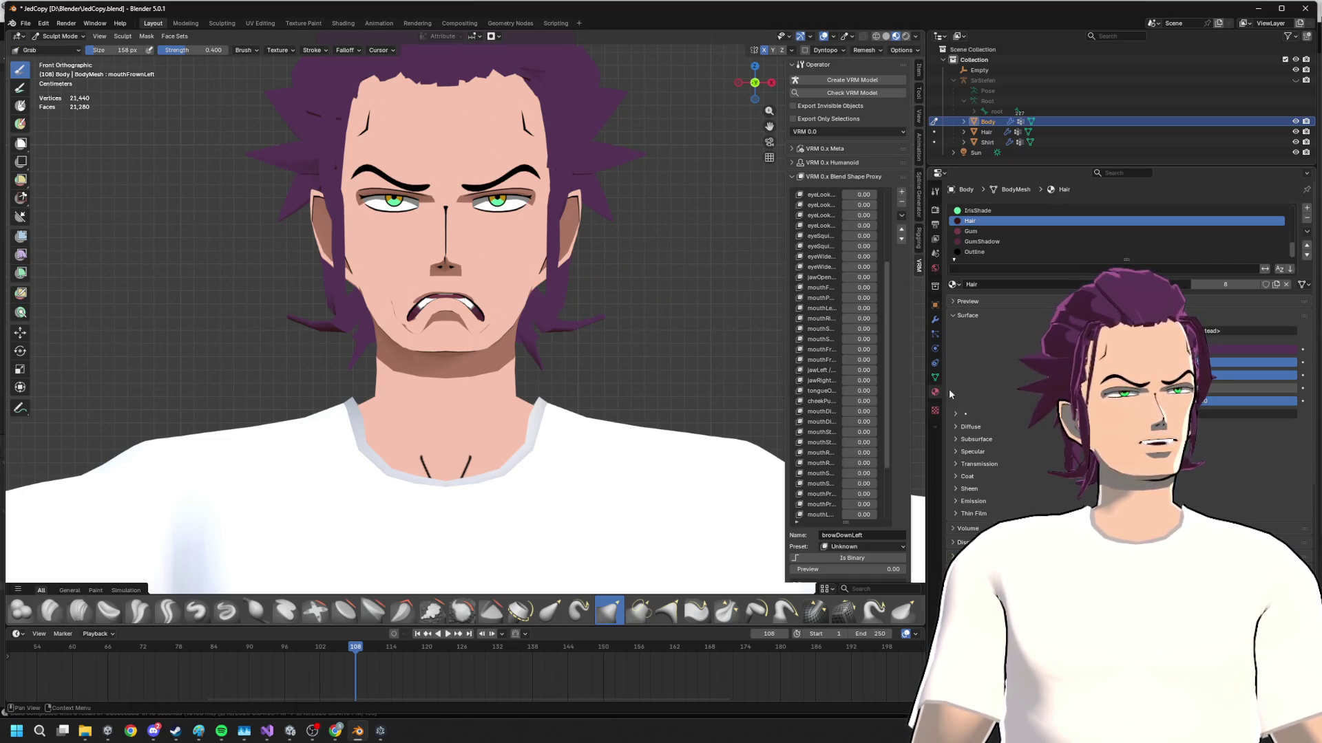
scroll(1030, 222, "up", 3)
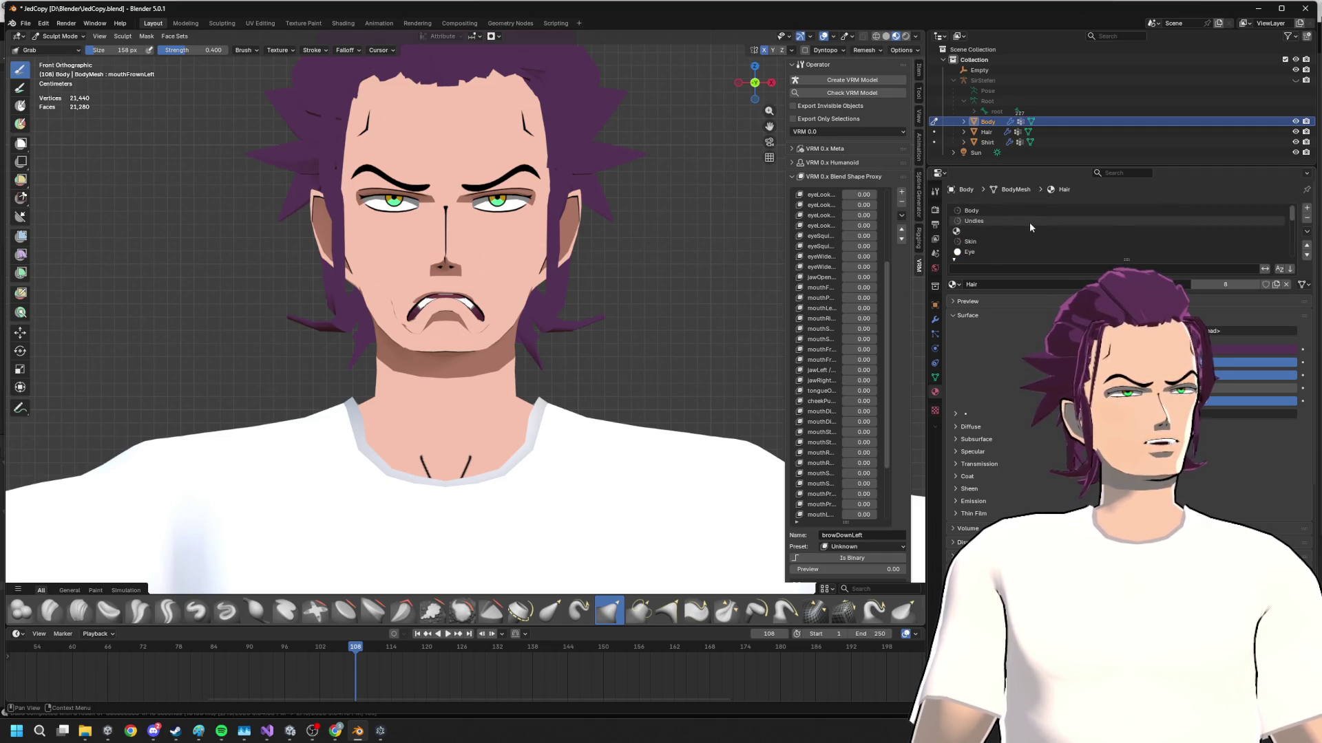
scroll(1029, 223, "down", 1)
scroll(990, 208, "down", 1)
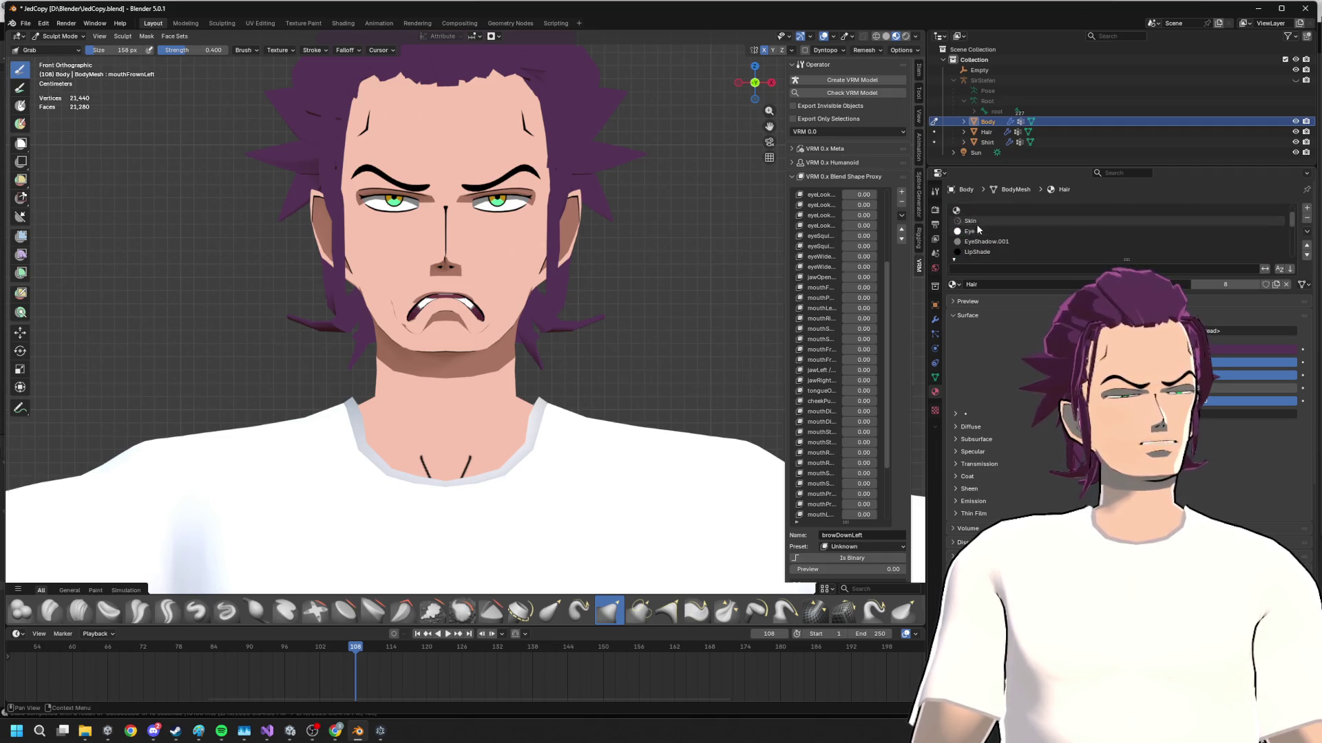
scroll(984, 227, "up", 1)
scroll(983, 232, "up", 1)
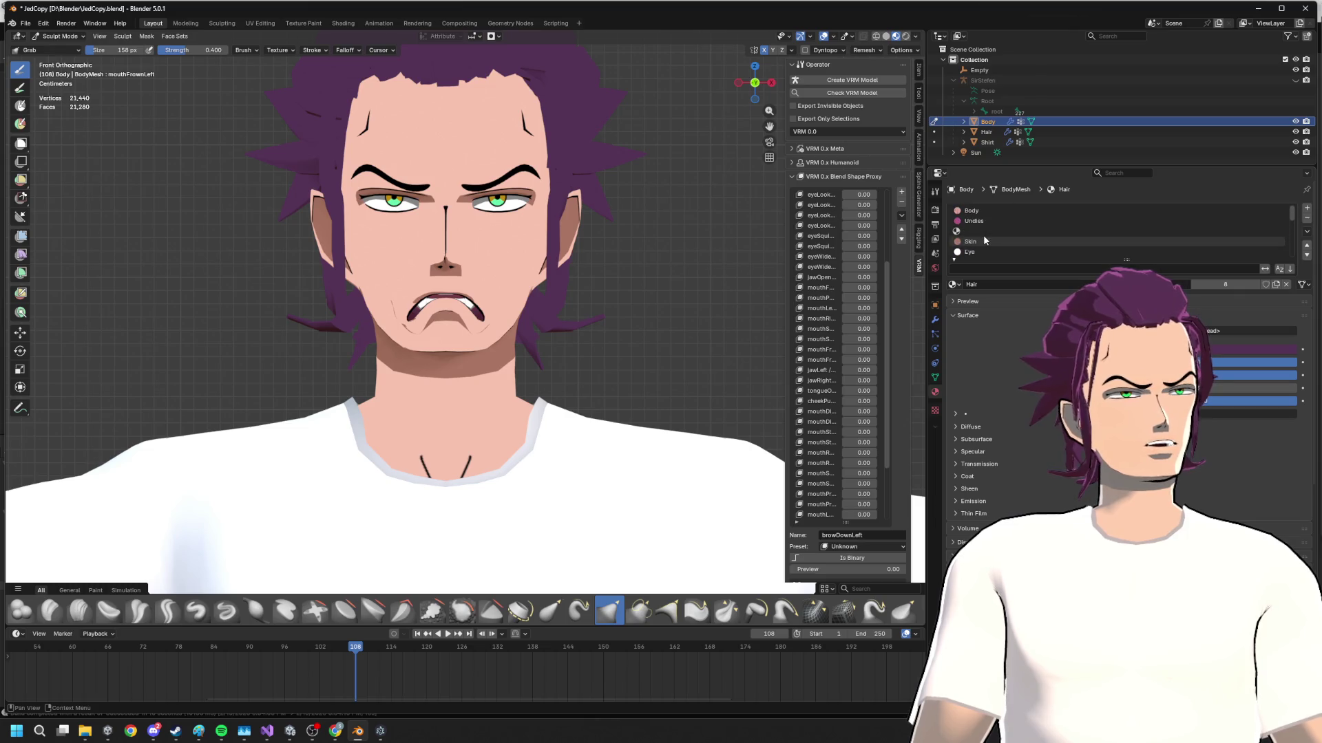
scroll(983, 235, "down", 4)
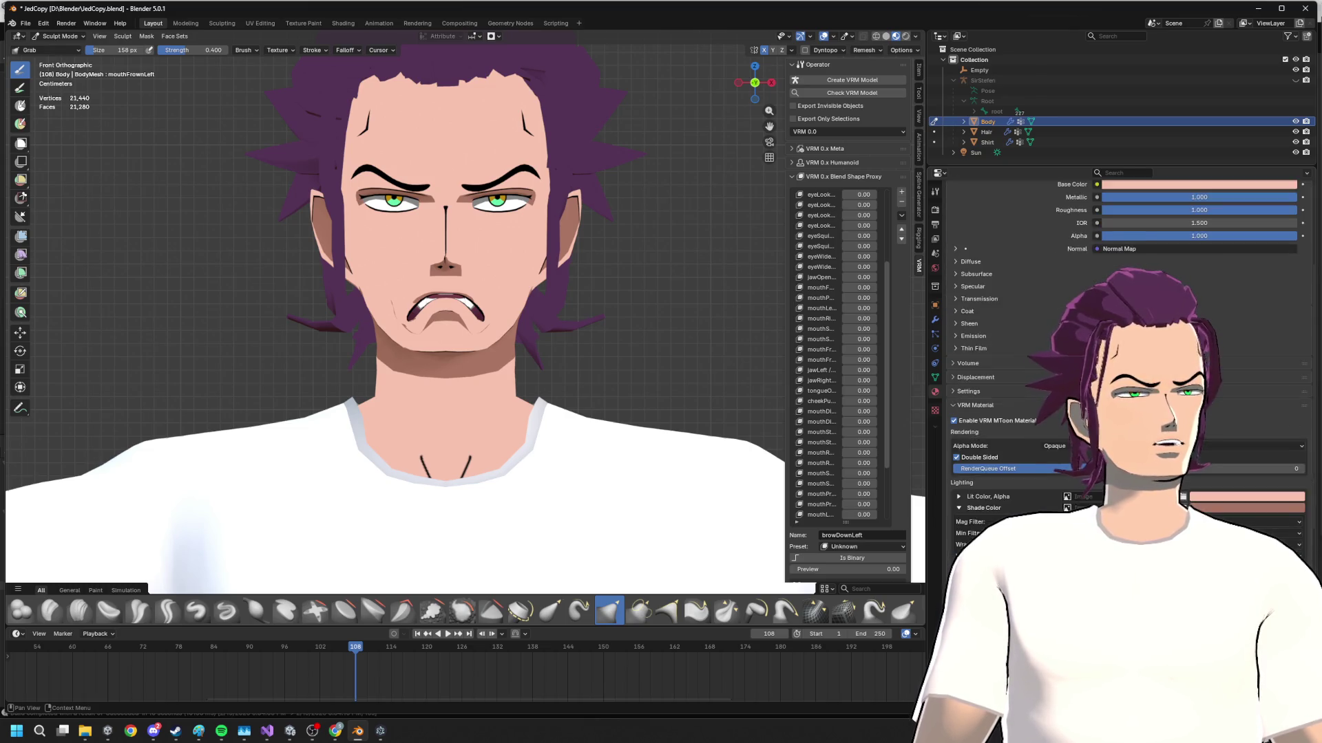
scroll(984, 310, "down", 6)
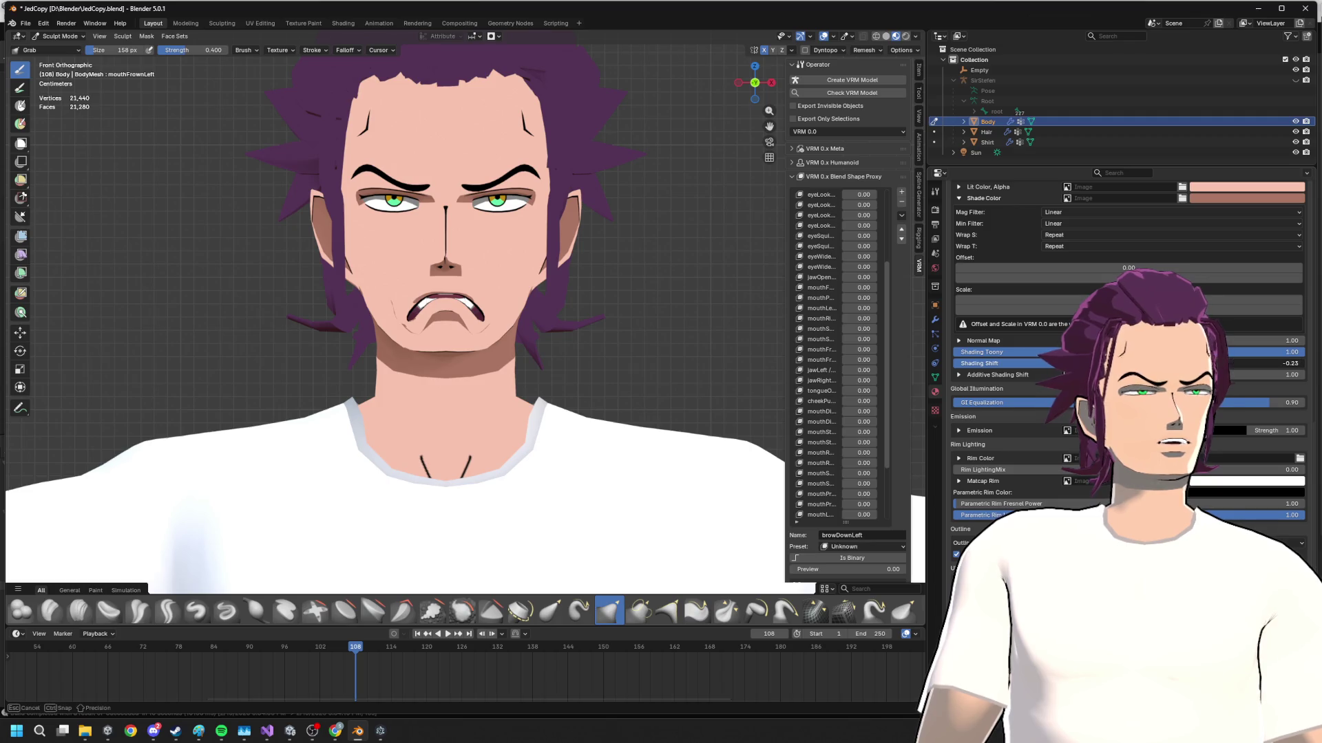
mouse_move(1135, 364)
left_mouse_down()
mouse_move(1074, 364)
mouse_move(1284, 360)
left_mouse_up()
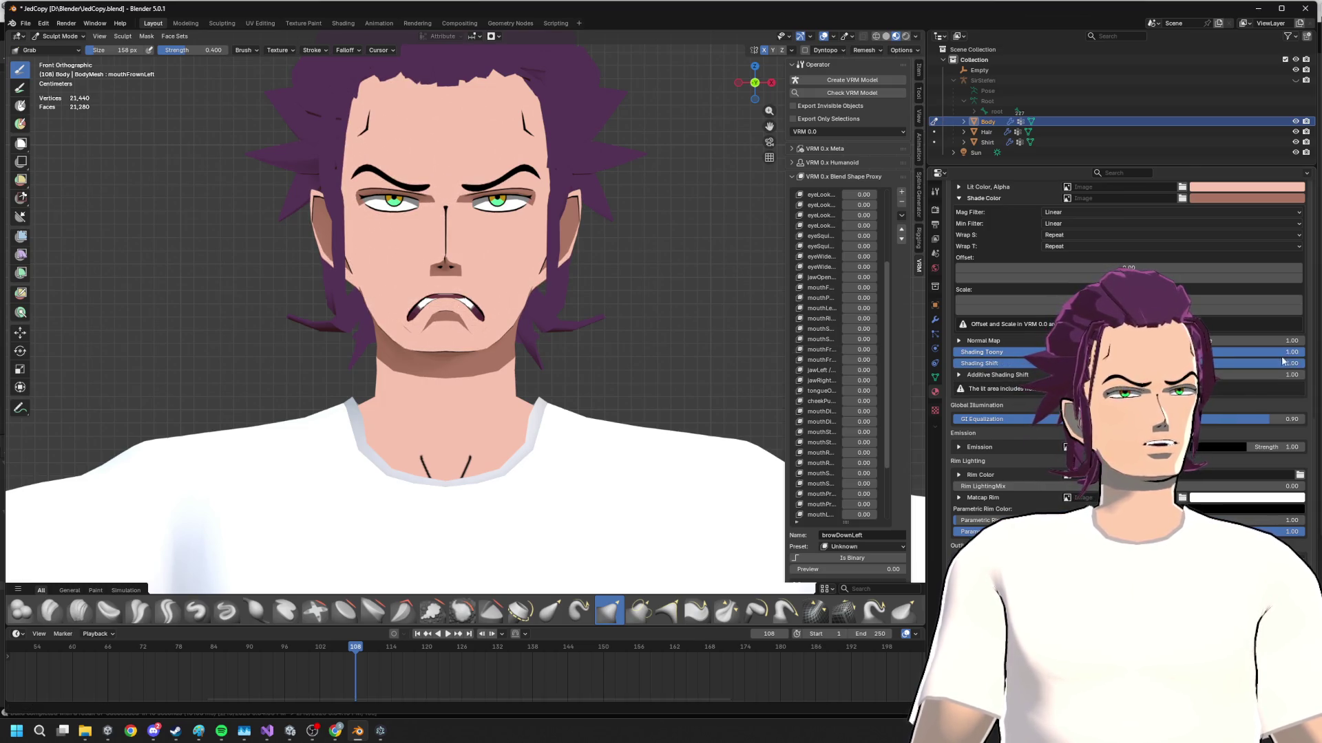
left_click(1211, 199)
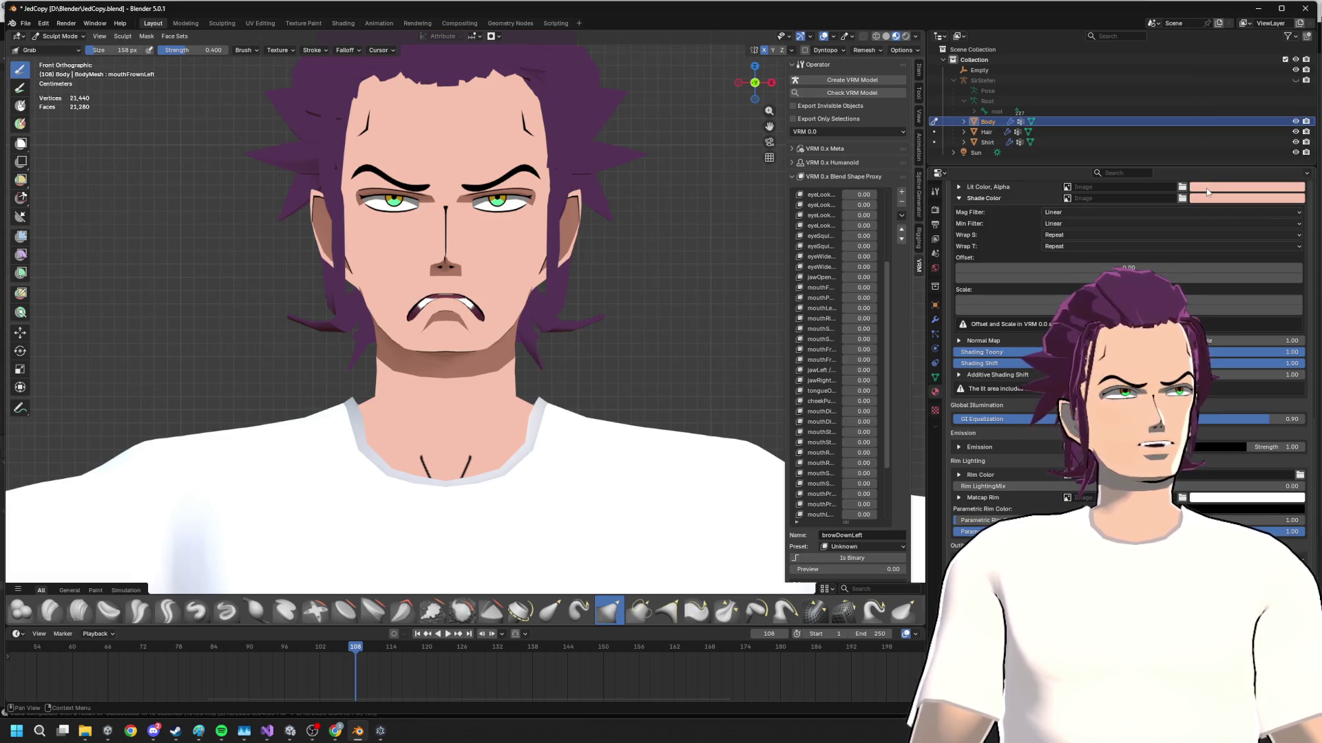
mouse_move(589, 237)
middle_mouse_down()
mouse_move(630, 235)
mouse_move(654, 214)
middle_mouse_up()
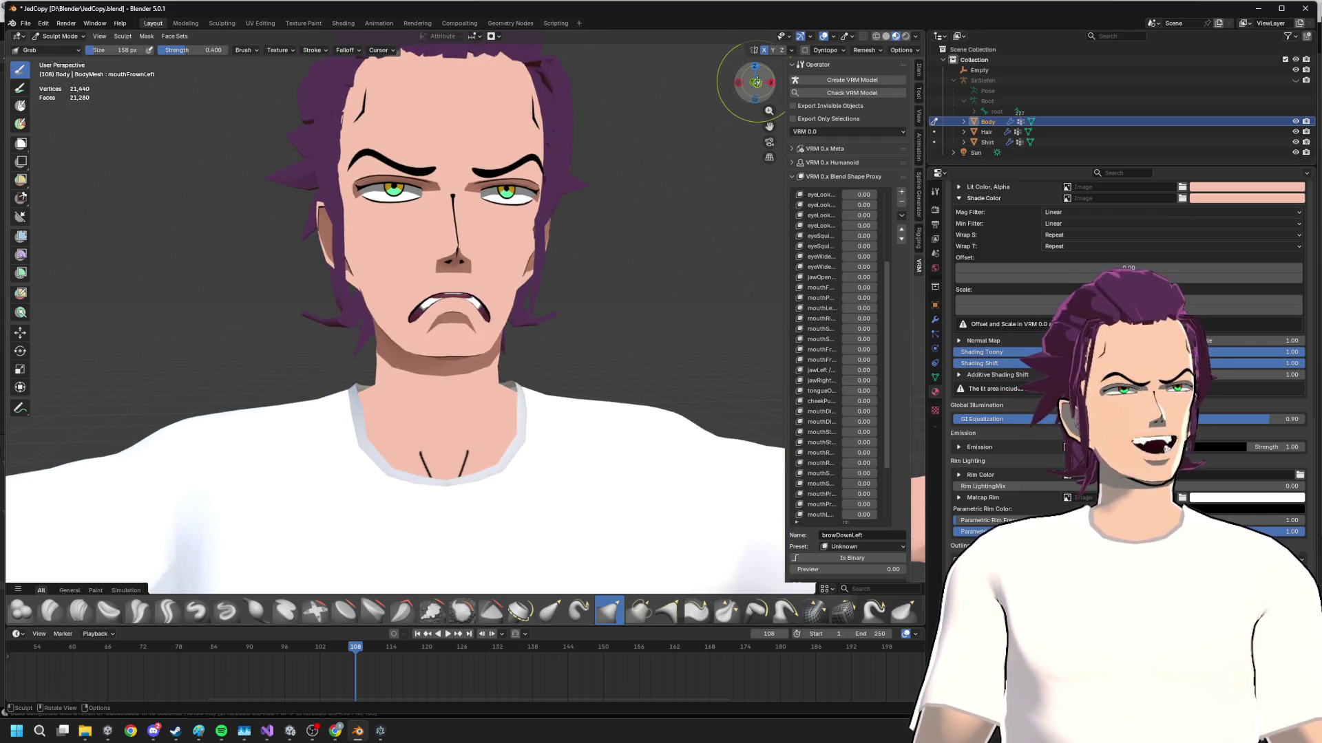
- Show the body mesh's Object Data shape keys, then bring the Chrome search window forward
left_click(756, 82)
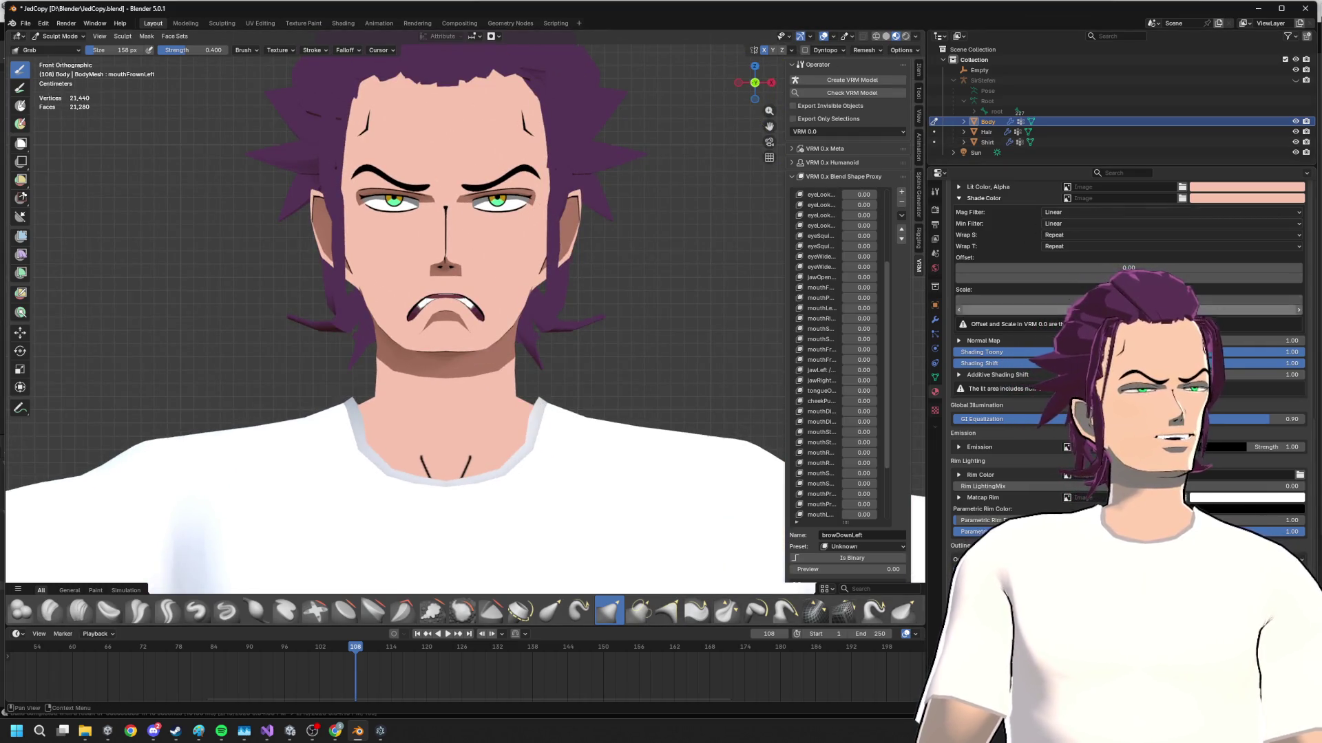
left_click(936, 376)
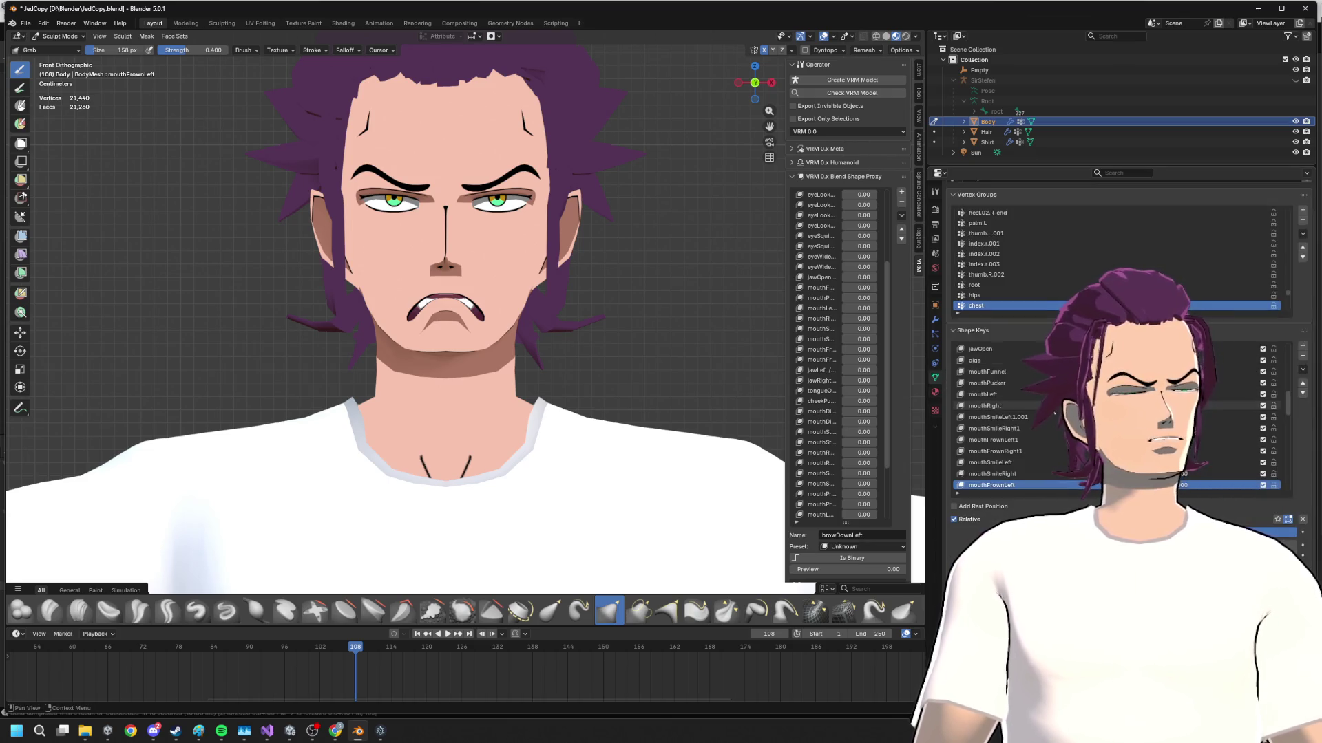
scroll(1005, 450, "down", 7)
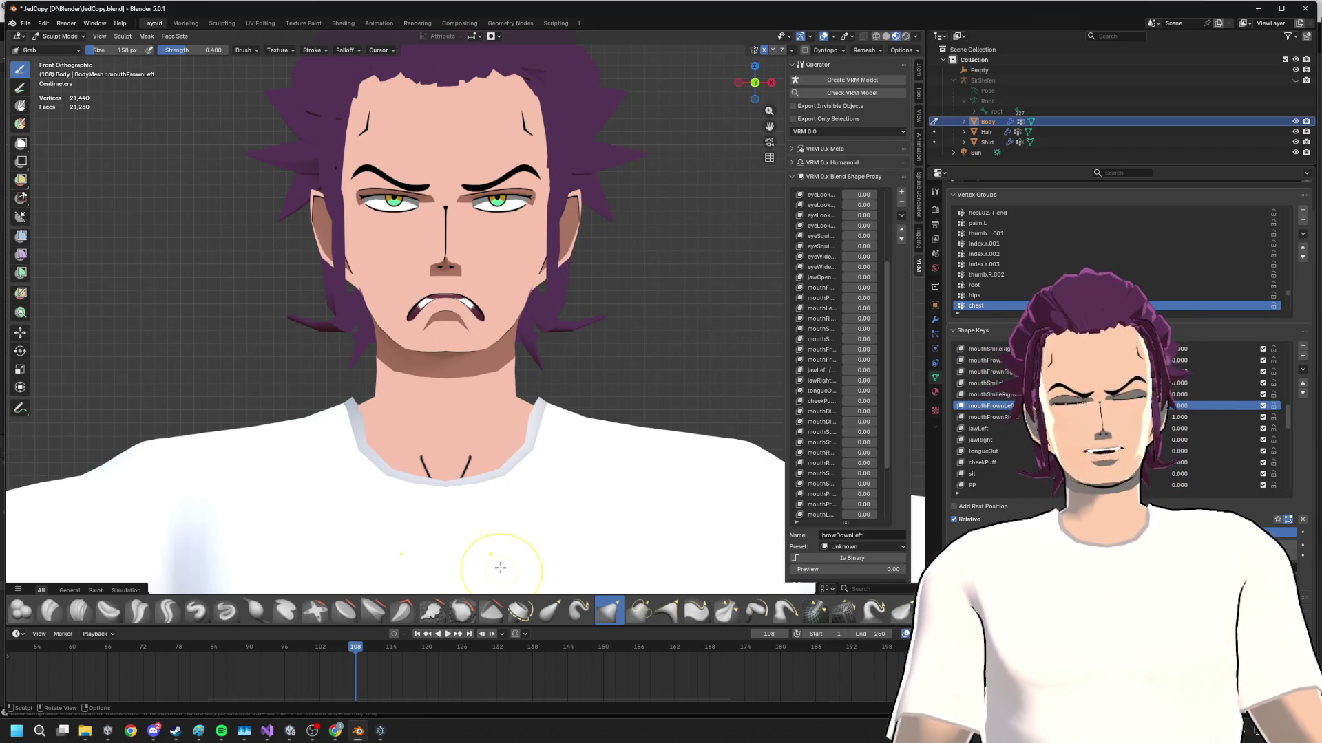
left_click(468, 678)
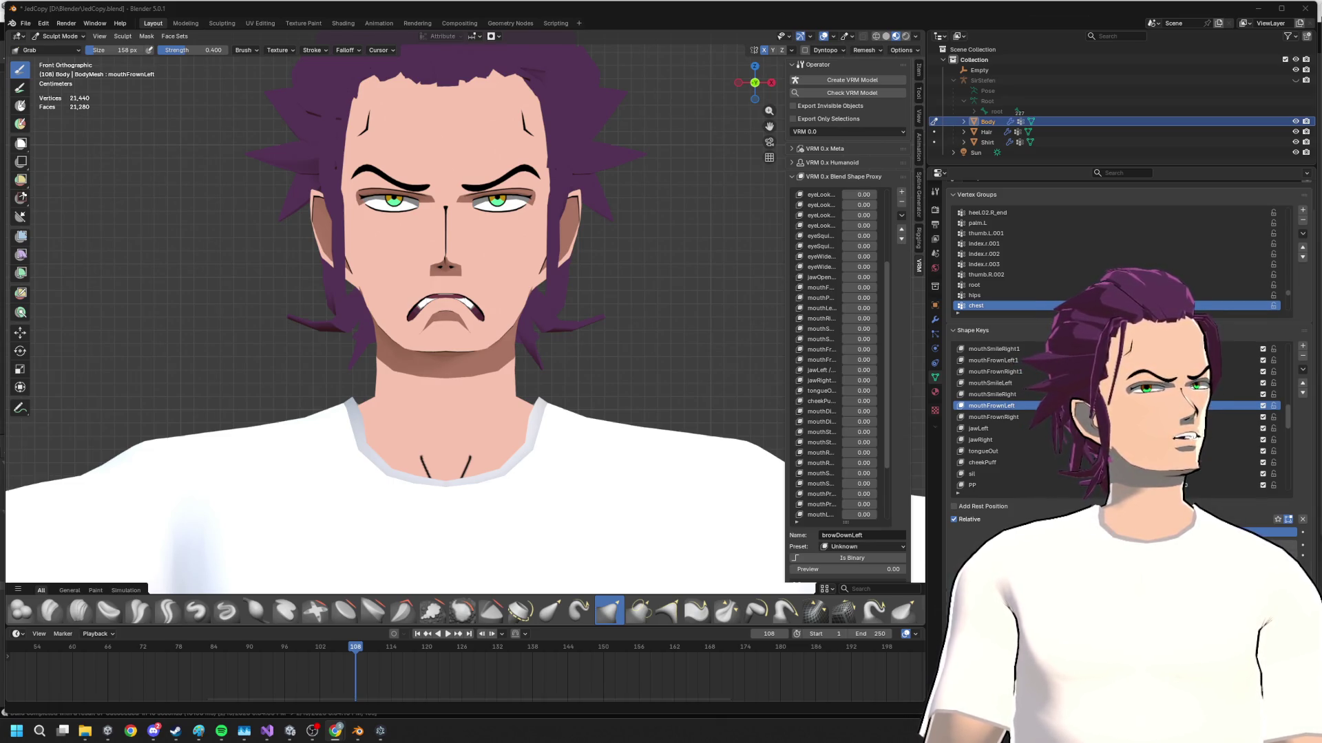
key("alt+Tab")
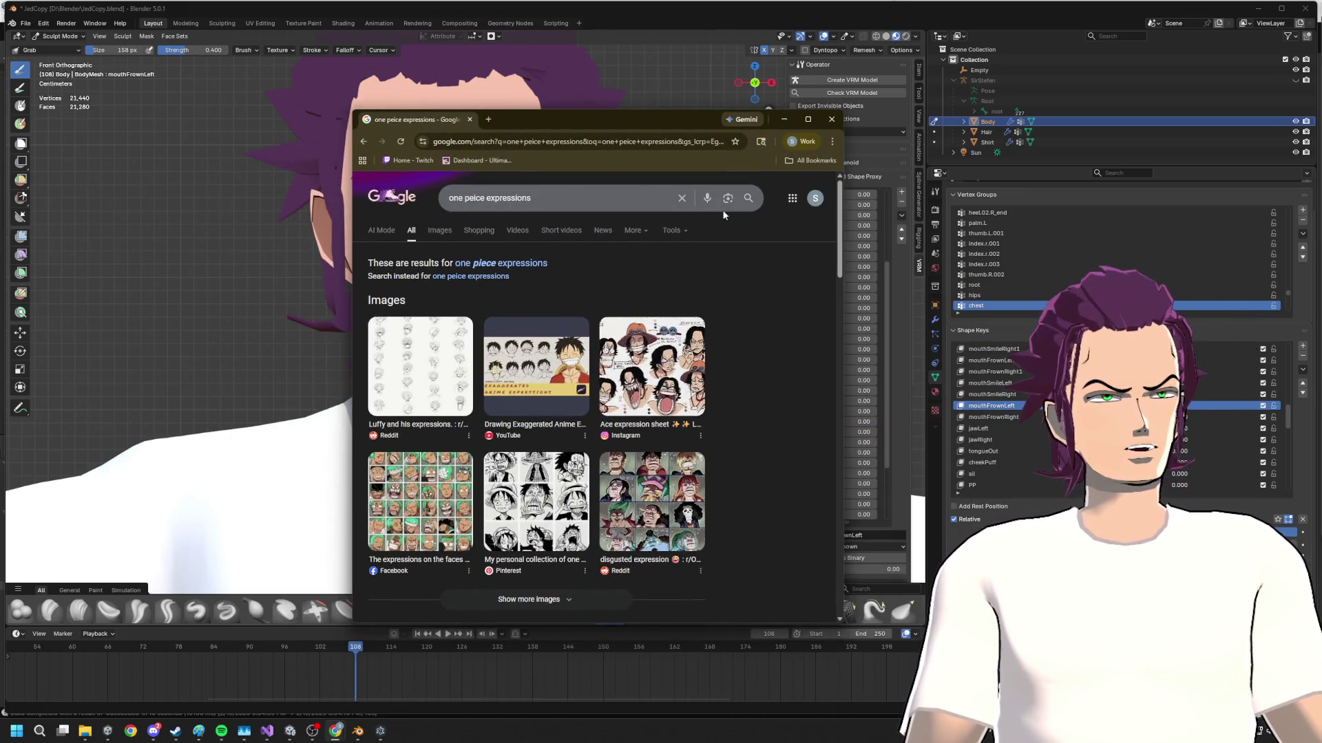
- Browse One Piece expression images, preview the Reddit 'Best faces' collage, return to Blender
left_click(807, 119)
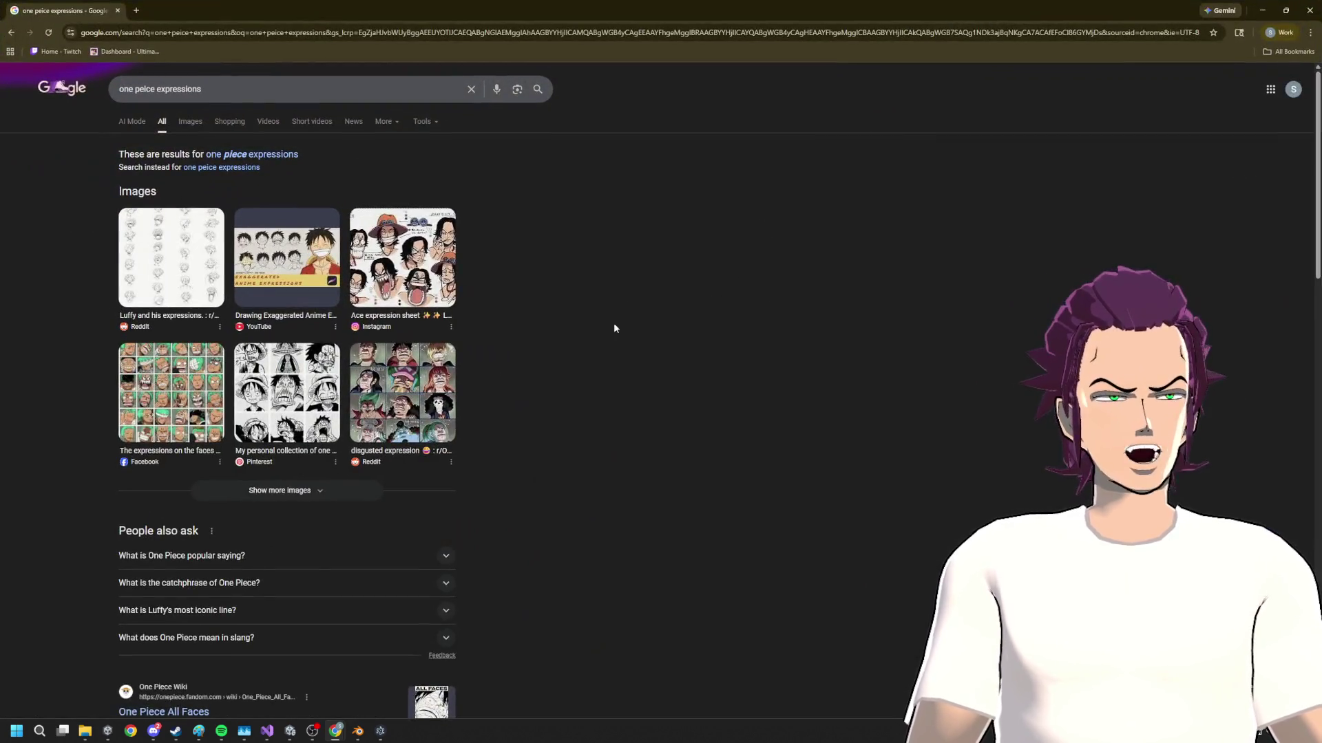
left_click(191, 122)
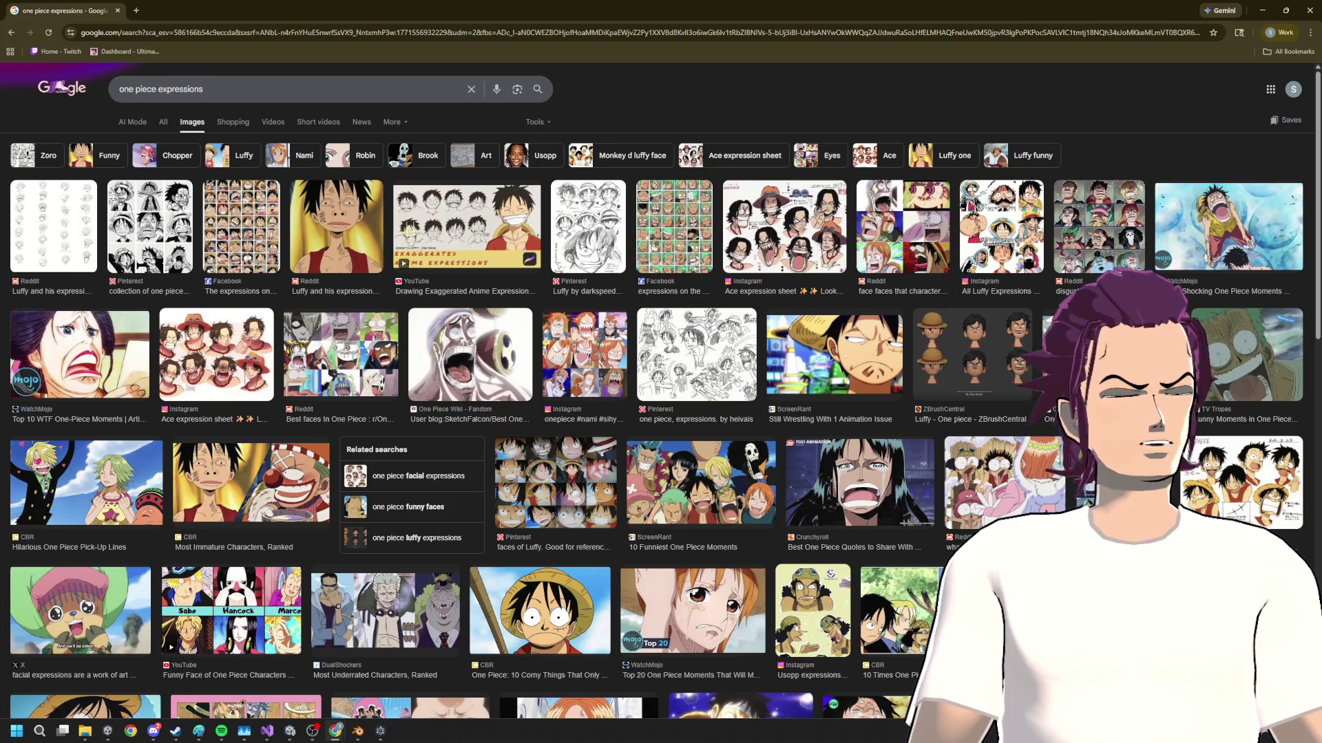
scroll(261, 702, "down", 3)
scroll(262, 703, "down", 3)
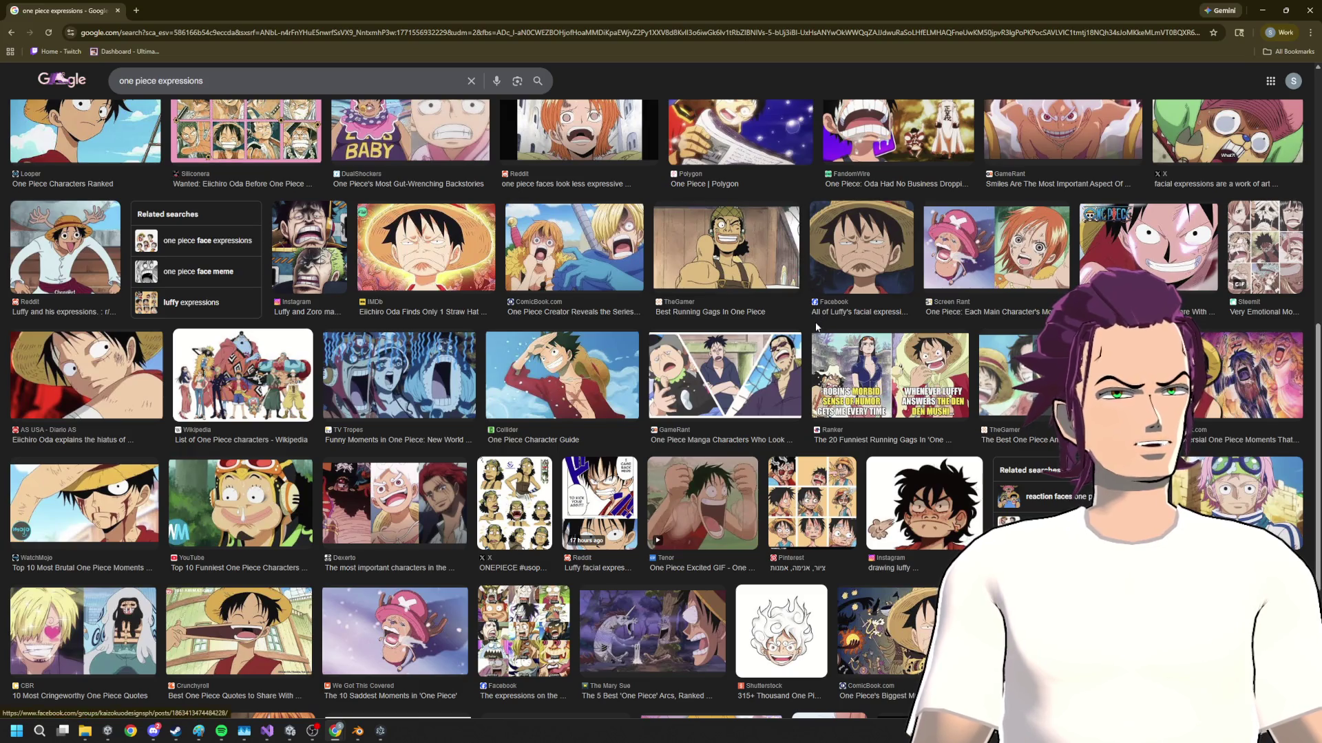
scroll(767, 410, "down", 3)
scroll(750, 379, "down", 3)
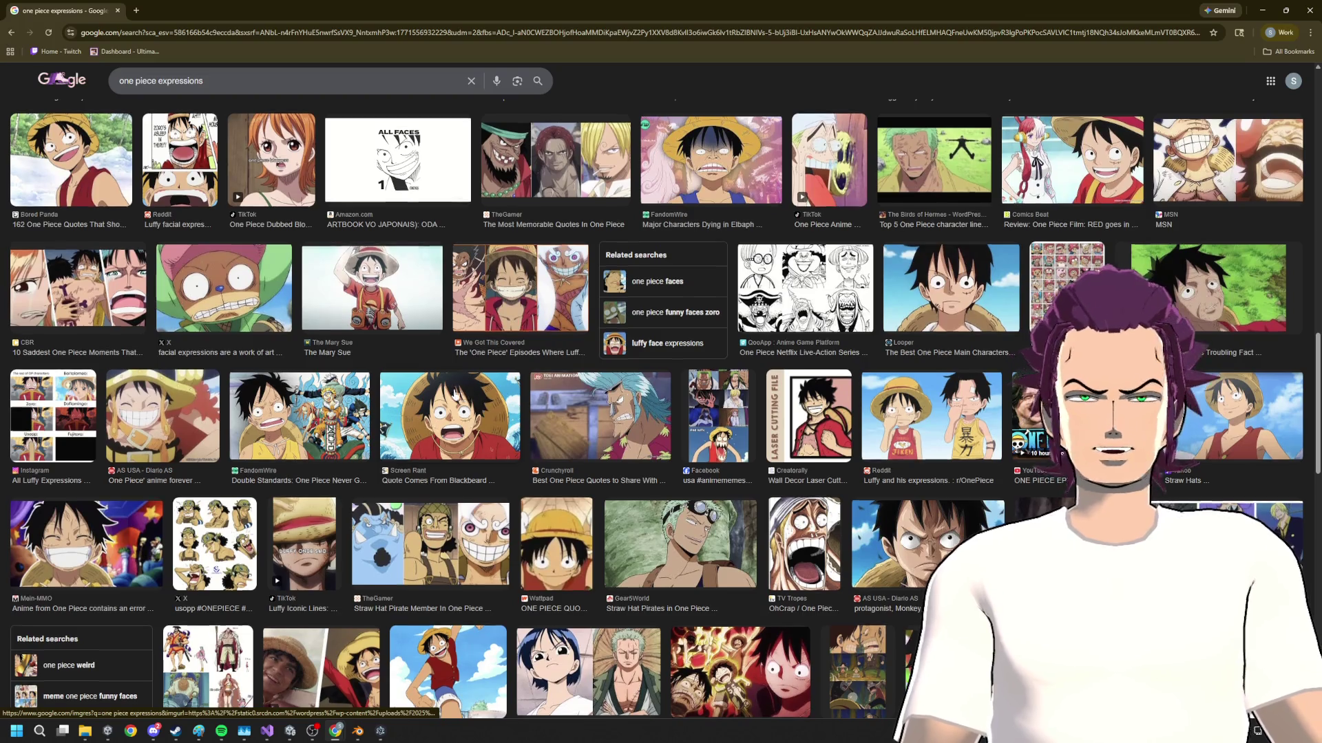
scroll(482, 404, "down", 3)
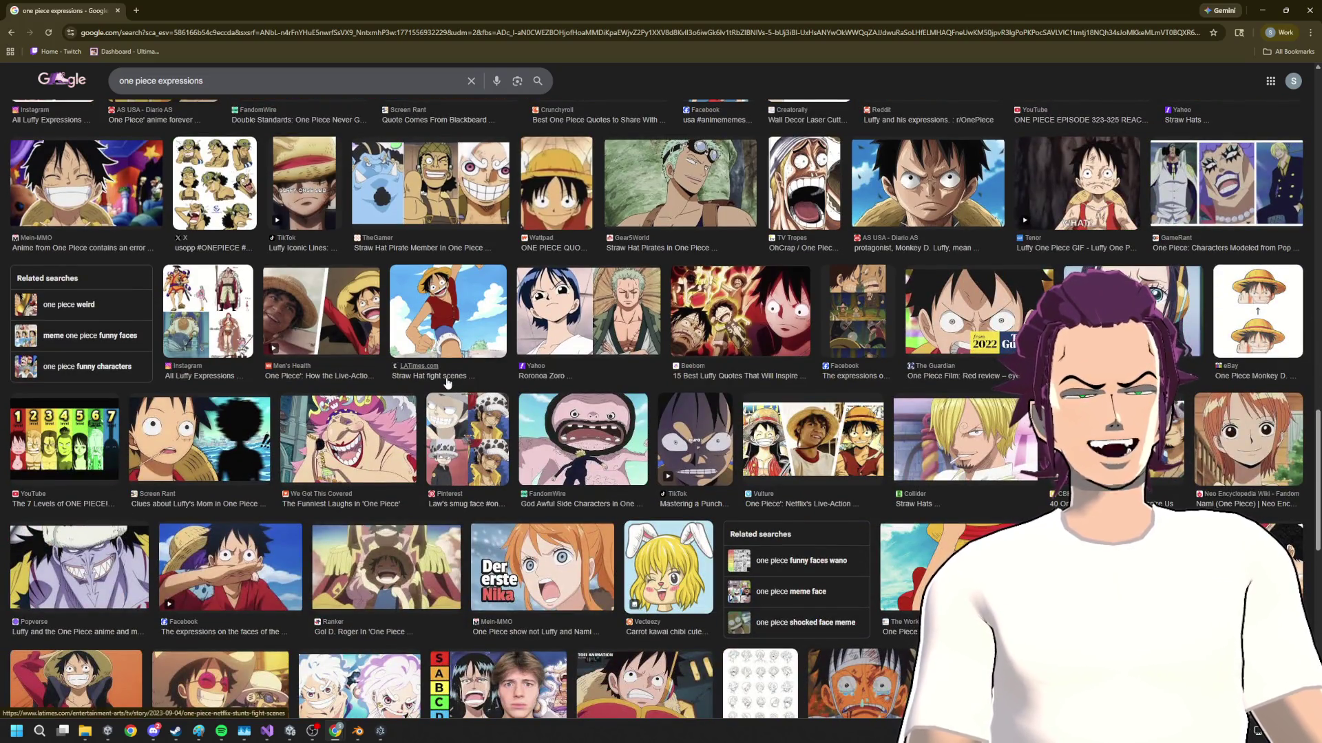
scroll(506, 416, "down", 3)
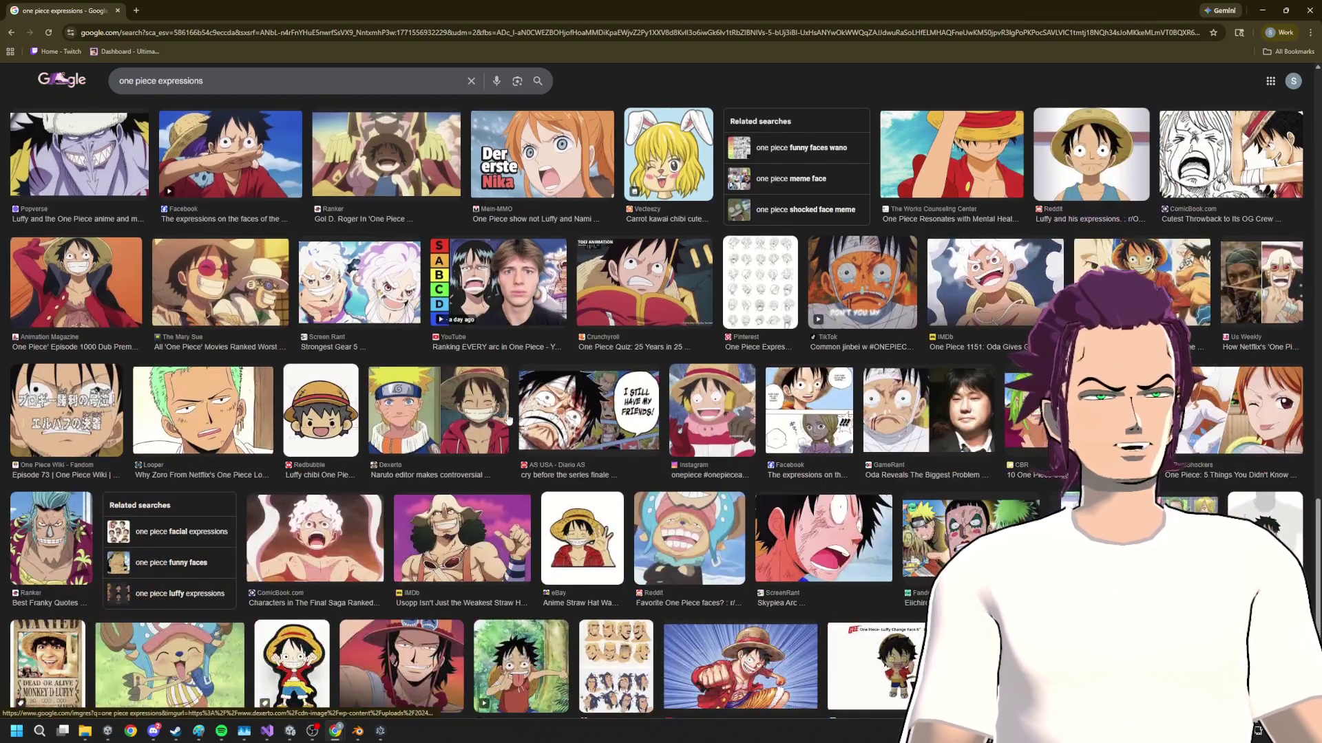
scroll(507, 416, "down", 3)
scroll(506, 418, "down", 2)
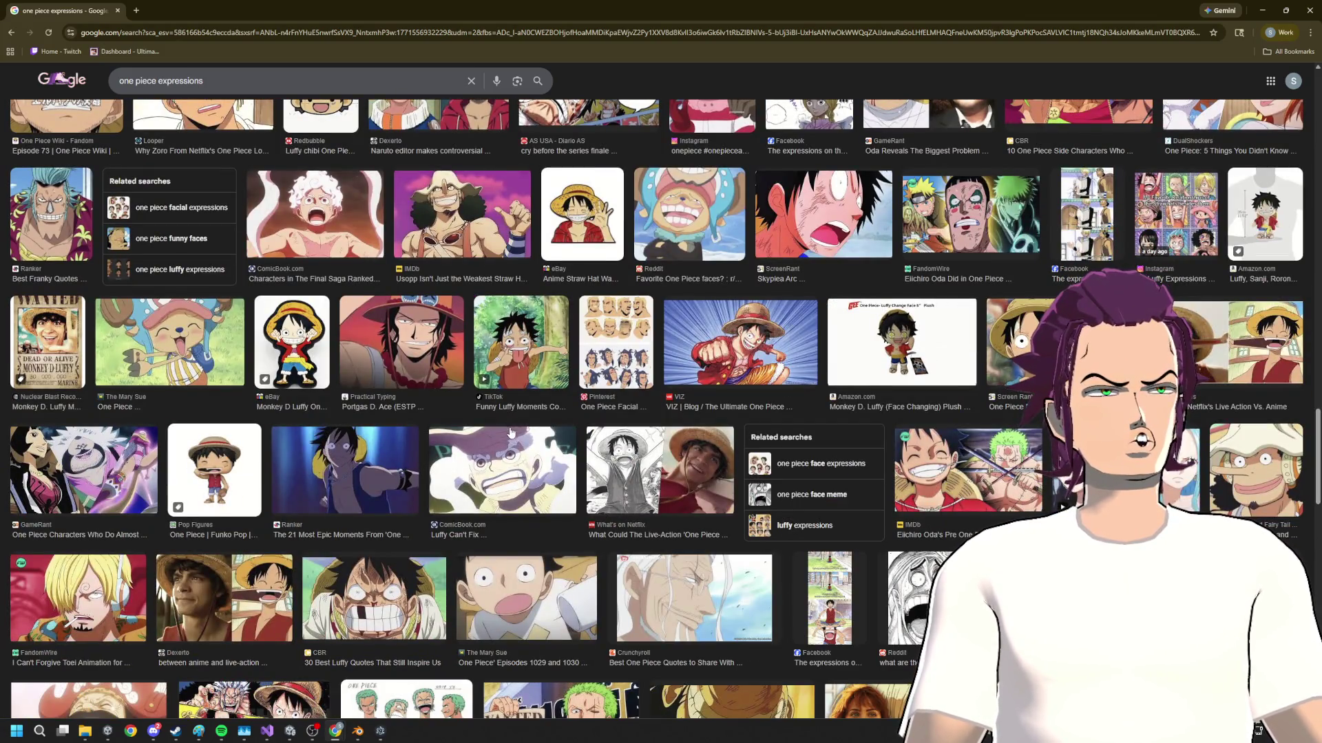
scroll(519, 439, "down", 3)
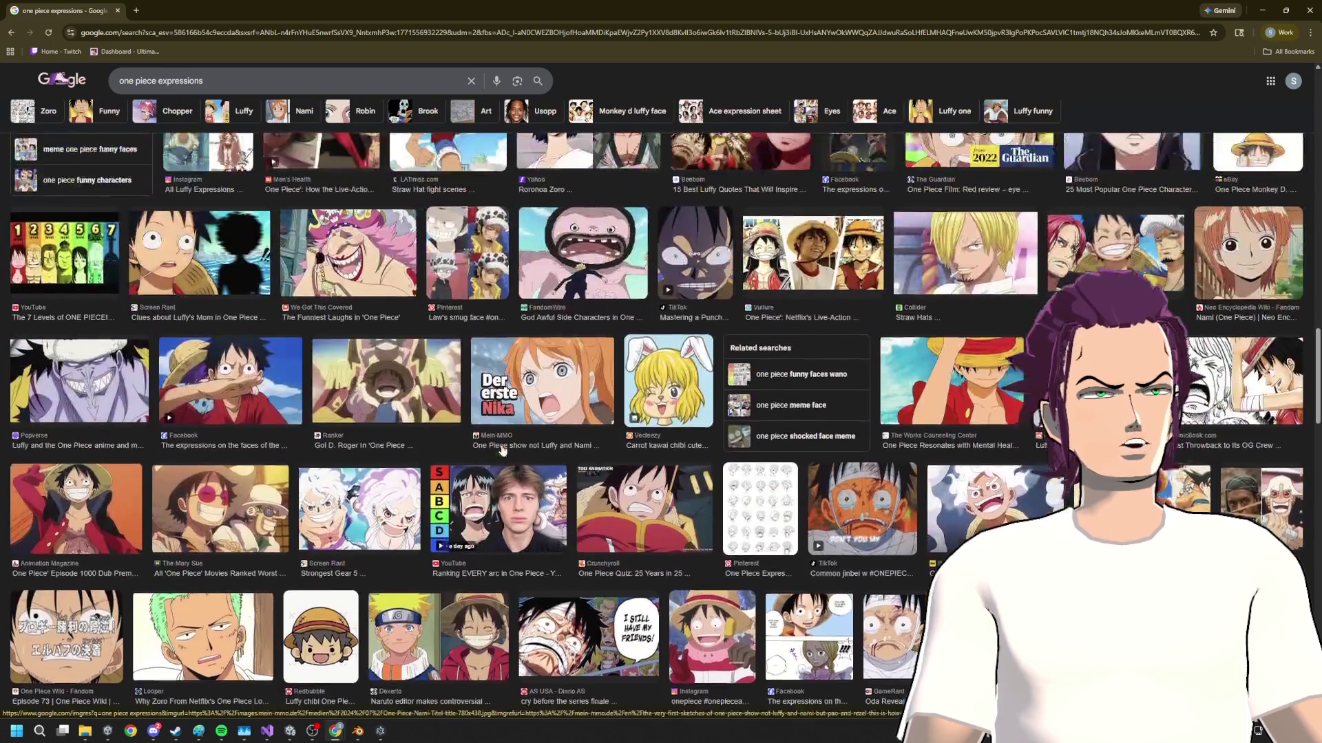
scroll(519, 439, "down", 3)
scroll(520, 440, "down", 3)
scroll(519, 439, "down", 3)
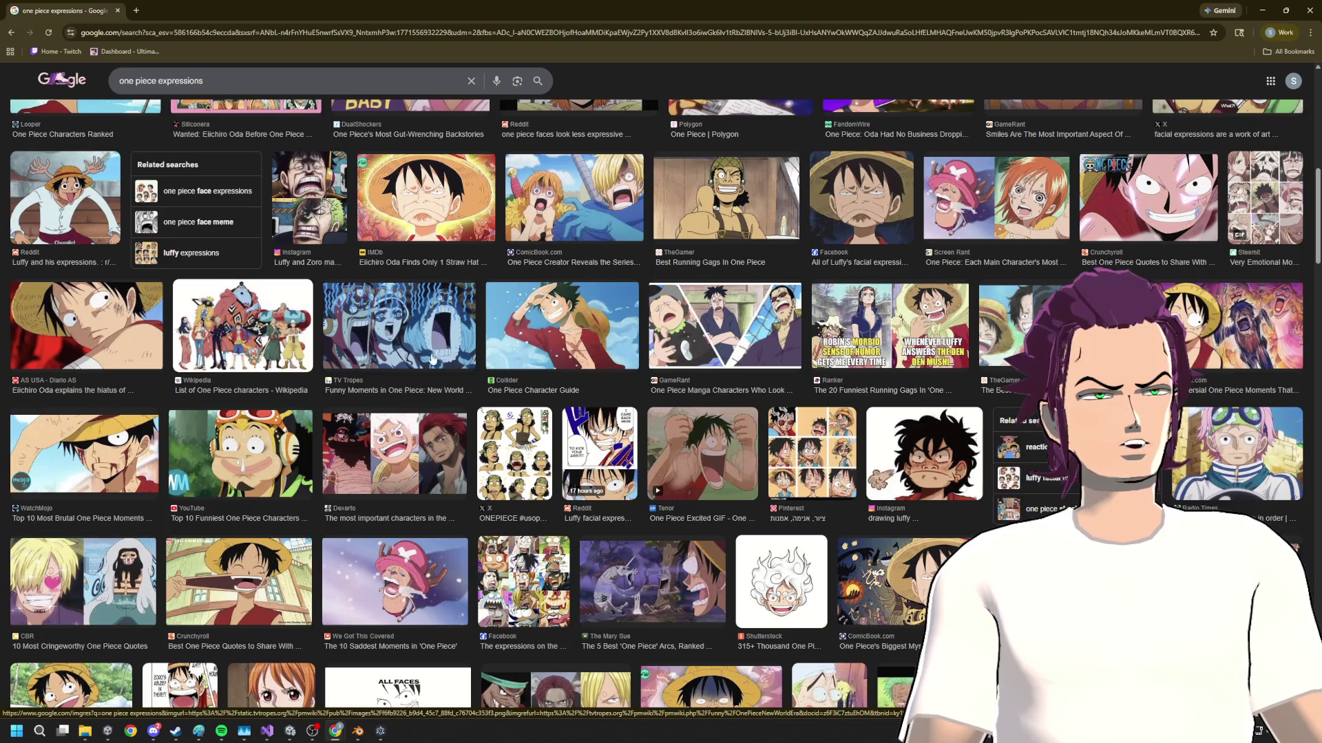
scroll(426, 376, "up", 5)
scroll(426, 377, "up", 3)
scroll(427, 376, "up", 2)
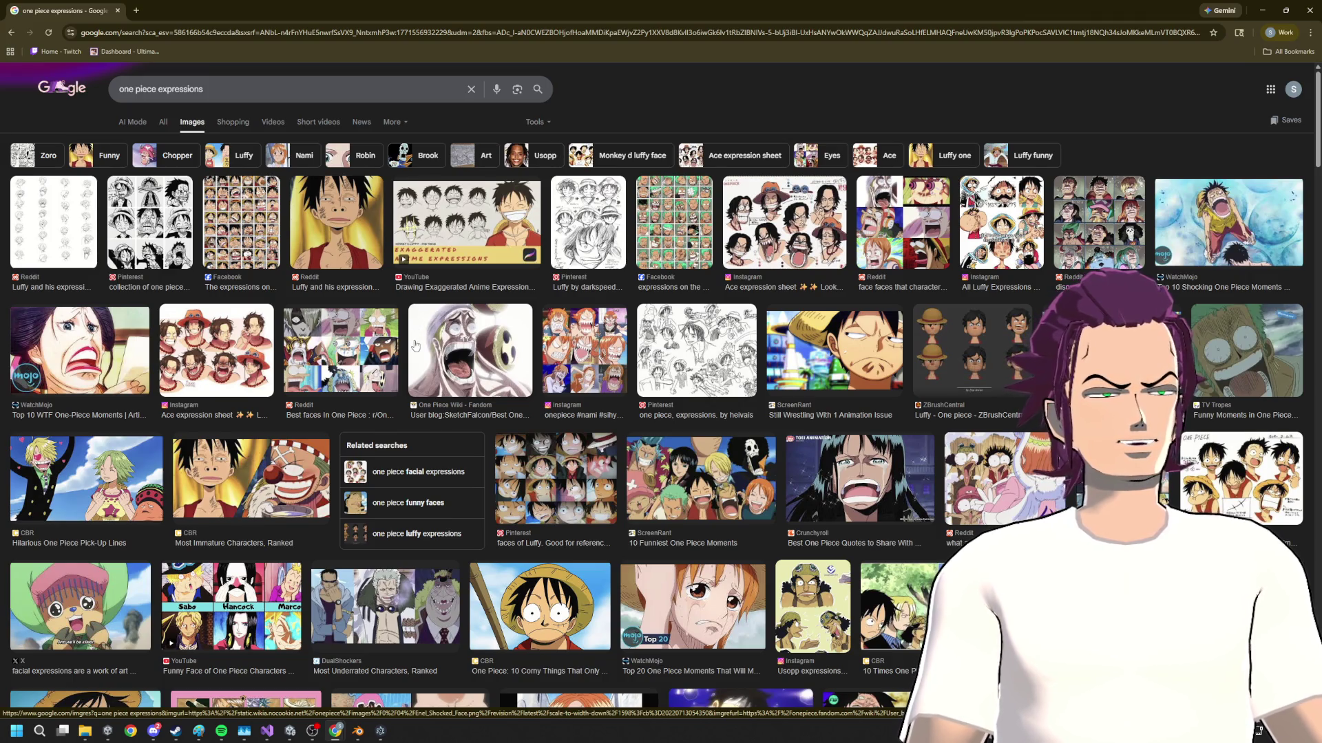
left_click(329, 376)
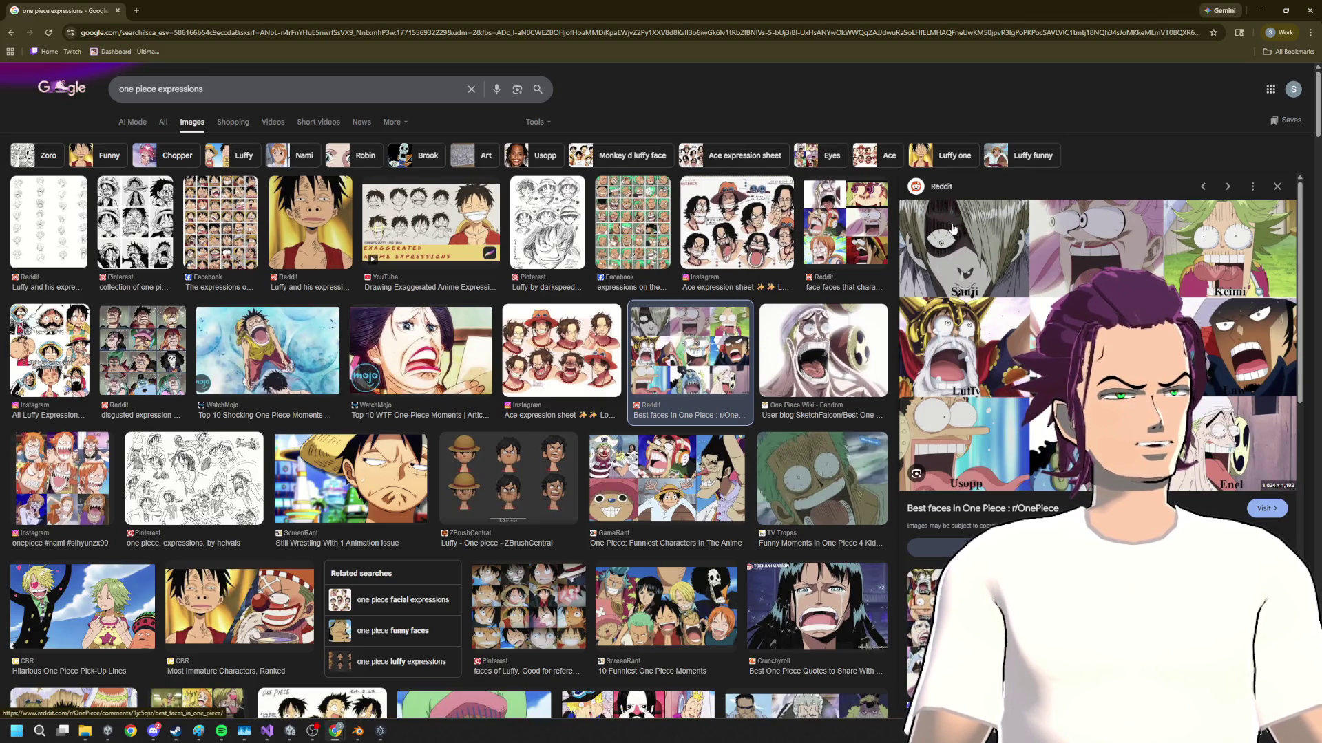
mouse_move(953, 228)
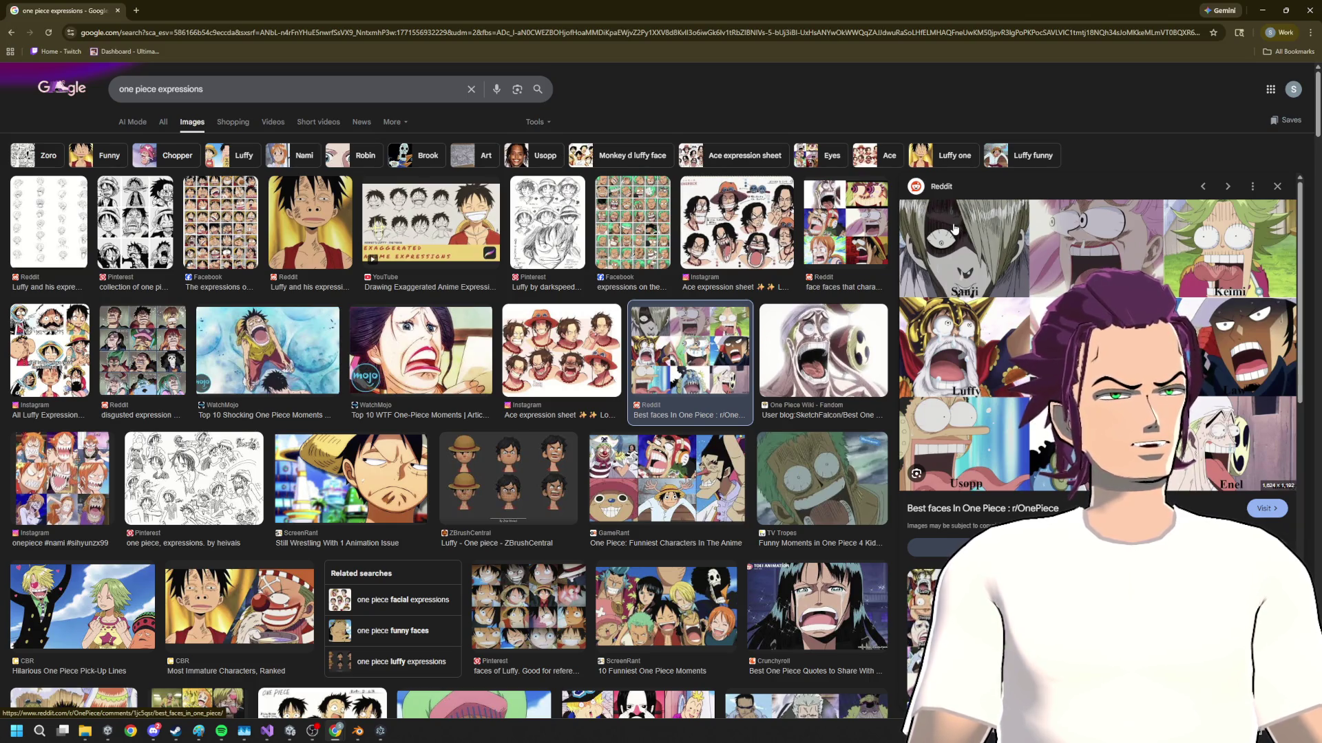
left_click(357, 731)
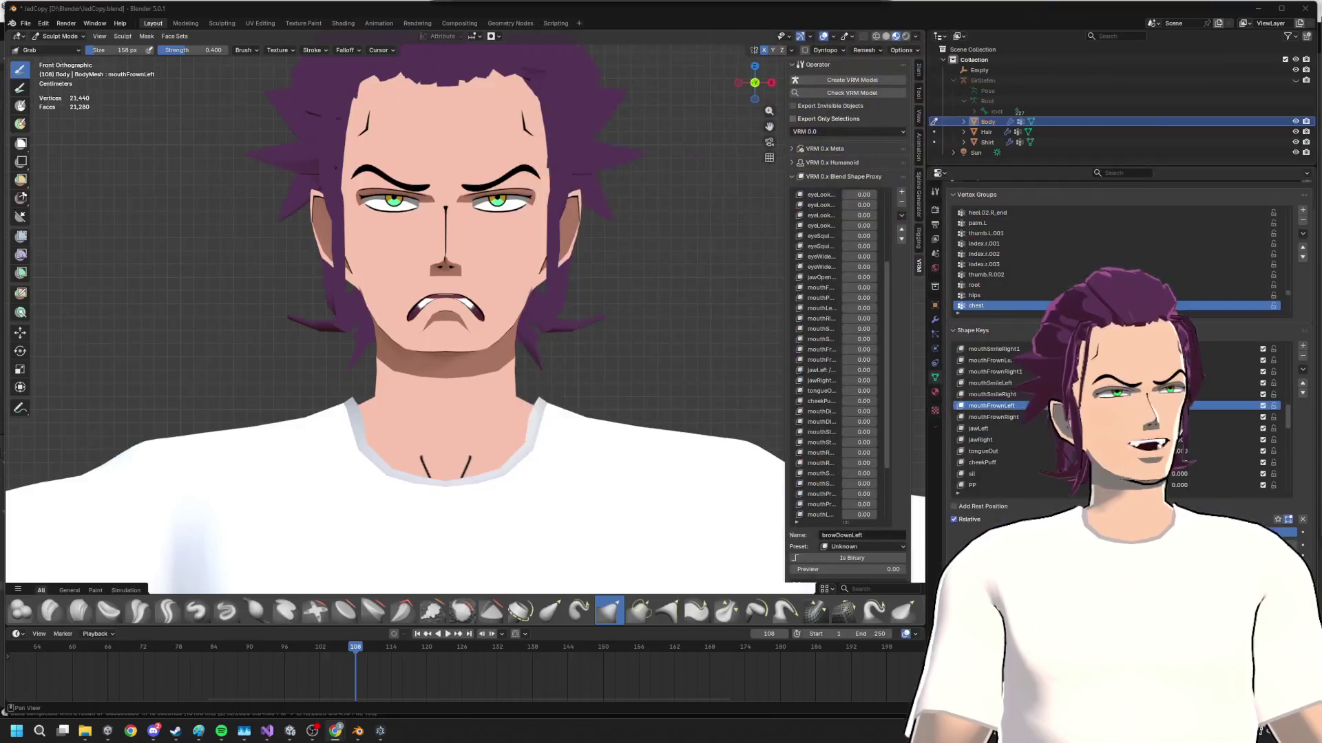
scroll(1115, 424, "down", 5)
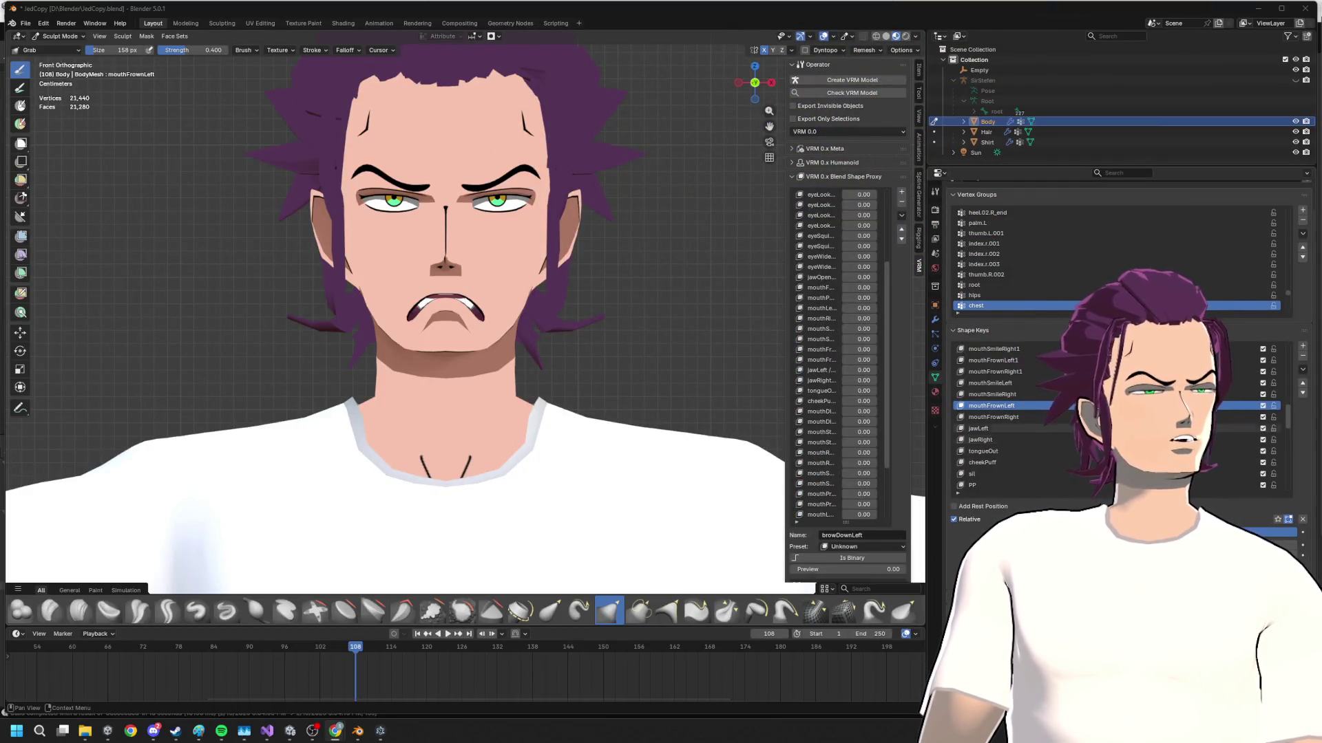
scroll(1010, 434, "down", 5)
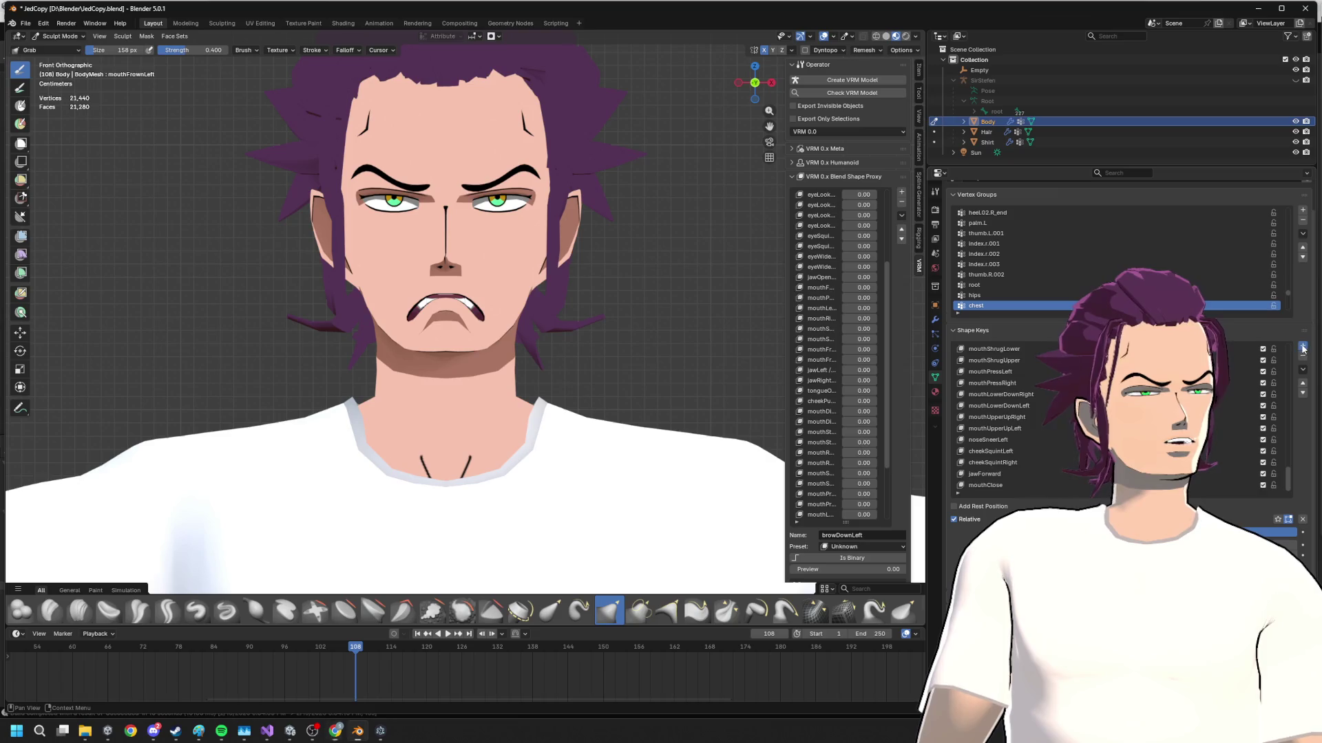
- Add a new shape key and start renaming it to ScaredOverdrive
left_click(1010, 487)
double_click(1011, 486)
type("ScaredO")
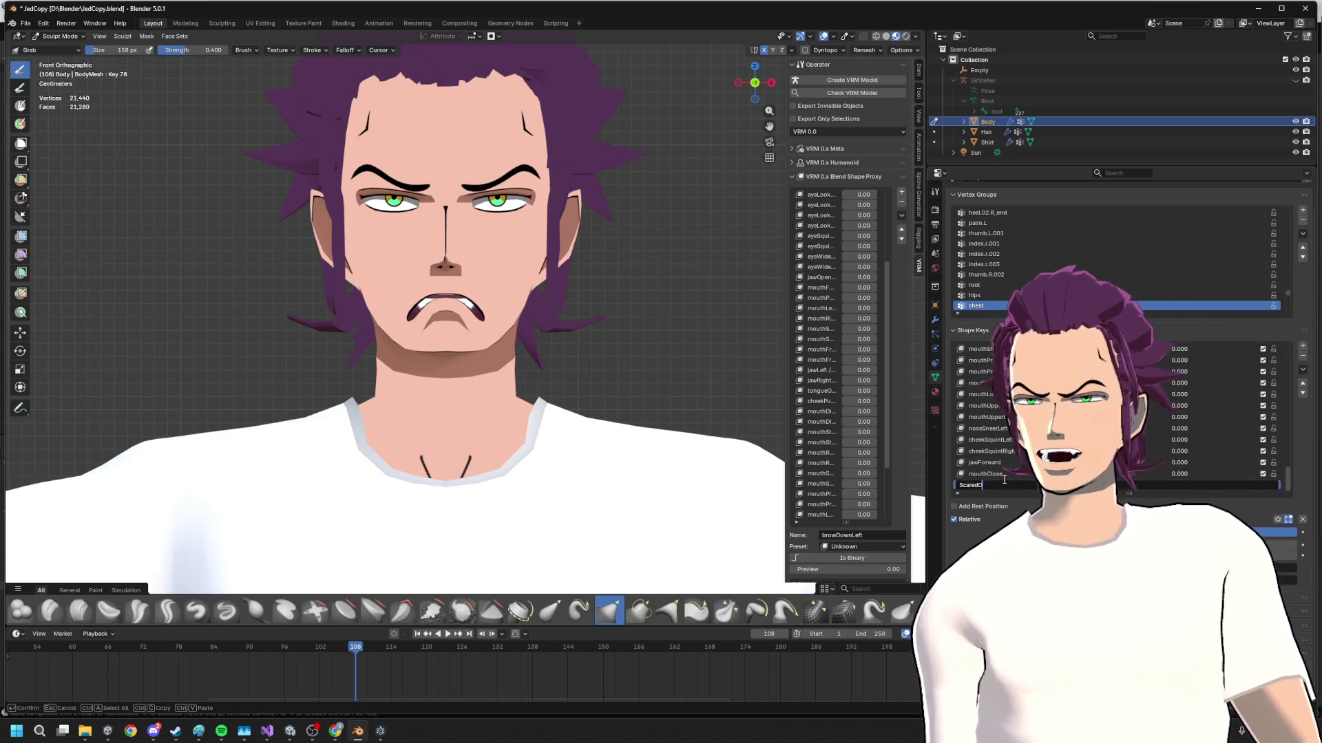
type("verdrive")
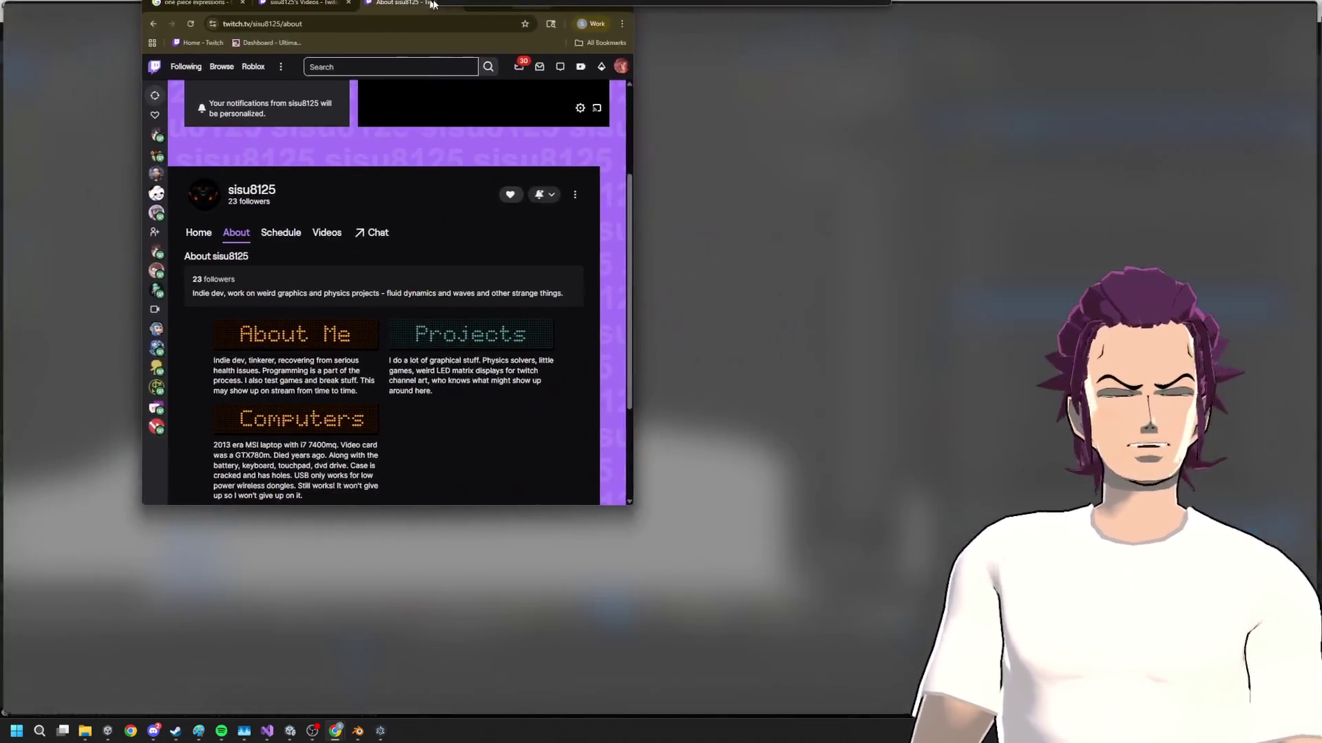
- View the Twitch About page maximized in Chrome, then minimize the browser back to Blender
left_click_drag(384, 14, 746, 20)
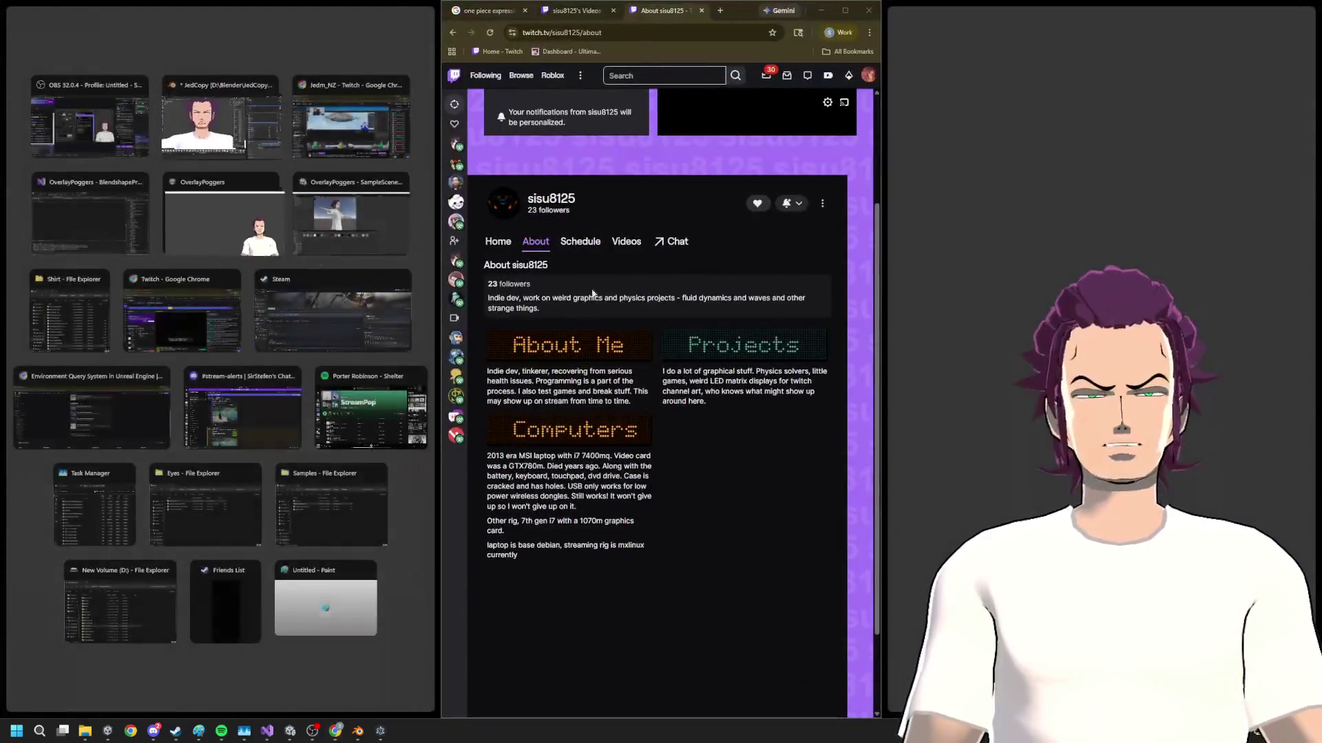
left_click(845, 10)
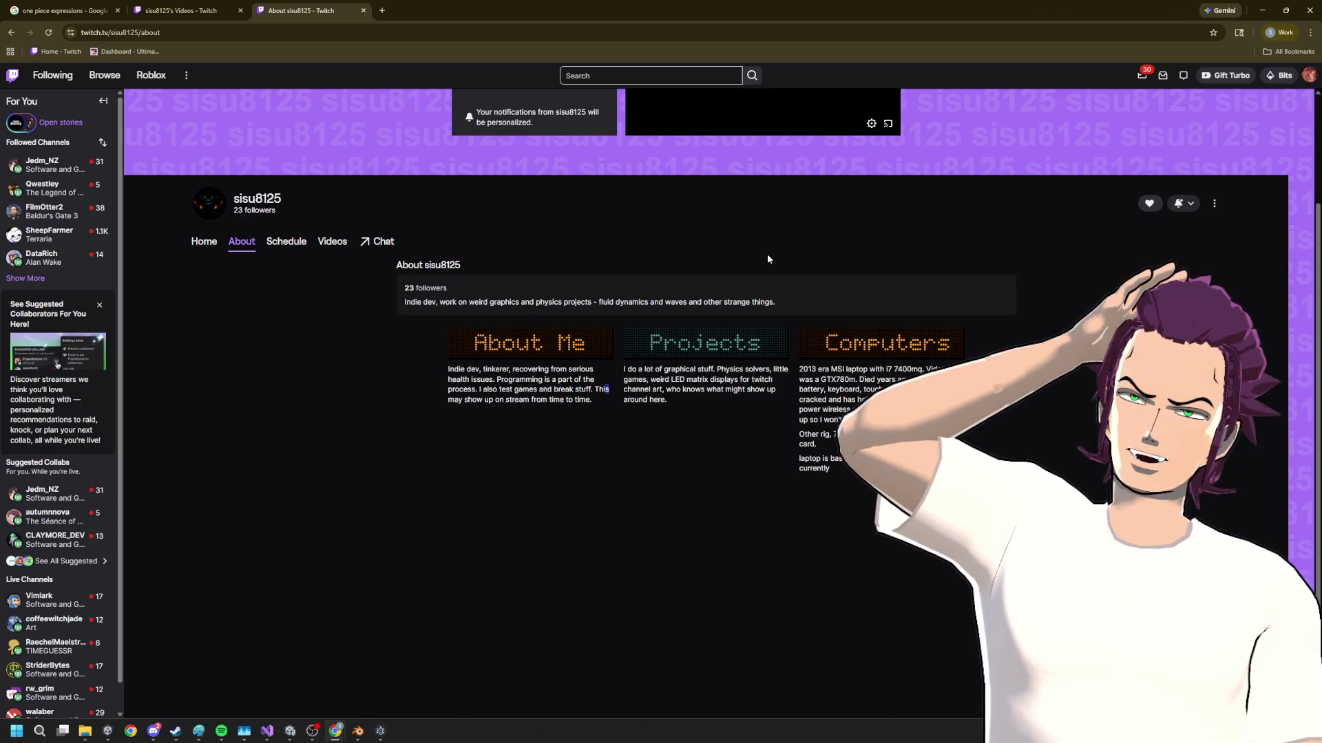
left_click(1274, 10)
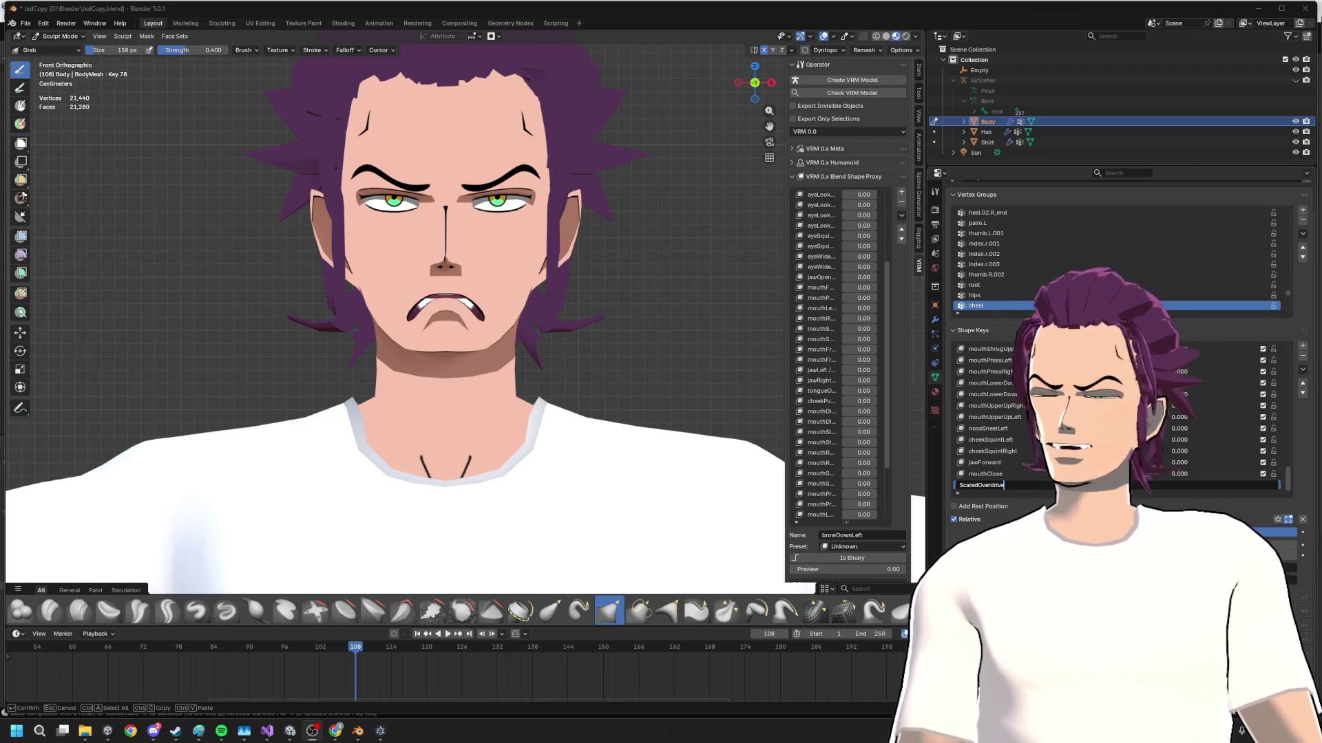
- Bring the Twitch window forward and load the YouTube home page in its place
key("super")
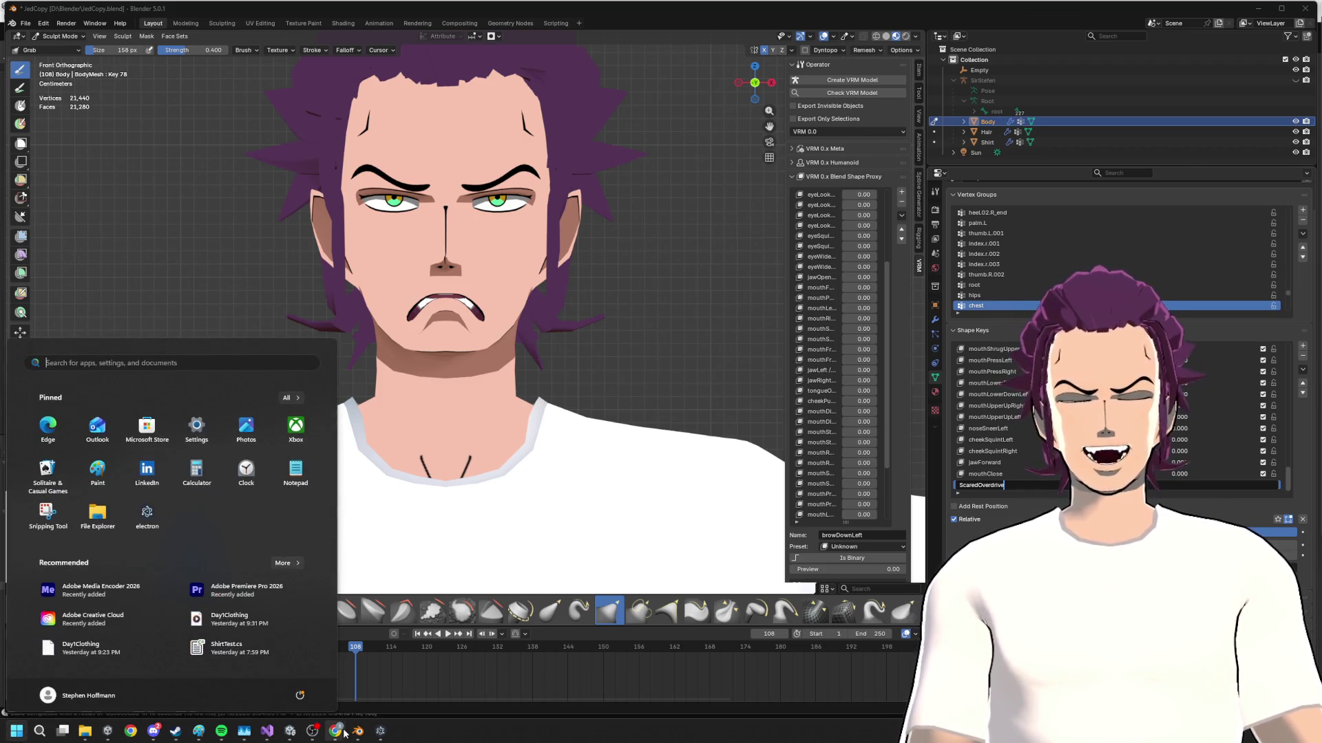
mouse_move(336, 731)
left_click(477, 682)
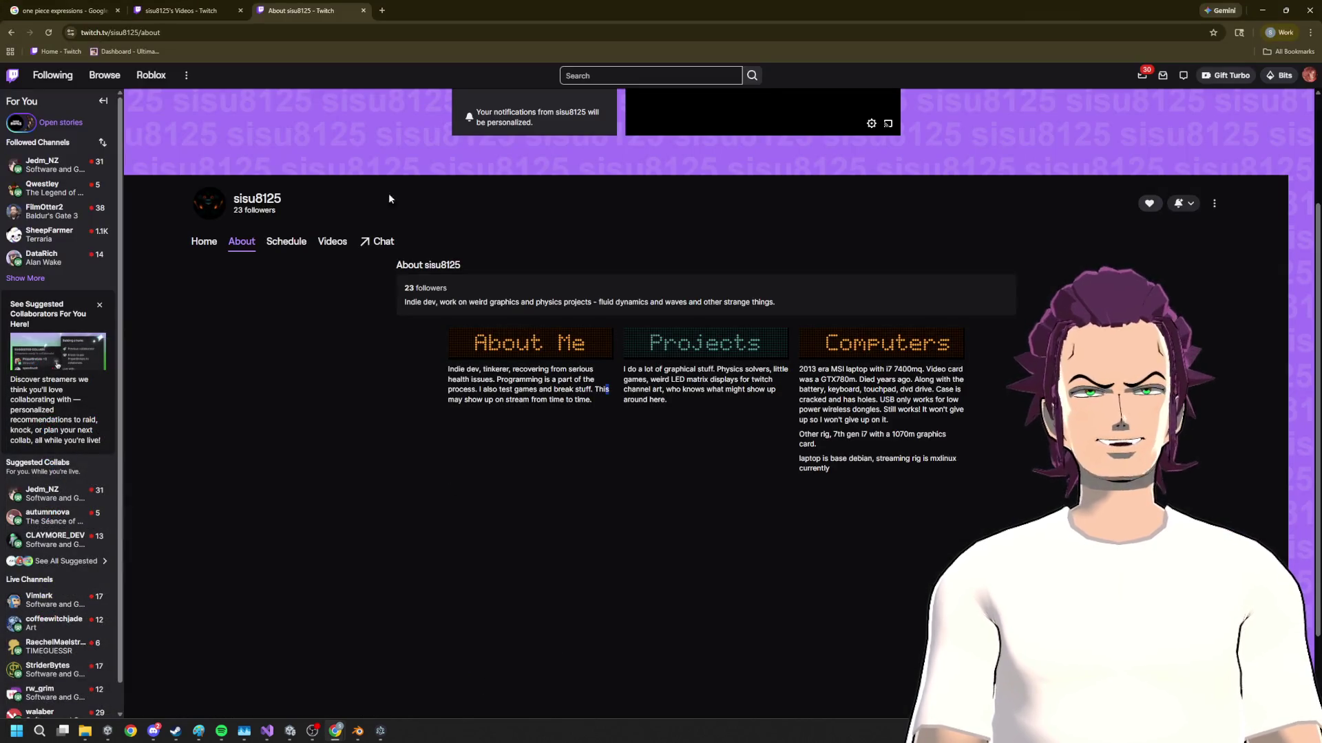
left_click(334, 33)
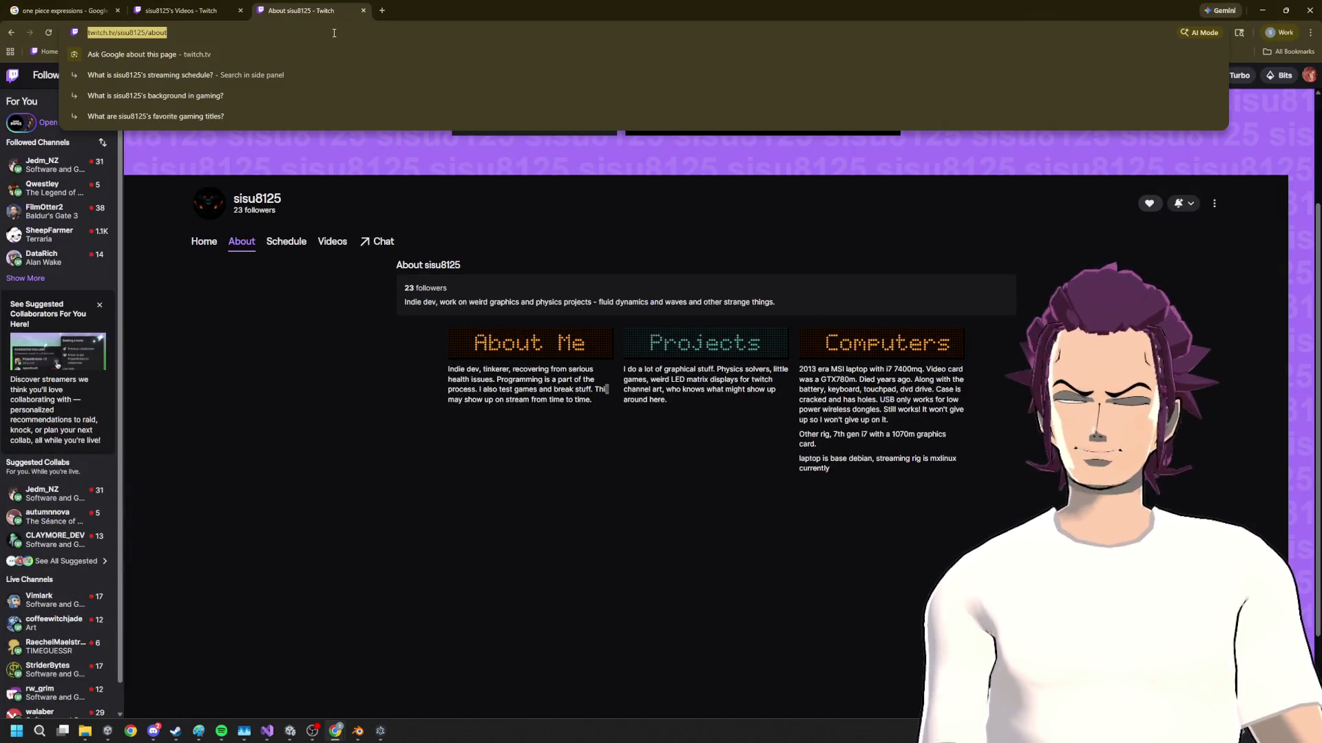
type("youtube.com")
key("Return")
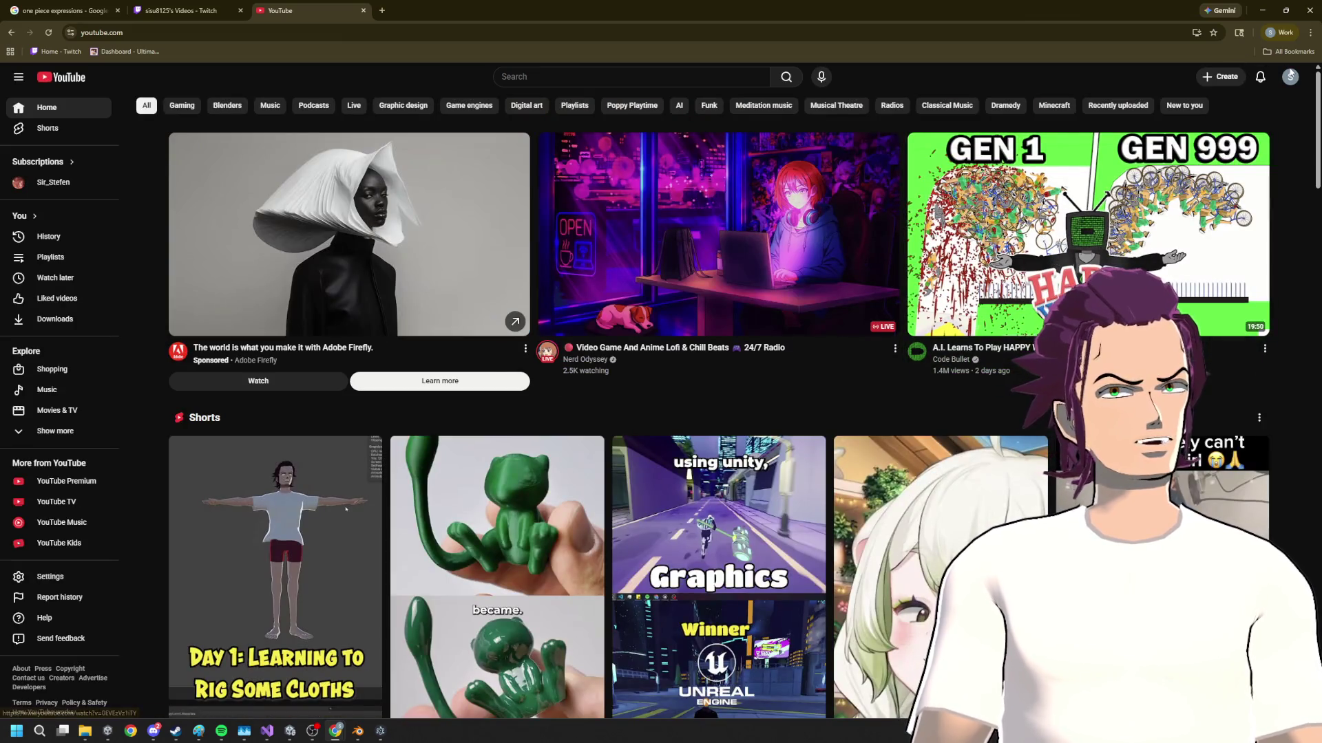
- Cancel the accidental Create a channel prompt and play the Day 1 cloth rigging Short
left_click(1288, 78)
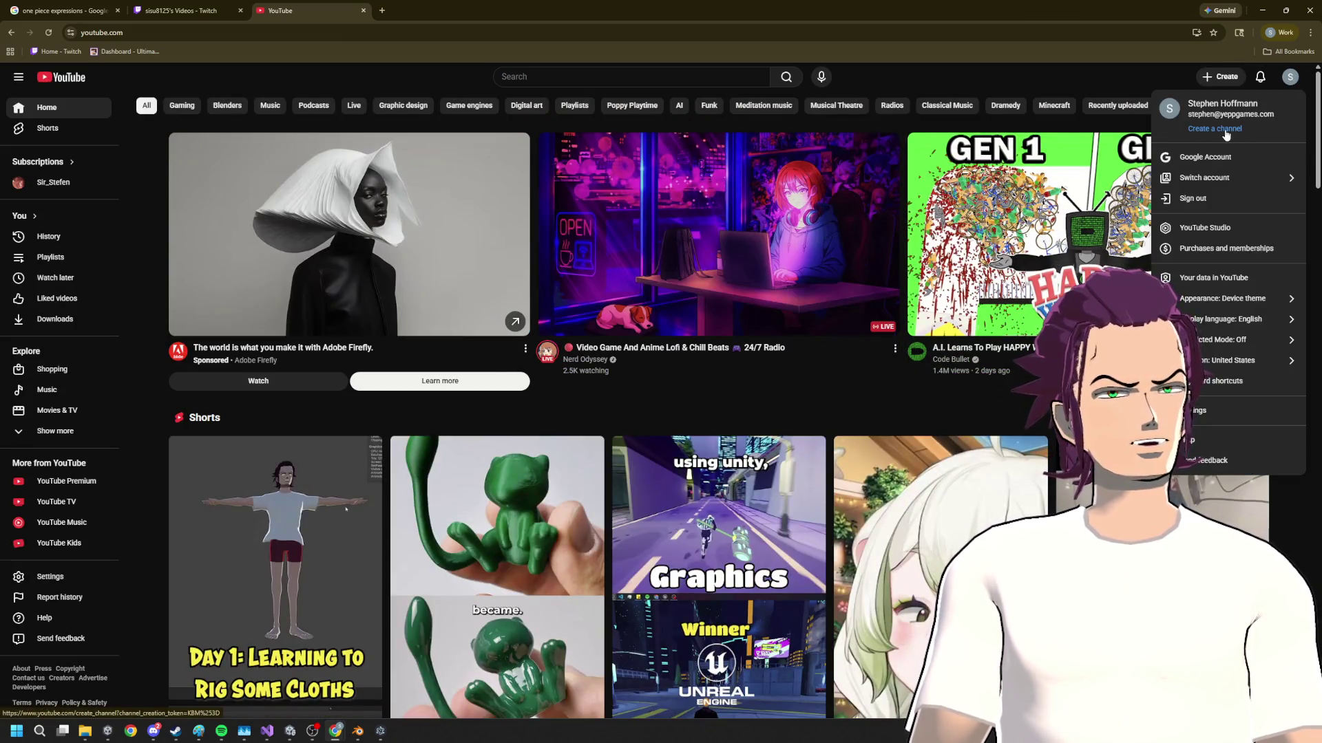
left_click(1216, 128)
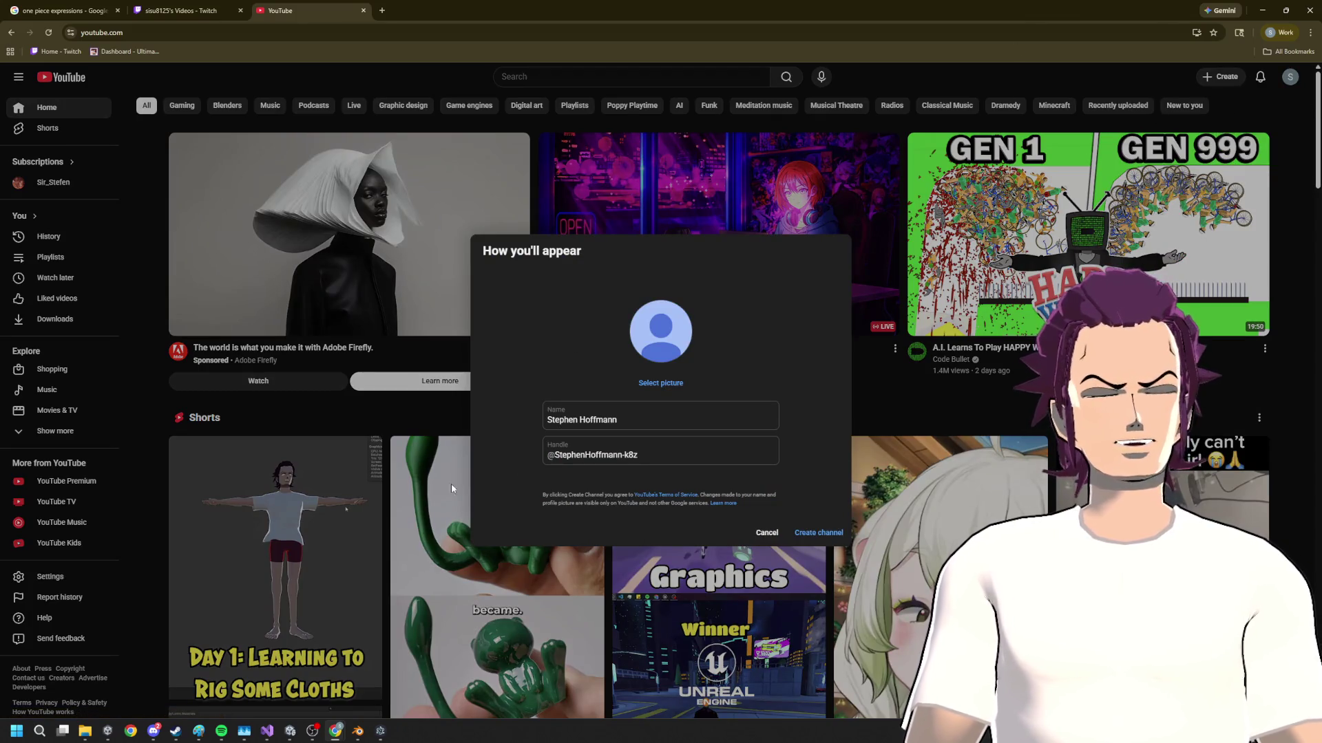
left_click(821, 533)
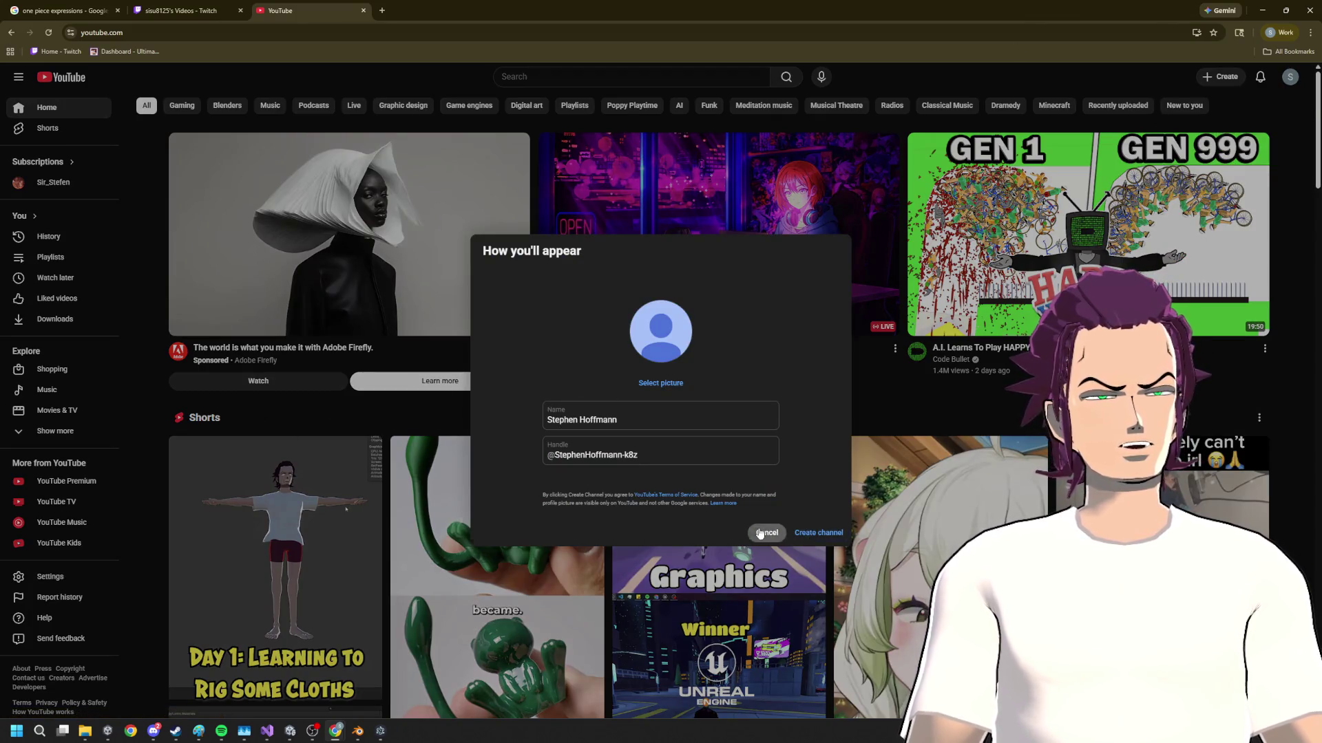
scroll(278, 533, "down", 3)
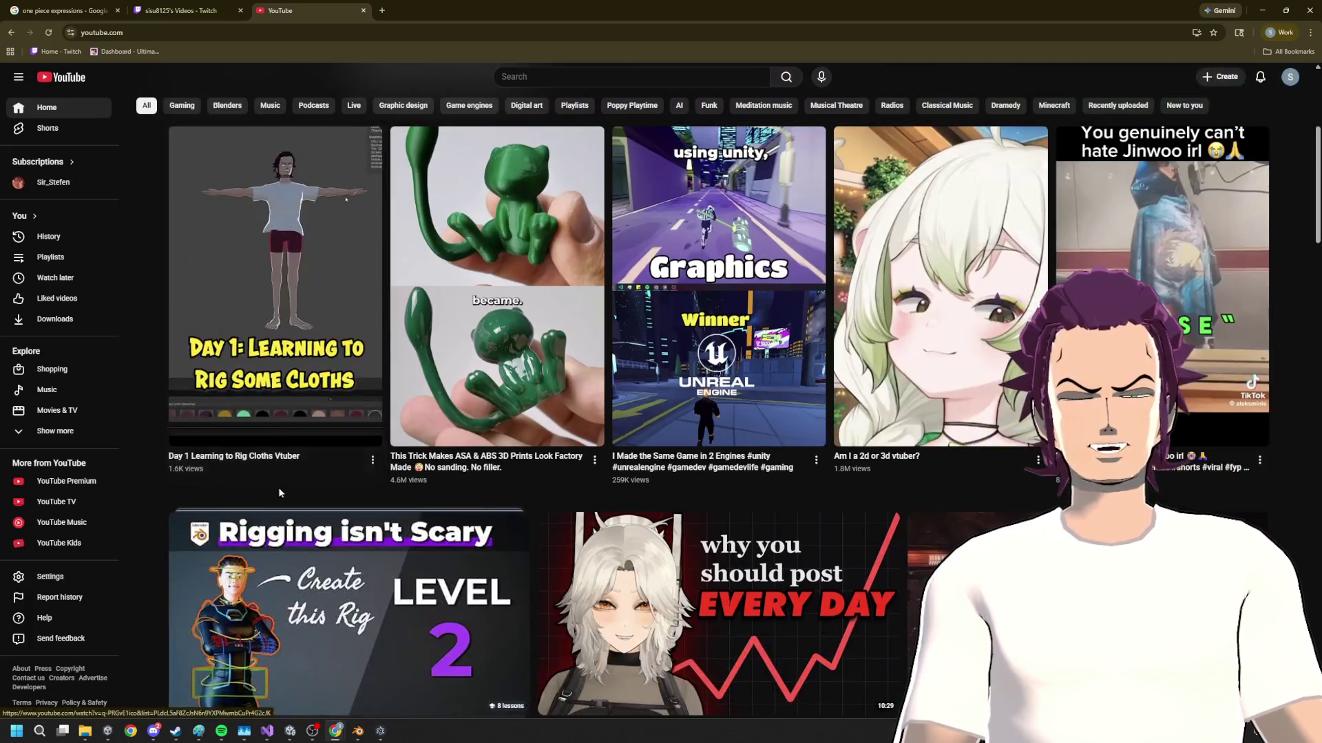
left_click(278, 488)
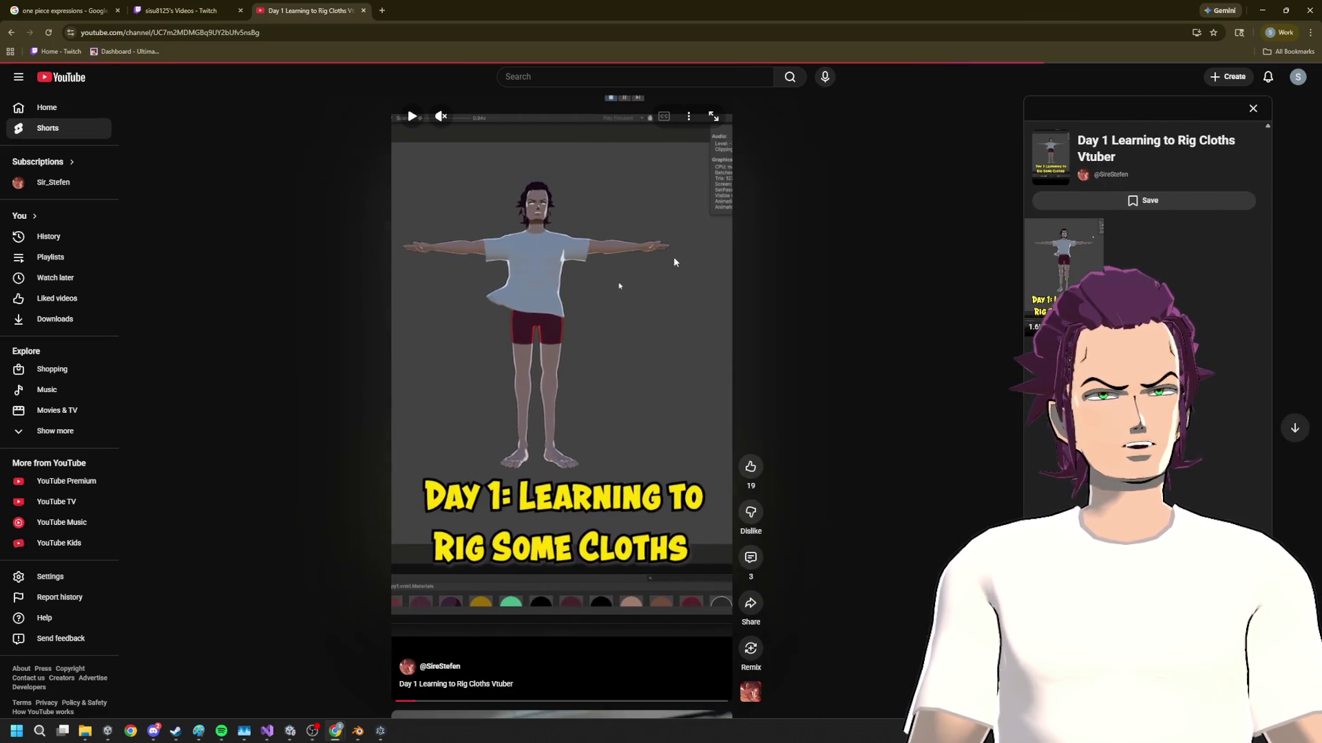
- Leave the current Short and start the 30 days learning unity3d Shader Graph Short, skipping ahead
key("alt+Left")
scroll(780, 428, "down", 5)
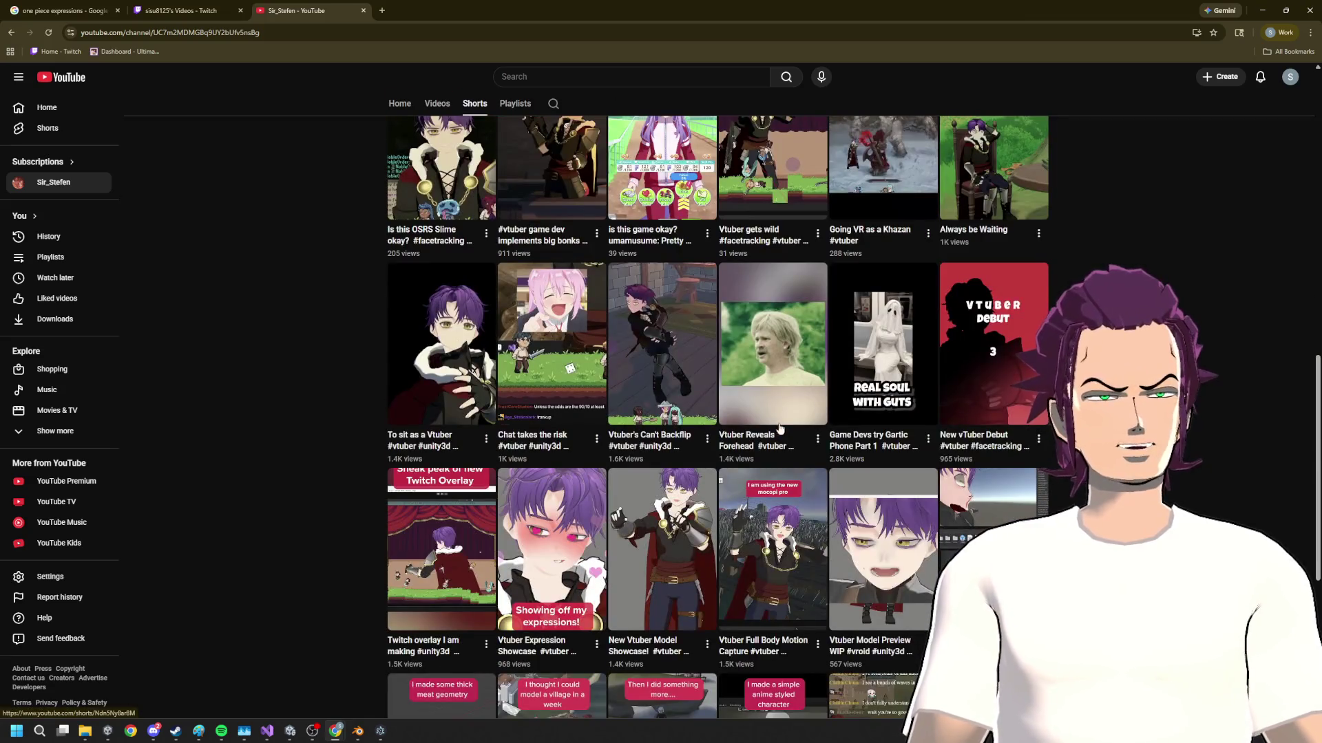
scroll(793, 417, "down", 3)
left_click(672, 456)
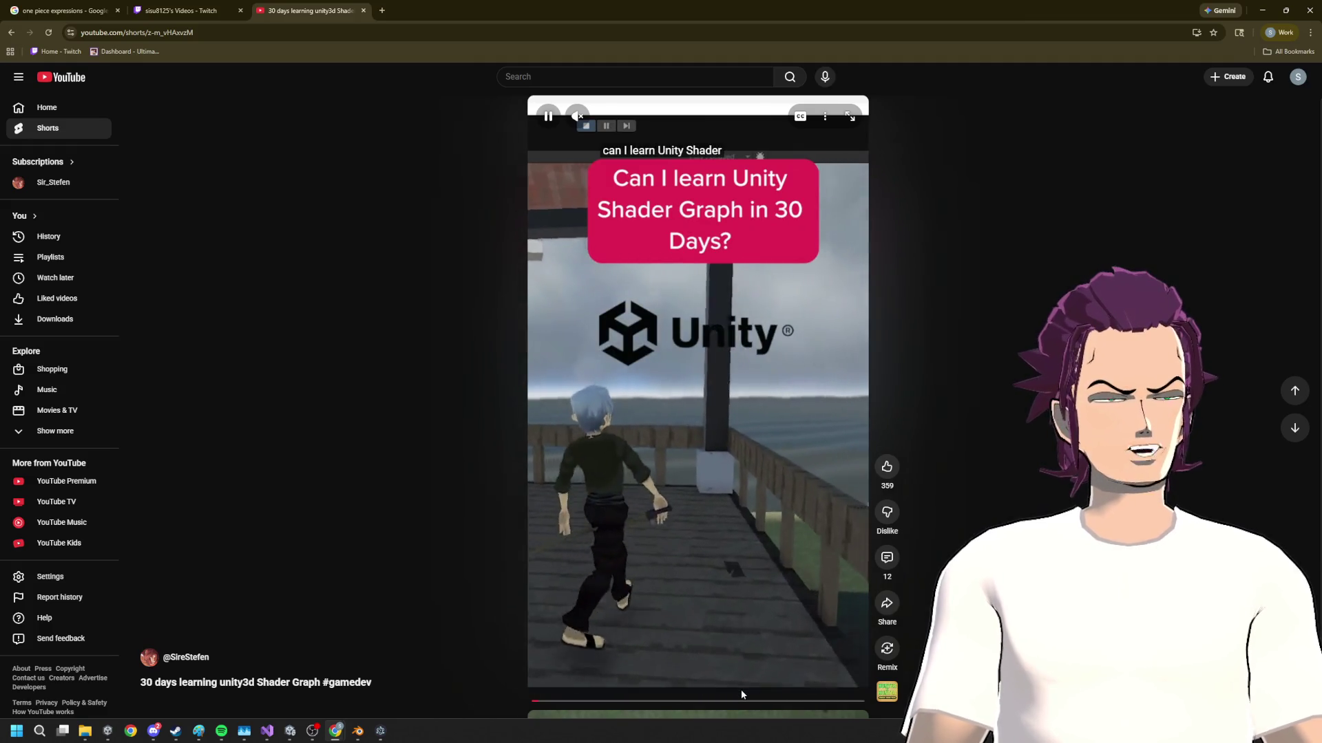
left_click(767, 702)
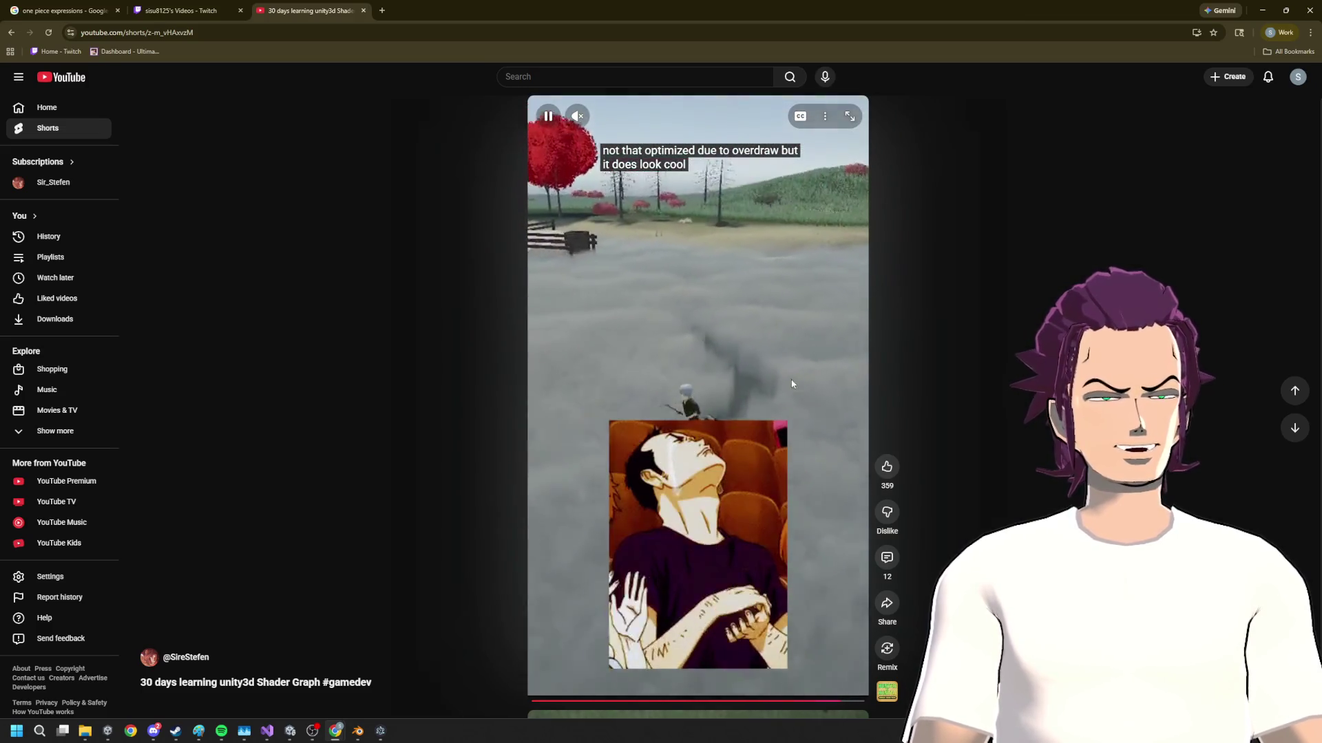
- Pause and resume the Shader Graph Short, then skip to its later render texture scenes
left_click(731, 472)
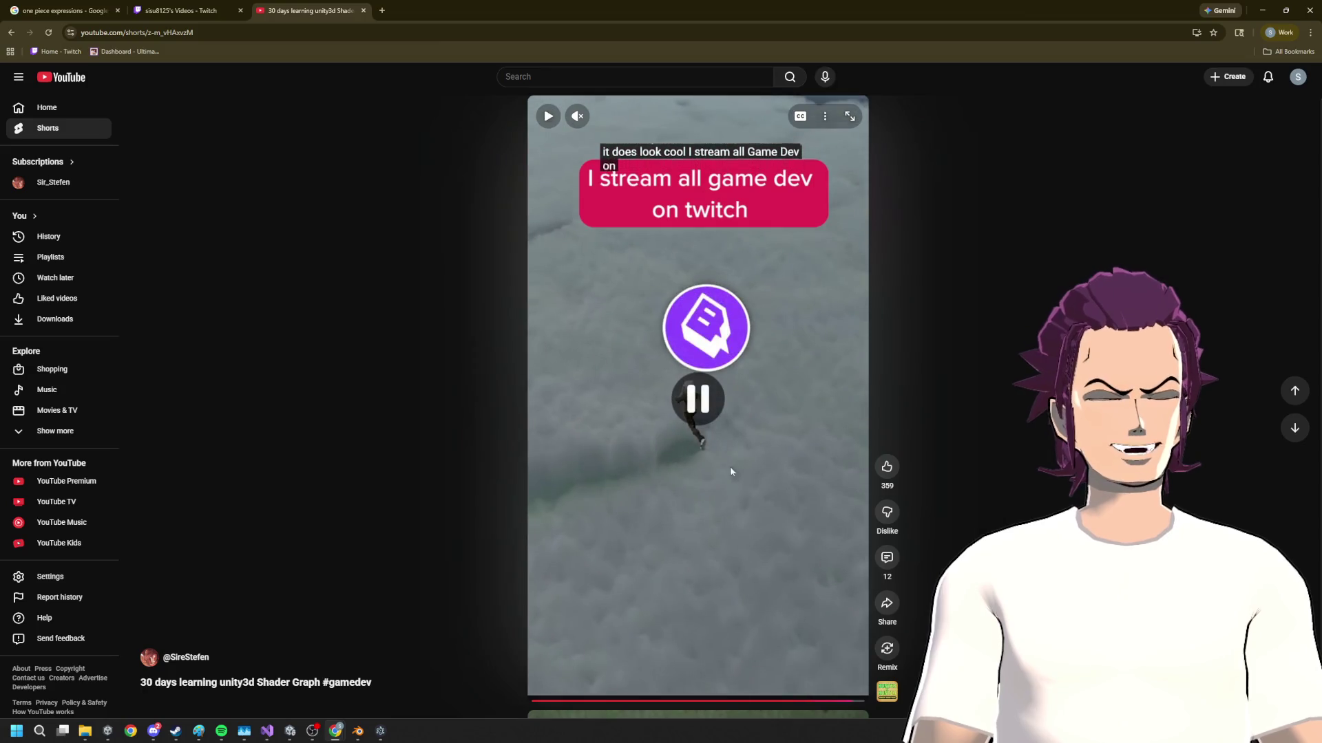
left_click(751, 420)
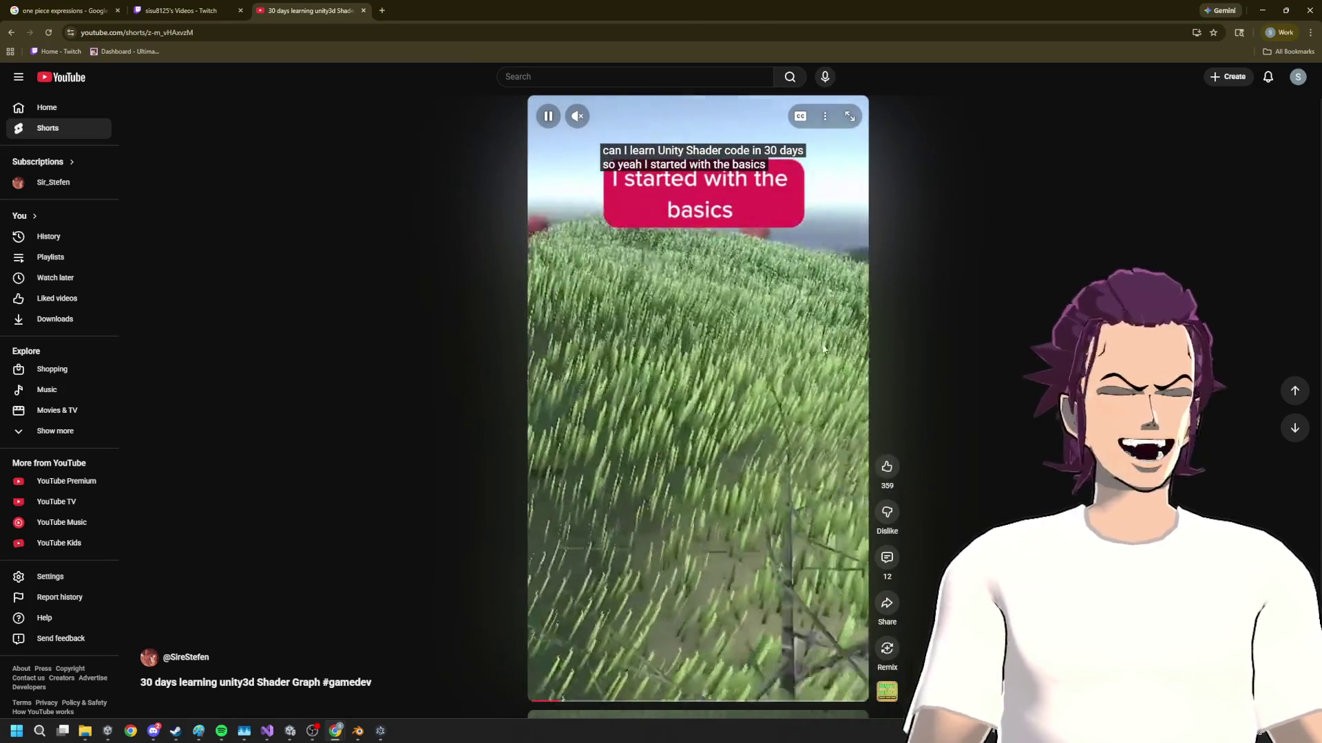
left_click(797, 703)
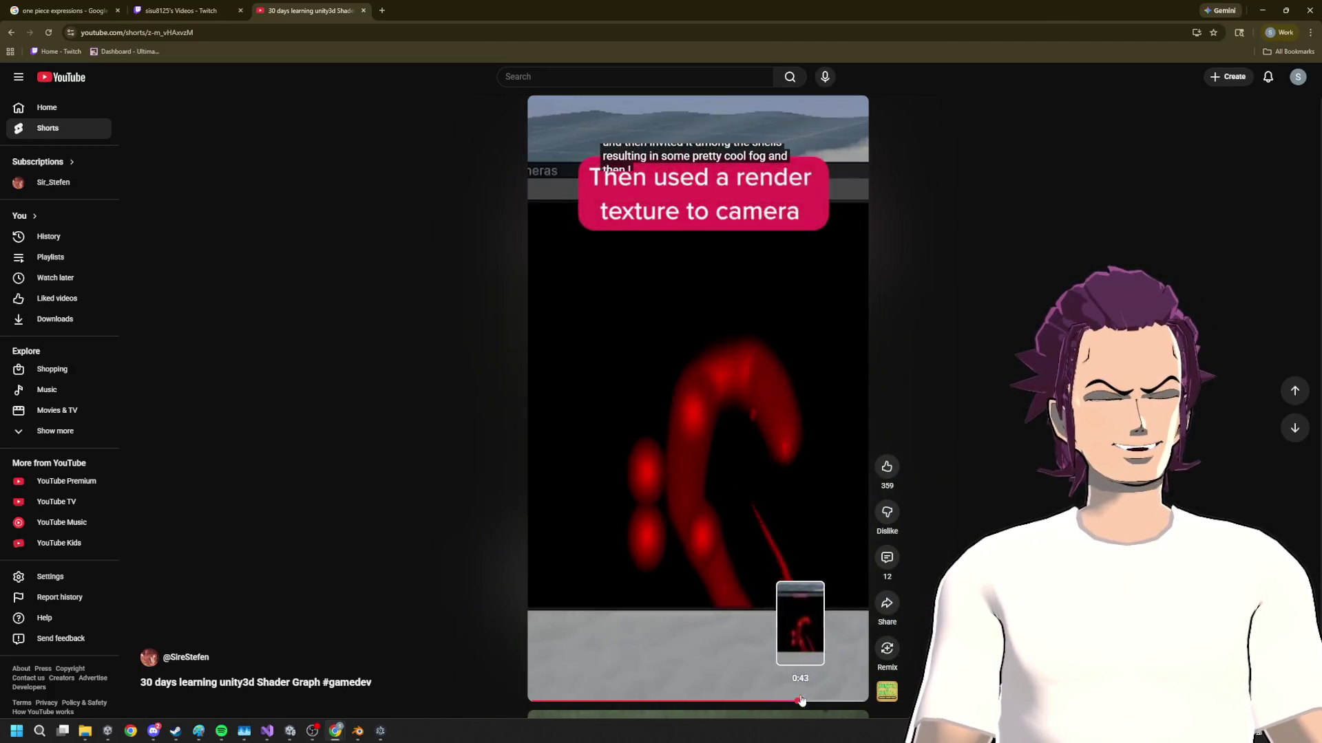
left_click_drag(800, 703, 814, 707)
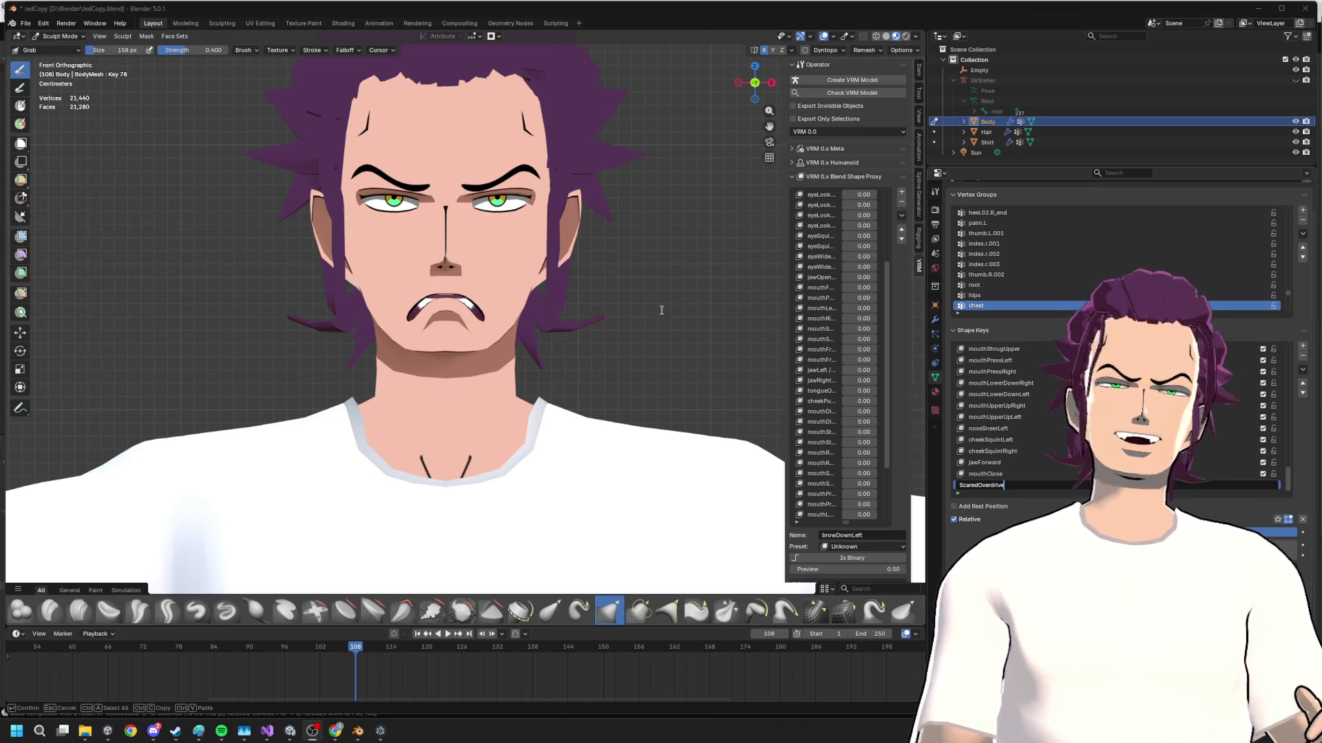
- Confirm the ScaredOverdrive shape key name and orbit around the head to check the face
key("Return")
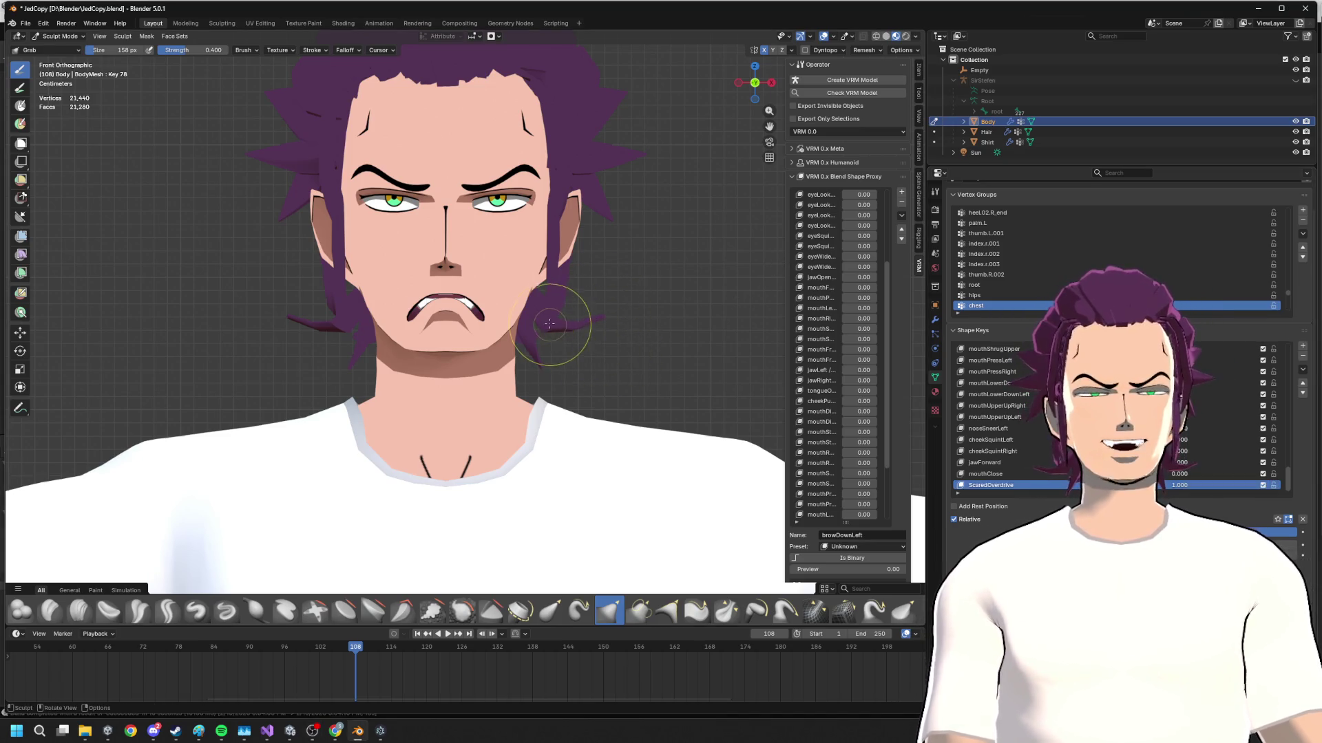
mouse_move(550, 323)
middle_mouse_down()
mouse_move(499, 428)
mouse_move(561, 322)
middle_mouse_up()
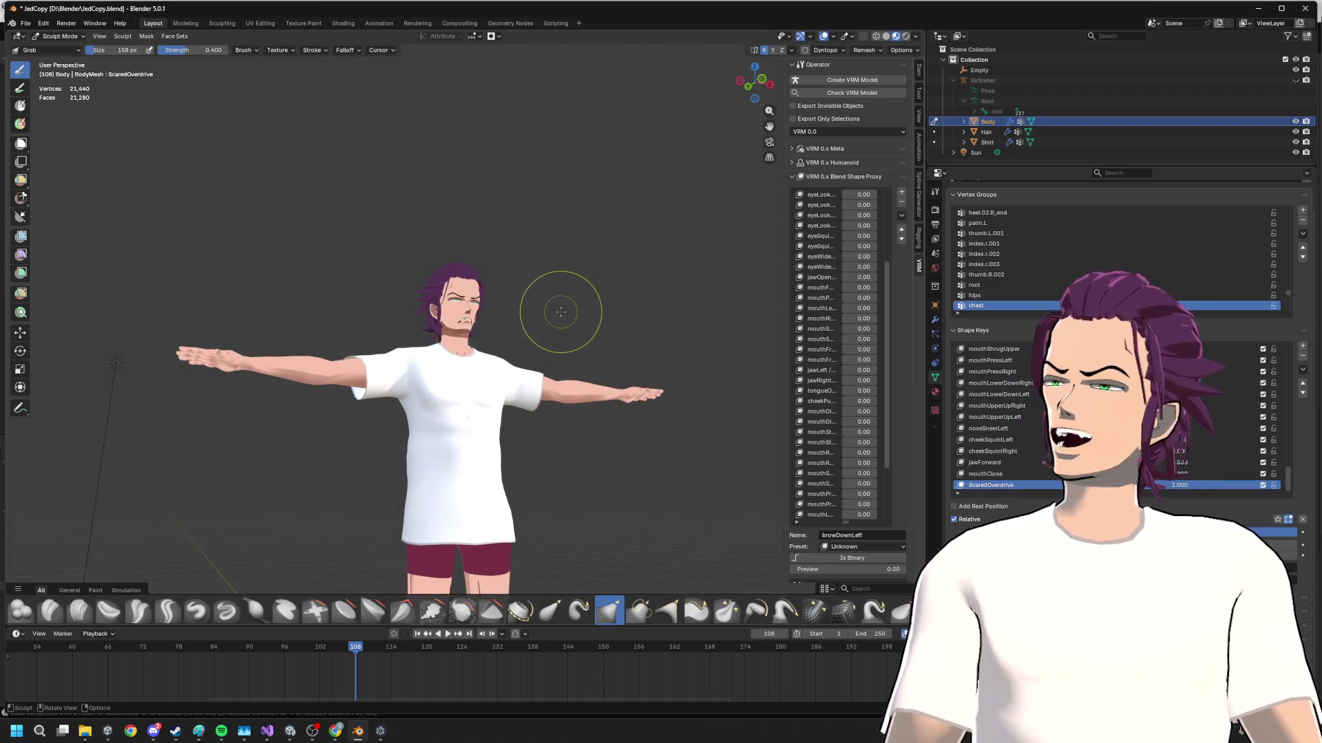
scroll(559, 315, "up", 2)
scroll(559, 326, "up", 8)
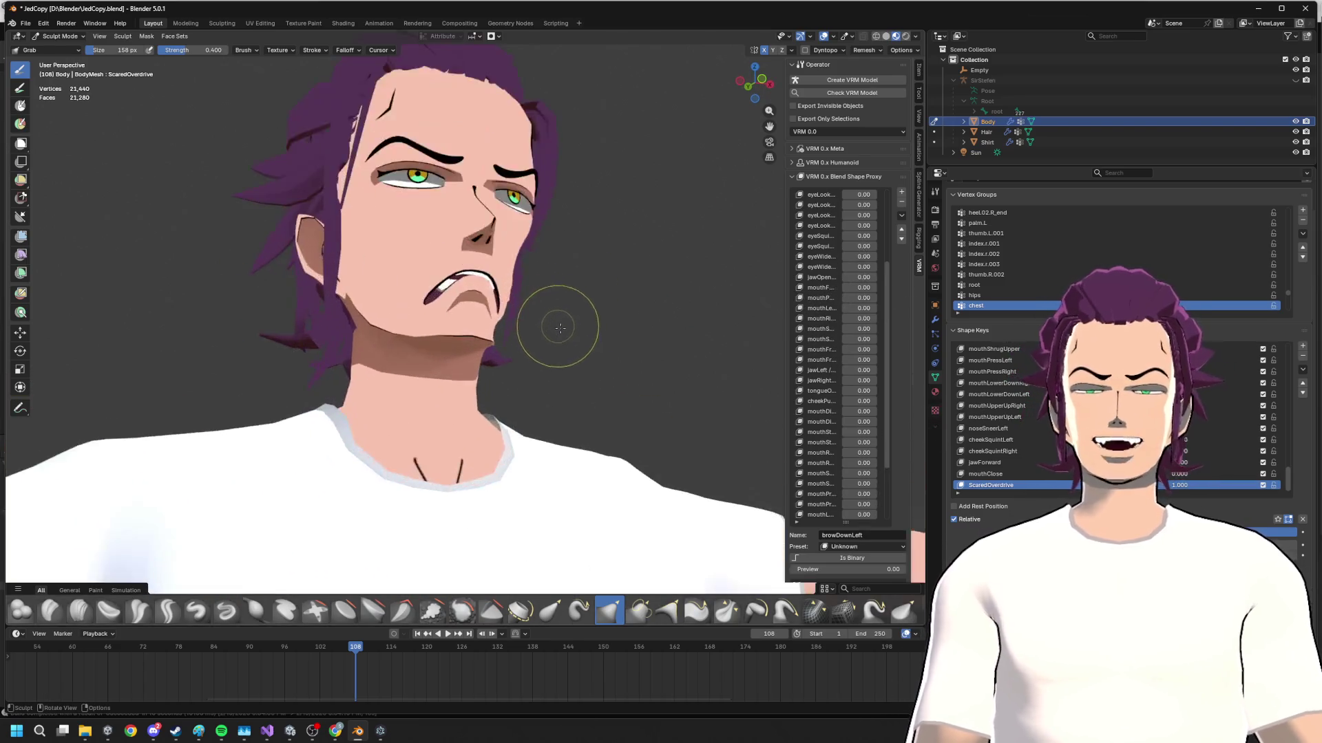
scroll(558, 327, "up", 4)
scroll(558, 328, "down", 3)
scroll(559, 328, "down", 3)
mouse_move(558, 328)
middle_mouse_down()
mouse_move(592, 333)
mouse_move(619, 310)
middle_mouse_up()
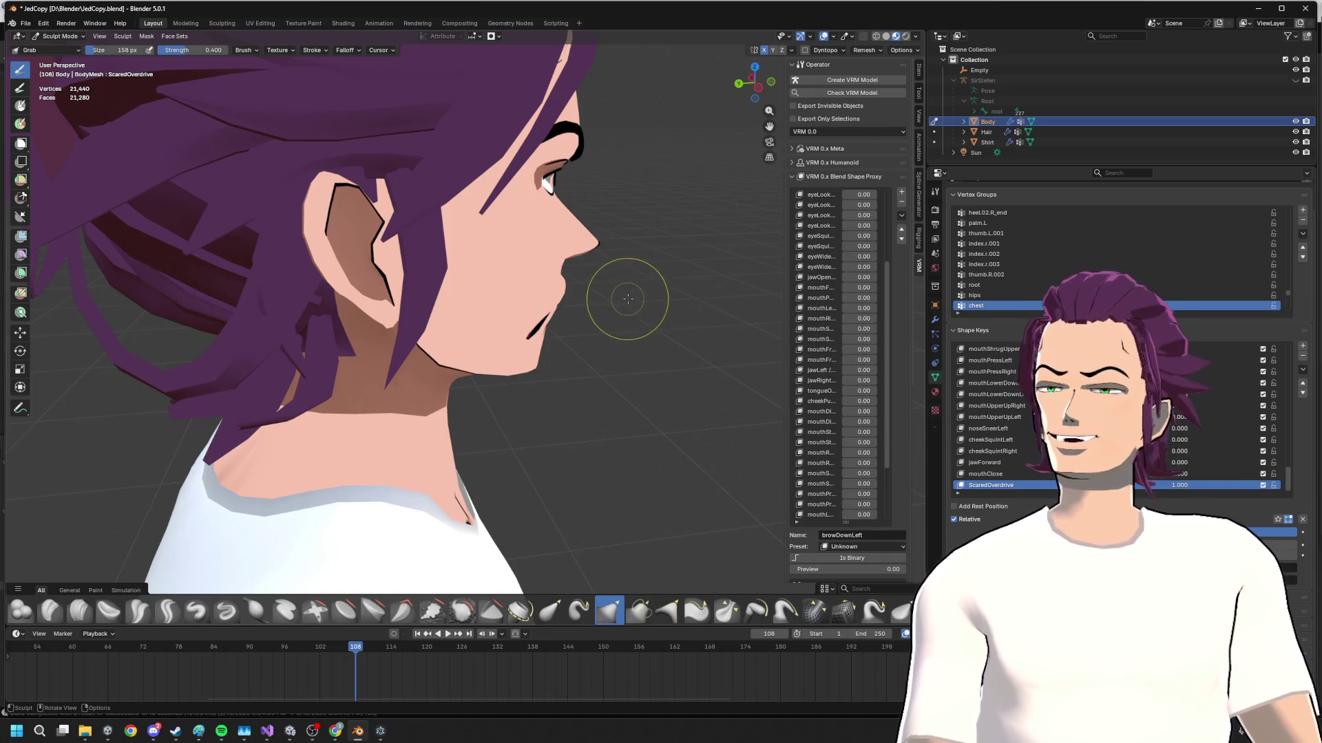
scroll(627, 299, "down", 3)
scroll(626, 299, "down", 3)
middle_click_drag(627, 299, 551, 305)
scroll(609, 302, "up", 5)
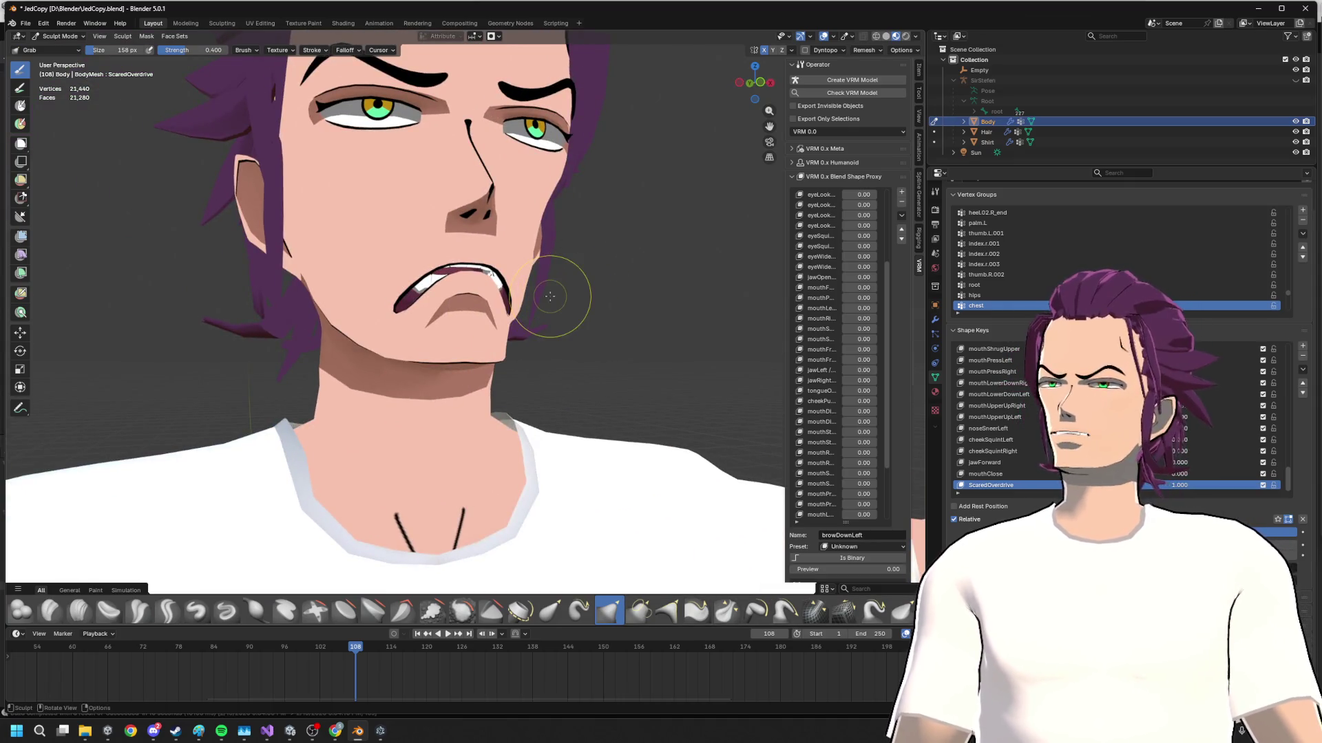
scroll(555, 316, "down", 3)
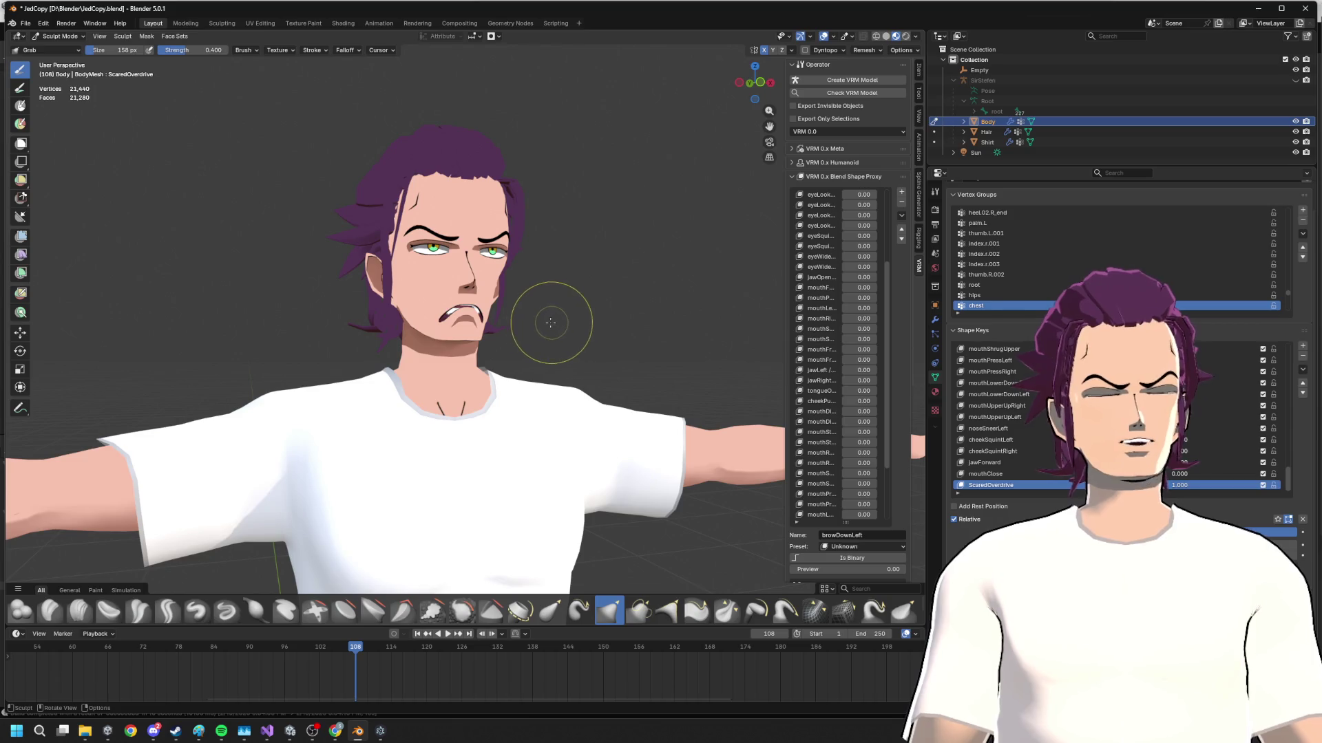
scroll(515, 319, "up", 5)
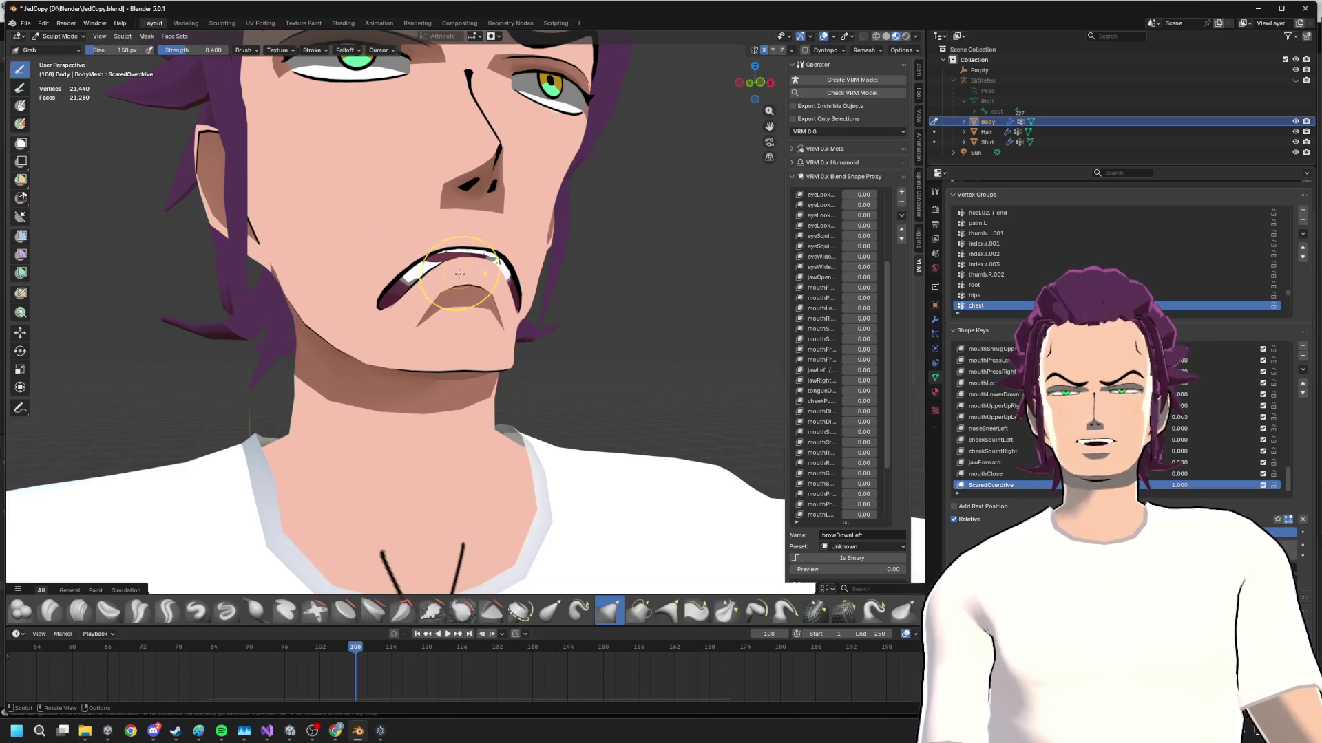
scroll(513, 253, "down", 5)
scroll(534, 289, "down", 1)
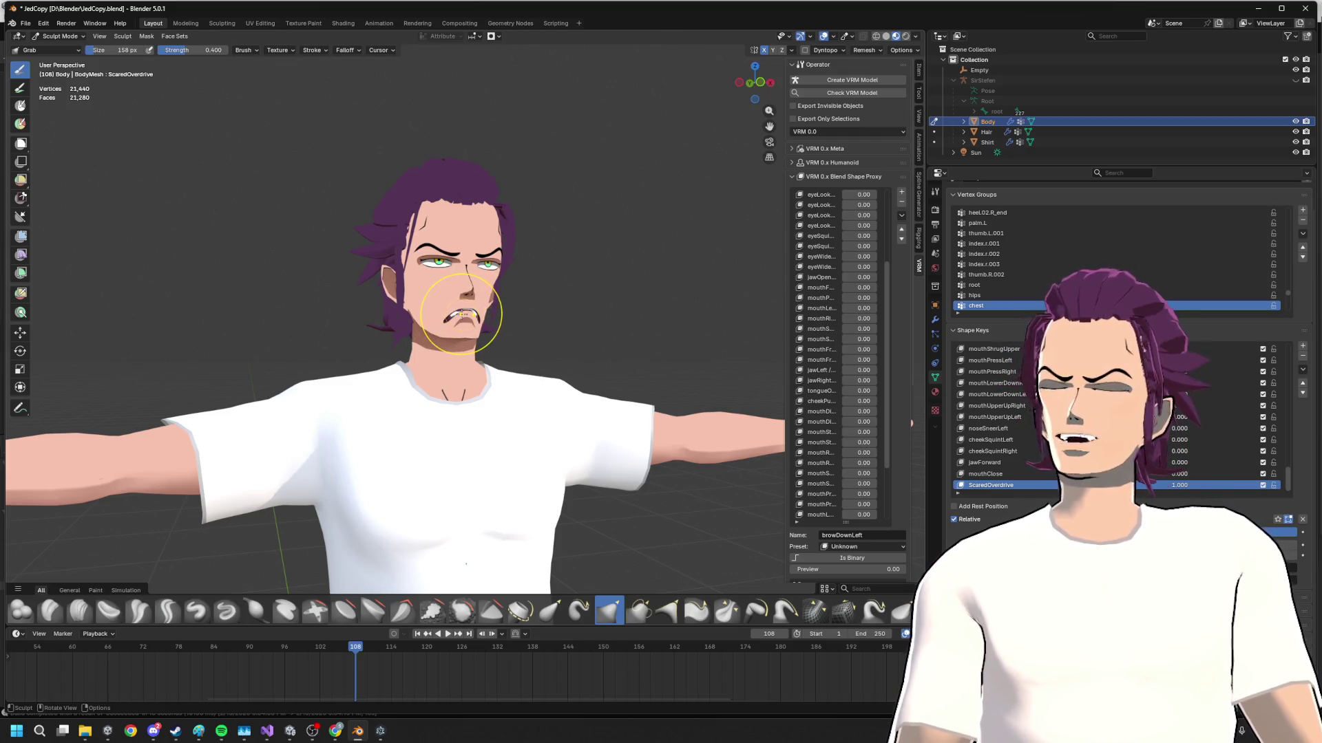
scroll(576, 330, "up", 4)
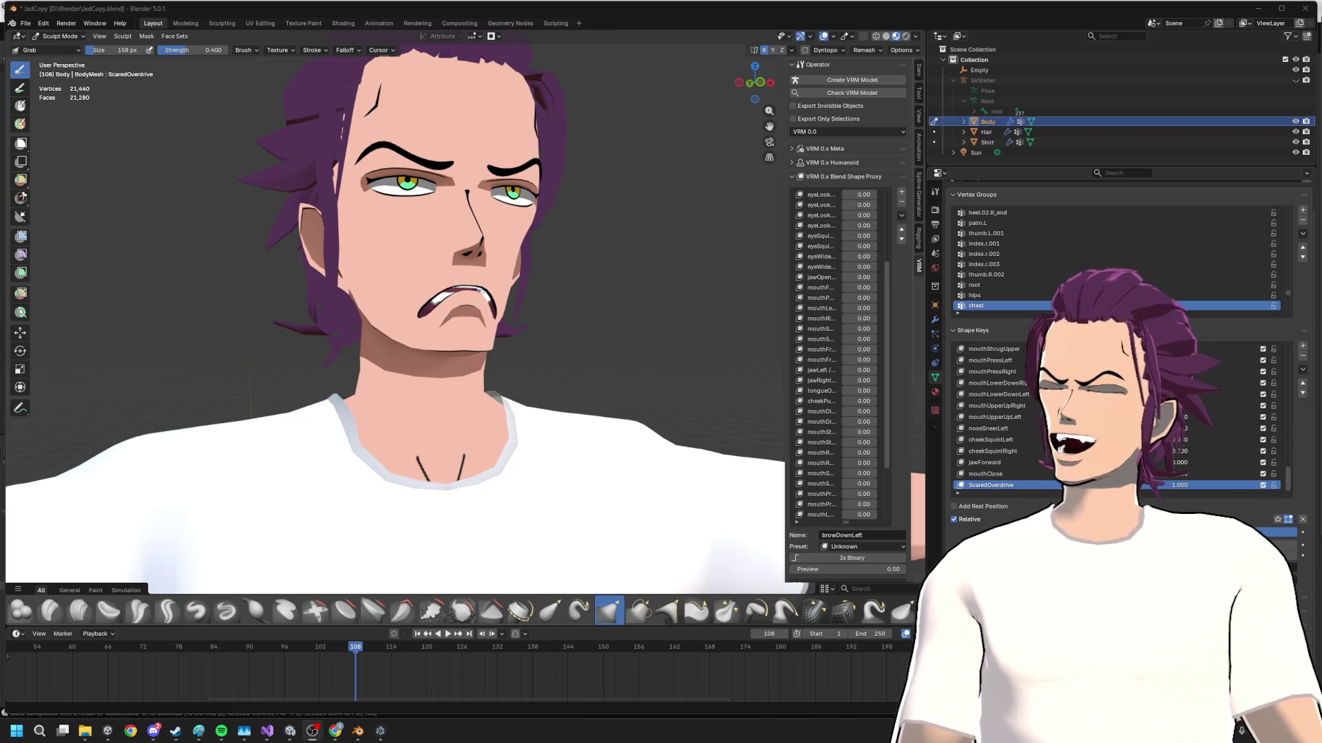
scroll(417, 443, "down", 3)
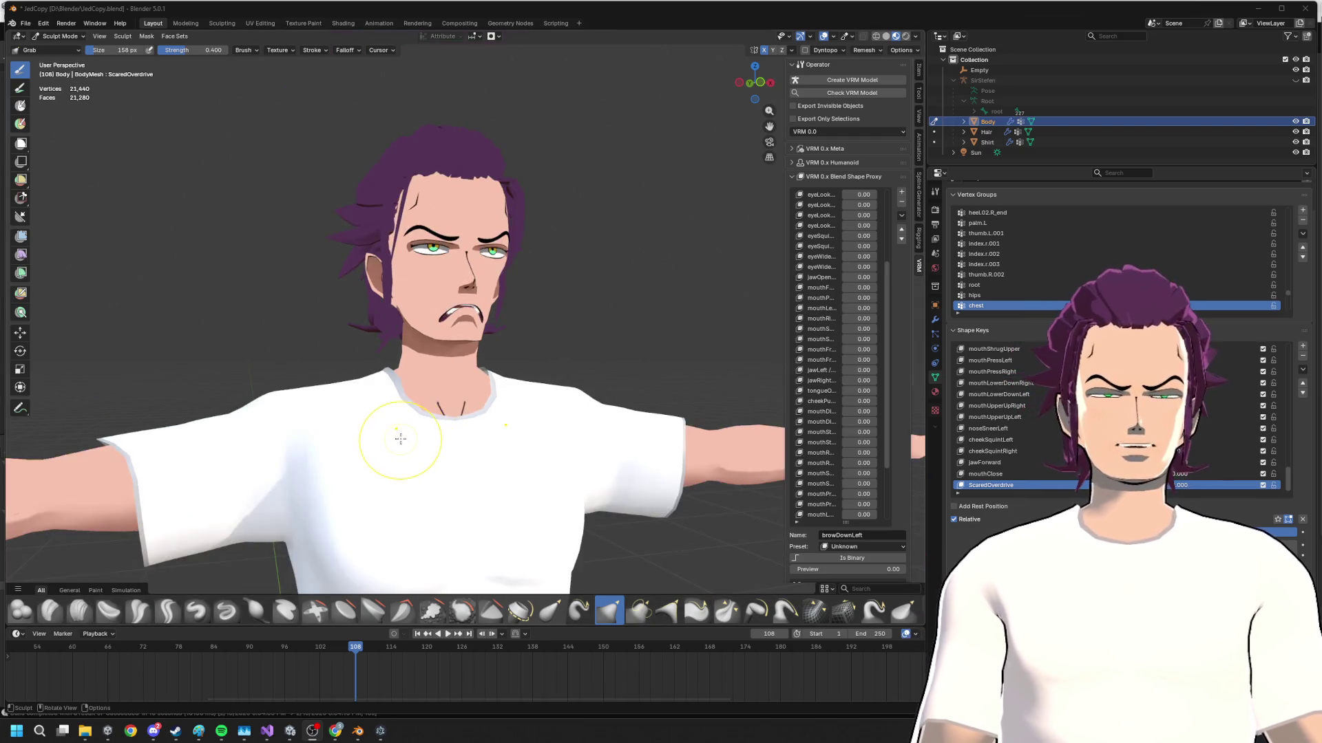
- Orbit around the head to inspect both sides, then switch over to the Chrome browser
mouse_move(398, 437)
middle_mouse_down()
mouse_move(455, 414)
mouse_move(465, 428)
middle_mouse_up()
scroll(455, 413, "down", 3)
scroll(466, 428, "up", 3)
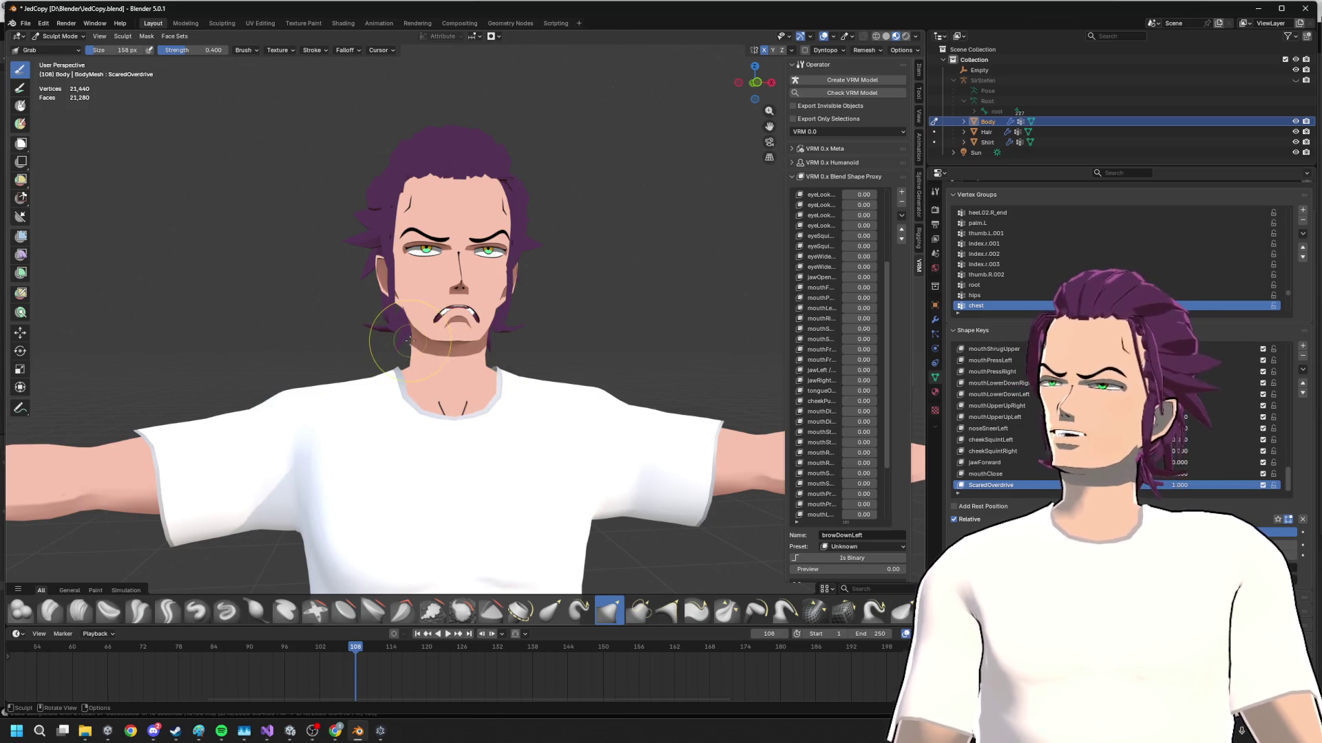
scroll(522, 369, "up", 3)
scroll(597, 326, "down", 3)
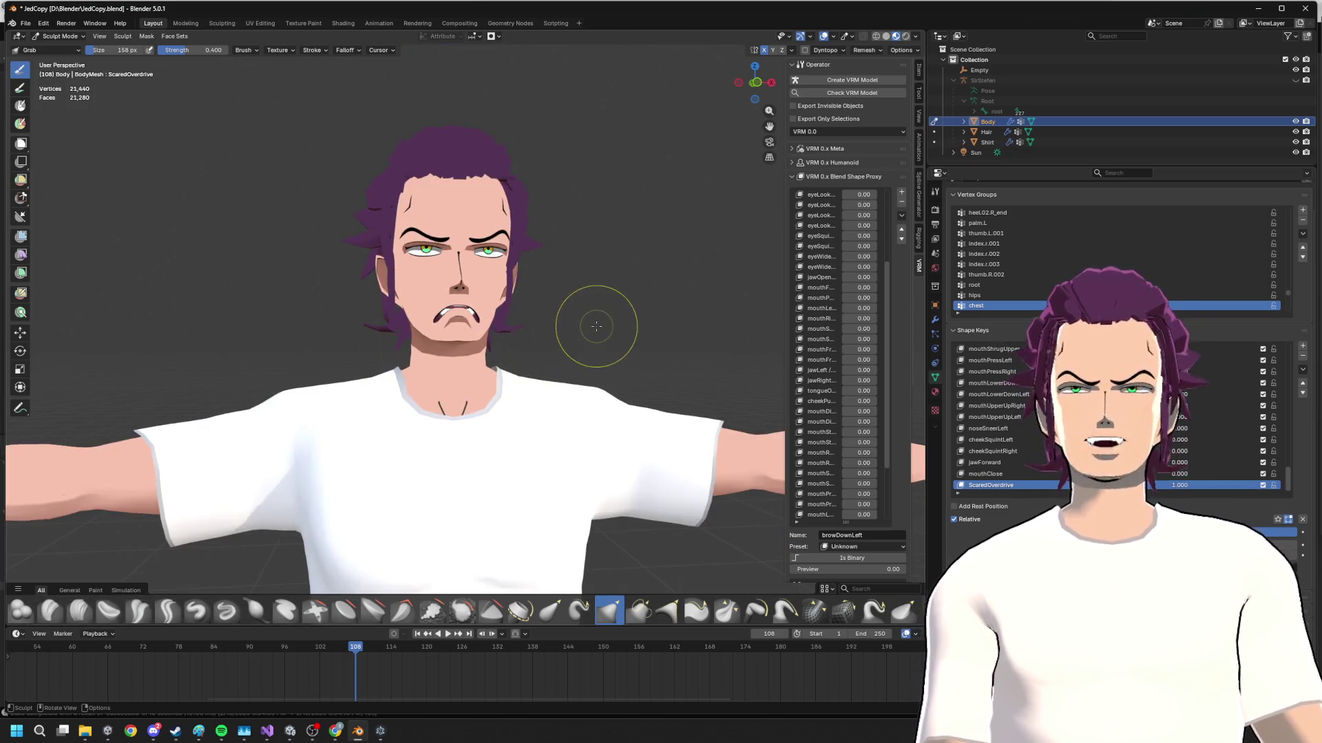
mouse_move(596, 288)
middle_mouse_down()
mouse_move(547, 304)
mouse_move(513, 385)
middle_mouse_up()
scroll(546, 304, "down", 3)
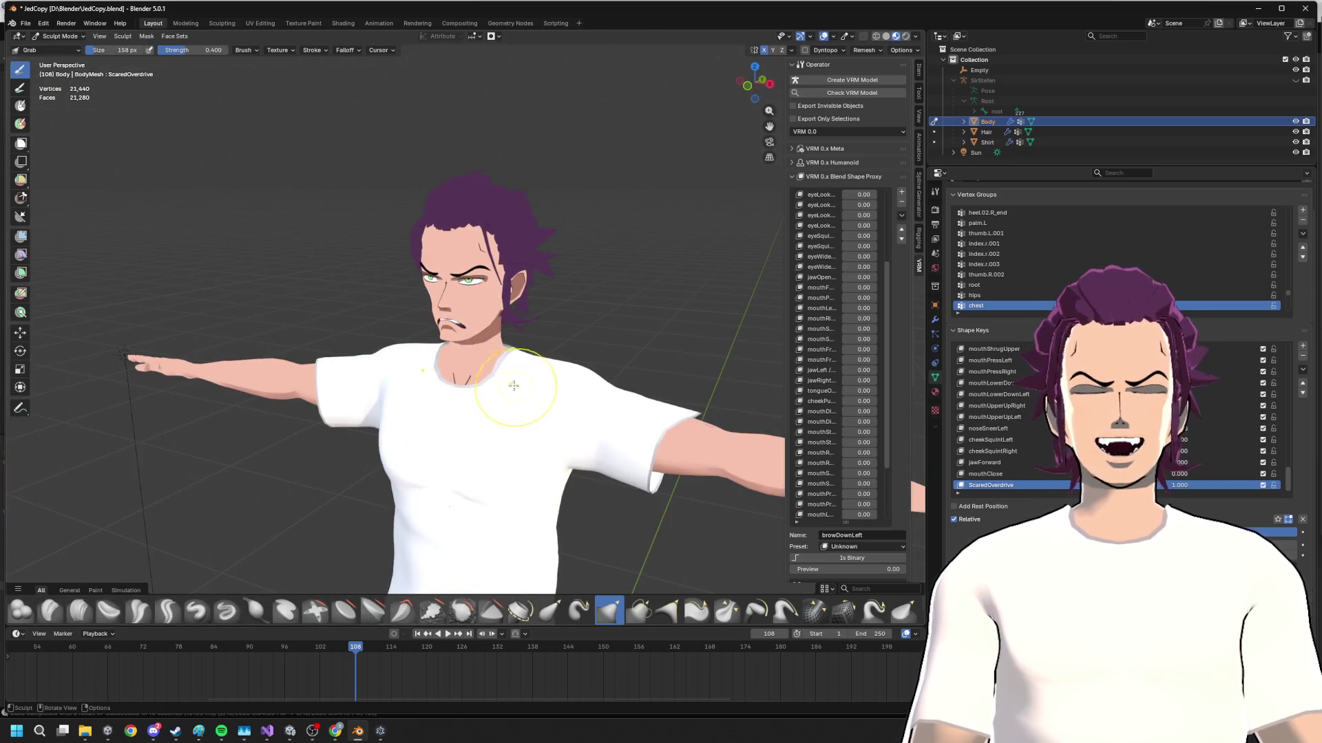
mouse_move(459, 308)
middle_mouse_down()
mouse_move(561, 399)
mouse_move(529, 335)
middle_mouse_up()
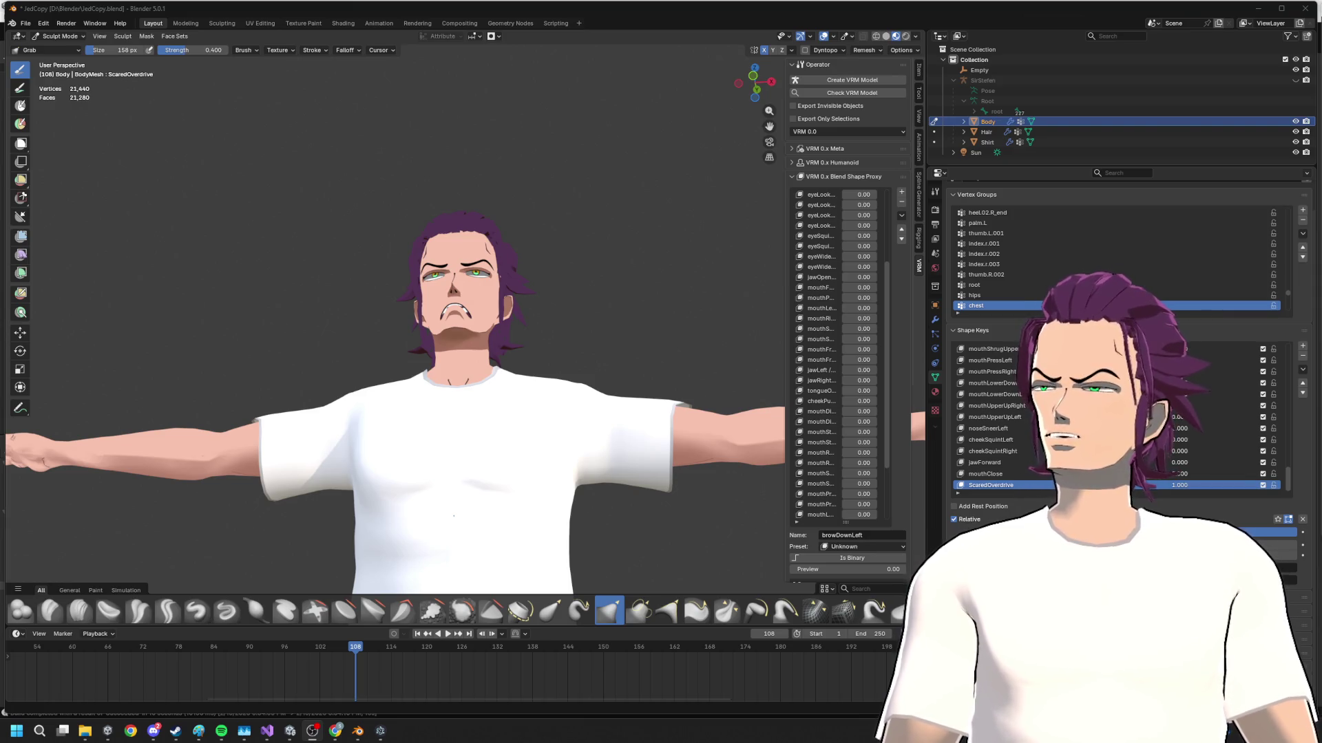
left_click(336, 730)
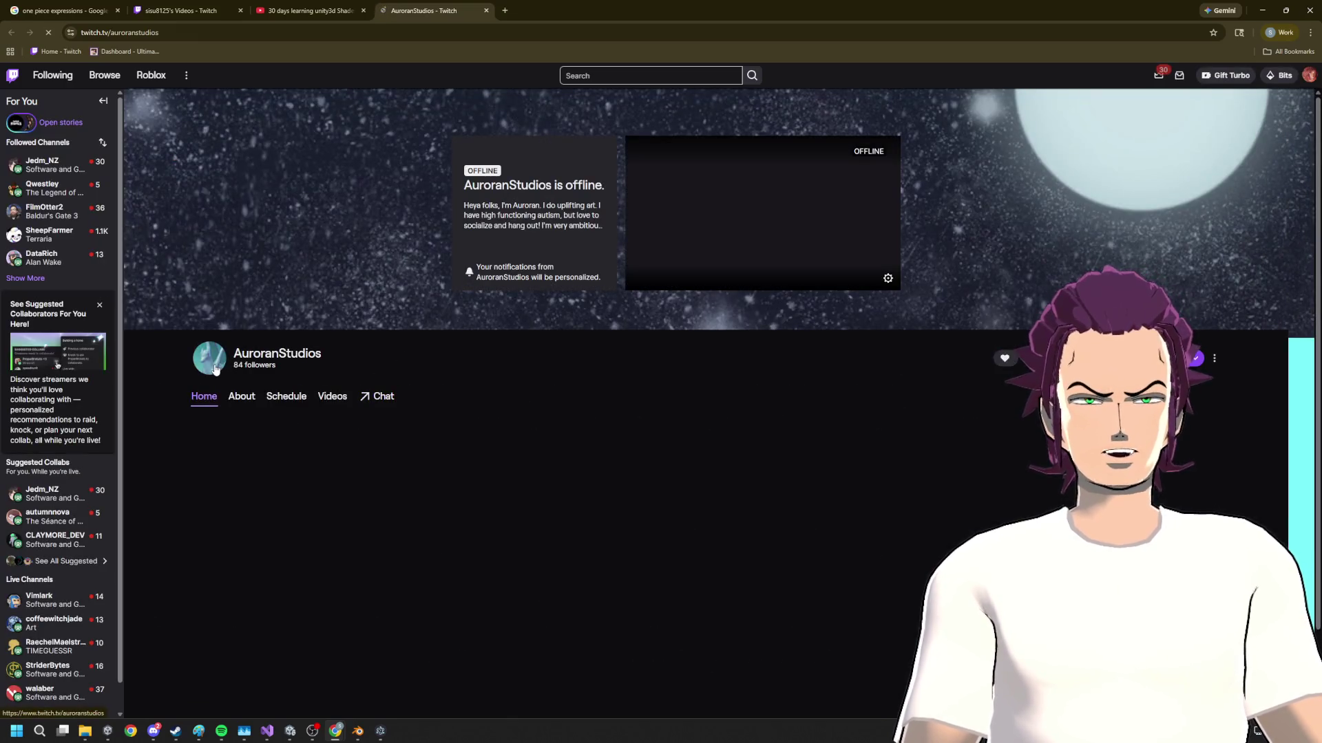
scroll(348, 446, "down", 3)
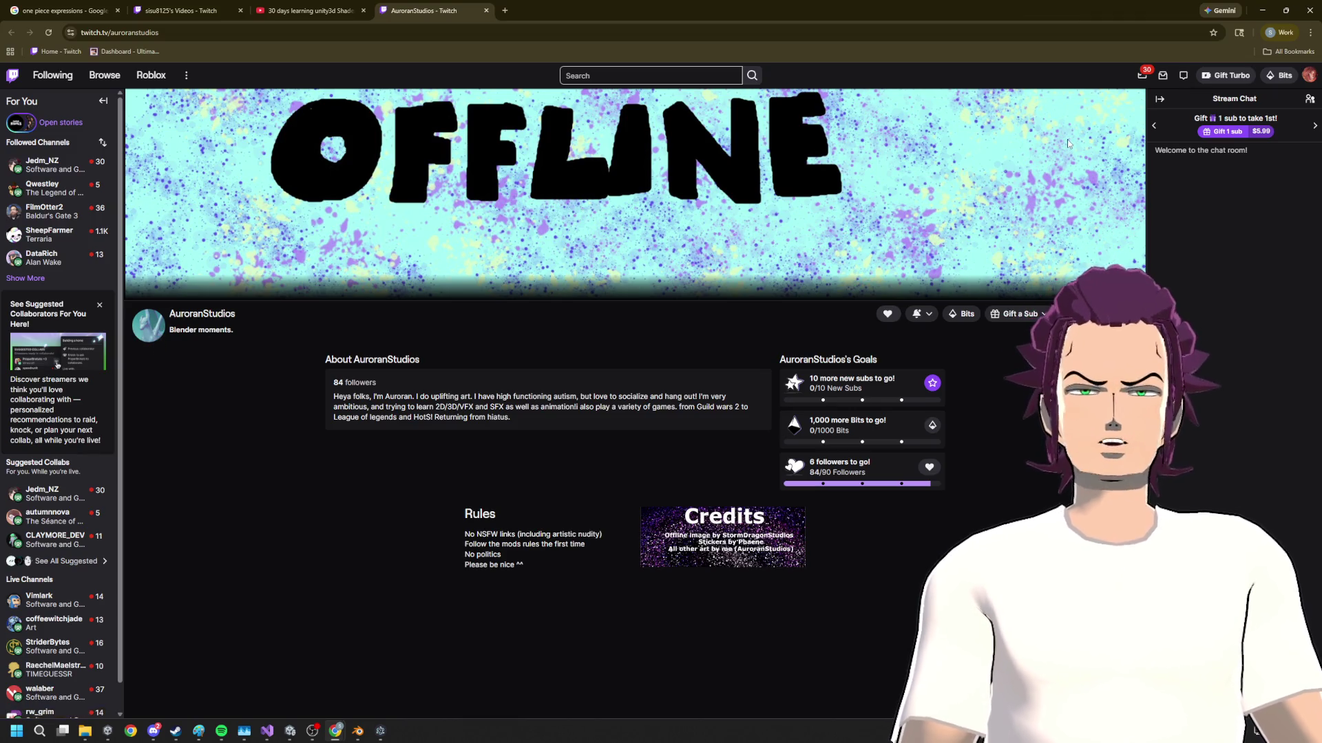
- Return from the AuroranStudios Twitch page to the Blender sculpt
left_click(1261, 9)
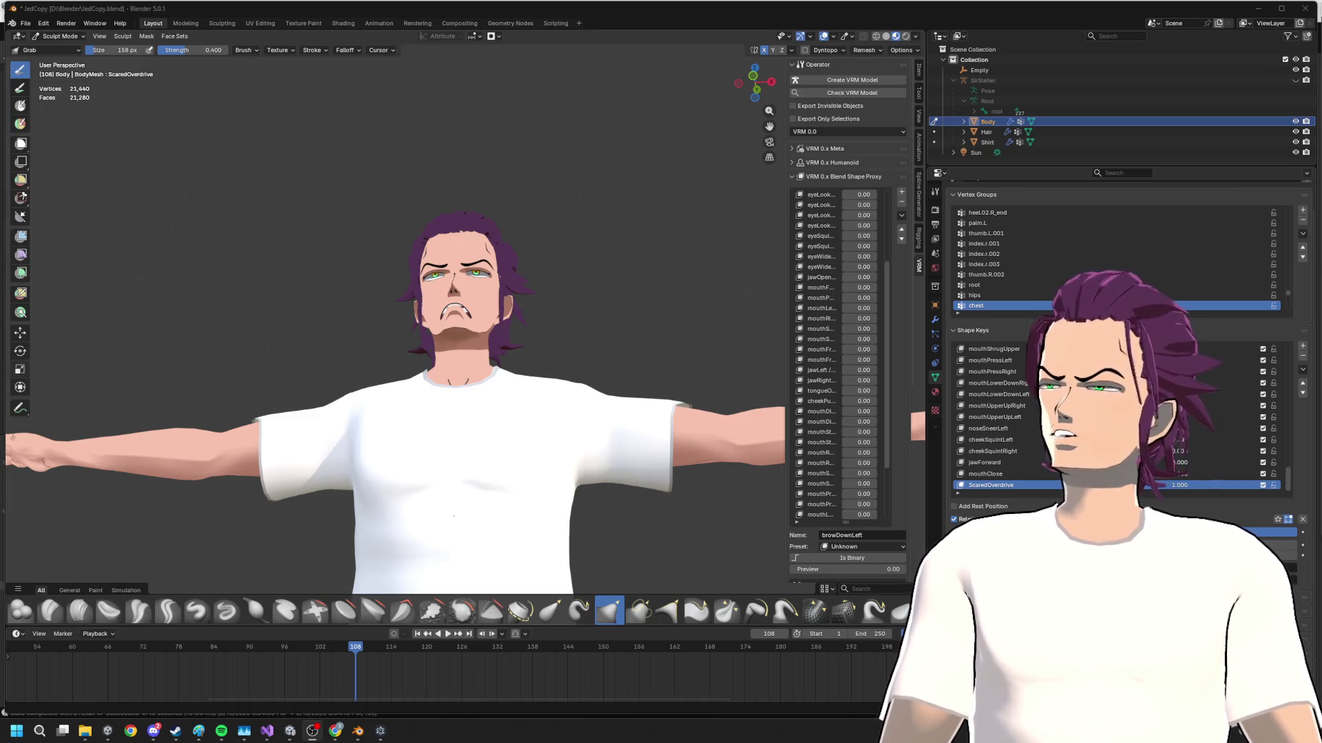
- Orbit around the head, then switch to Front Orthographic view (Numpad 1) for a head-on face
middle_click_drag(400, 334, 443, 357)
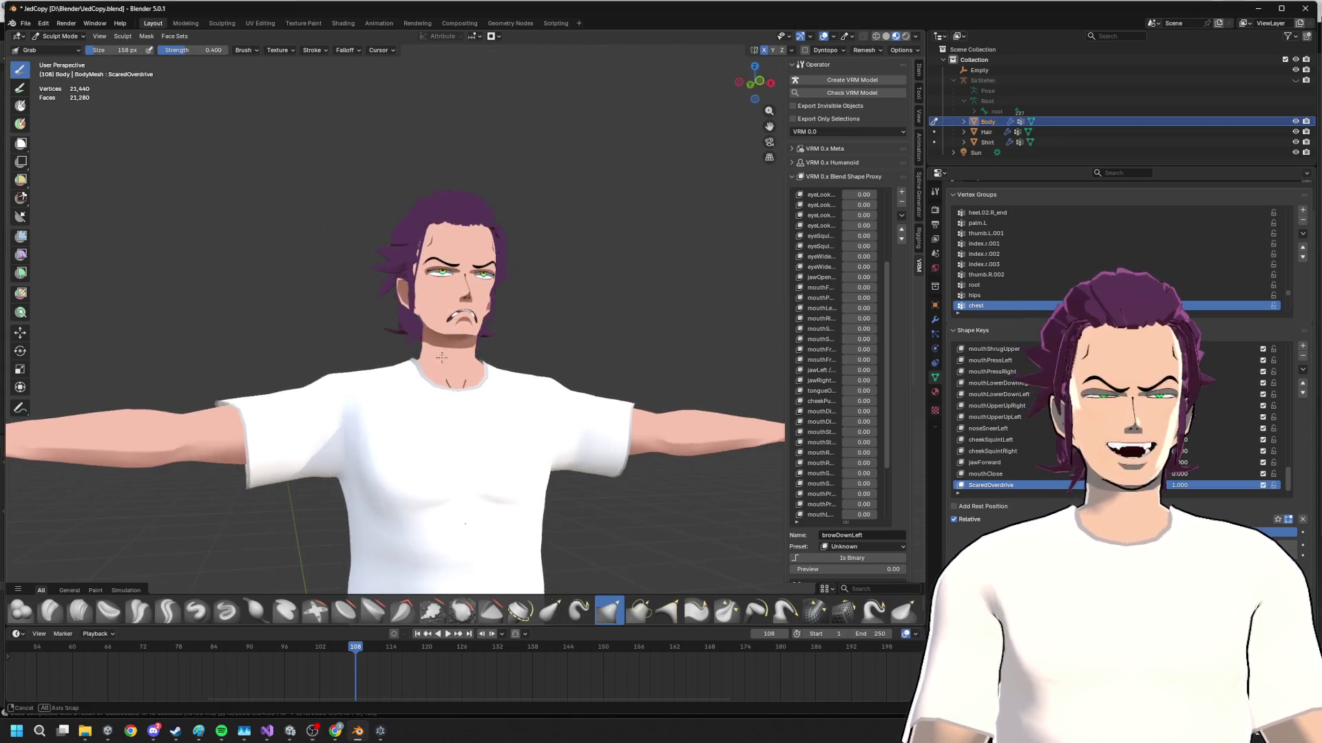
scroll(373, 305, "up", 5)
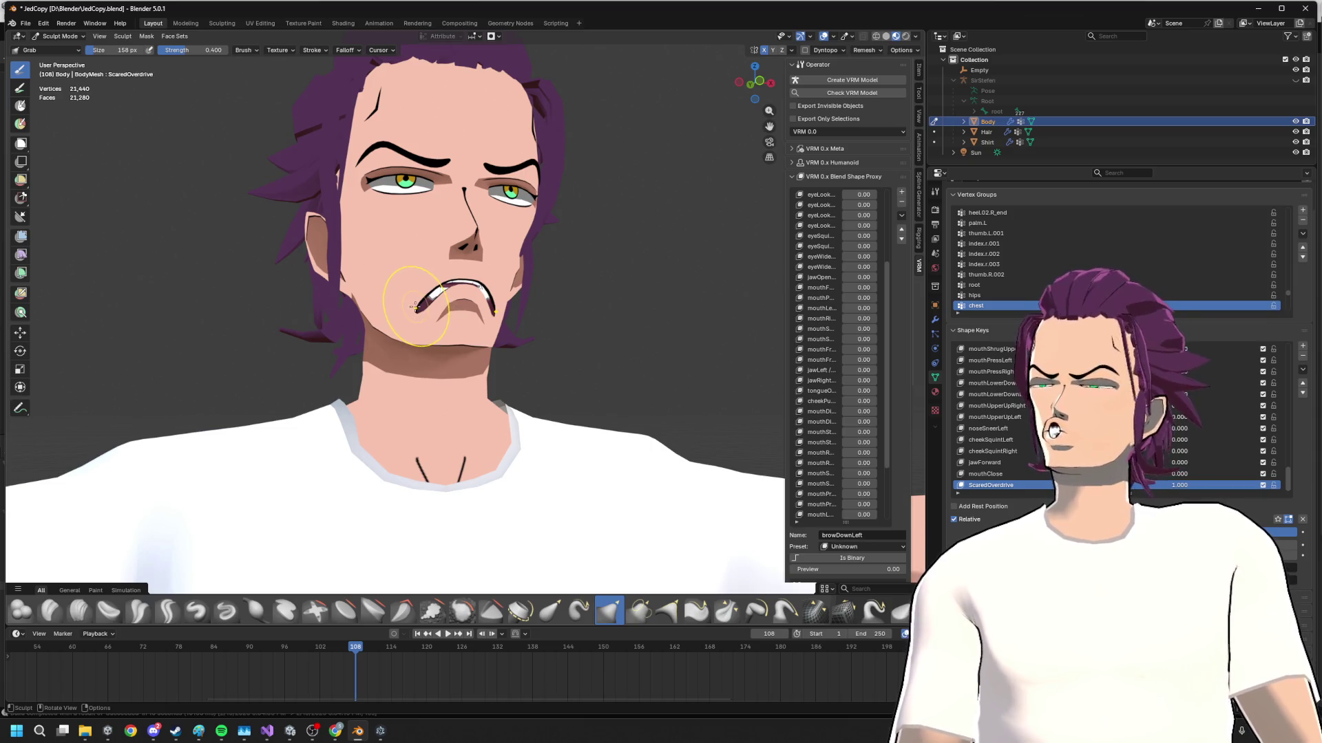
middle_click_drag(442, 299, 526, 322)
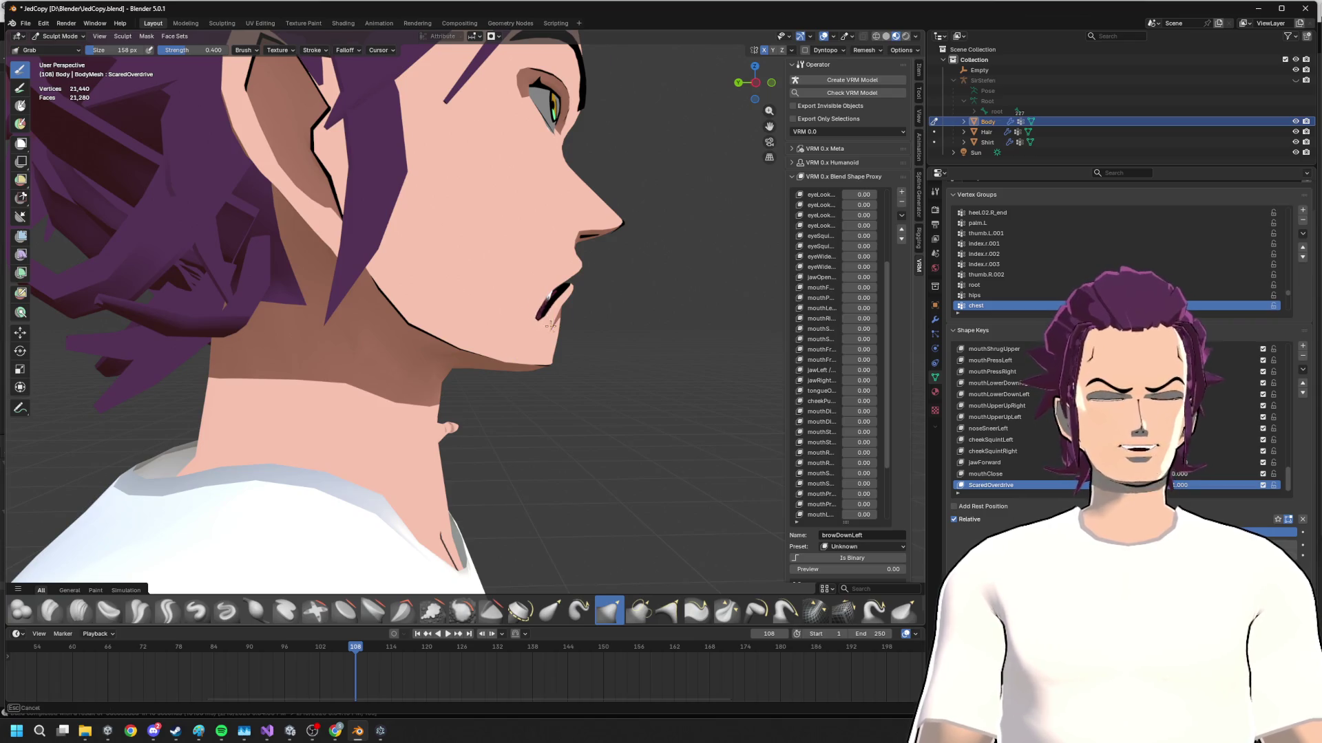
middle_click_drag(538, 325, 444, 306)
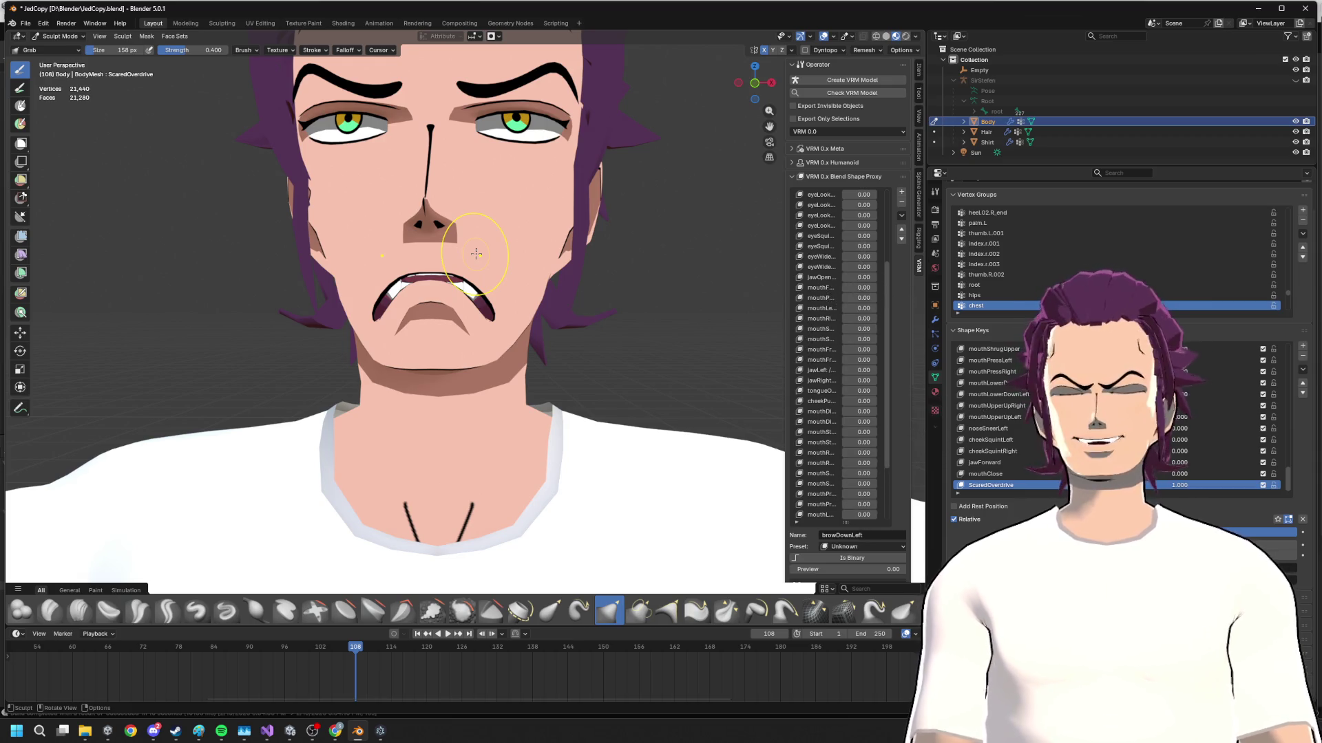
scroll(442, 302, "up", 2)
middle_click_drag(442, 302, 466, 291)
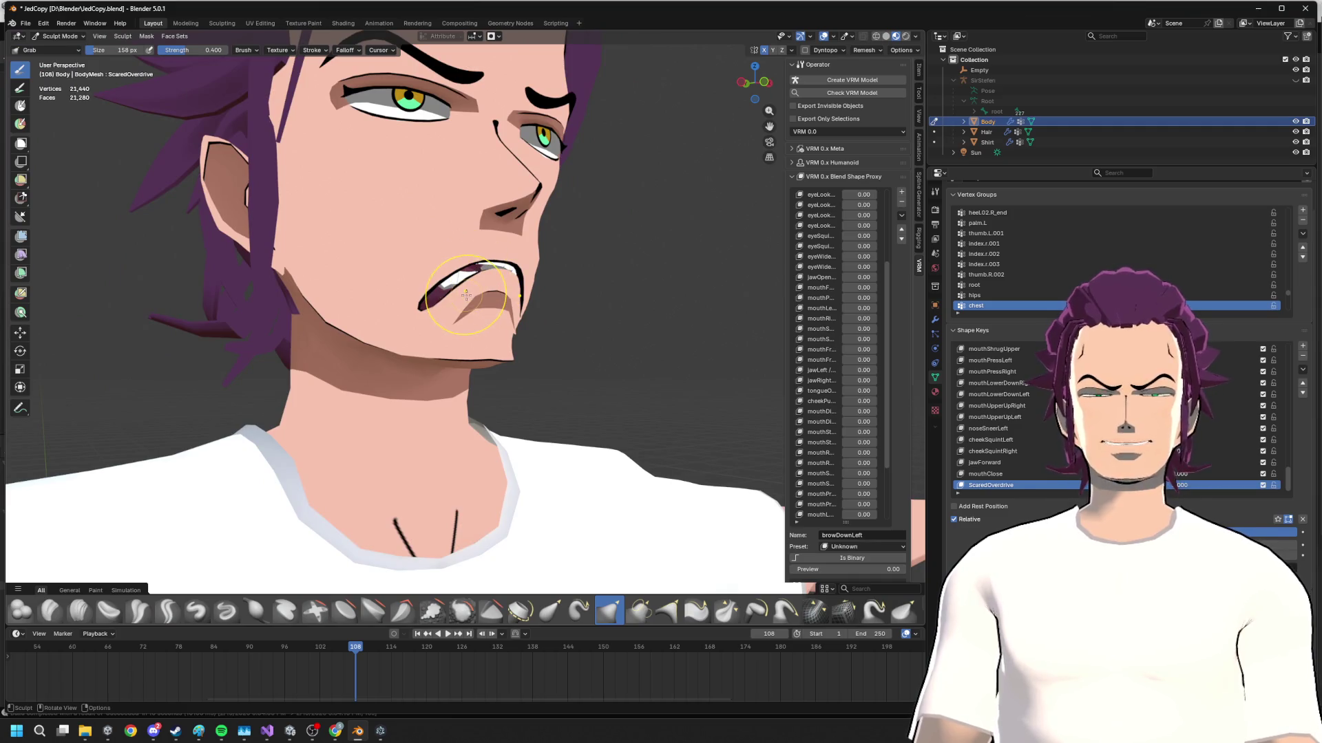
key("KP_1")
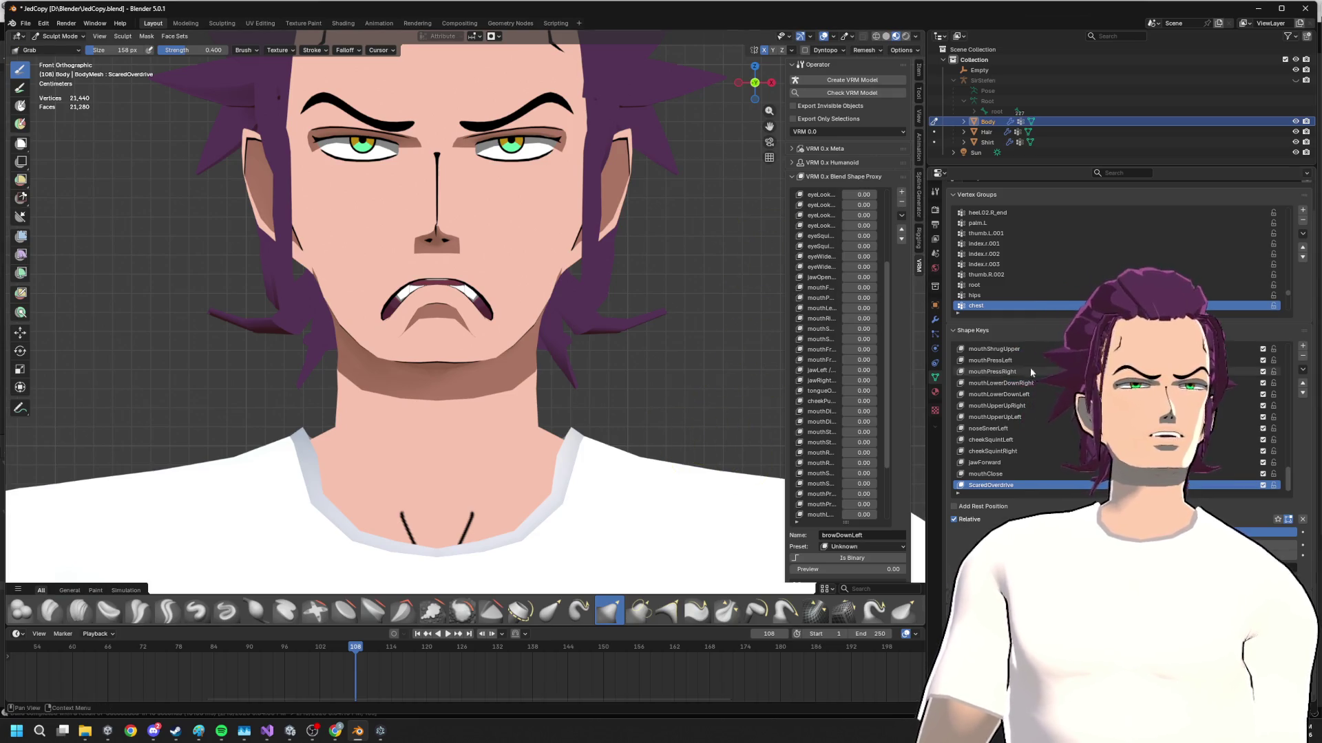
scroll(1030, 367, "up", 1)
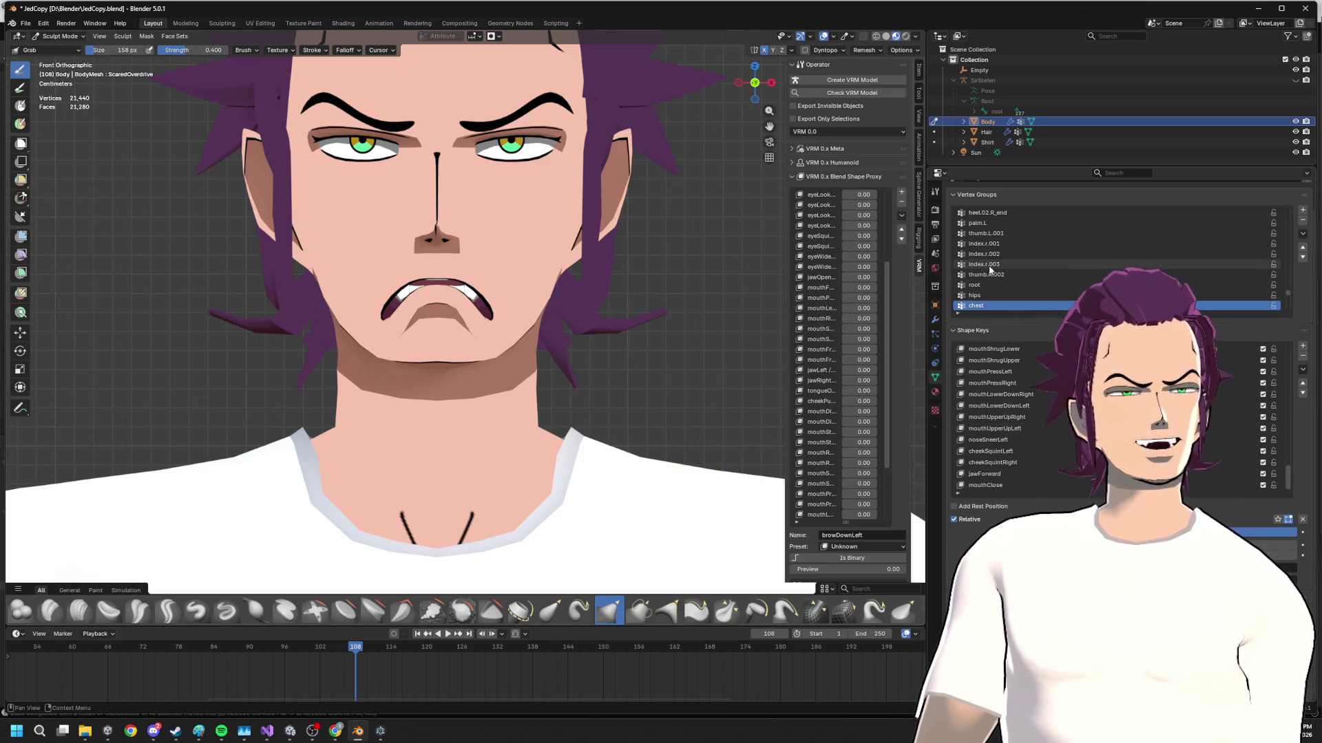
scroll(991, 280, "down", 5)
scroll(961, 271, "down", 4)
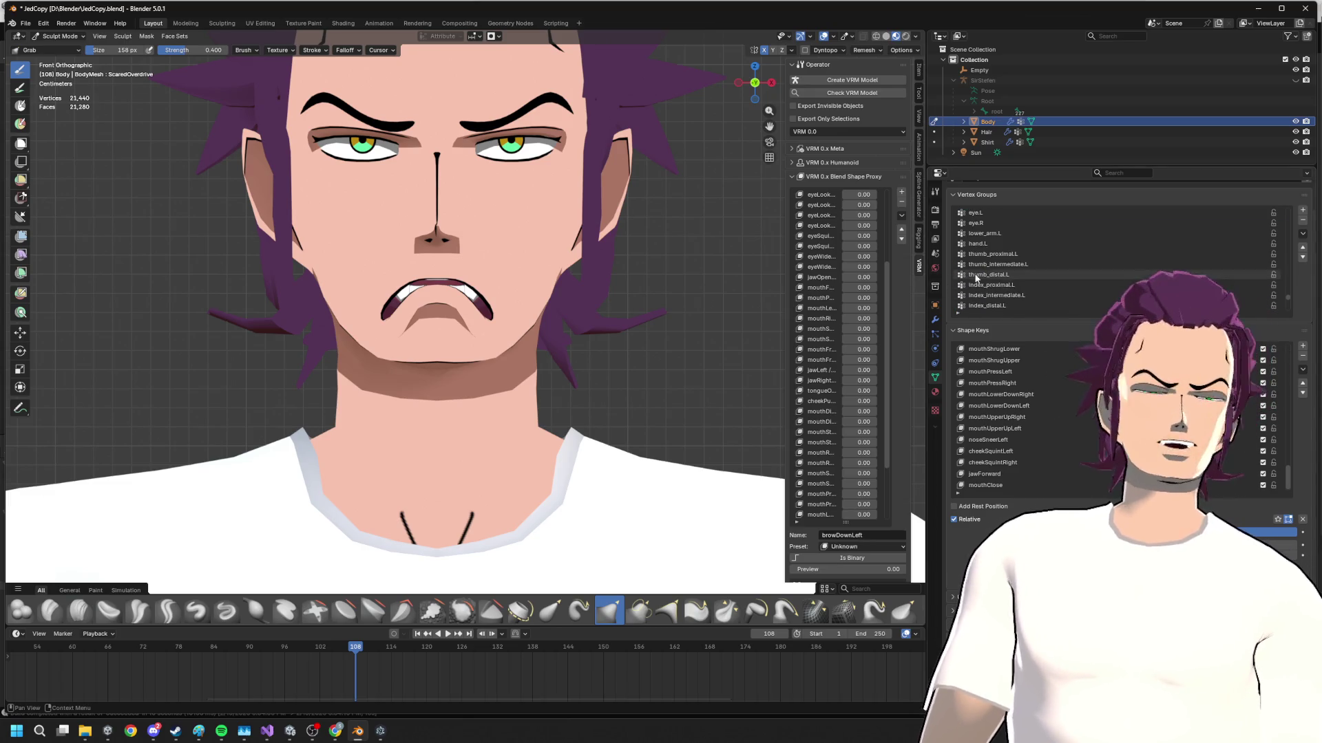
scroll(992, 253, "down", 4)
scroll(1022, 239, "down", 4)
scroll(1022, 238, "down", 6)
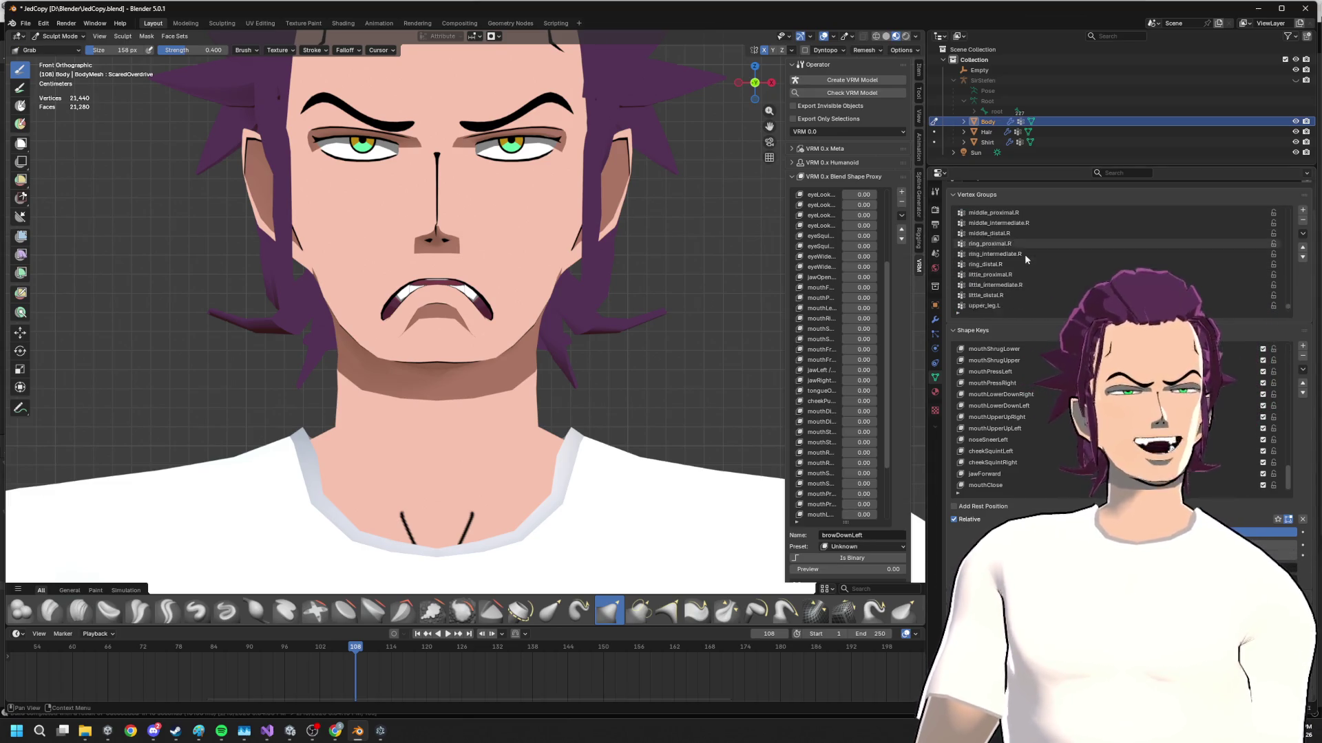
scroll(1034, 413, "down", 1)
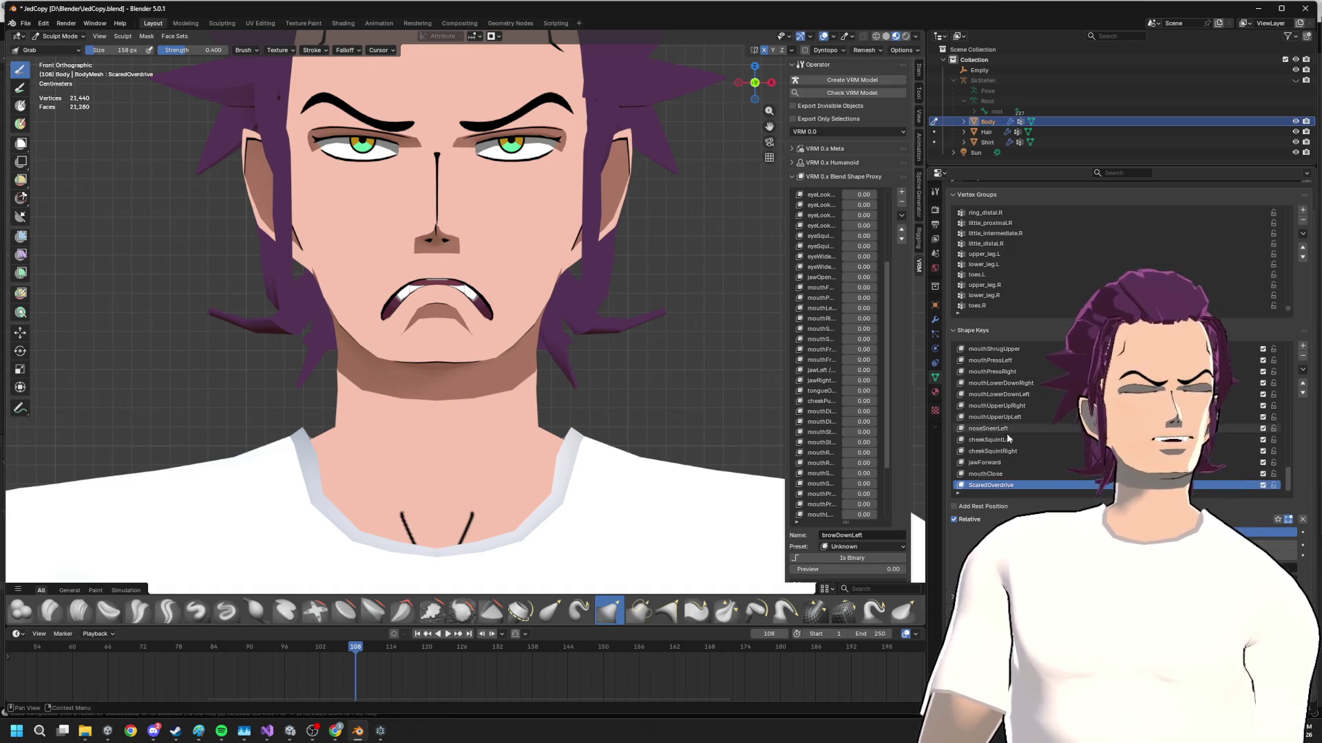
scroll(991, 418, "up", 10)
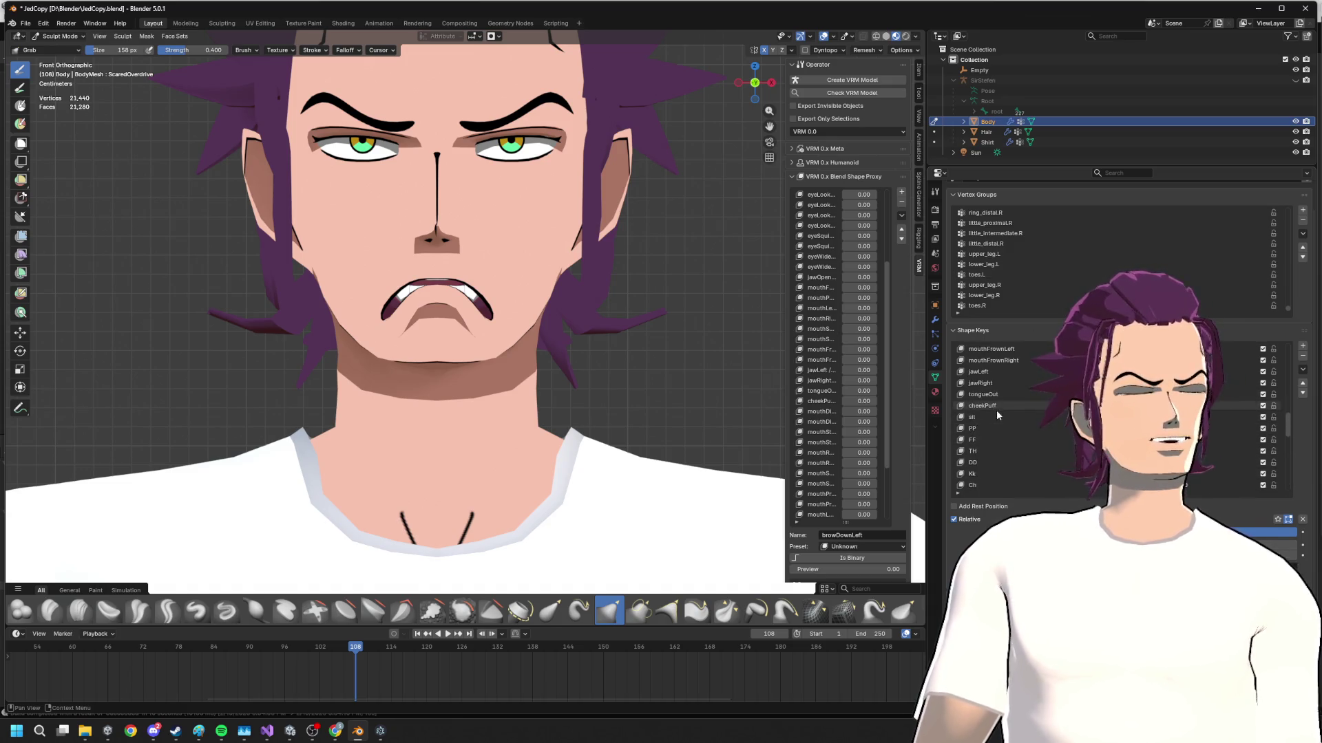
scroll(991, 423, "down", 10)
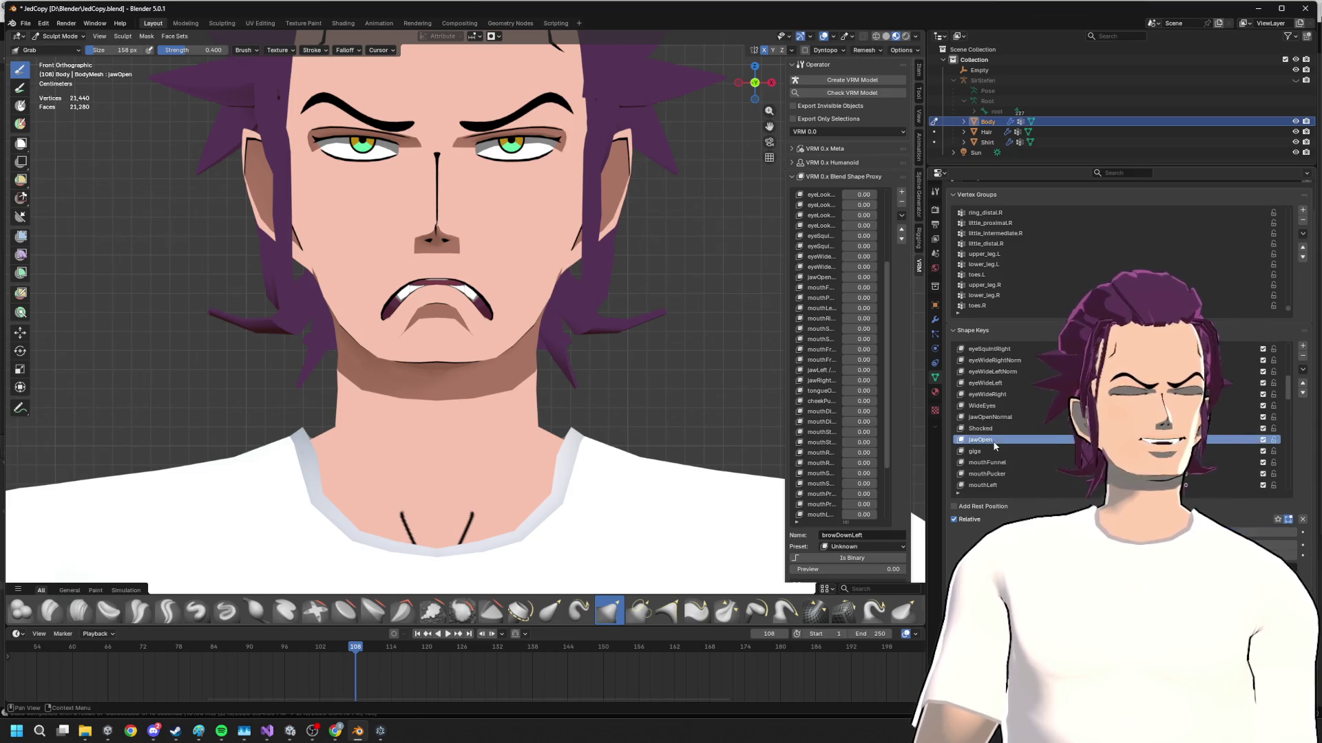
- Raise the jawOpen shape key value so the mouth gapes wide open
mouse_move(1022, 532)
left_mouse_down()
mouse_move(1249, 531)
mouse_move(1172, 532)
left_mouse_up()
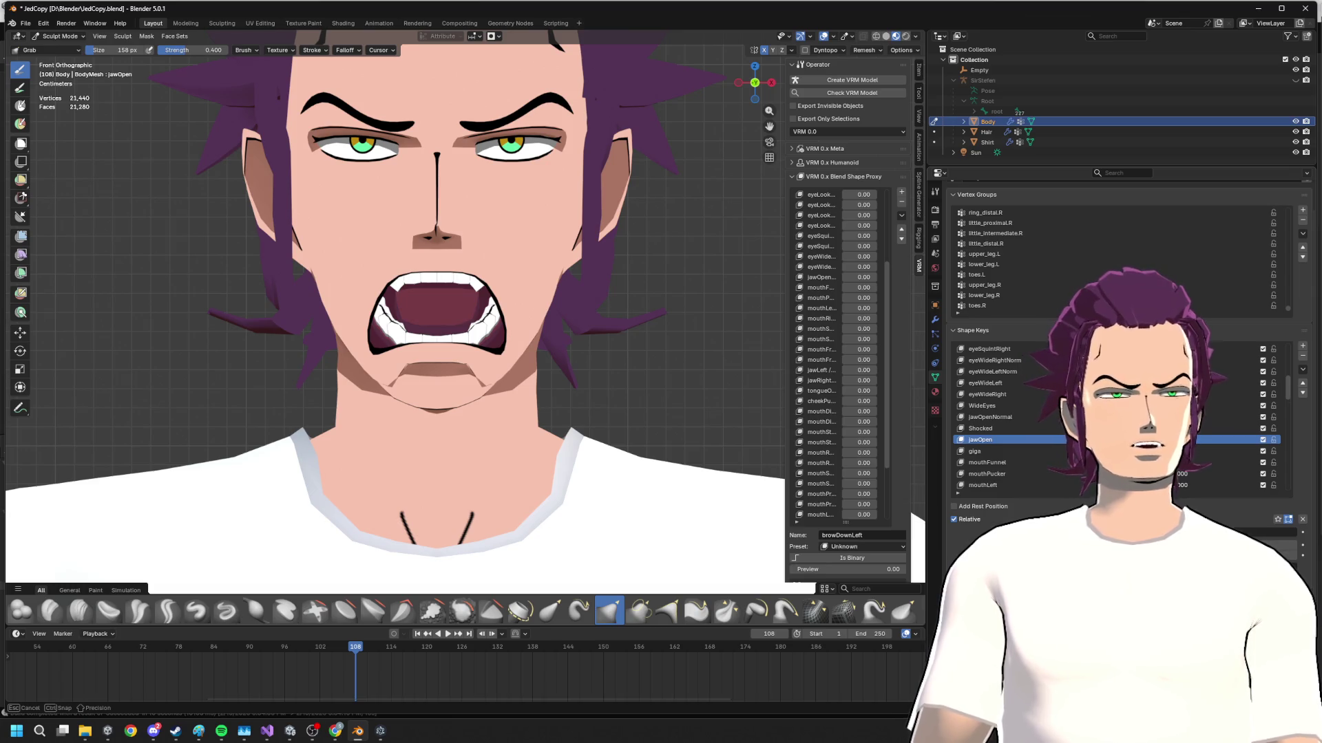
scroll(1047, 446, "down", 3)
scroll(1048, 446, "down", 3)
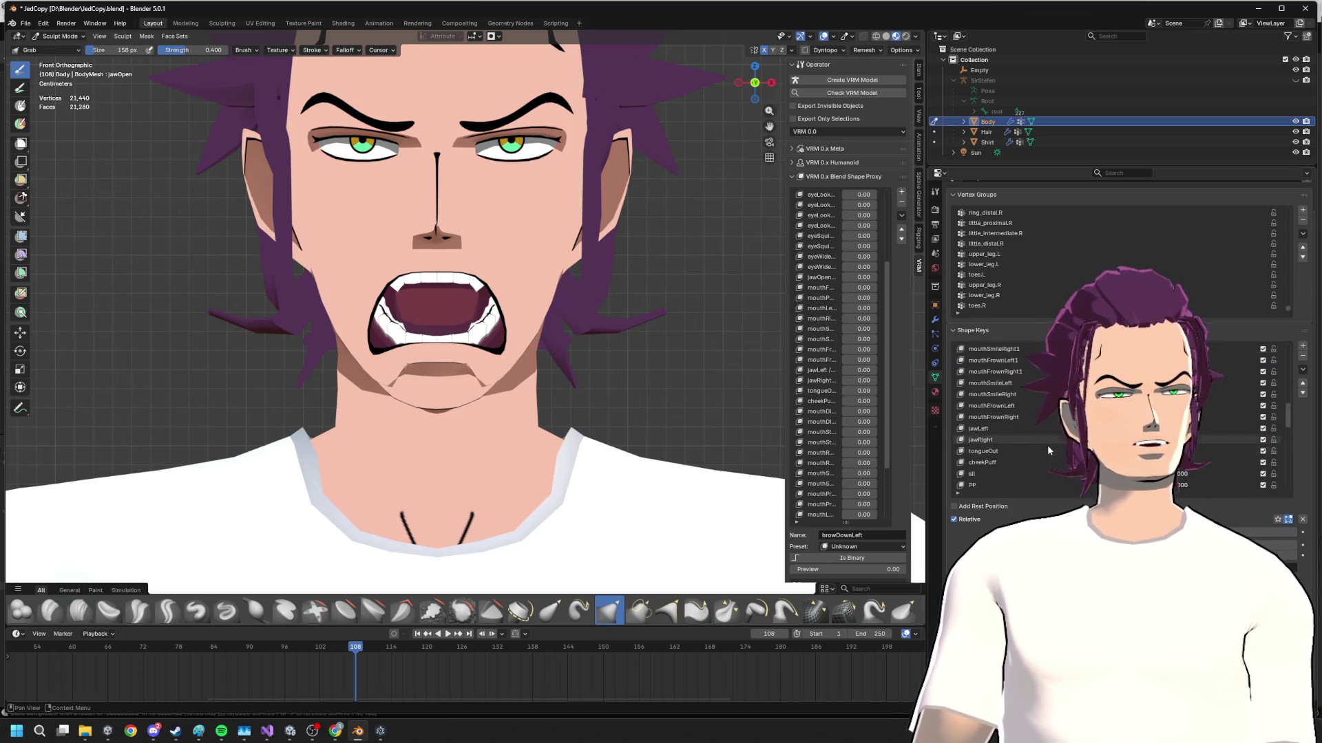
scroll(1037, 449, "down", 5)
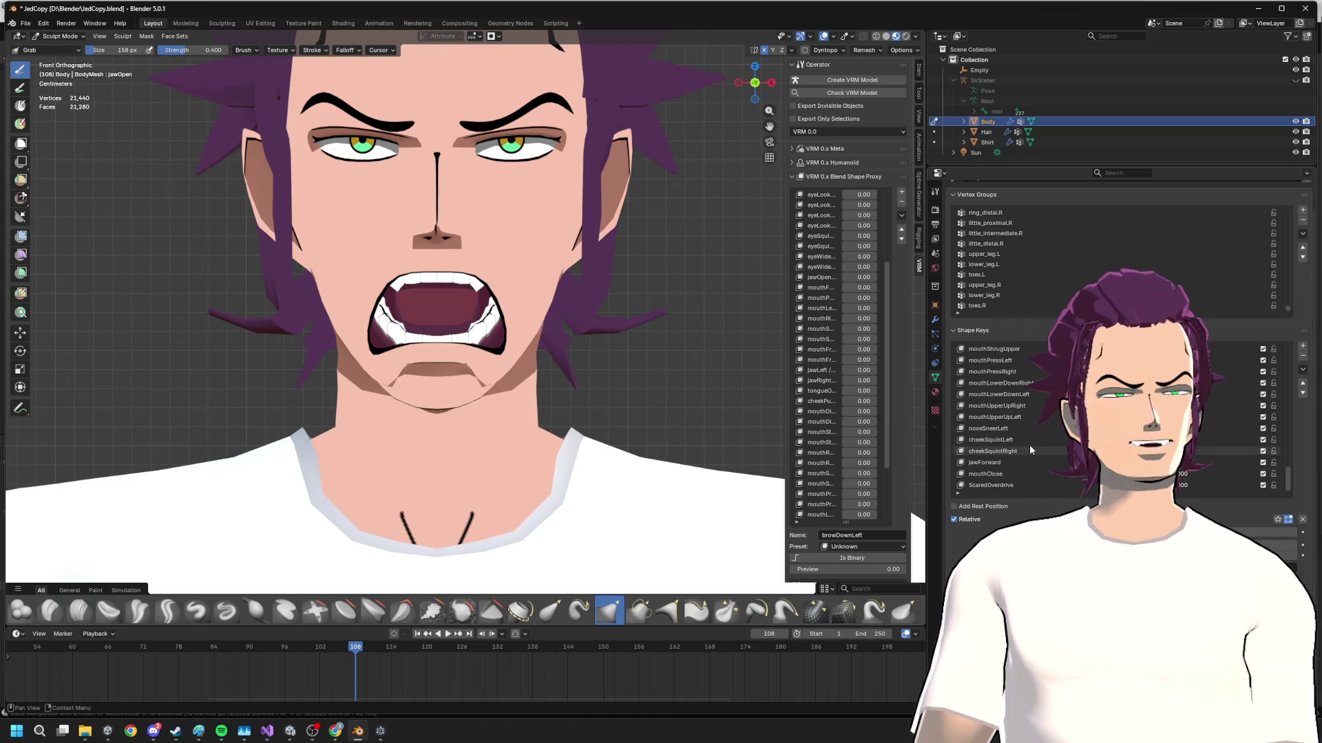
- Make ScaredOverdrive active again and grab-pull the right mouth corner into shape
left_click(992, 486)
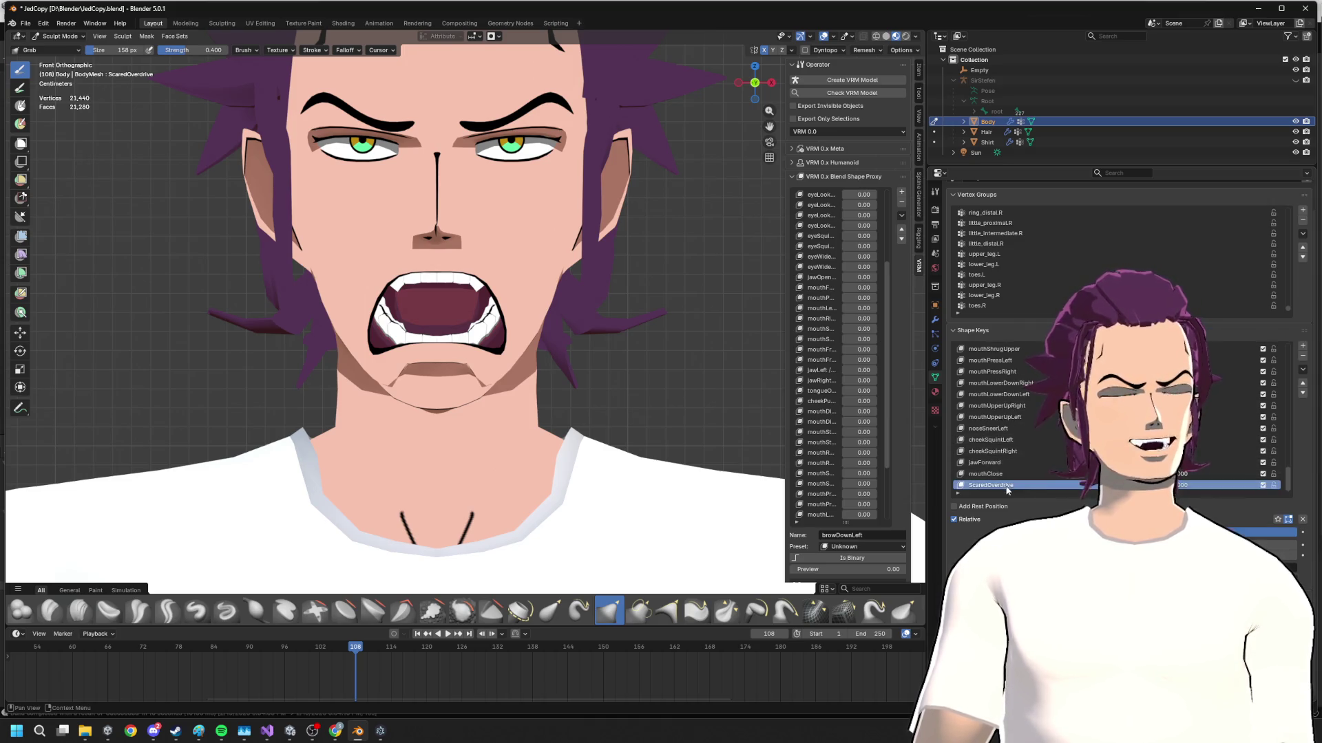
scroll(1017, 465, "up", 3)
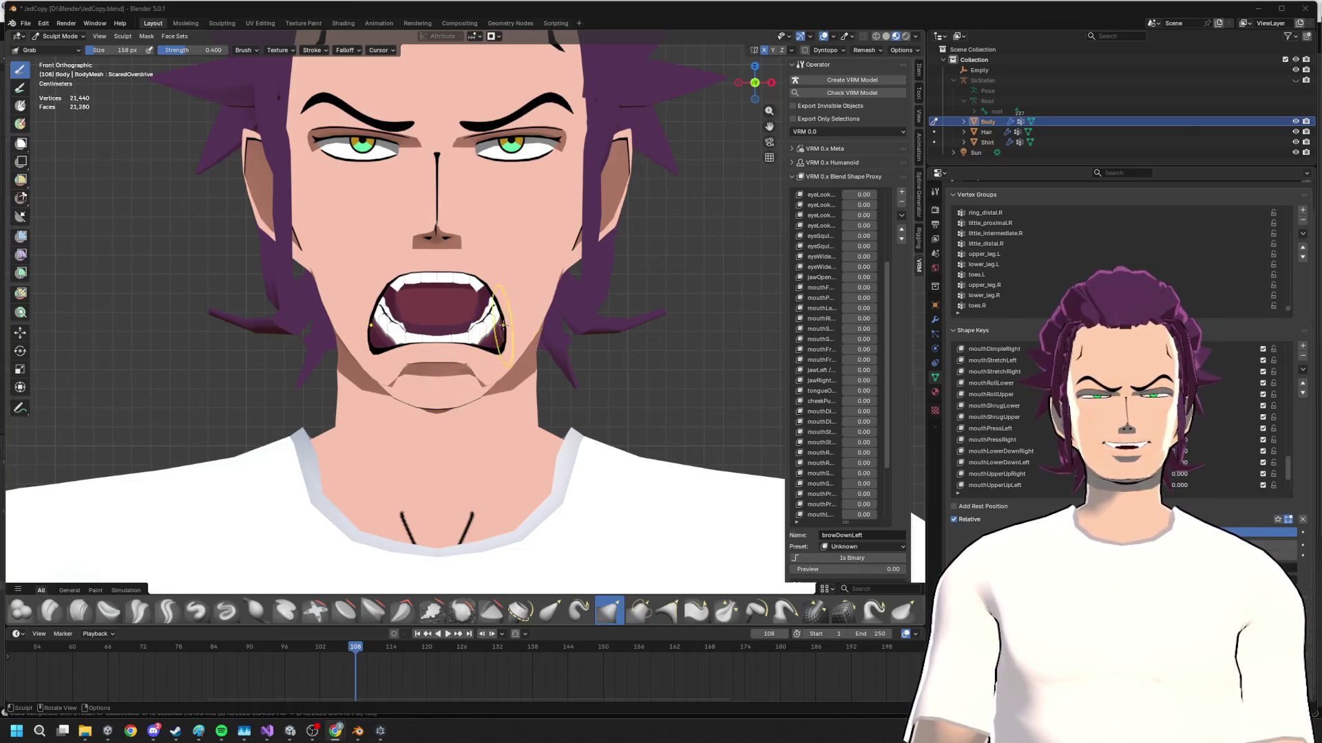
left_click_drag(514, 351, 513, 342)
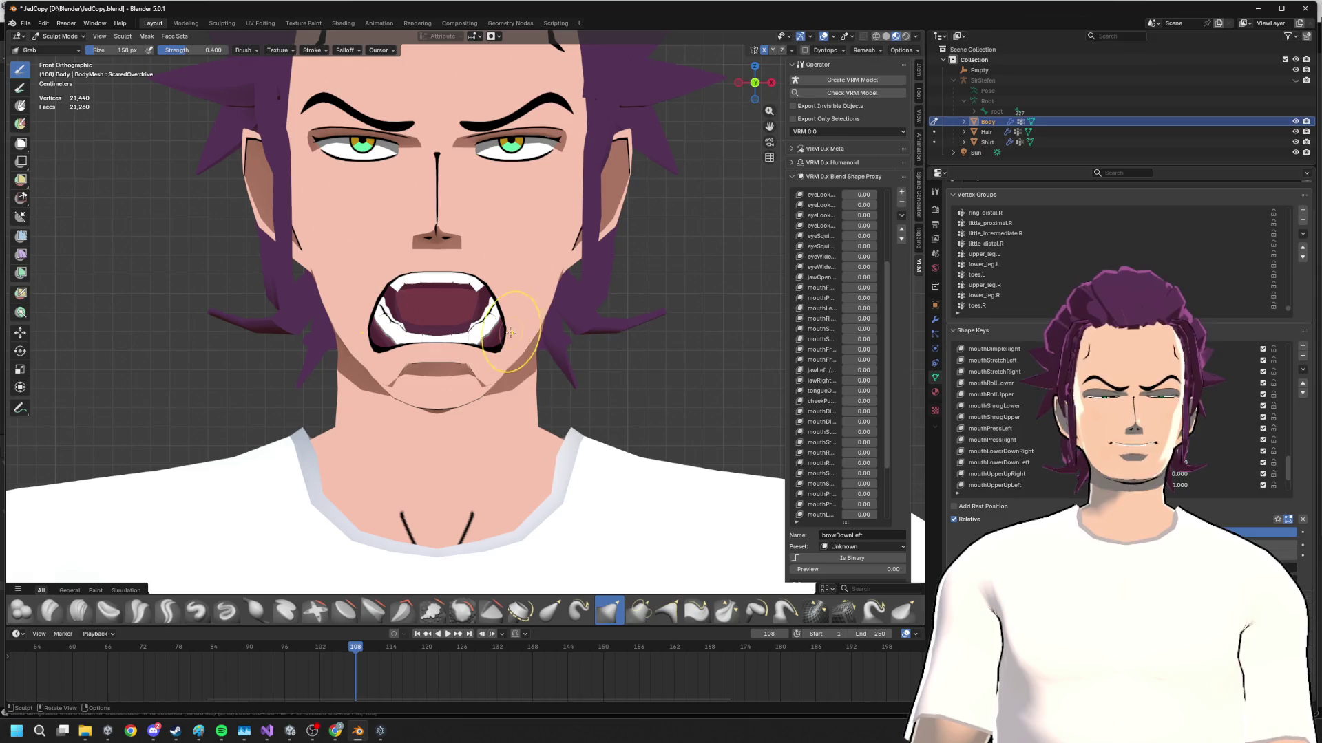
scroll(1033, 413, "down", 3)
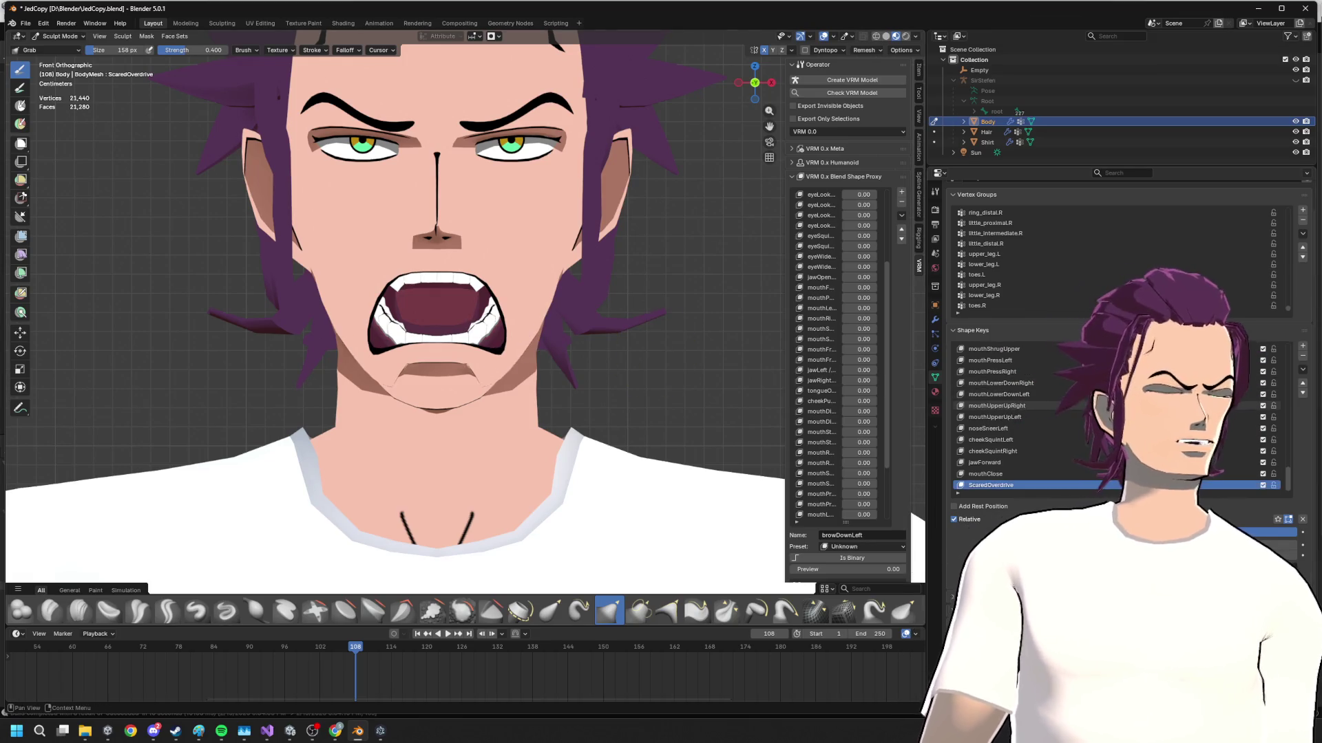
scroll(1032, 414, "up", 4)
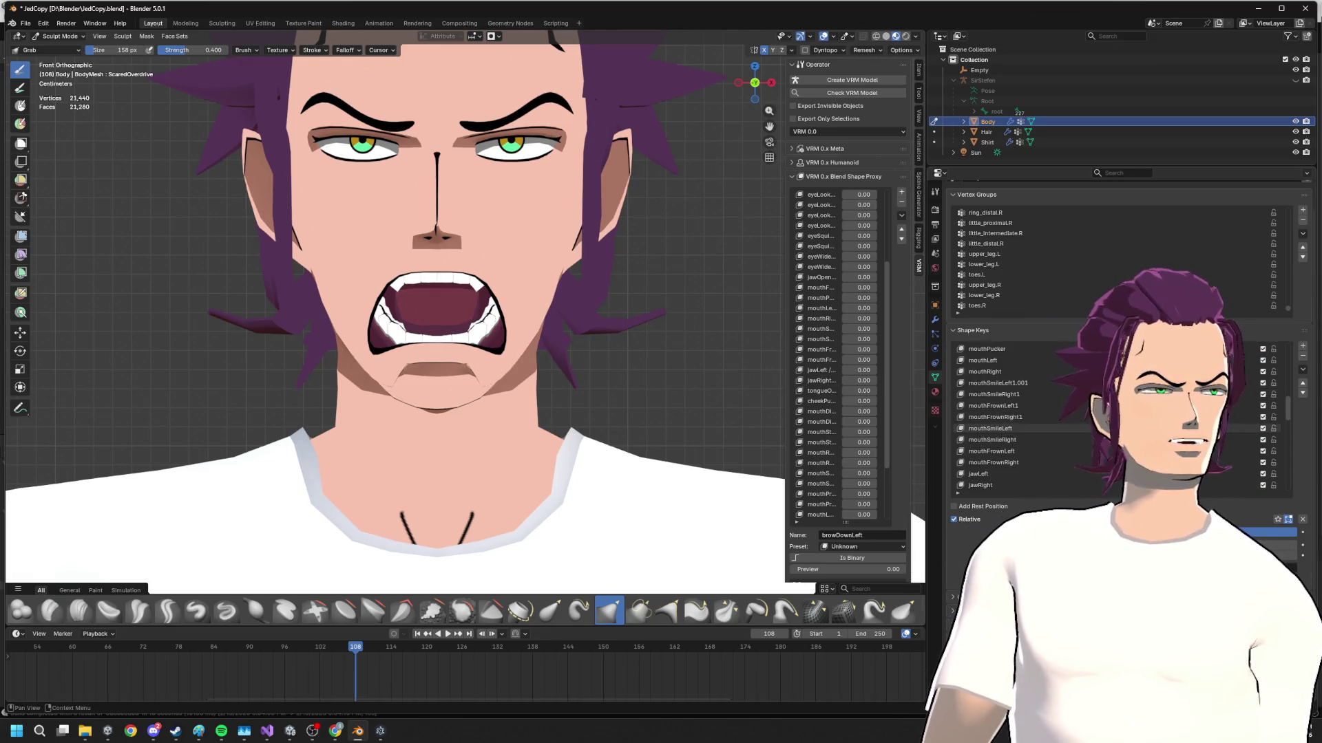
scroll(1070, 391, "up", 4)
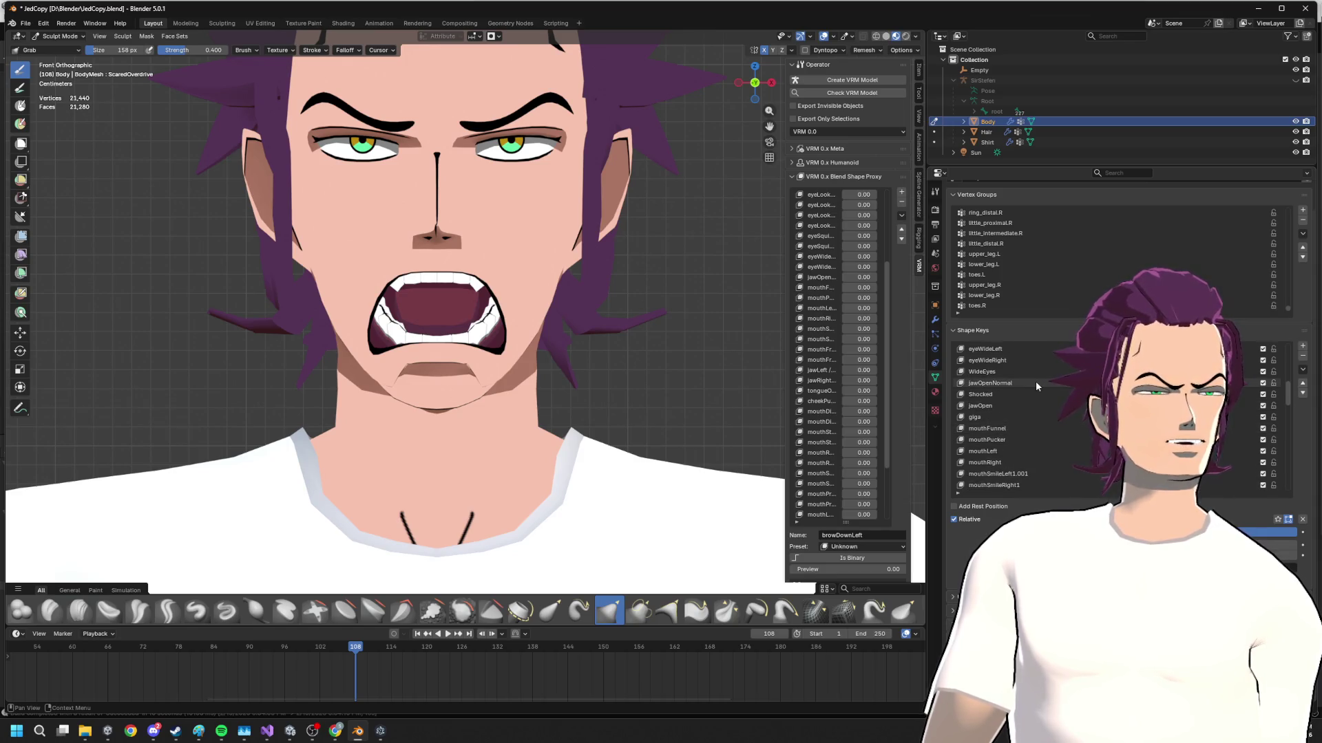
- Raise the jawOpenNormal value until the mouth stretches into a tall, wide-open scream
left_click_drag(1035, 382, 1074, 381)
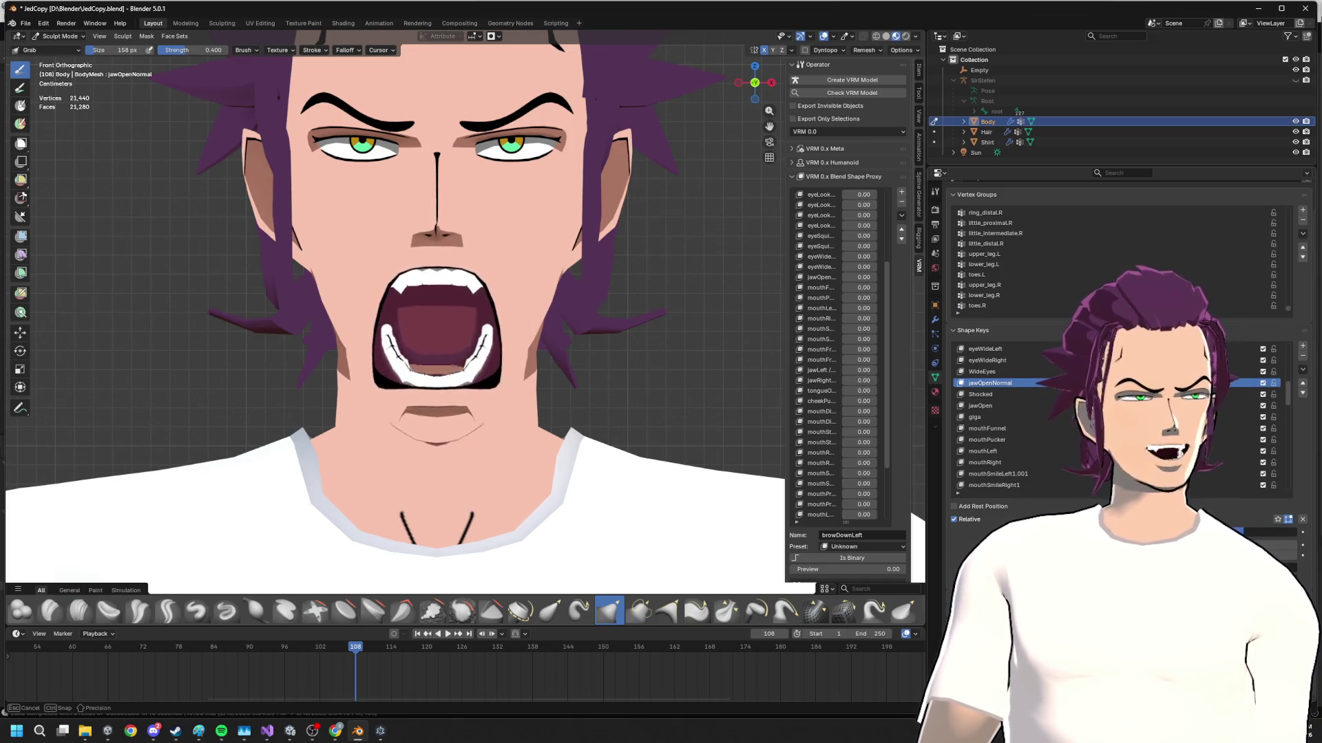
left_click_drag(1239, 533, 1289, 534)
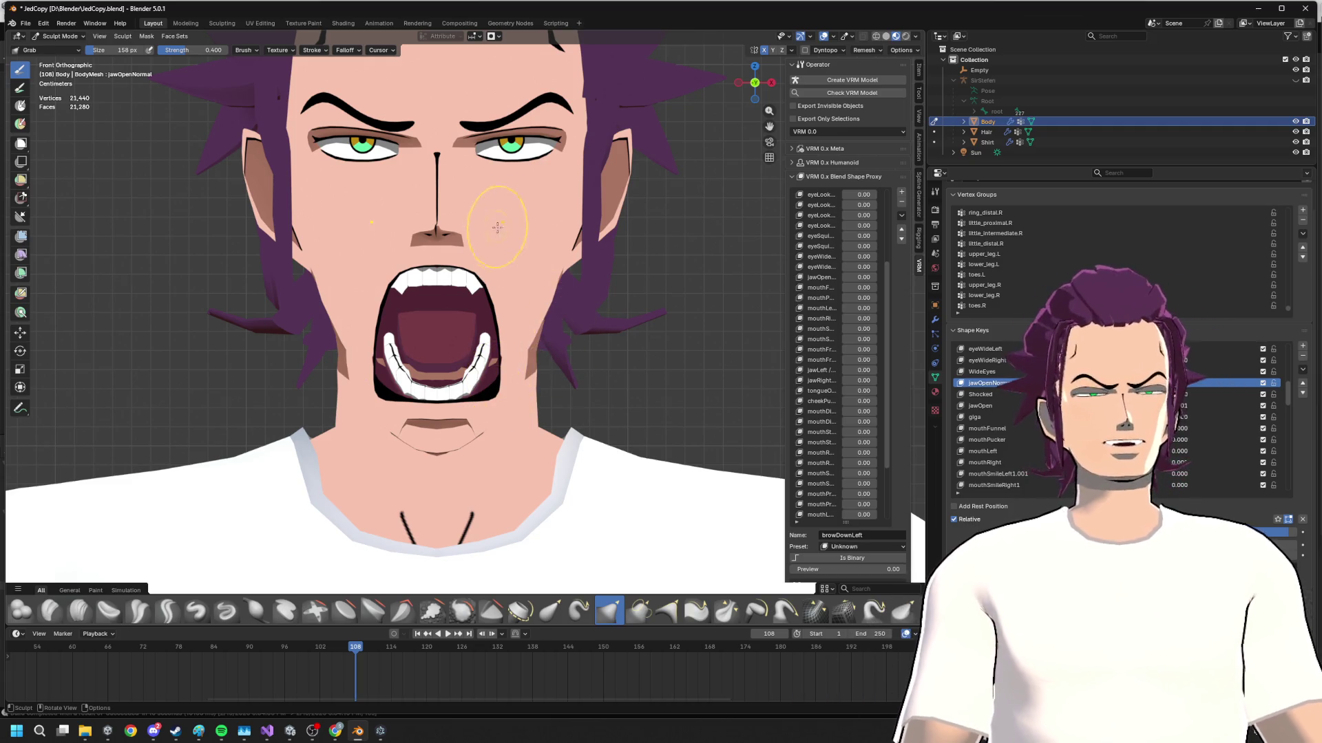
scroll(497, 226, "down", 5)
- Orbit around the whole screaming character to check the chest, side and face from below
middle_click_drag(496, 226, 481, 272)
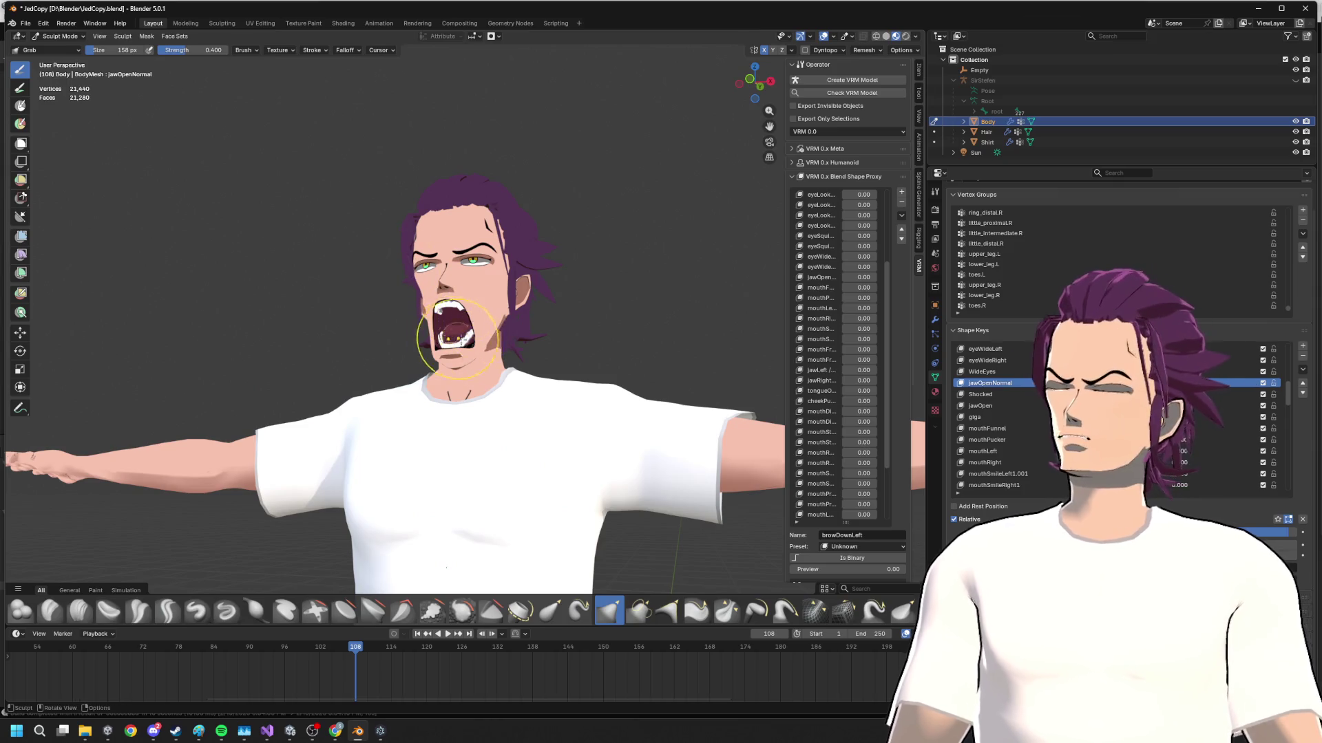
scroll(457, 336, "up", 2)
mouse_move(457, 336)
middle_mouse_down()
mouse_move(443, 270)
mouse_move(400, 268)
middle_mouse_up()
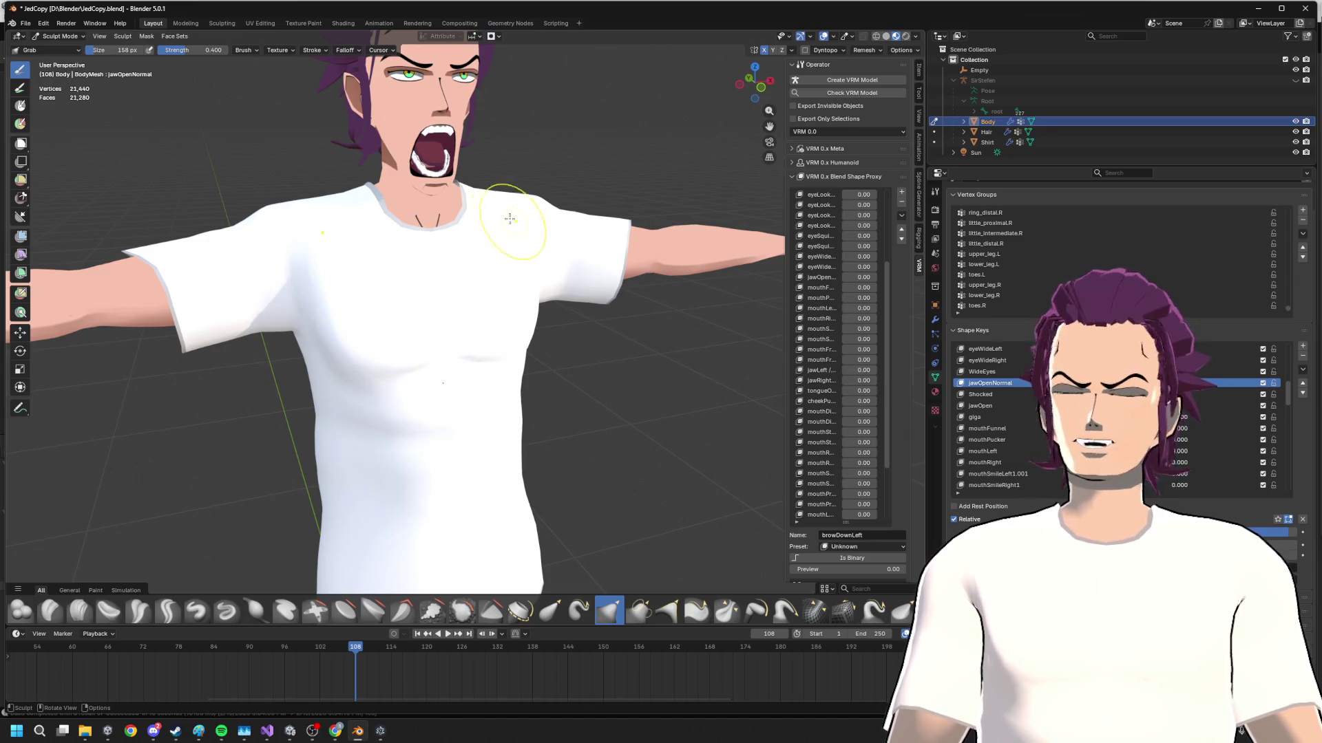
mouse_move(508, 218)
middle_mouse_down()
mouse_move(413, 206)
mouse_move(517, 221)
mouse_move(497, 352)
middle_mouse_up()
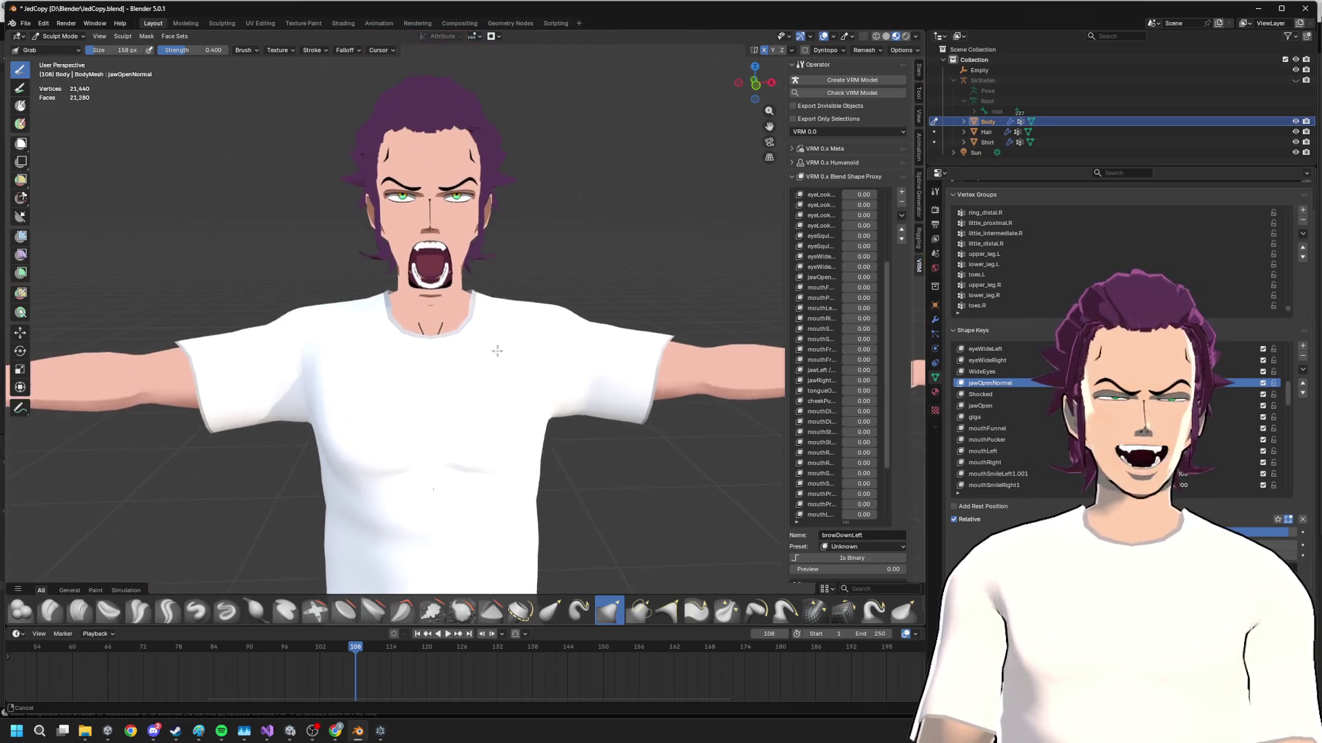
scroll(497, 351, "up", 3)
mouse_move(501, 221)
middle_mouse_down()
mouse_move(545, 262)
mouse_move(539, 237)
middle_mouse_up()
scroll(457, 235, "down", 2)
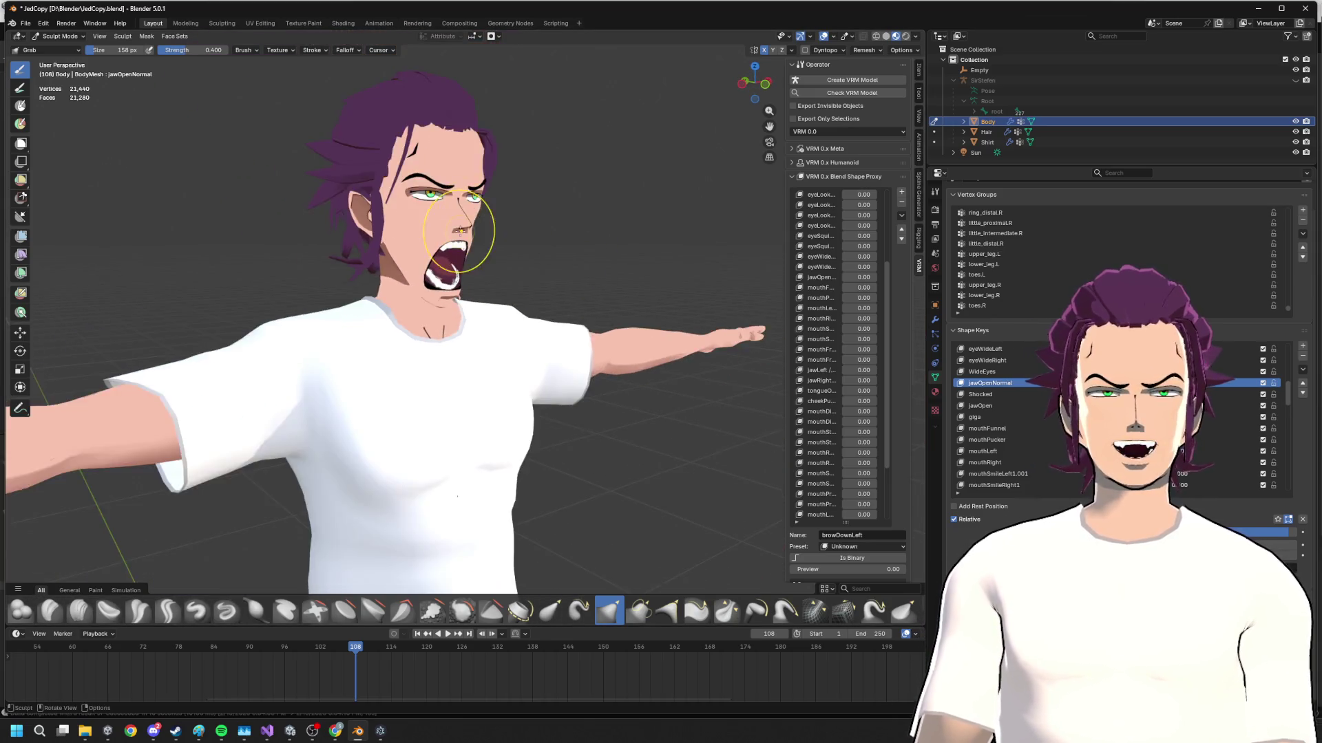
mouse_move(458, 236)
middle_mouse_down()
mouse_move(576, 230)
mouse_move(485, 310)
mouse_move(482, 91)
mouse_move(493, 294)
mouse_move(437, 269)
mouse_move(457, 345)
middle_mouse_up()
scroll(485, 207, "up", 3)
scroll(485, 206, "up", 3)
scroll(458, 345, "down", 5)
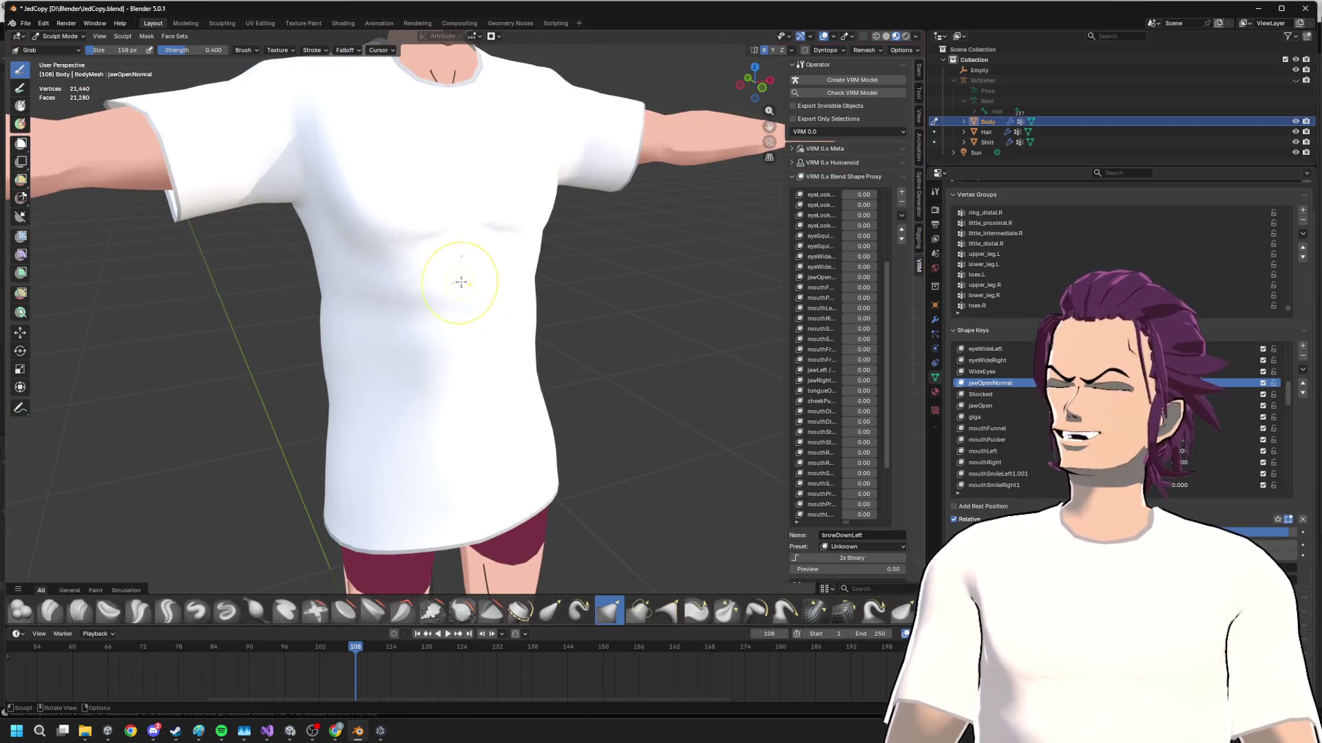
- Close in on the face and nudge the lower lip and teeth area with the Grab brush
mouse_move(473, 207)
middle_mouse_down()
mouse_move(560, 399)
mouse_move(812, 438)
middle_mouse_up()
scroll(561, 399, "up", 4)
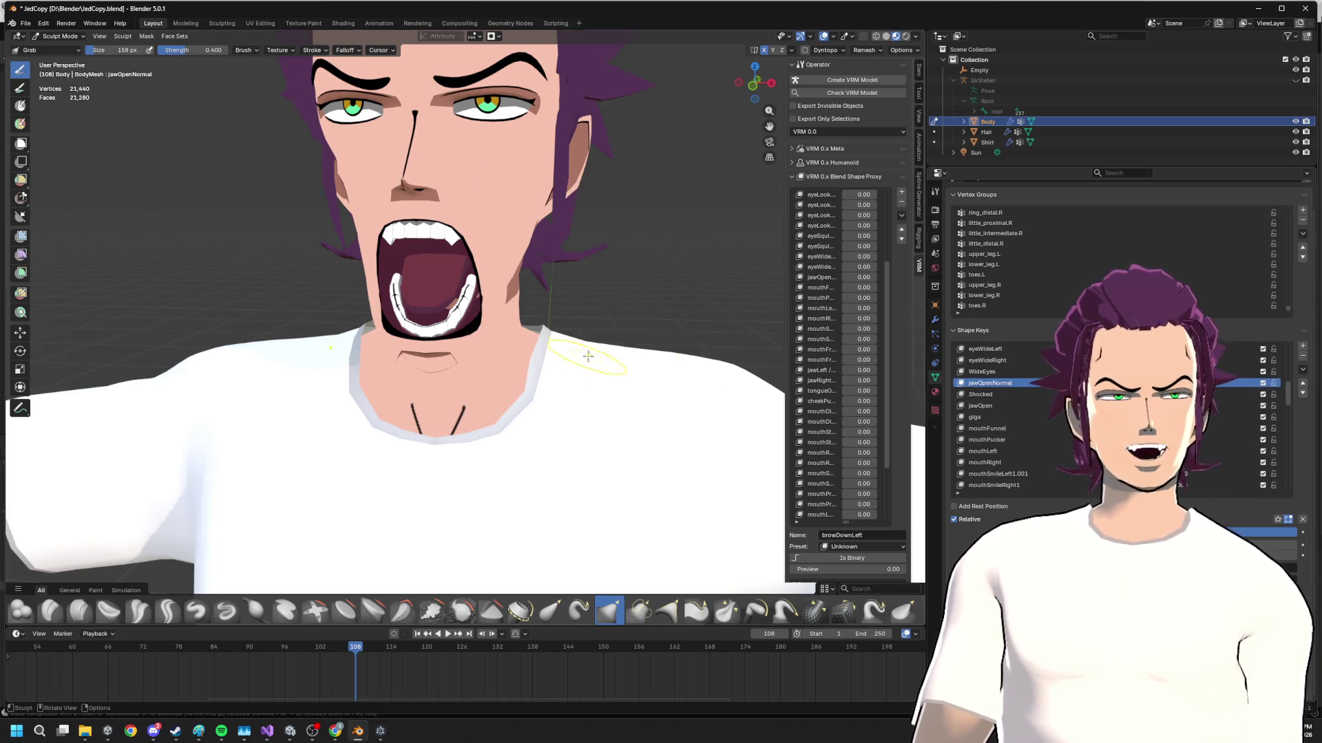
middle_click_drag(587, 357, 474, 36)
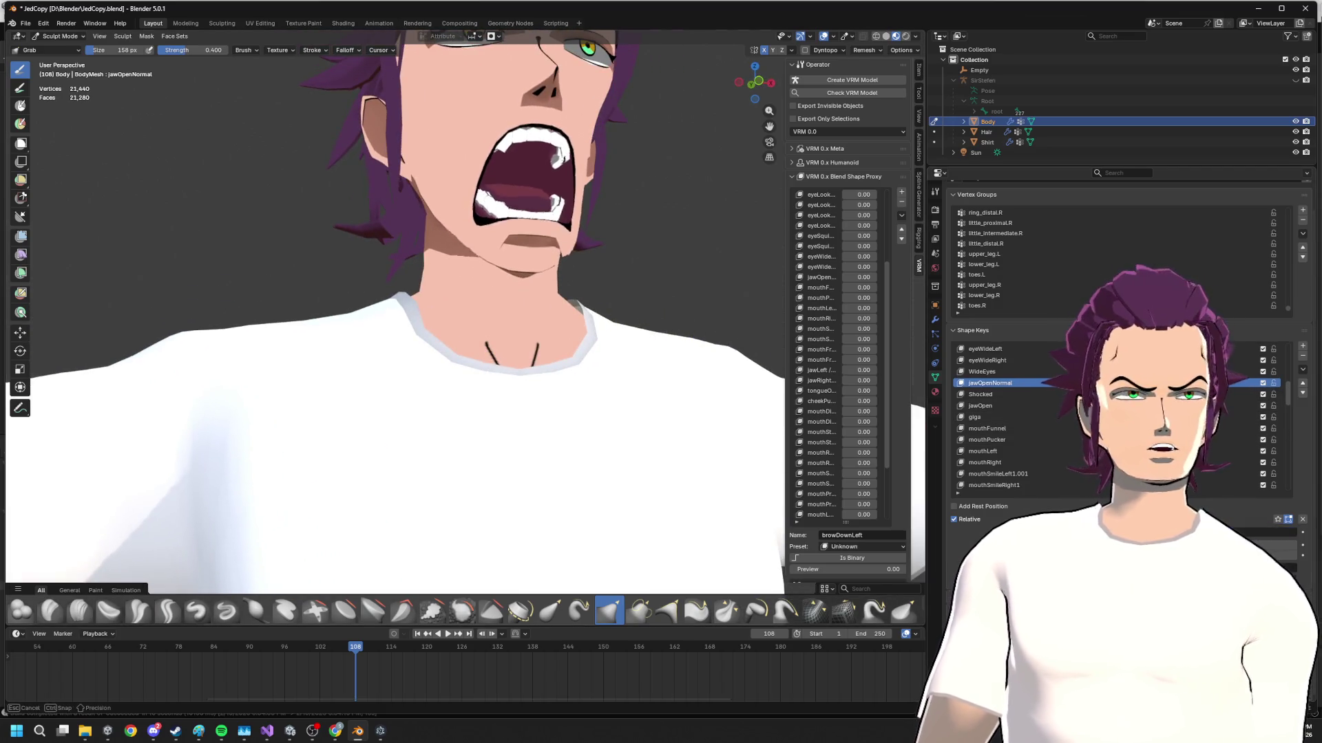
middle_click_drag(473, 36, 697, 389)
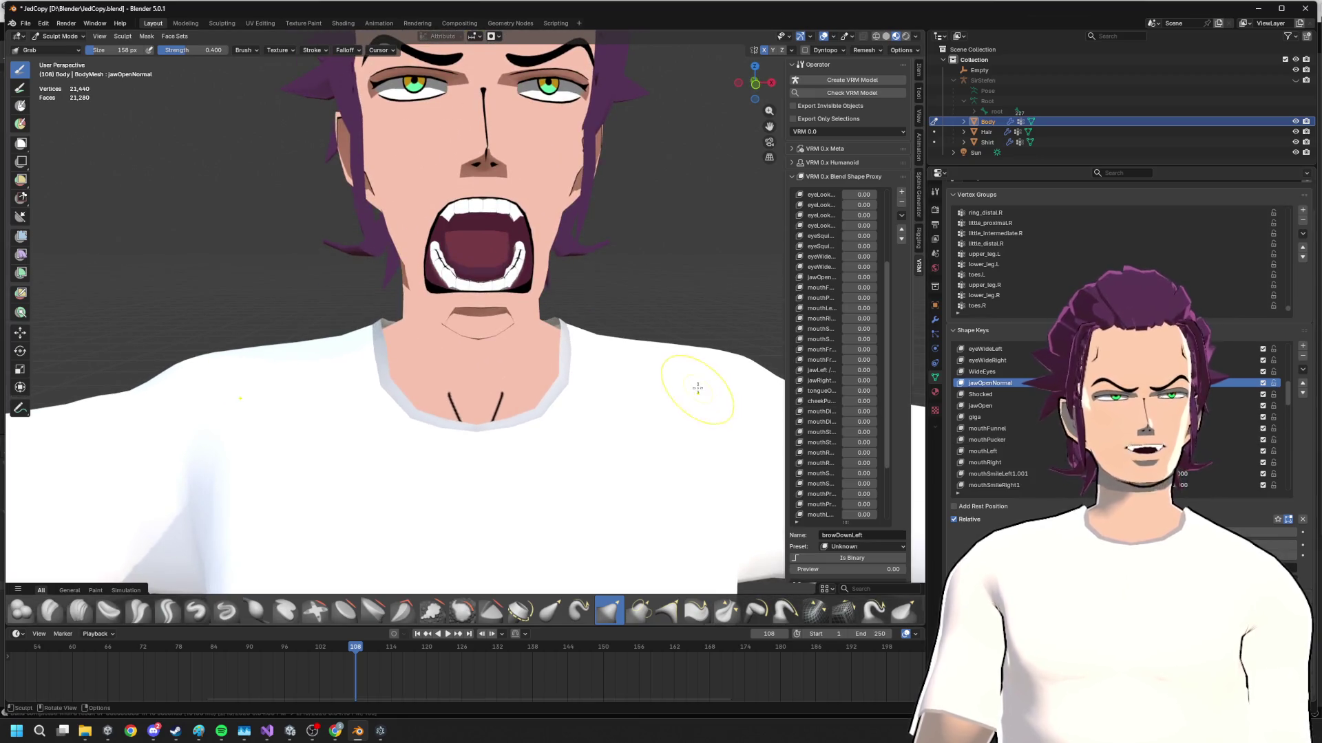
left_click_drag(478, 276, 477, 291)
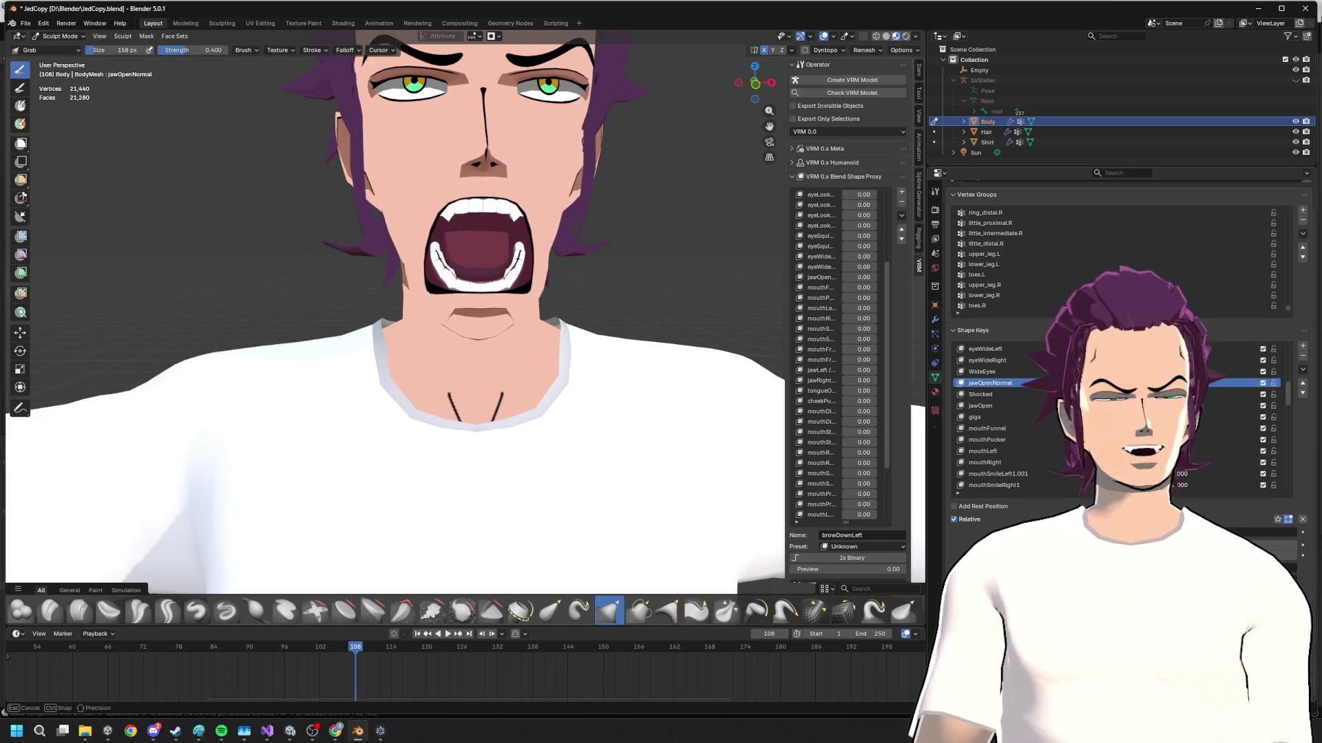
scroll(479, 292, "down", 3)
mouse_move(477, 292)
middle_mouse_down()
mouse_move(681, 329)
mouse_move(620, 328)
middle_mouse_up()
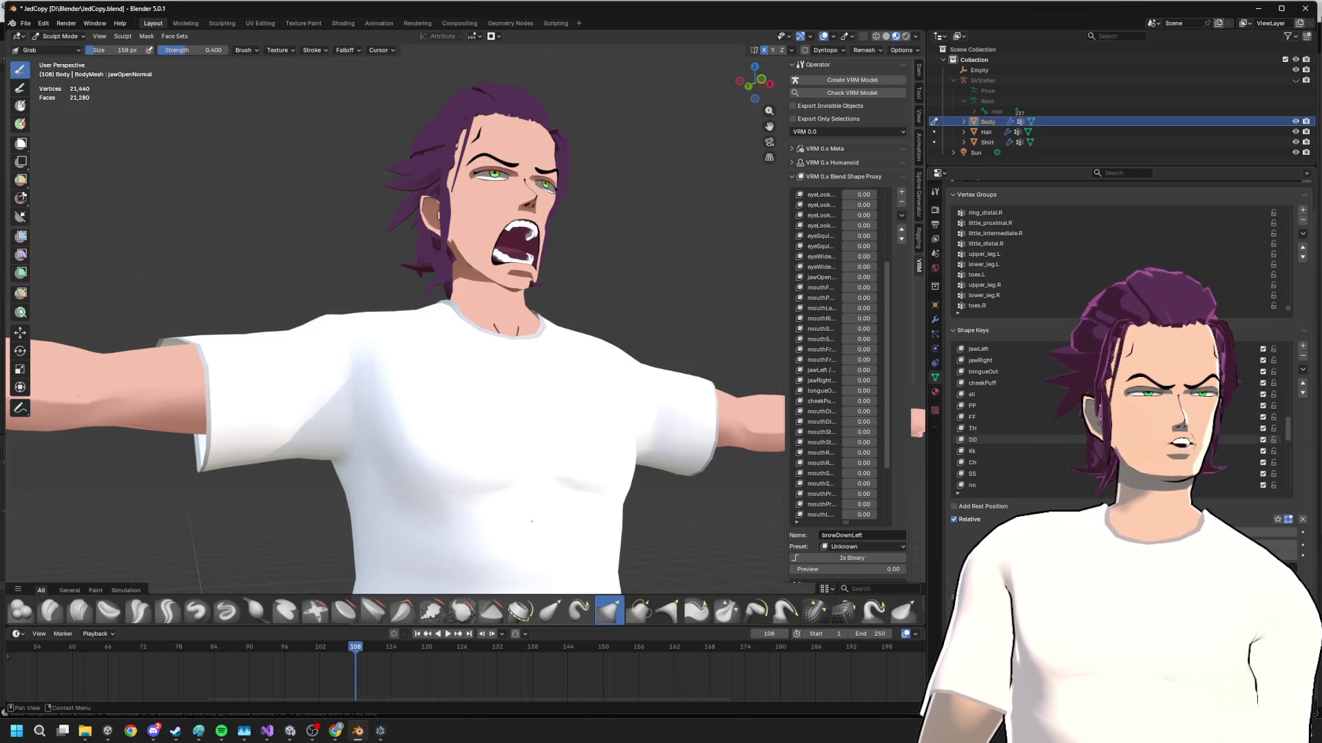
scroll(1066, 433, "down", 5)
scroll(1067, 423, "down", 5)
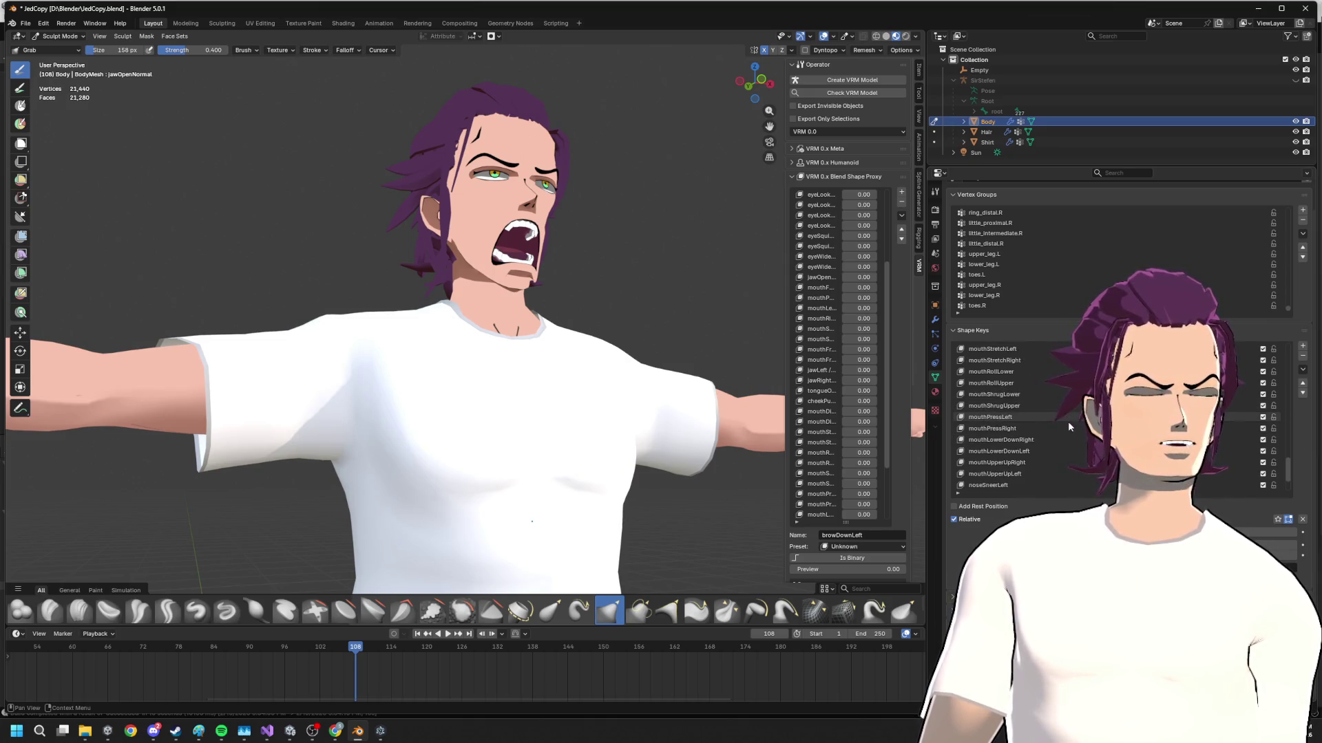
scroll(1071, 446, "up", 10)
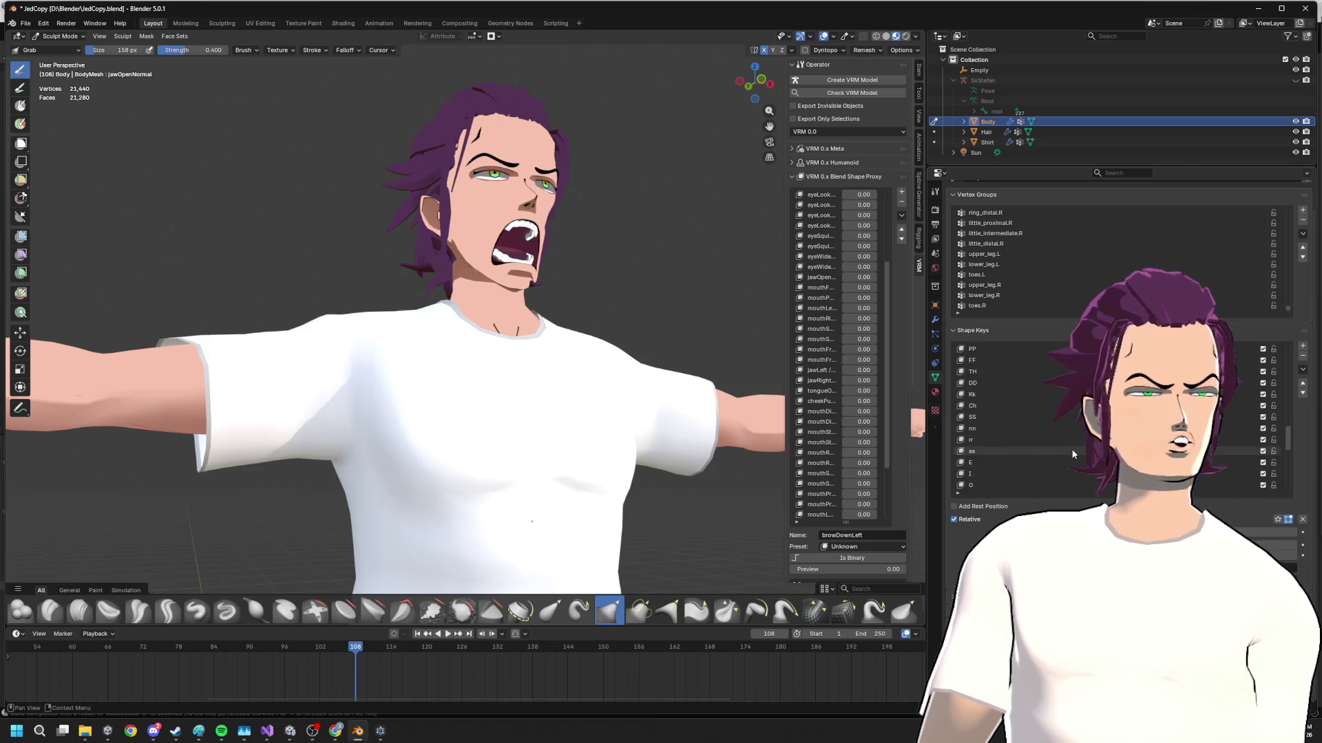
scroll(1074, 444, "up", 3)
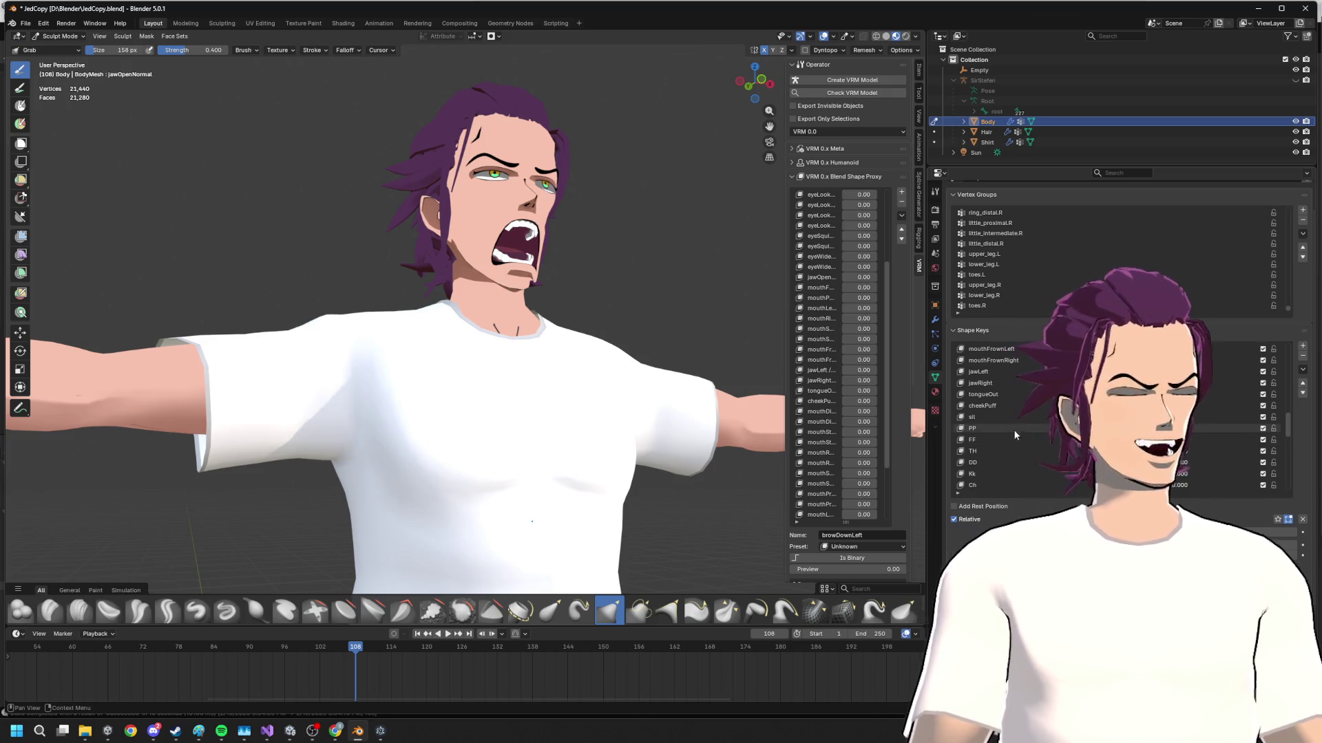
scroll(1074, 446, "up", 5)
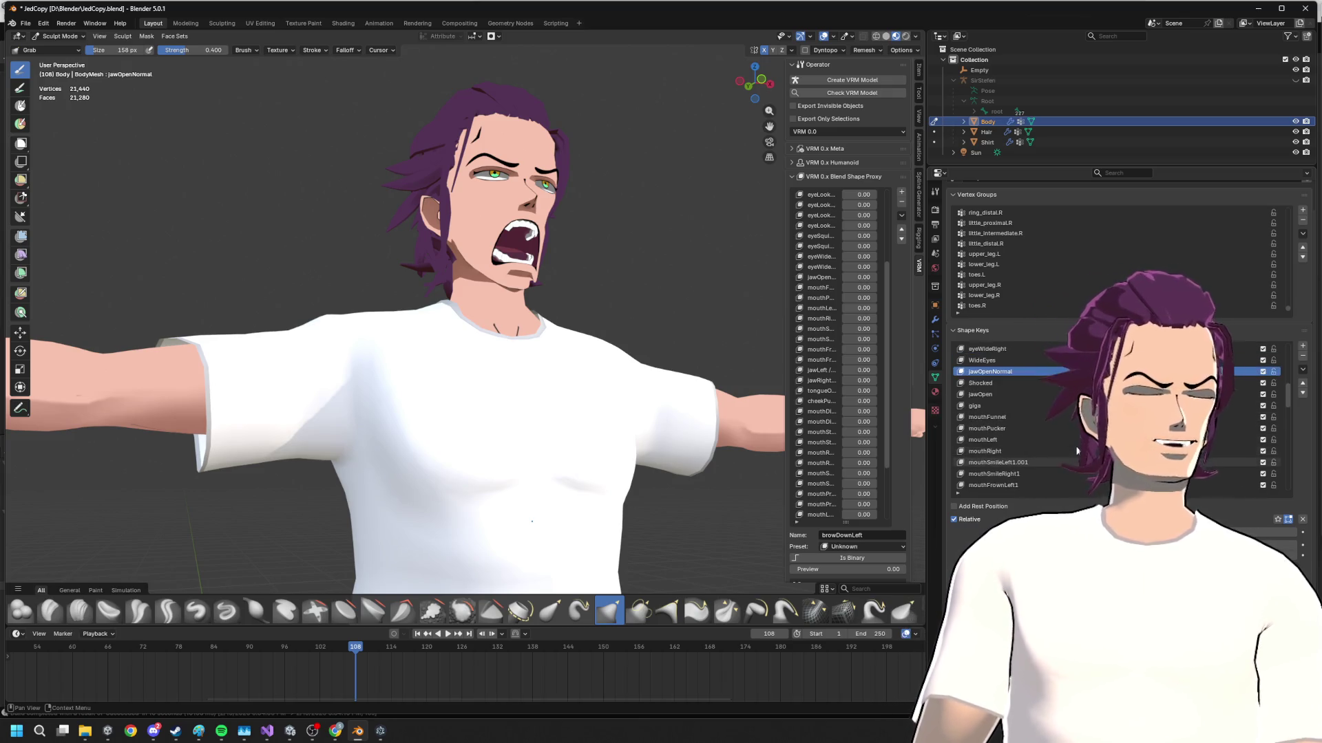
- Preview the mouthPucker, mouthFunnel, giga and jawOpen shape keys, raising mouthPucker and jawOpen values
left_click(1073, 428)
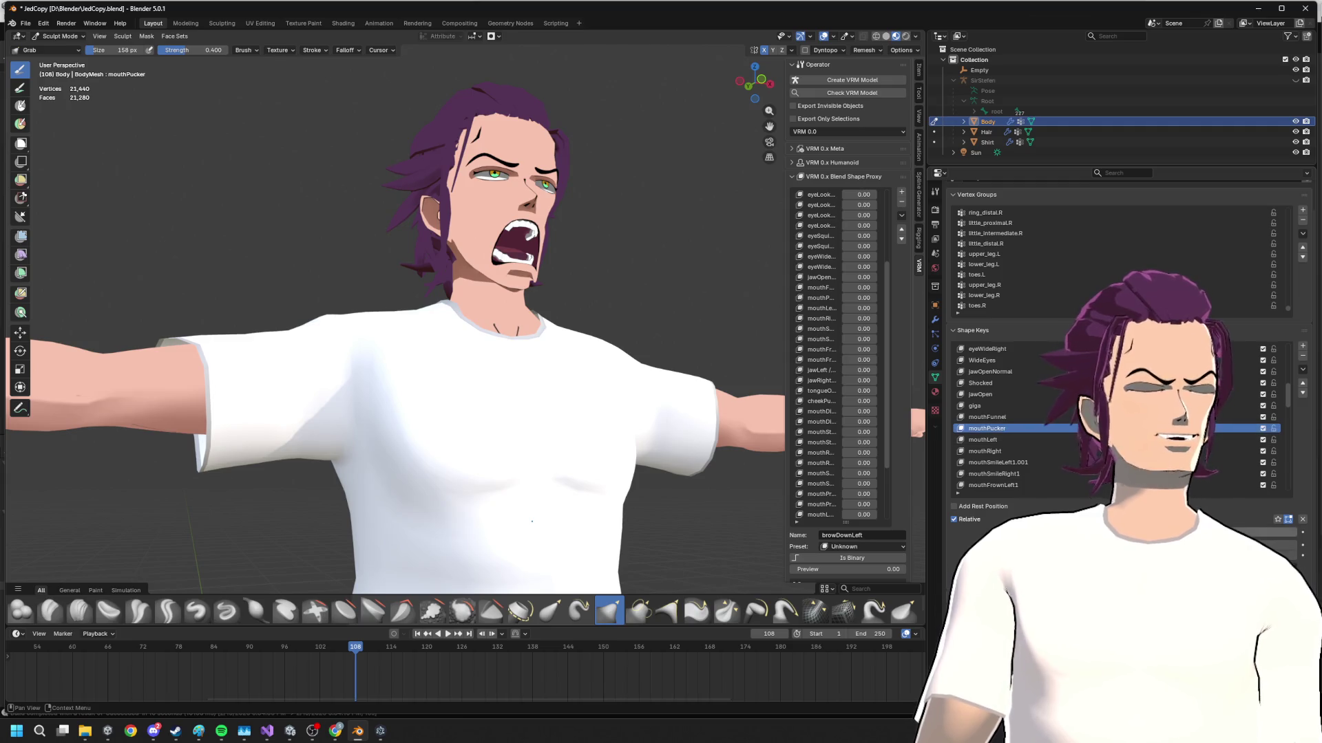
left_click_drag(1136, 531, 1260, 532)
left_click(1136, 416)
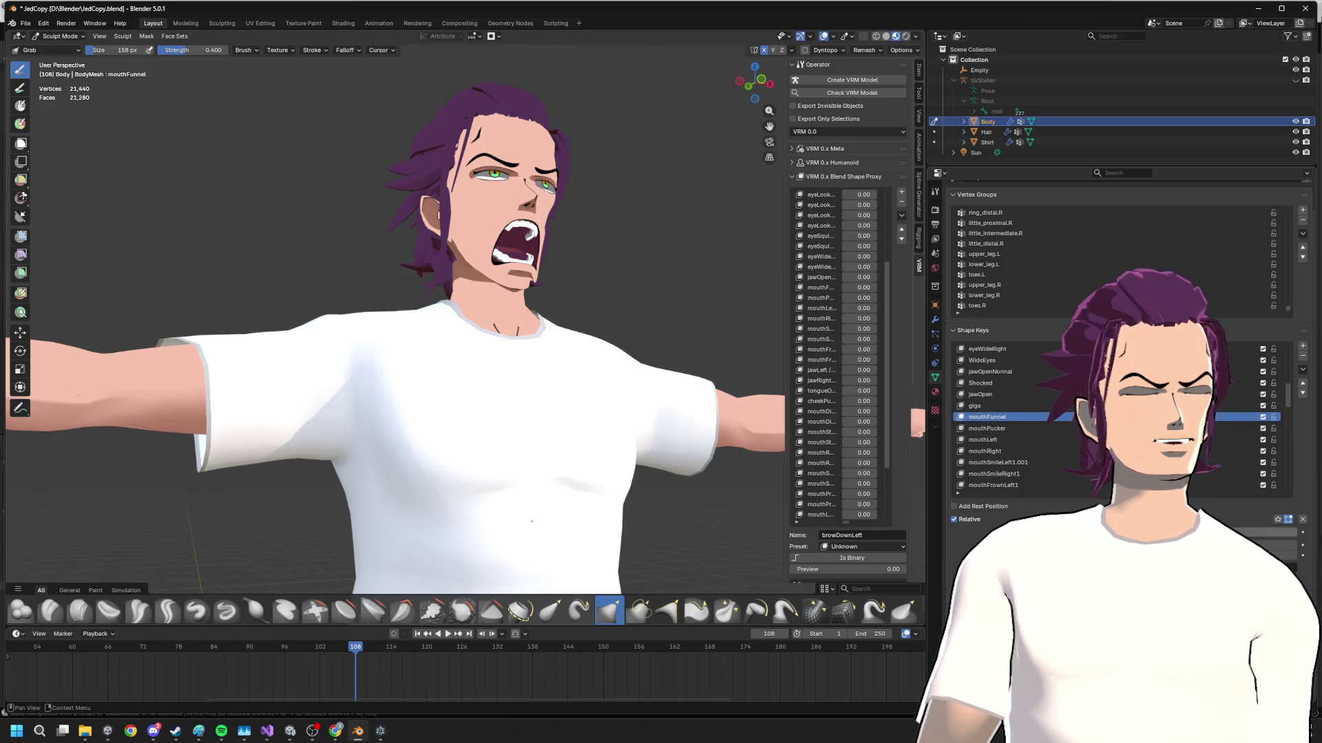
scroll(464, 289, "up", 2)
scroll(464, 289, "up", 3)
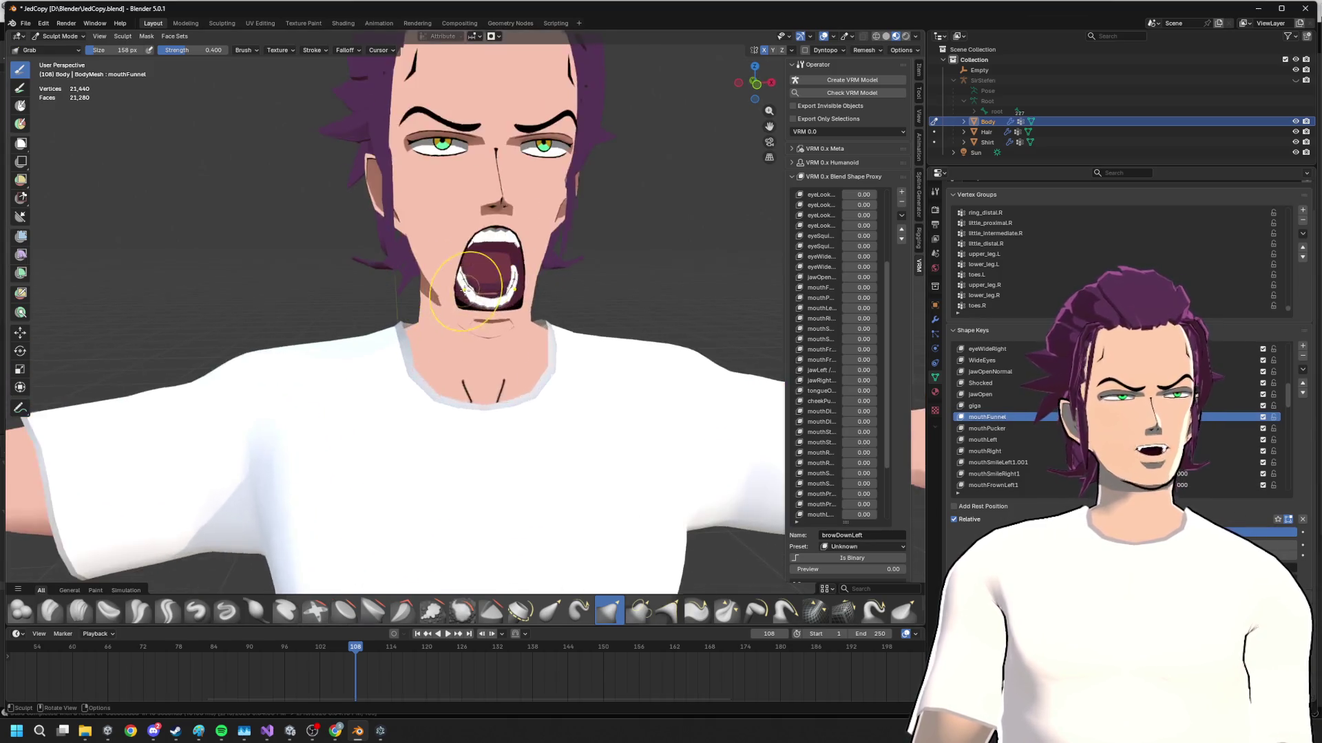
scroll(471, 292, "up", 2)
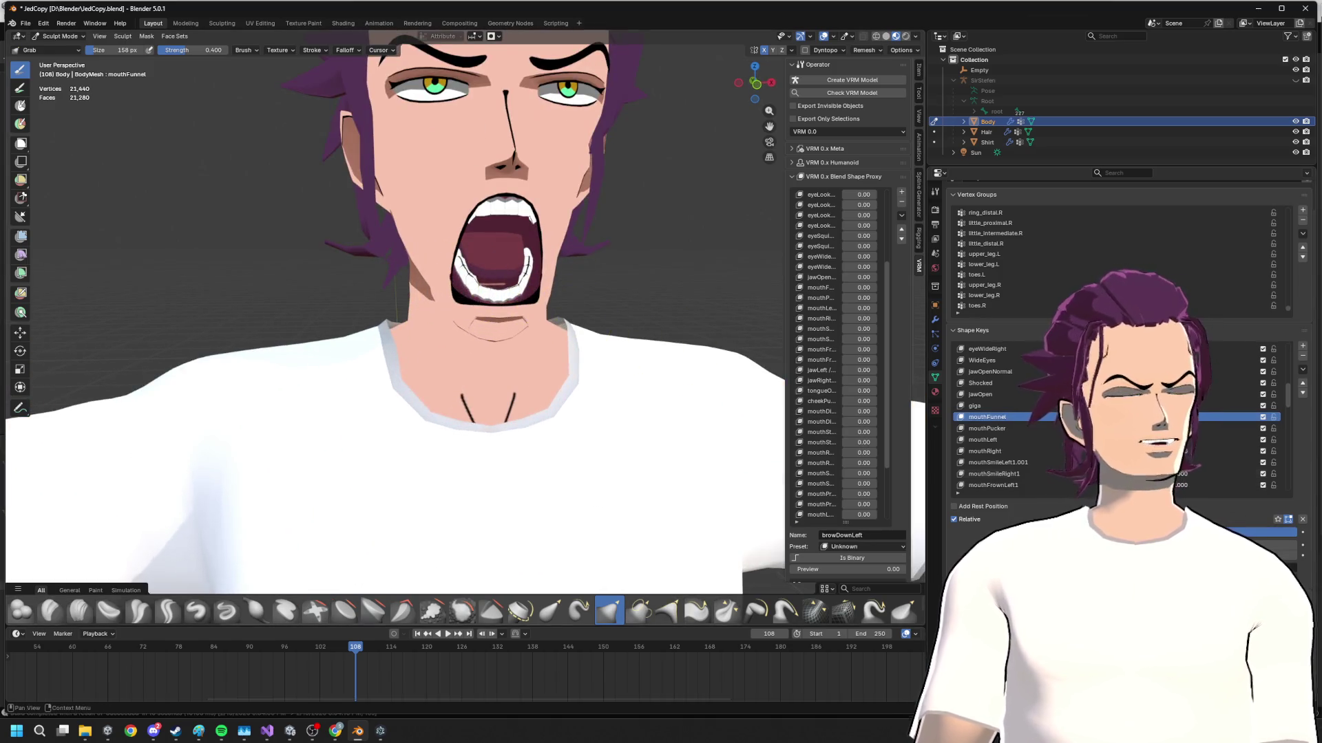
left_click(1044, 409)
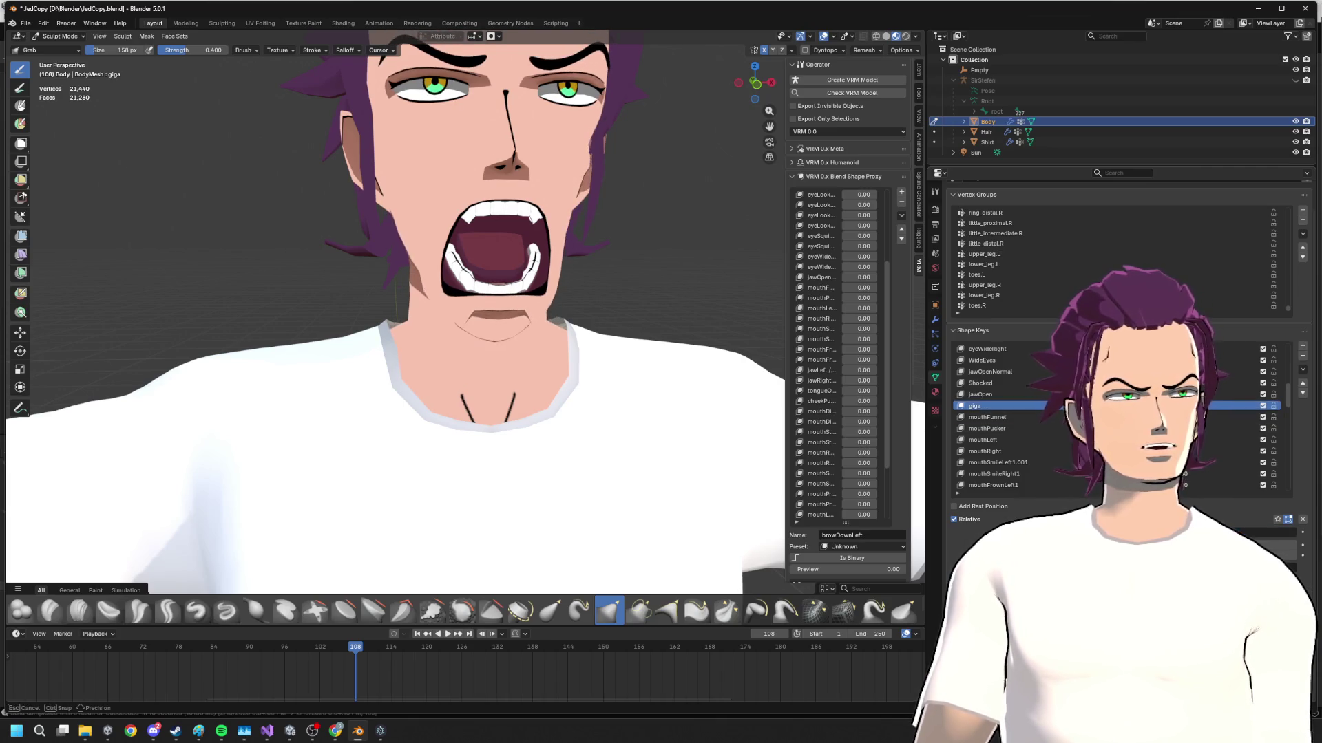
left_click(980, 394)
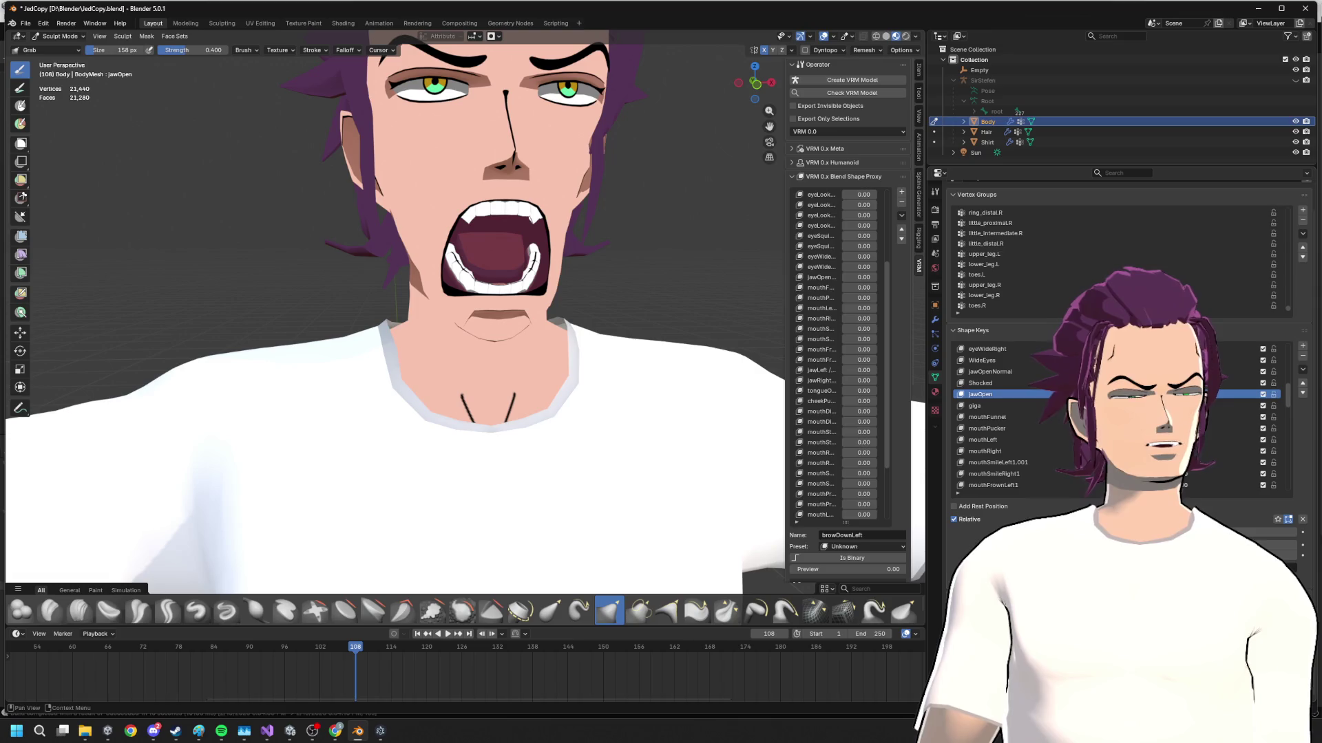
mouse_move(1033, 533)
left_mouse_down()
mouse_move(1239, 533)
mouse_move(1032, 533)
left_mouse_up()
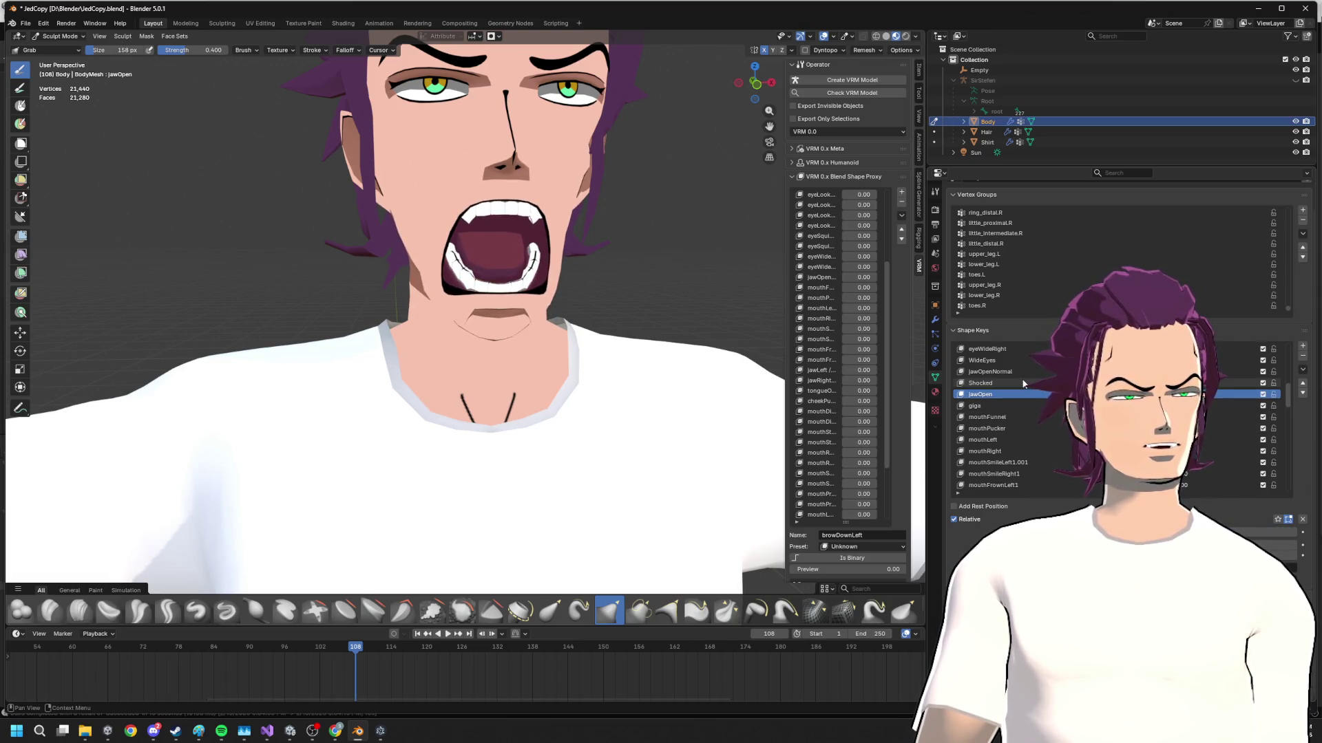
- Compare the Shocked, mouthClose, mouthFrownRight, mouthFrownLeft, jawOpenNormal and jawOpen shape keys
left_click(981, 382)
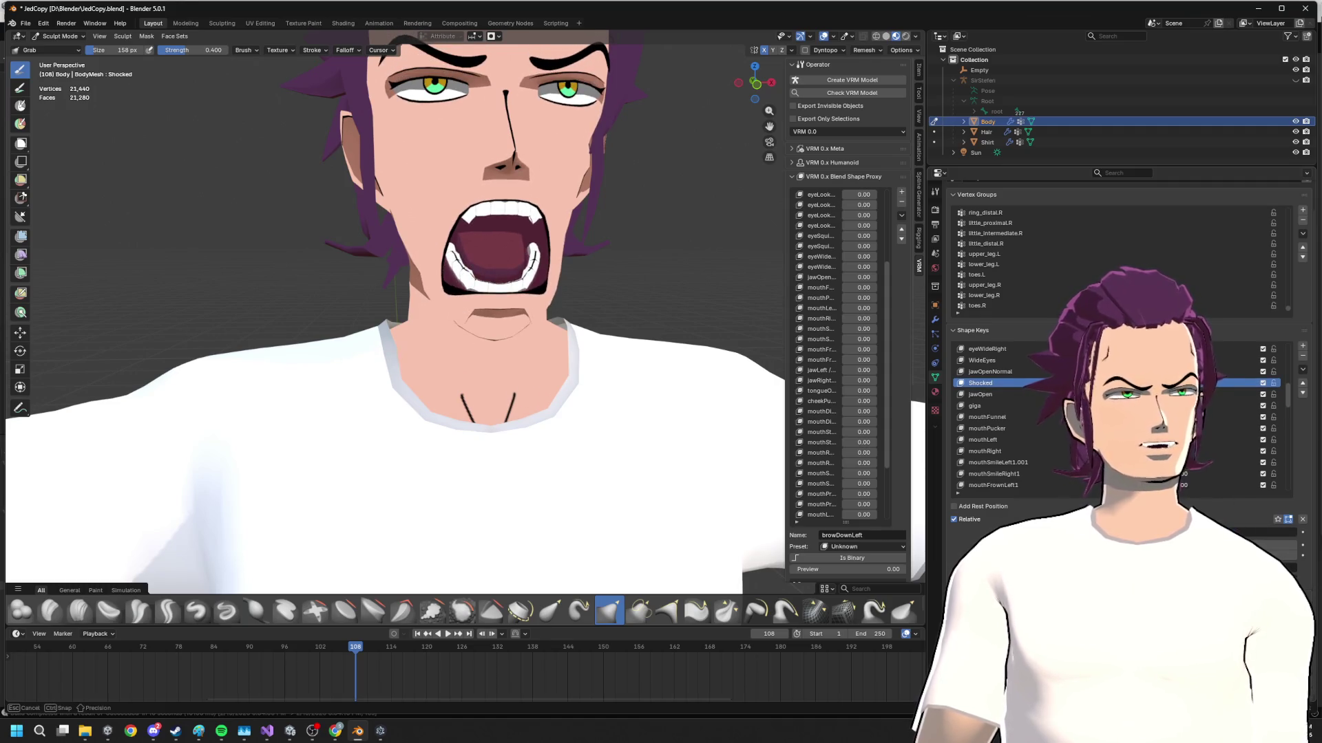
scroll(1057, 436, "down", 5)
scroll(1047, 460, "down", 10)
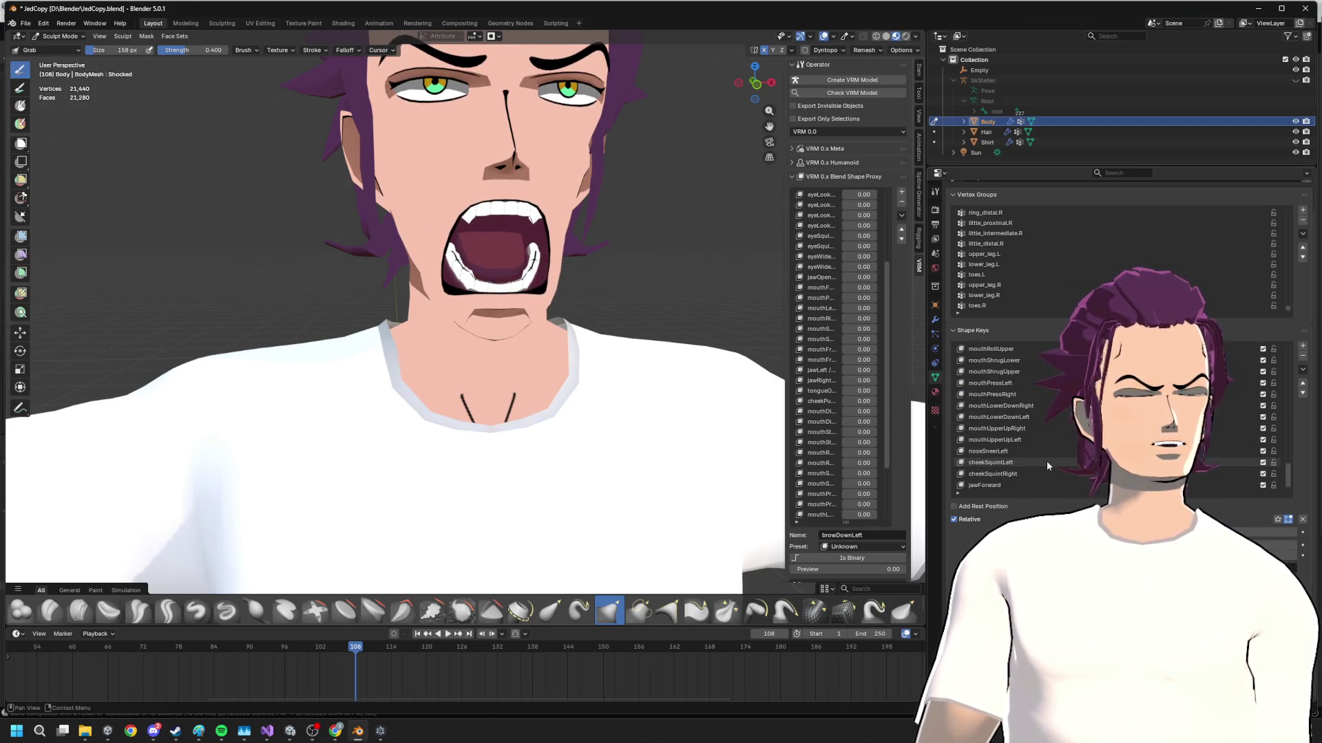
left_click(1023, 474)
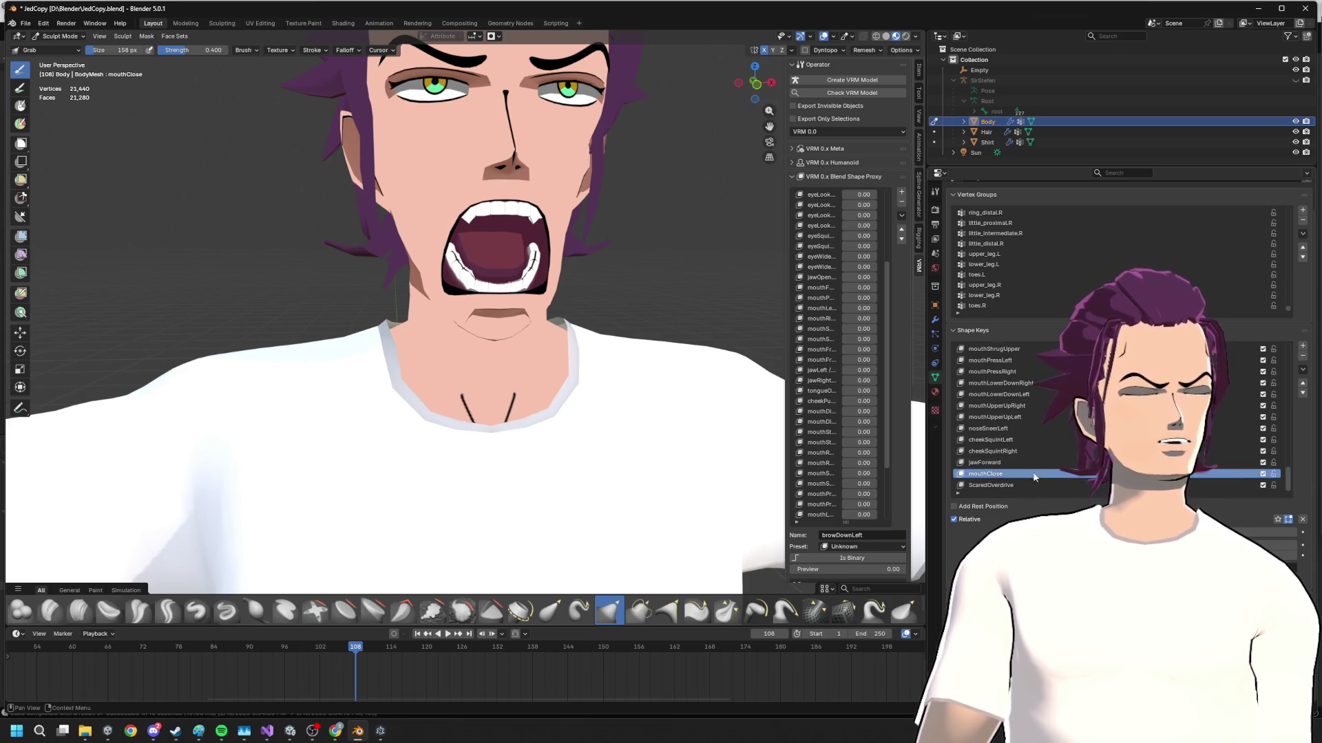
scroll(1022, 440, "up", 10)
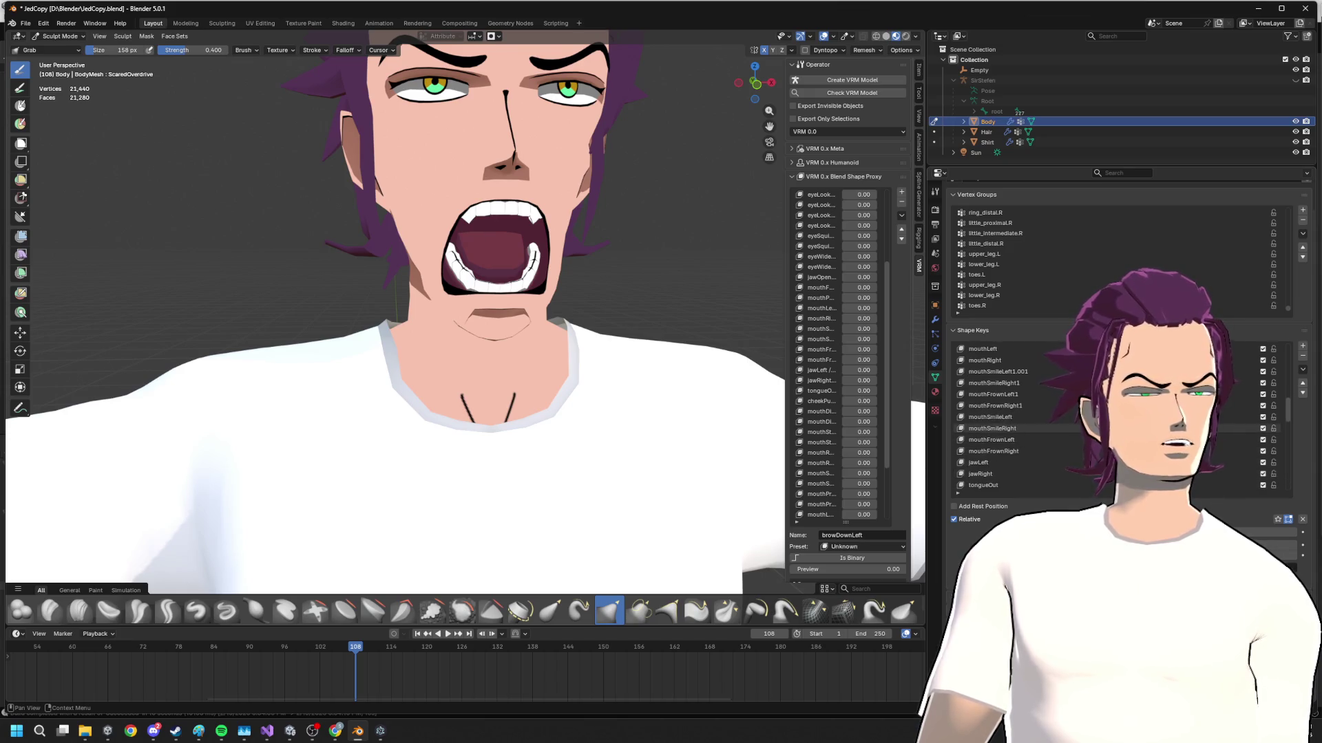
scroll(1022, 439, "up", 8)
left_click(1022, 427)
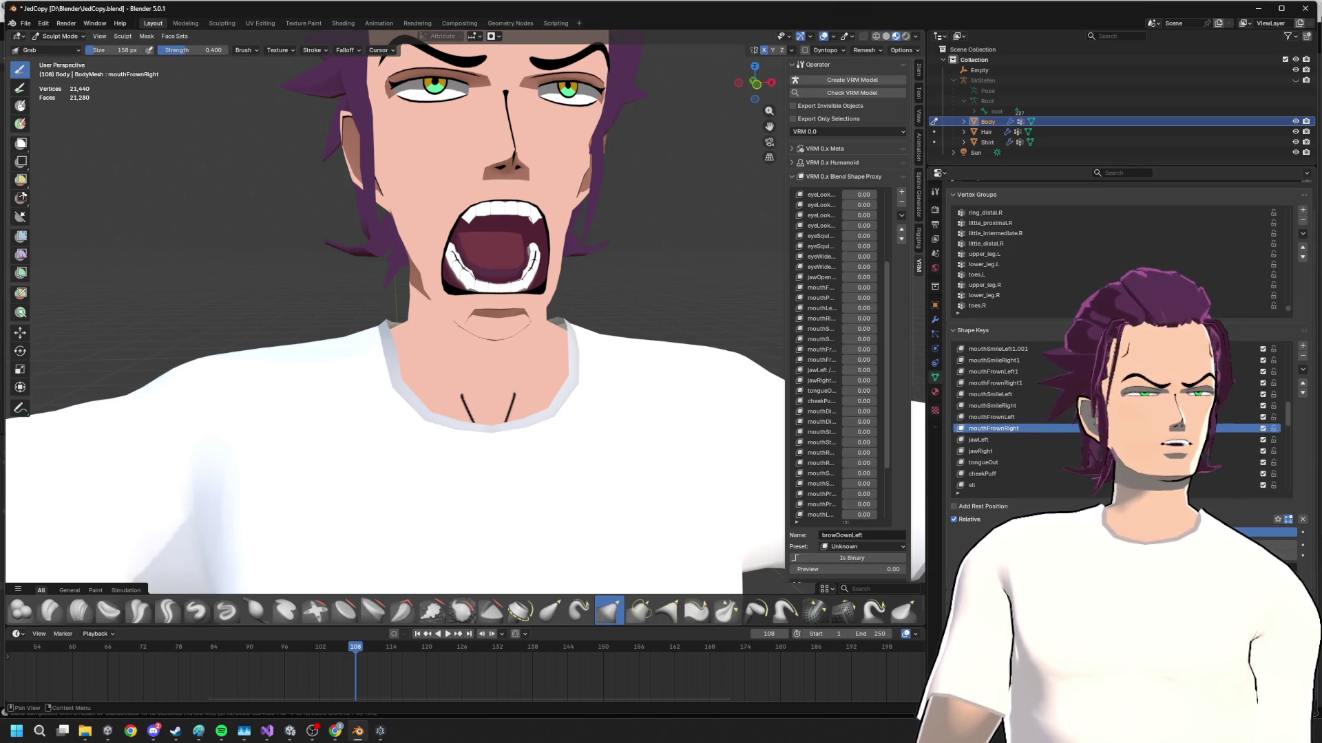
left_click(993, 416)
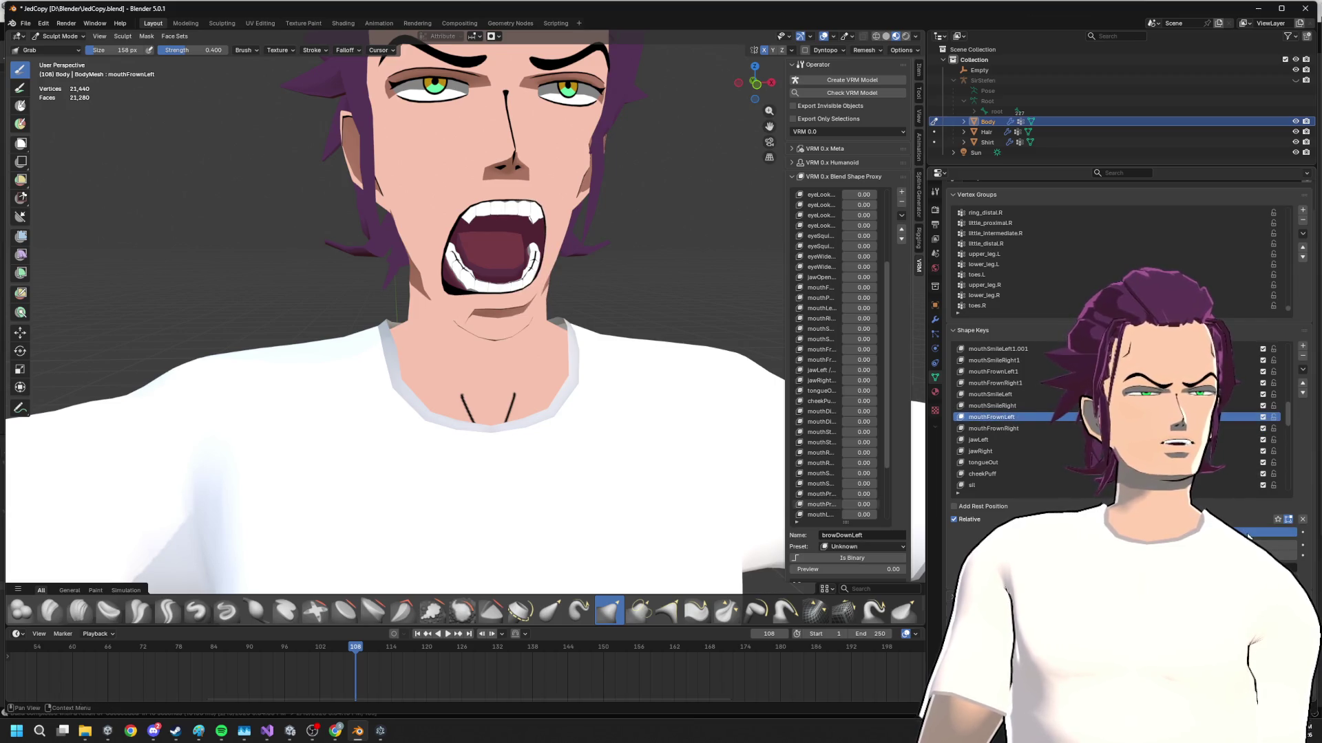
scroll(1023, 418, "up", 6)
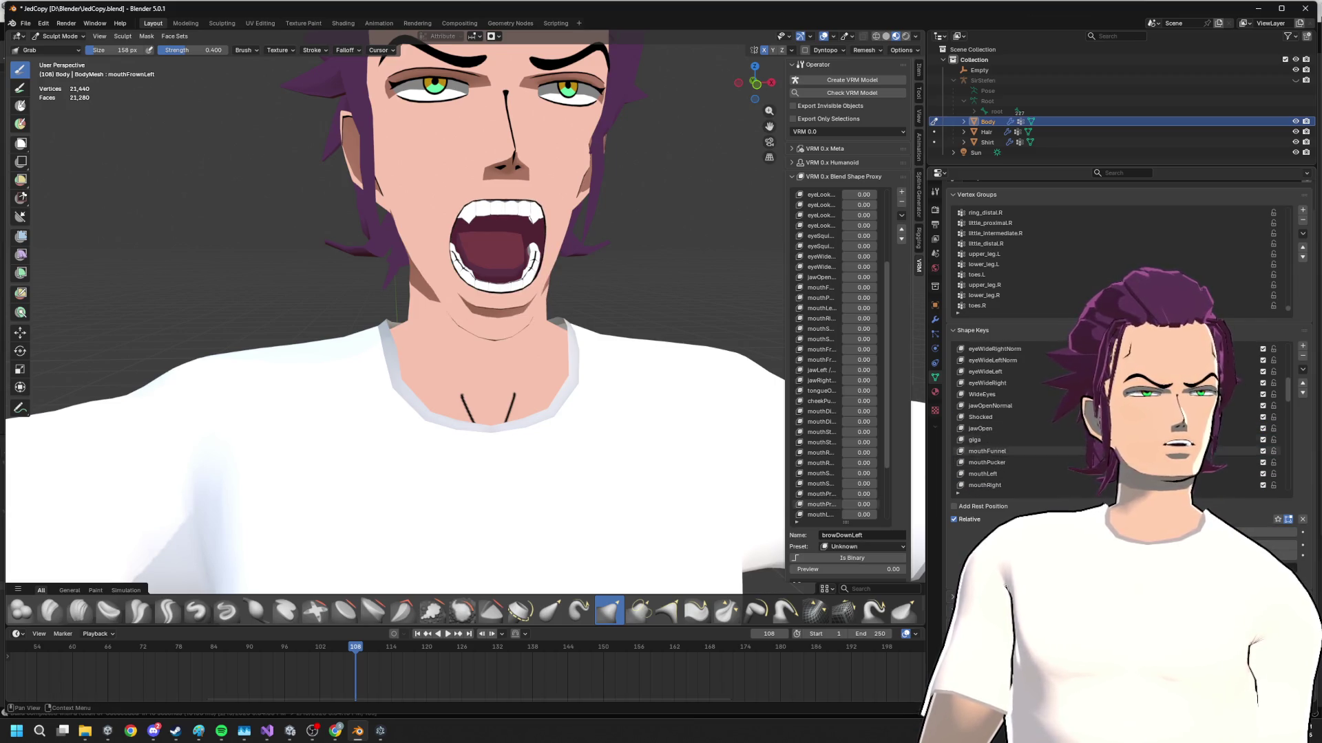
left_click(991, 405)
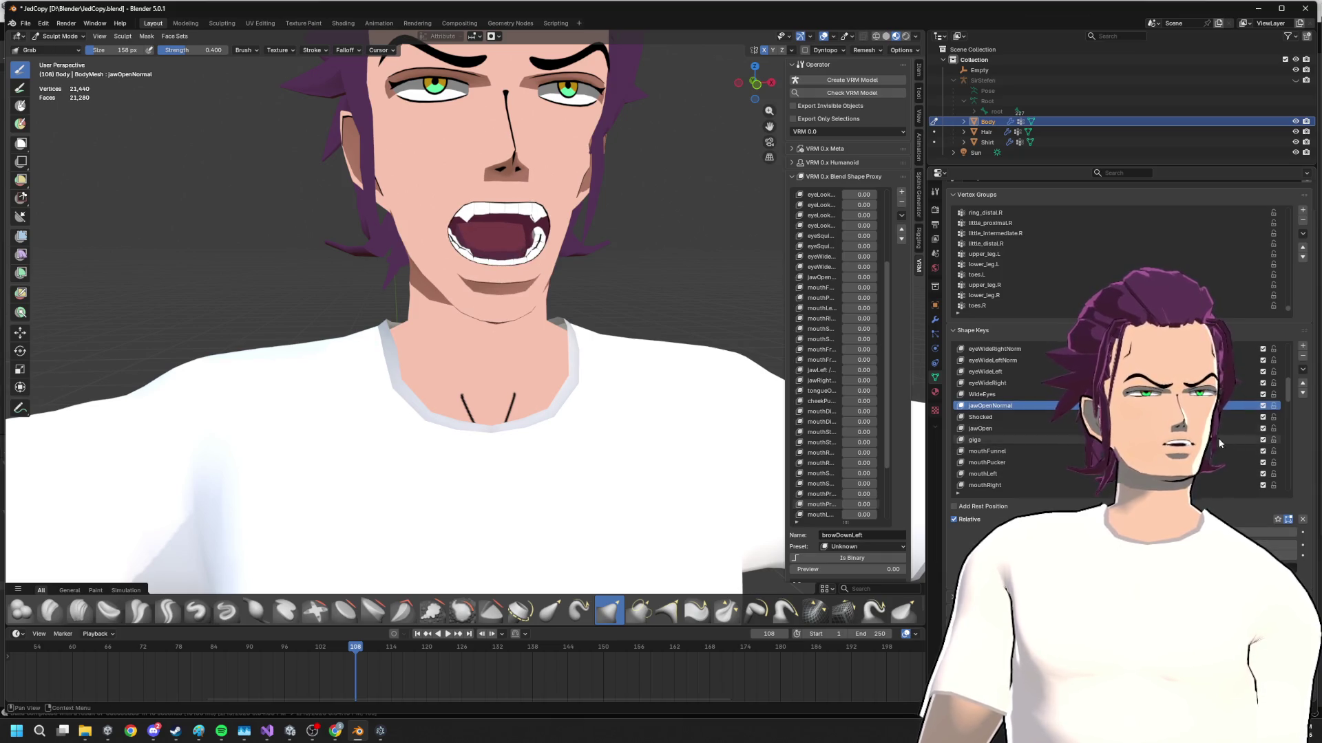
scroll(992, 409, "up", 4)
scroll(1012, 428, "up", 6)
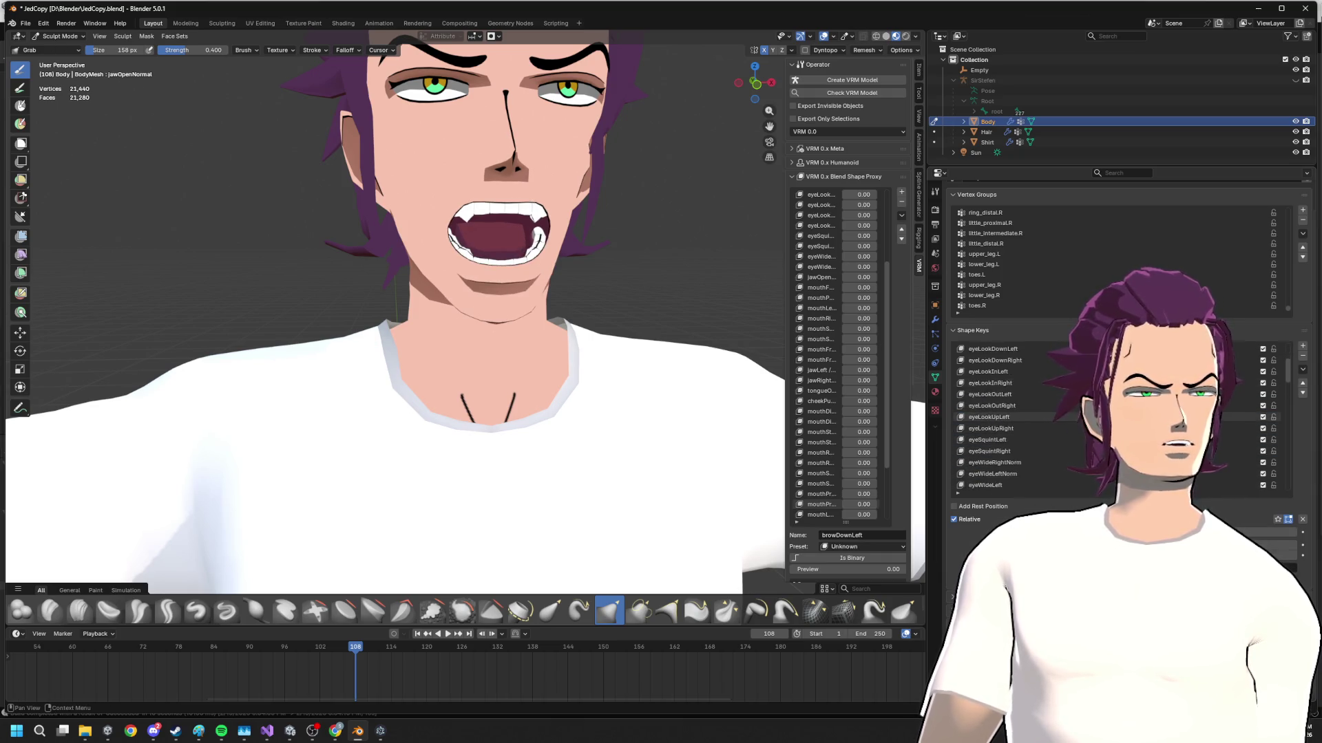
scroll(1012, 416, "down", 9)
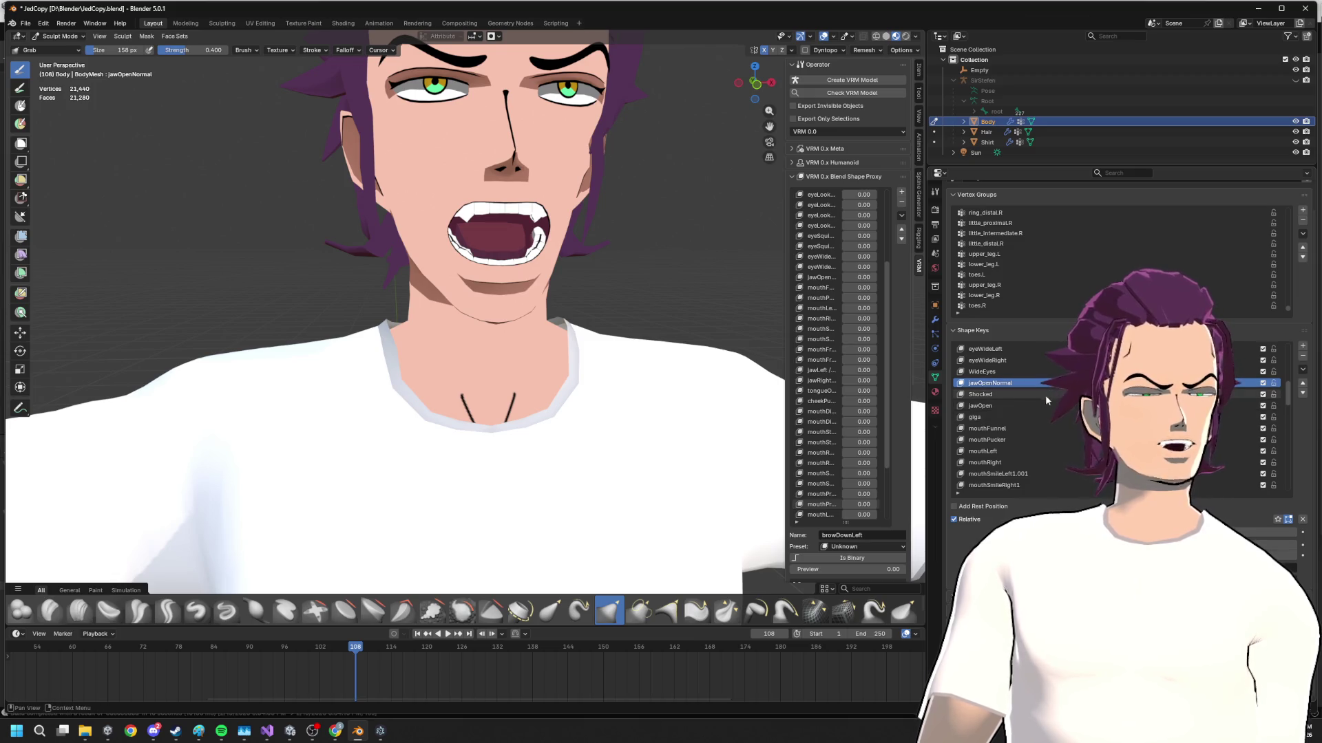
left_click(1024, 511)
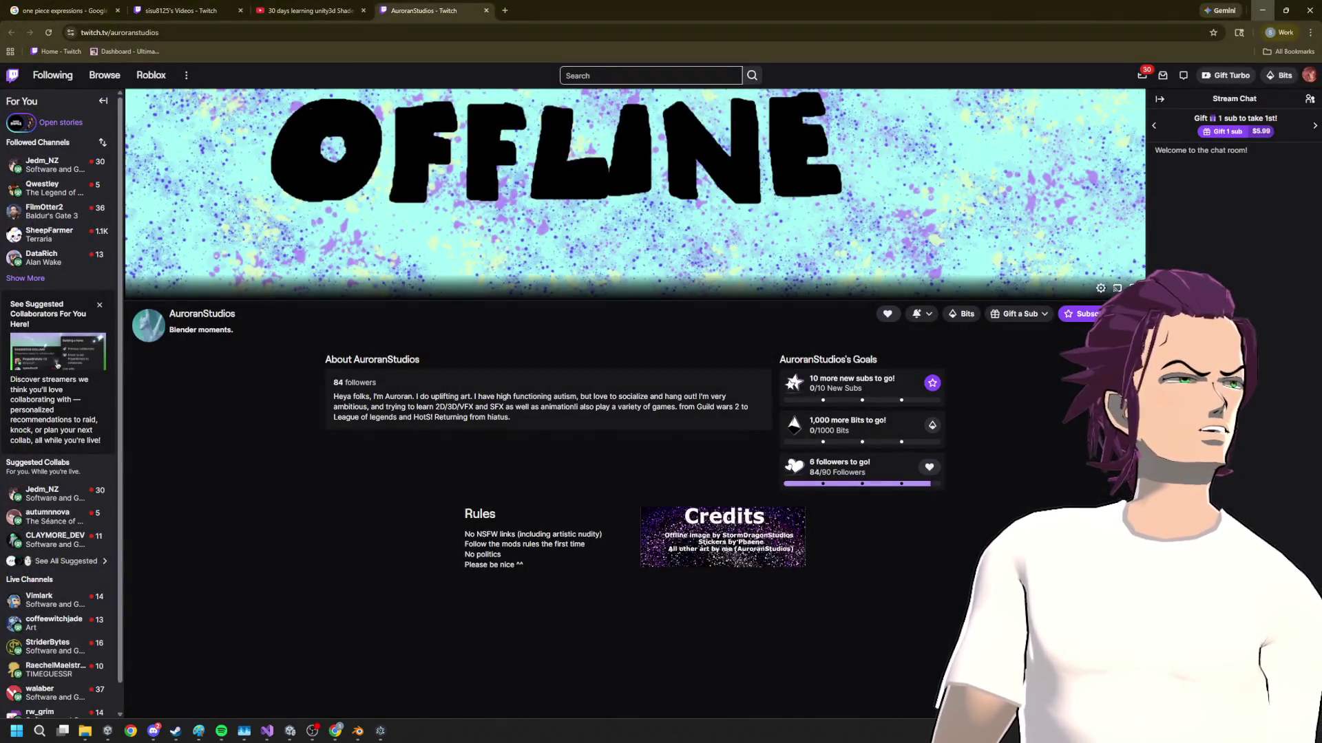
- Preview the Pinterest Luffy expressions collection from the One Piece image results in a smaller Chrome window
left_click(62, 11)
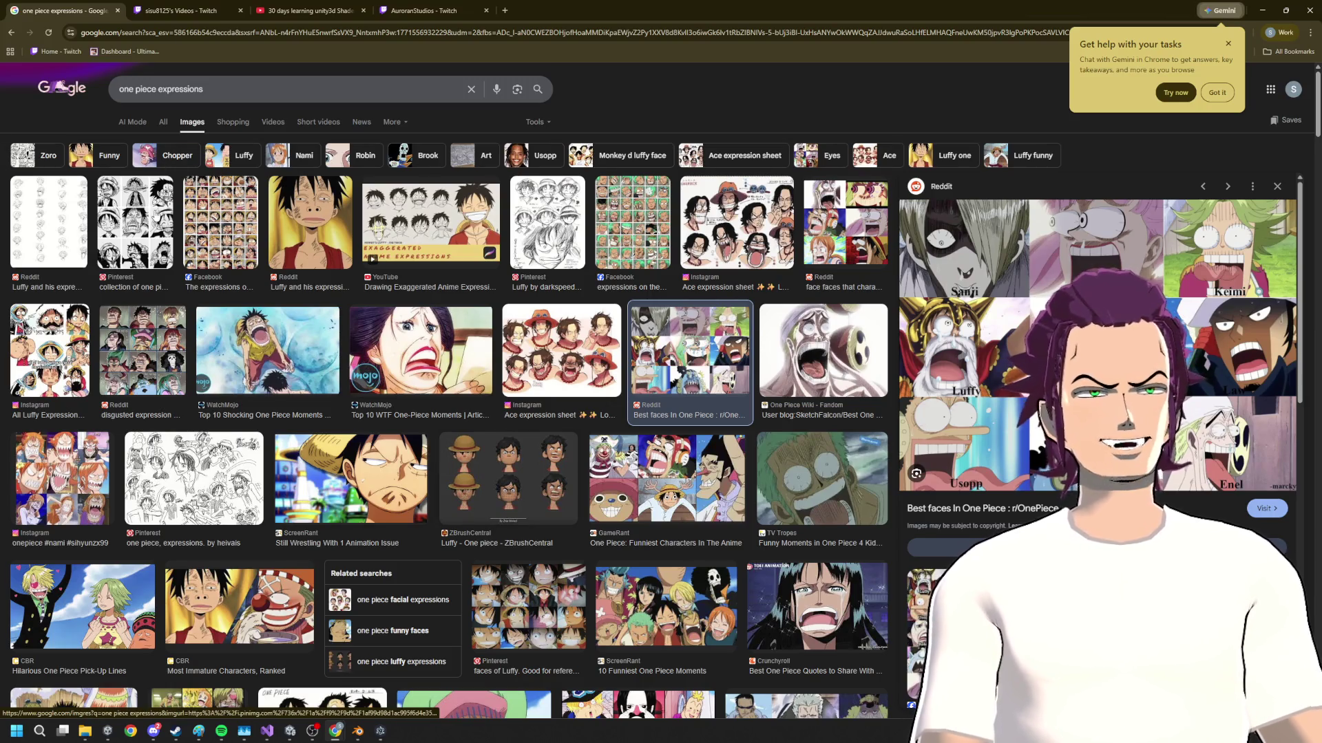
left_click(134, 221)
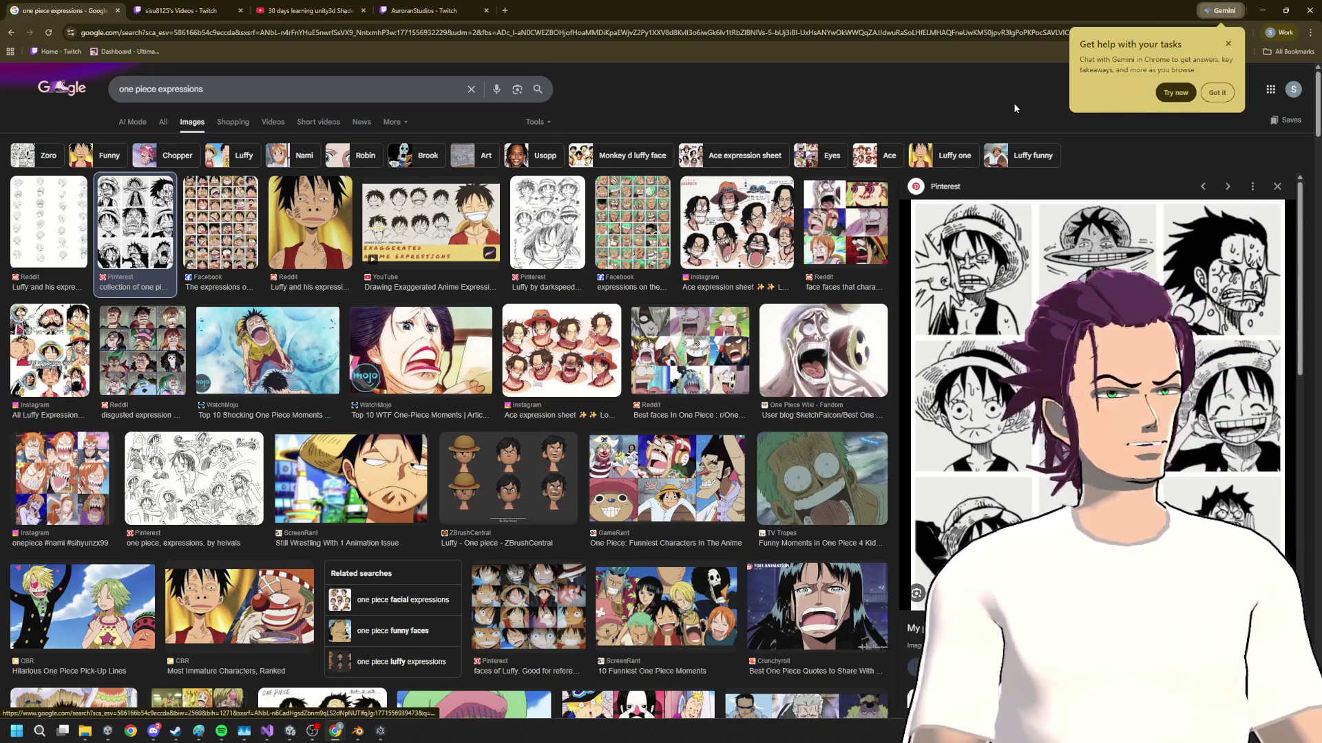
mouse_move(679, 13)
left_mouse_down()
mouse_move(679, 52)
mouse_move(550, 43)
left_mouse_up()
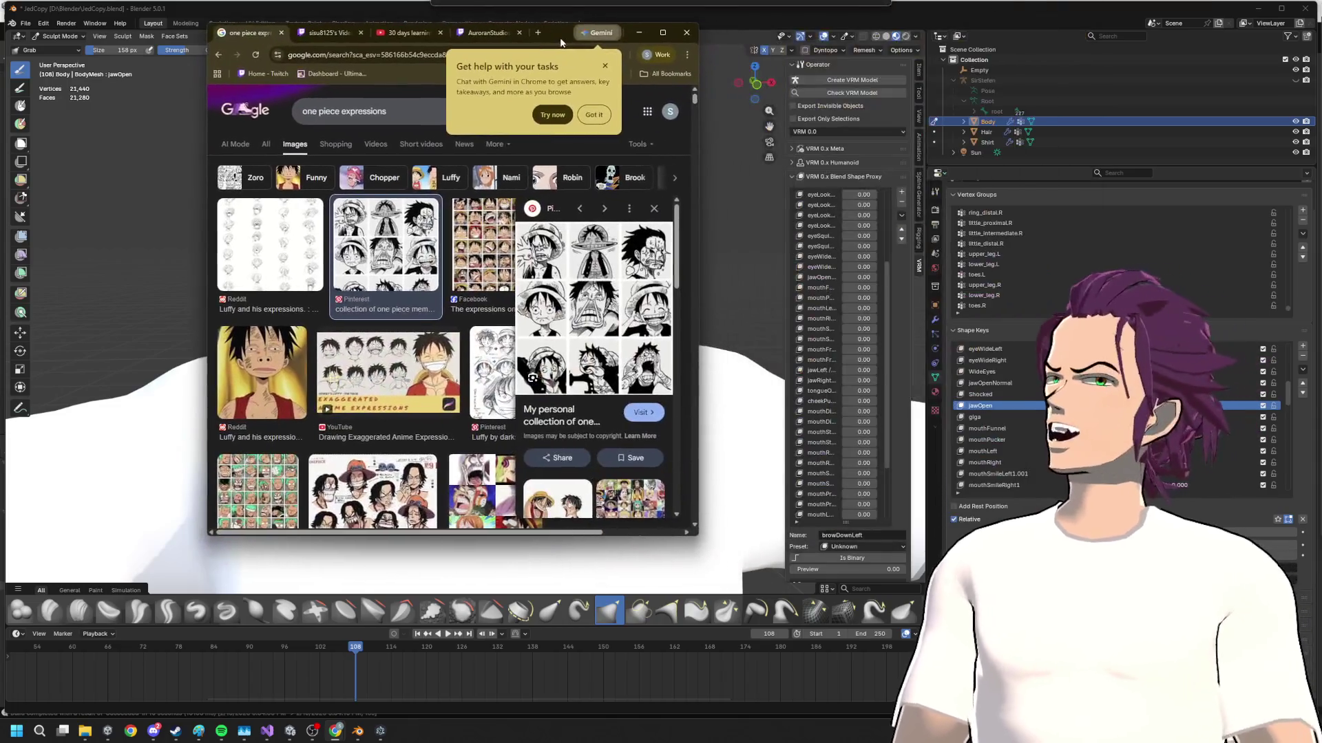
- Load the full-size Luffy expressions image by pasting its copied address into the address bar
right_click(565, 288)
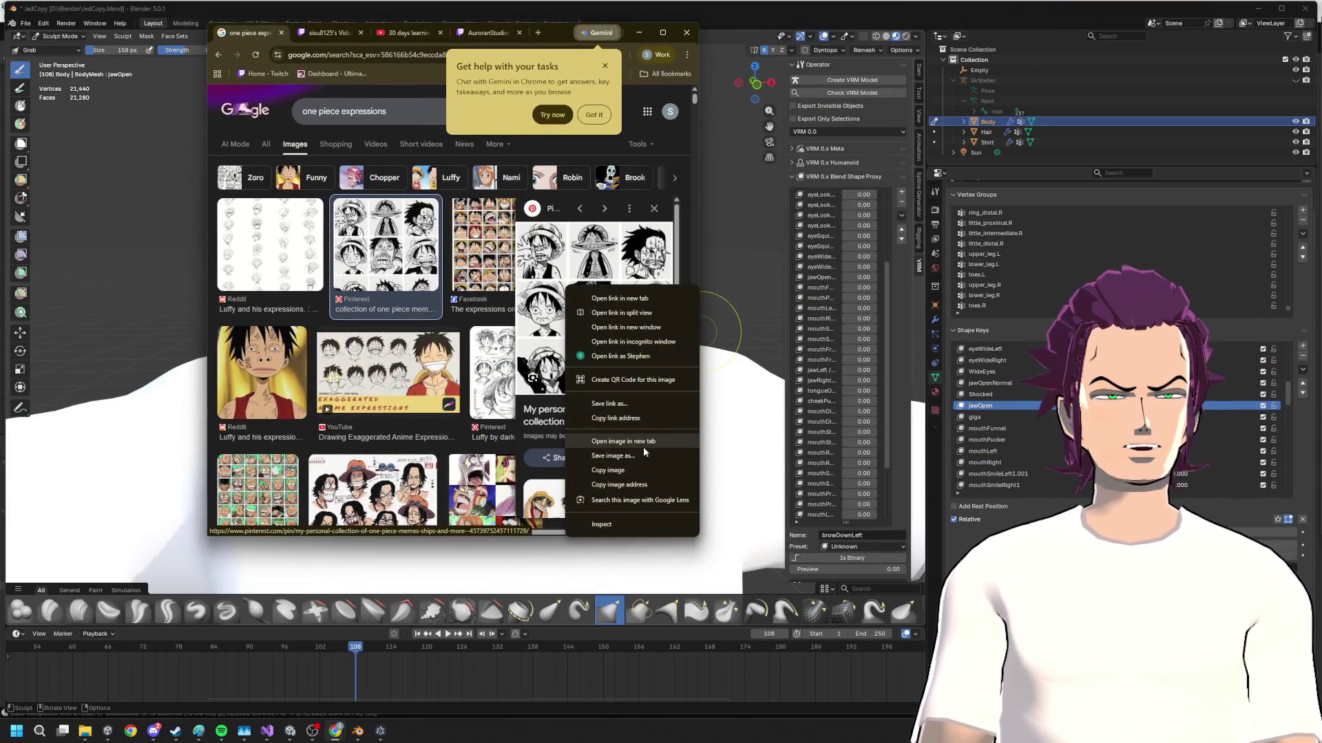
left_click(643, 486)
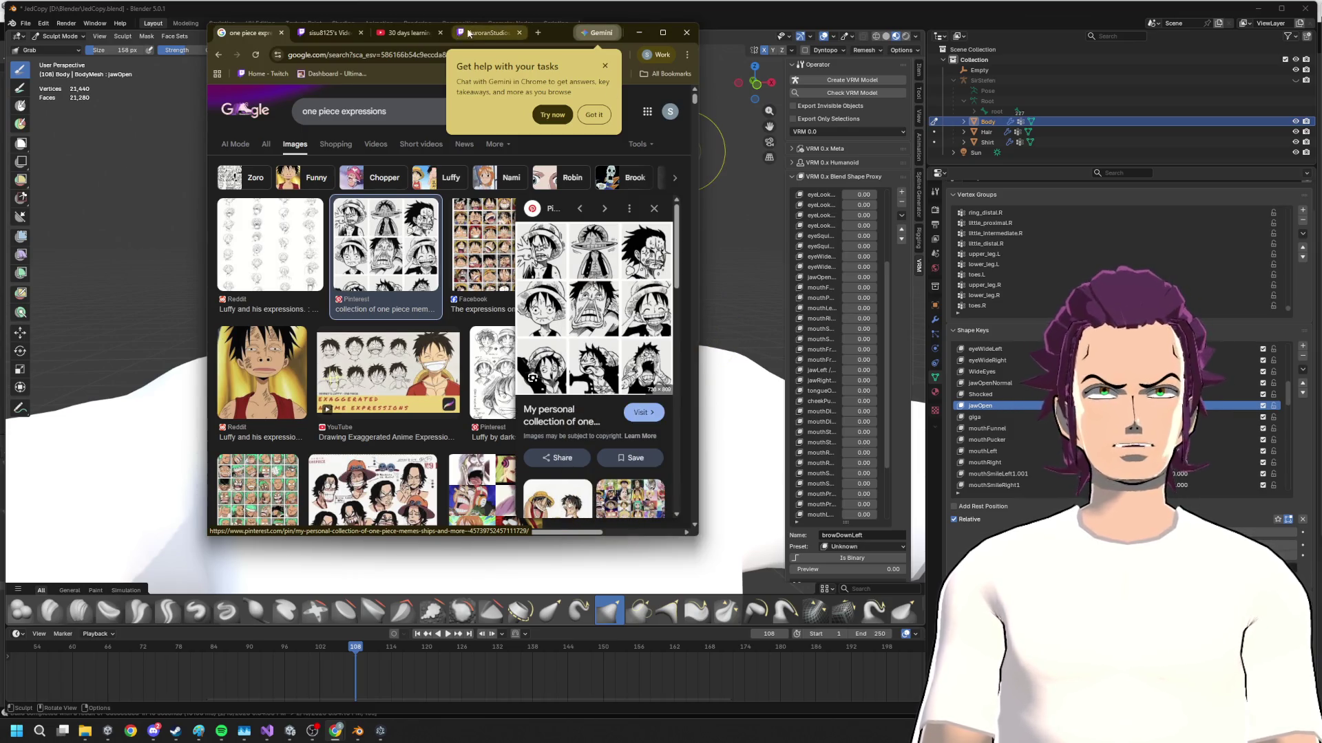
left_click(390, 54)
key("ctrl+v")
key("Return")
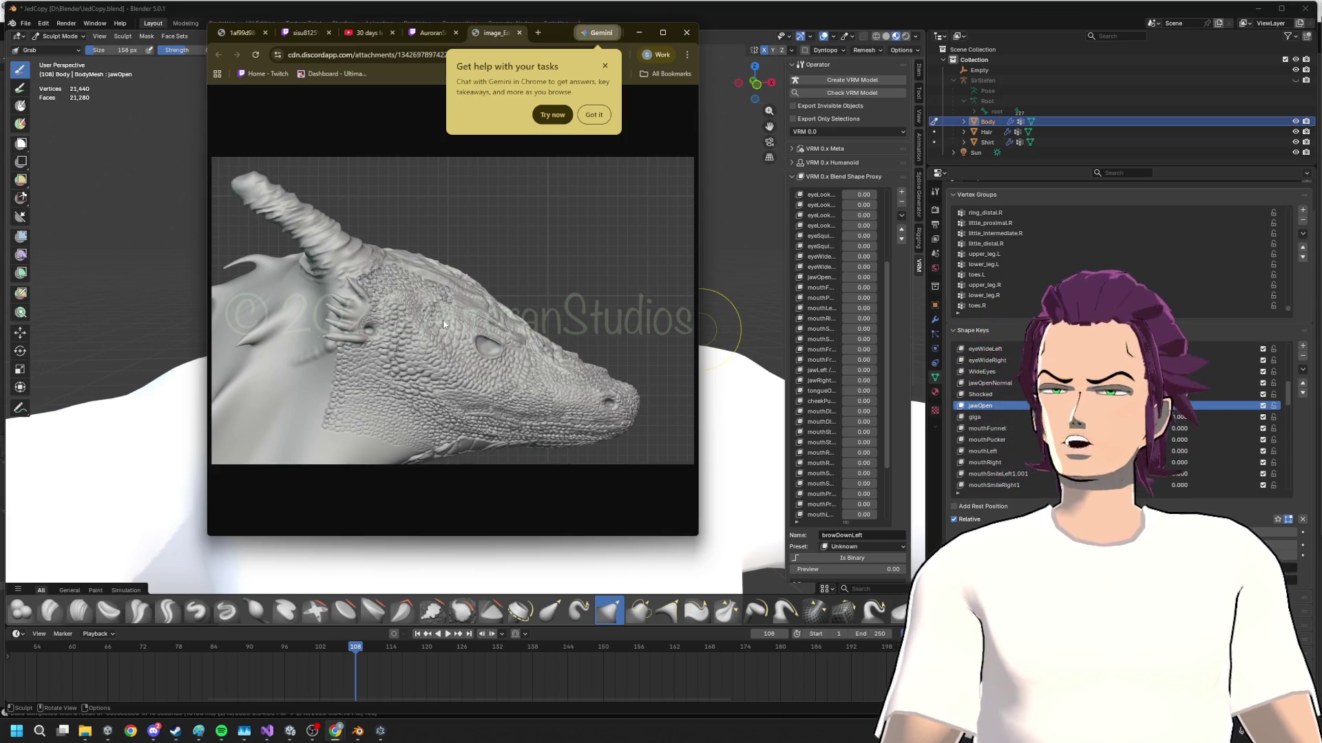
- Dismiss the Gemini prompt, widen the window to enlarge the image, then minimize Chrome to reveal Blender
left_click(606, 66)
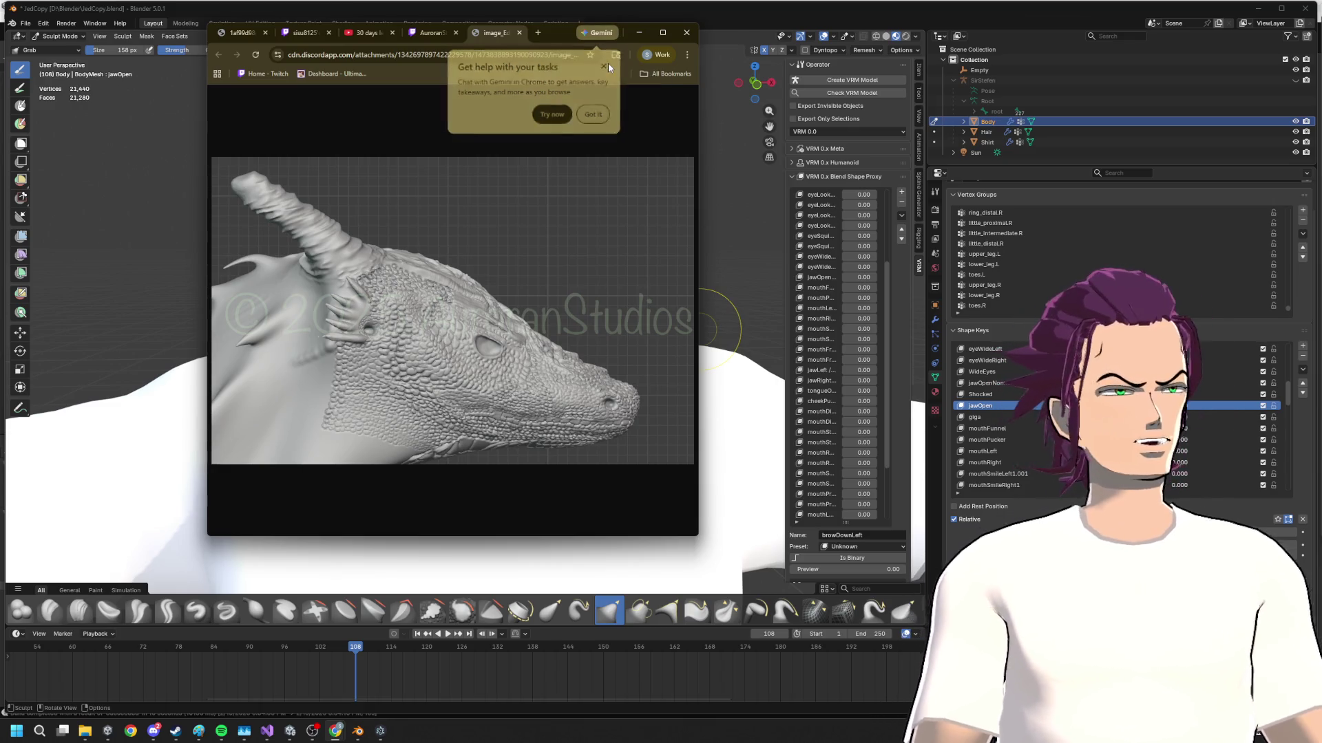
left_click_drag(699, 219, 733, 227)
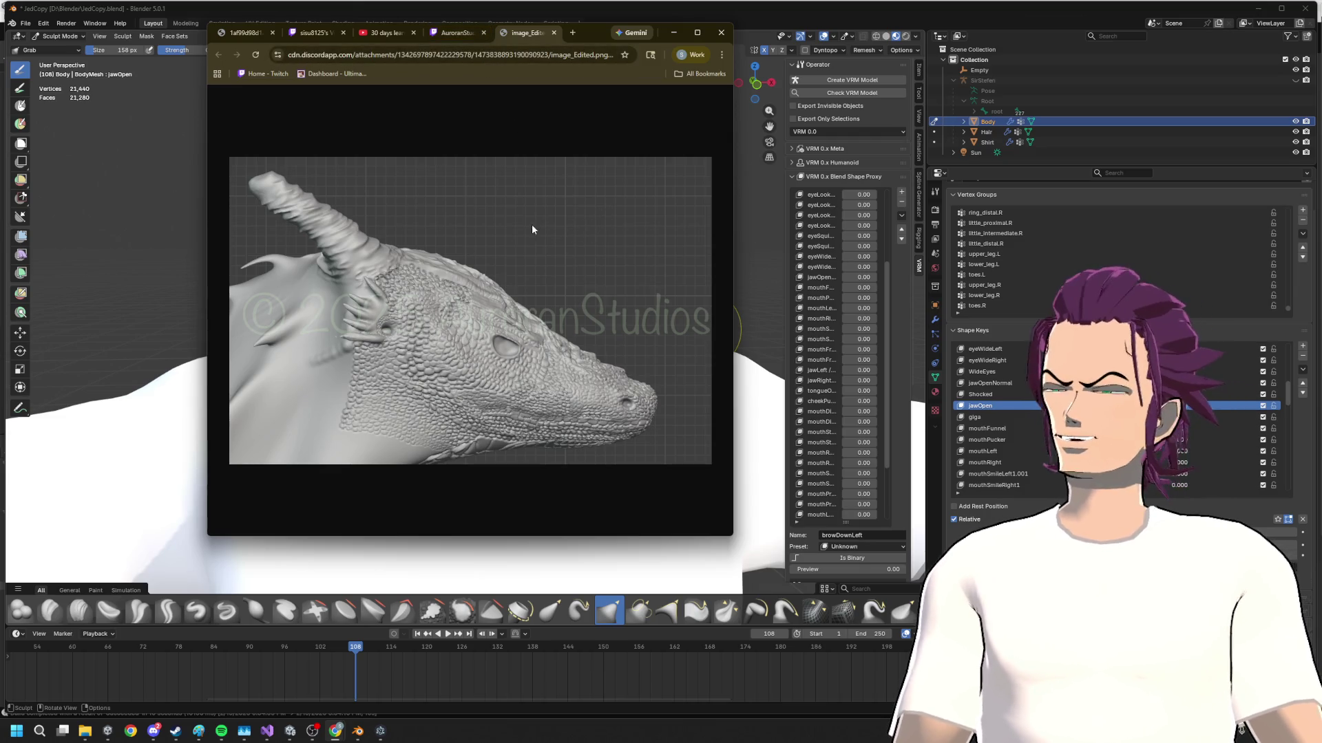
left_click(676, 33)
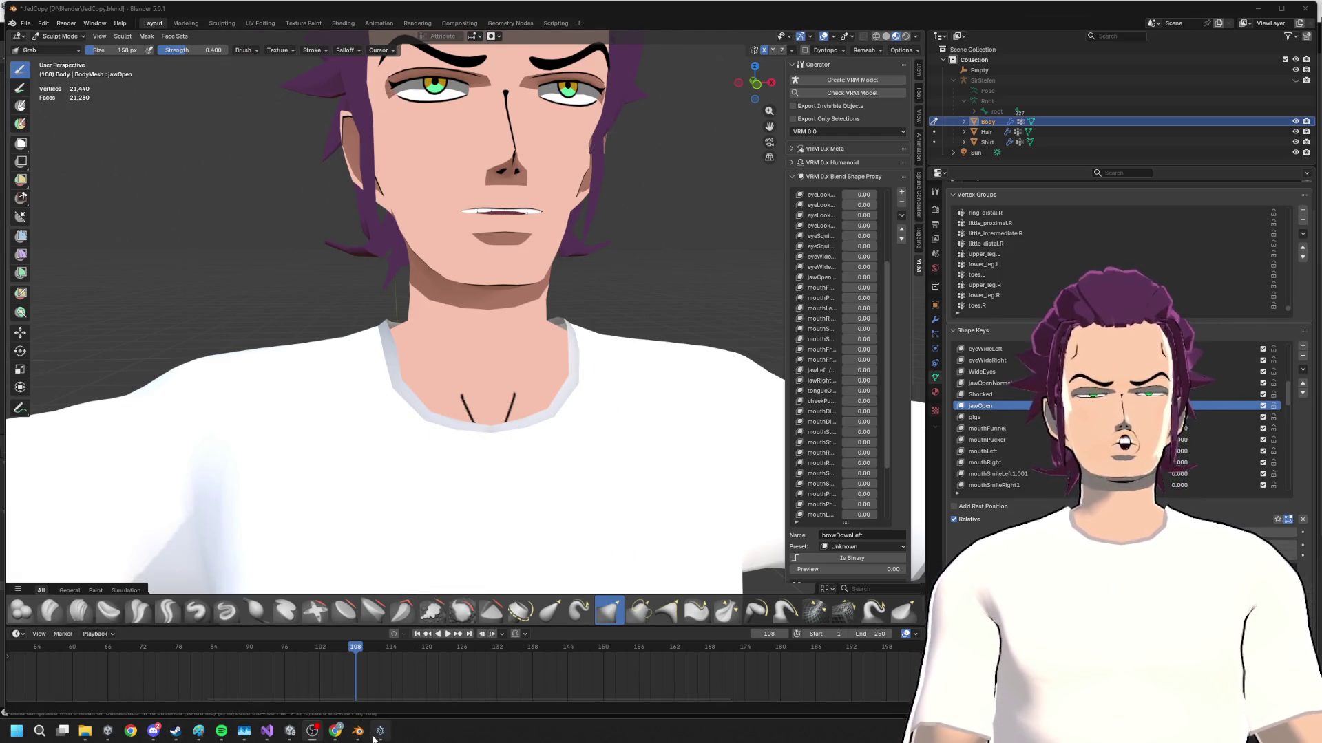
mouse_move(131, 731)
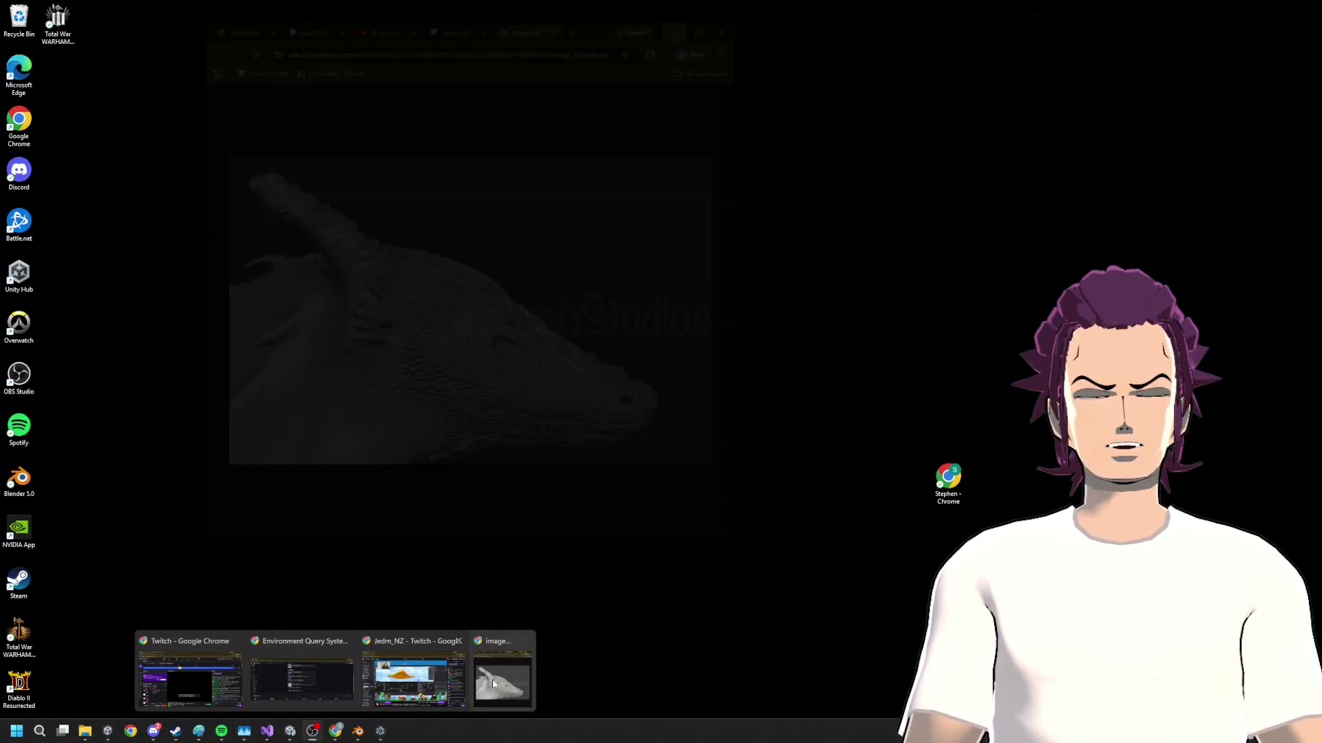
- Restore Chrome to glance at the Luffy expressions grid tab, then hide it to see the model
left_click(495, 684)
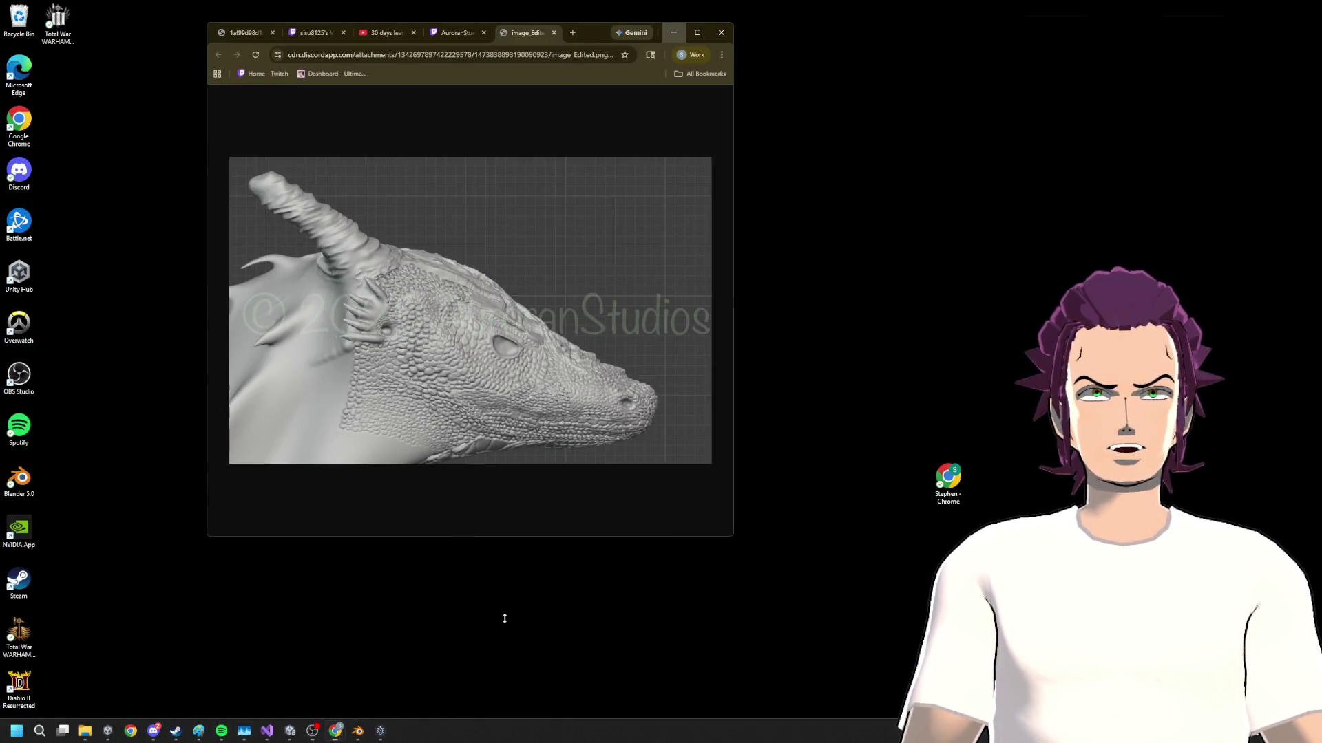
left_click(232, 33)
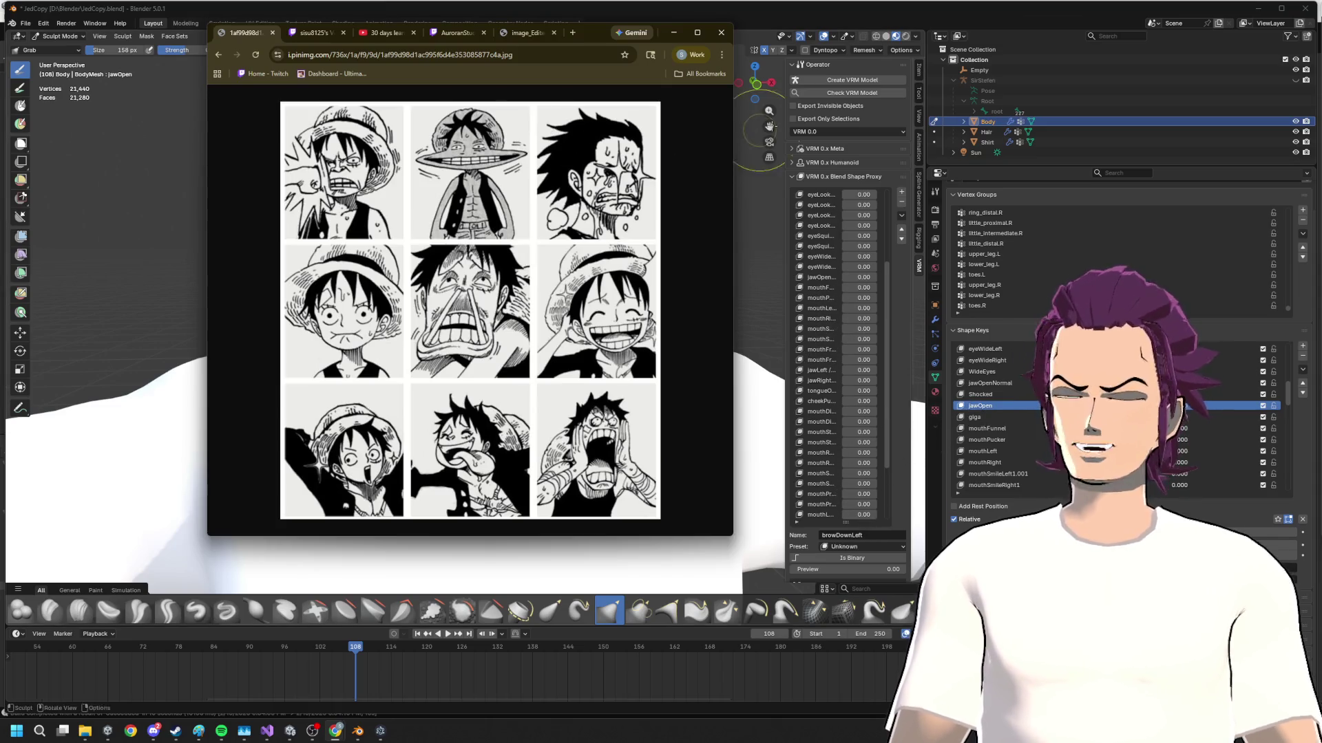
left_click(676, 32)
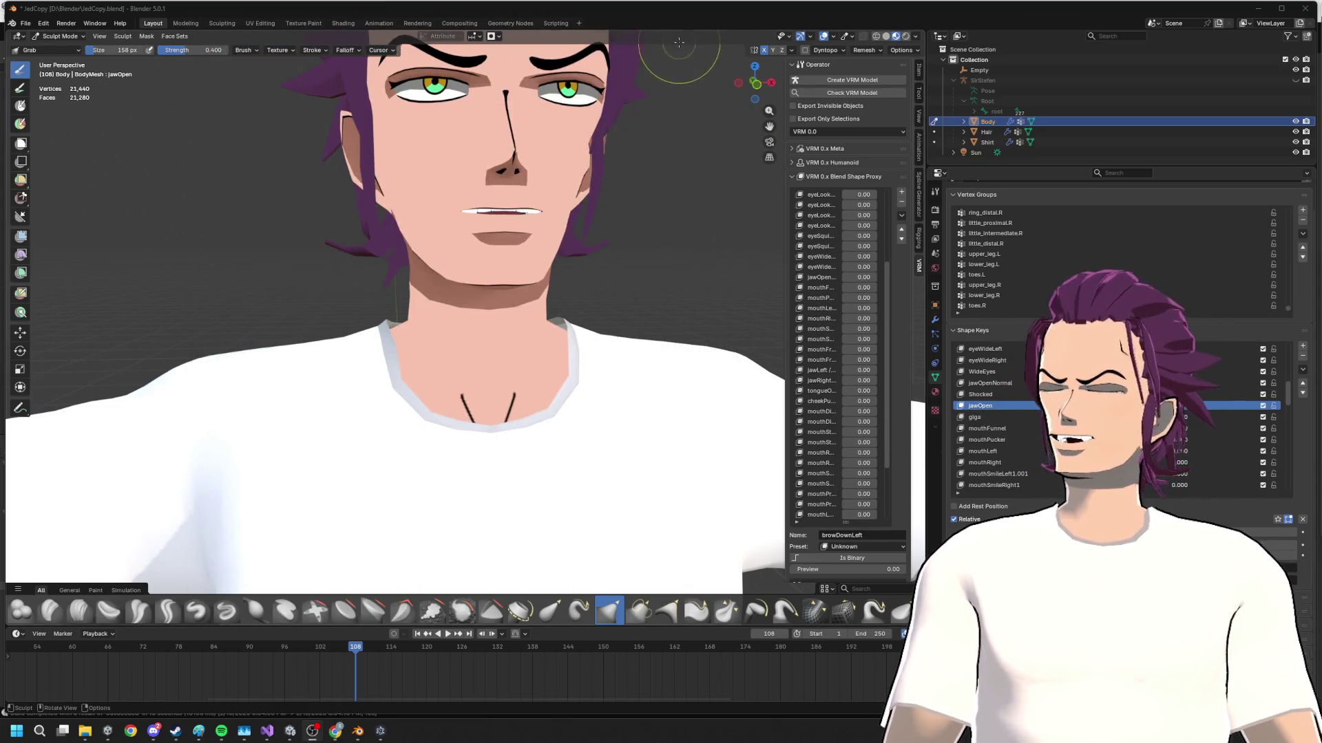
scroll(596, 267, "down", 5)
scroll(546, 236, "up", 3)
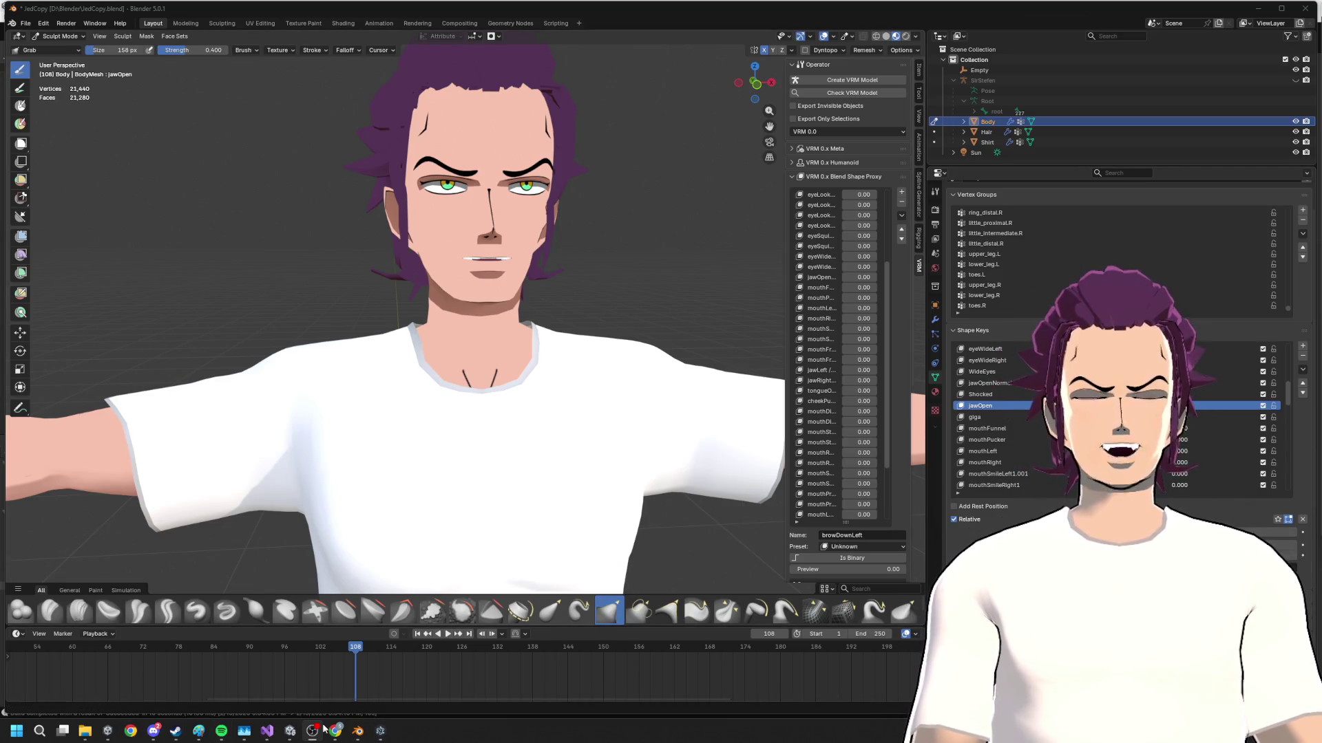
mouse_move(336, 732)
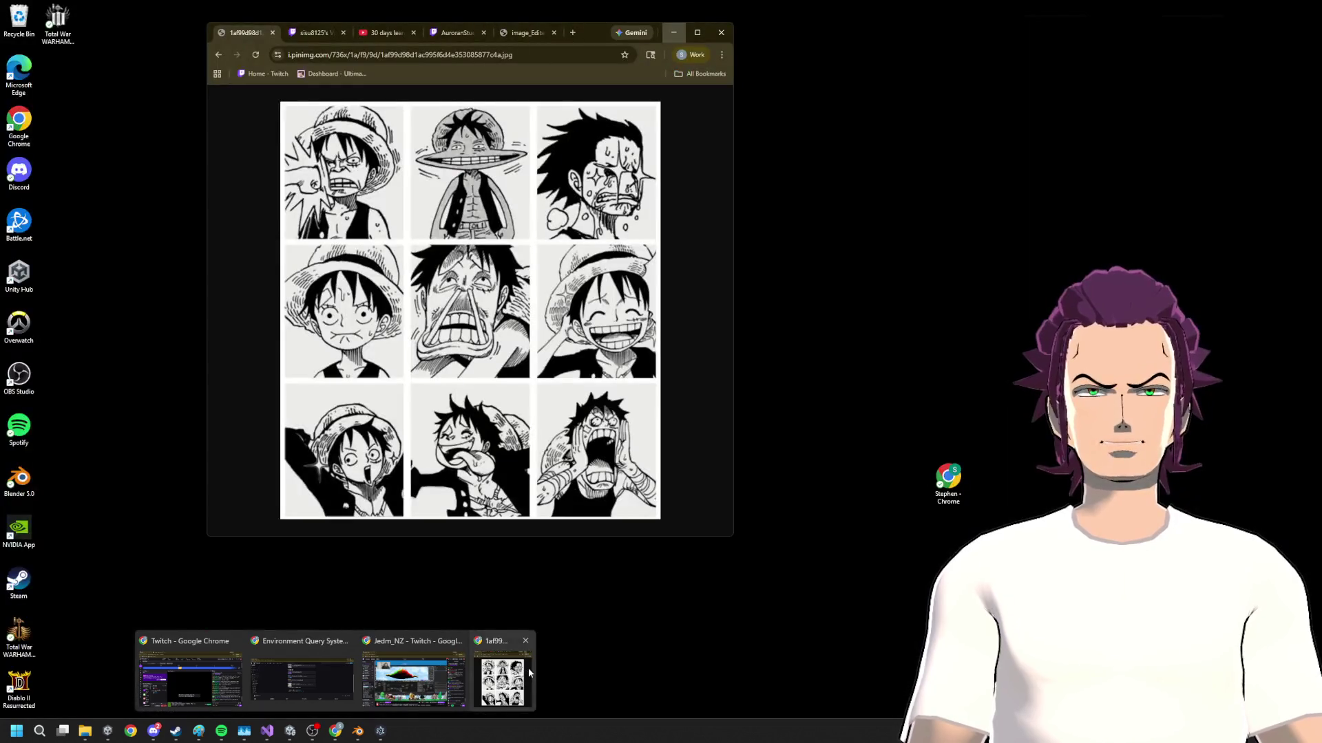
- View the edited dragon head reference enlarged in a bigger window, then minimize Chrome back to Blender
left_click(527, 669)
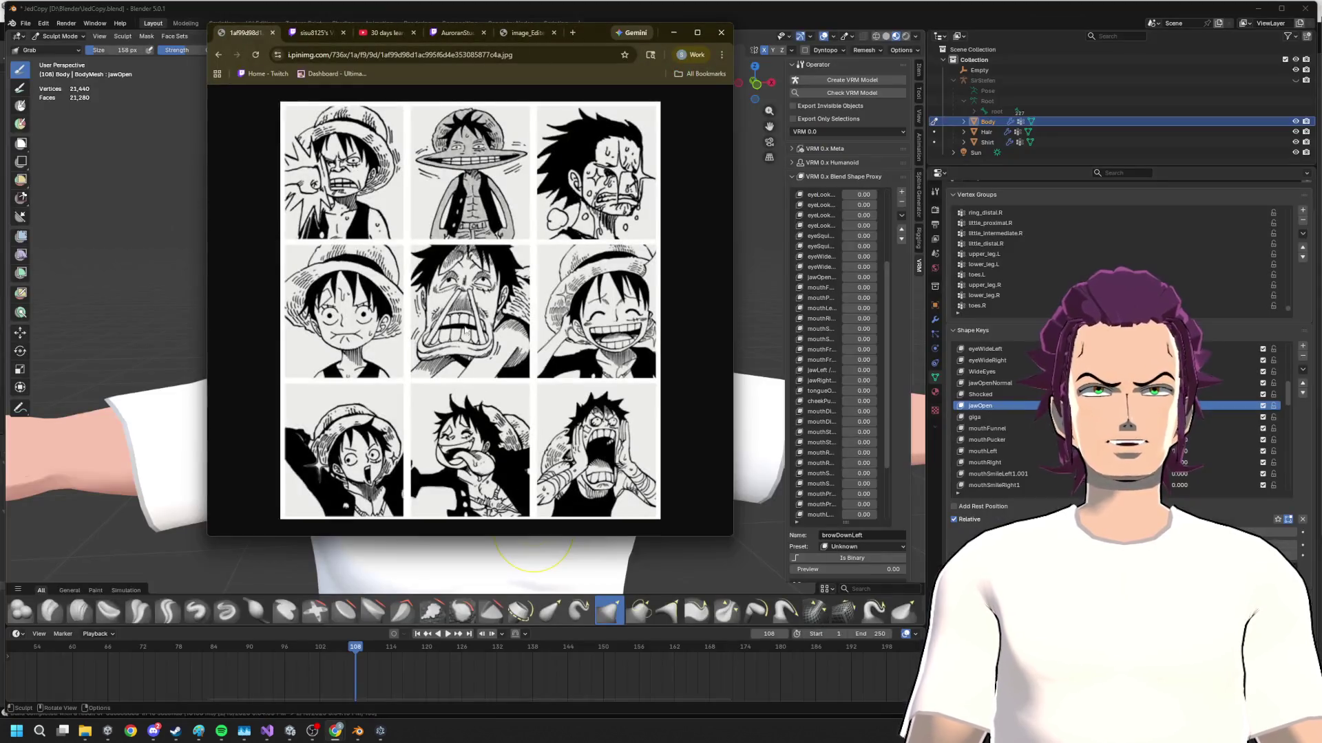
left_click(323, 37)
left_click(515, 35)
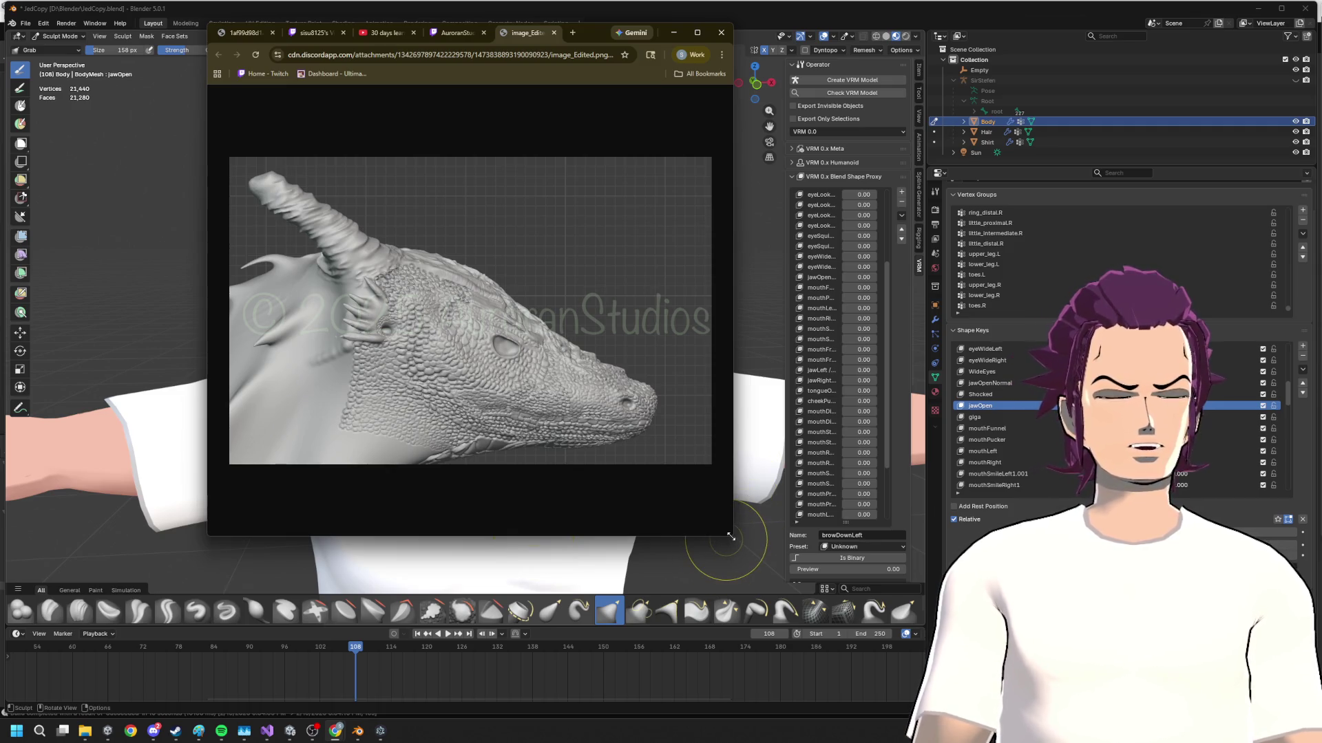
left_click_drag(730, 536, 868, 636)
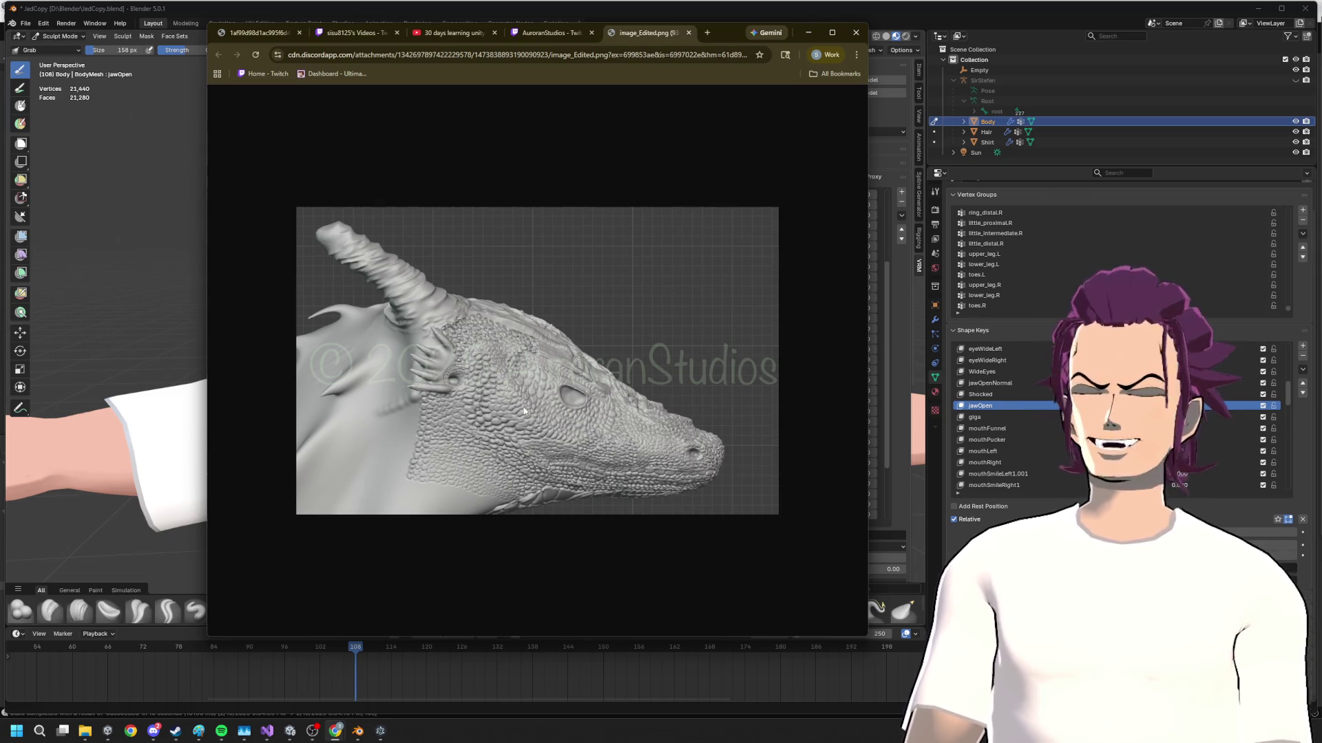
left_click(809, 32)
scroll(605, 437, "down", 4)
mouse_move(502, 414)
middle_mouse_down()
mouse_move(599, 415)
mouse_move(560, 437)
middle_mouse_up()
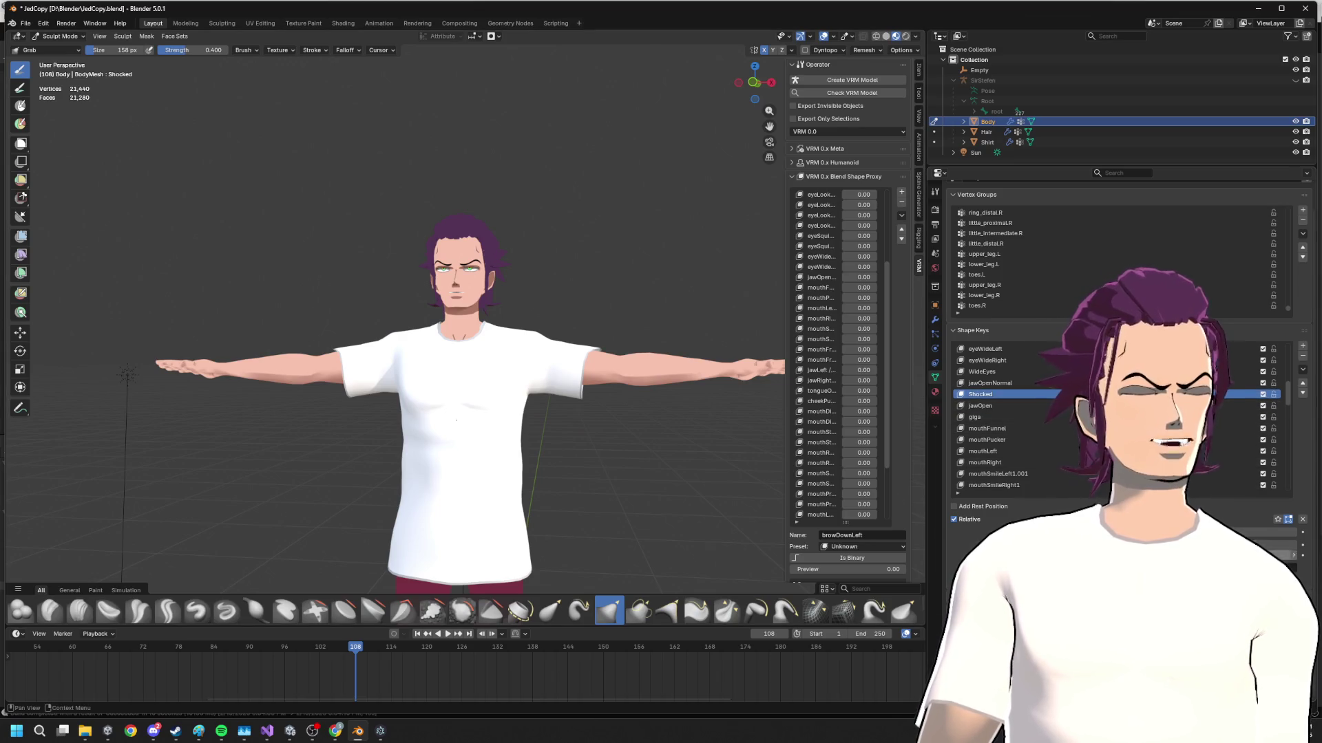
- Set Shocked to full strength and raise jawOpen so the wide-eyed face gapes into a scream
left_click_drag(1229, 531, 1295, 531)
scroll(532, 292, "up", 4)
scroll(532, 292, "up", 2)
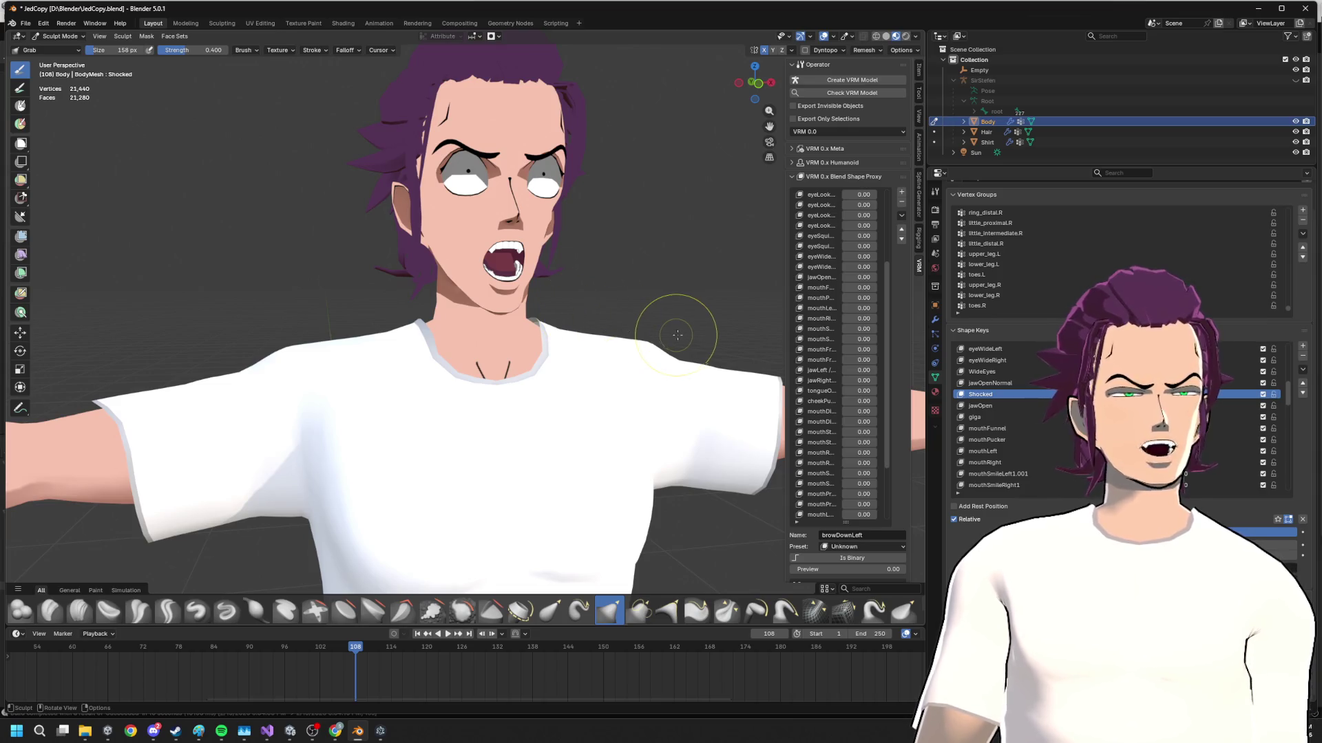
middle_click_drag(678, 334, 709, 340)
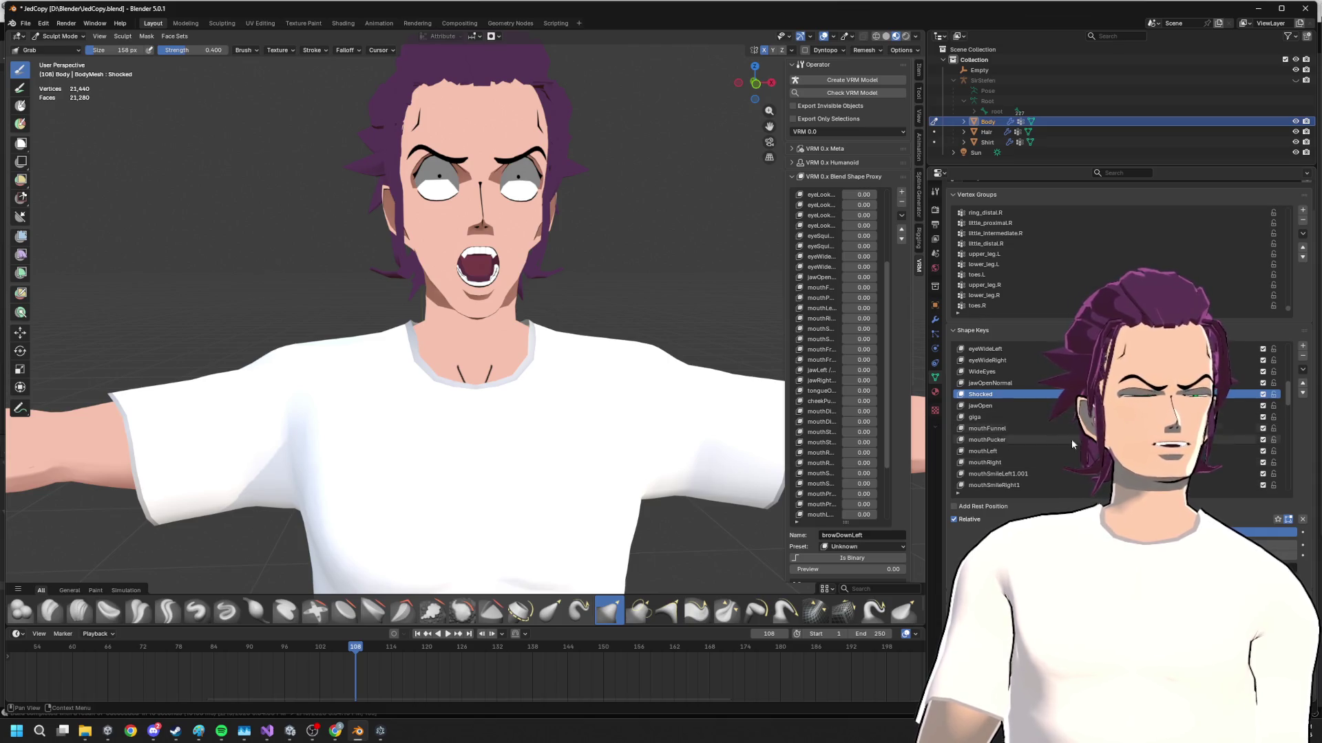
left_click(1019, 417)
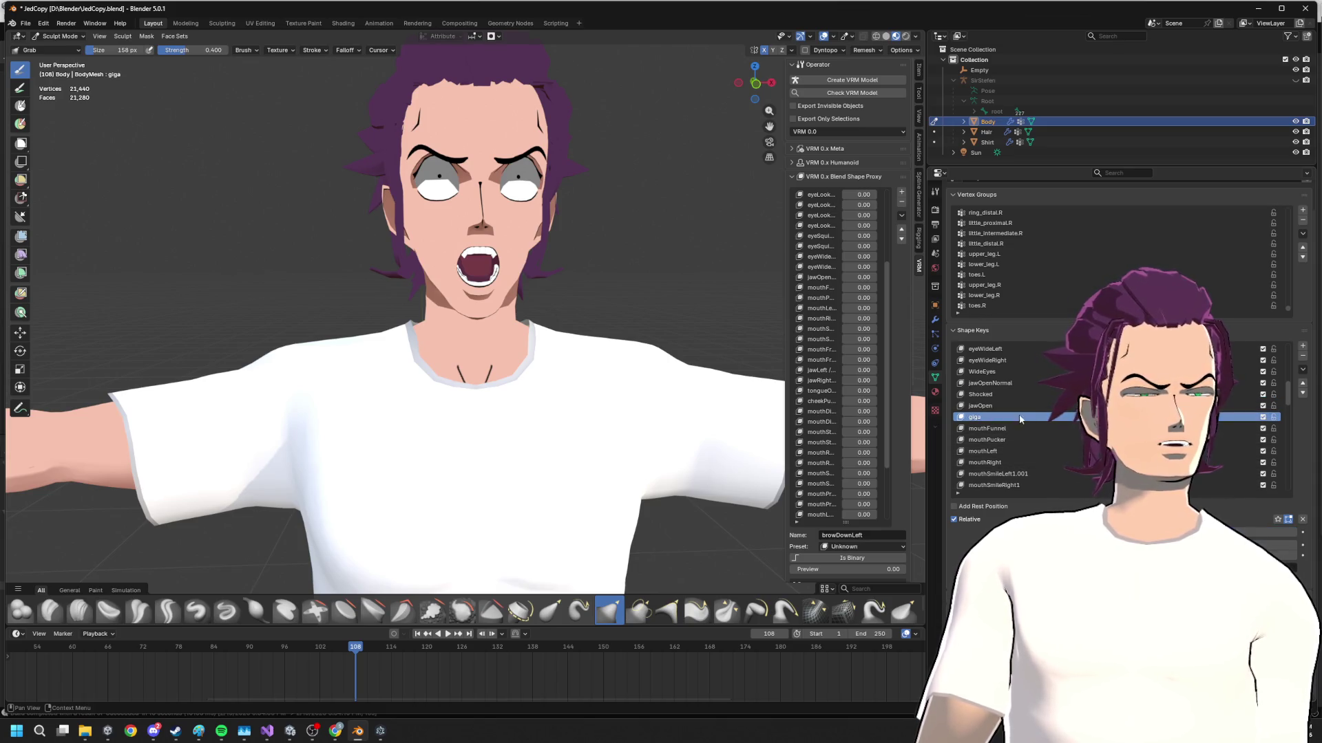
left_click_drag(1033, 532, 1291, 532)
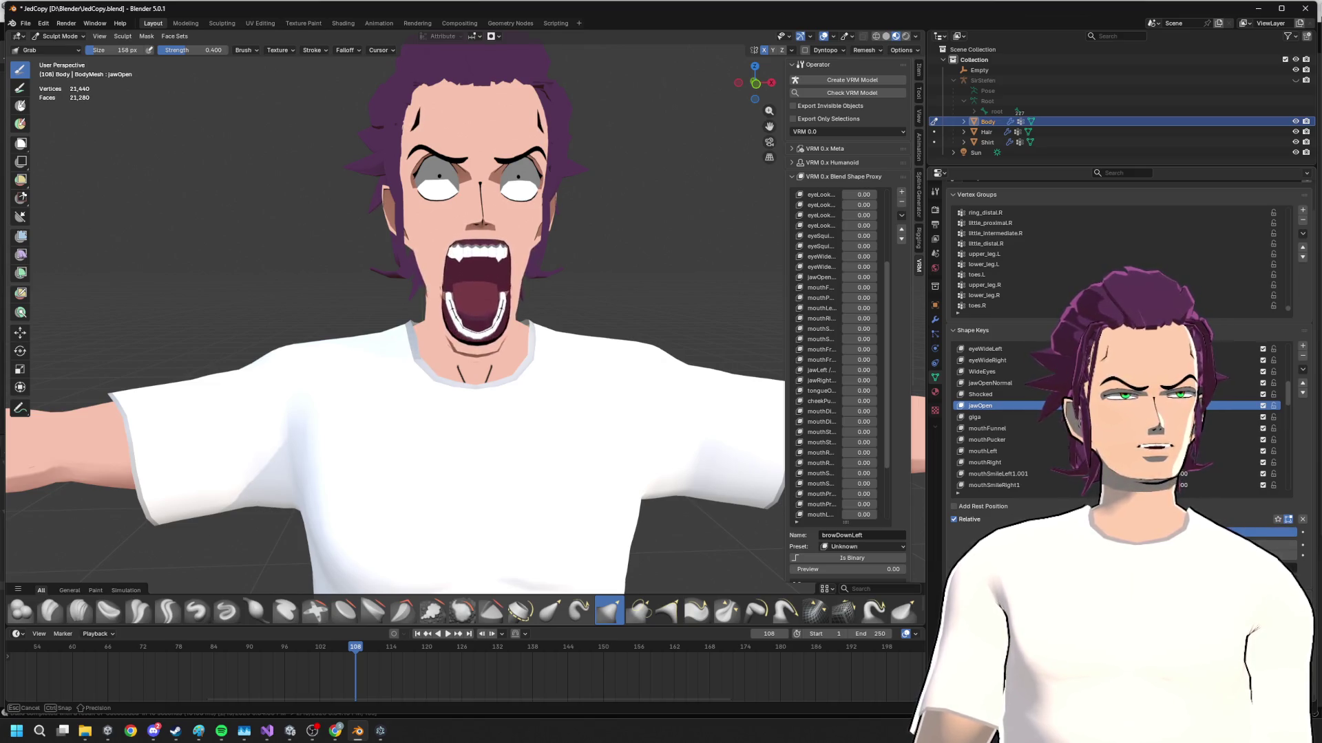
left_click_drag(1290, 532, 1259, 532)
- Orbit around the head and neck to check the screaming face from the side and three-quarter views
mouse_move(517, 351)
middle_mouse_down()
mouse_move(563, 354)
mouse_move(567, 368)
middle_mouse_up()
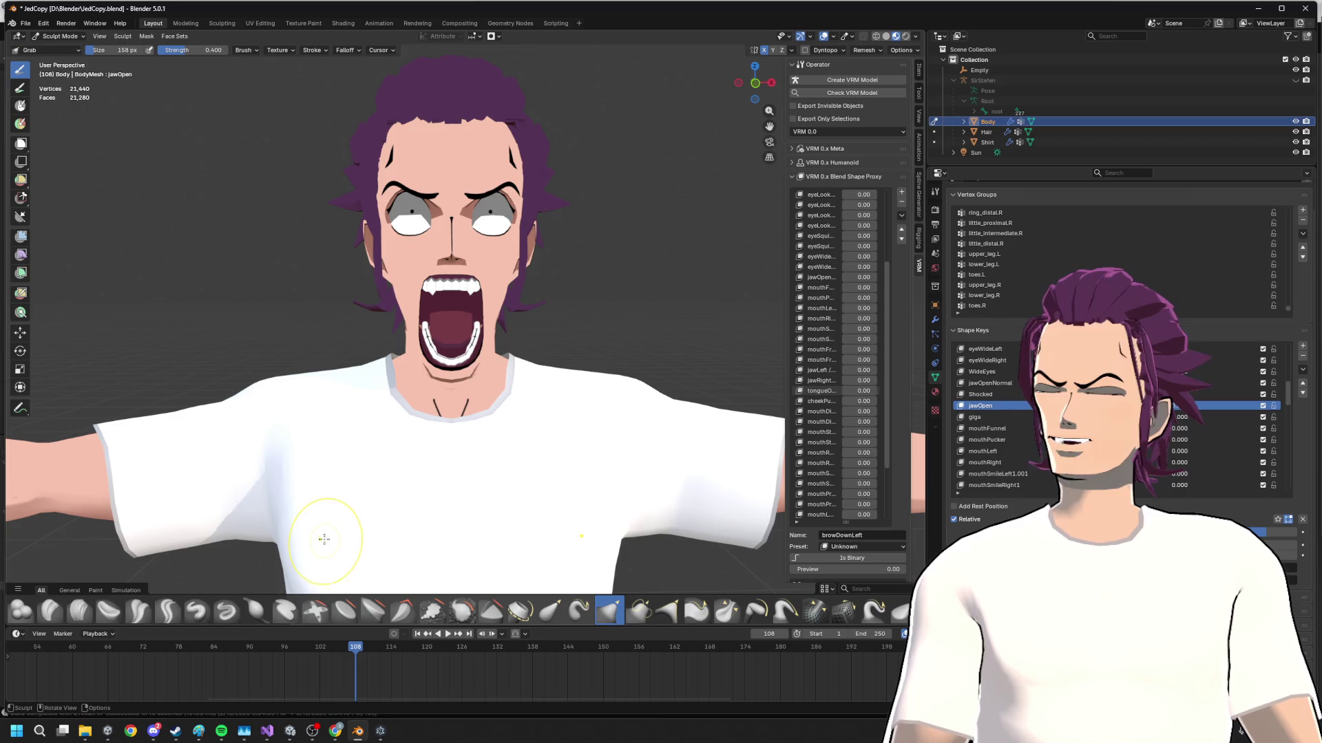
middle_click_drag(430, 460, 440, 455)
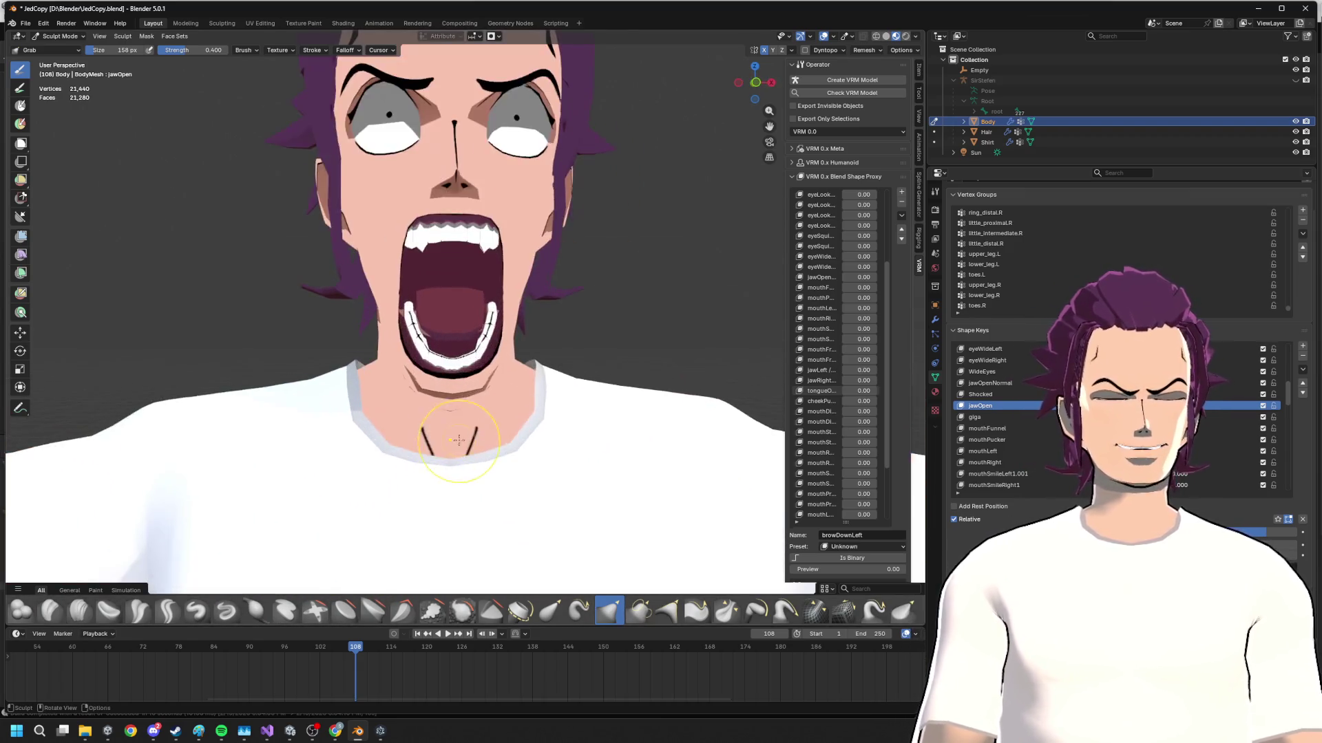
mouse_move(441, 455)
middle_mouse_down()
mouse_move(519, 426)
mouse_move(485, 399)
mouse_move(476, 409)
middle_mouse_up()
scroll(519, 426, "up", 3)
scroll(485, 400, "up", 1)
scroll(486, 400, "down", 2)
scroll(485, 399, "down", 2)
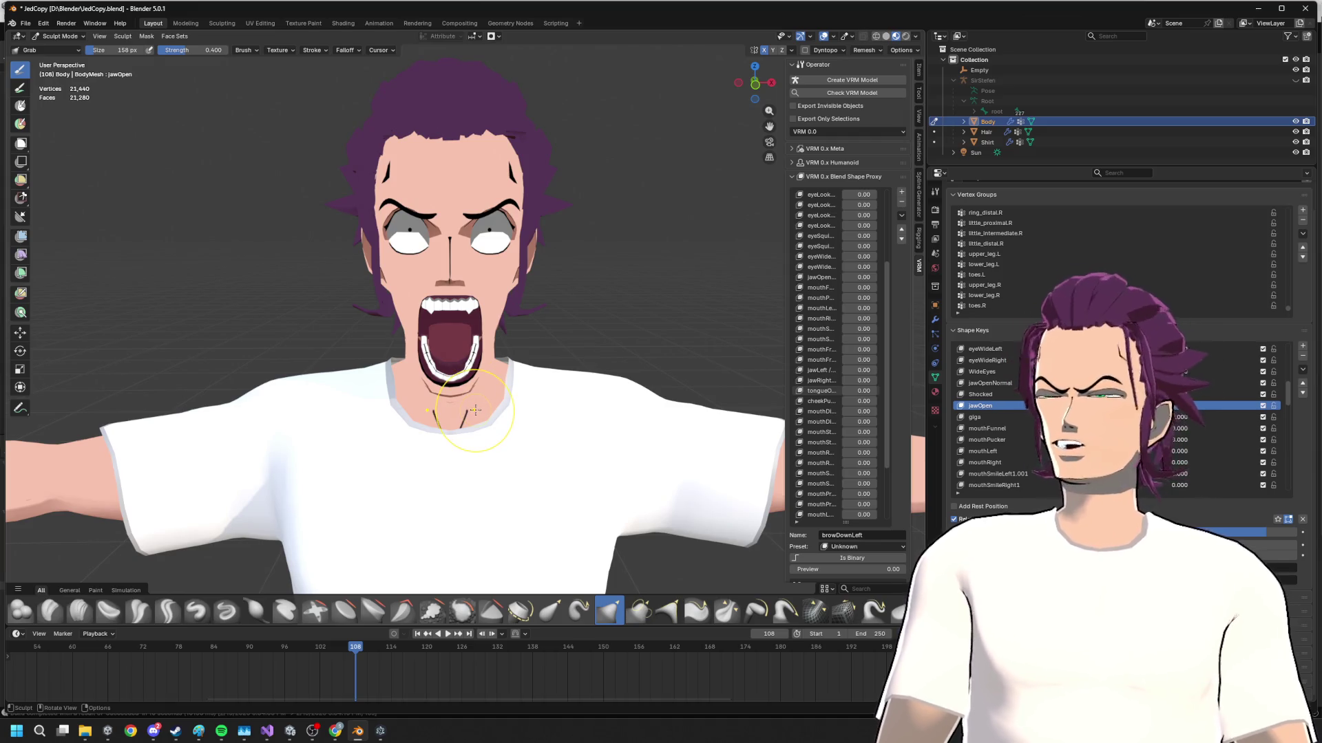
middle_click_drag(472, 411, 581, 341)
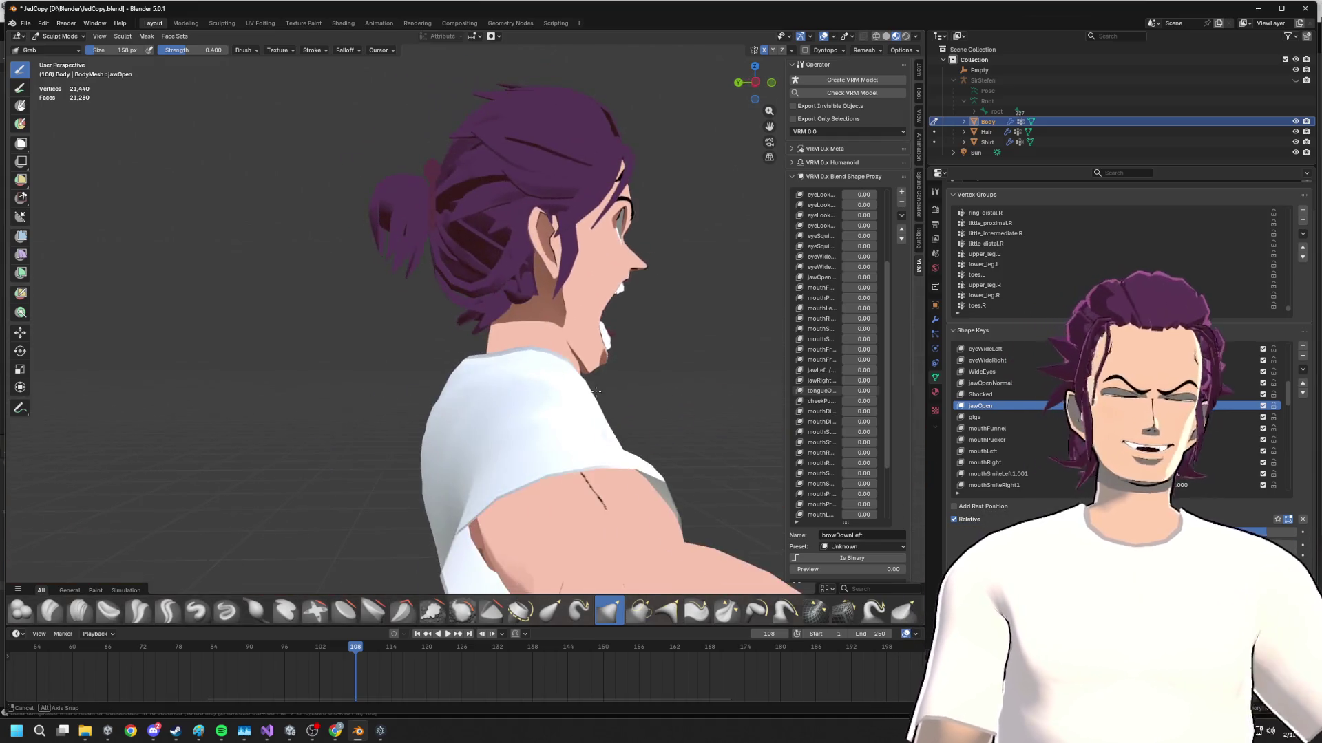
- Create a new shape key, Key 79, from the current mix with Shocked active
key("Tab")
key("Tab")
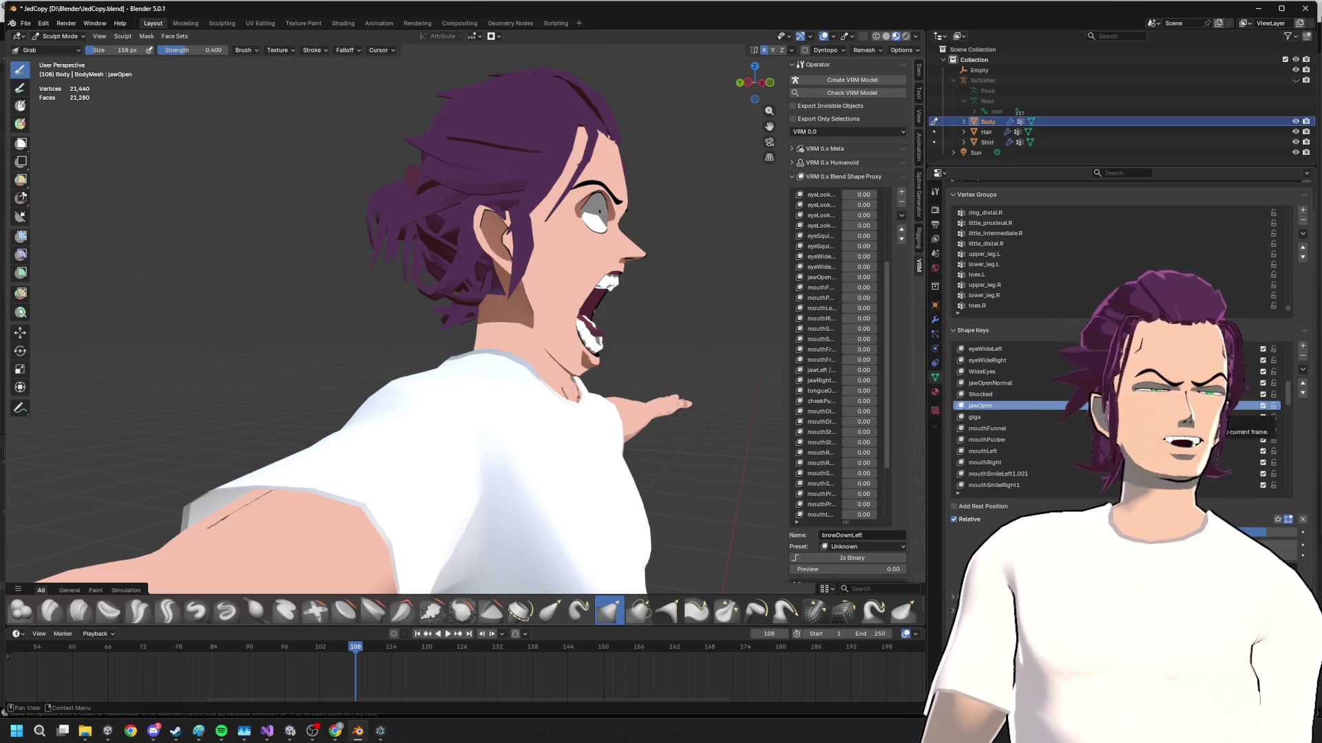
left_click(1038, 395)
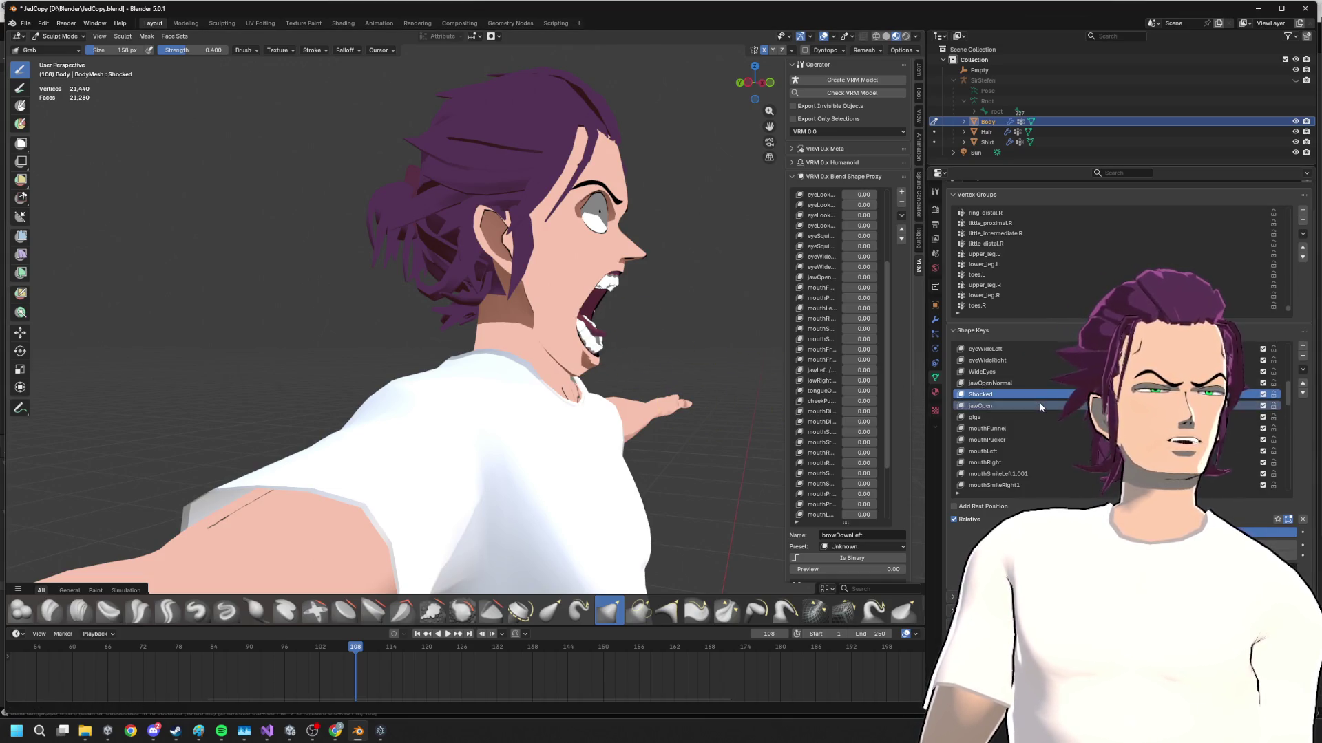
left_click(1302, 369)
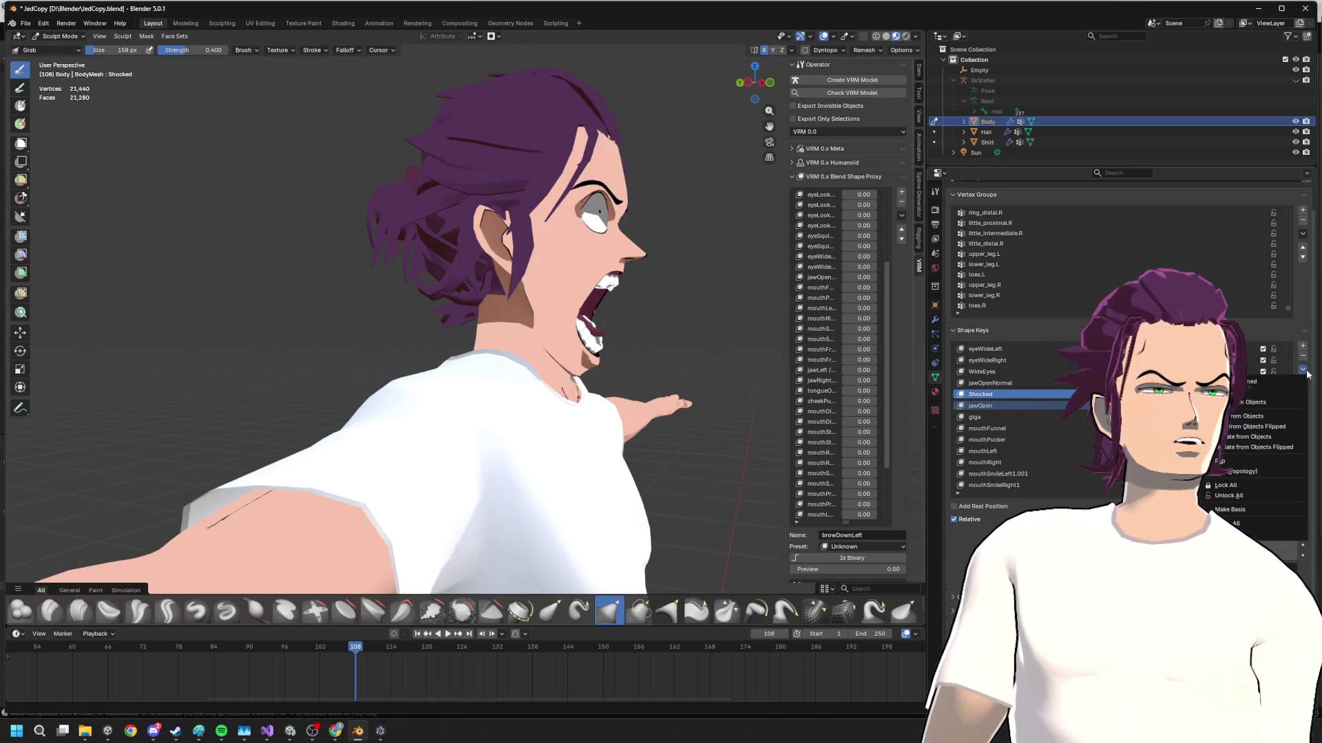
left_click(1259, 382)
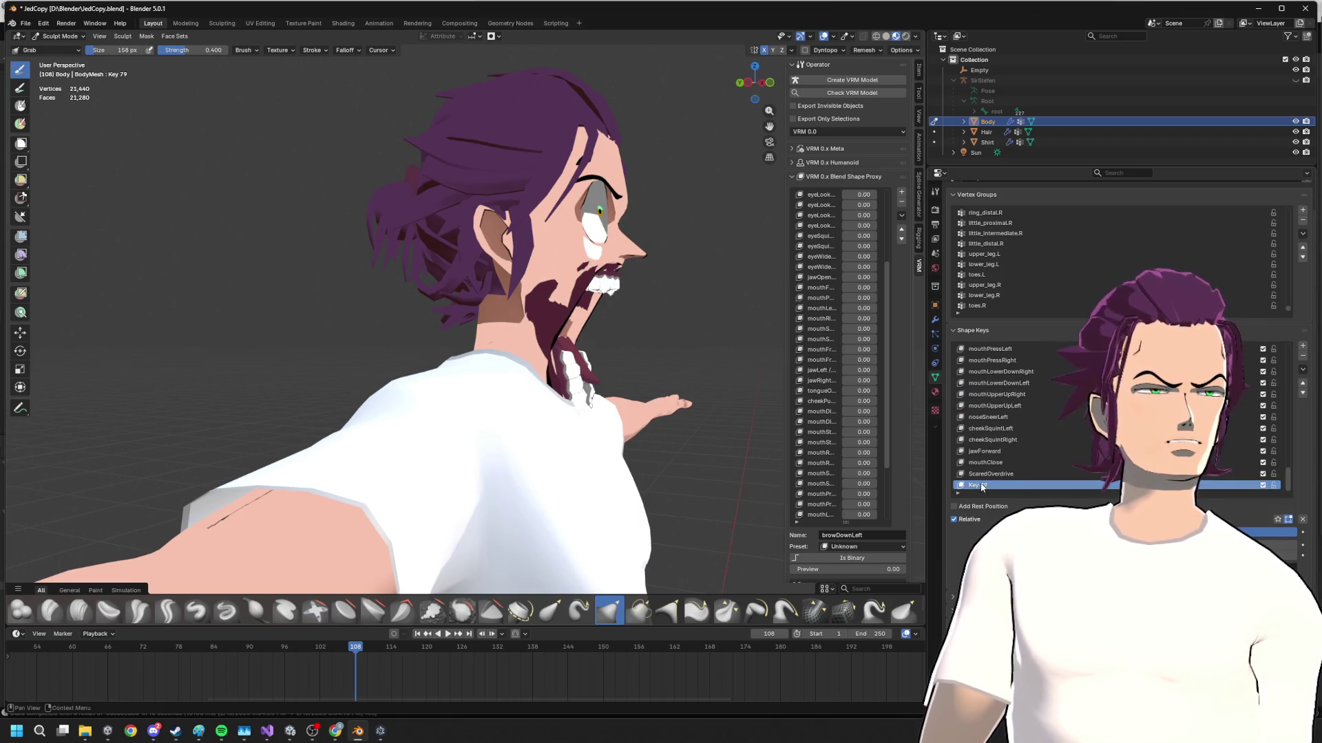
mouse_move(634, 355)
middle_mouse_down()
mouse_move(587, 326)
mouse_move(732, 340)
middle_mouse_up()
scroll(1032, 414, "up", 5)
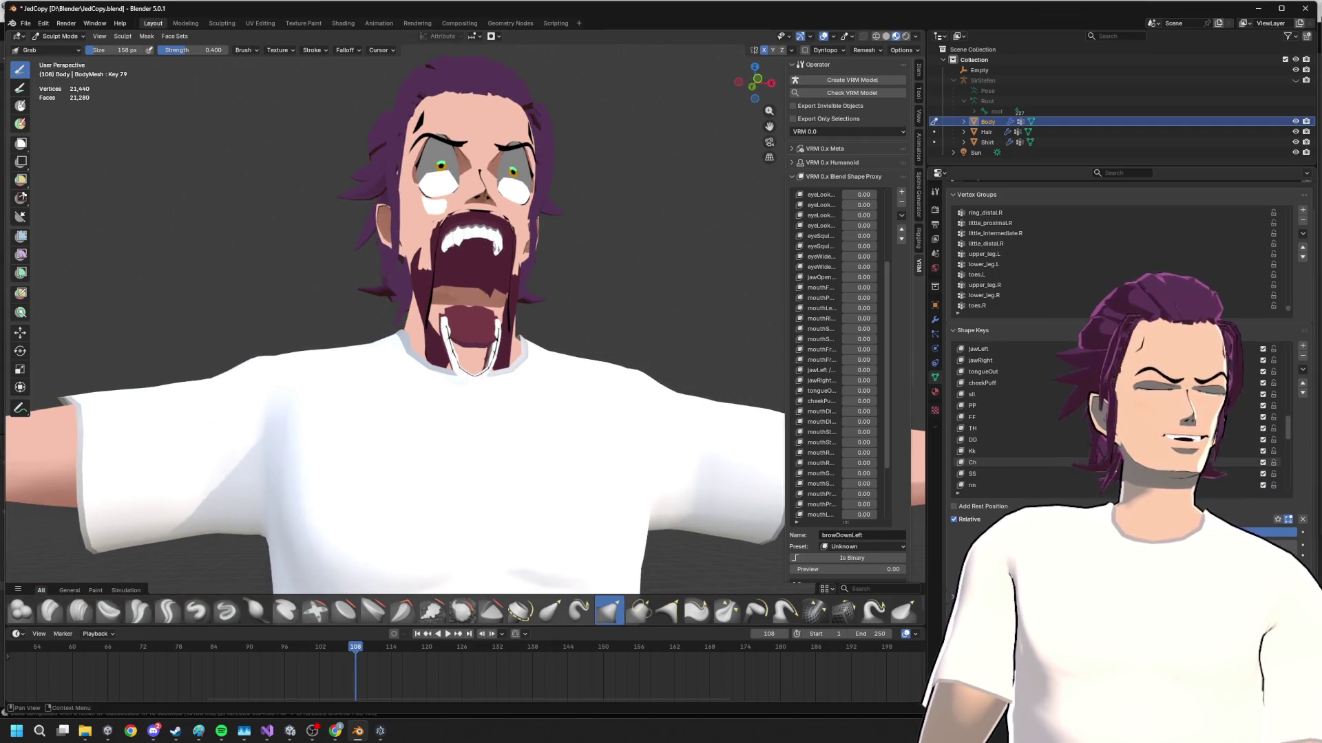
scroll(1054, 412, "up", 3)
- Open the mouth wider with jawOpen, tweak Shocked strength, and make Key 79 the active shape key
left_click(1054, 415)
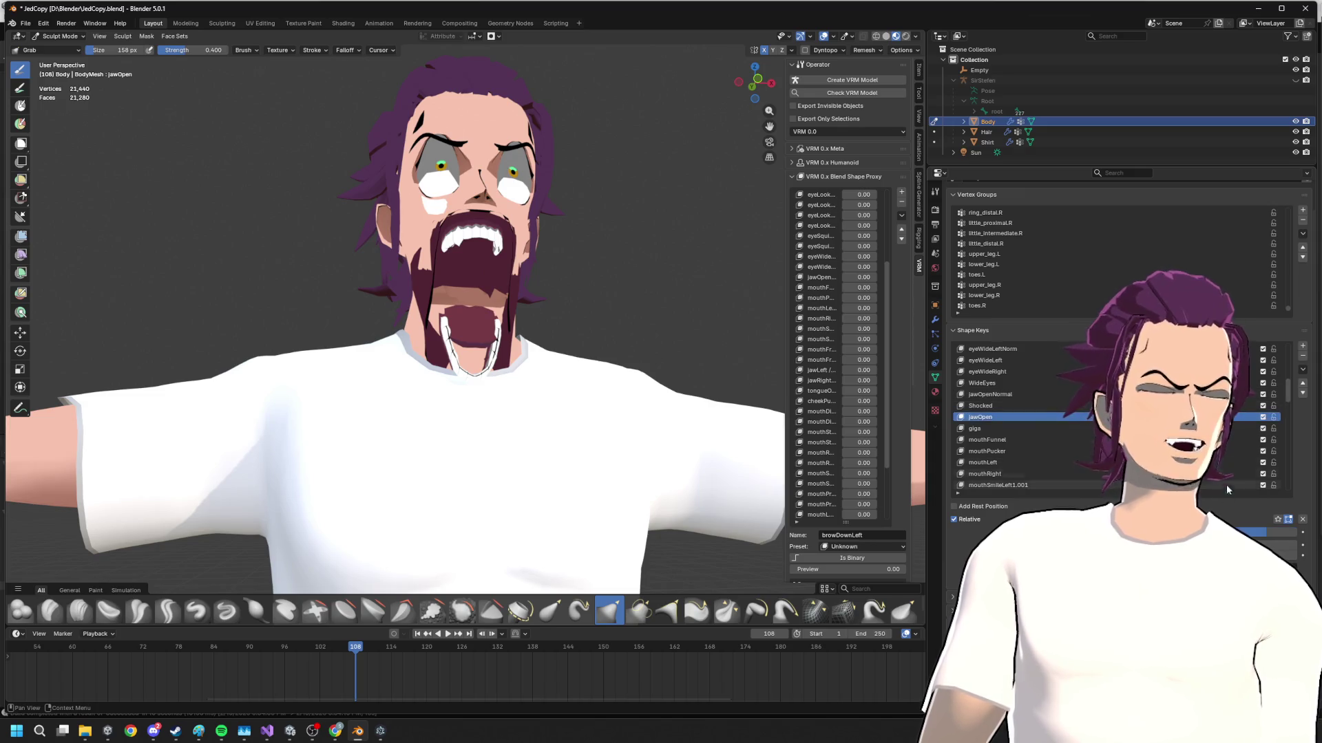
left_click_drag(1229, 532, 1280, 532)
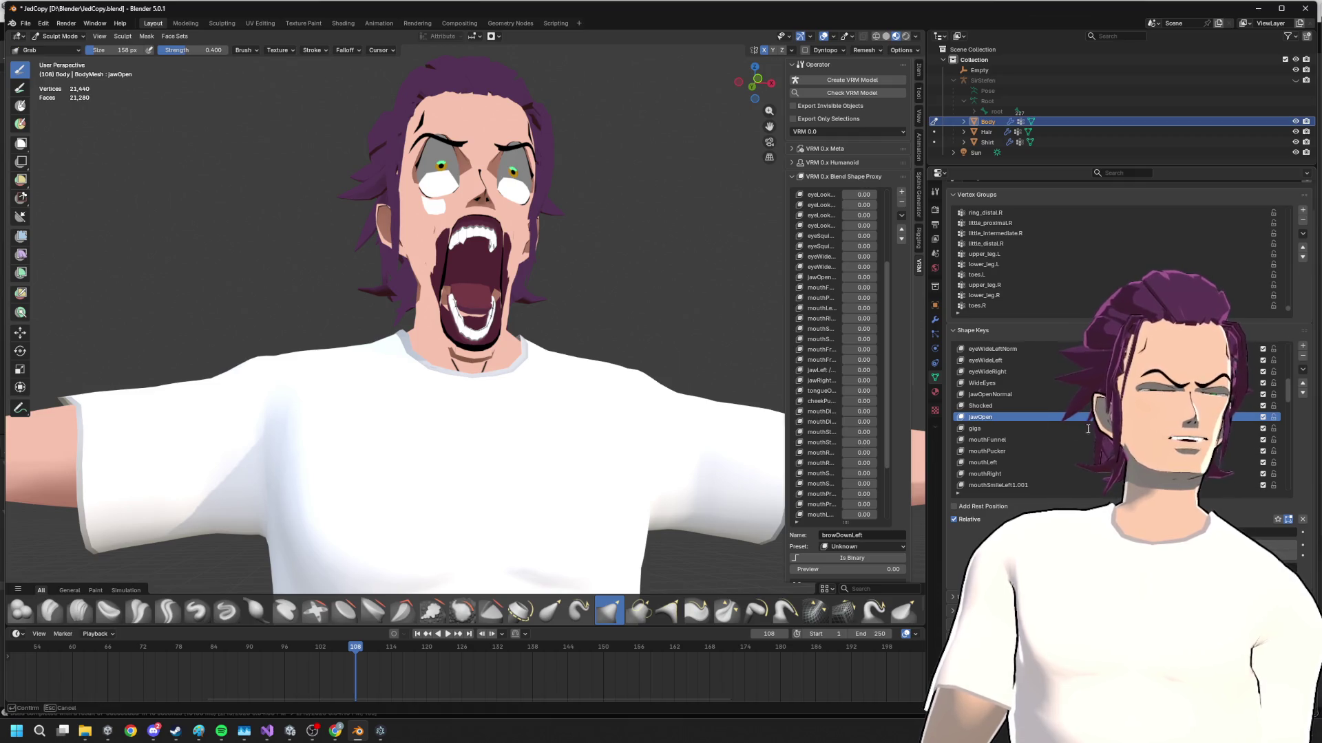
left_click(995, 406)
left_click_drag(1280, 536, 1291, 535)
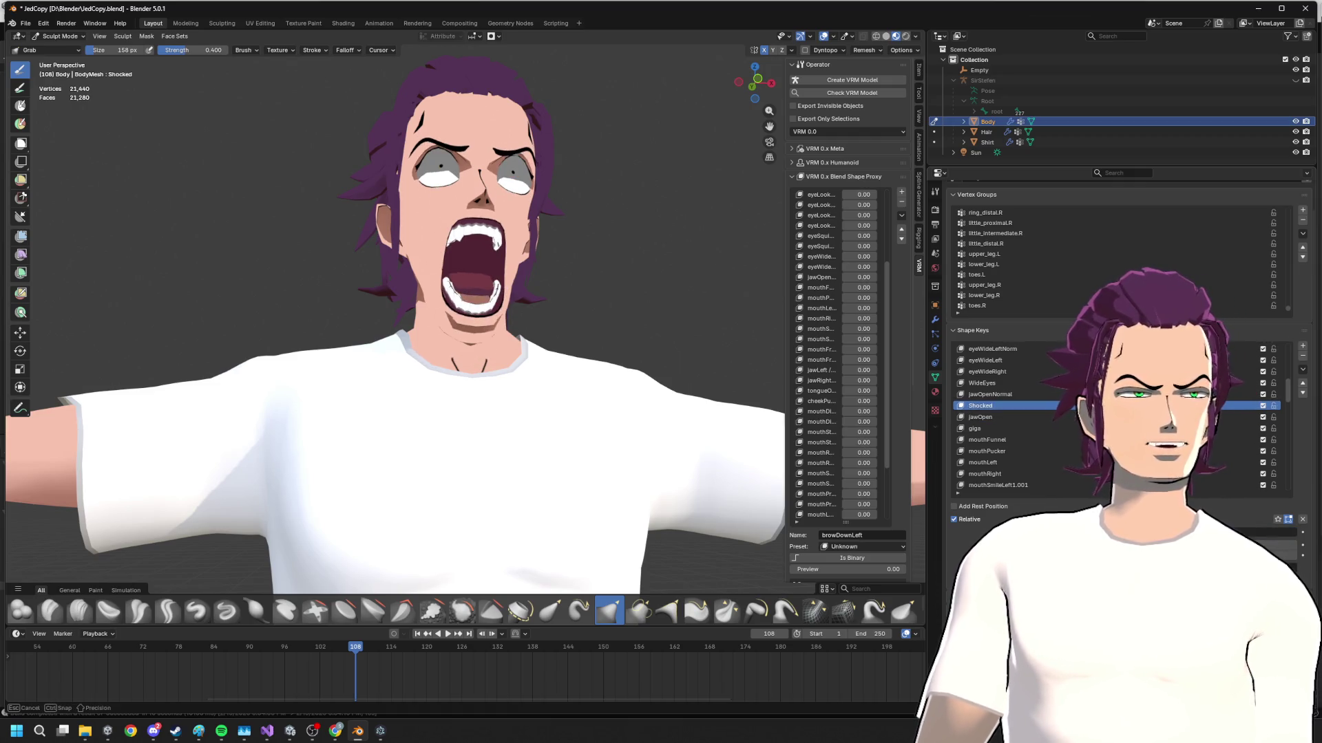
scroll(1116, 417, "down", 5)
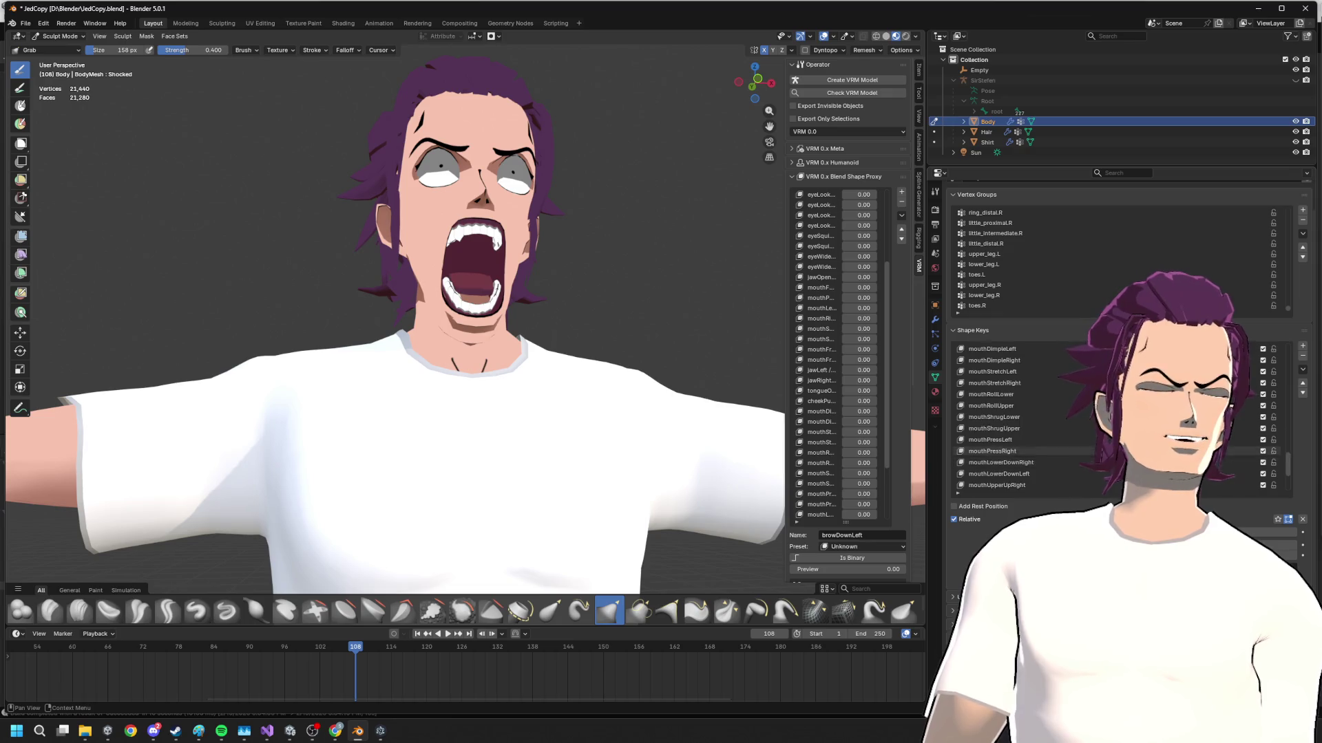
left_click(1302, 347)
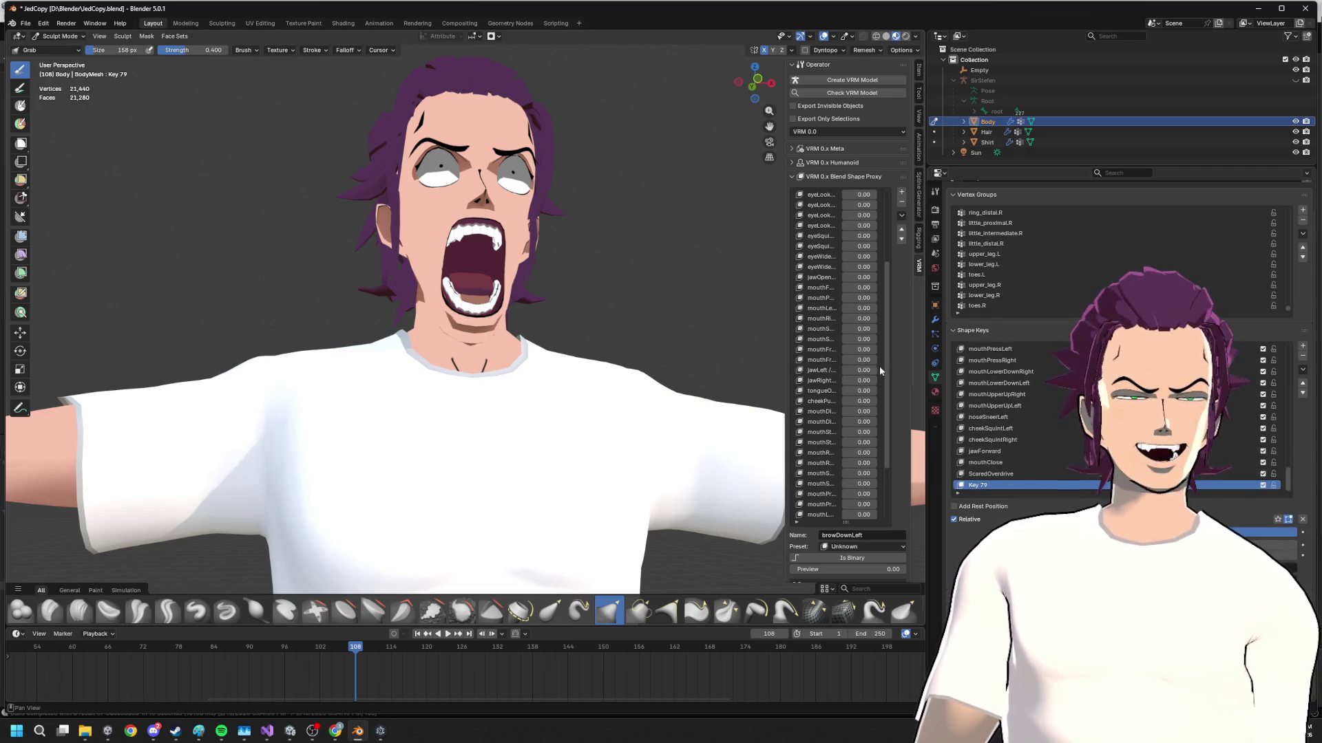
- From a side profile, push Key 79's lower jaw and teeth up and inward with the Grab brush
mouse_move(620, 351)
middle_mouse_down()
mouse_move(685, 310)
mouse_move(728, 337)
middle_mouse_up()
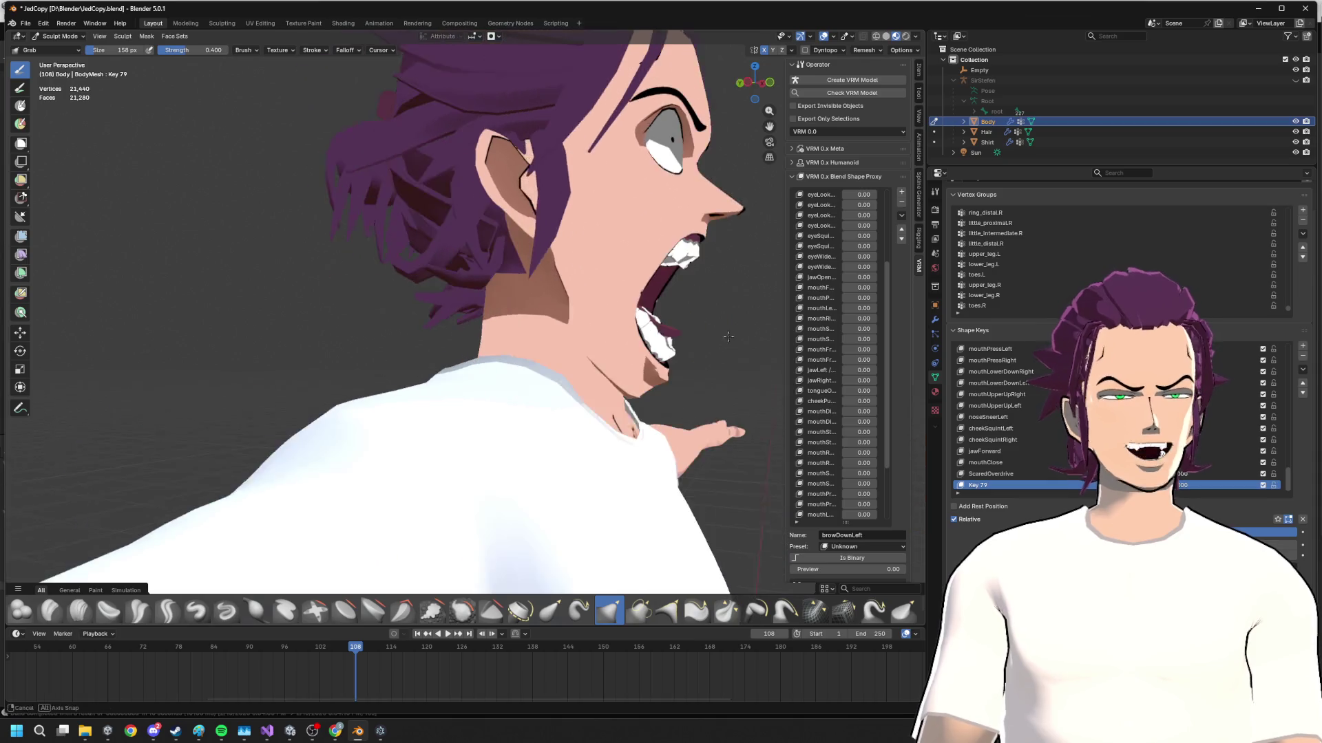
left_click_drag(682, 363, 674, 353)
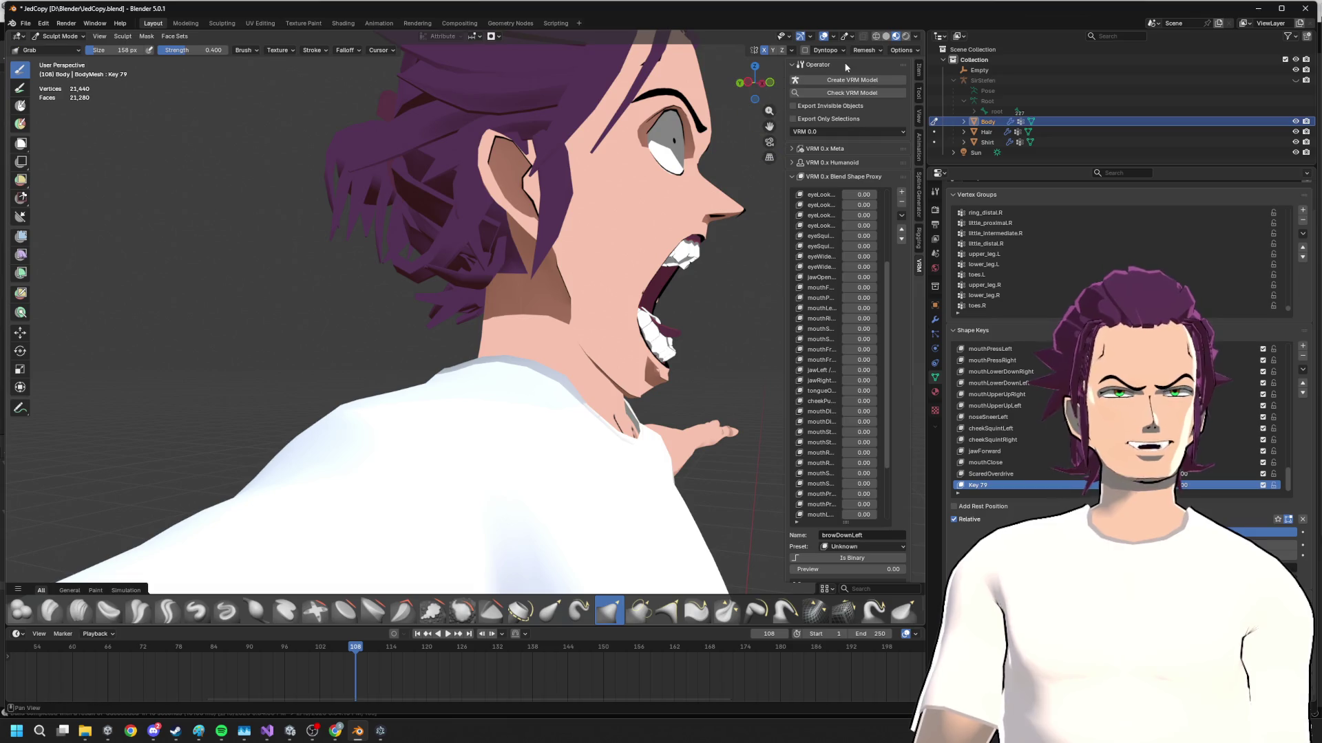
mouse_move(659, 186)
middle_mouse_down()
mouse_move(610, 325)
mouse_move(699, 355)
mouse_move(630, 340)
middle_mouse_up()
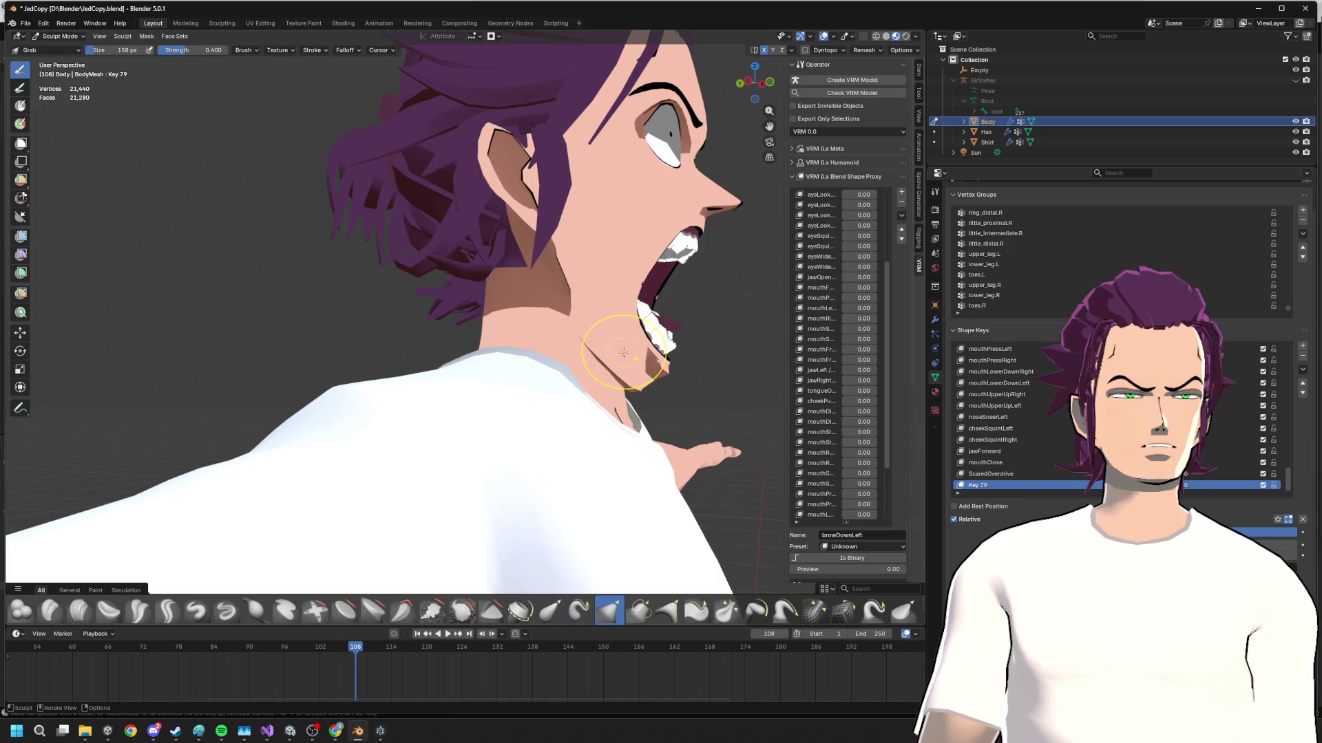
mouse_move(667, 362)
middle_mouse_down()
mouse_move(641, 351)
mouse_move(667, 362)
middle_mouse_up()
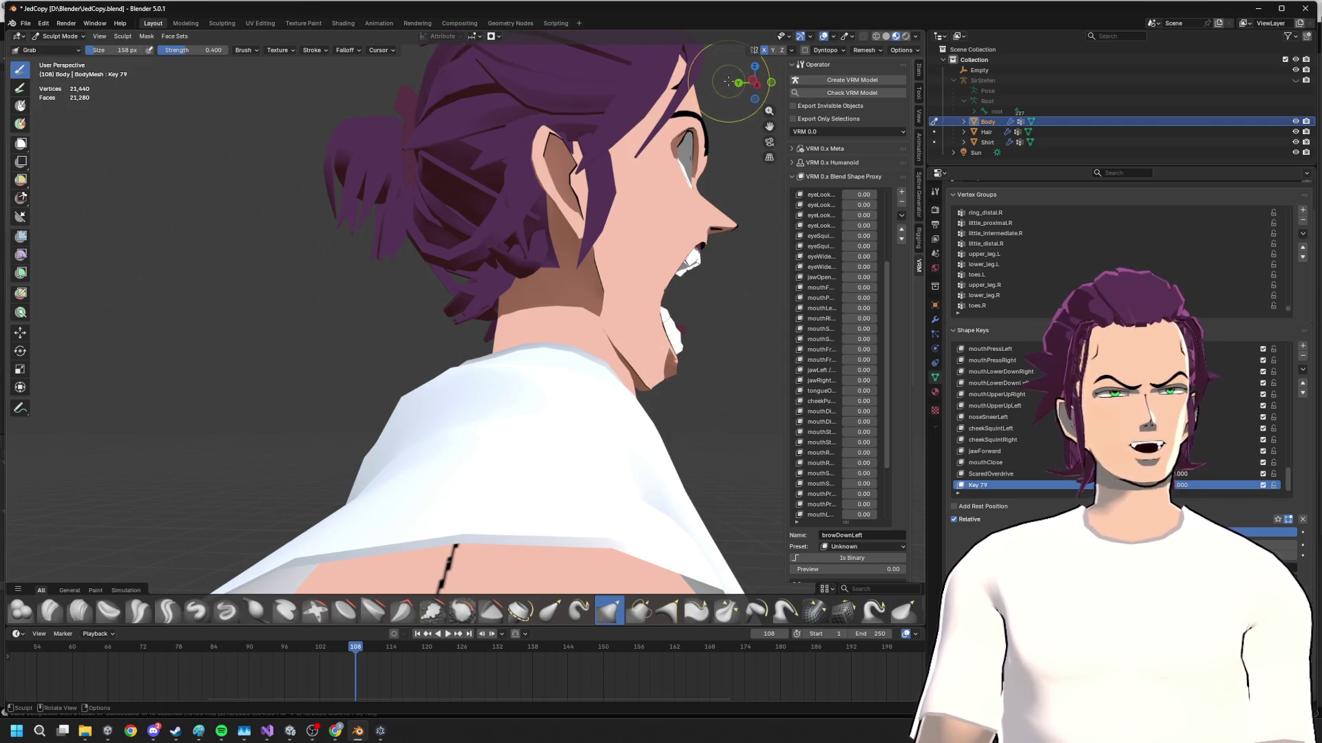
left_click(58, 36)
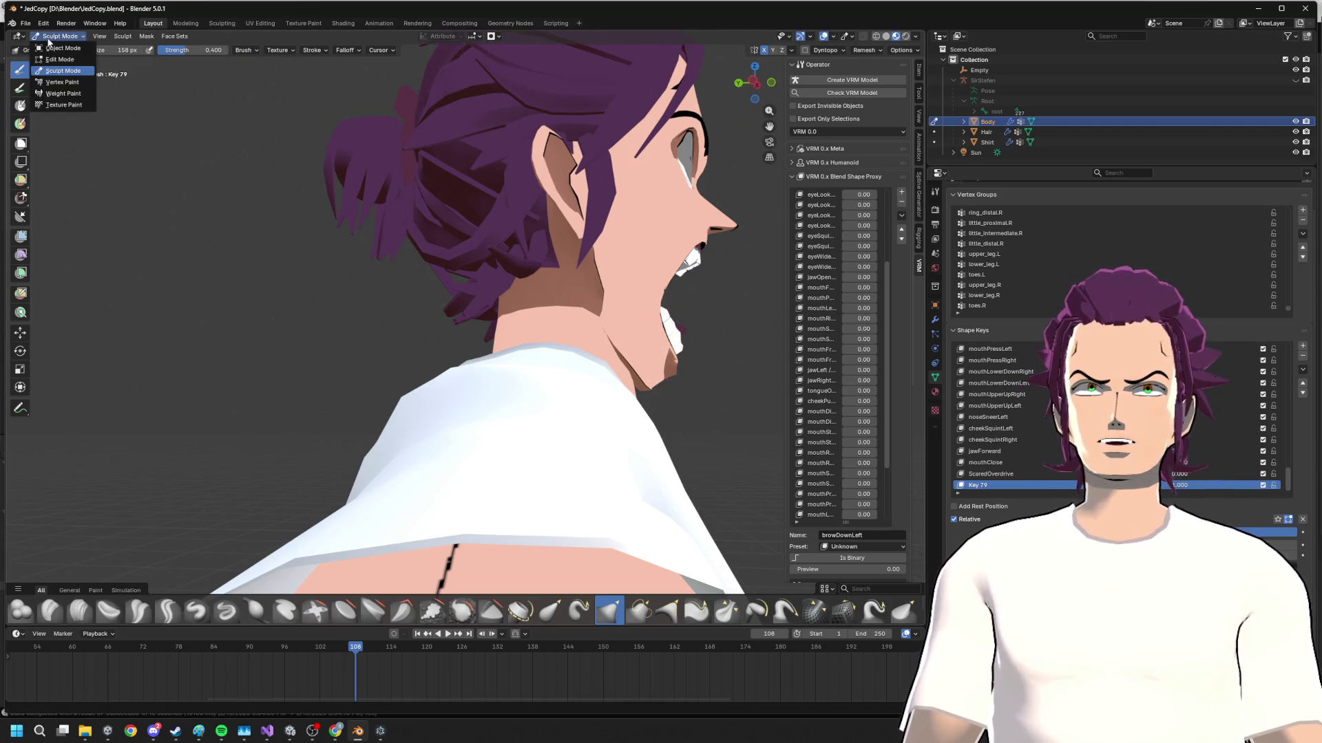
- Enter Edit Mode and slide the selected jaw vertices back along Y with proportional falloff
left_click(57, 36)
left_click(61, 58)
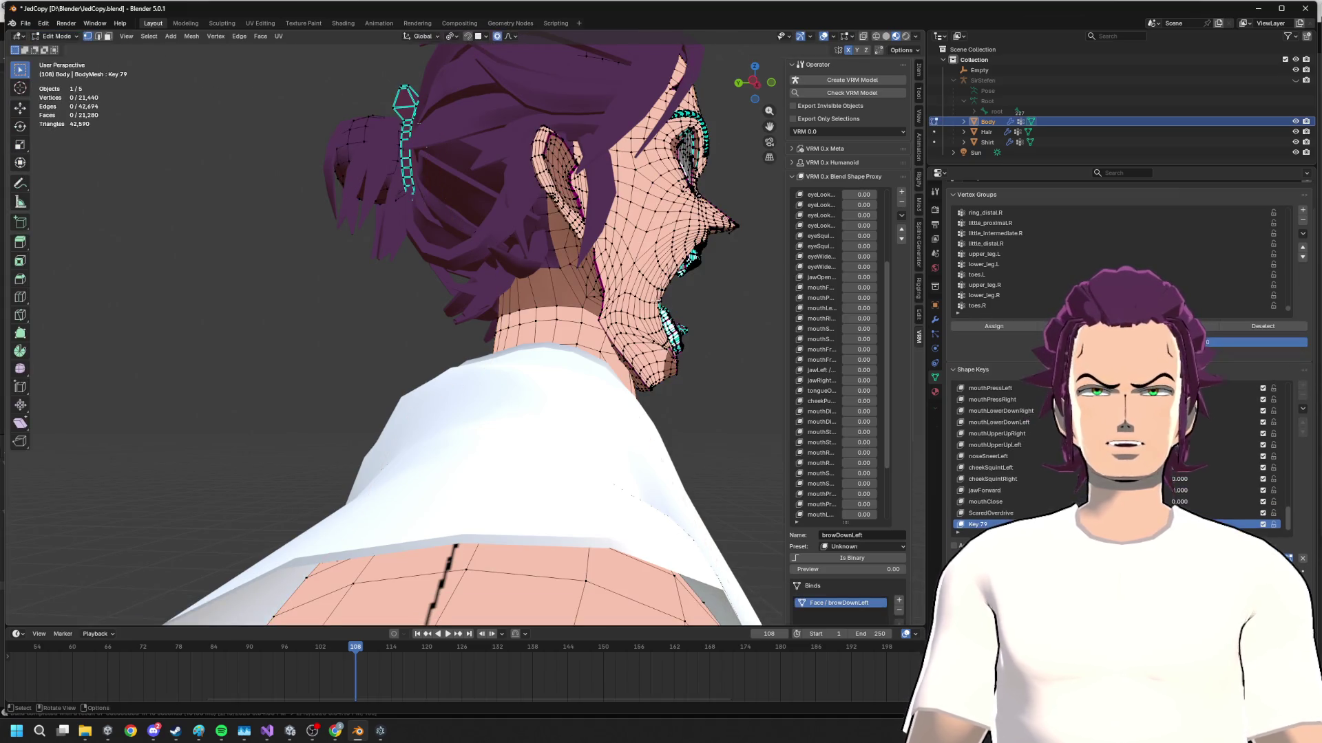
middle_click_drag(413, 309, 454, 300)
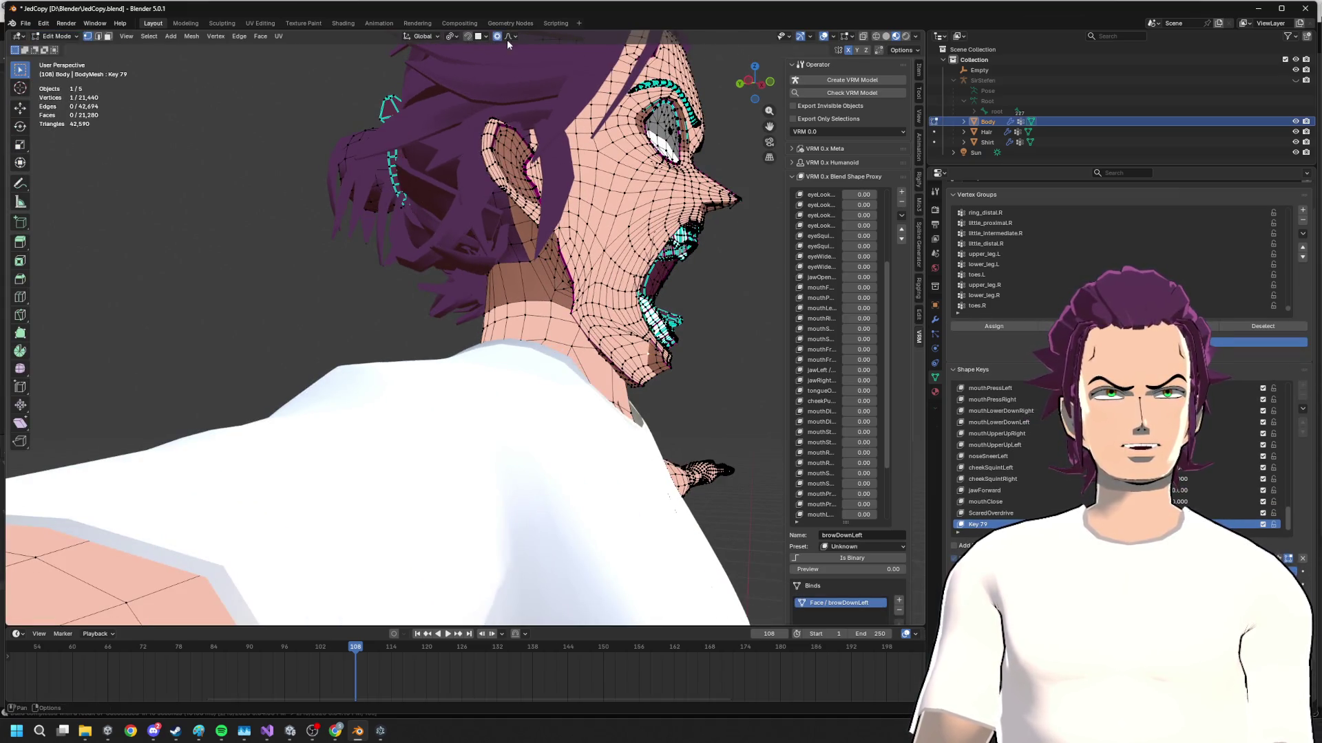
middle_click_drag(666, 359, 653, 356)
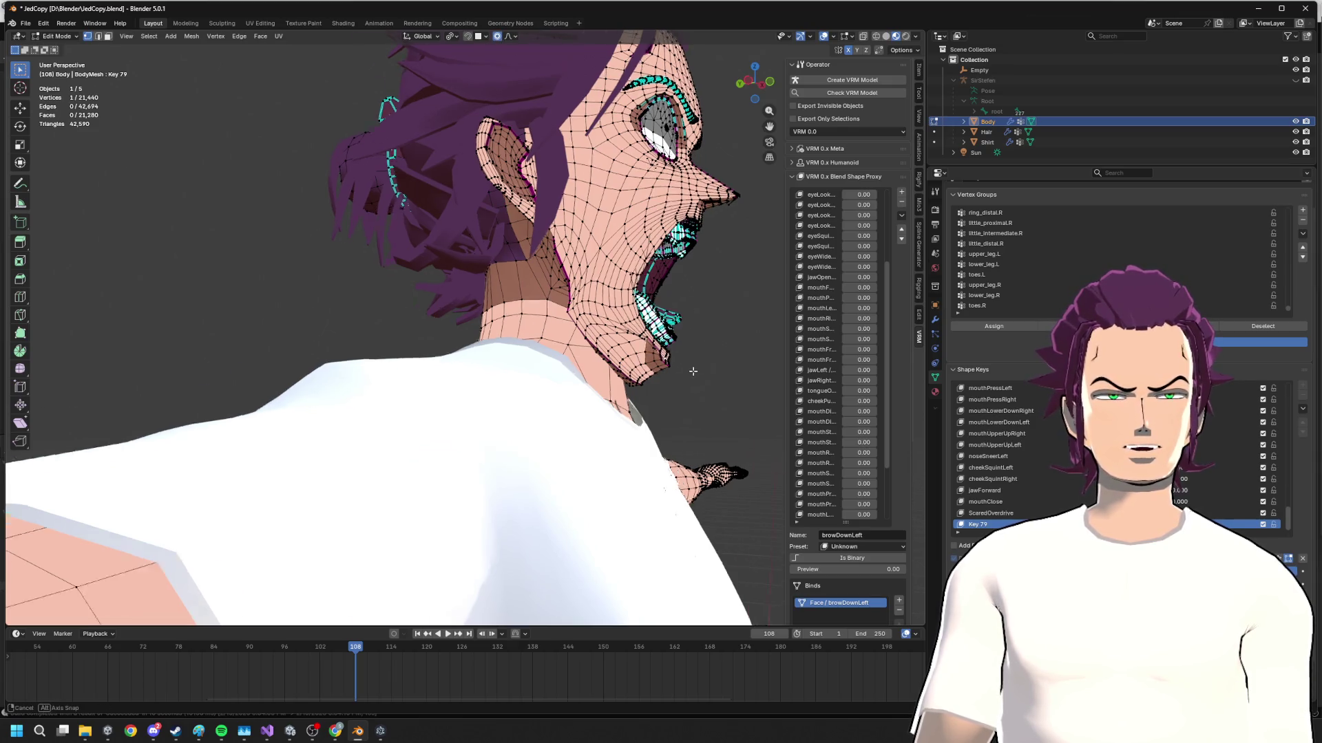
key("g")
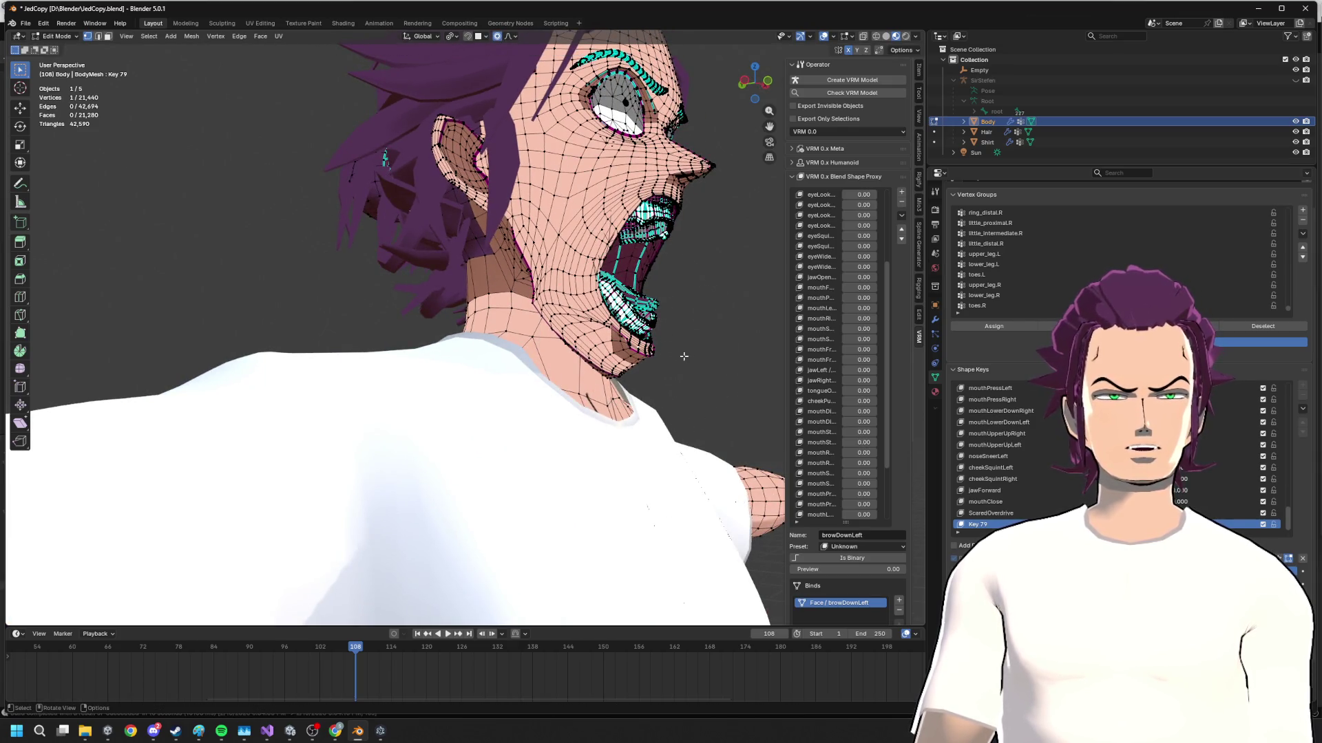
scroll(691, 351, "down", 15)
key("y")
left_click(703, 340)
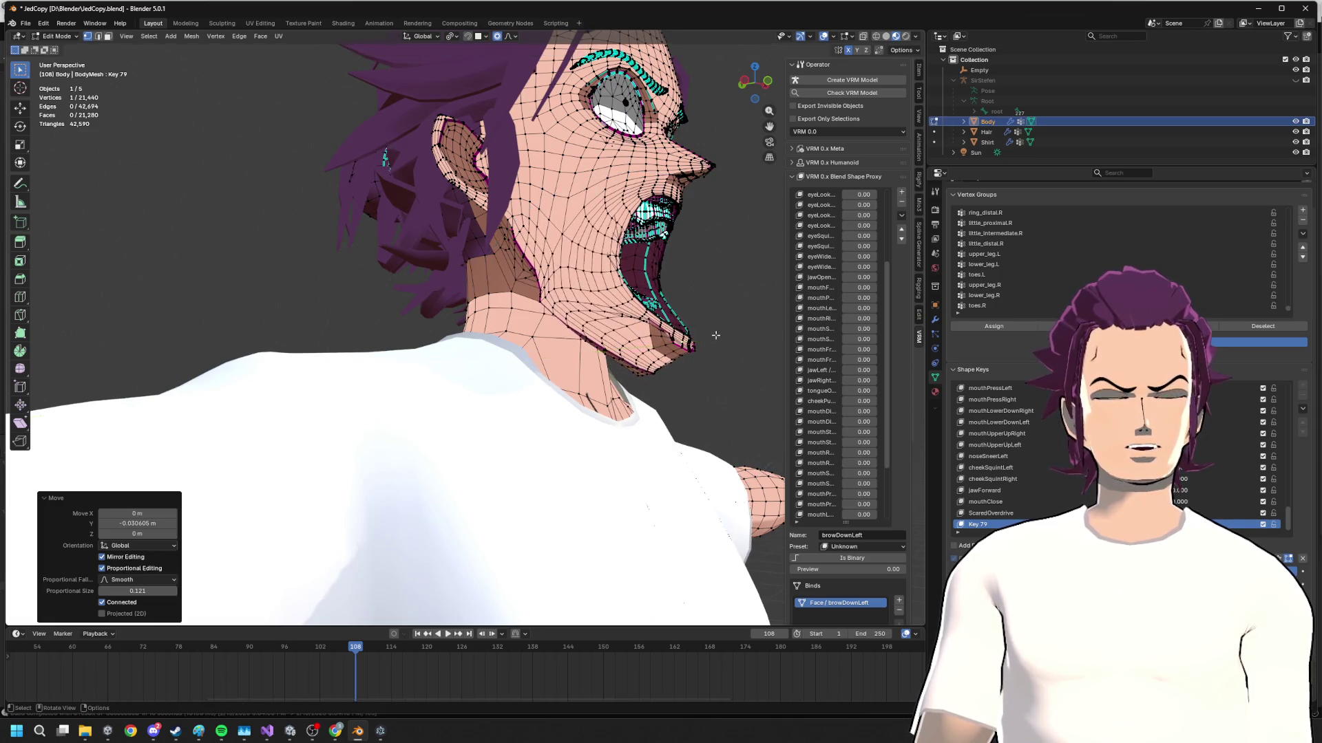
- Refine the jaw's front-back position again in Left Orthographic view, then return to a perspective view
middle_click_drag(702, 342, 712, 372)
key("g")
key("y")
left_click(753, 273)
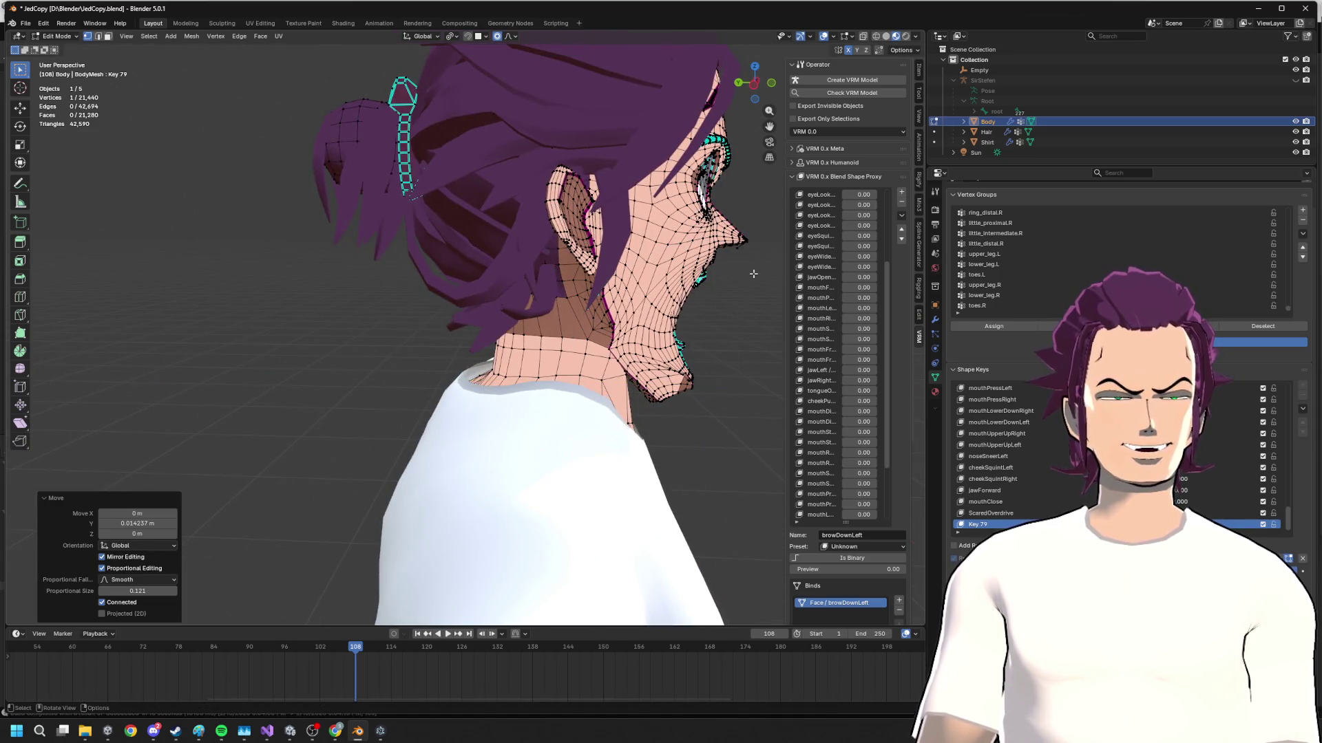
left_click(759, 94)
key("g")
key("z")
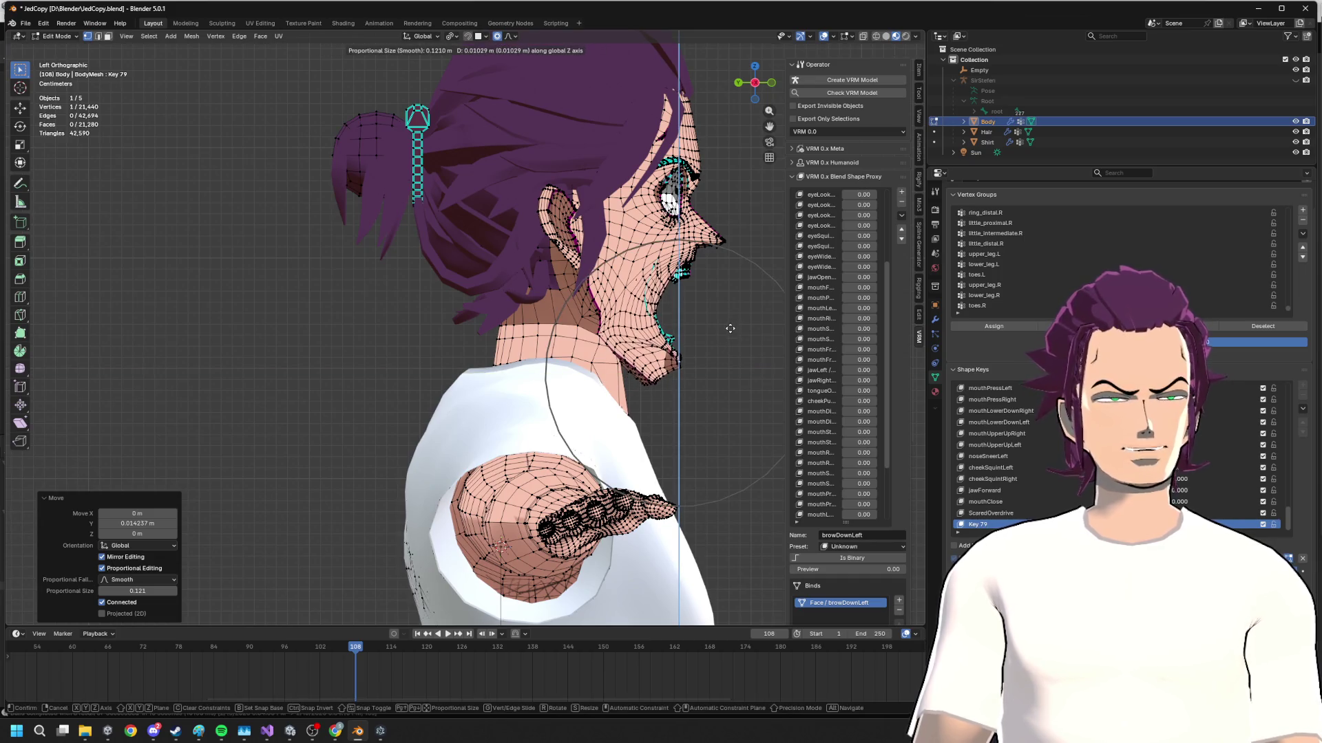
key("y")
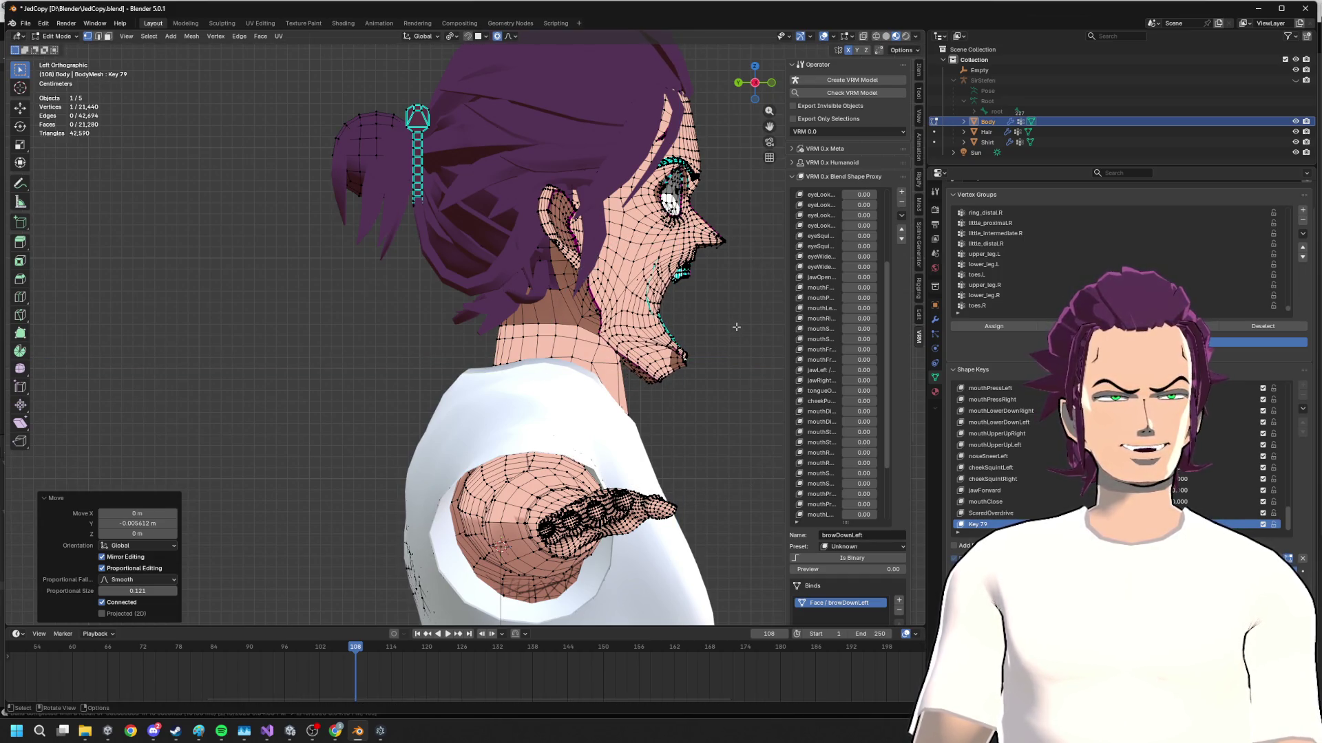
left_click(736, 327)
mouse_move(663, 321)
middle_mouse_down()
mouse_move(713, 310)
mouse_move(731, 227)
middle_mouse_up()
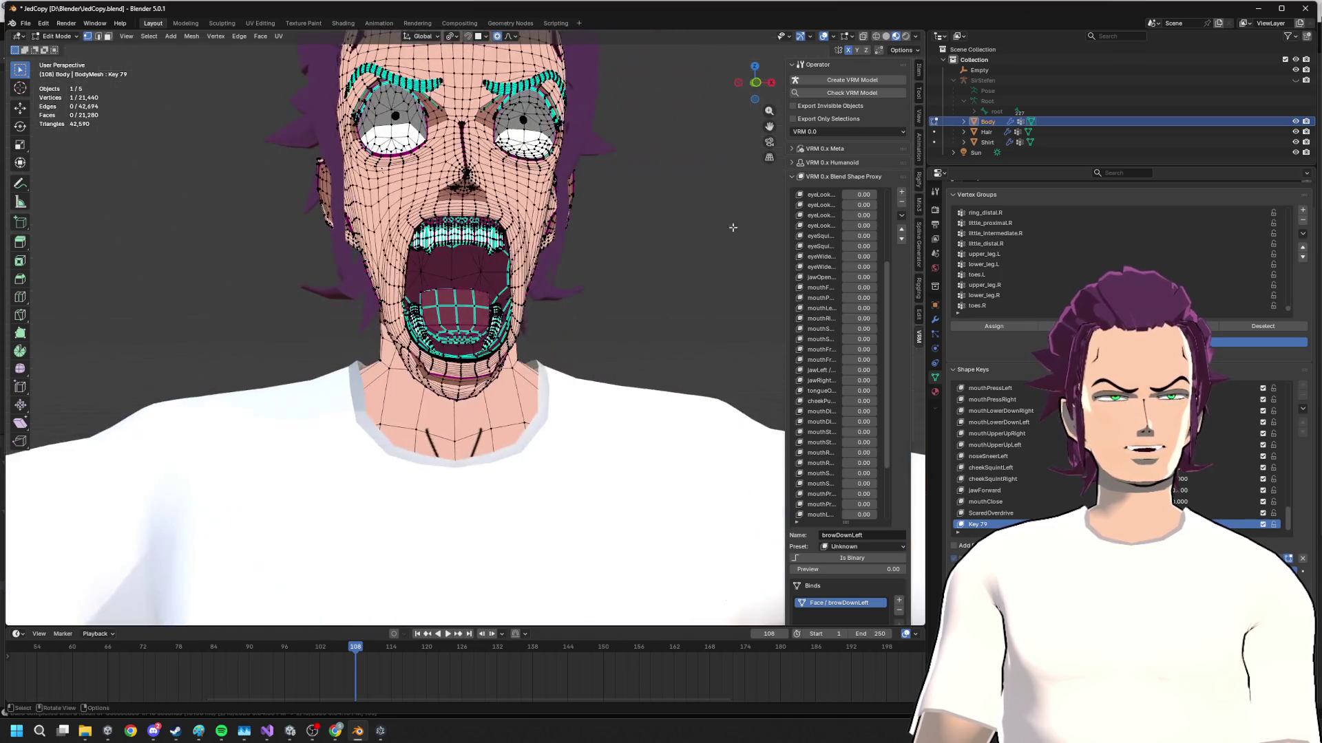
- From front view, nudge the lower mouth vertices down along Z and shift them sideways along X
left_click(750, 88)
scroll(535, 249, "up", 4)
scroll(535, 248, "up", 2)
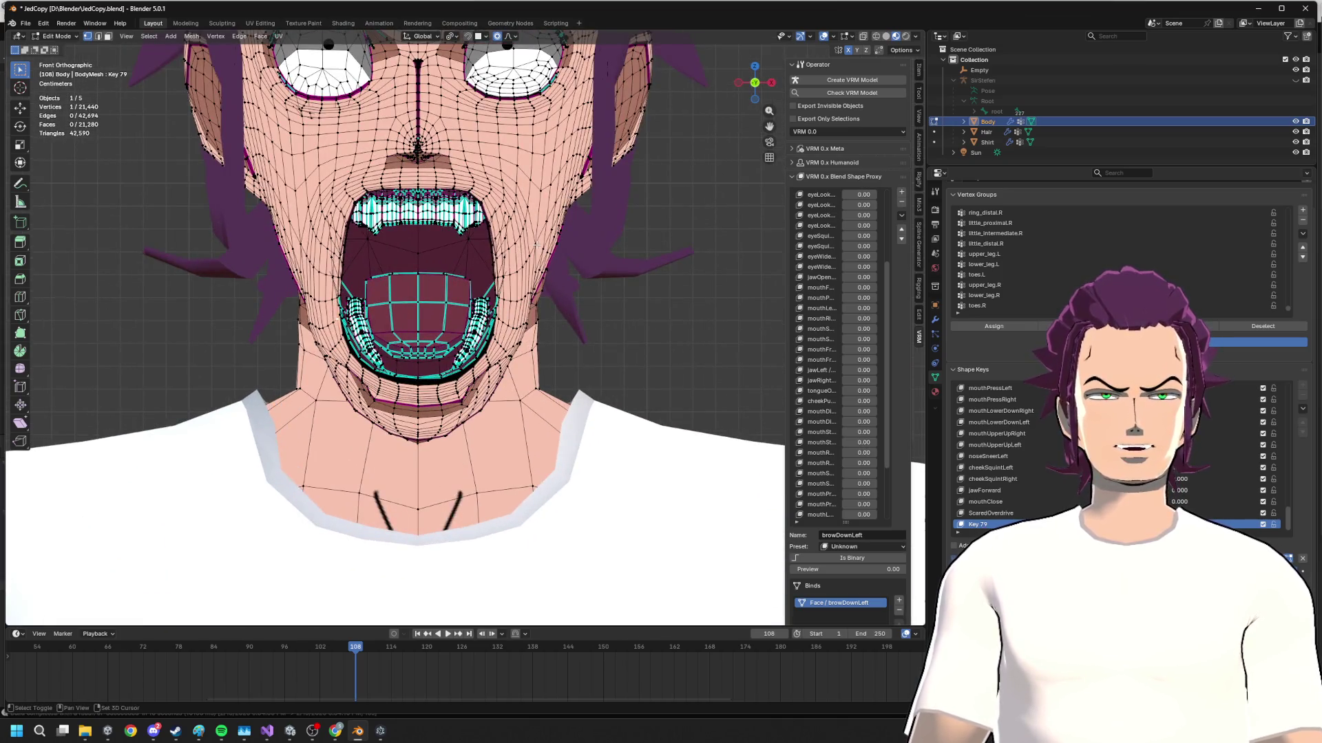
key("g")
key("z")
scroll(537, 259, "up", 3)
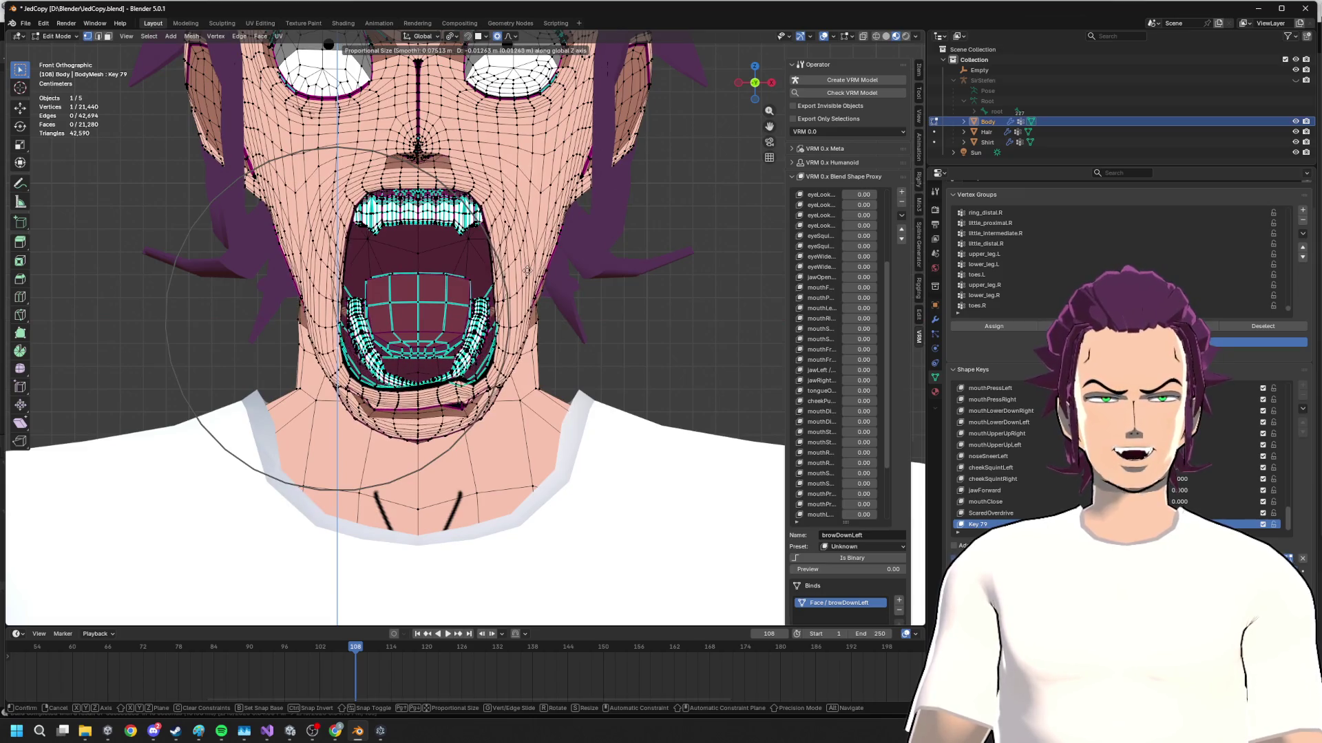
scroll(528, 252, "up", 3)
scroll(527, 256, "up", 2)
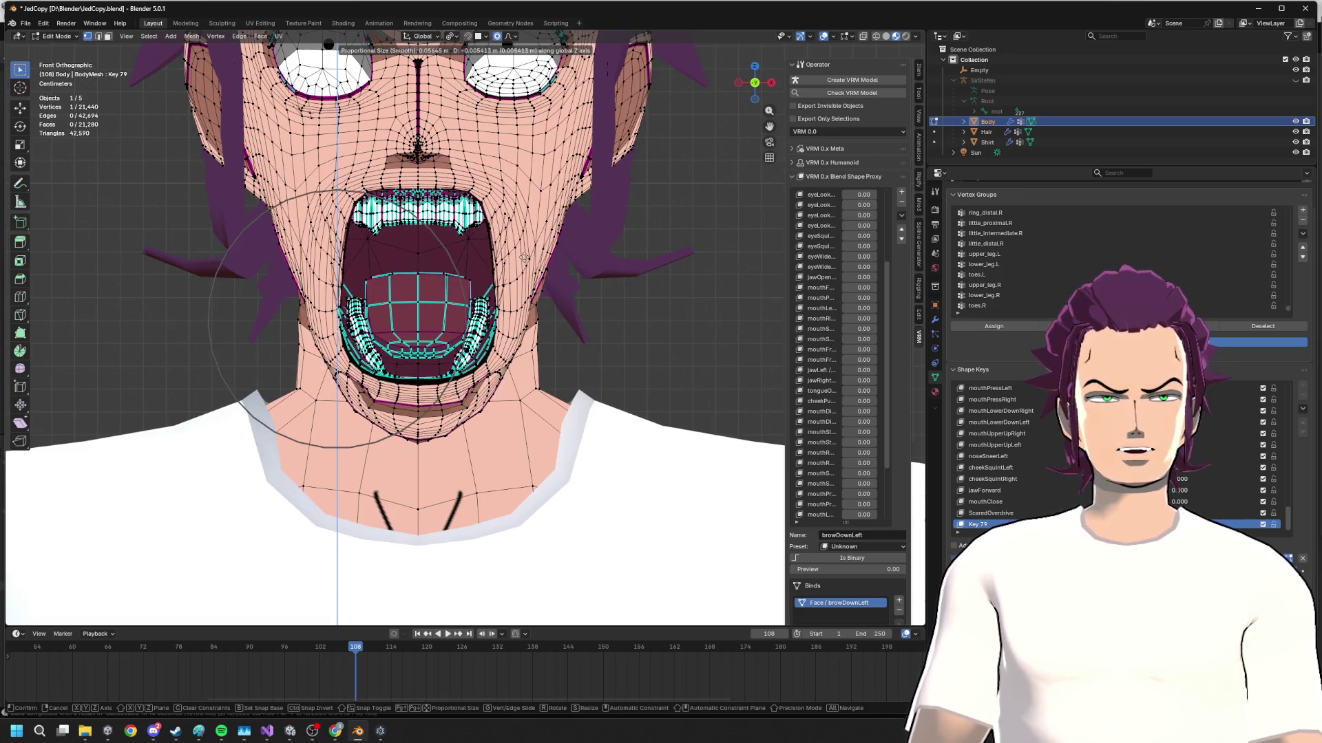
left_click(527, 259)
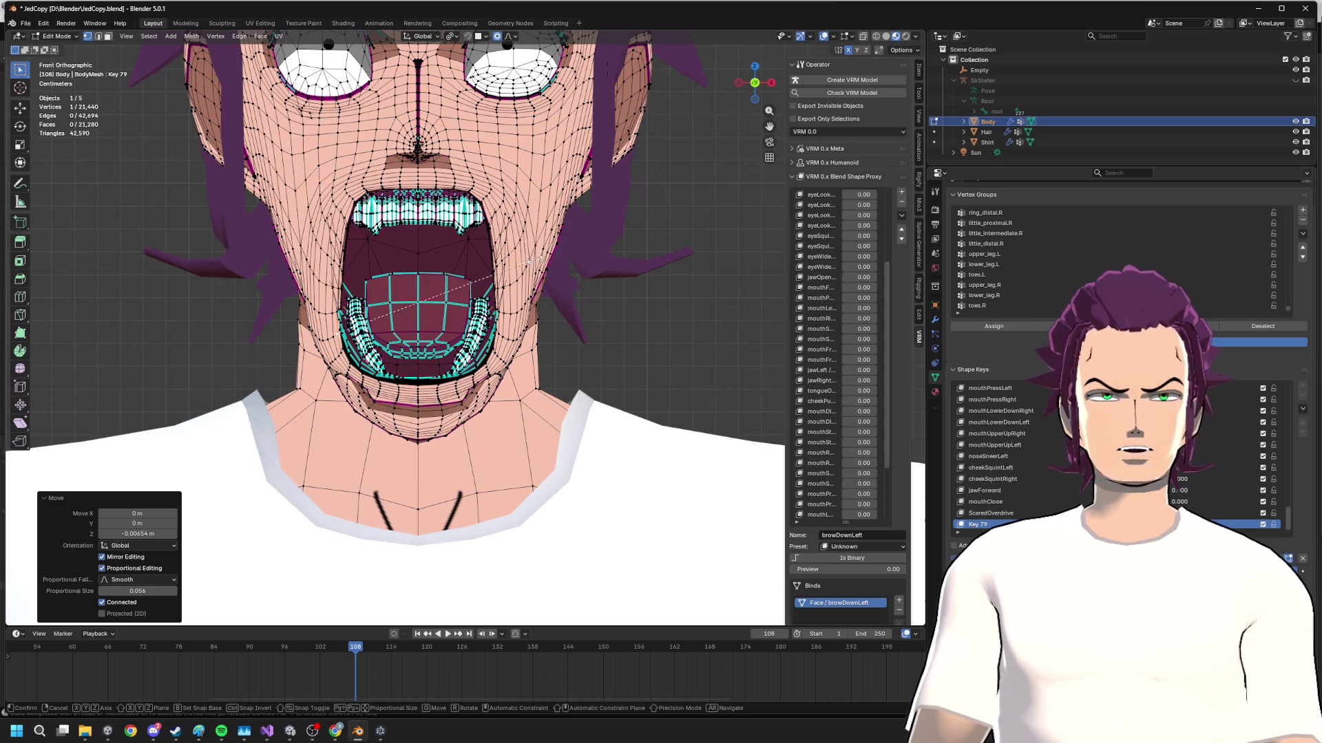
key("g")
key("x")
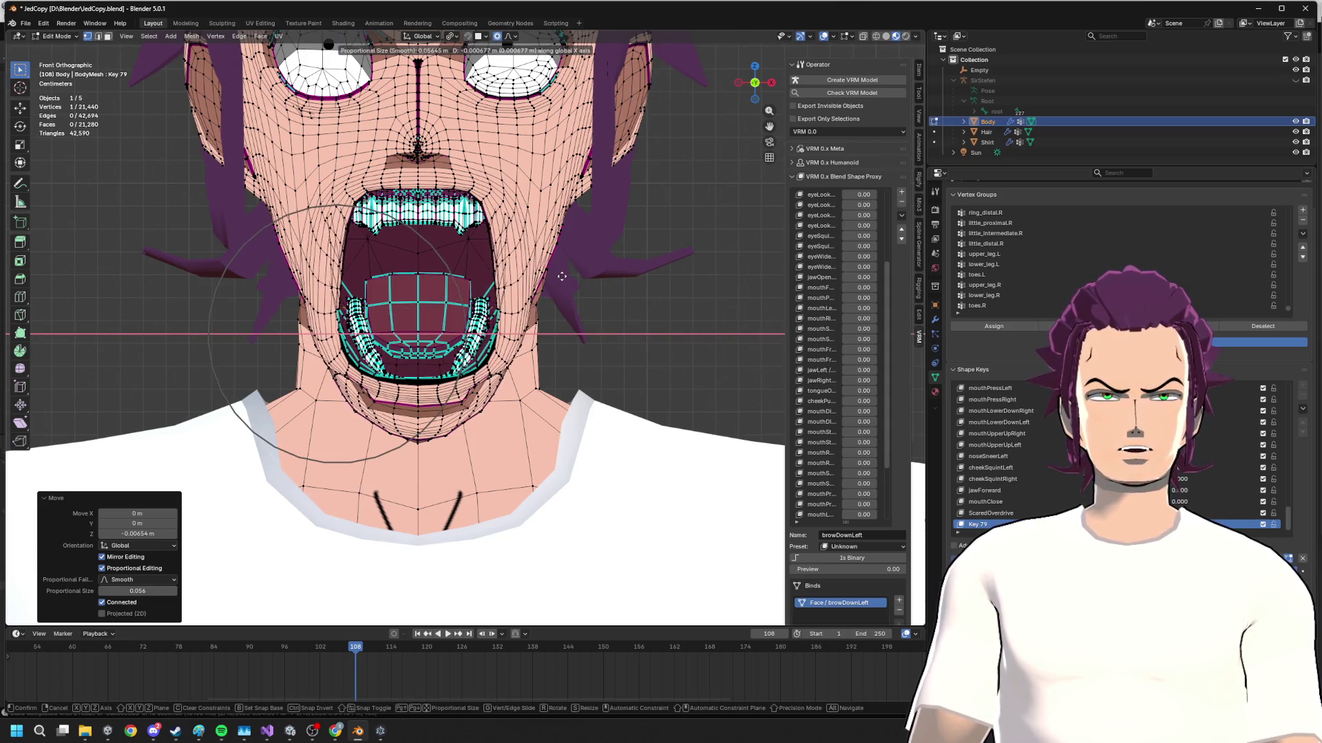
left_click(473, 254)
- After a couple of cancelled attempts, apply one more smooth-falloff move to the lower lip vertices
key("g")
key("x")
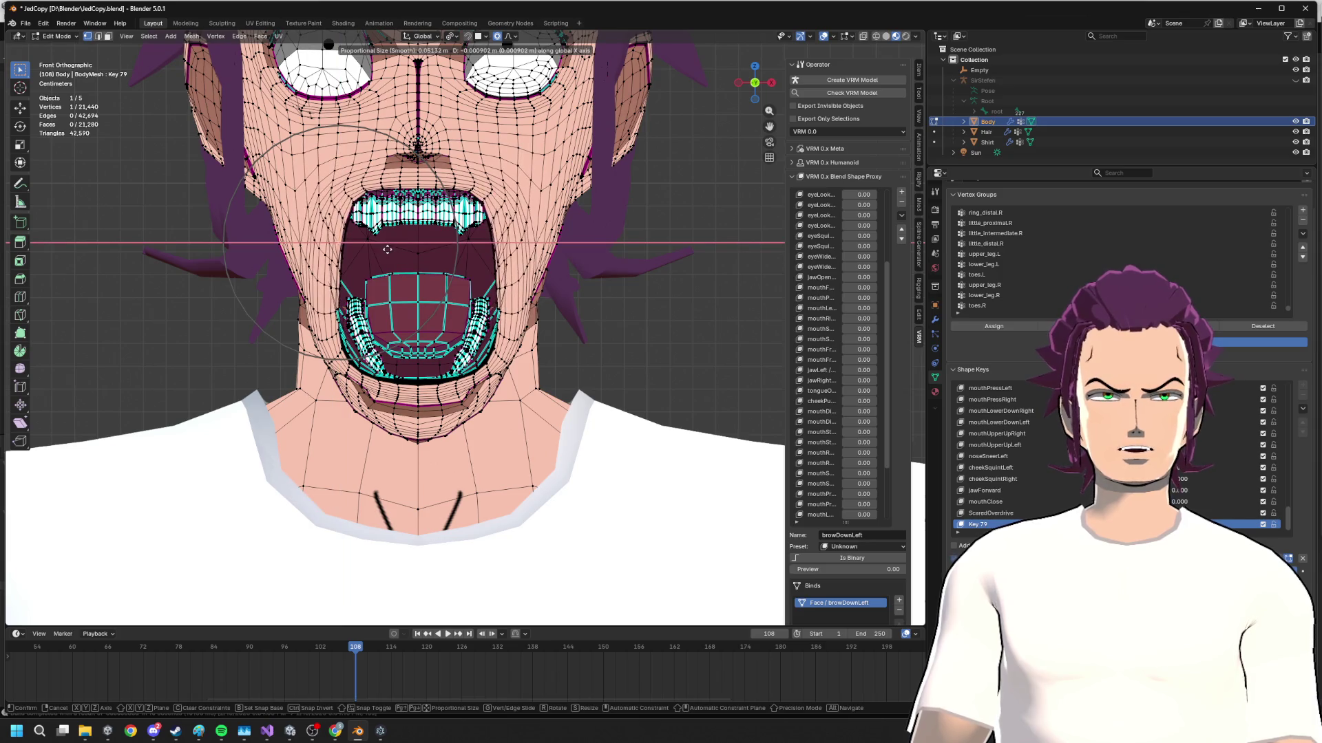
key("Escape")
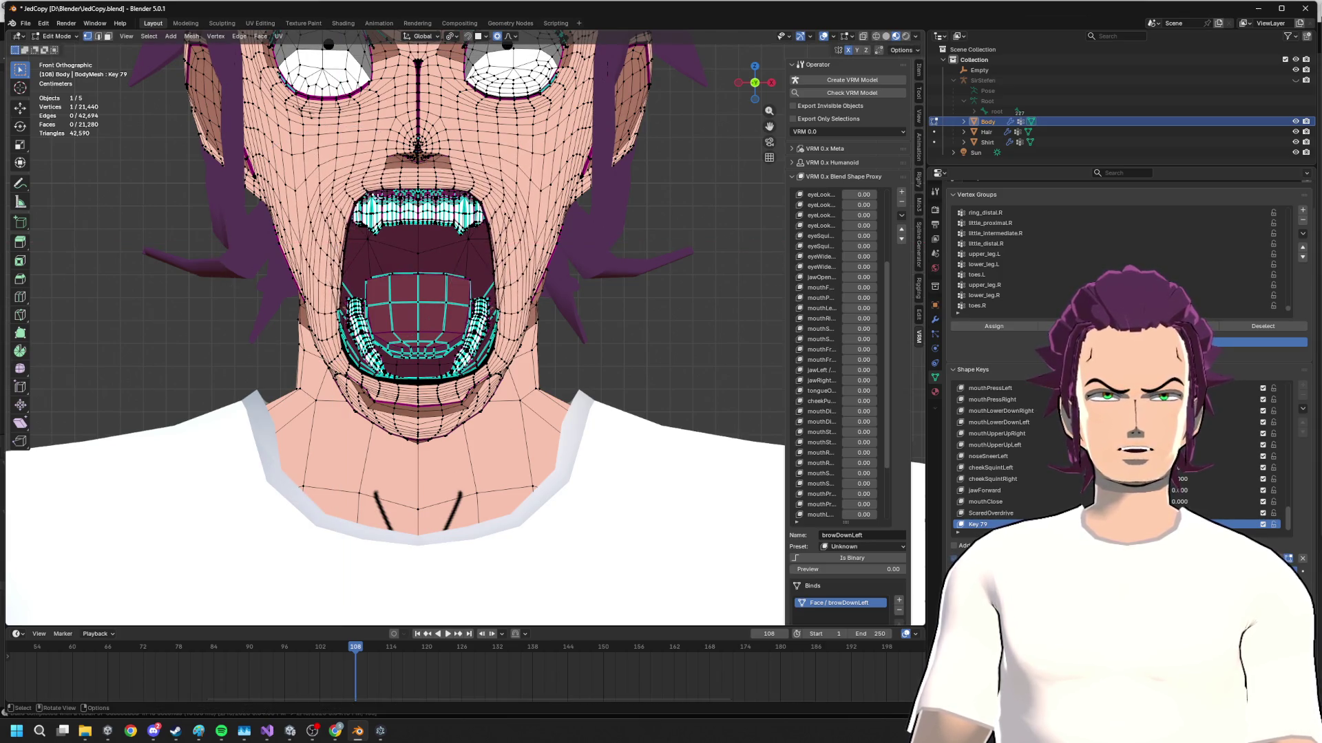
key("g")
key("Escape")
key("g")
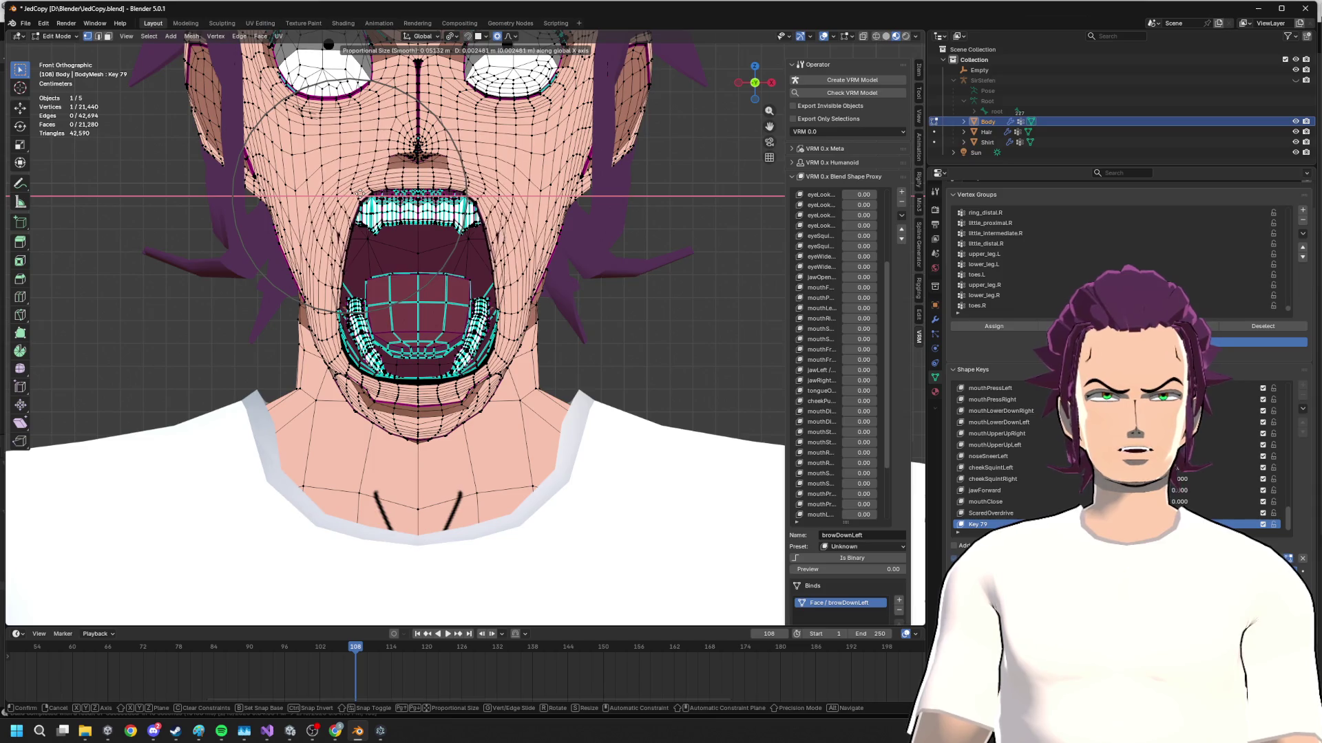
key("Return")
scroll(588, 239, "up", 3)
scroll(589, 238, "down", 3)
middle_click_drag(557, 227, 589, 238)
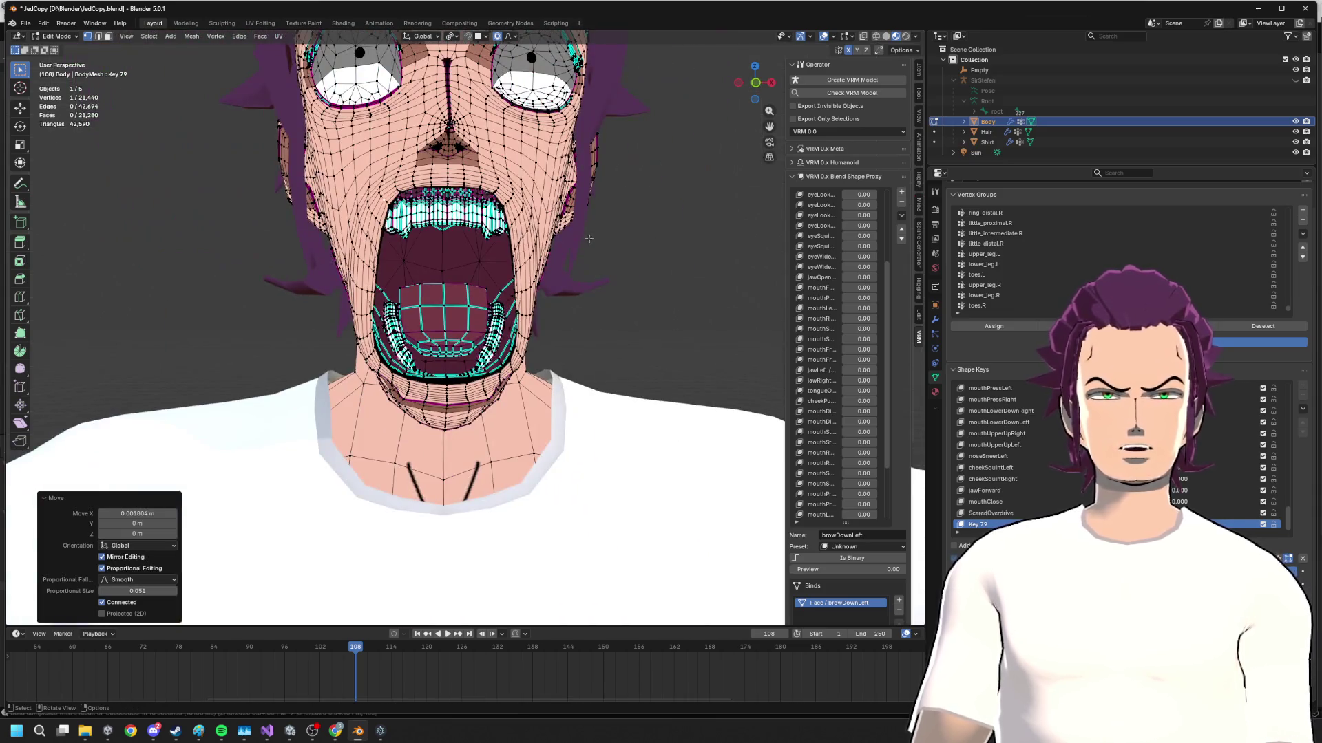
left_click(765, 90)
scroll(559, 228, "up", 4)
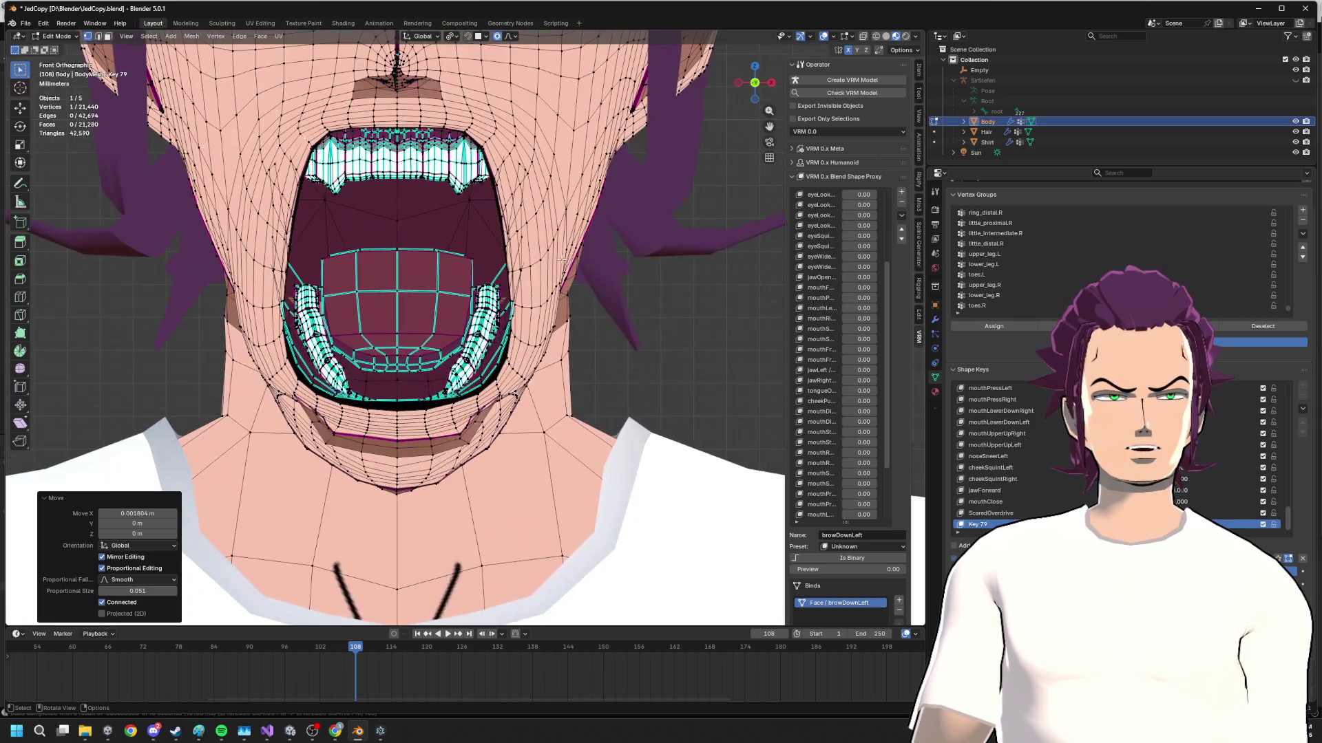
- Back in Edit Mode, select the linked inner mouth geometry and orbit around it
key("Tab")
key("Tab")
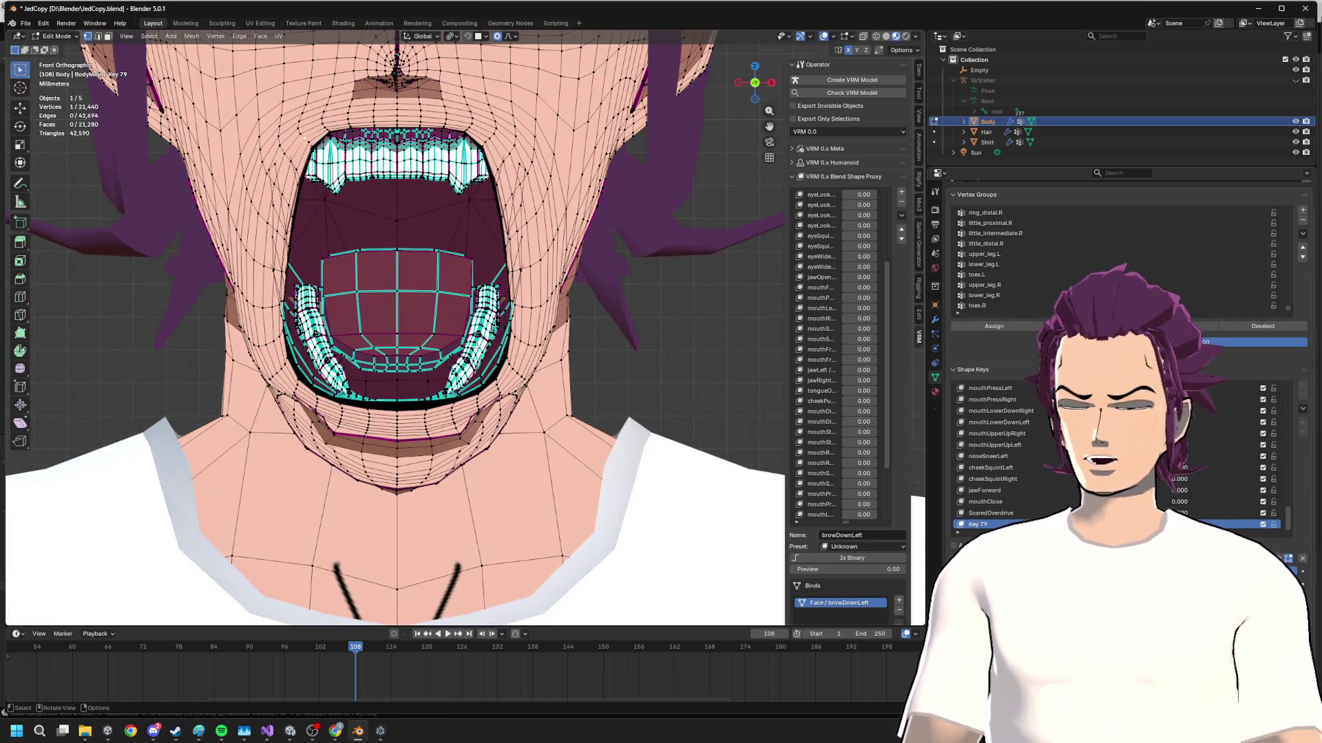
key("l")
middle_click_drag(340, 331, 340, 96)
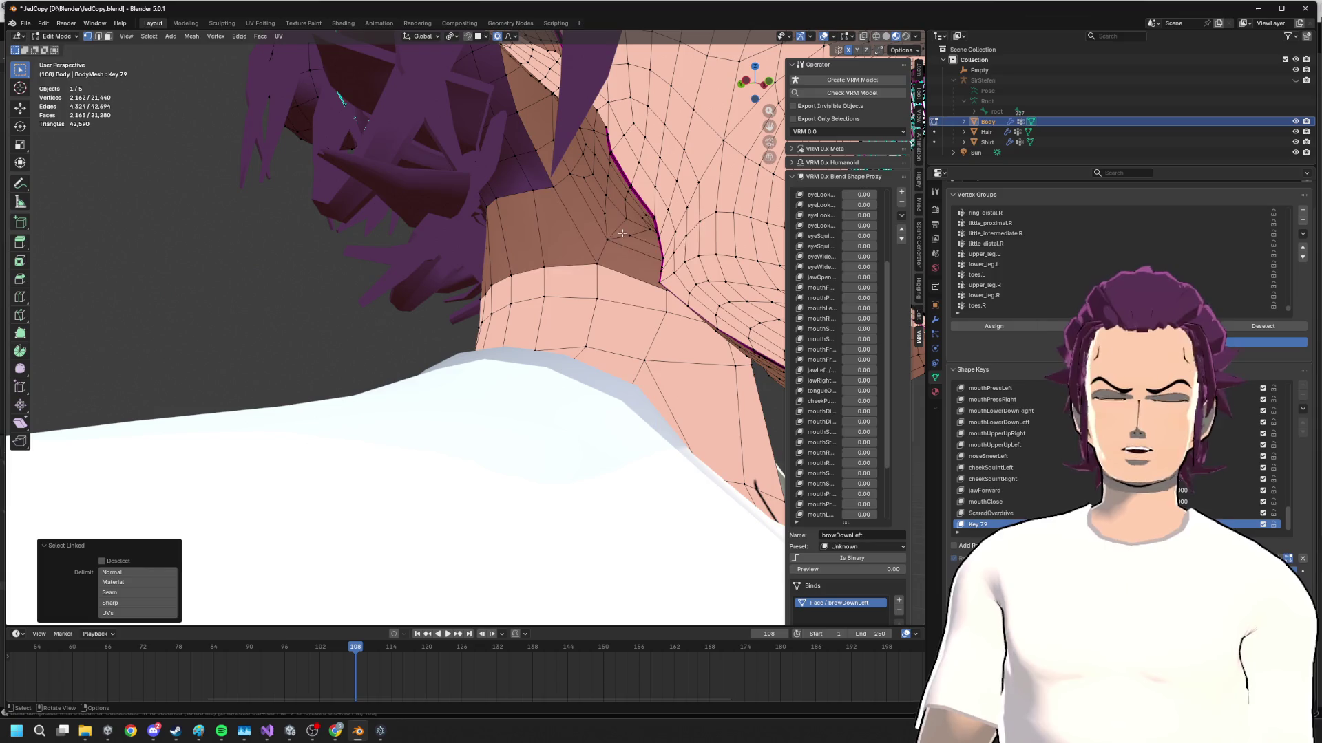
- Frame the selection, select the linked lower teeth and slide them back along Y into the jaw
key("grave")
left_click(677, 331)
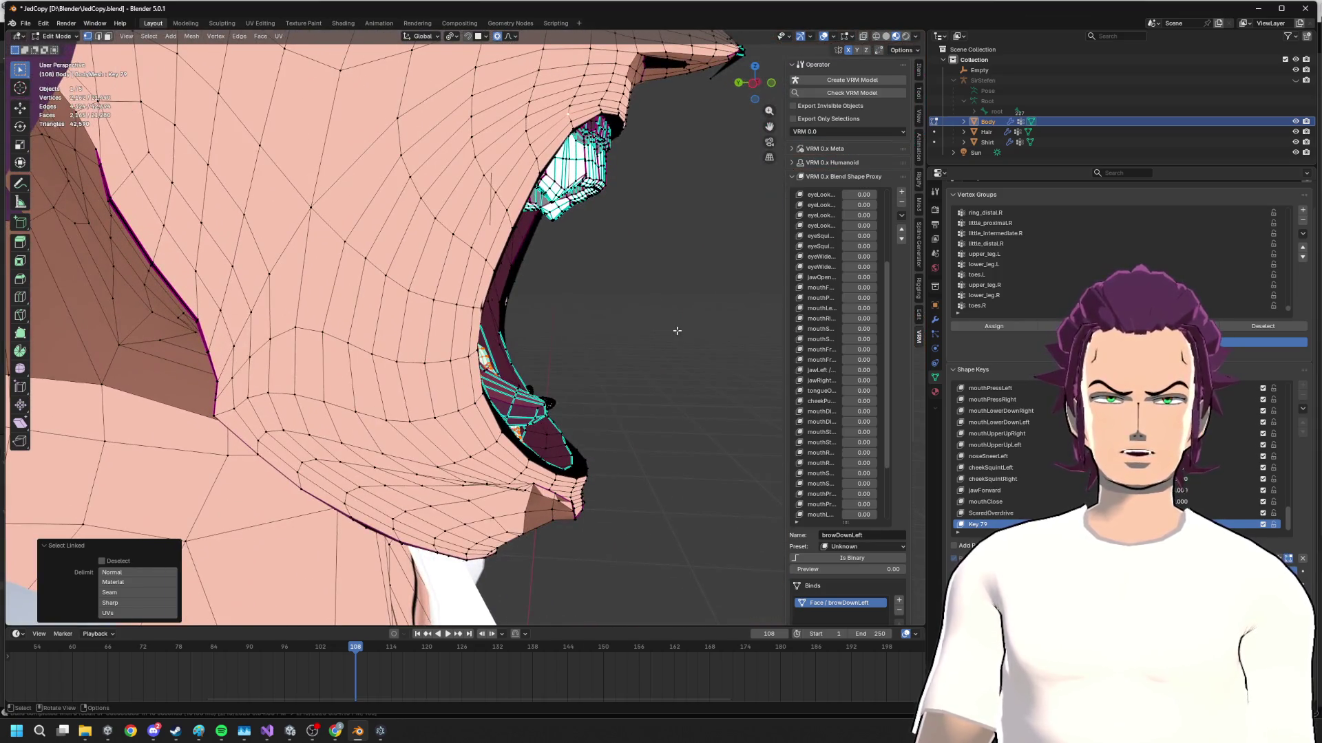
key("g")
key("Escape")
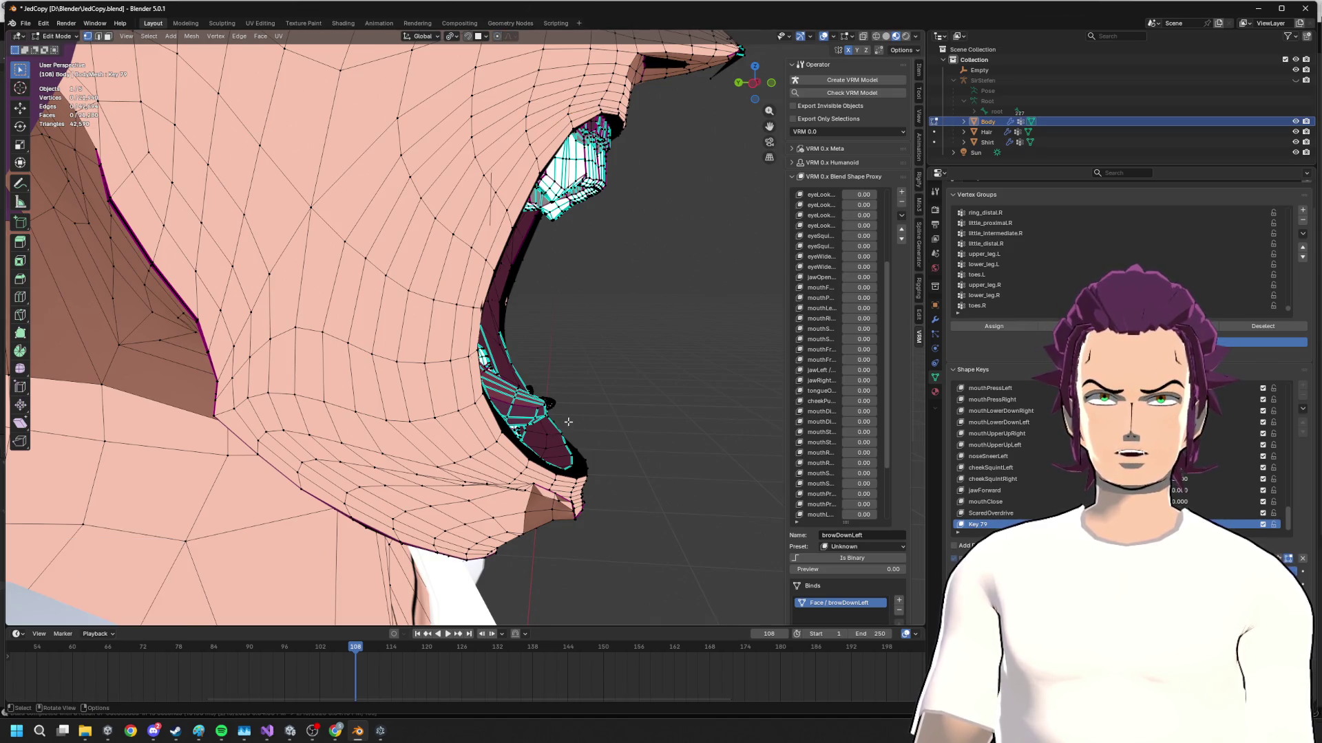
middle_click_drag(667, 237, 541, 303)
key("l")
key("g")
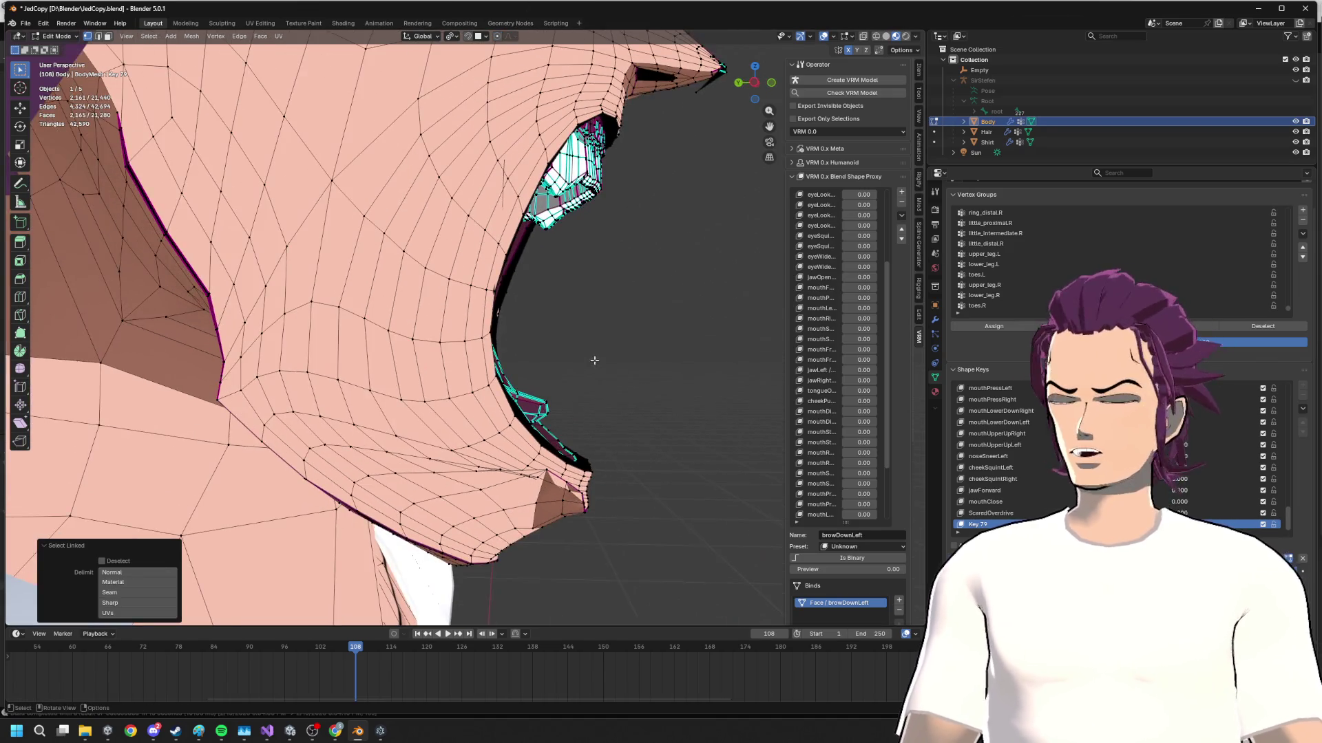
key("y")
left_click(644, 350)
- Tilt the lower teeth -22° around X, then correct back by 5.68° from the side view
middle_click_drag(645, 350, 634, 378)
key("r")
key("x")
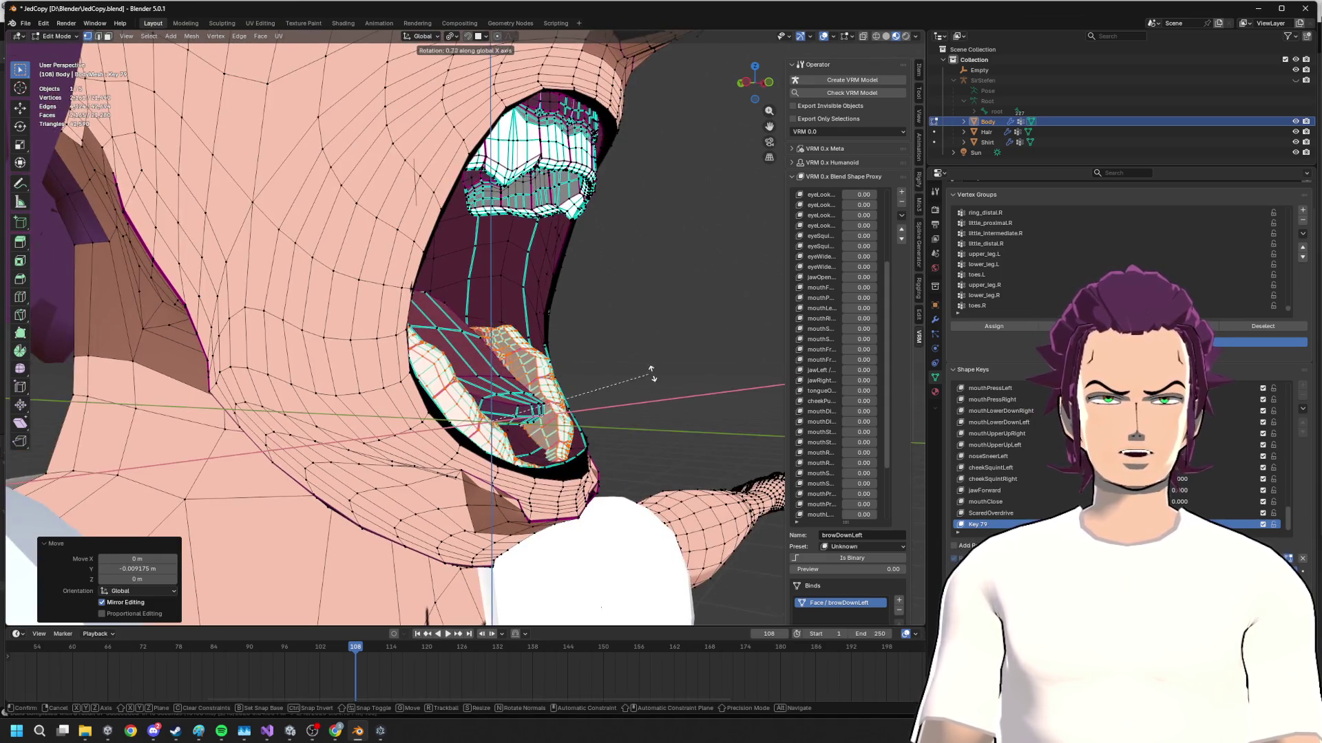
left_click(648, 294)
middle_click_drag(649, 293, 644, 365)
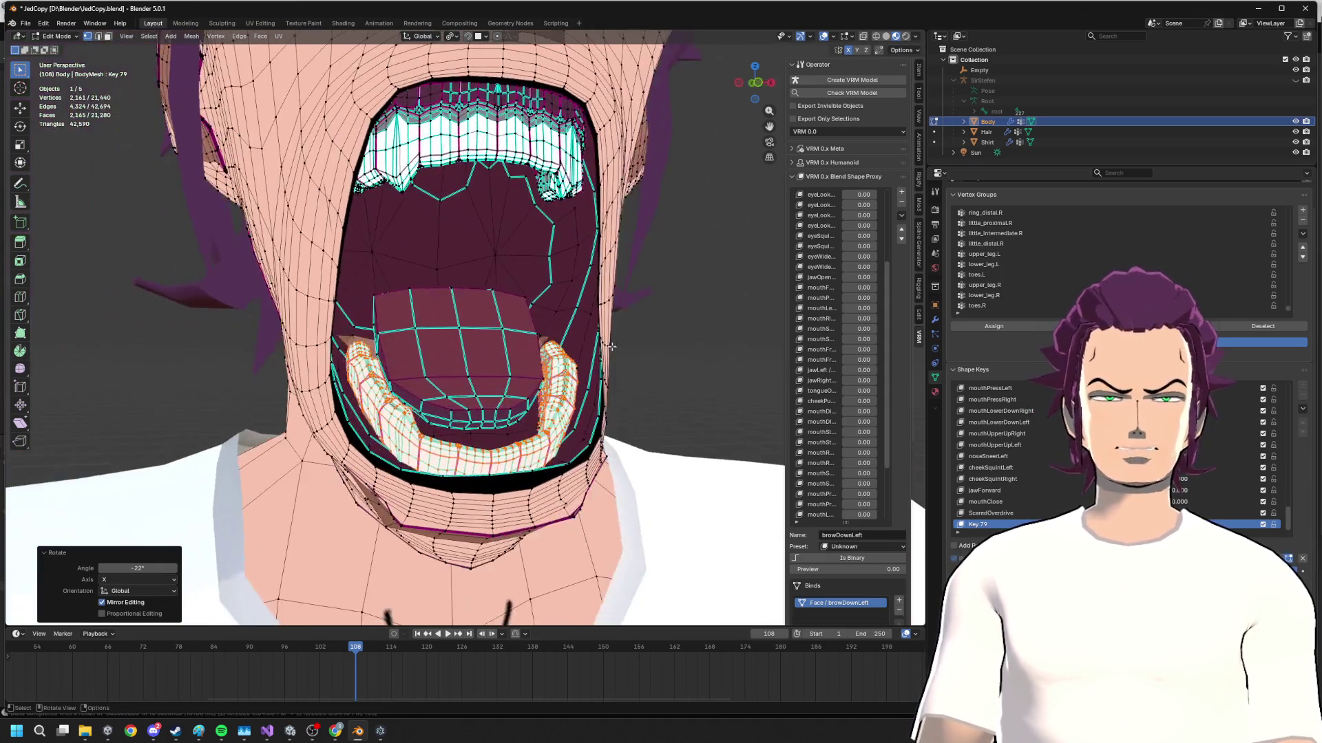
key("x")
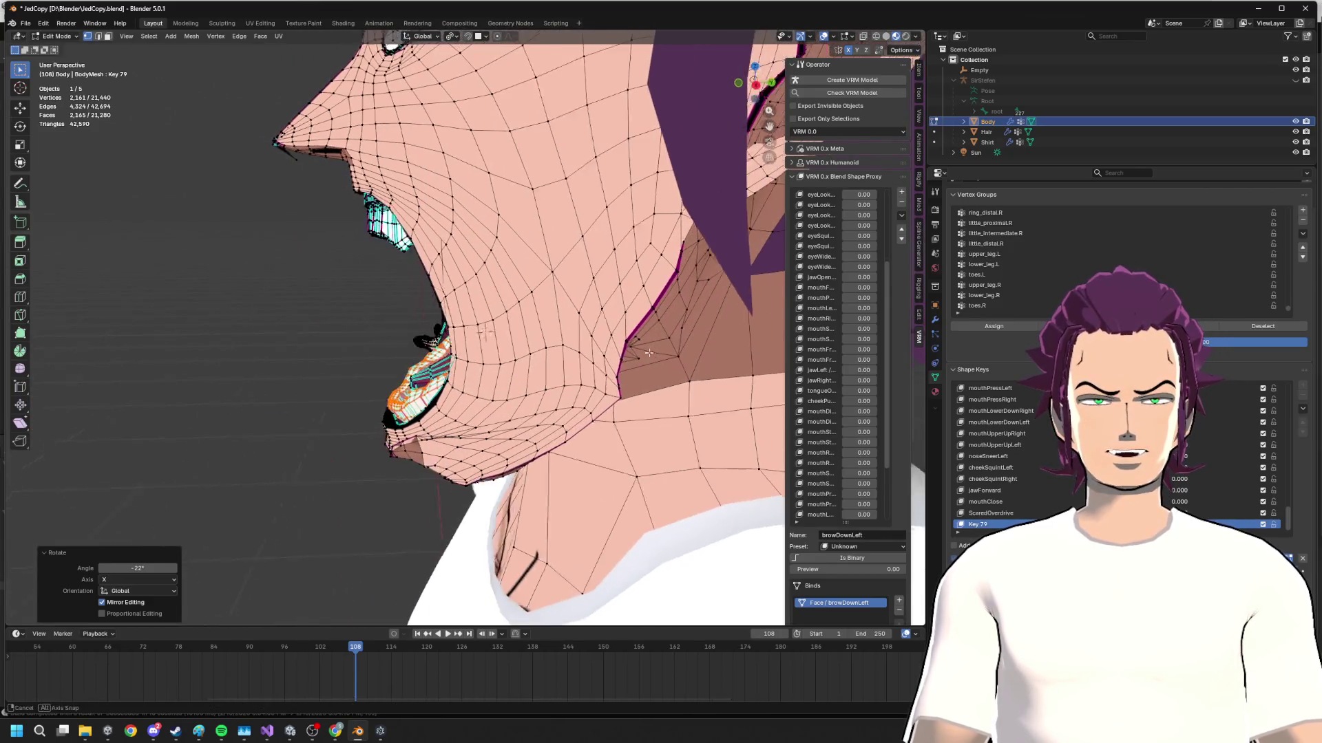
left_click(617, 340)
- From front and below views, move the lower teeth twice more along Y to seat them in the open jaw
key("KP_1")
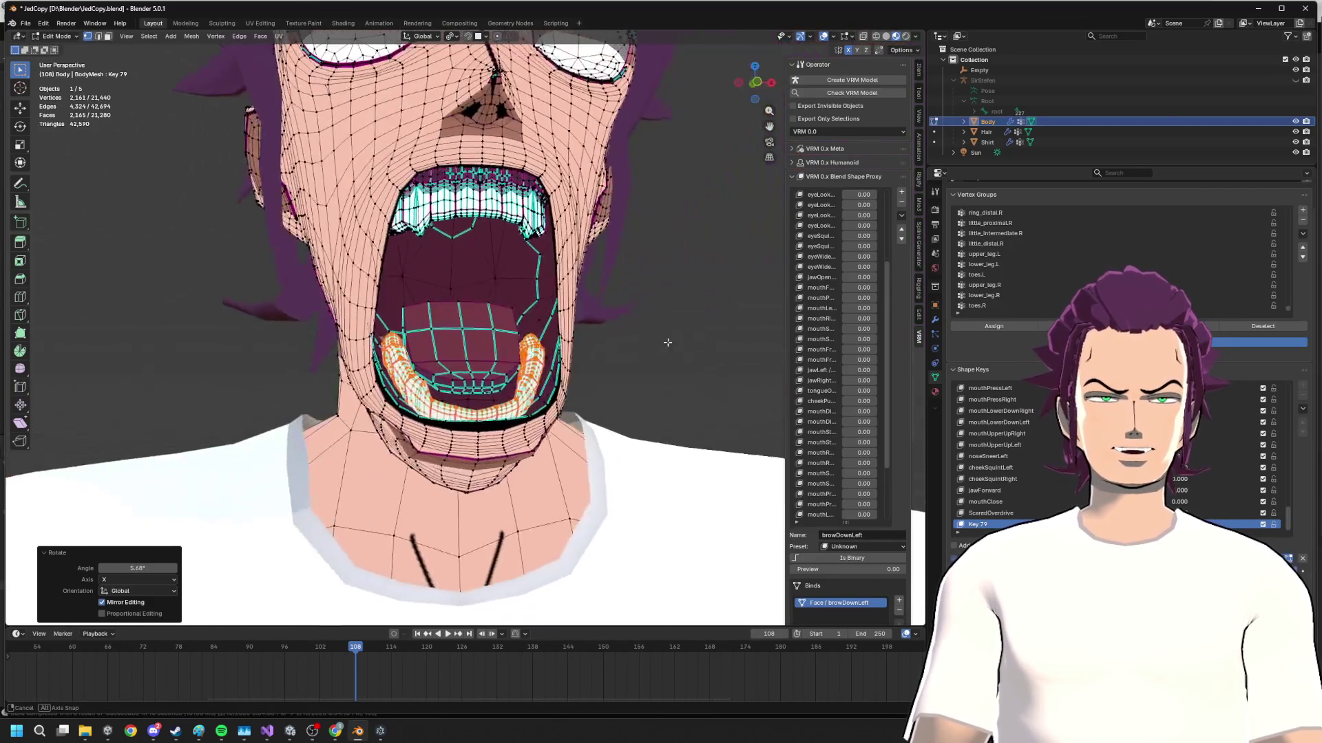
middle_click_drag(633, 347, 695, 388)
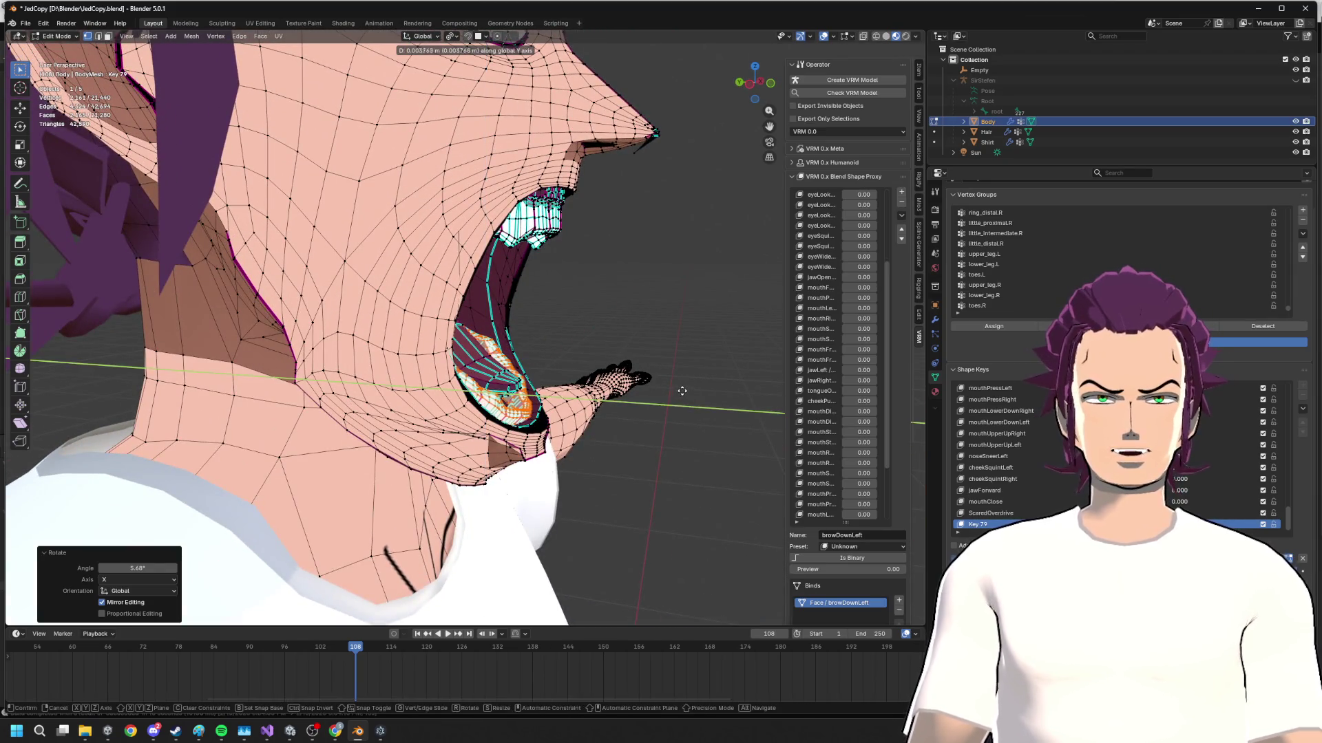
key("g")
key("y")
left_click(683, 380)
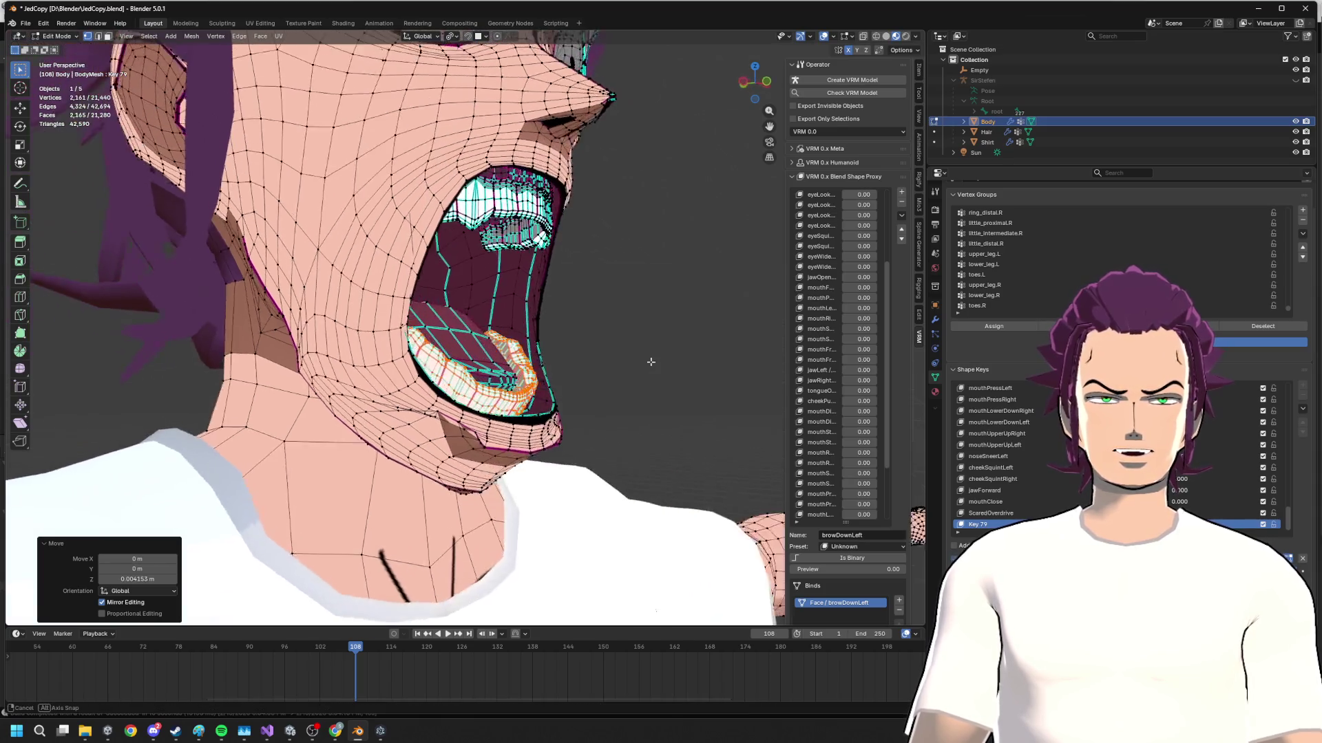
mouse_move(685, 380)
middle_mouse_down()
mouse_move(588, 375)
mouse_move(662, 367)
middle_mouse_up()
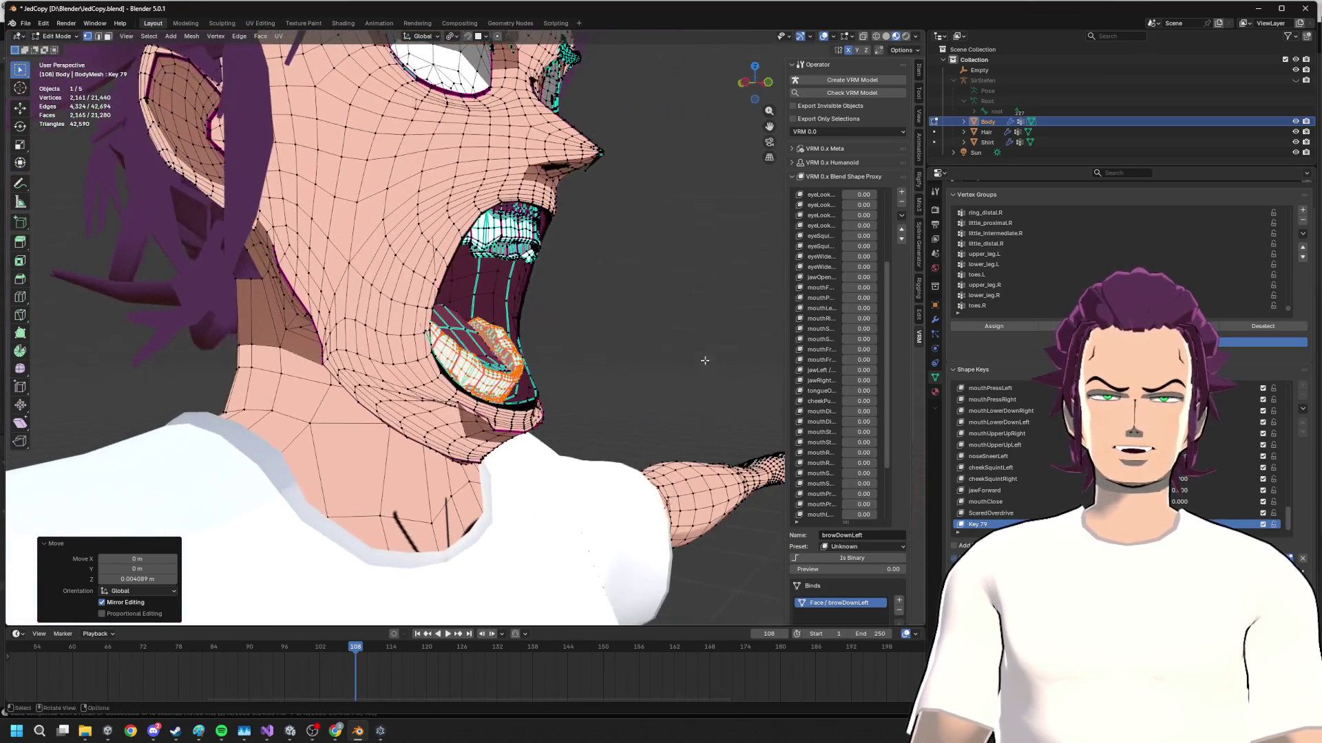
key("g")
key("y")
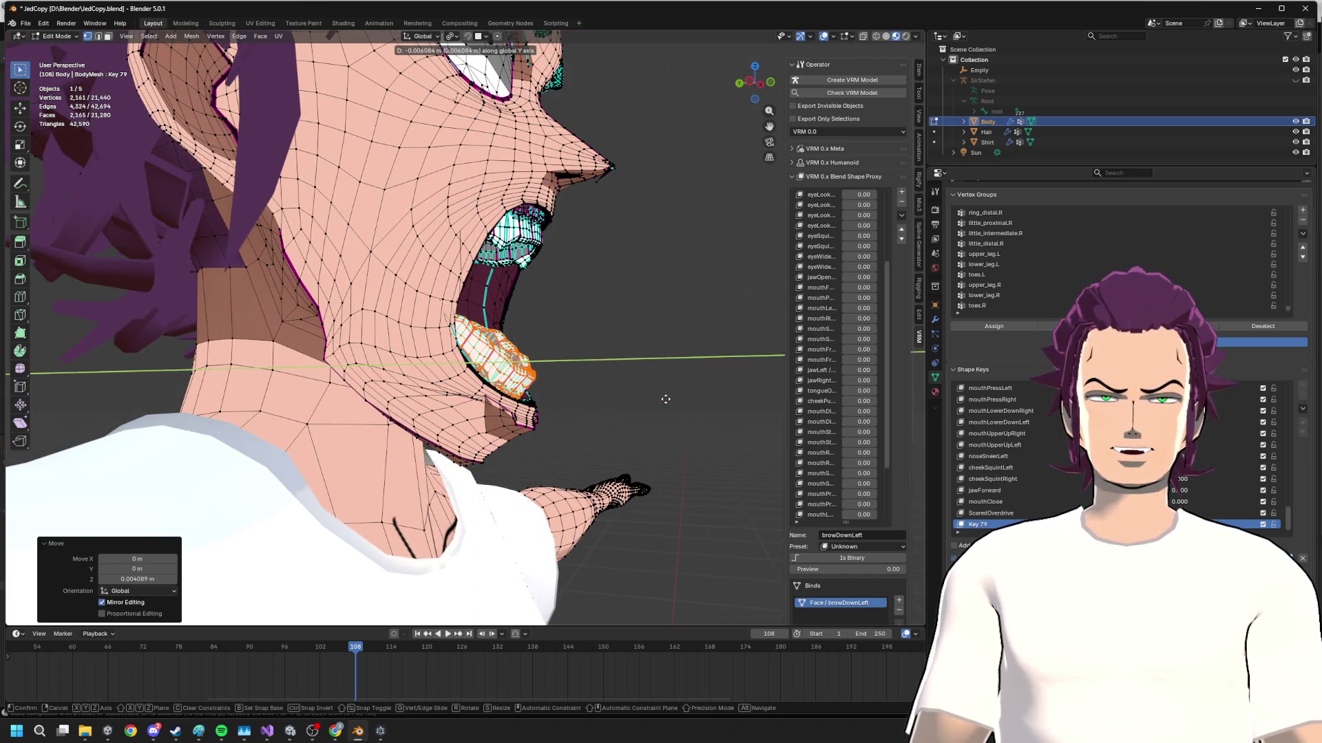
left_click(664, 399)
- From a straight side view, tilt the lower teeth -15° and drop them into final position
left_click_drag(760, 91, 762, 92)
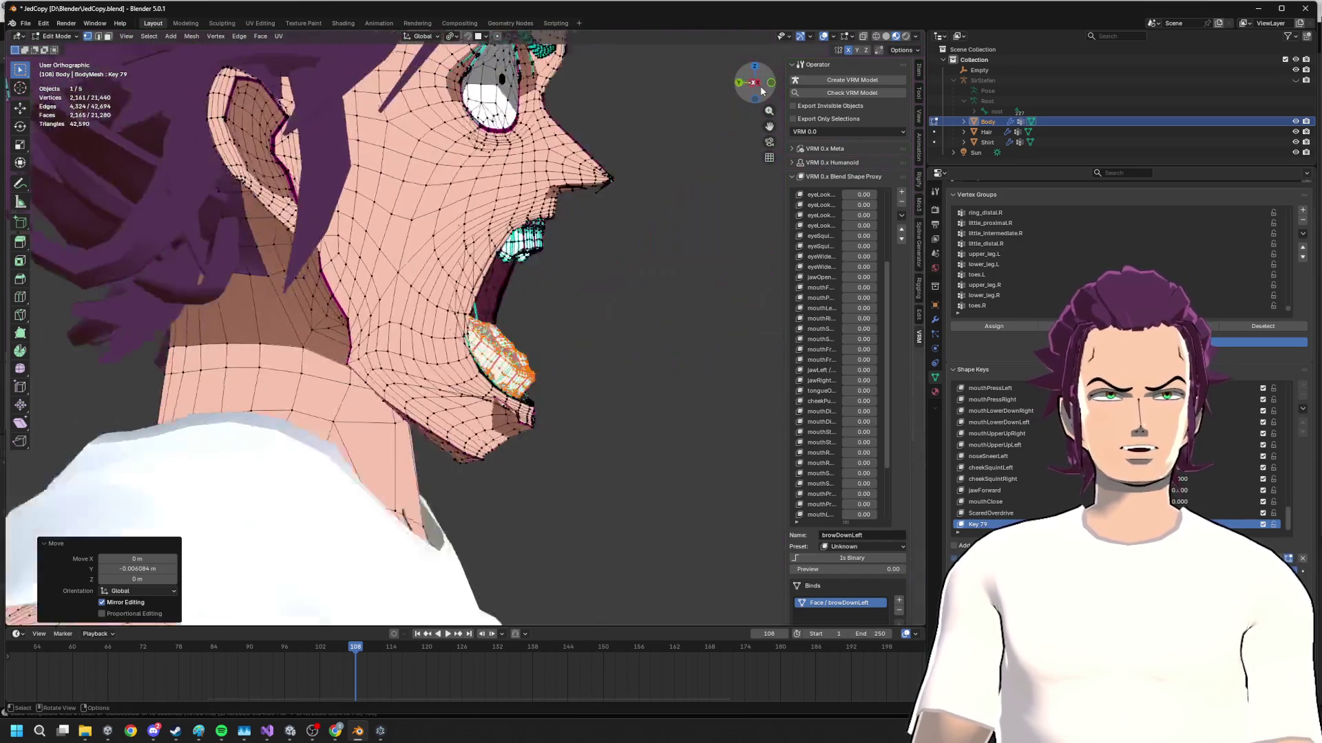
key("r")
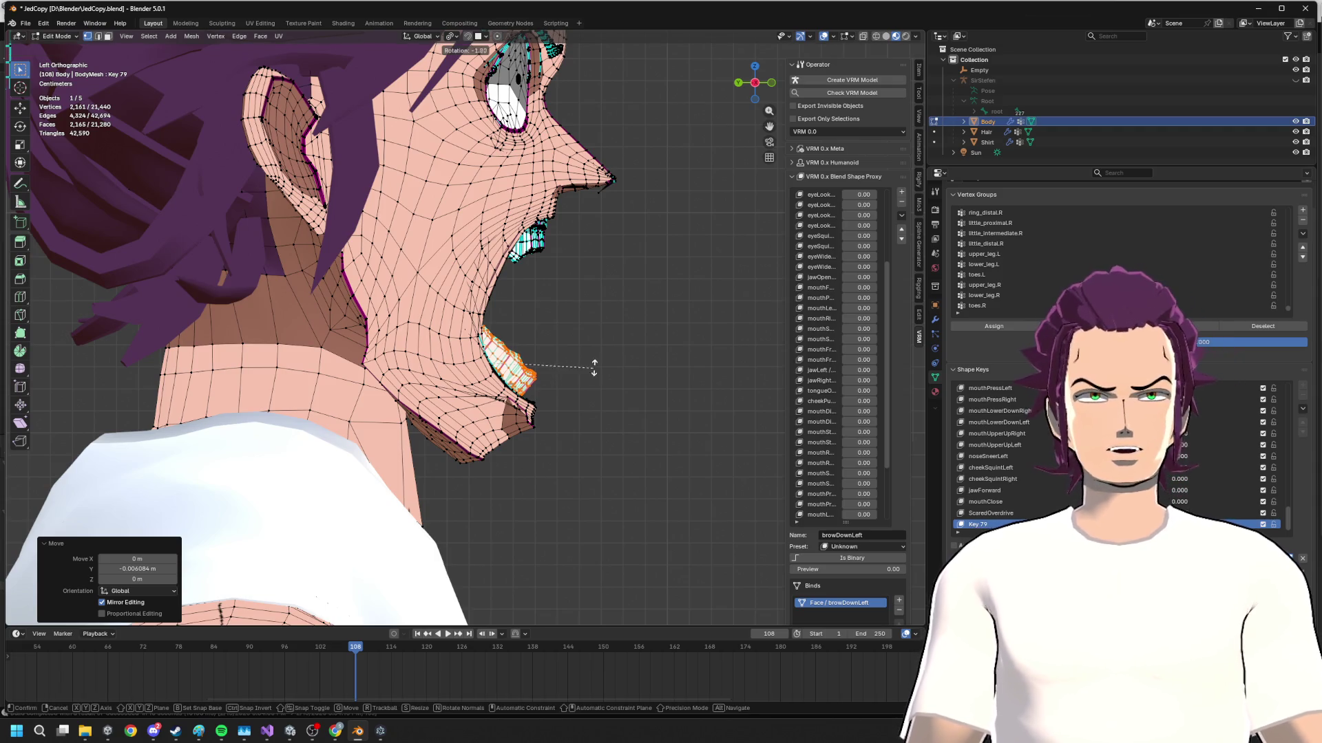
left_click(598, 348)
key("g")
left_click(594, 359)
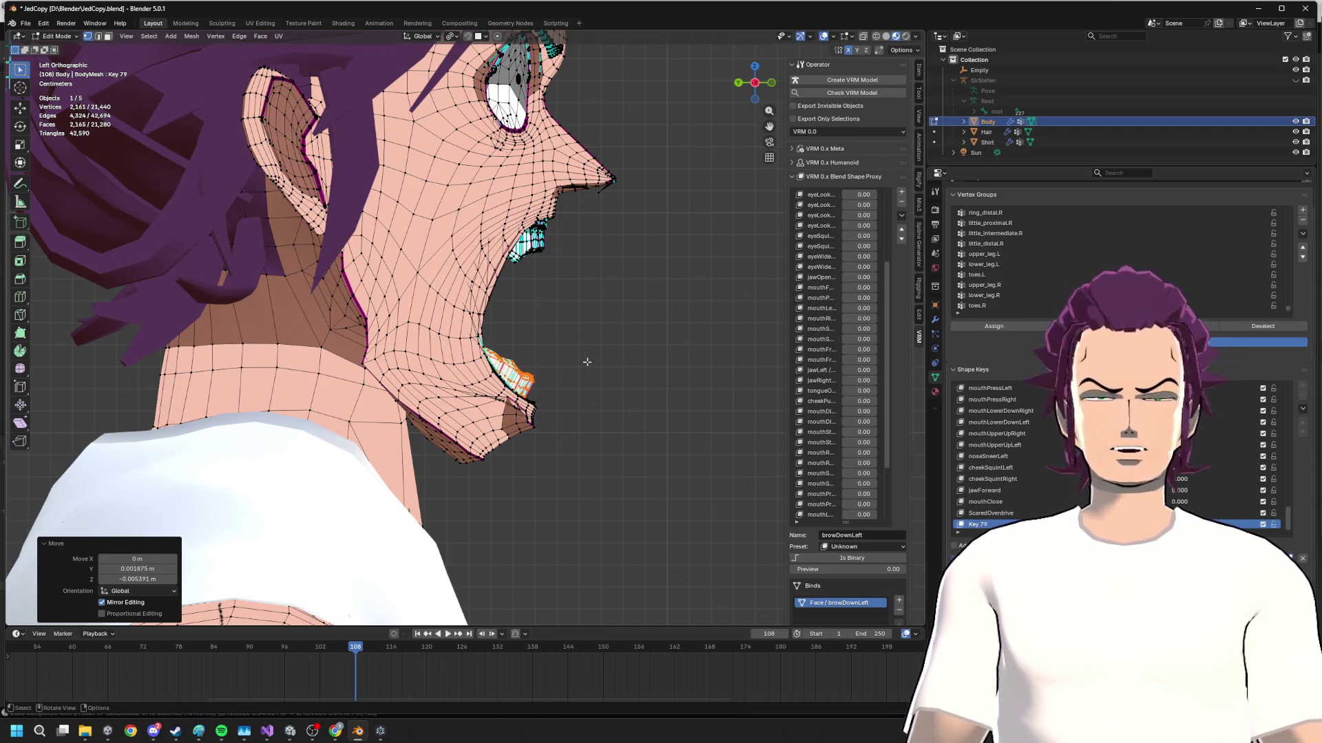
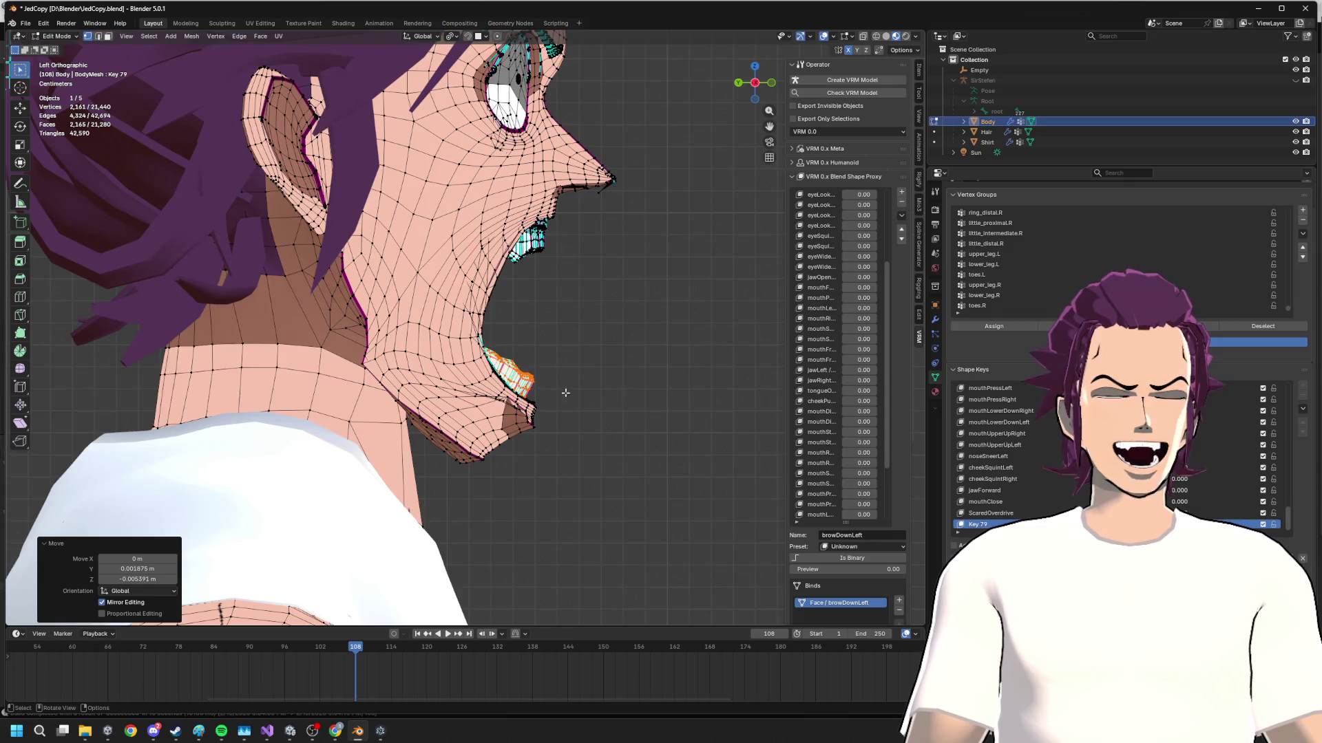
mouse_move(565, 392)
middle_mouse_down()
mouse_move(517, 311)
mouse_move(516, 322)
middle_mouse_up()
scroll(516, 310, "down", 4)
scroll(792, 69, "down", 3)
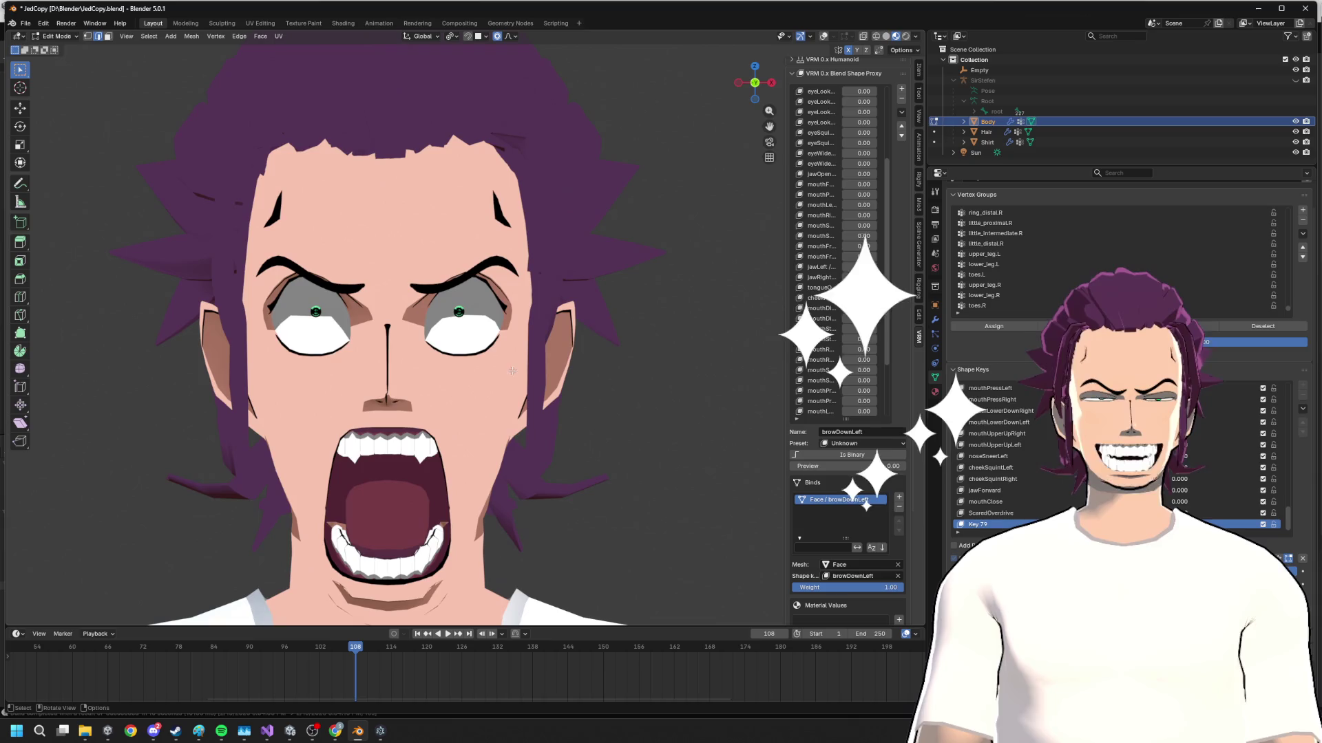
scroll(523, 334, "up", 3)
- Orbit the shocked face through three-quarter and profile views and settle back on the front
mouse_move(523, 334)
middle_mouse_down()
mouse_move(618, 362)
mouse_move(369, 366)
middle_mouse_up()
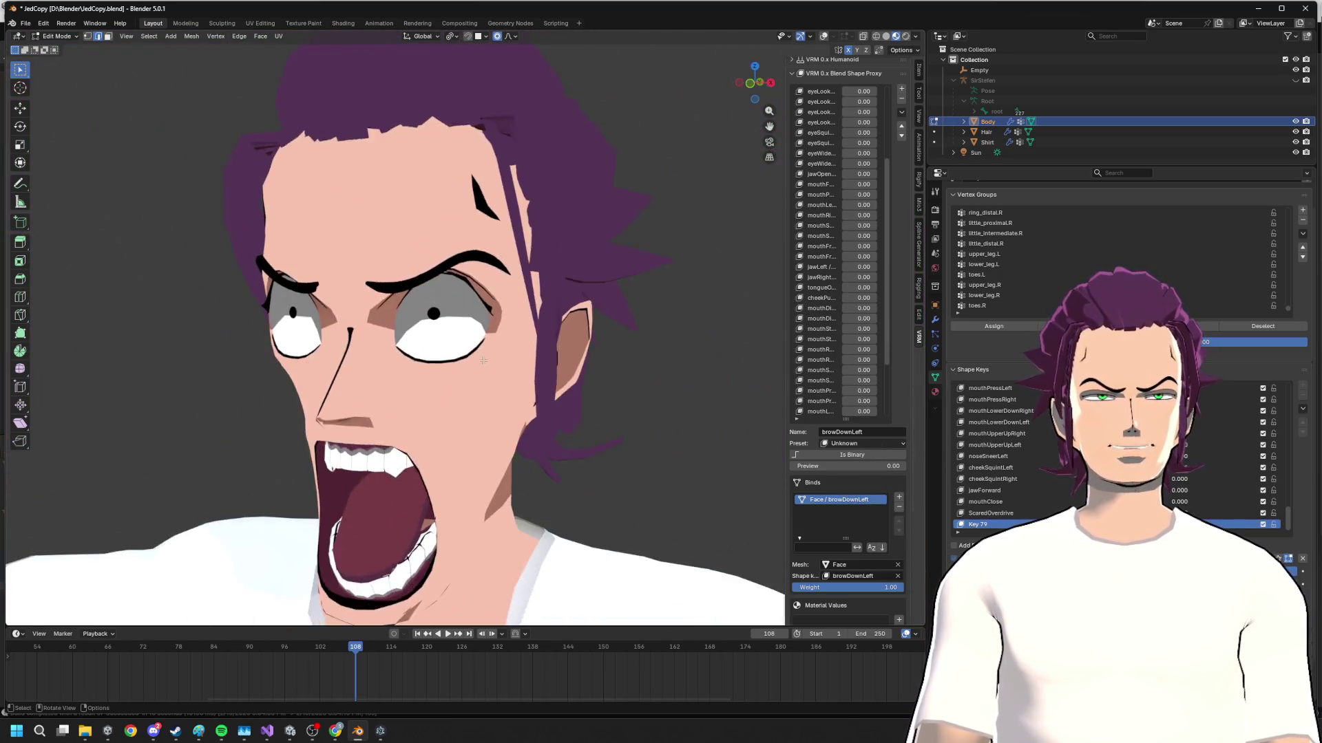
middle_click_drag(368, 367, 574, 379)
scroll(517, 326, "up", 3)
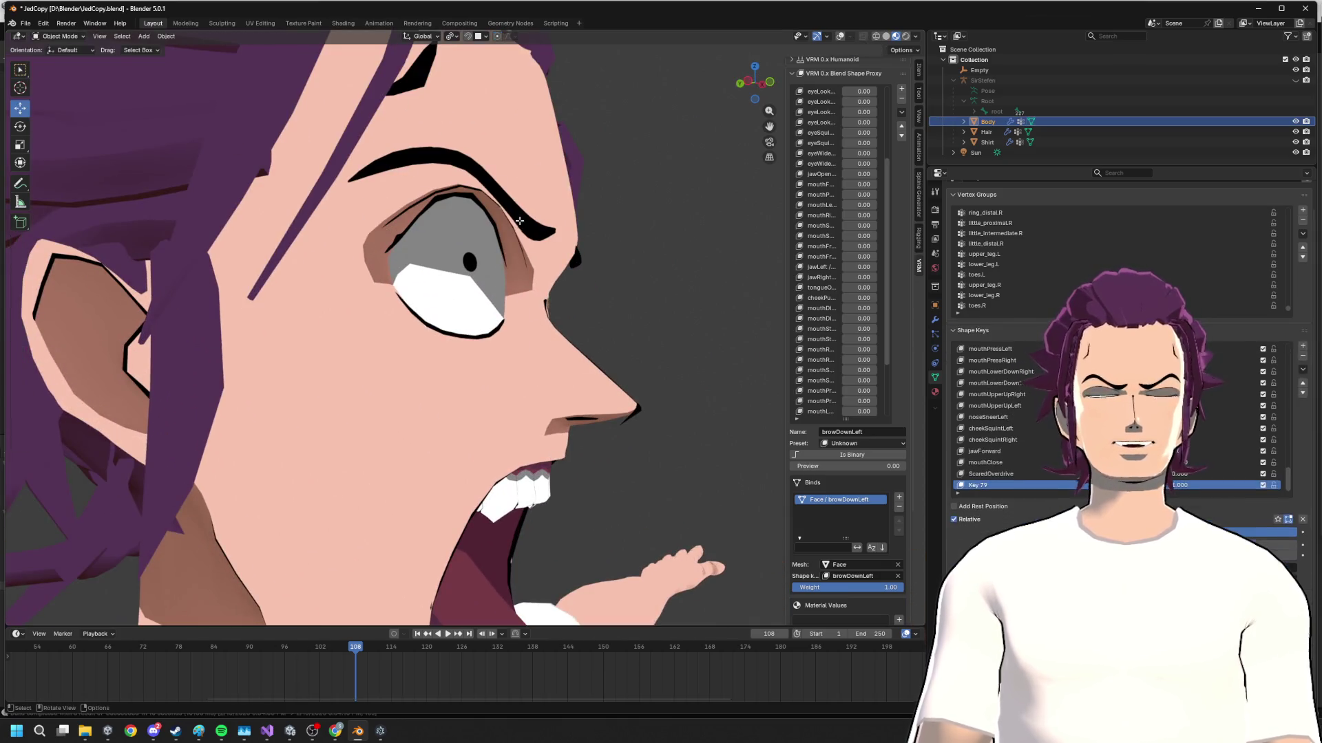
middle_click_drag(518, 327, 677, 221)
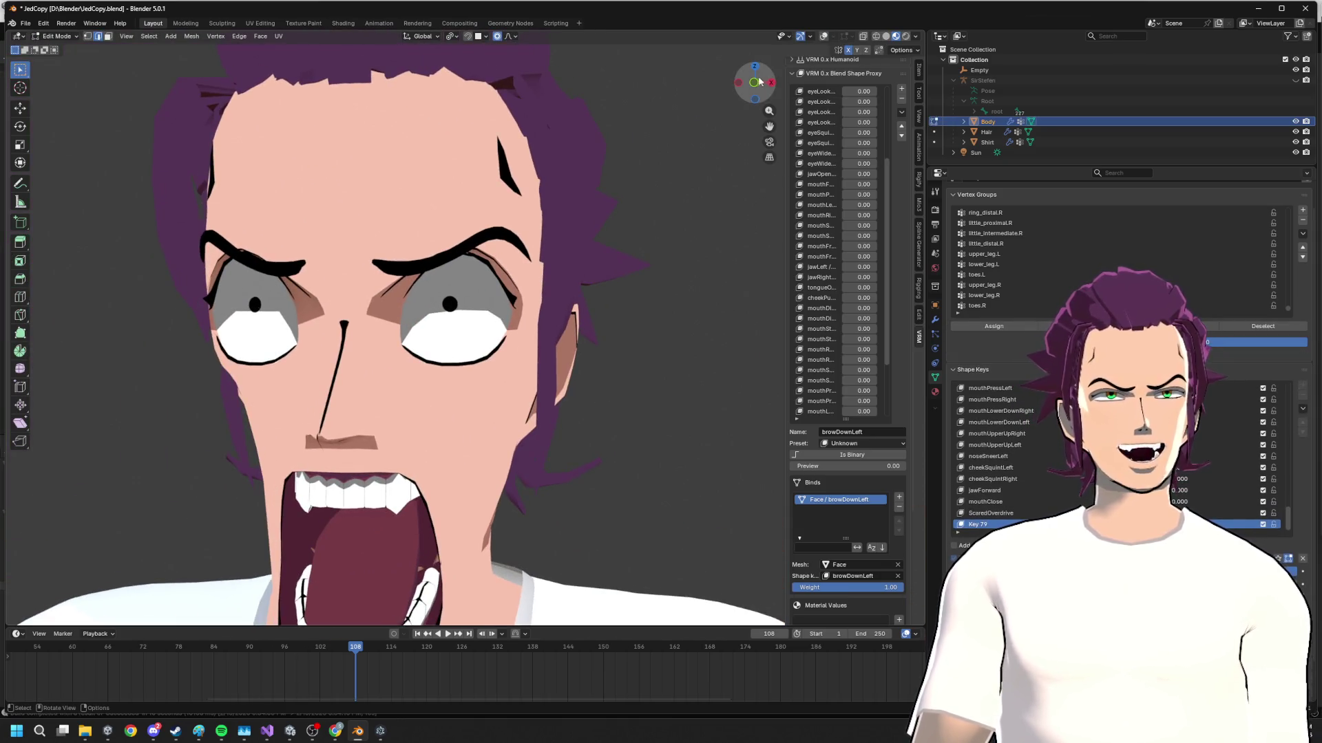
left_click_drag(759, 81, 745, 88)
middle_click_drag(745, 89, 440, 310)
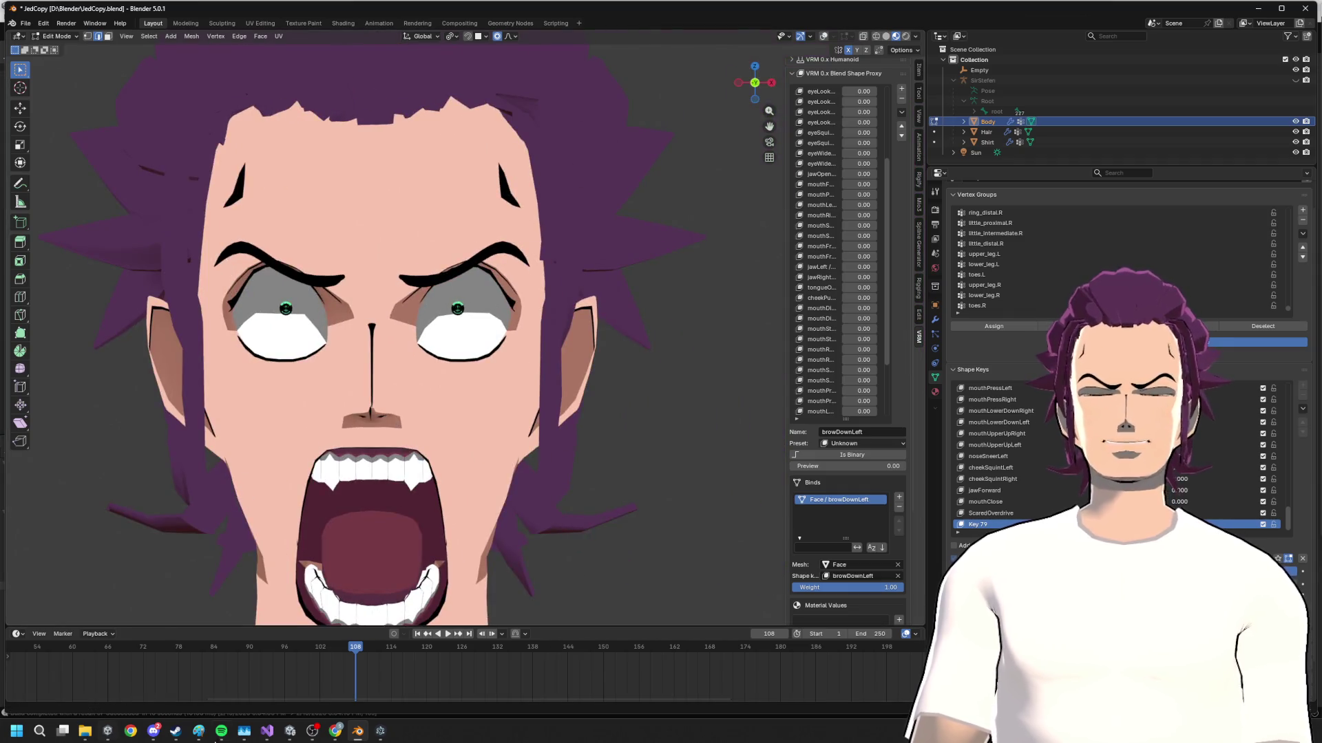
mouse_move(130, 732)
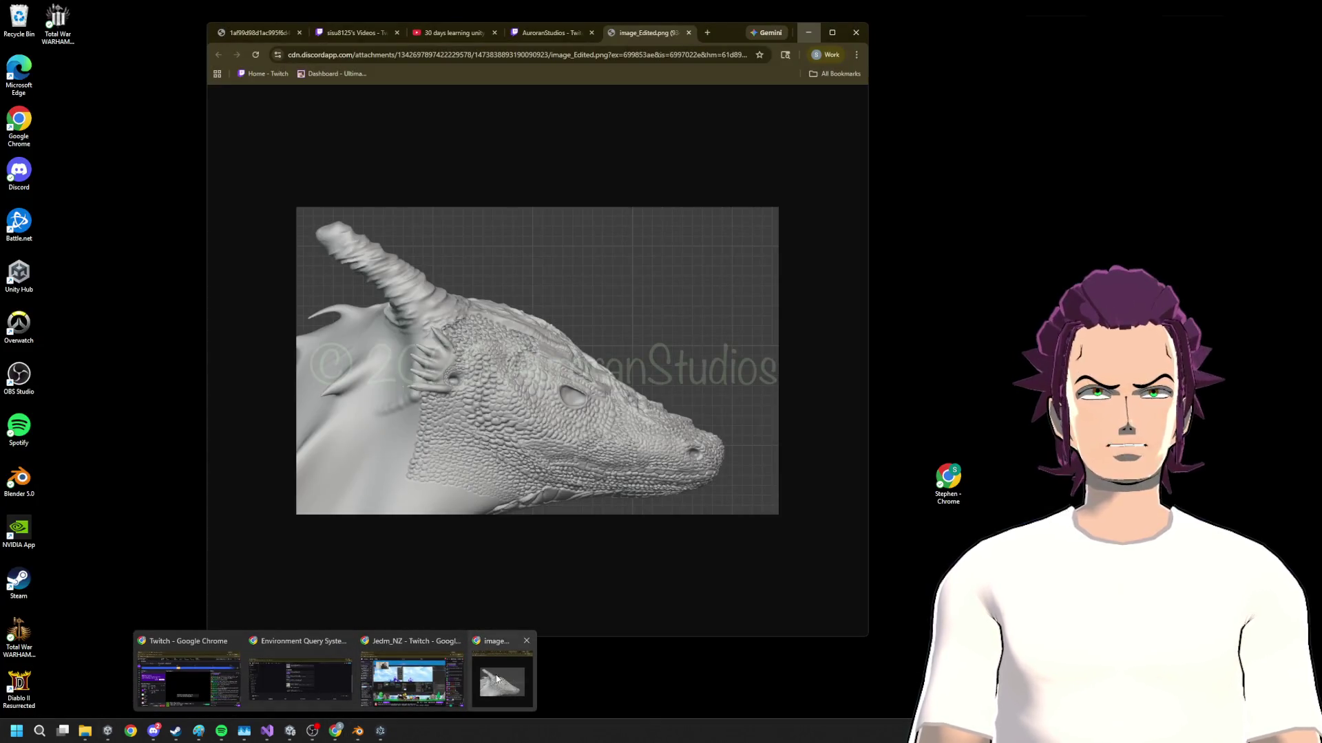
- Preview the One Piece Wiki shocked-face result in the image search, then minimize Chrome
left_click(500, 678)
left_click(248, 35)
key("alt+Left")
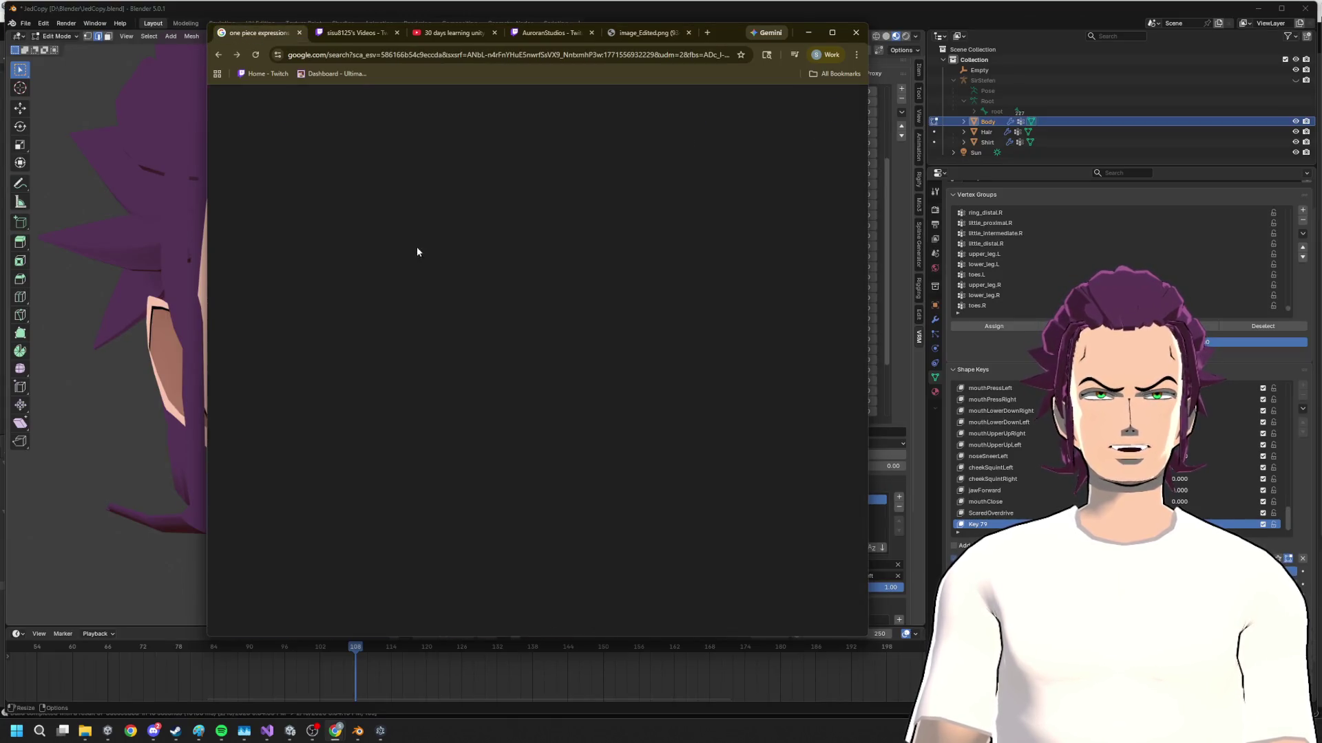
scroll(395, 521, "down", 3)
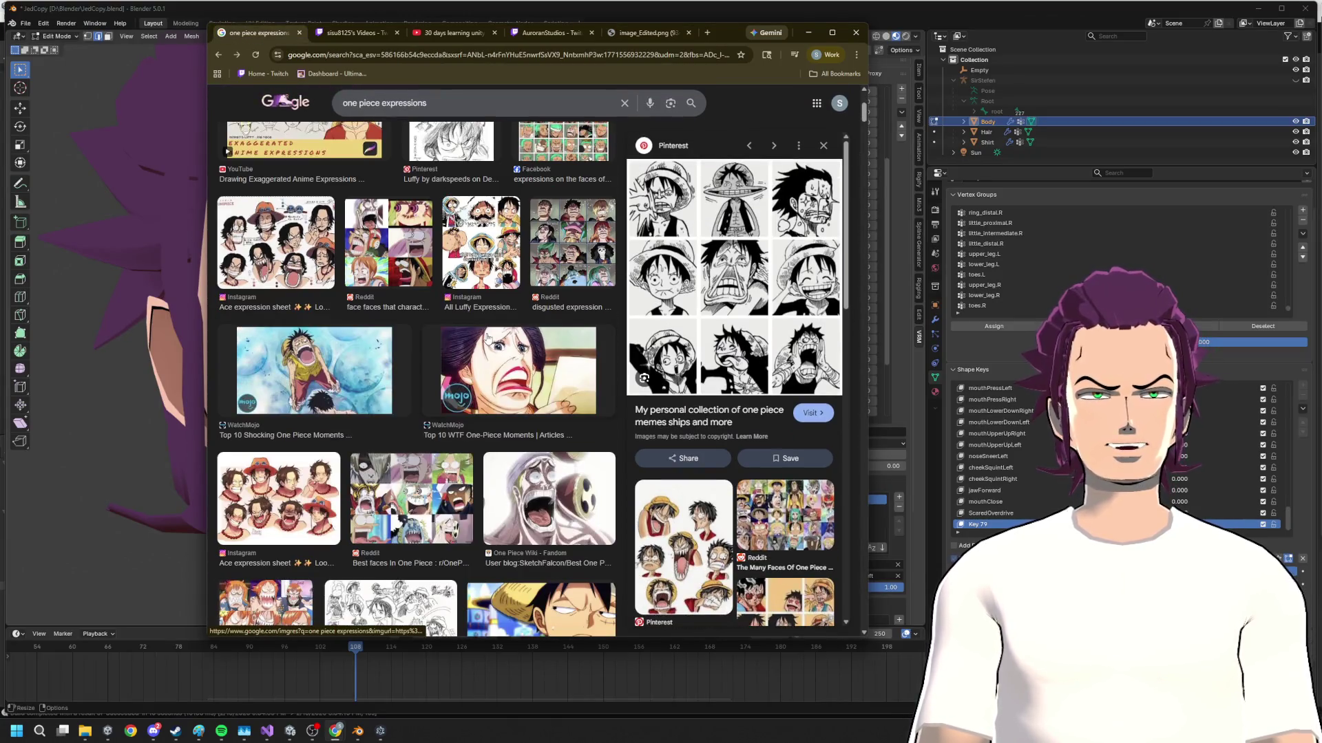
left_click(549, 501)
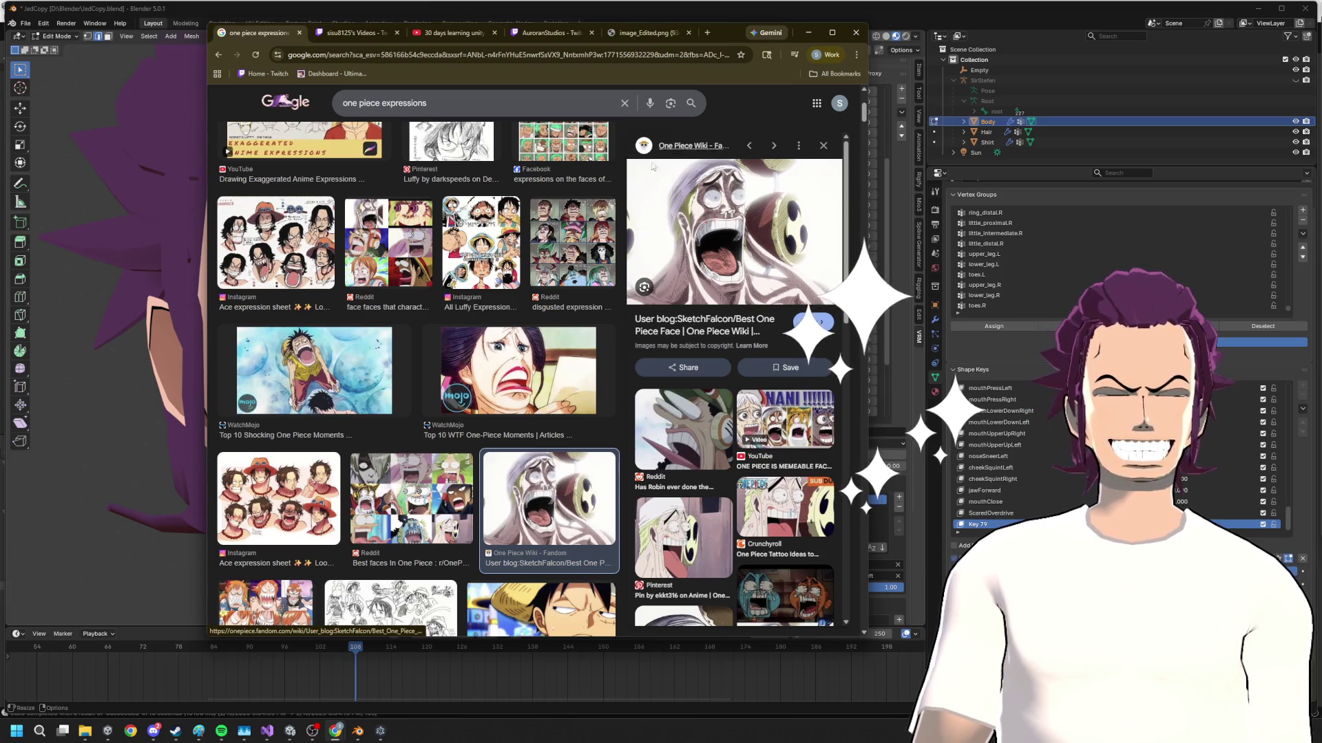
left_click(819, 38)
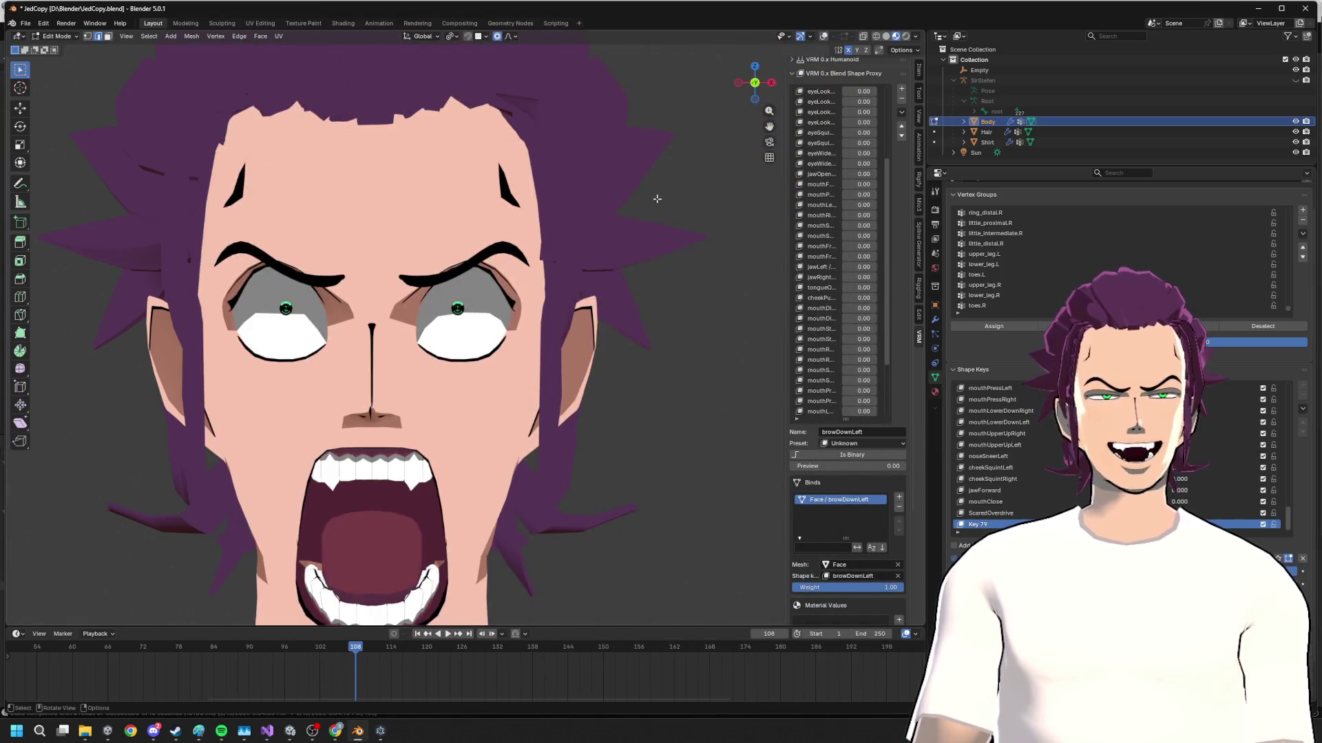
scroll(372, 290, "down", 2)
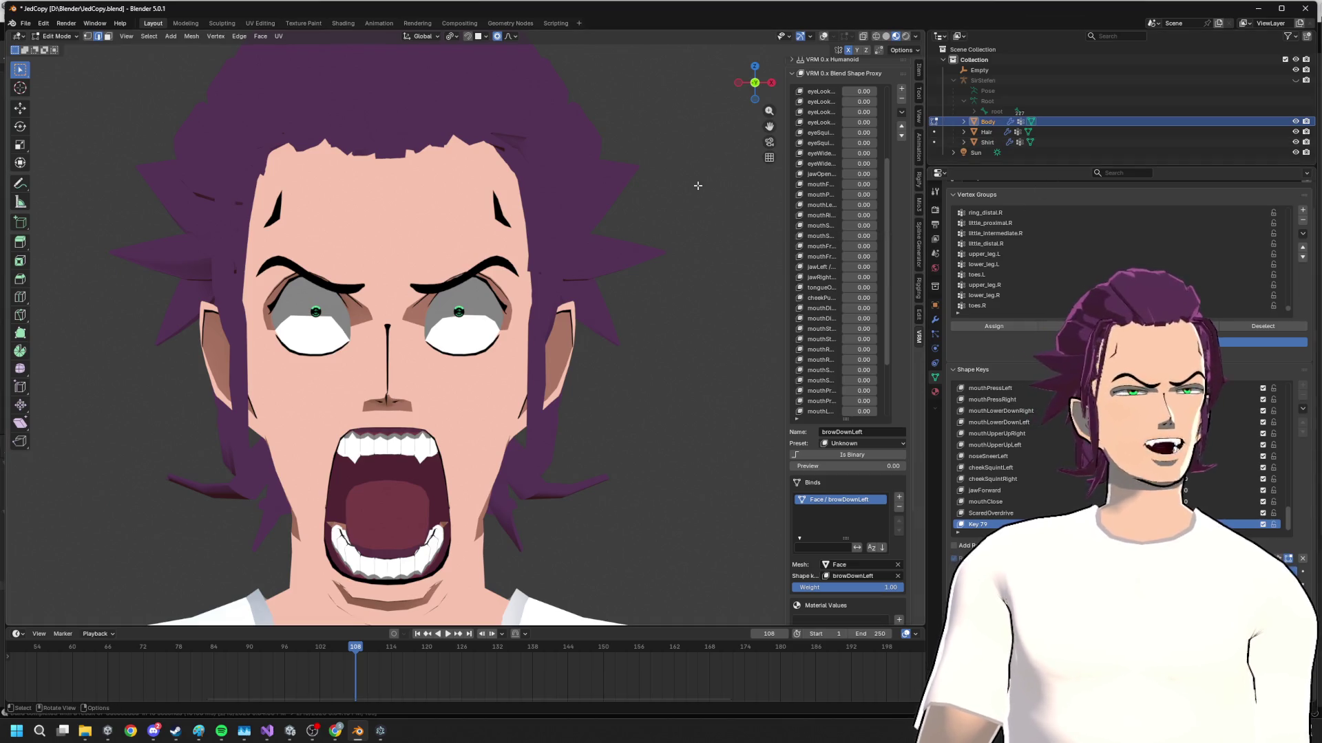
- Show the wireframe overlay, select the linked eyebrow geometry and raise it on Z
left_click(823, 38)
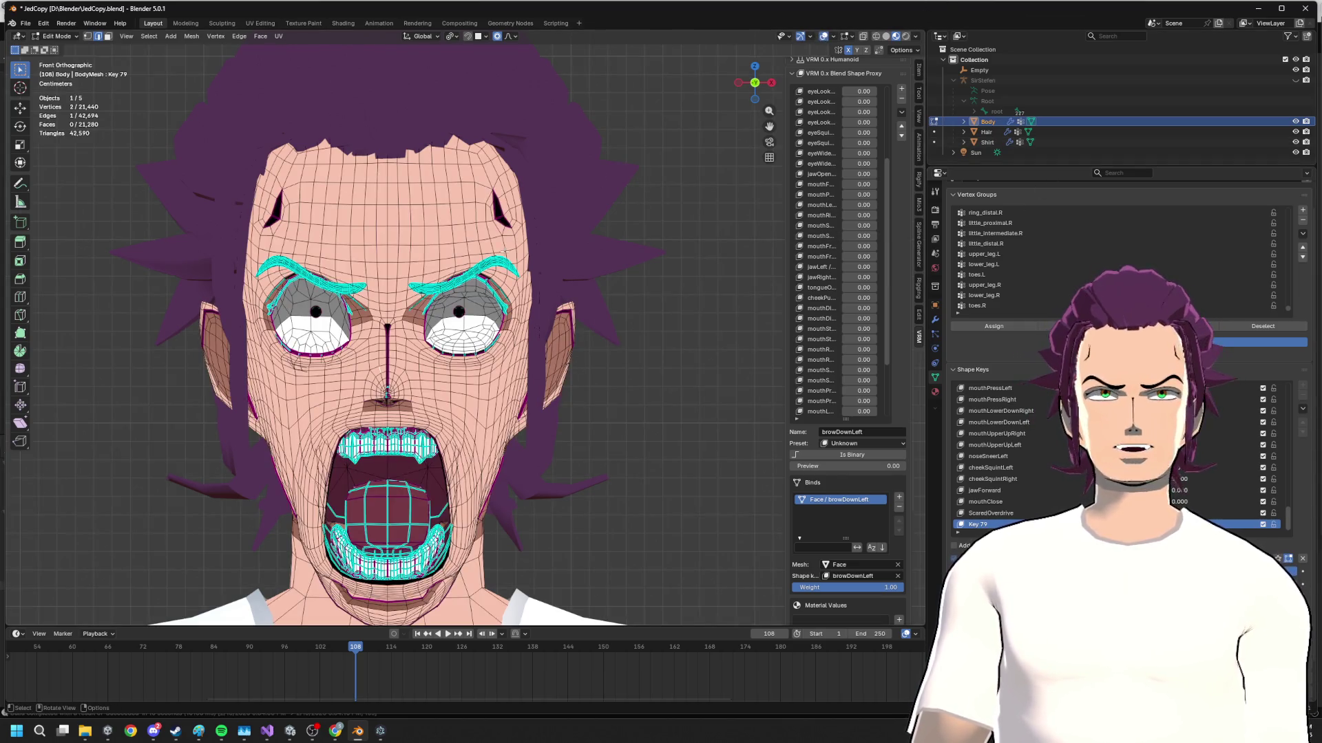
key("l")
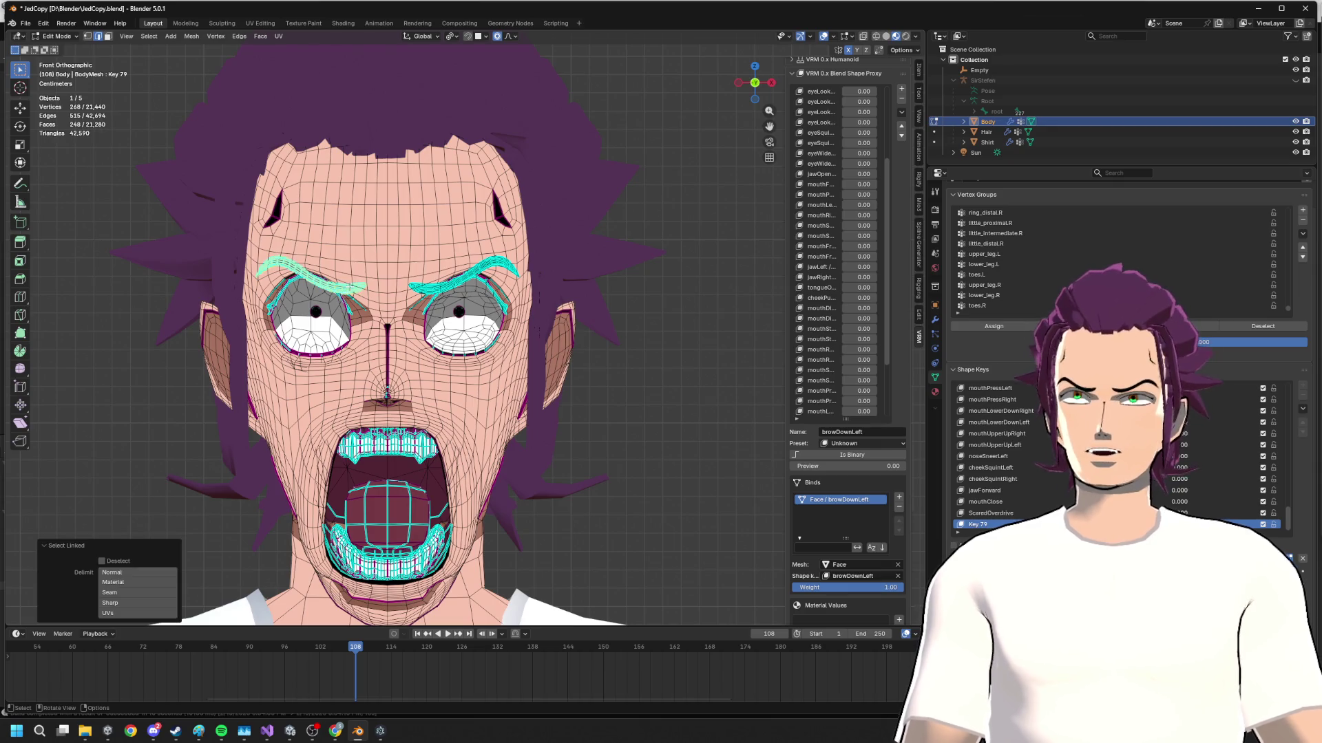
key("g")
key("z")
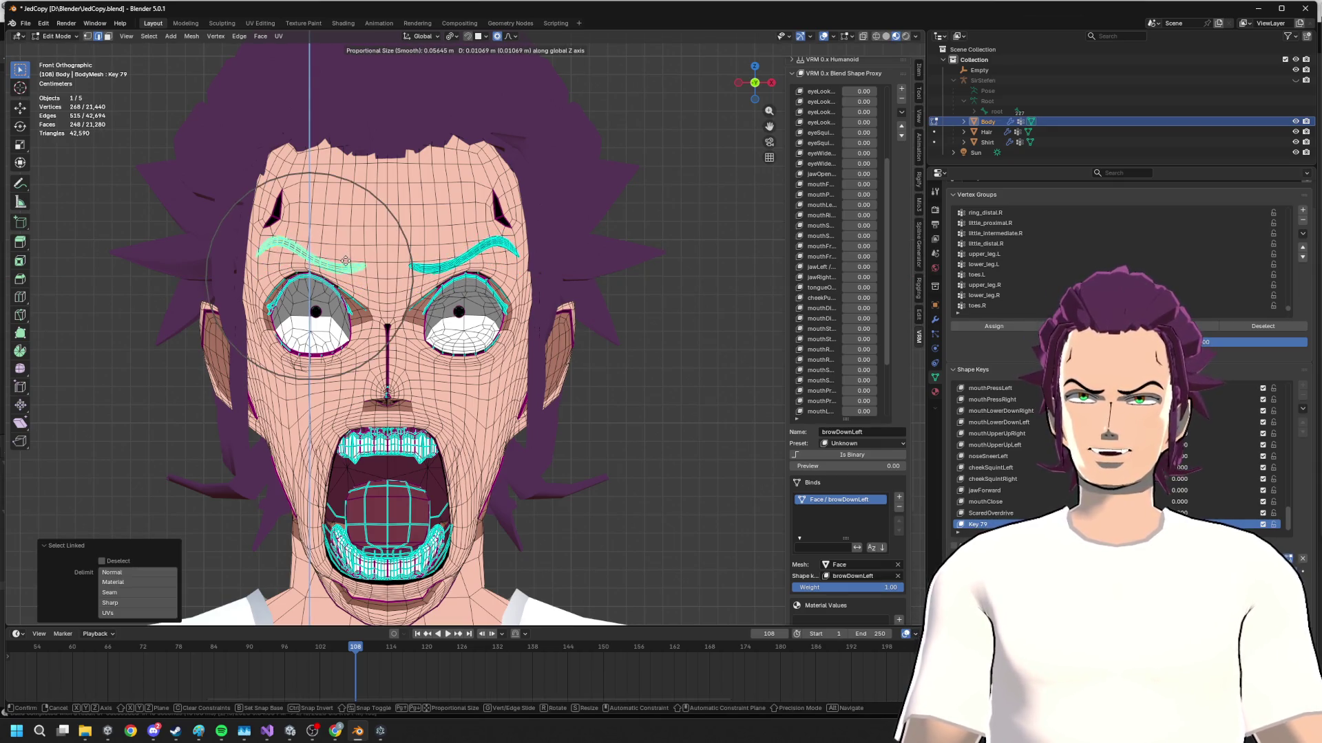
left_click(345, 261)
scroll(465, 315, "up", 1)
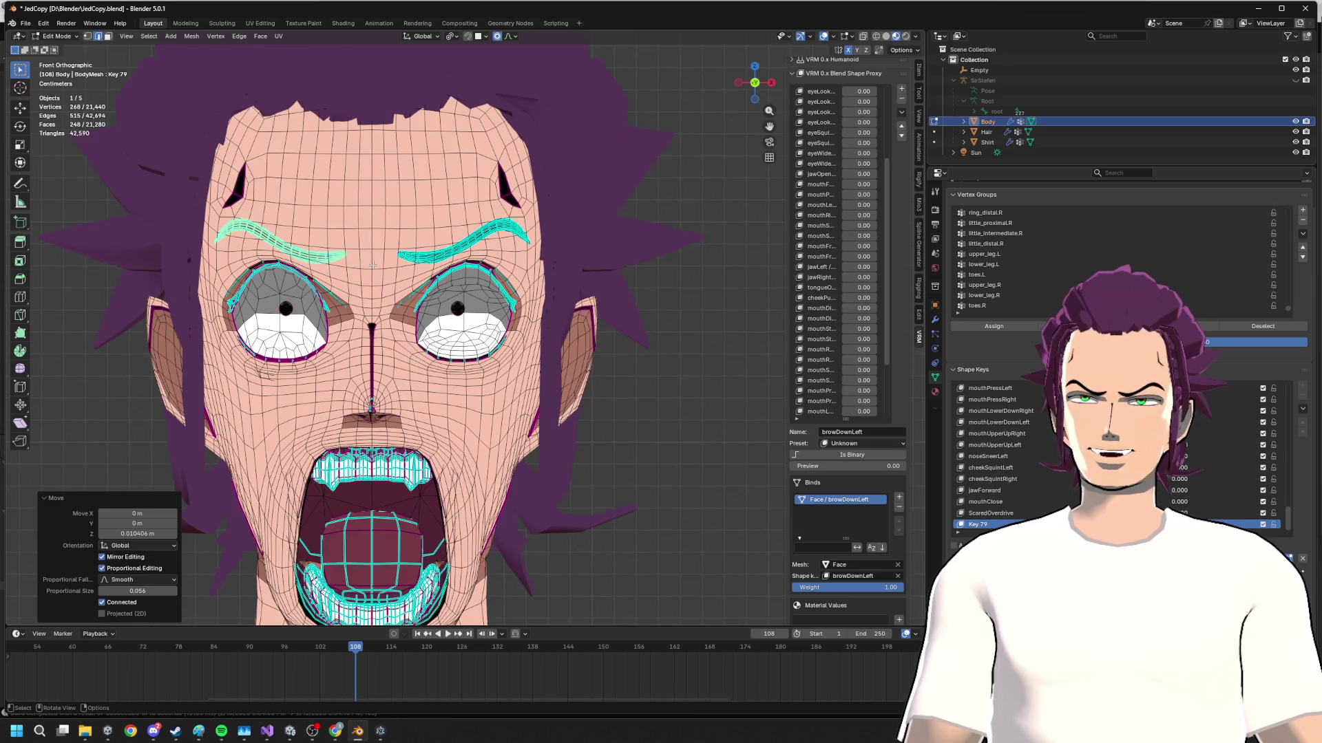
scroll(465, 316, "up", 2)
- Raise the left and right eyebrow tips with vertical Z moves
left_click(322, 243)
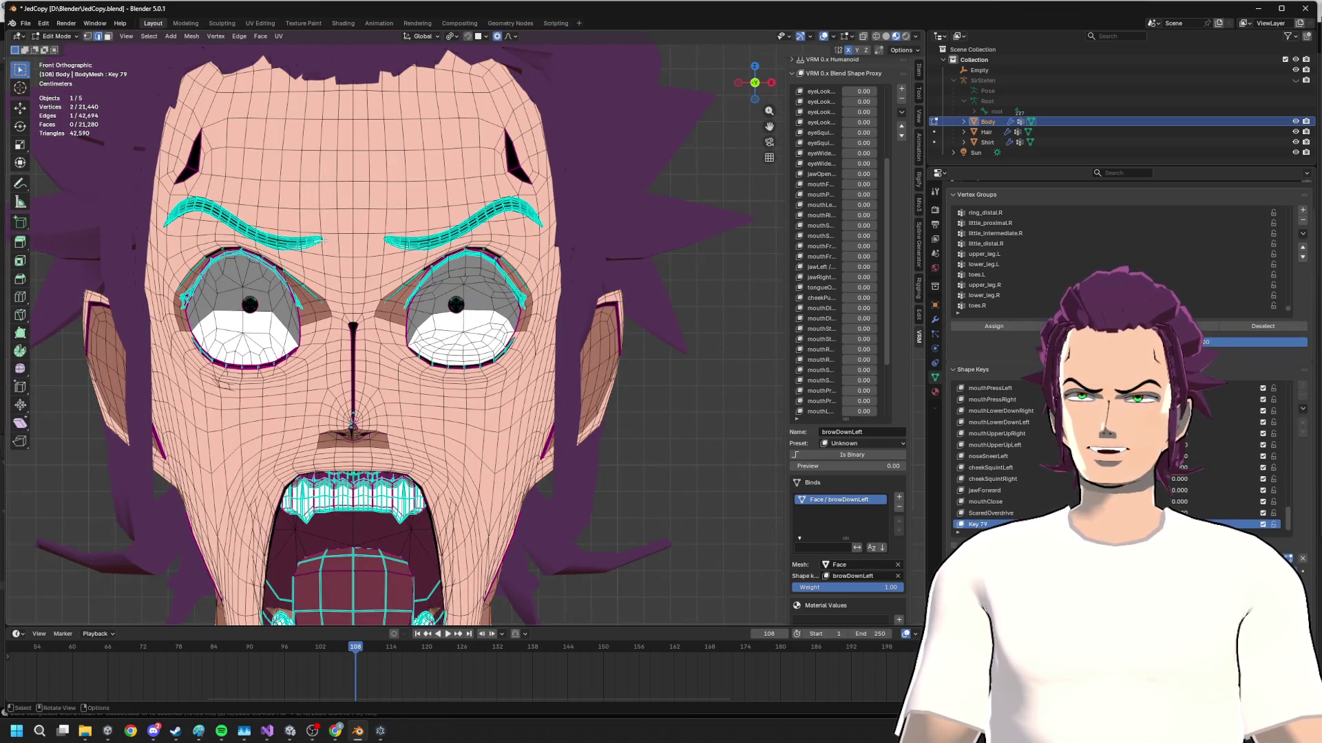
key("g")
key("z")
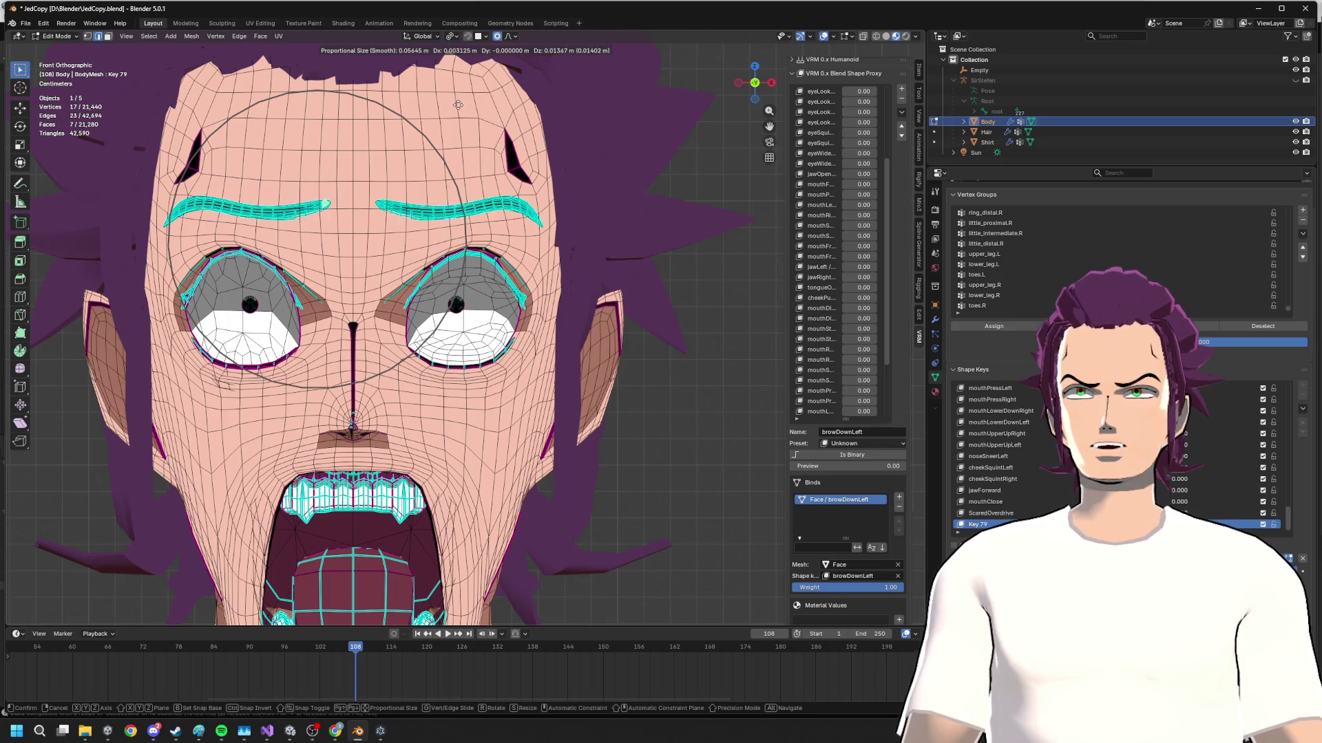
left_click(451, 81)
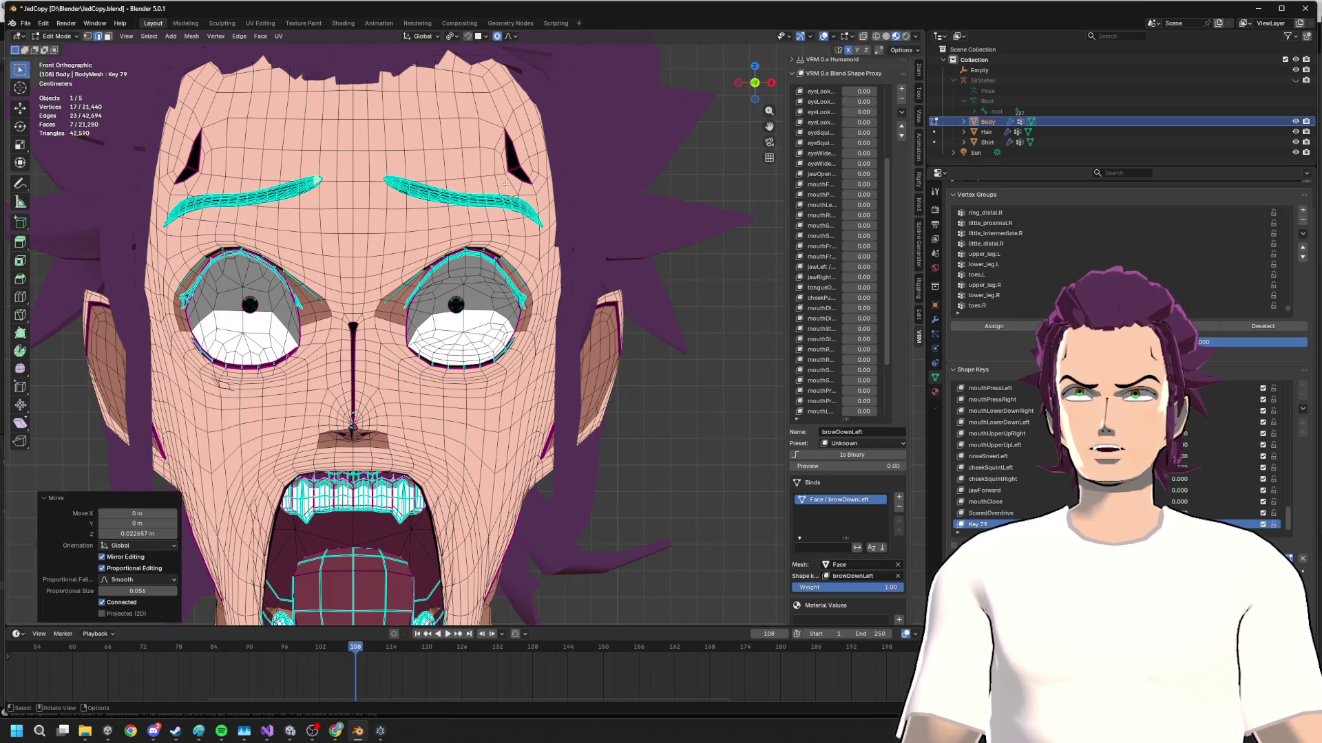
left_click_drag(521, 187, 569, 228, "shift")
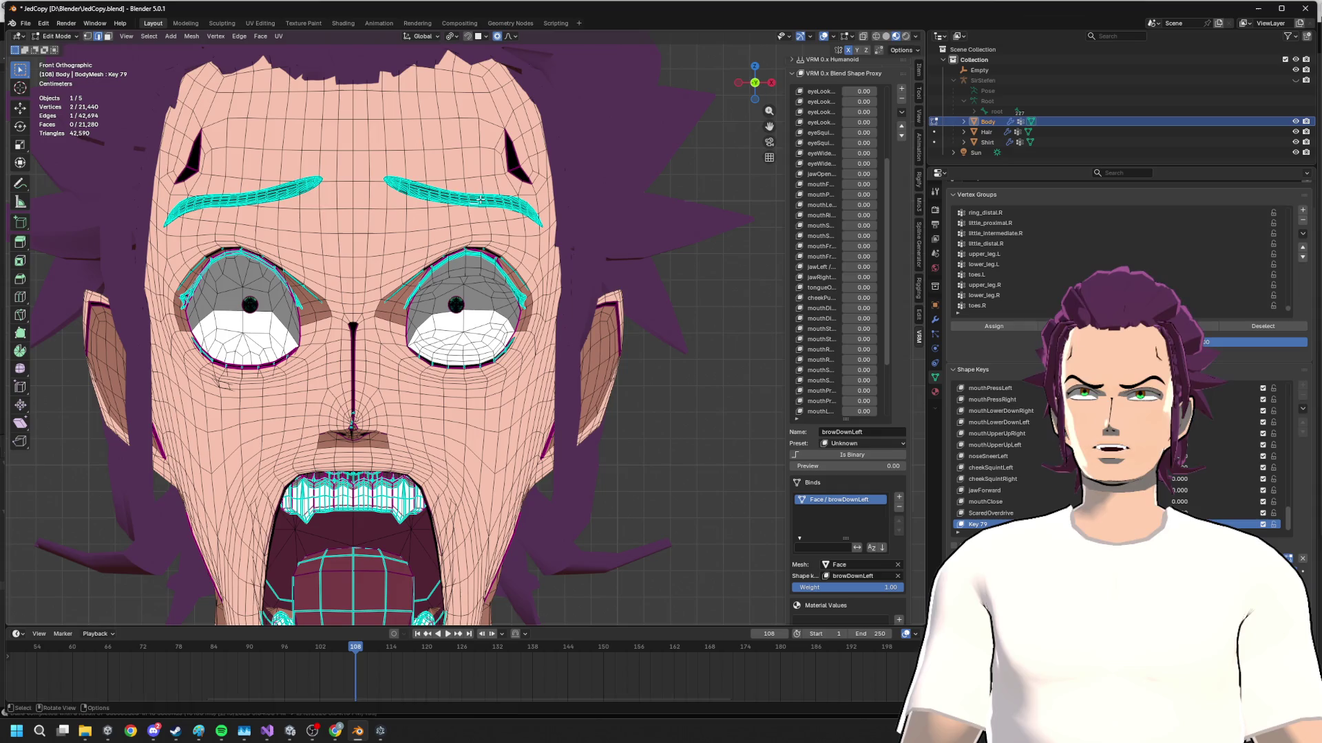
key("g")
key("z")
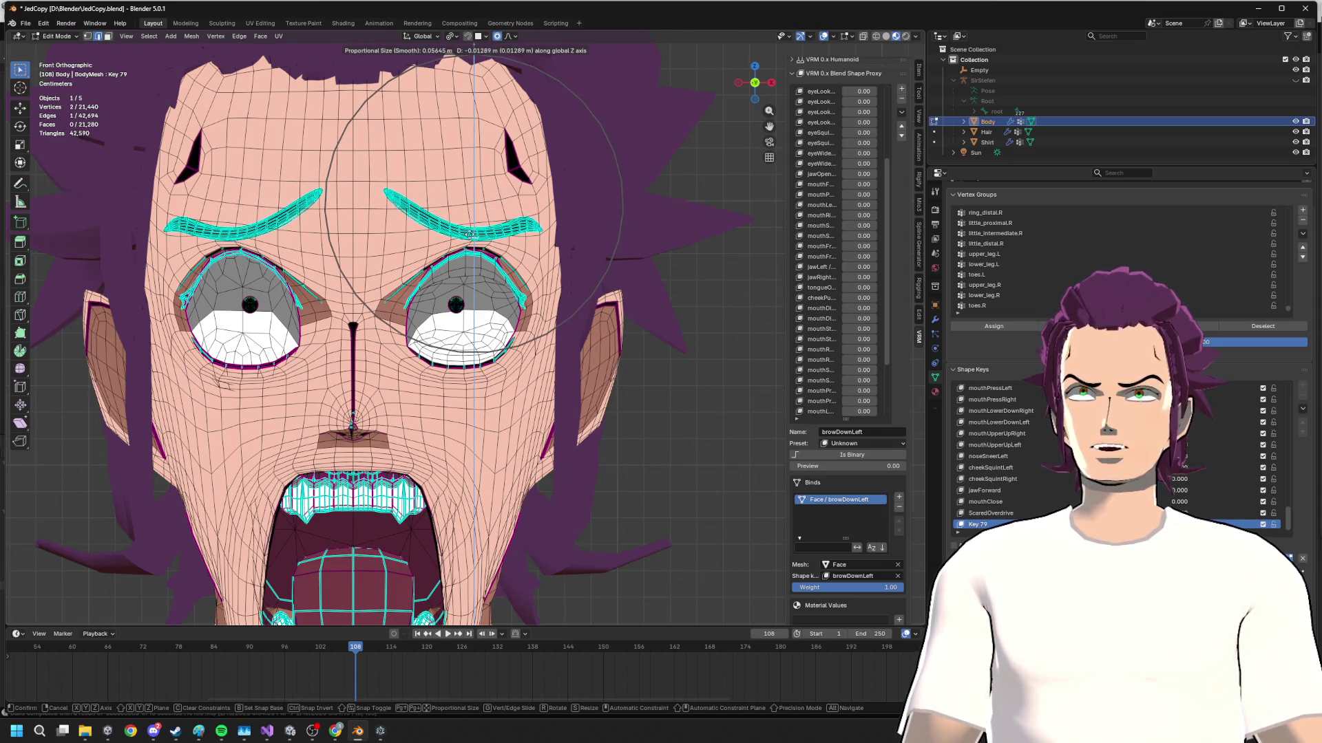
left_click(474, 234)
- Compare against the reference, then undo and retry the brow's vertical move, cancelling the attempts
key("alt+Tab")
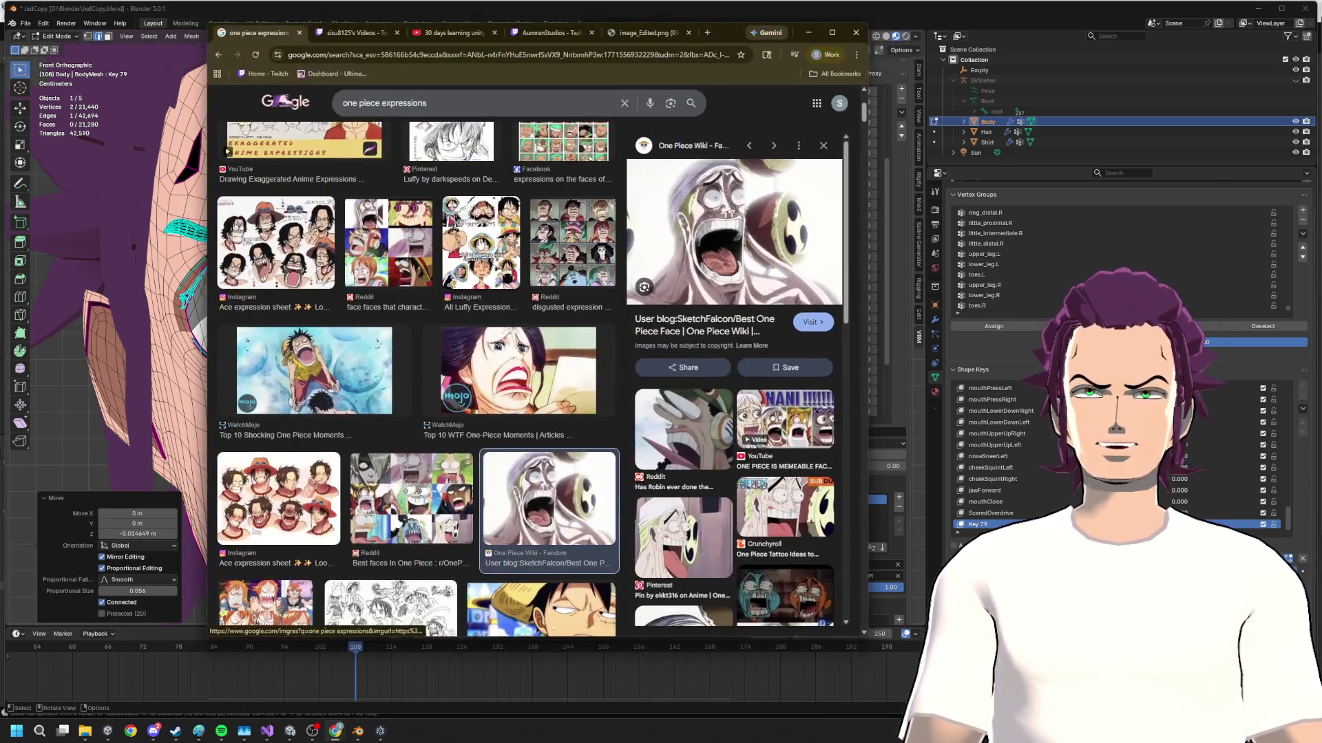
key("alt+Tab")
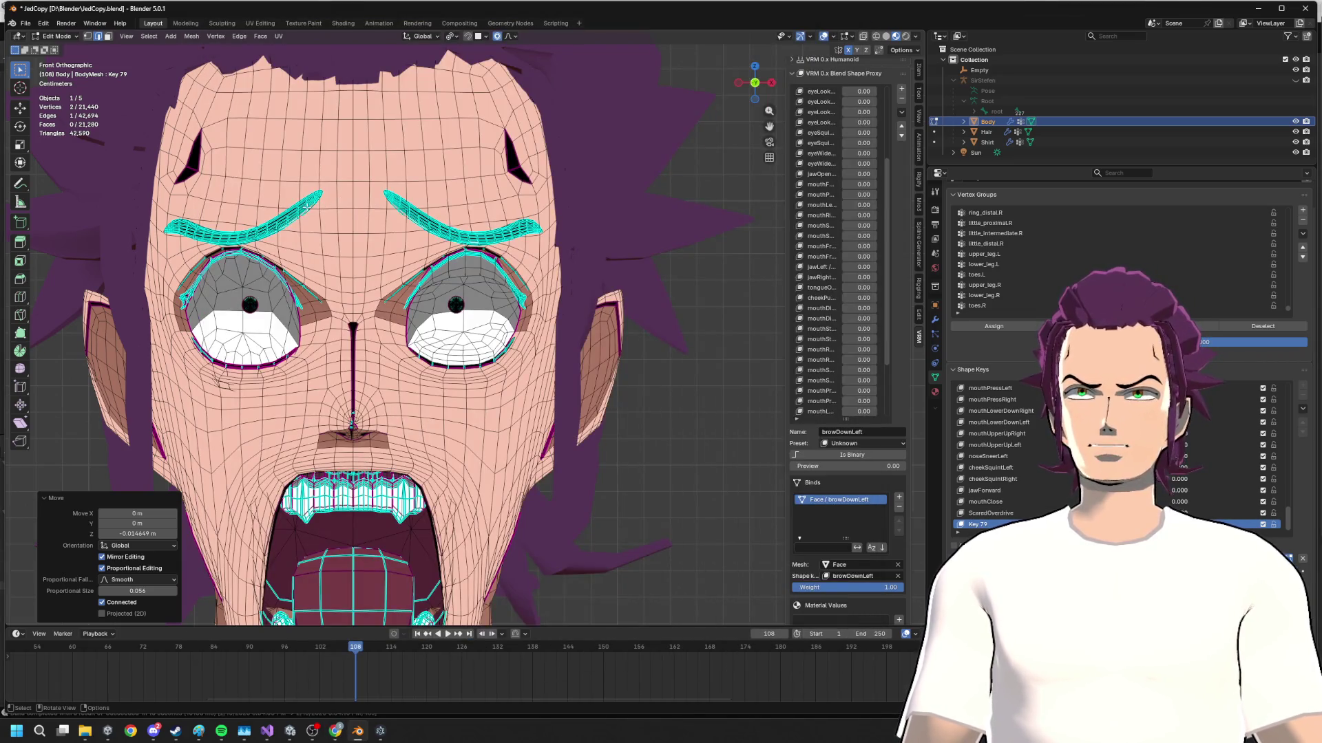
key("ctrl+z")
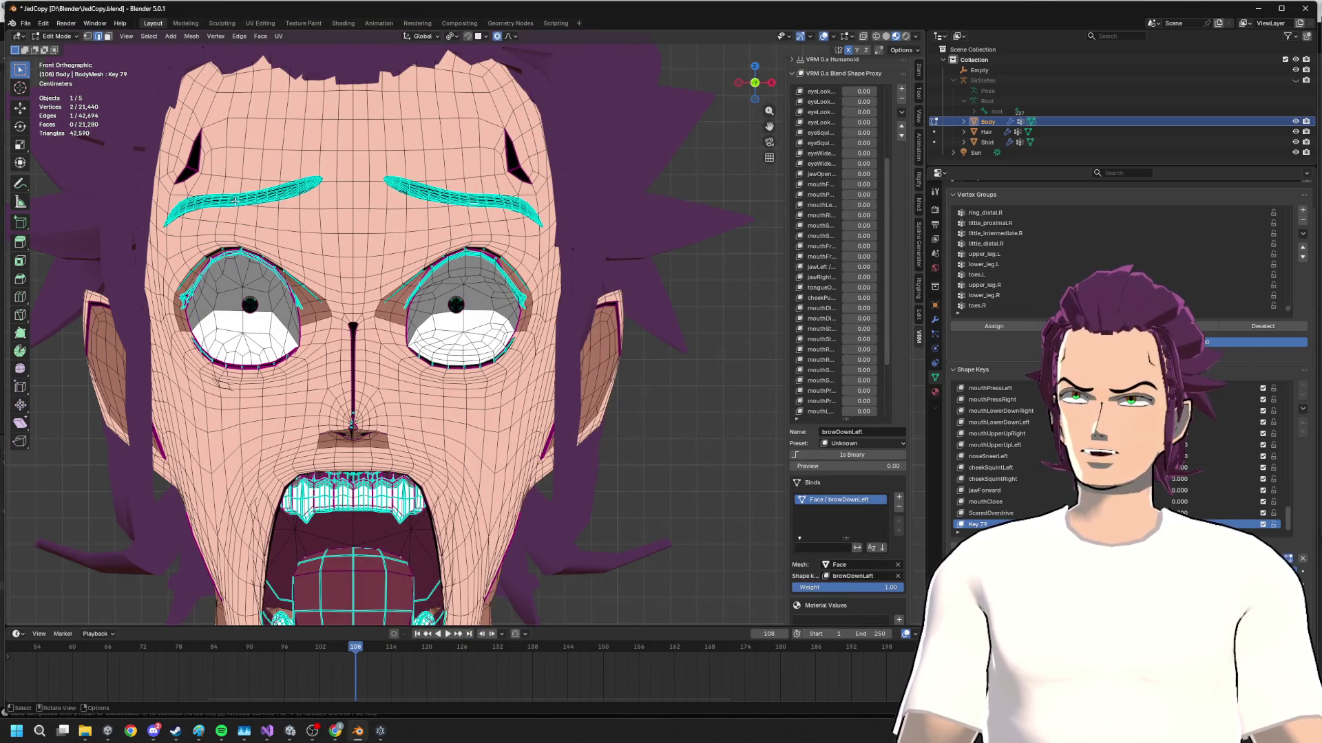
key("g")
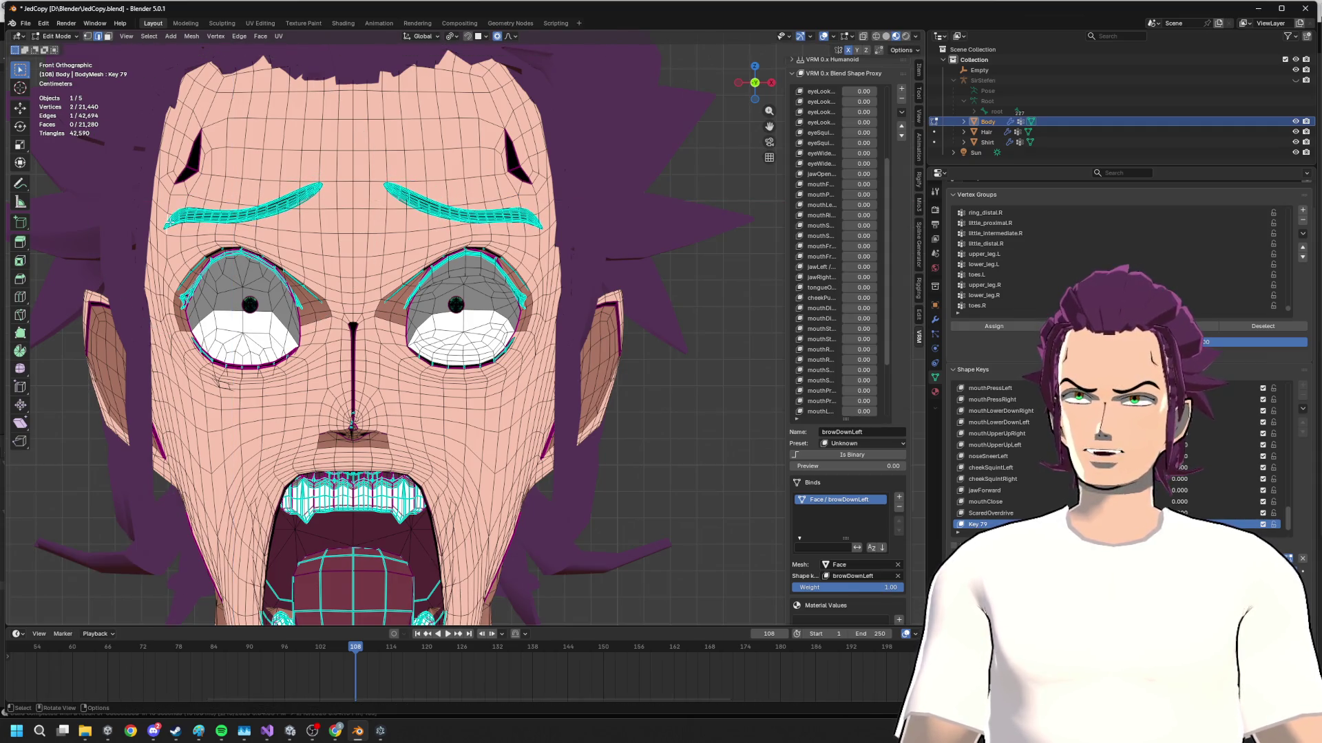
key("x")
key("z")
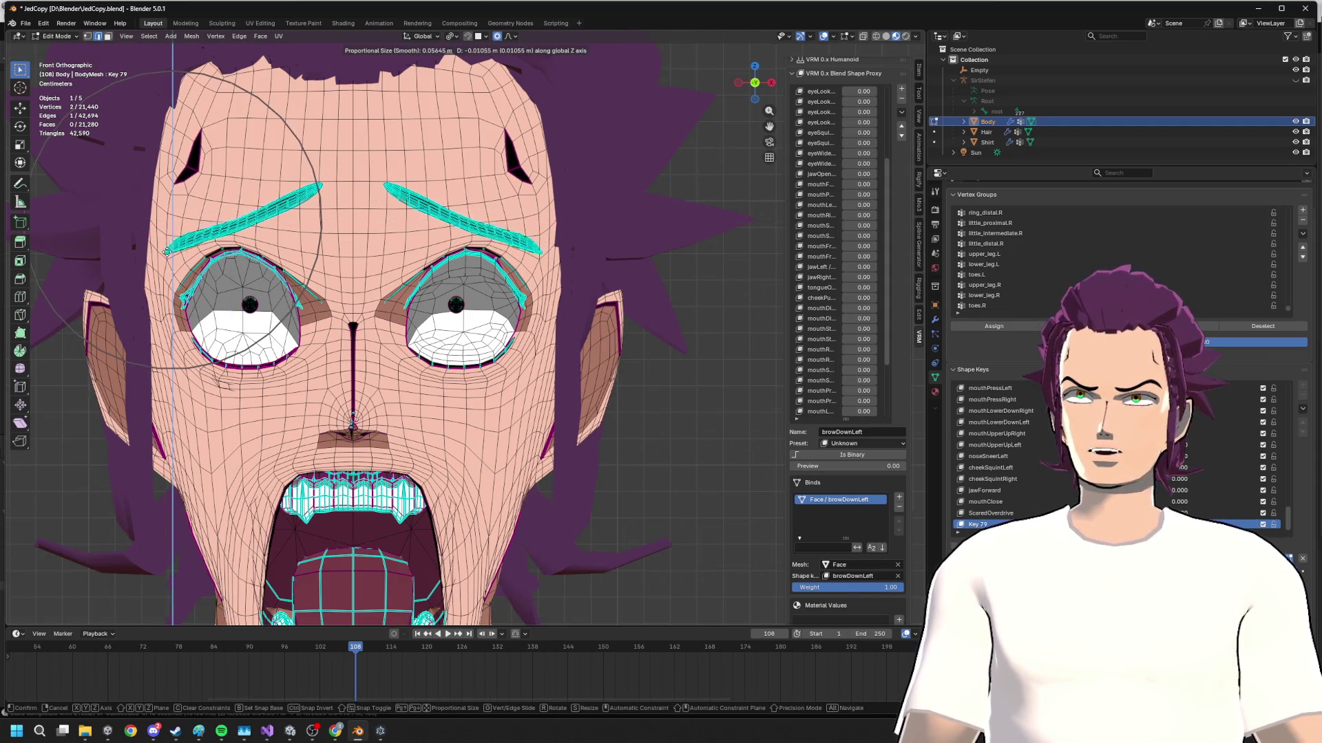
key("Return")
key("g")
key("Escape")
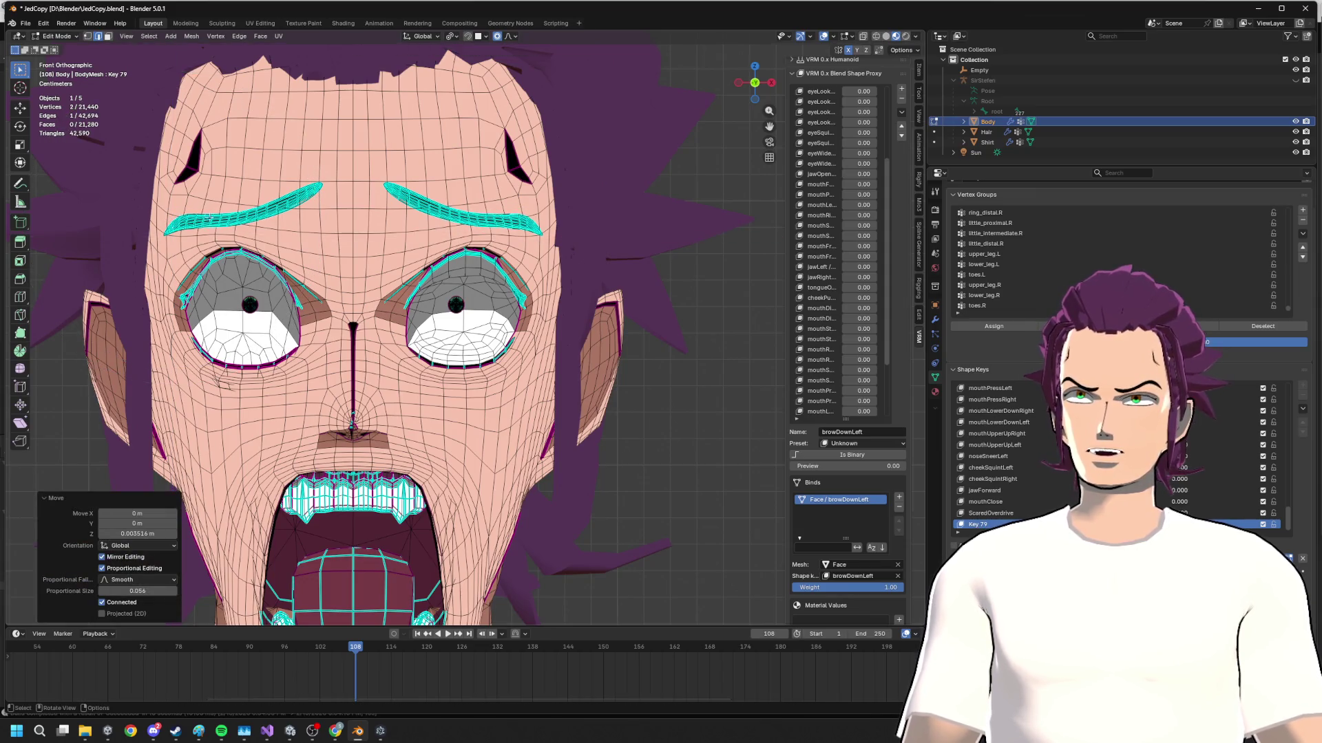
key("ctrl+z")
- Try shifting the brow sideways on X twice, undoing each attempt
key("g")
key("x")
scroll(266, 215, "down", 2)
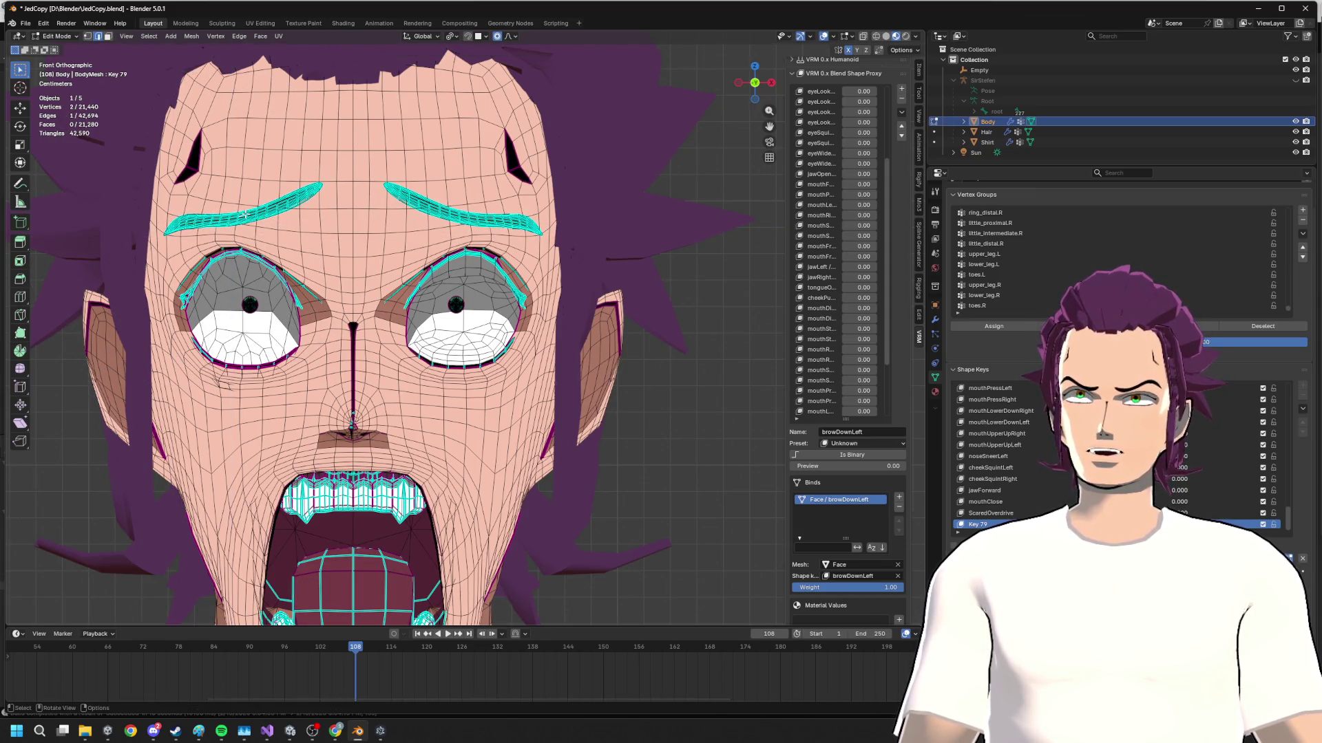
scroll(267, 215, "up", 4)
scroll(269, 215, "up", 2)
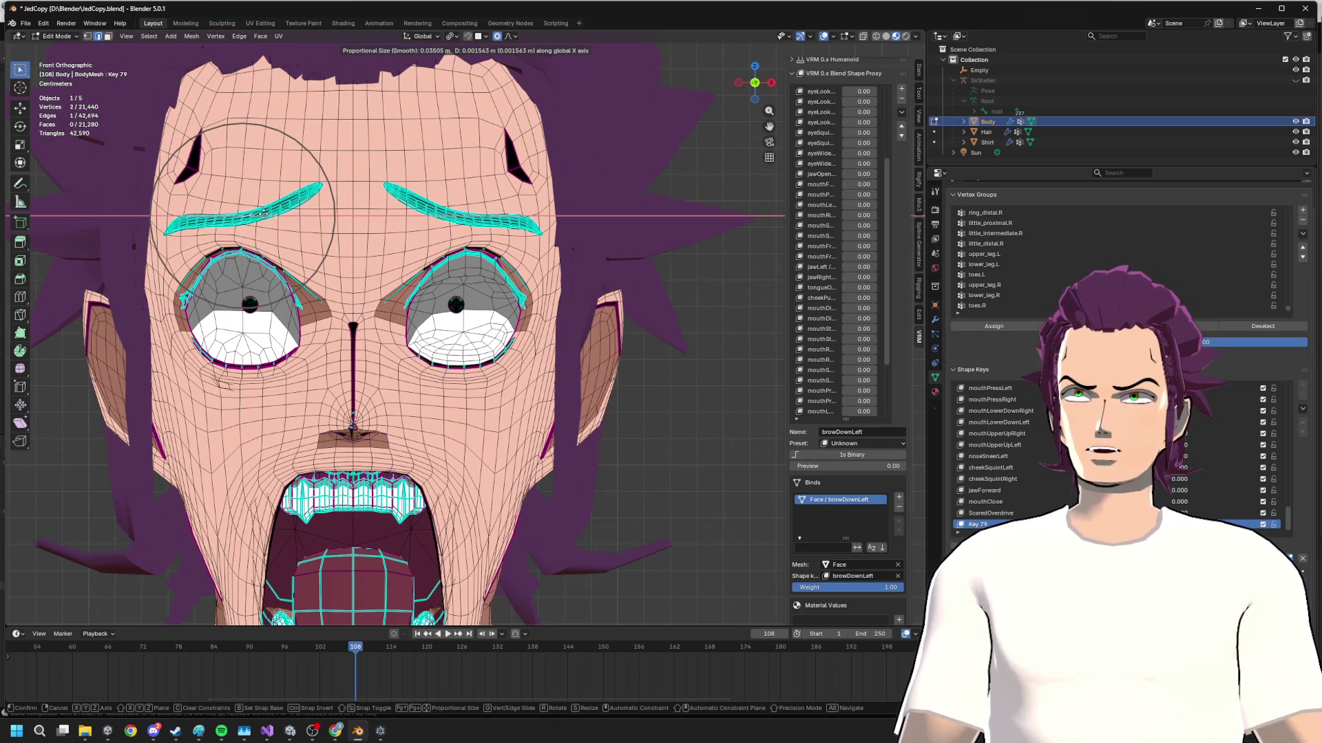
key("Return")
key("ctrl+z")
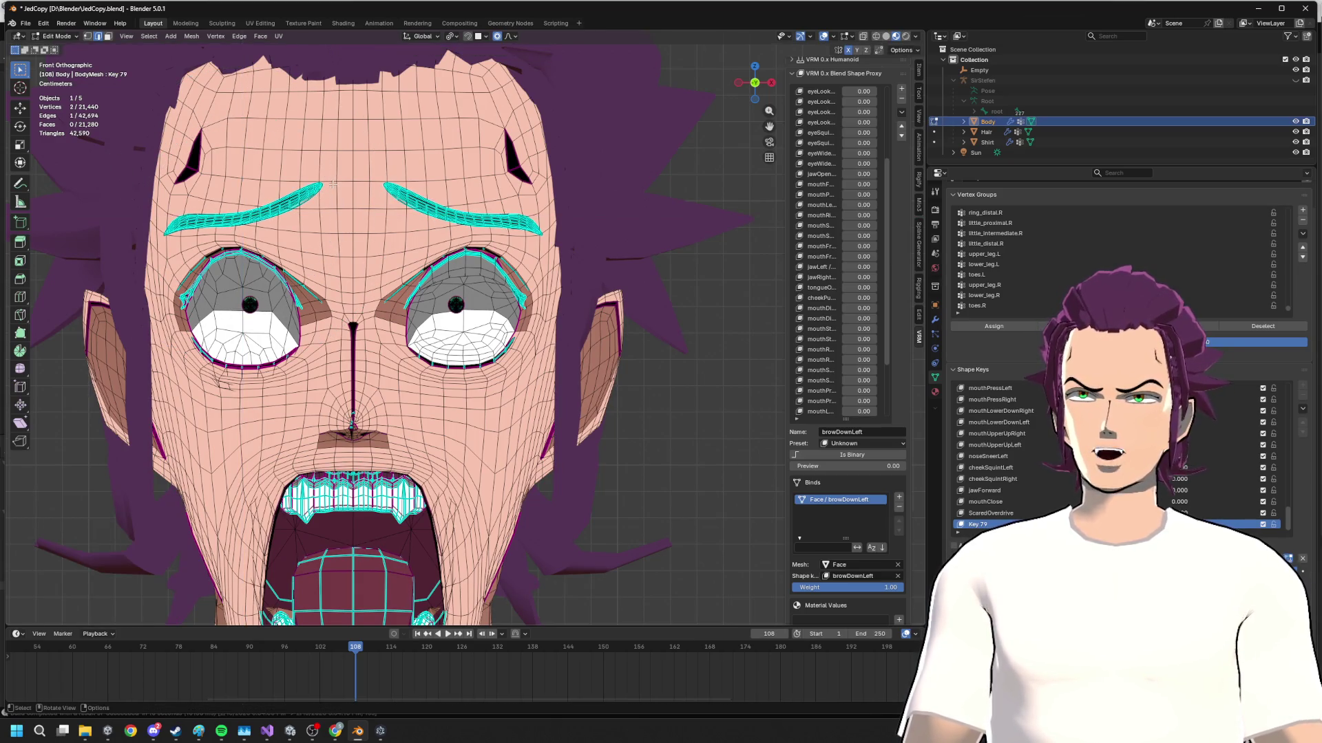
key("g")
key("x")
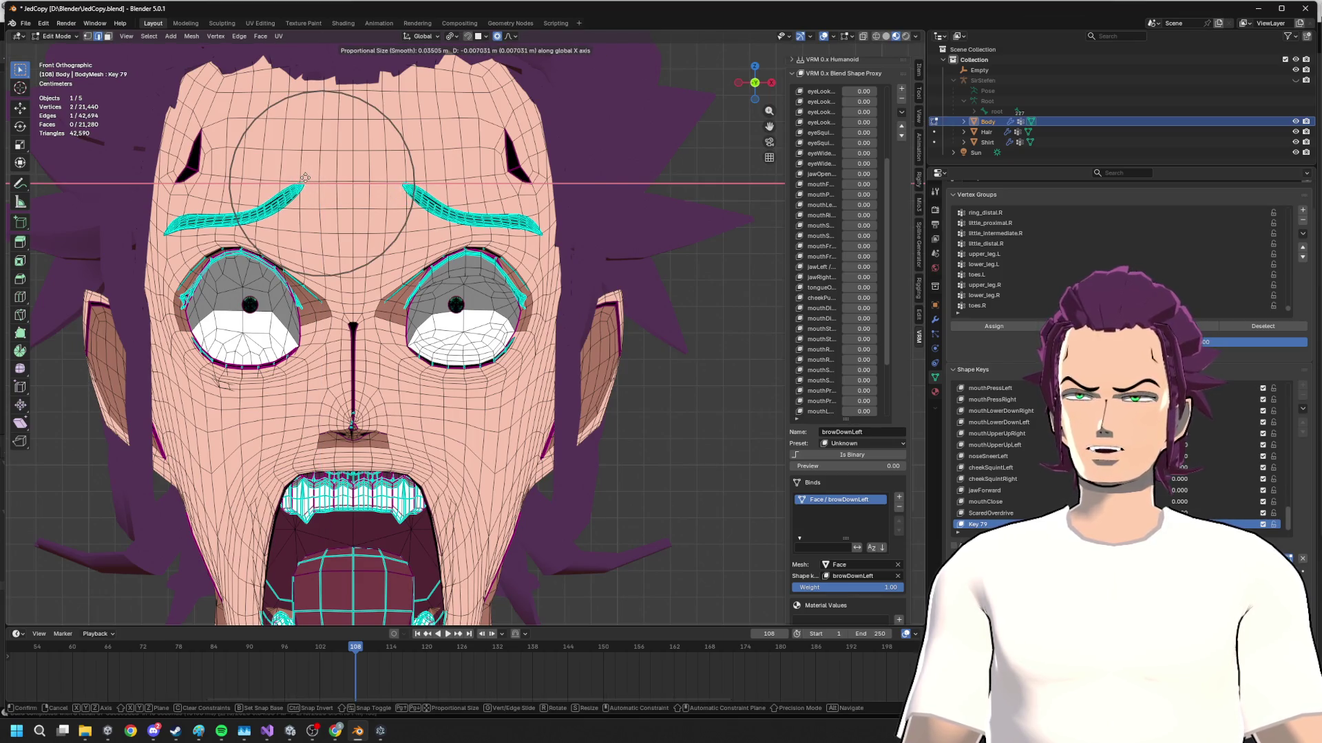
key("Return")
key("ctrl+z")
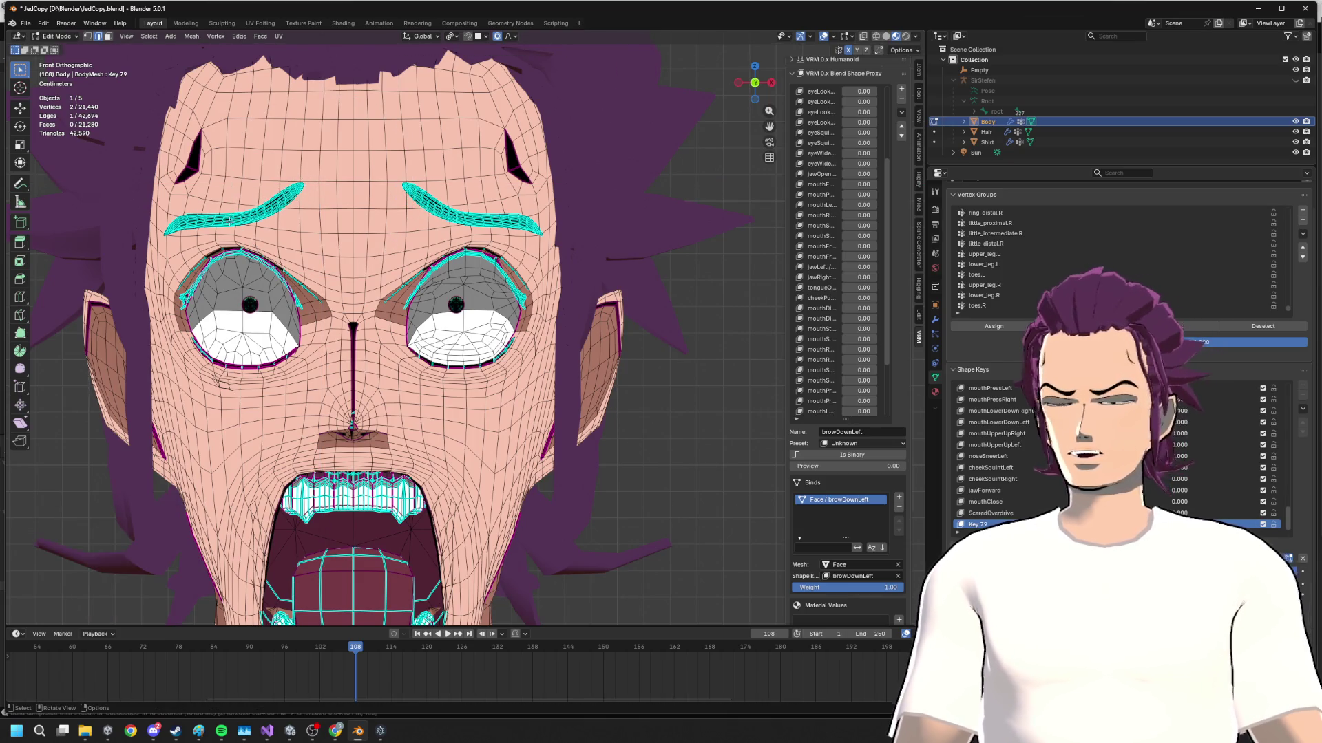
- Select both whole eyebrows and shift them sideways on X and slightly forward on Y
key("l")
key("g")
key("x")
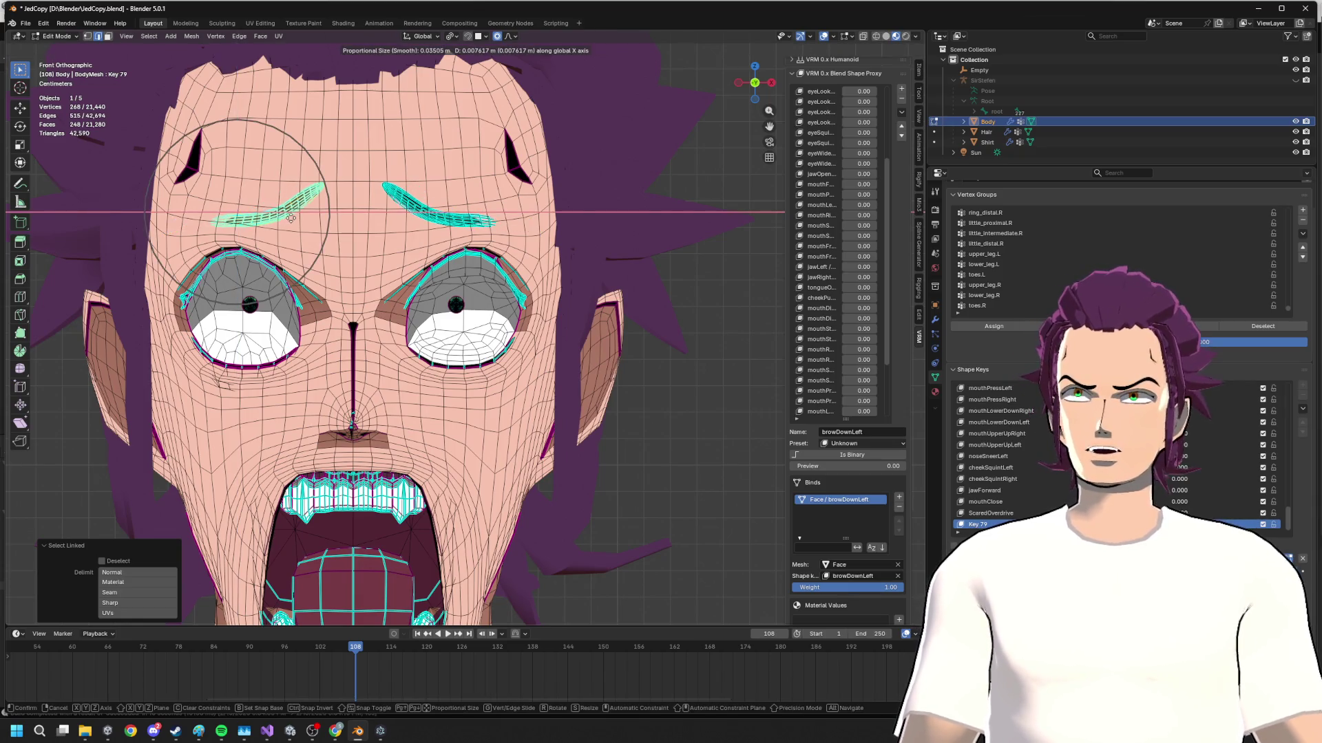
key("Return")
mouse_move(281, 217)
middle_mouse_down()
mouse_move(435, 240)
mouse_move(374, 256)
mouse_move(459, 173)
middle_mouse_up()
key("g")
key("y")
key("Return")
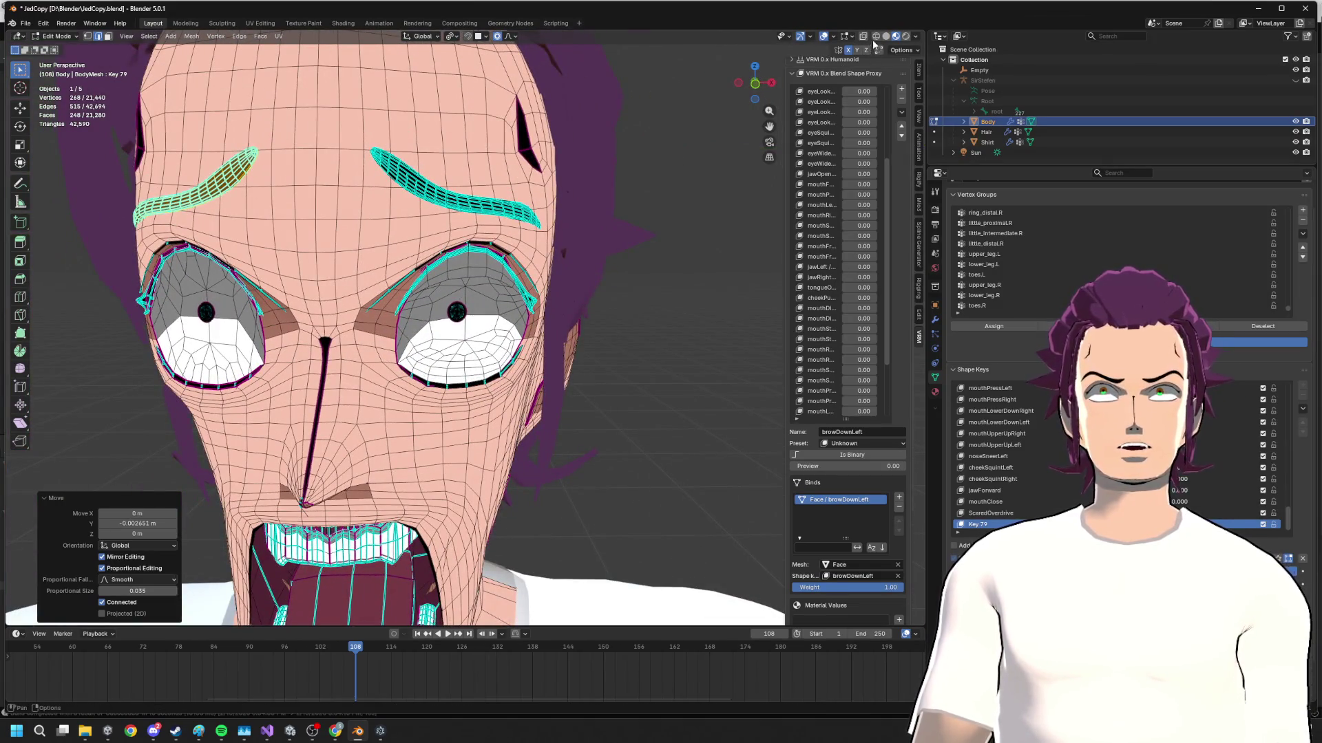
- Hide the overlays, check the reference image, and nudge the brows down on Z
left_click(844, 37)
scroll(551, 248, "down", 3)
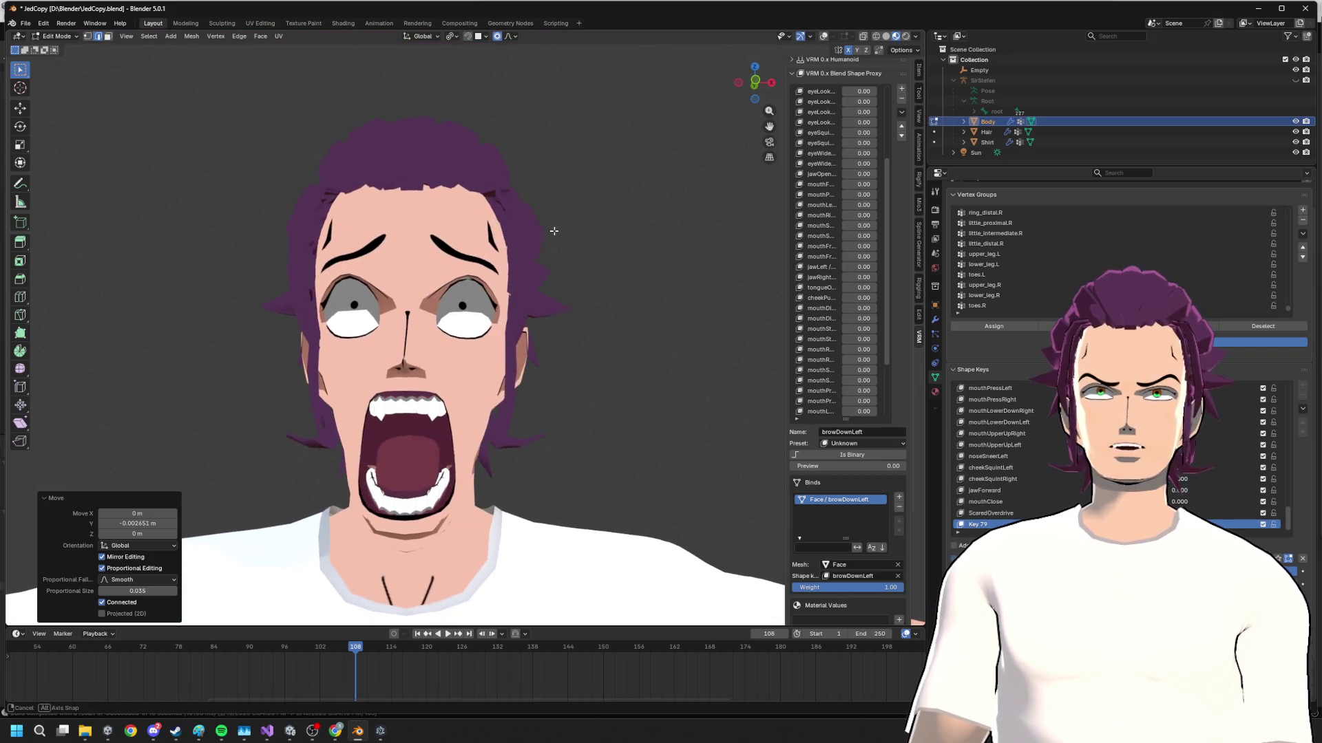
mouse_move(551, 230)
middle_mouse_down()
mouse_move(643, 251)
mouse_move(619, 252)
middle_mouse_up()
key("alt+Tab")
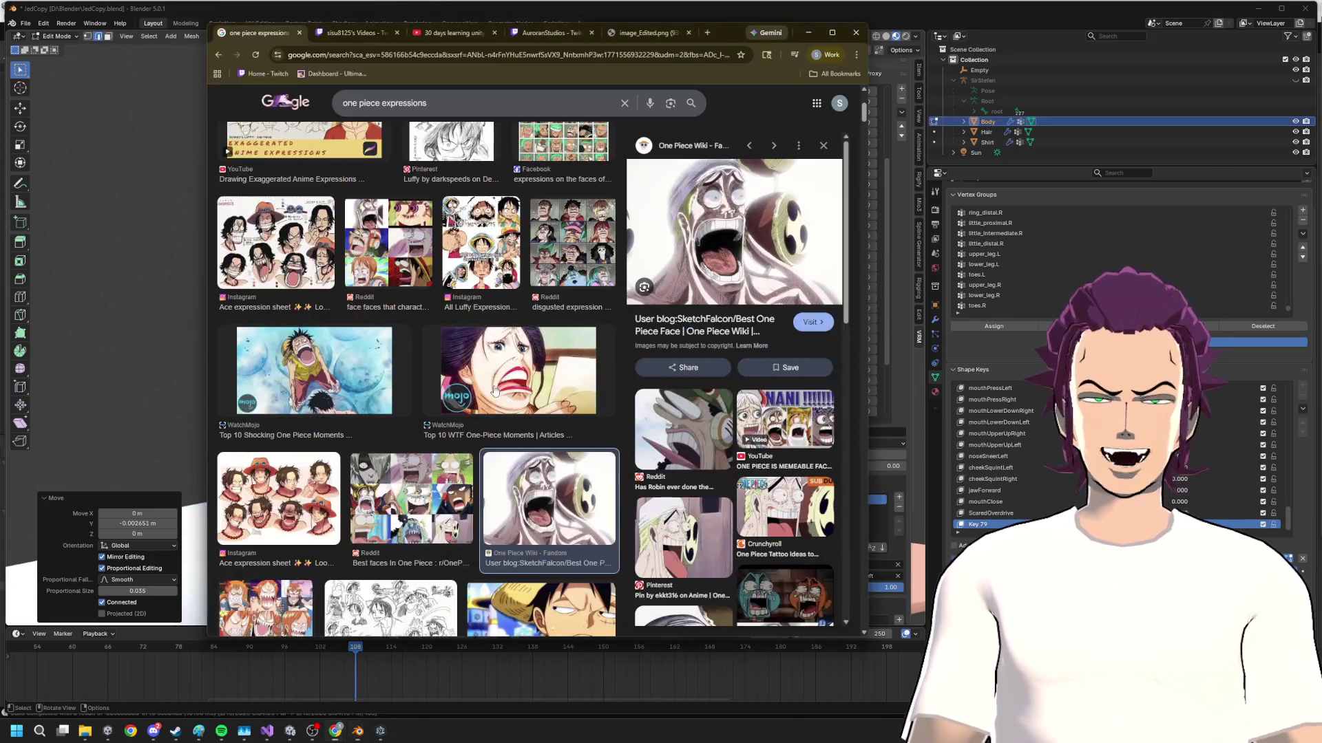
key("alt+Tab")
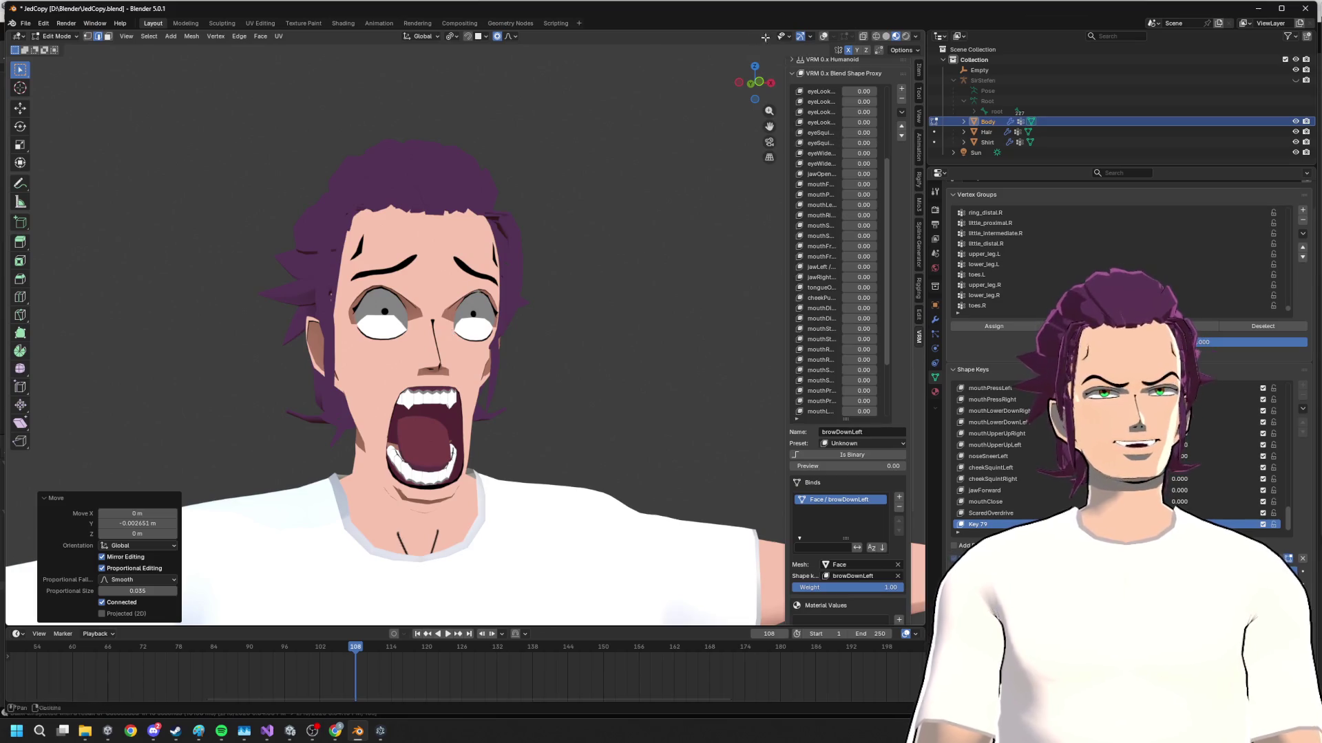
left_click_drag(765, 86, 596, 243)
key("g")
key("z")
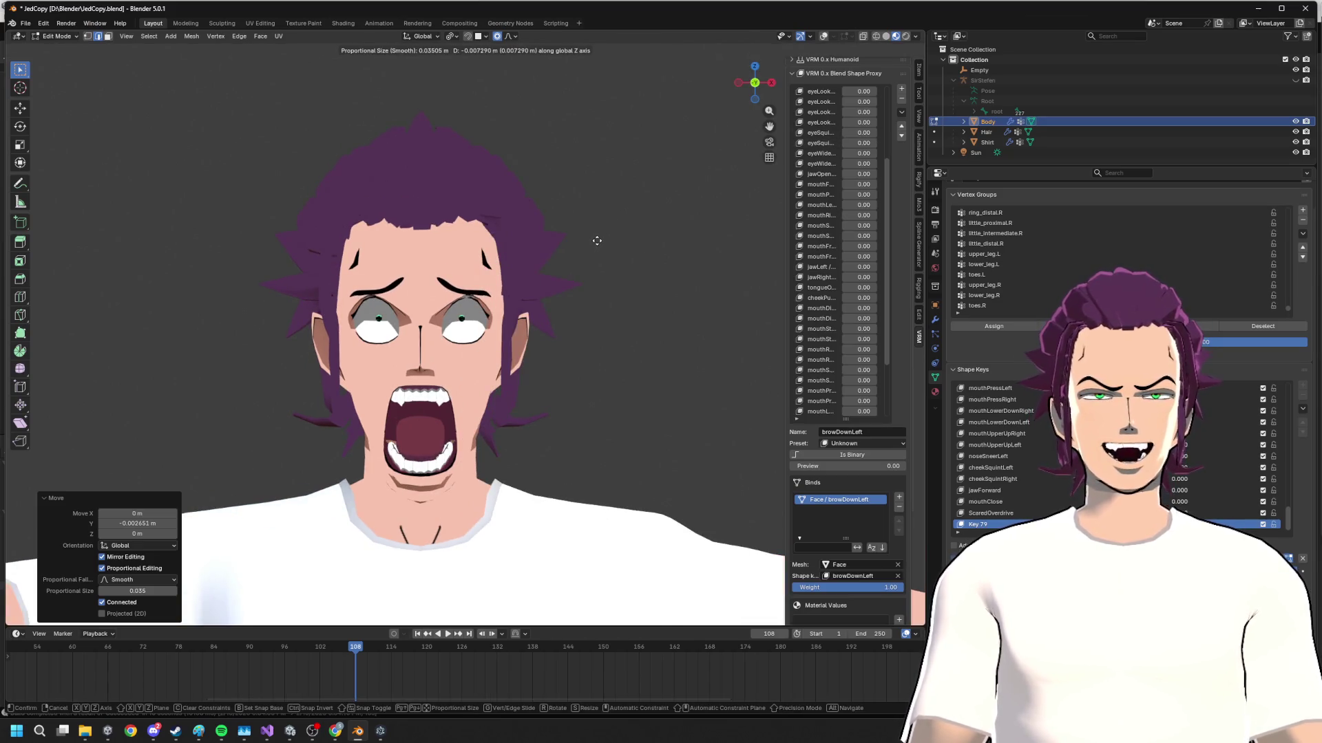
left_click(597, 241)
- Lower the eyebrows further with more vertical moves, briefly trying a vertex slide
key("g")
key("z")
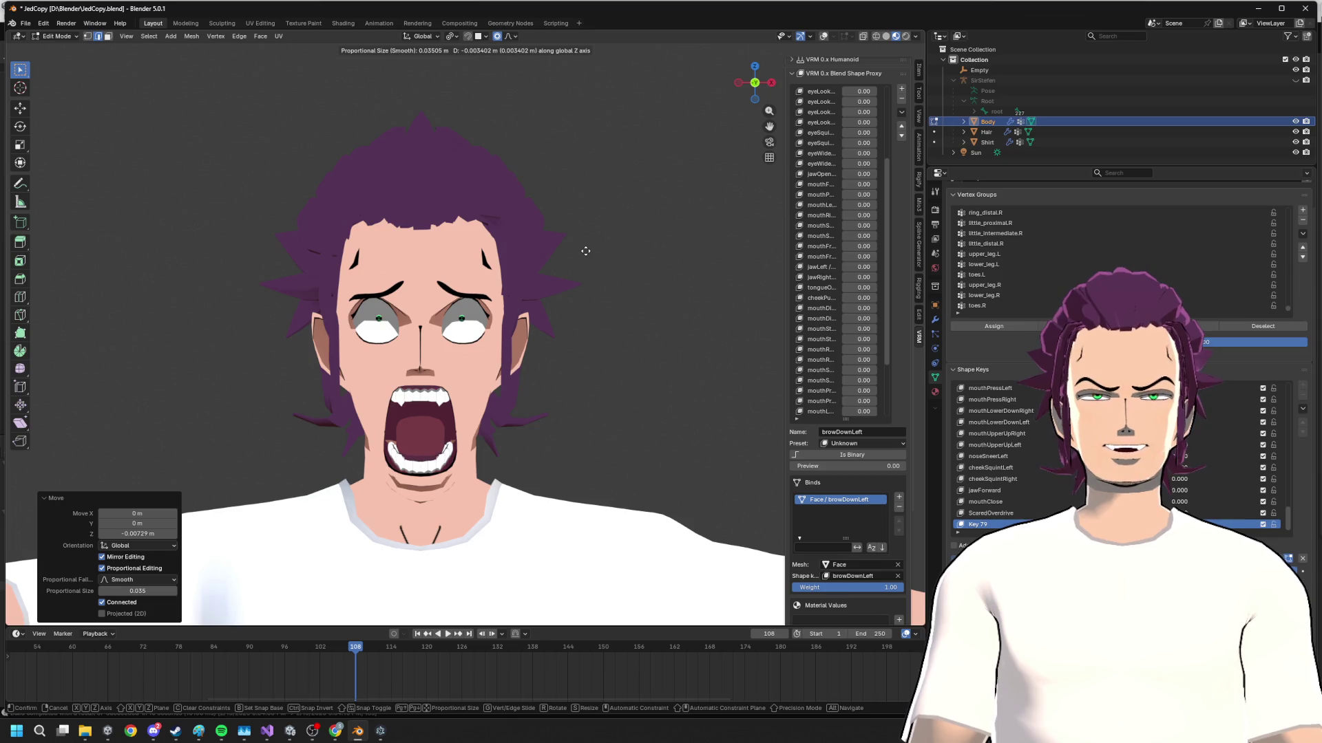
left_click(586, 251)
key("g")
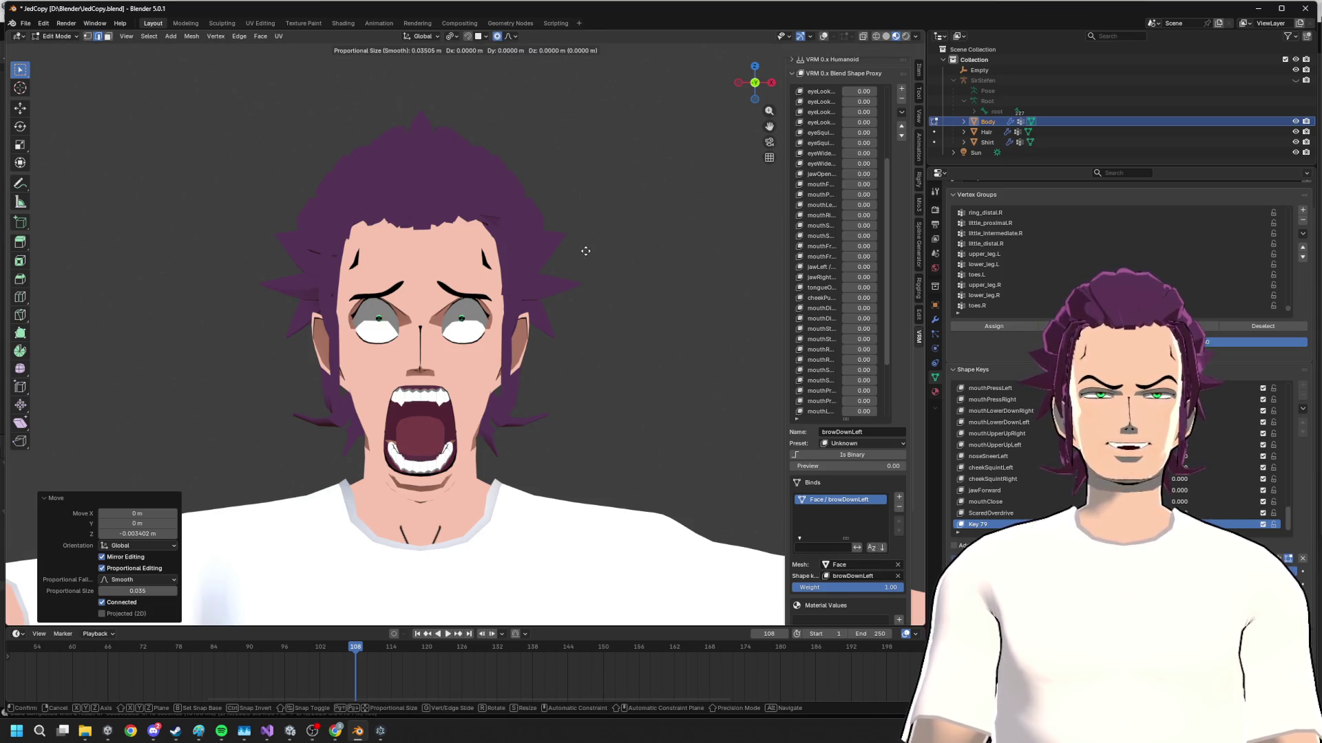
key("z")
key("g")
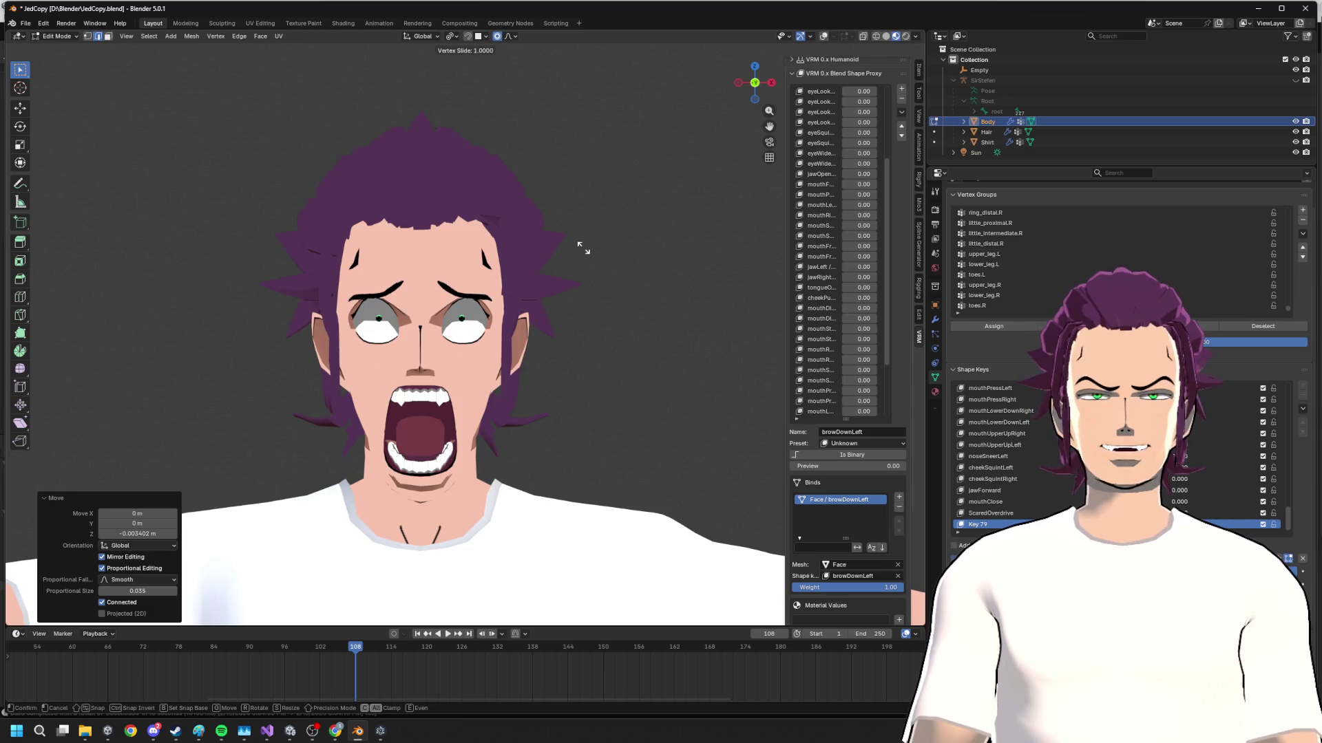
key("g")
key("z")
left_click(580, 236)
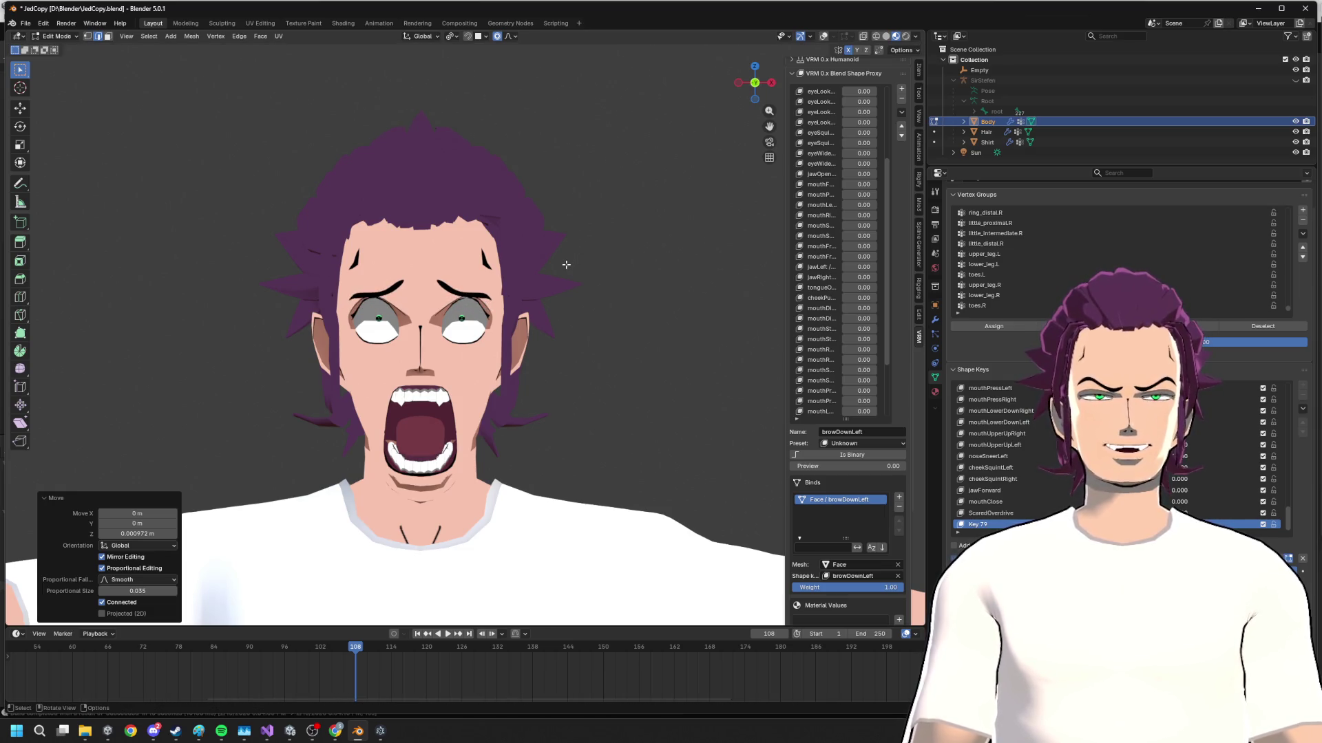
scroll(567, 259, "up", 2)
- Review the head in profile, leave Edit Mode and bring the reference browser forward
mouse_move(593, 259)
middle_mouse_down()
mouse_move(642, 255)
mouse_move(575, 236)
middle_mouse_up()
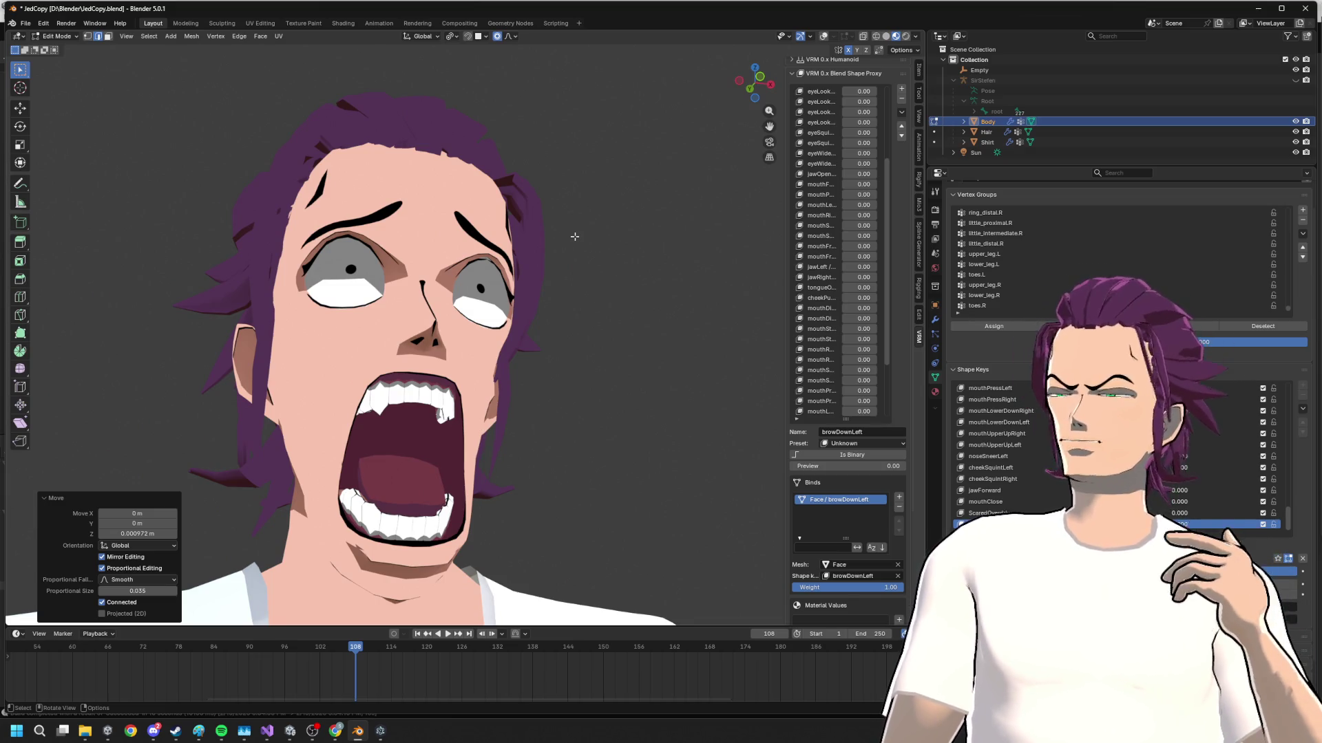
mouse_move(583, 239)
middle_mouse_down()
mouse_move(552, 266)
mouse_move(619, 275)
middle_mouse_up()
key("Tab")
key("alt+Tab")
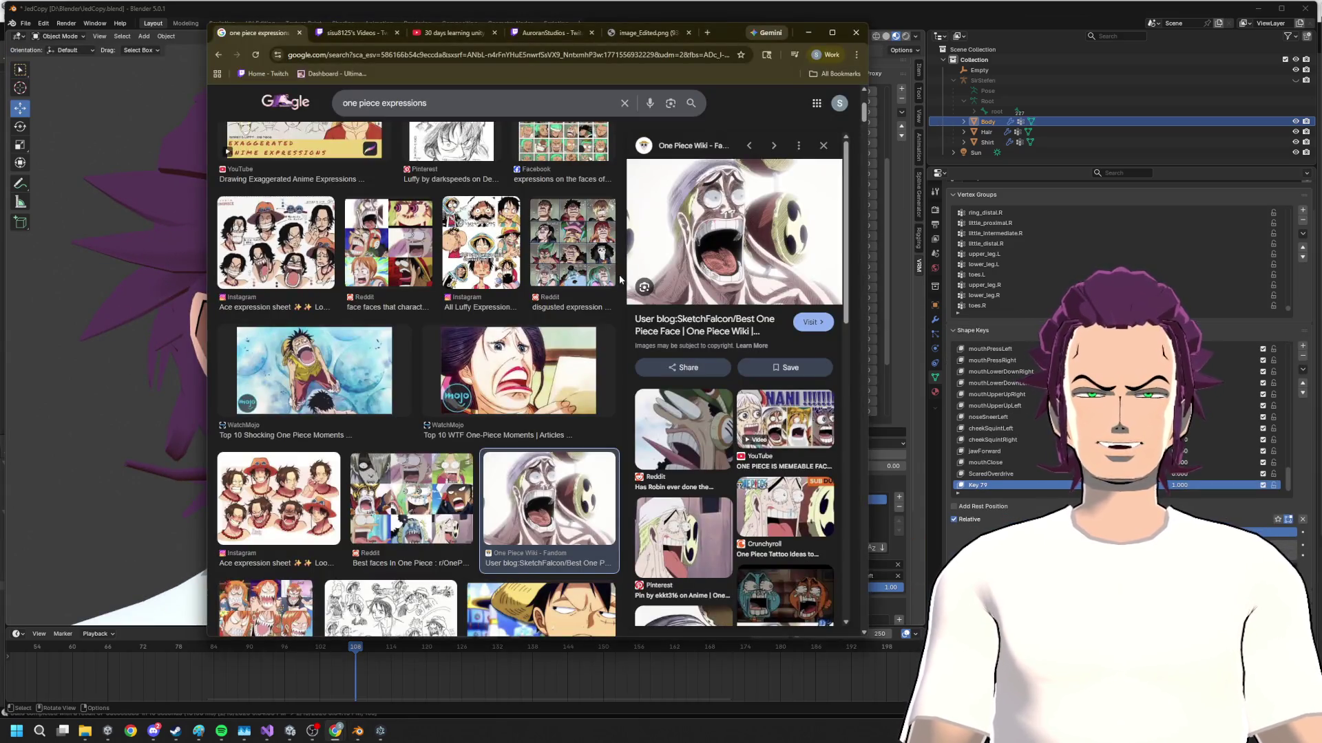
- Preview the WatchMojo result, then the TikTok Nico Robin image, glancing at Blender between
left_click(517, 372)
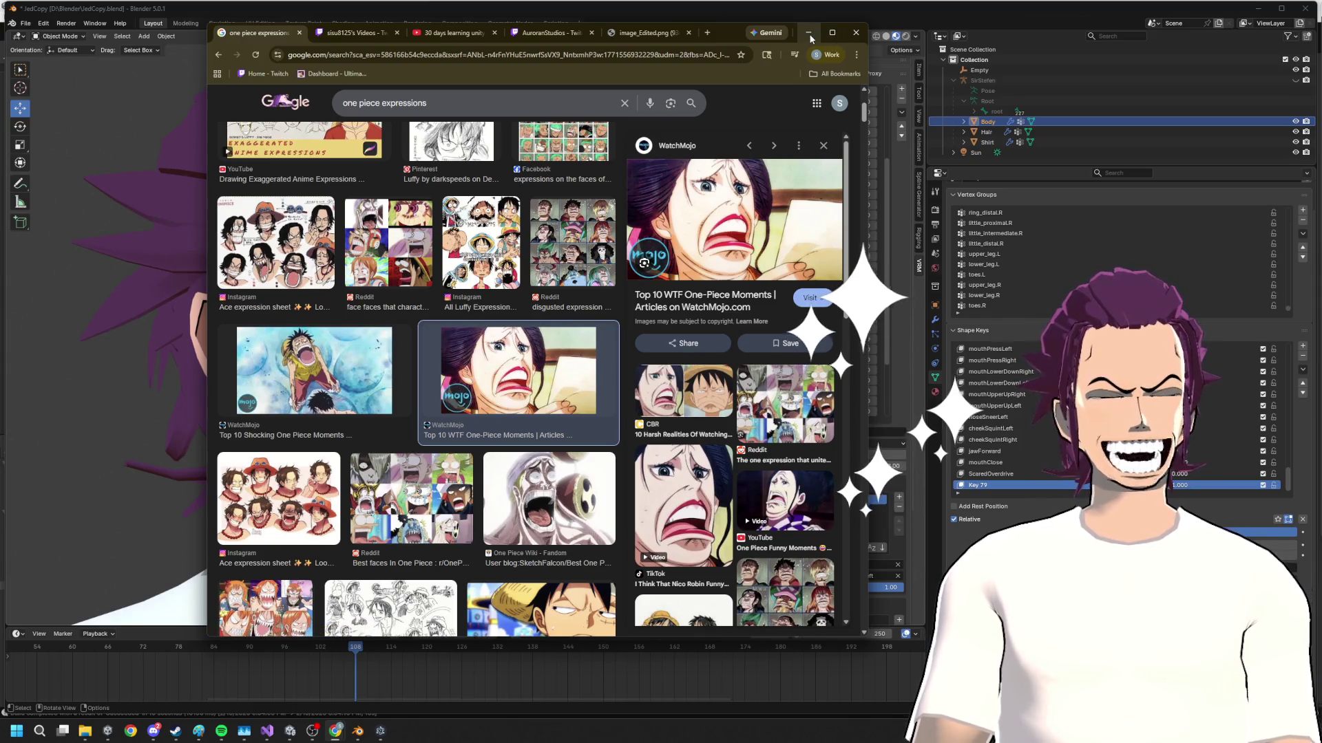
key("alt+Tab")
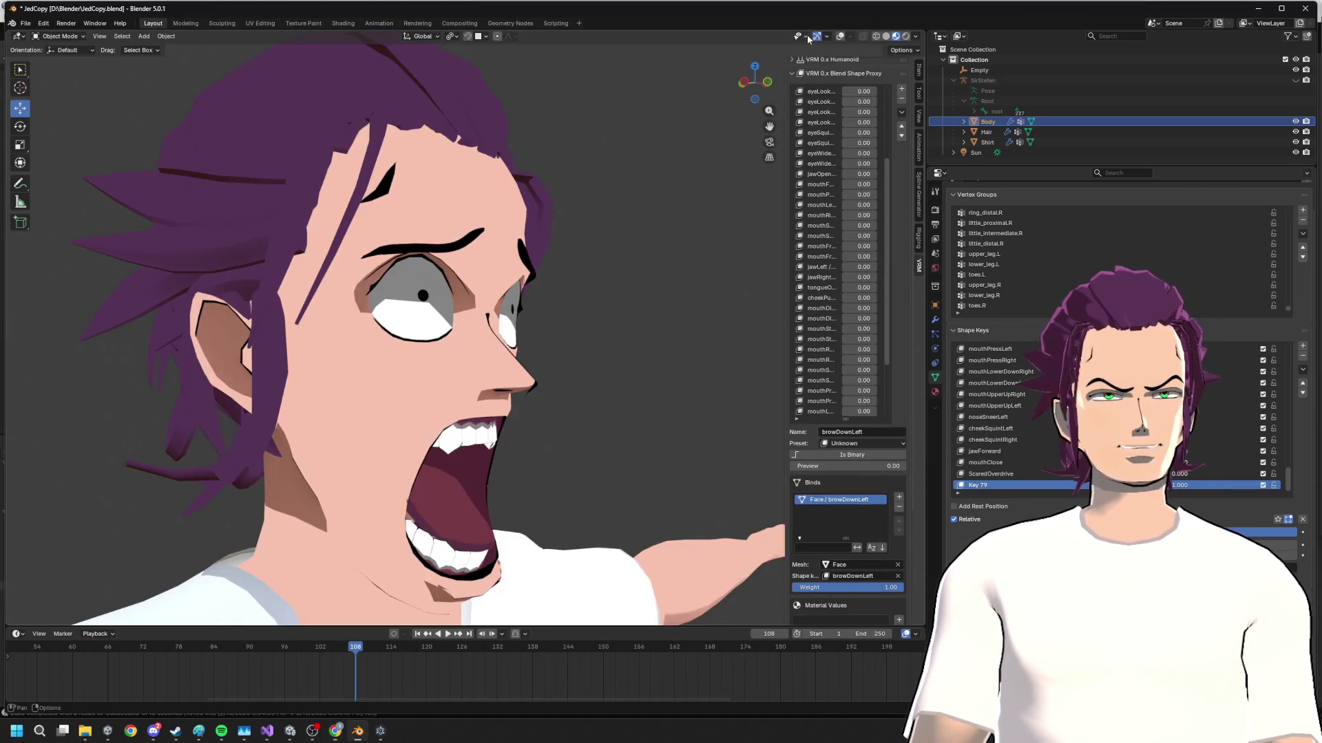
key("alt+Tab")
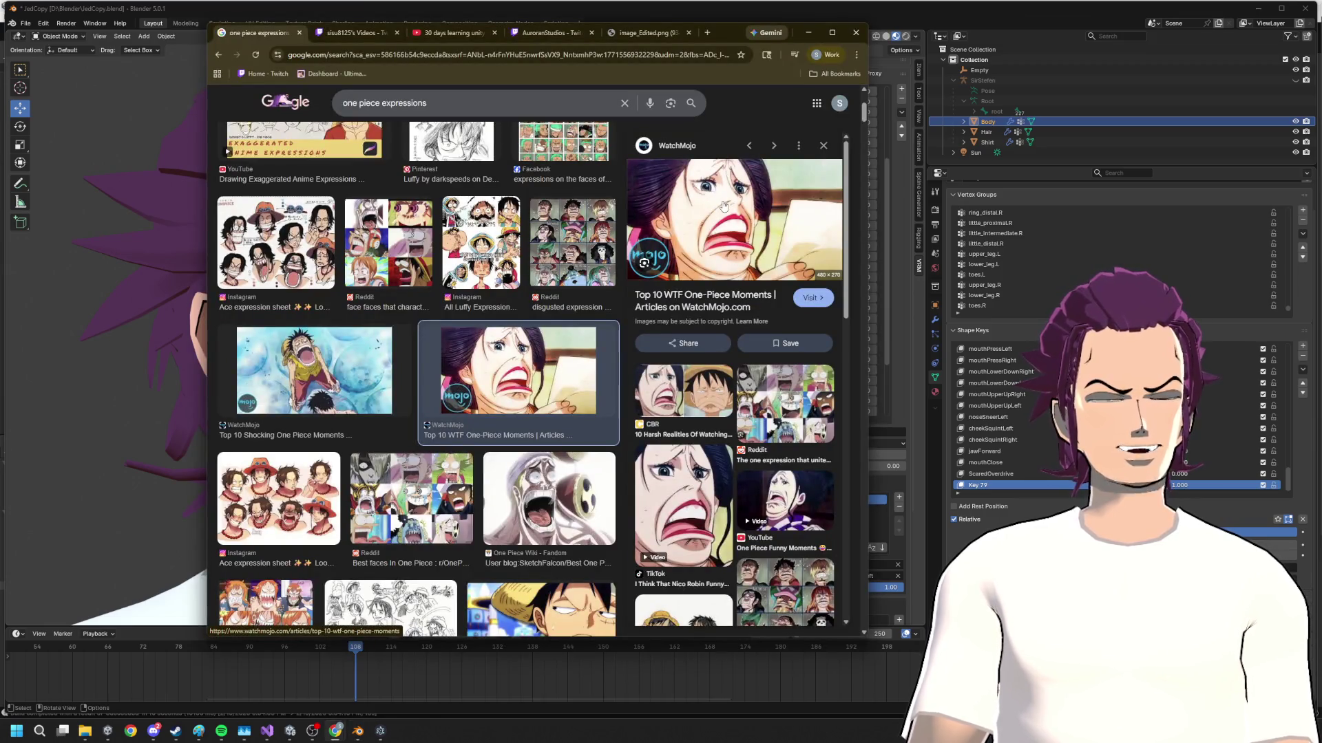
left_click(698, 481)
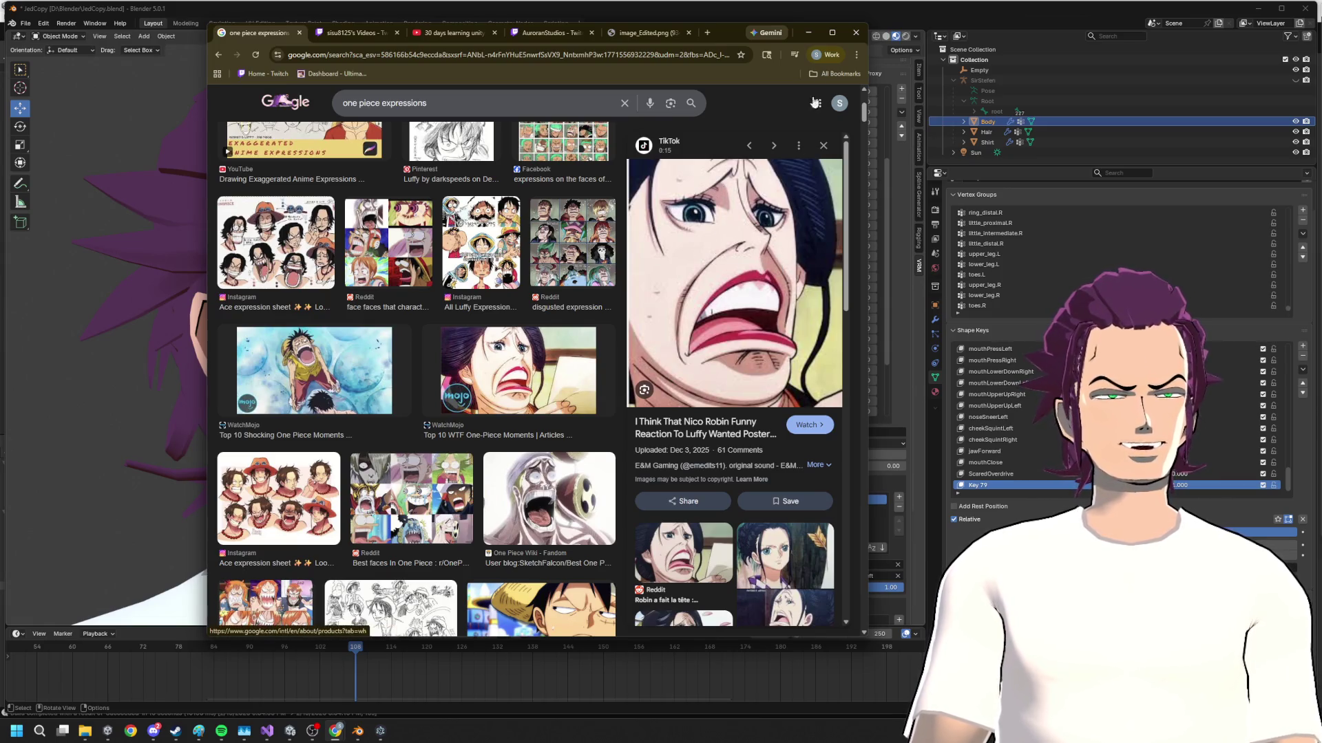
left_click(805, 36)
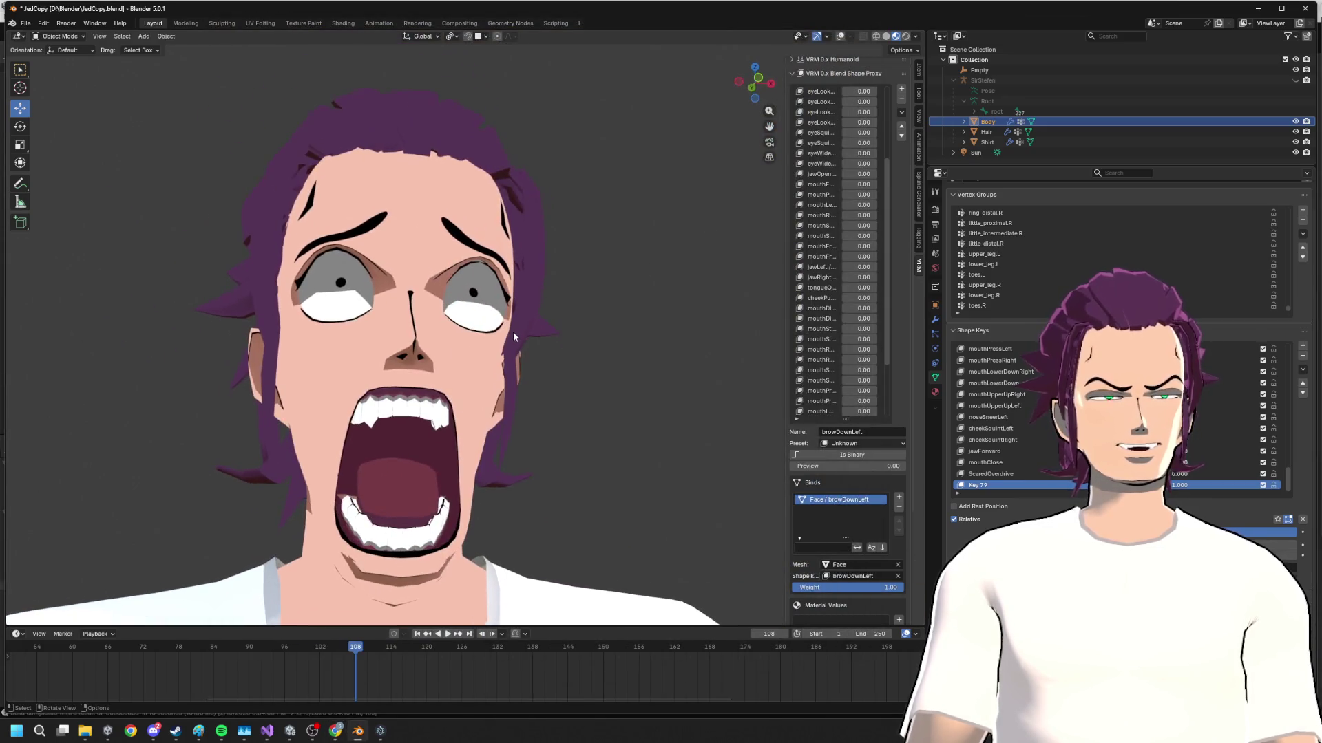
key("alt+Tab")
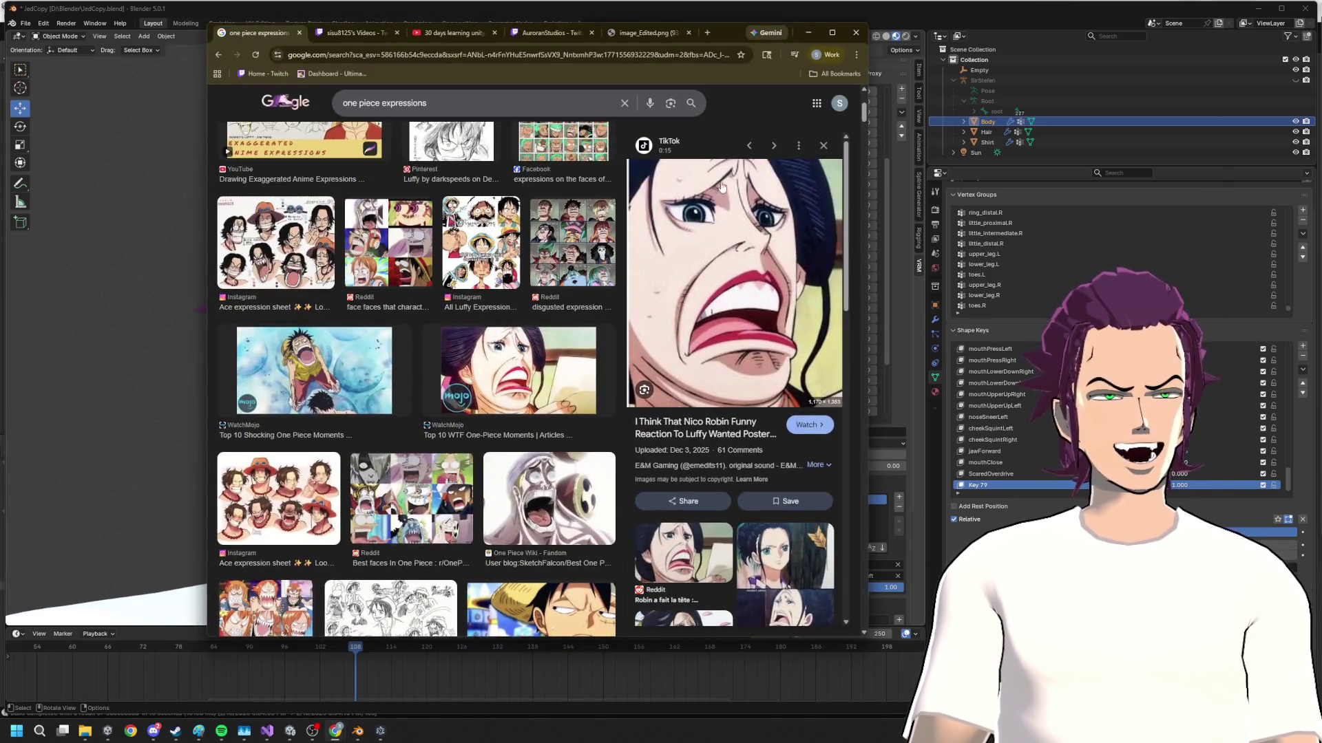
- Back in Blender's Edit Mode, try a Y depth move on the left brow and undo it
key("alt+Tab")
key("Tab")
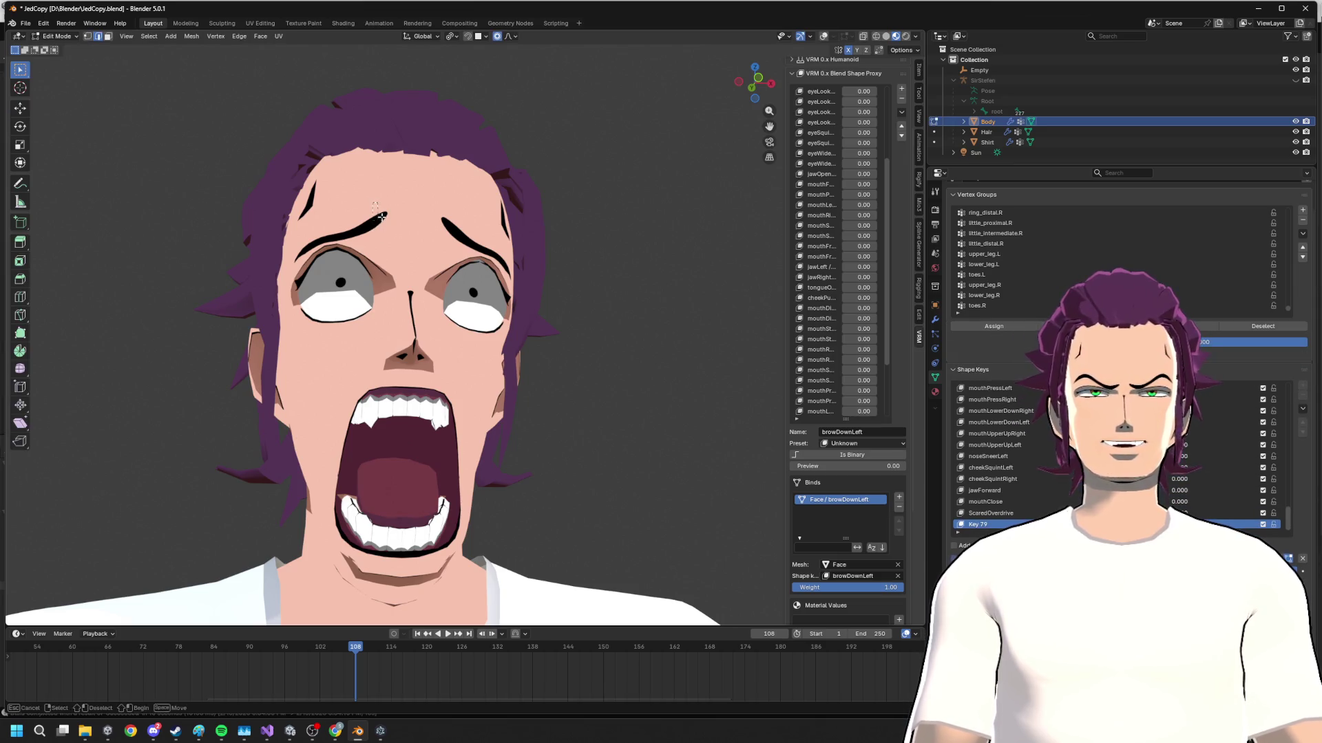
key("g")
key("y")
left_click(402, 229)
middle_click_drag(402, 229, 340, 257)
key("ctrl+z")
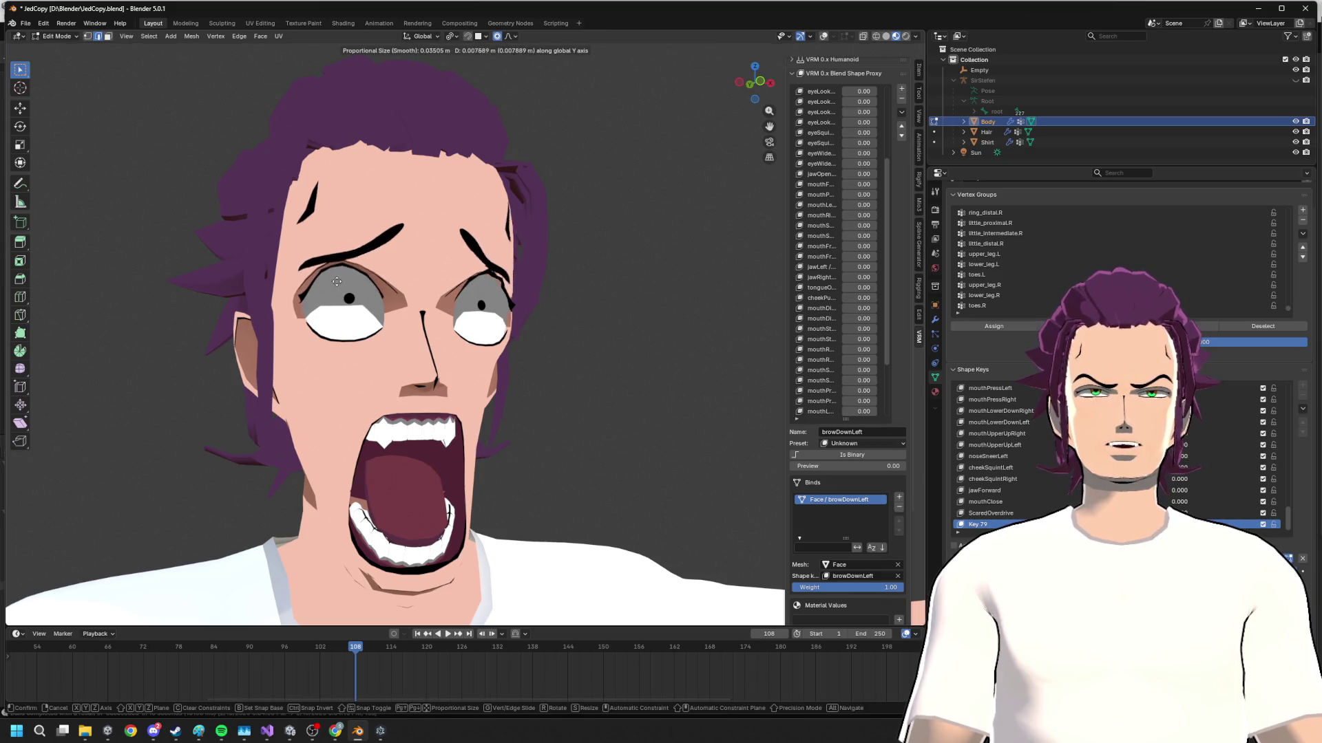
- Lower the left eyebrow with two Z moves, leave Edit Mode and bring the Nico Robin reference back
key("g")
key("z")
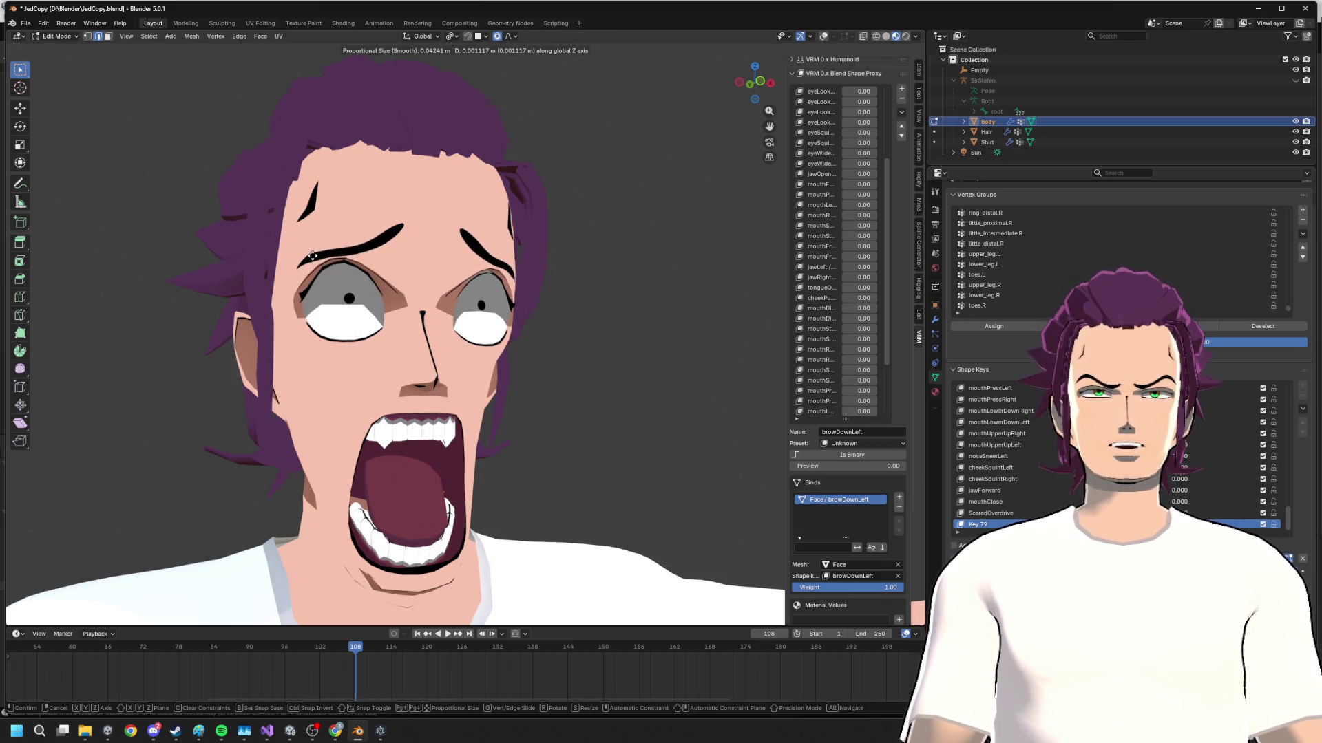
left_click(360, 251)
key("g")
key("z")
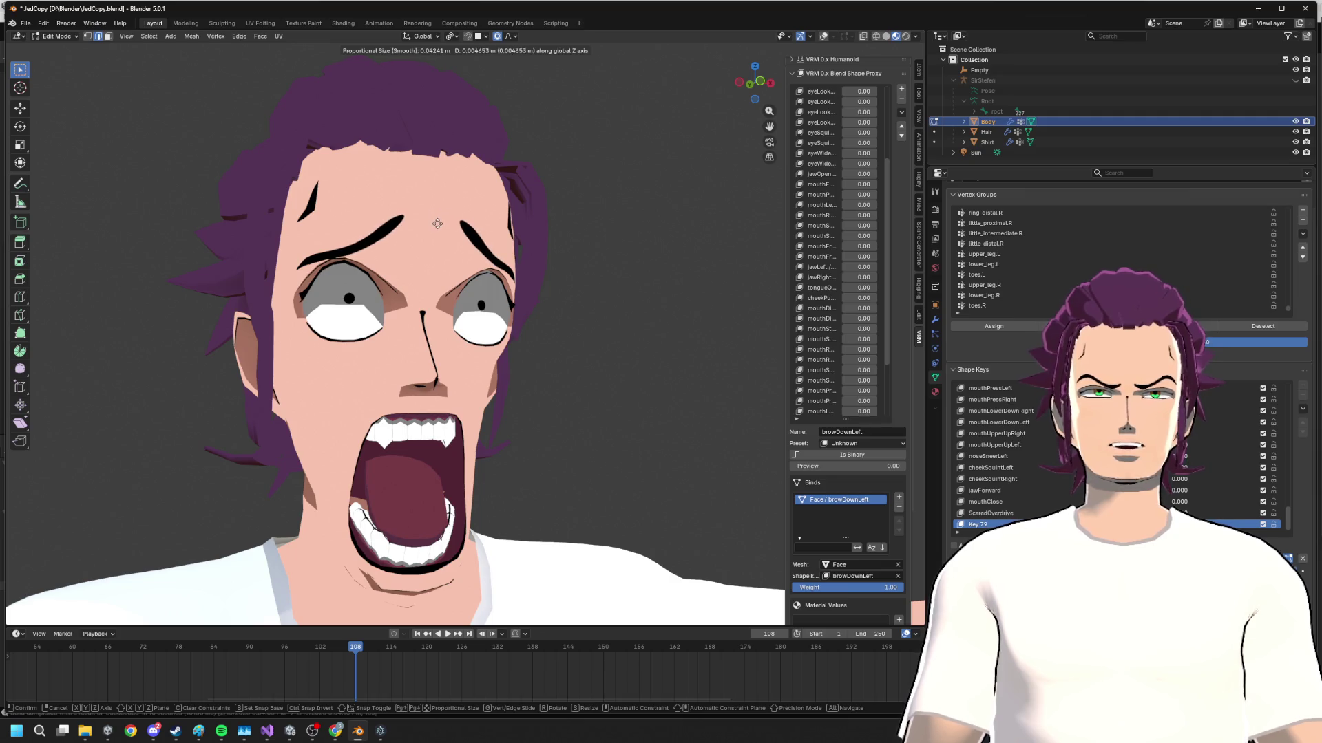
left_click(437, 224)
key("Tab")
key("alt+Tab")
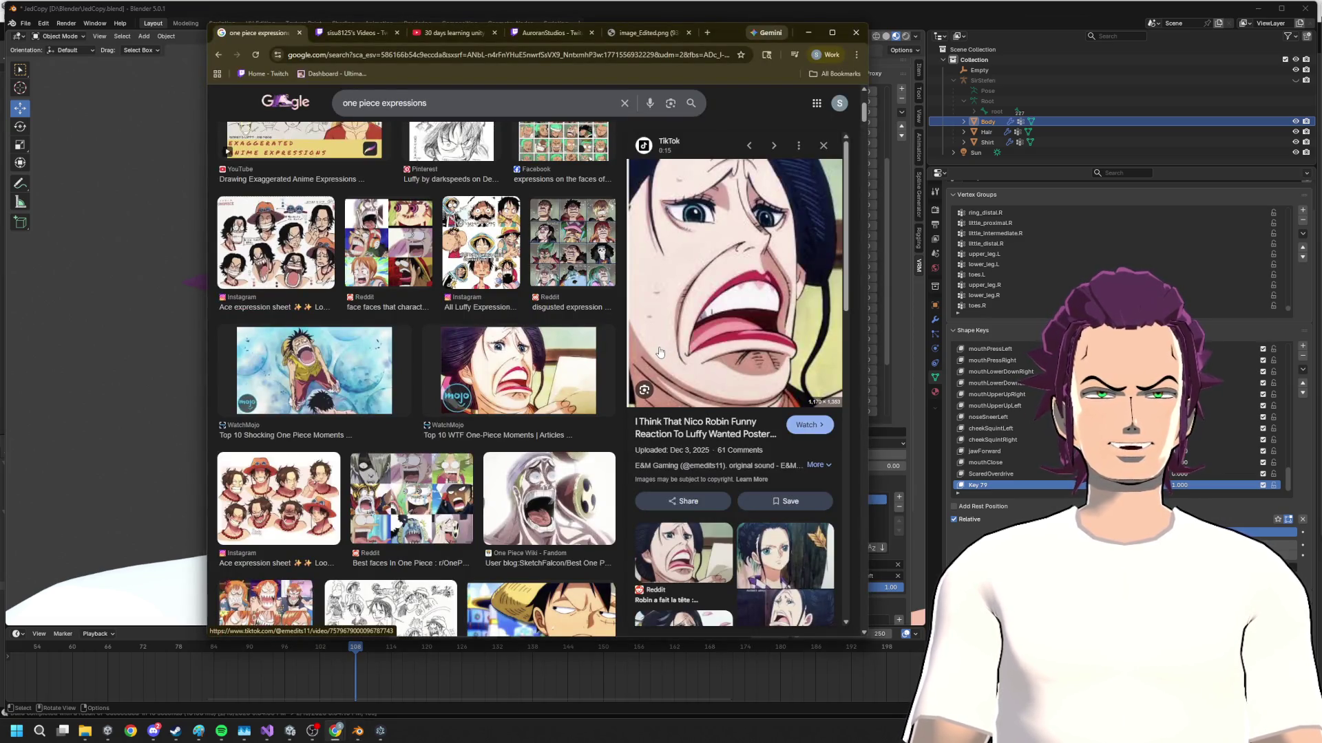
- Return to Blender's Edit Mode with wireframe overlays on, clear the selection and enable X-ray
key("alt+Tab")
middle_click_drag(548, 386, 564, 399)
scroll(485, 476, "up", 3)
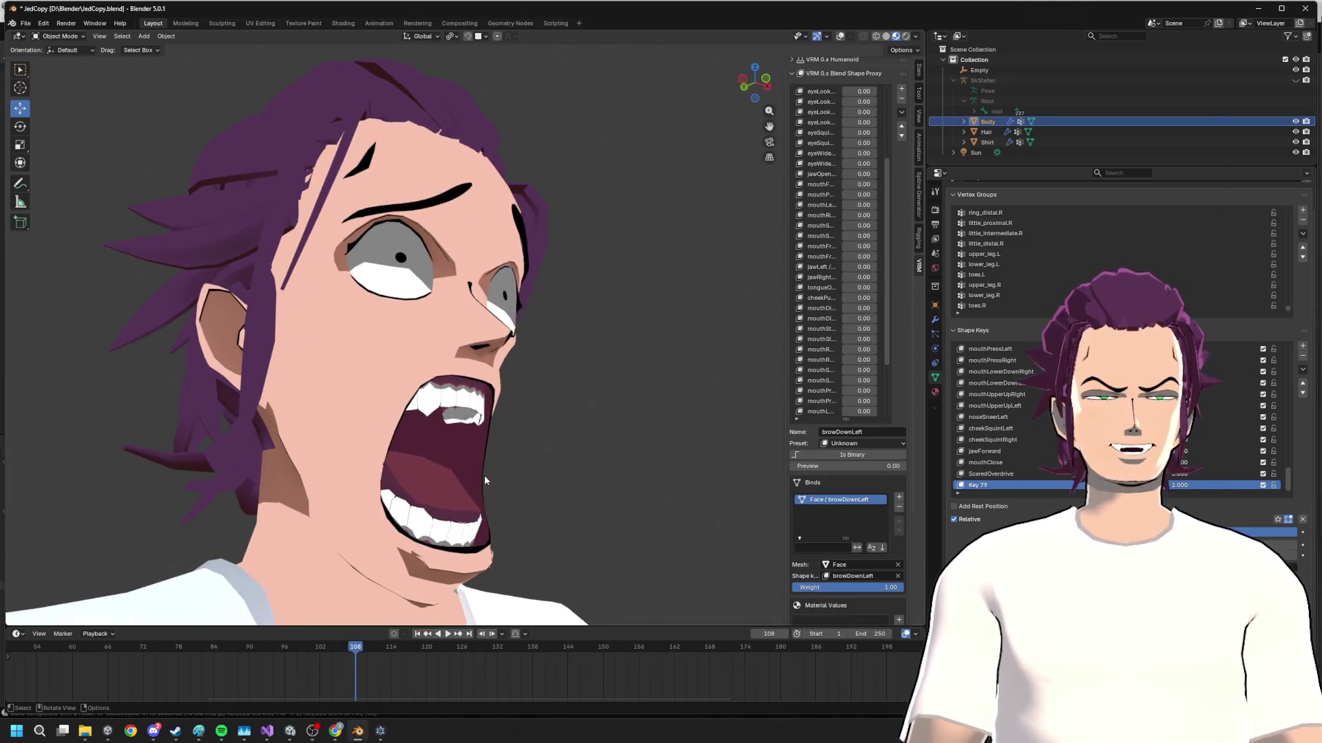
key("Tab")
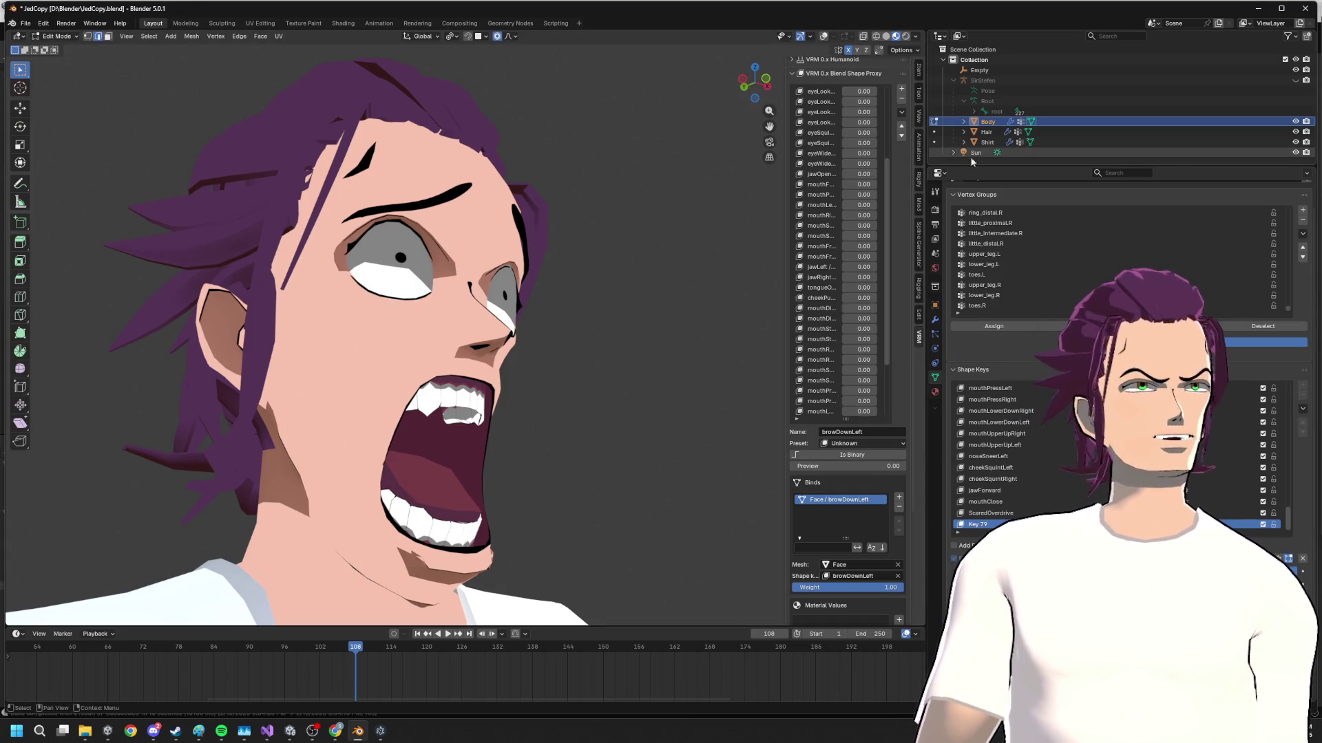
left_click(824, 36)
middle_click_drag(575, 270, 527, 486)
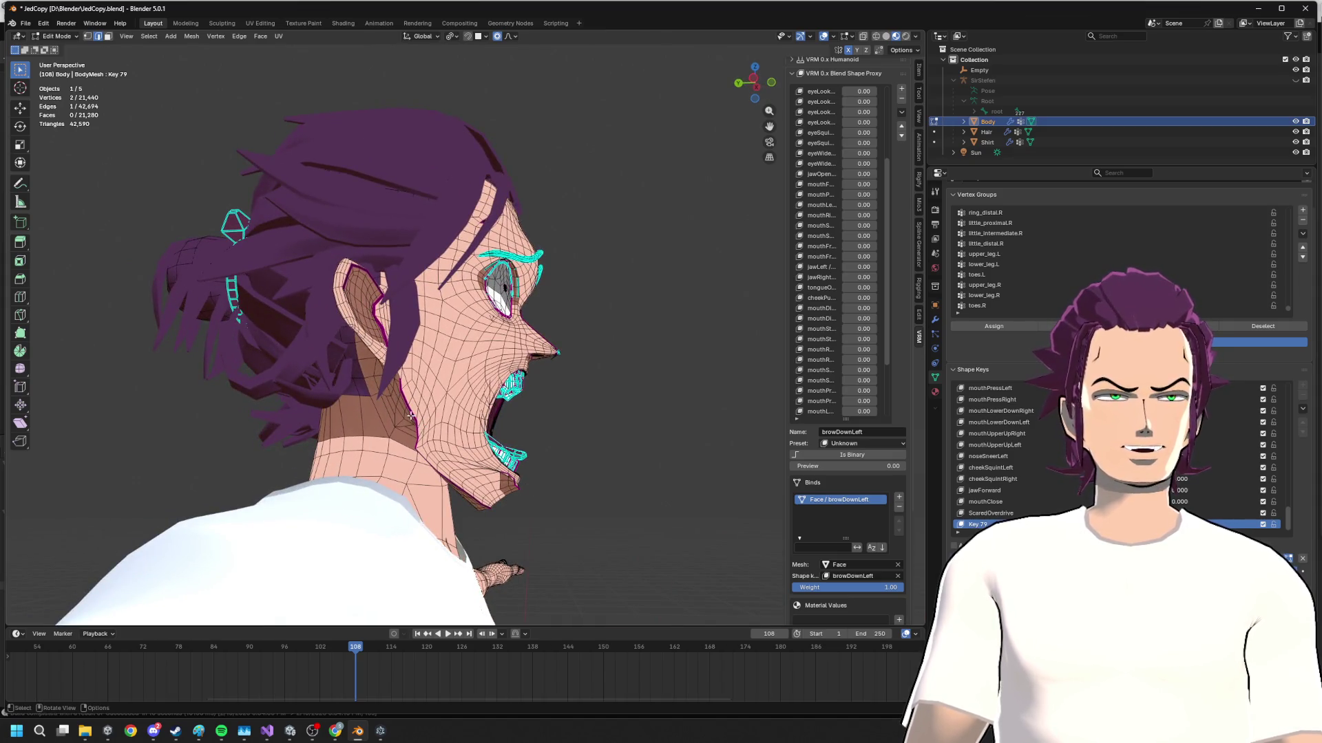
left_click_drag(411, 416, 643, 575)
mouse_move(640, 574)
middle_mouse_down()
mouse_move(565, 473)
mouse_move(522, 475)
middle_mouse_up()
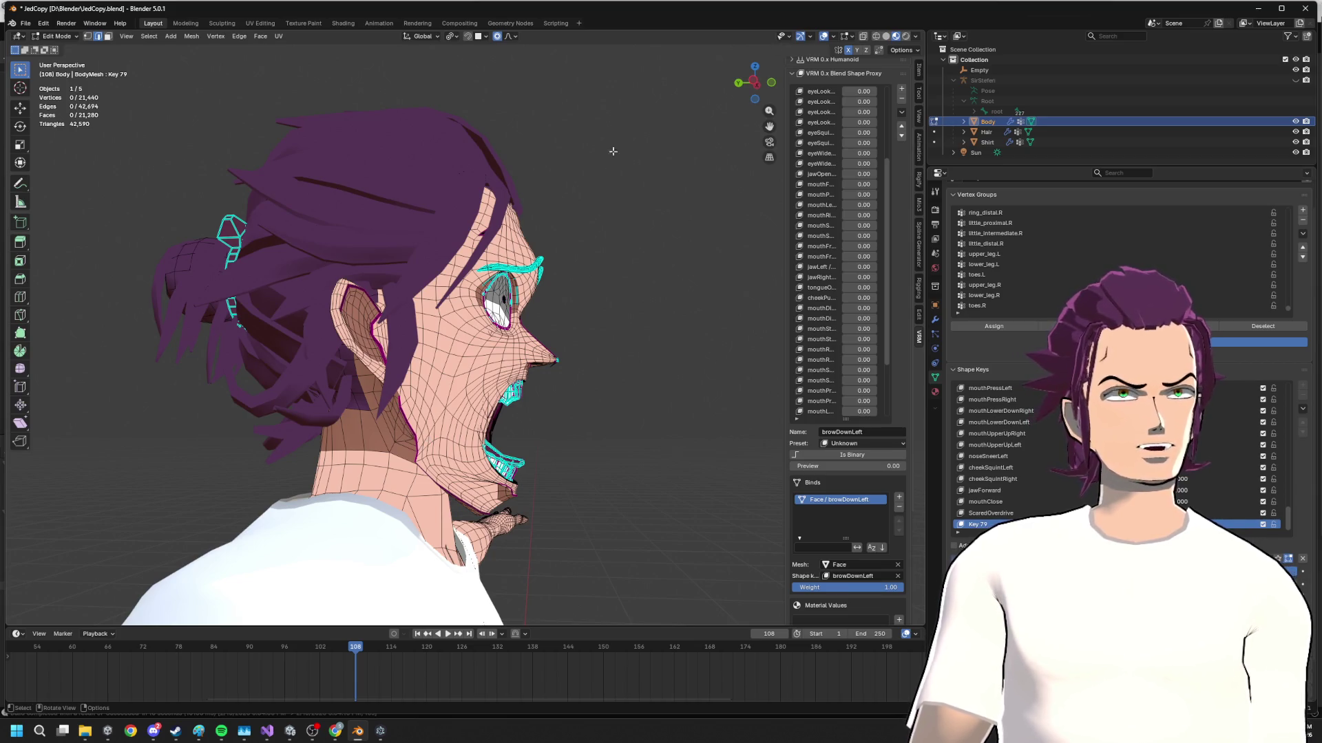
key("alt+z")
- Turn on see-through display and box-select the jaw and chin vertices from the left side view
left_click(847, 38)
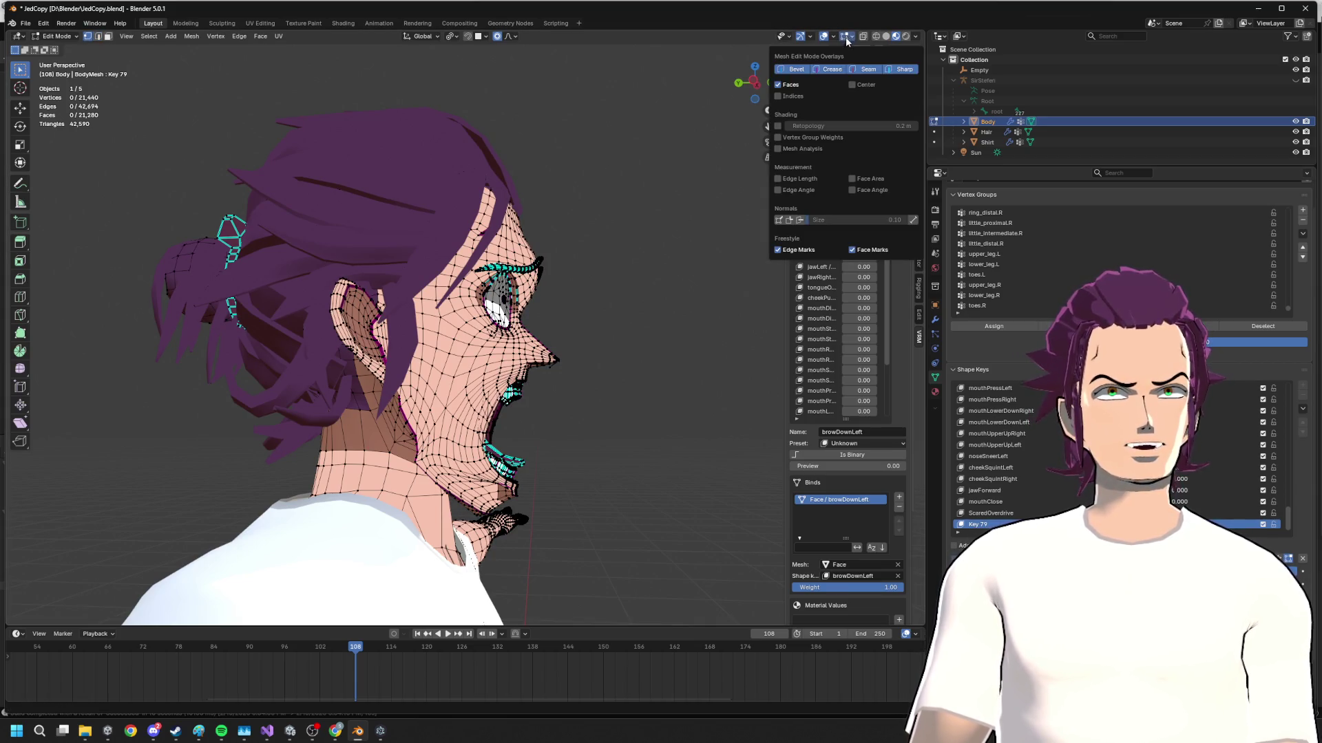
left_click(863, 39)
middle_click_drag(723, 309, 792, 41)
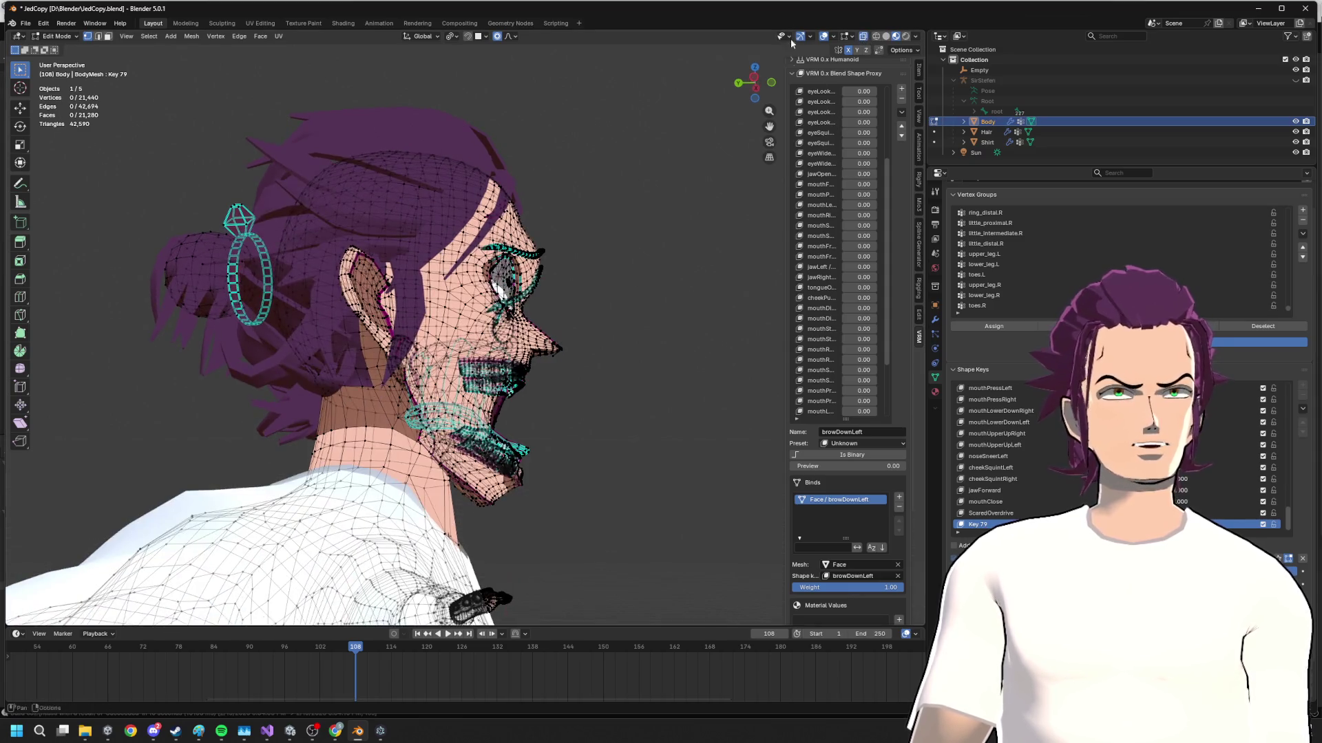
left_click_drag(754, 87, 744, 86)
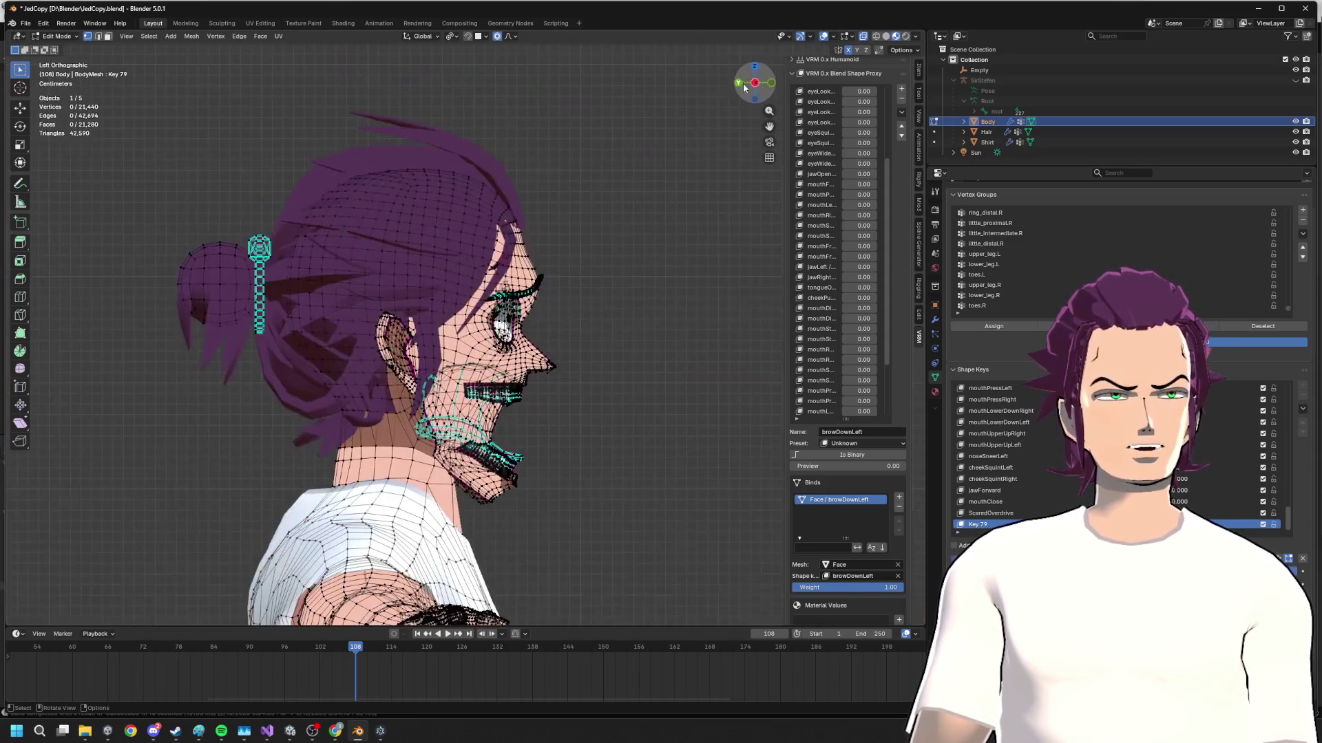
left_click_drag(447, 472, 590, 544)
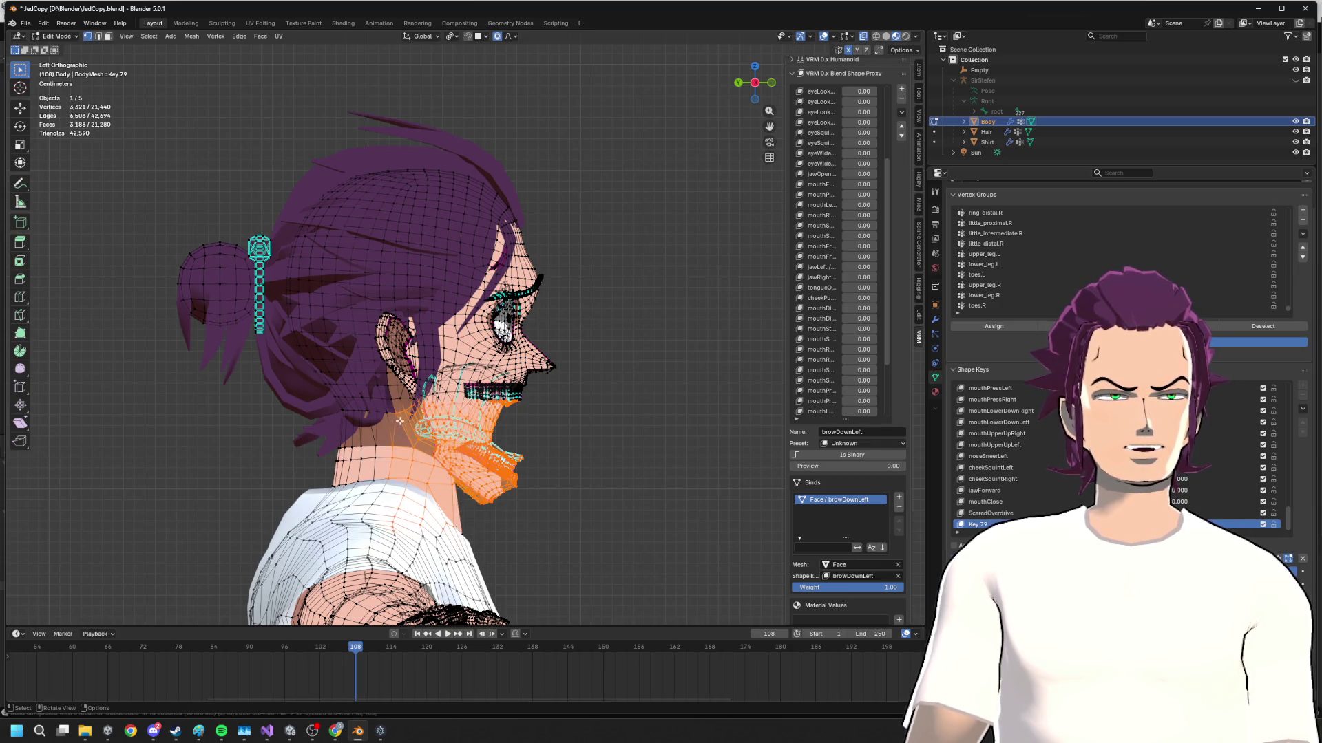
left_click_drag(402, 414, 563, 507)
left_click_drag(581, 510, 582, 510)
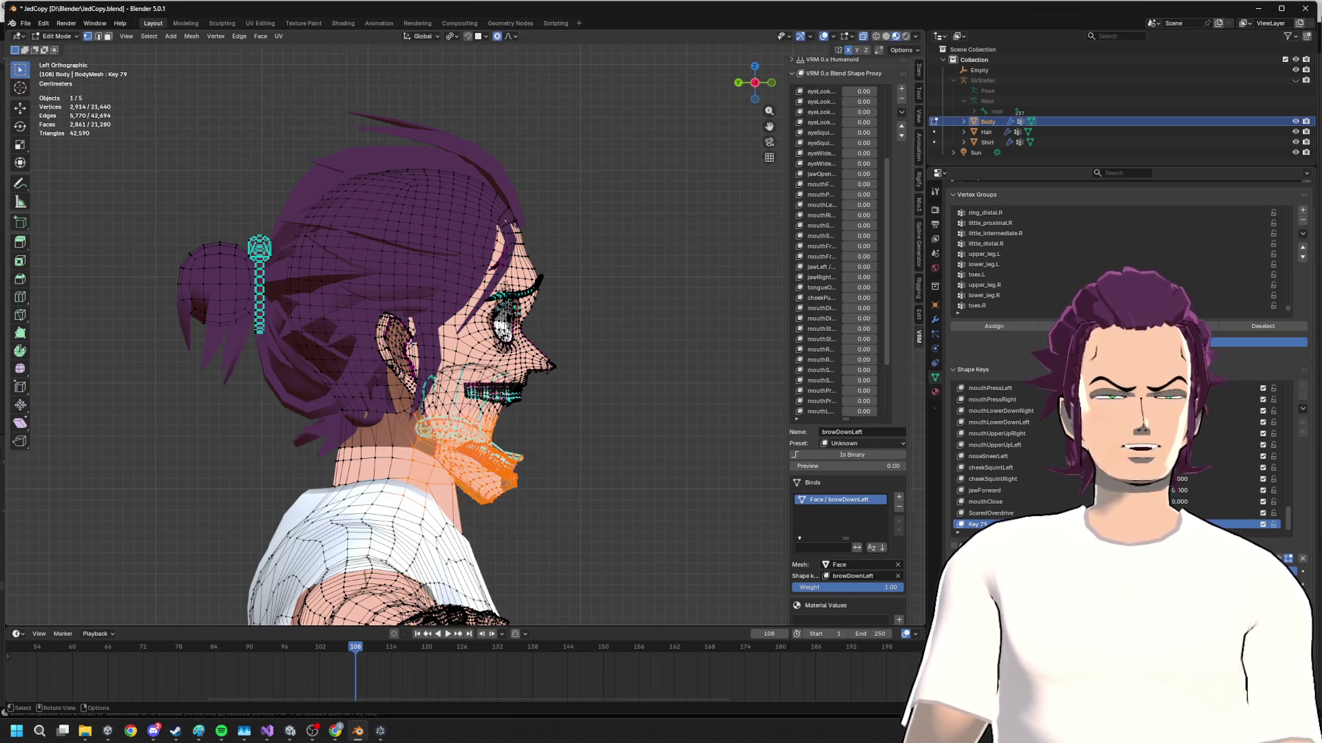
- Apply Vertex > Blend from Shape with Basis in Add mode, then return to Object Mode
left_click(211, 38)
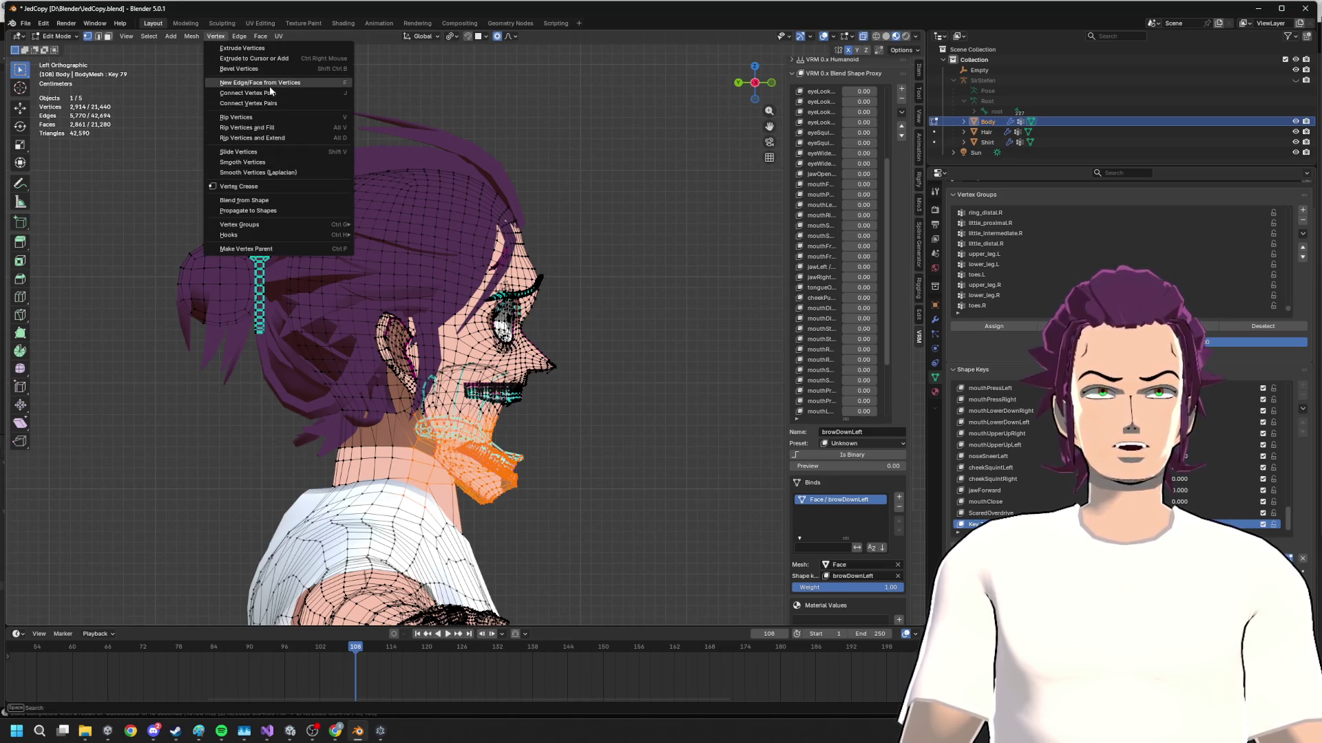
left_click(291, 199)
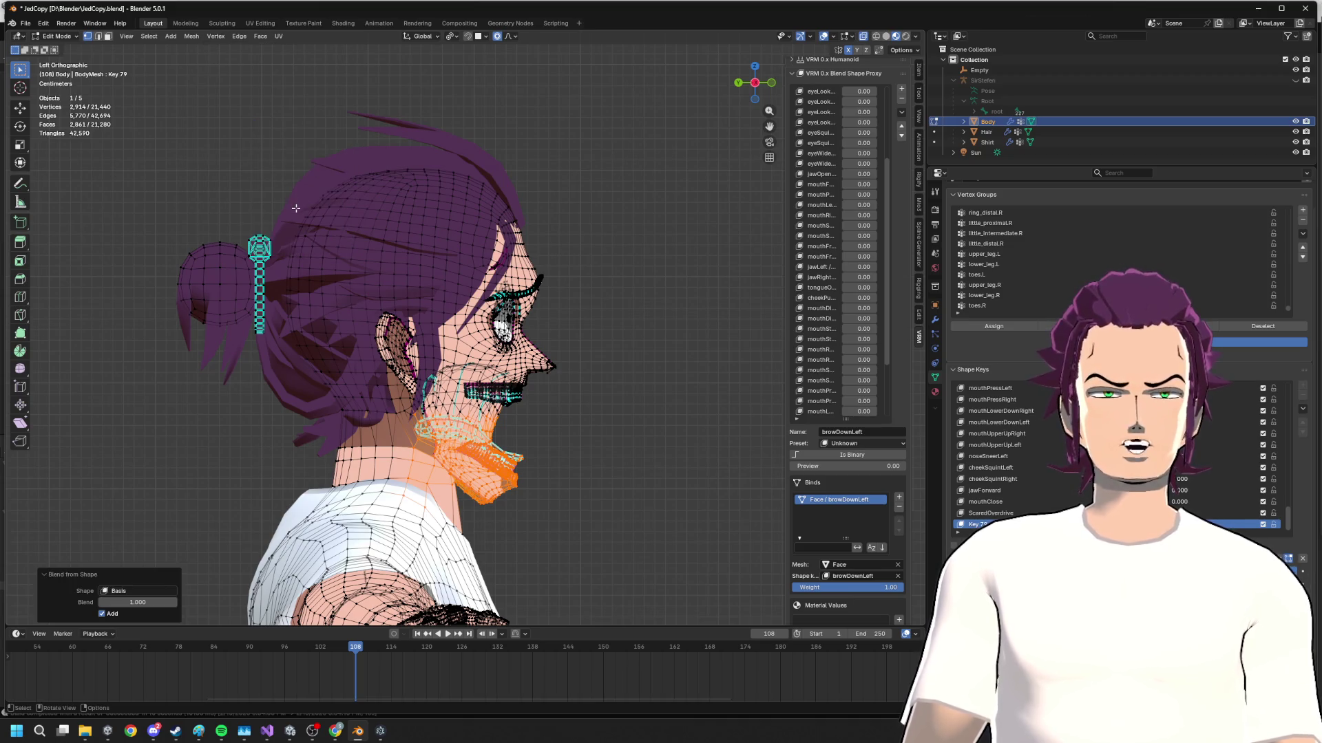
left_click(103, 613)
mouse_move(310, 433)
middle_mouse_down()
mouse_move(481, 436)
mouse_move(500, 393)
mouse_move(388, 391)
mouse_move(444, 418)
mouse_move(541, 502)
mouse_move(445, 491)
middle_mouse_up()
key("Tab")
key("Tab")
key("Tab")
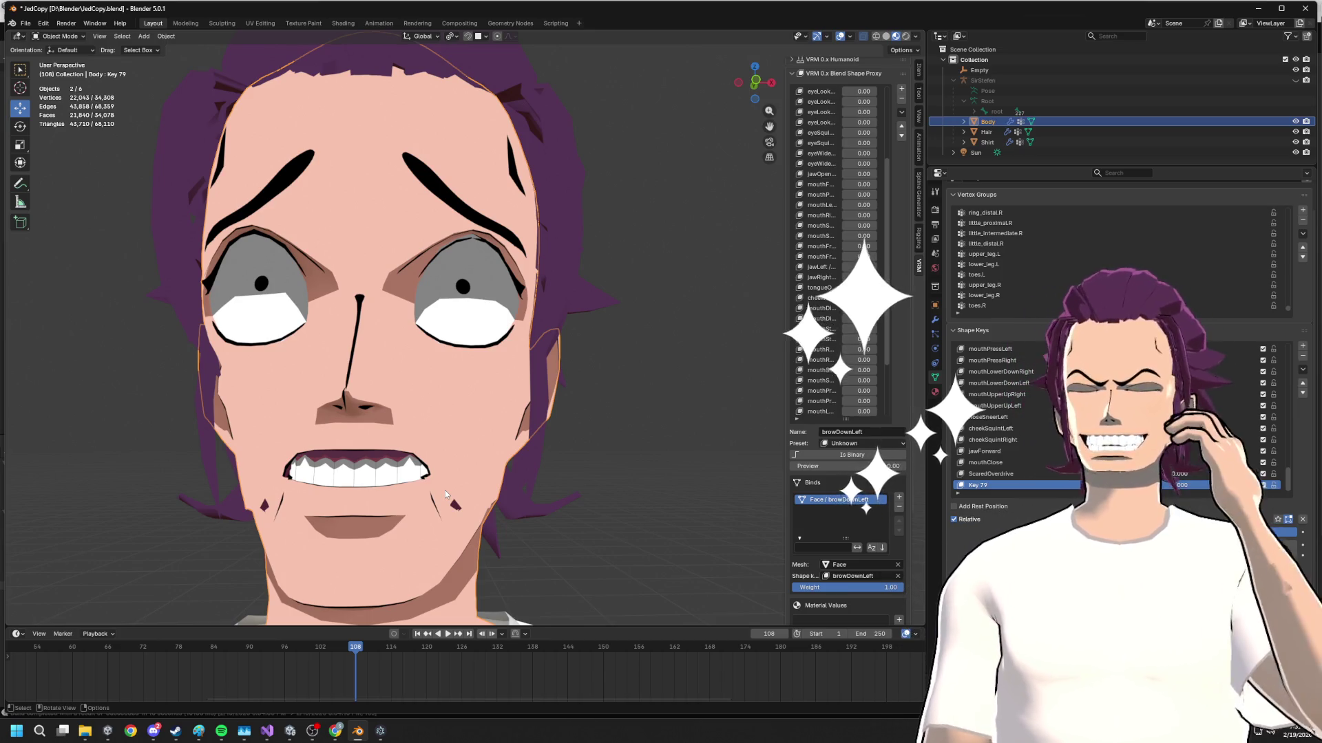
scroll(444, 490, "down", 2)
scroll(496, 426, "down", 1)
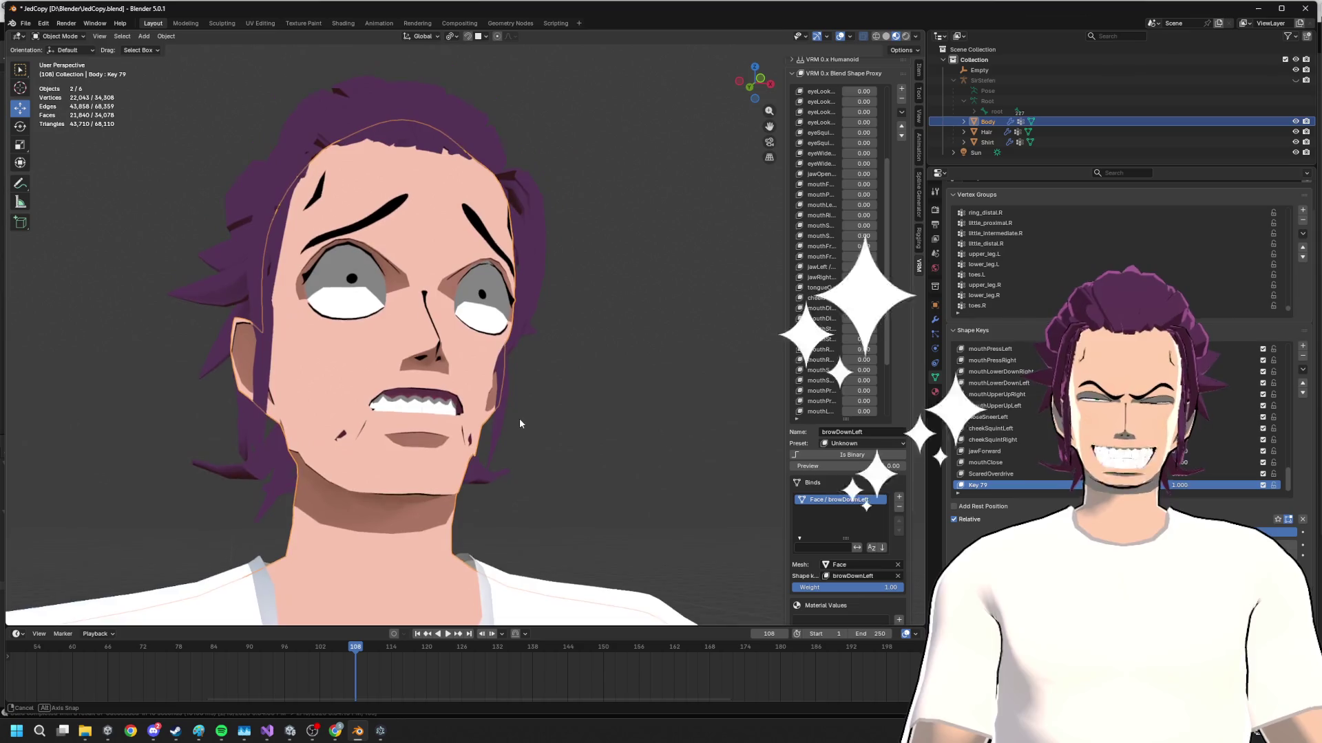
scroll(517, 419, "down", 1)
scroll(503, 420, "down", 1)
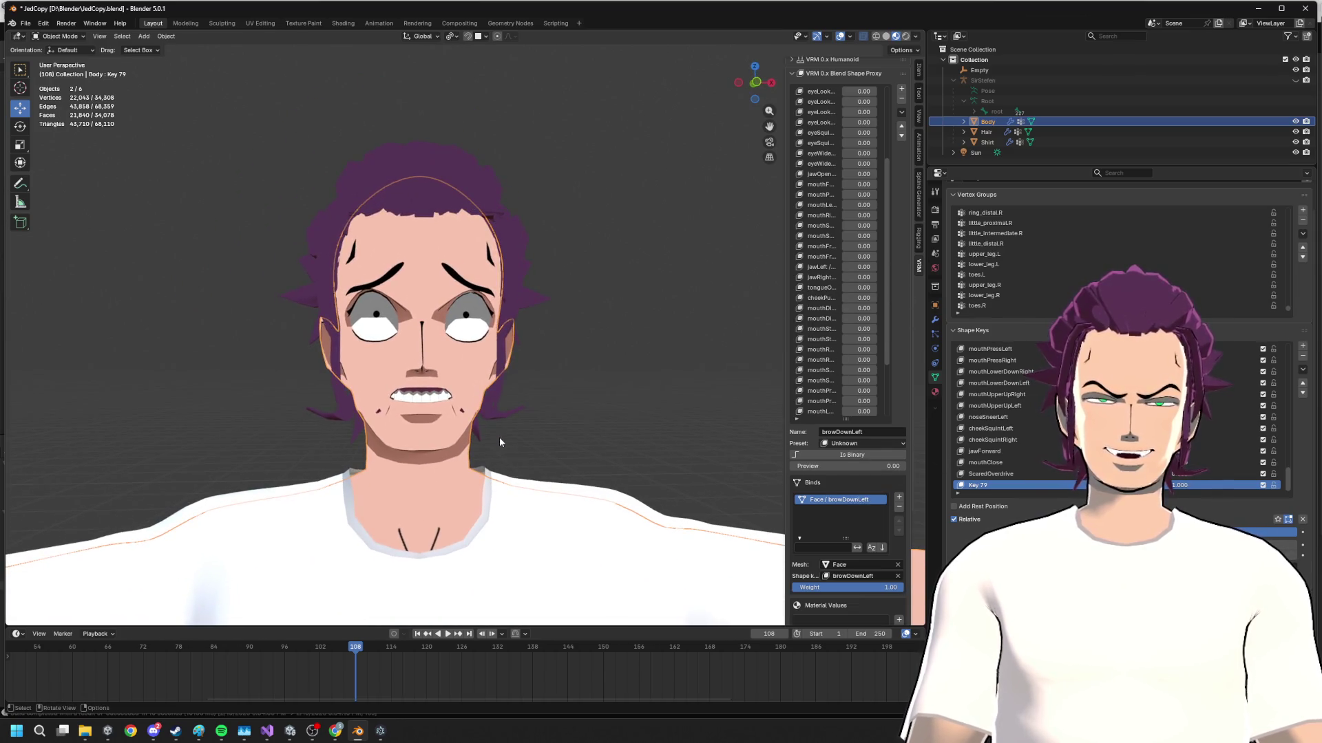
- Nudge the selected facial features sideways on X twice and return to Object Mode
mouse_move(547, 385)
middle_mouse_down()
mouse_move(553, 398)
mouse_move(552, 377)
mouse_move(506, 380)
mouse_move(550, 380)
mouse_move(545, 362)
mouse_move(470, 445)
mouse_move(376, 439)
mouse_move(434, 444)
middle_mouse_up()
scroll(545, 363, "up", 2)
key("Tab")
scroll(377, 439, "up", 3)
key("g")
key("x")
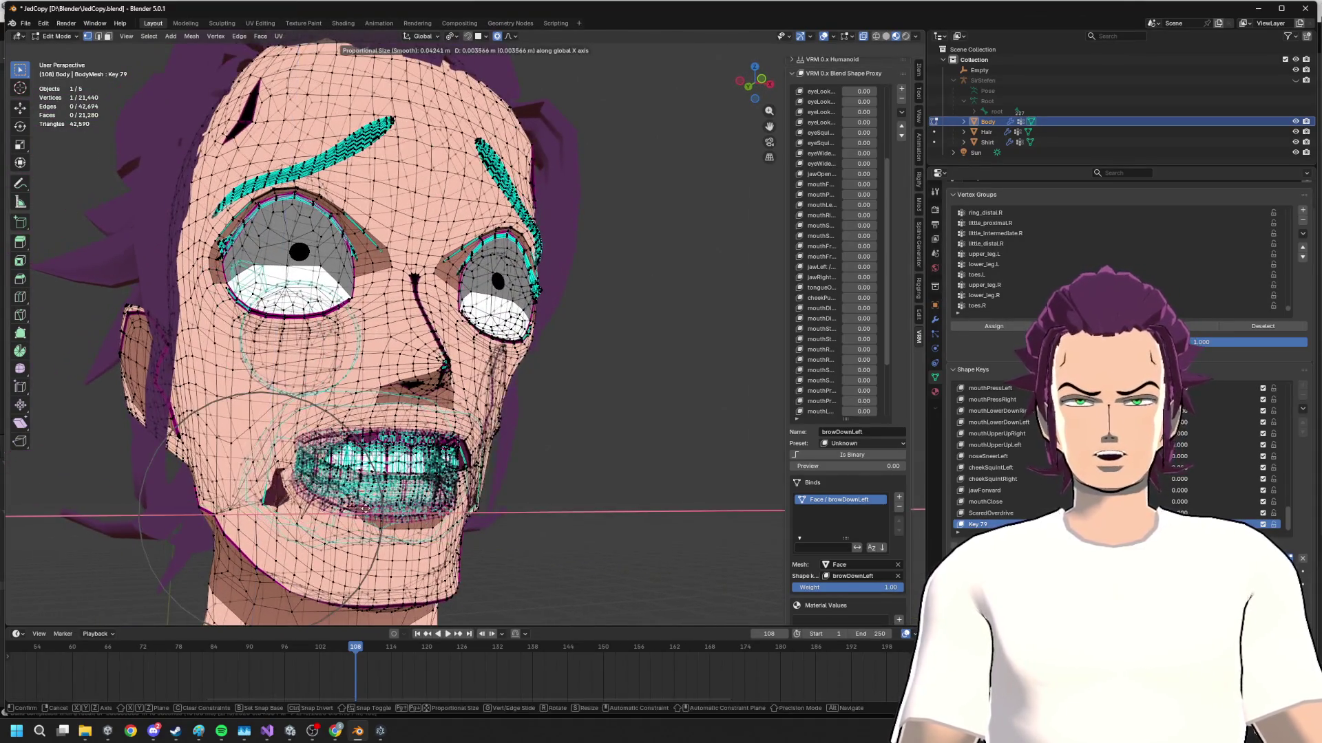
left_click(277, 503)
key("g")
key("x")
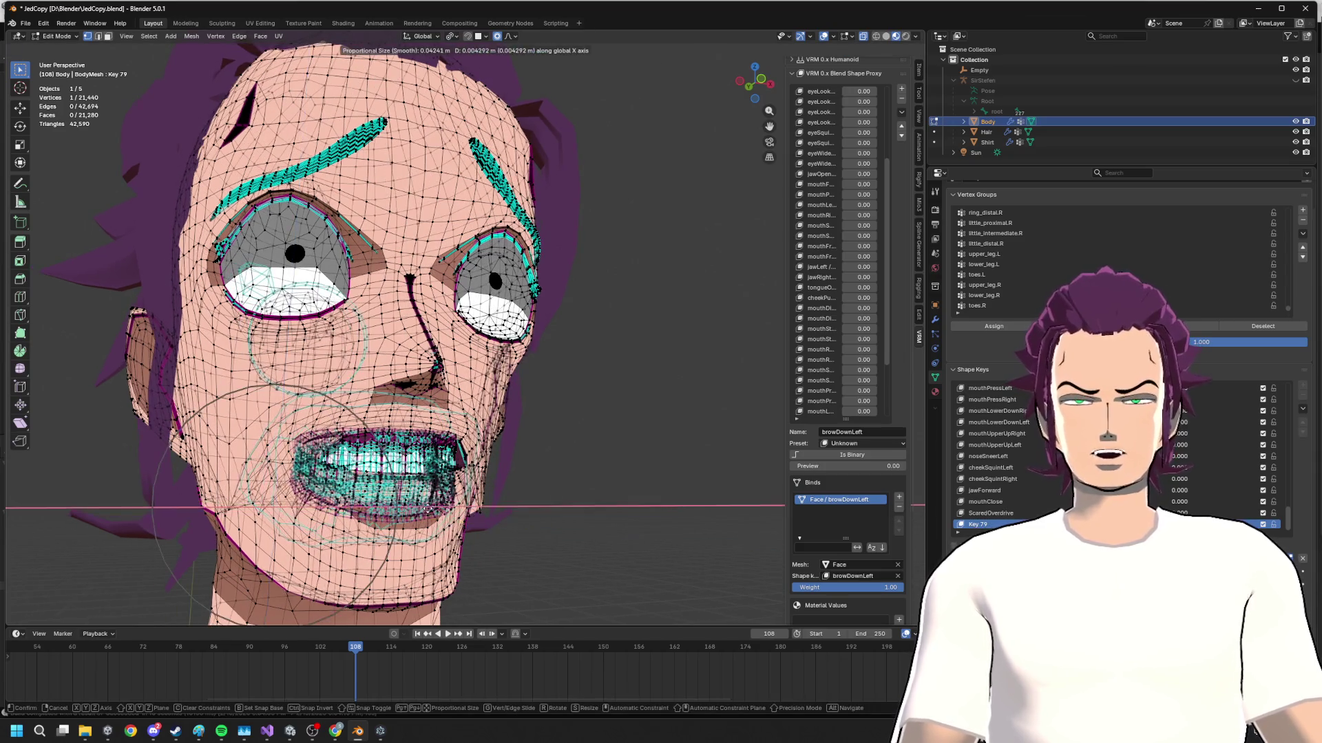
left_click(452, 510)
middle_click_drag(451, 511, 449, 516)
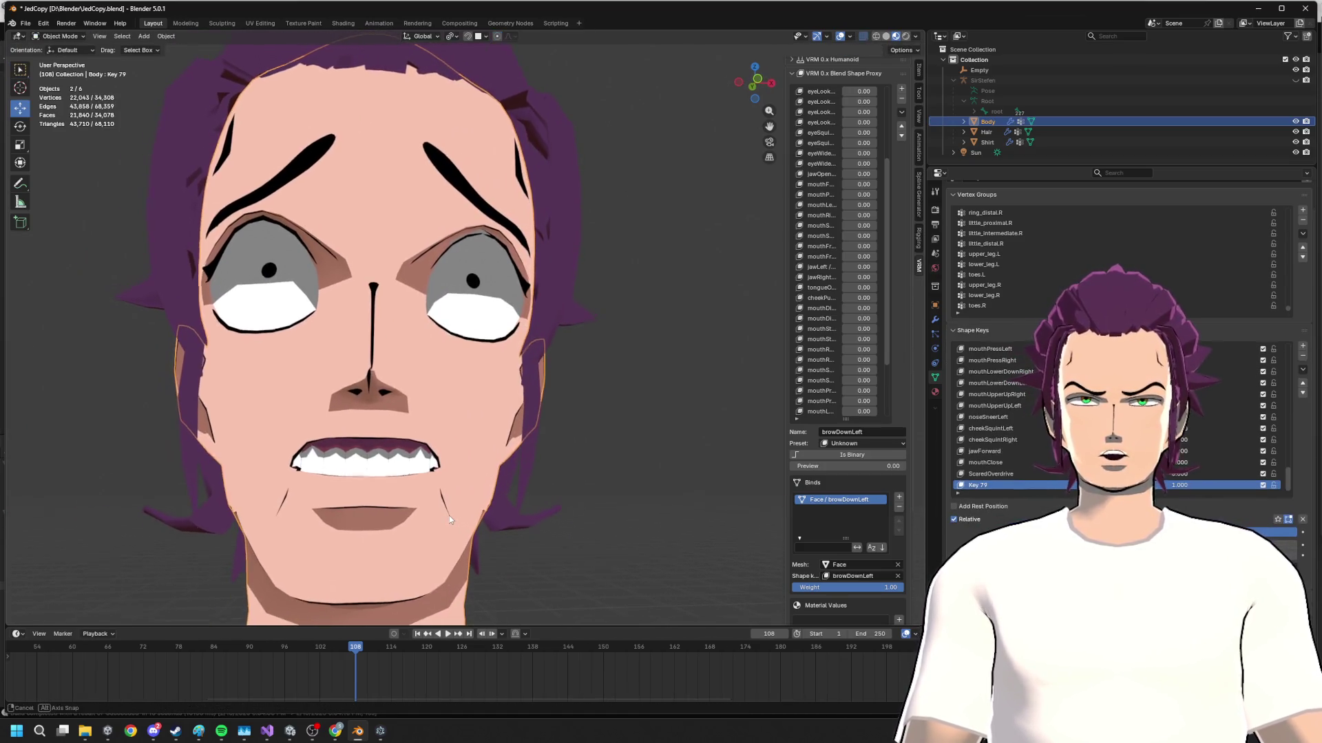
key("Tab")
scroll(534, 498, "down", 2)
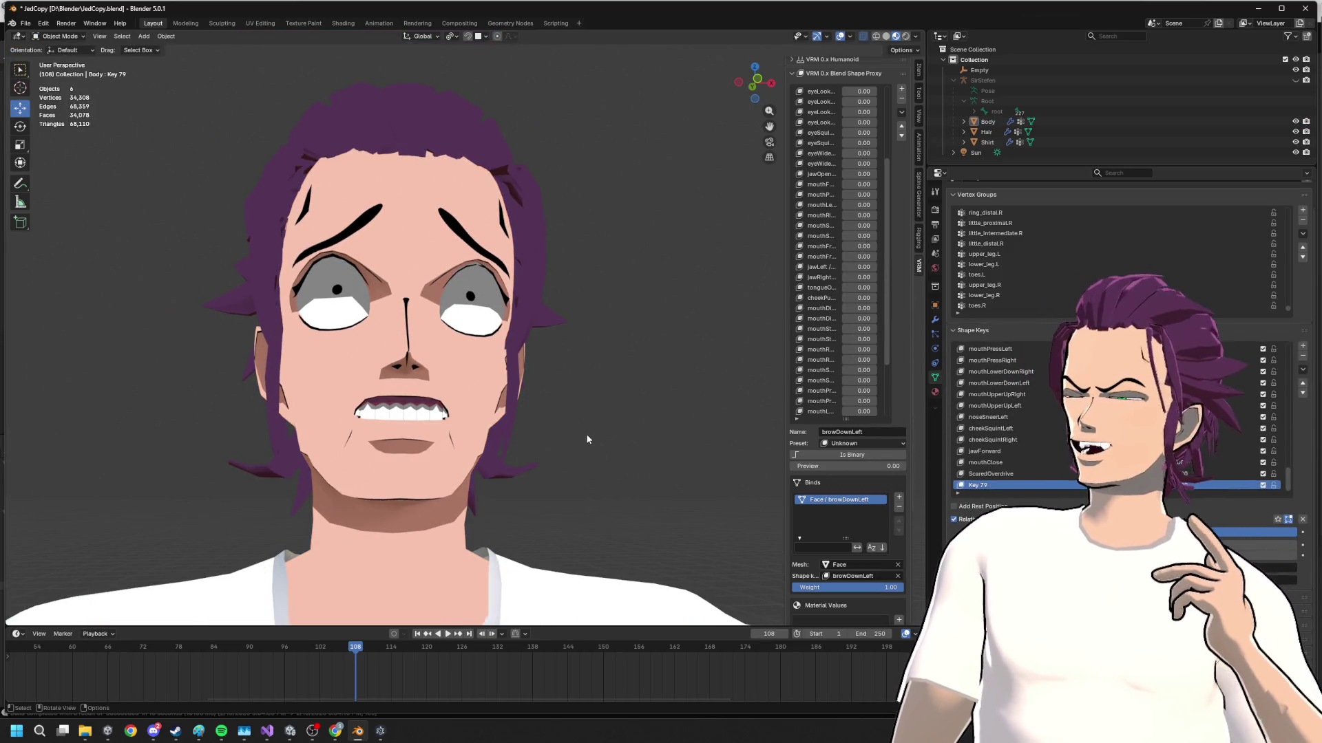
- Play the animation and orbit to a frontal view to preview the shocked expression
middle_click_drag(590, 415, 584, 403)
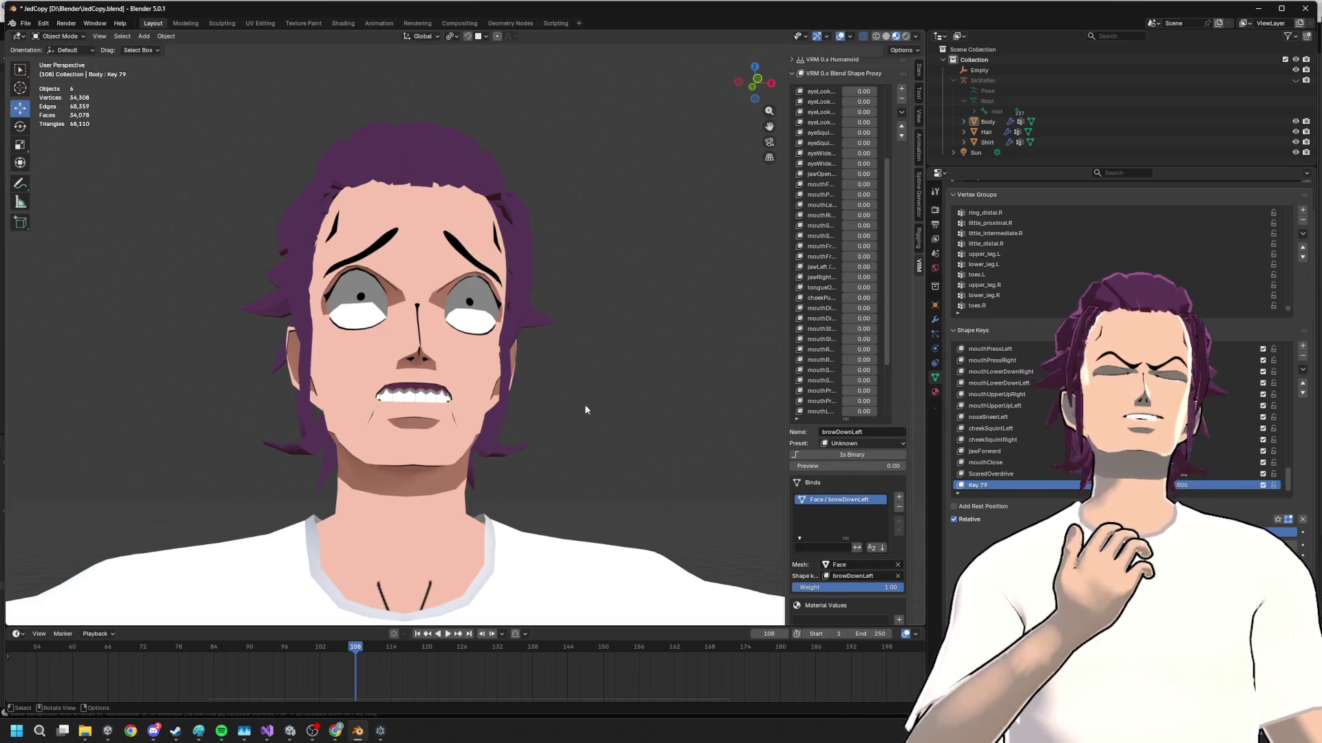
key("space")
key("Tab")
key("Tab")
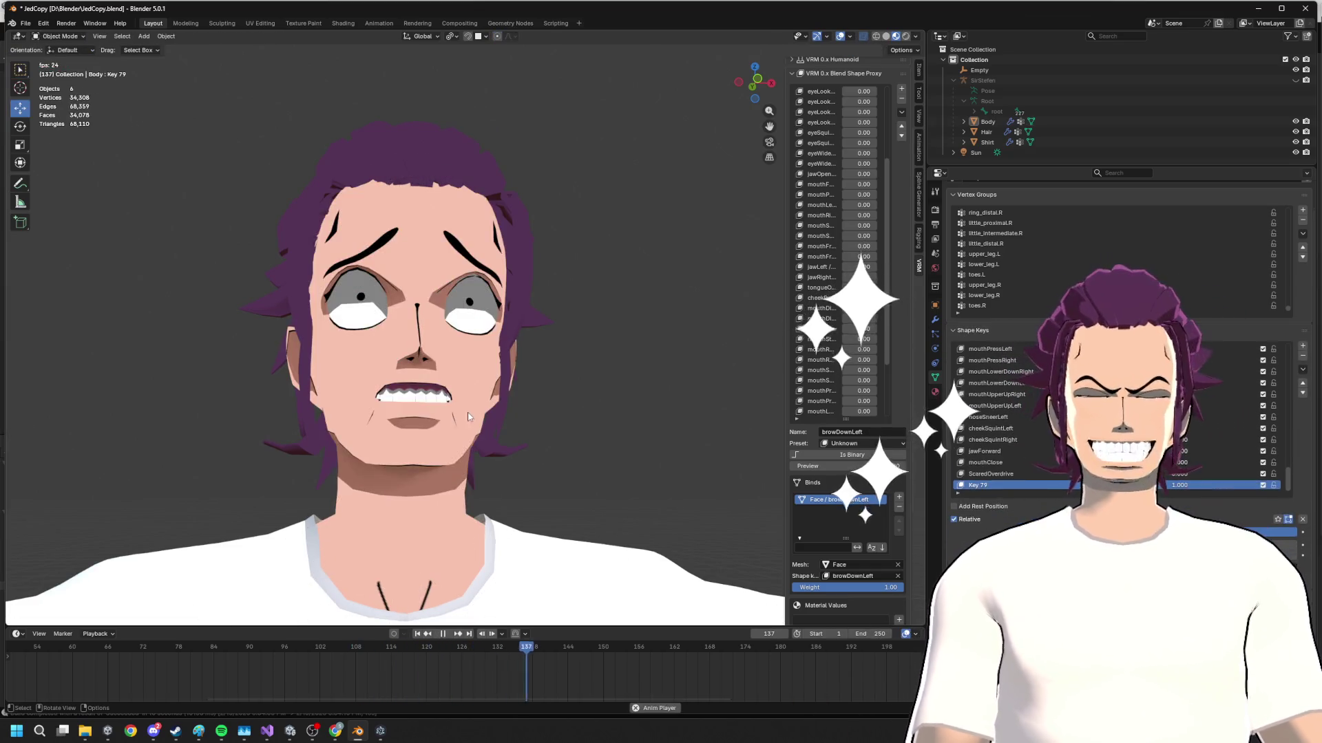
middle_click_drag(546, 419, 453, 422)
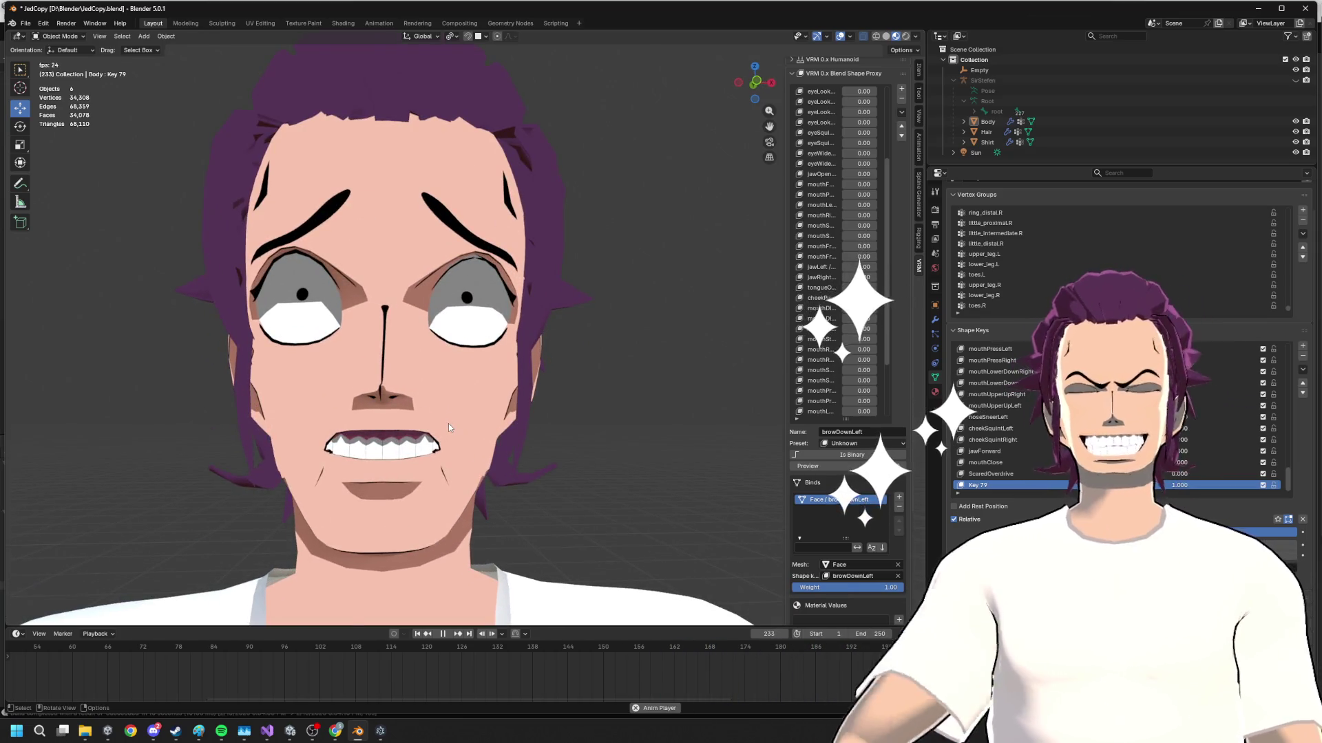
middle_click_drag(496, 432, 450, 405)
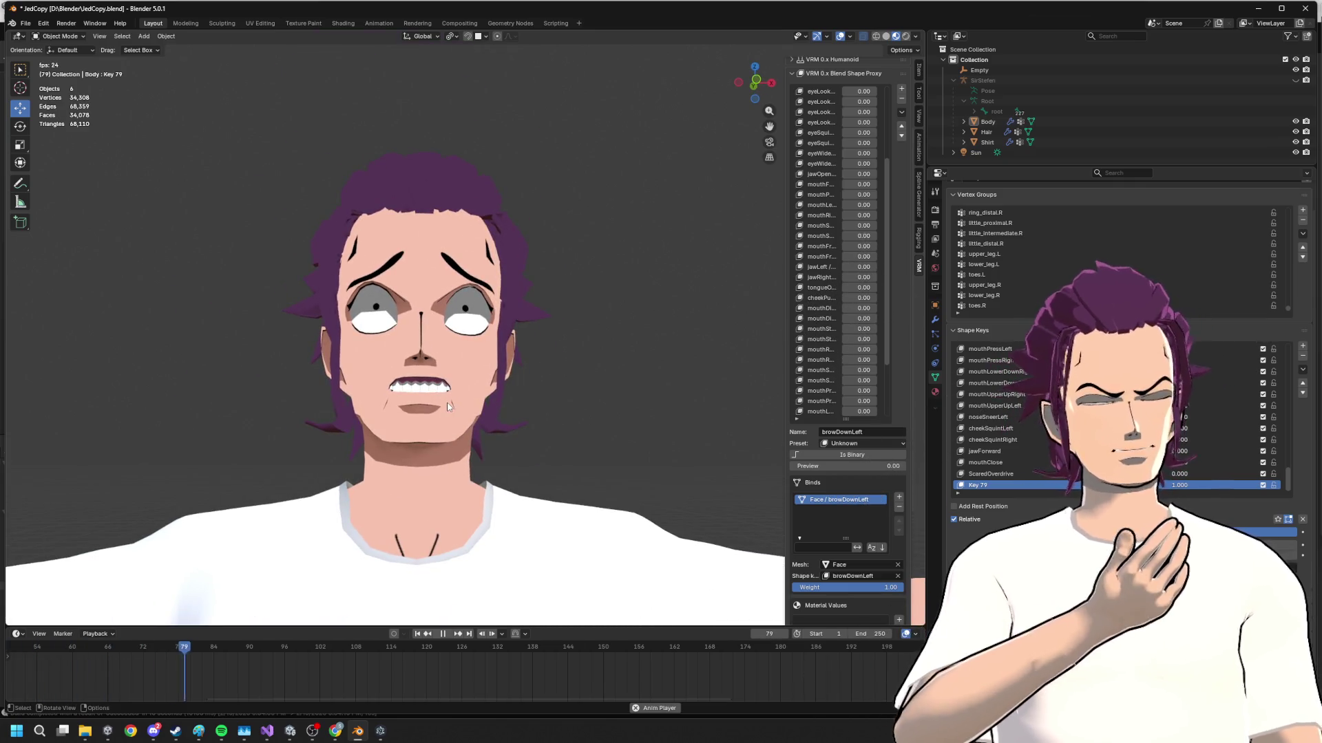
scroll(448, 407, "up", 2)
- Orbit to low and side angles during playback, toggling Edit Mode and finishing with the mesh open
key("Tab")
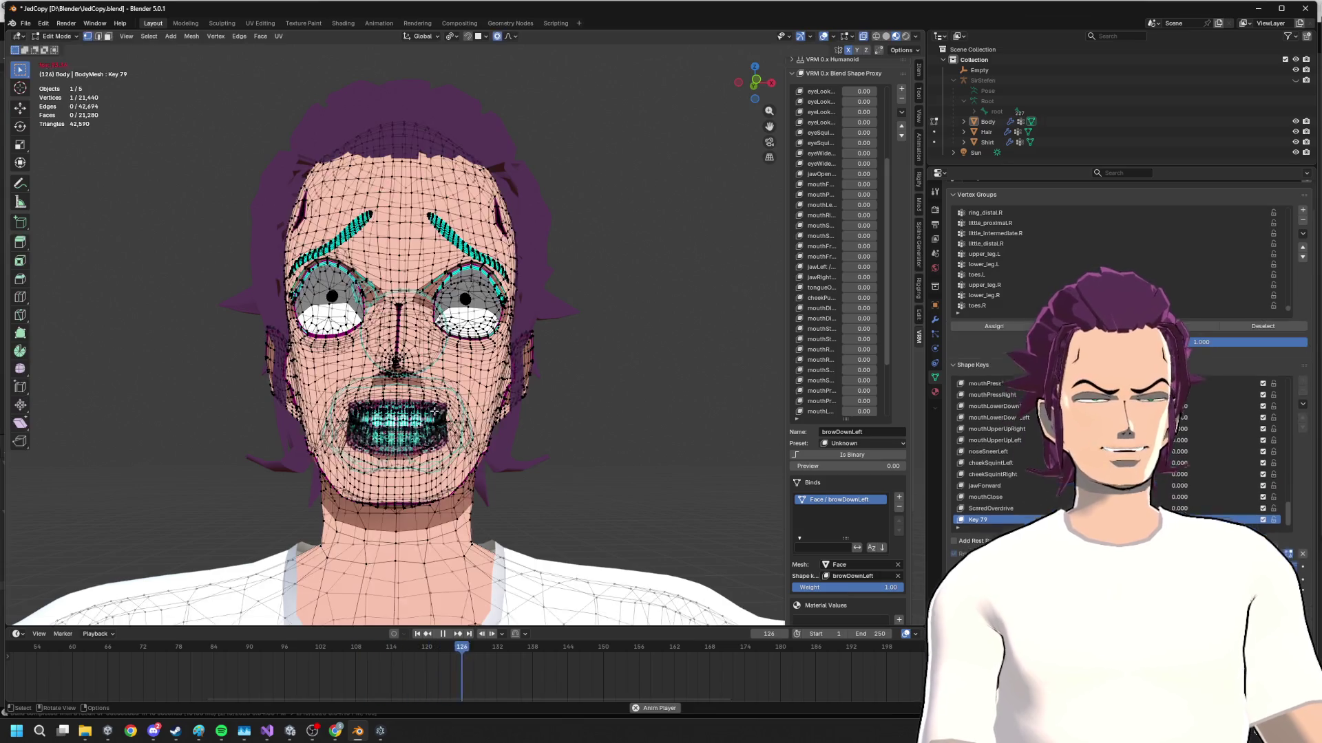
middle_click_drag(414, 411, 504, 450)
key("Tab")
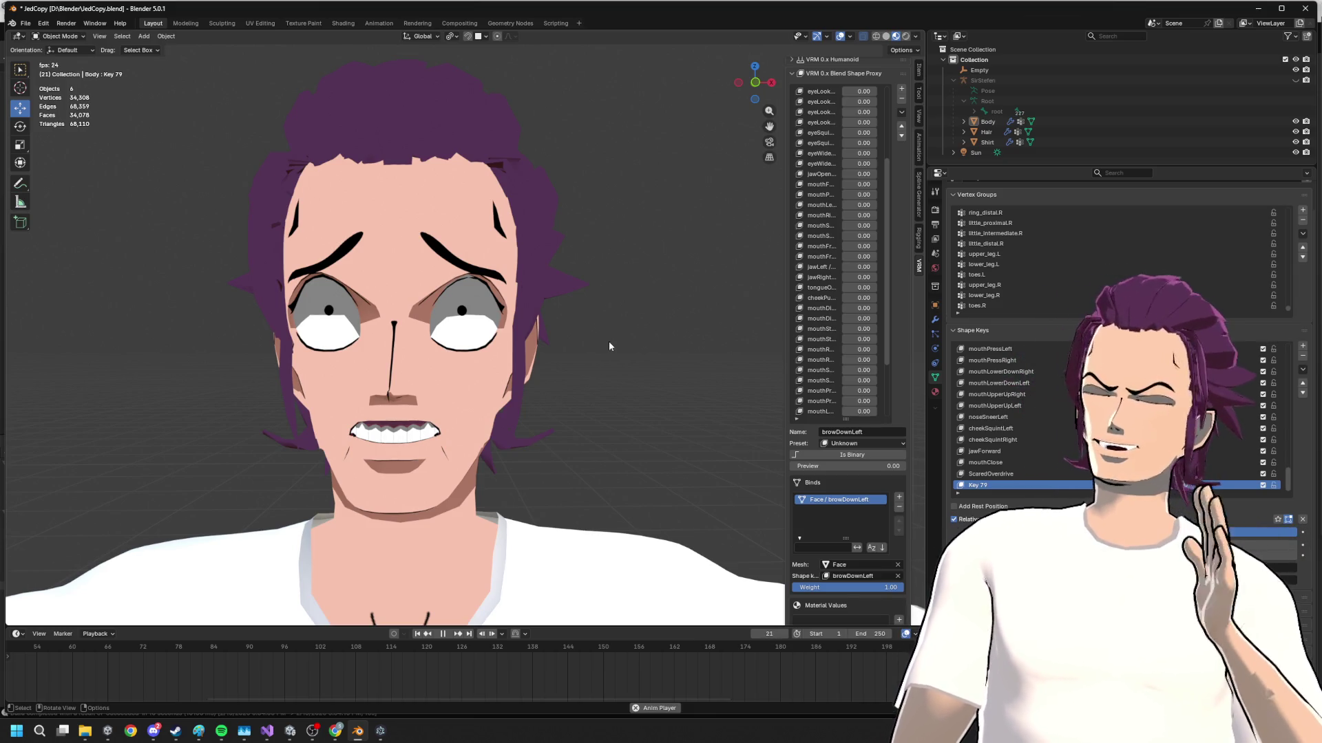
middle_click_drag(603, 348, 605, 338)
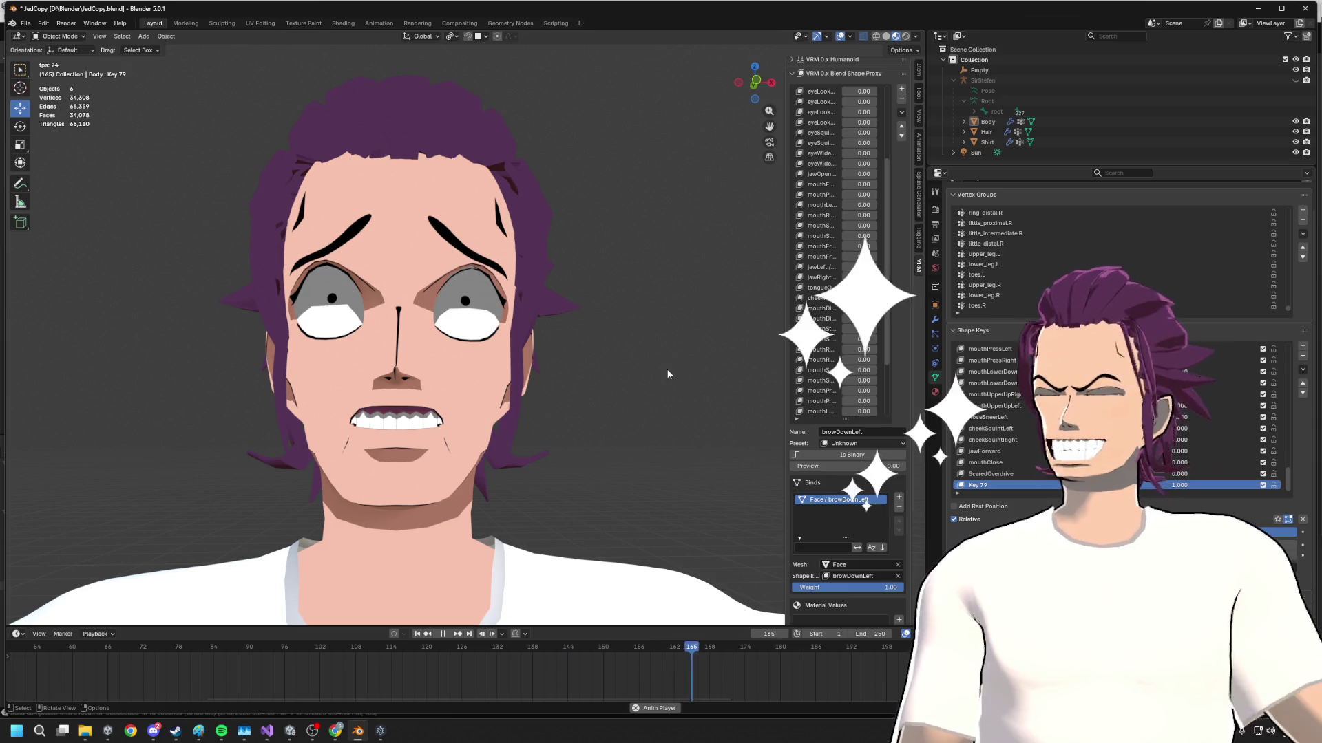
key("Tab")
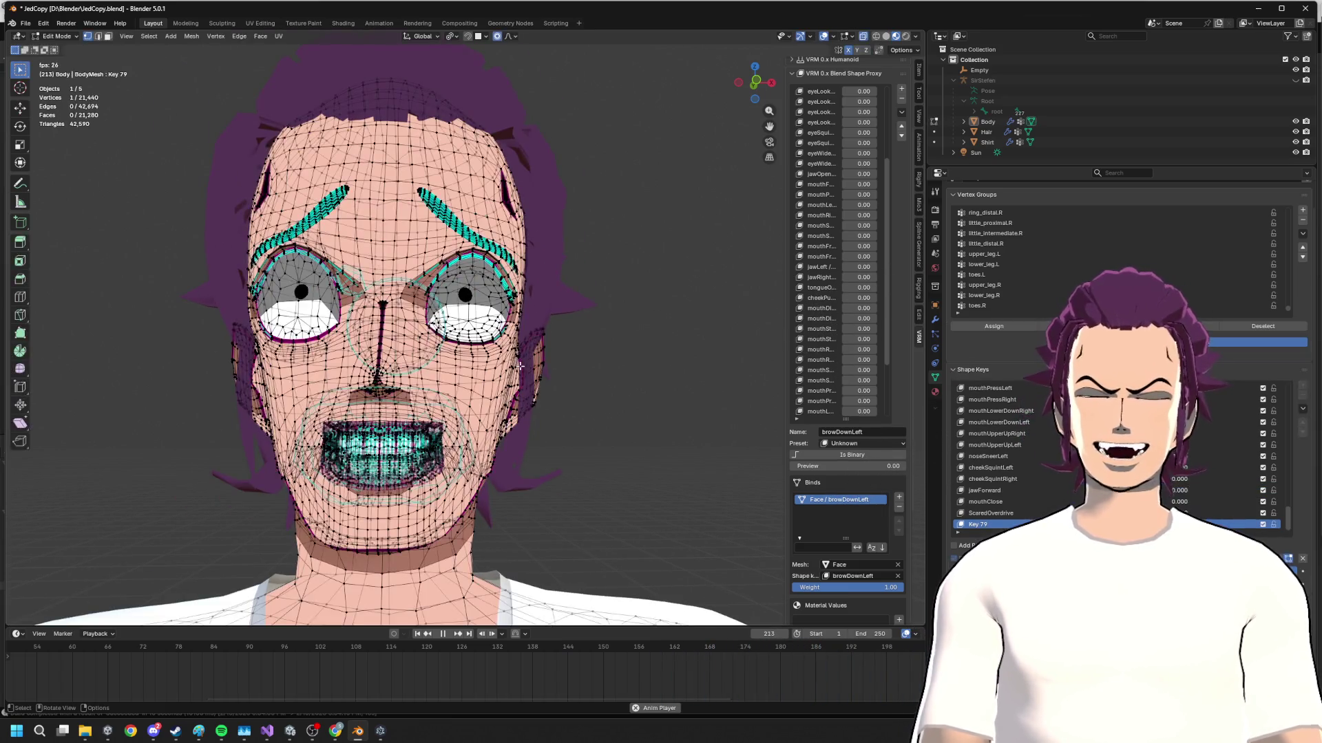
key("Tab")
mouse_move(477, 431)
middle_mouse_down()
mouse_move(523, 403)
mouse_move(444, 408)
middle_mouse_up()
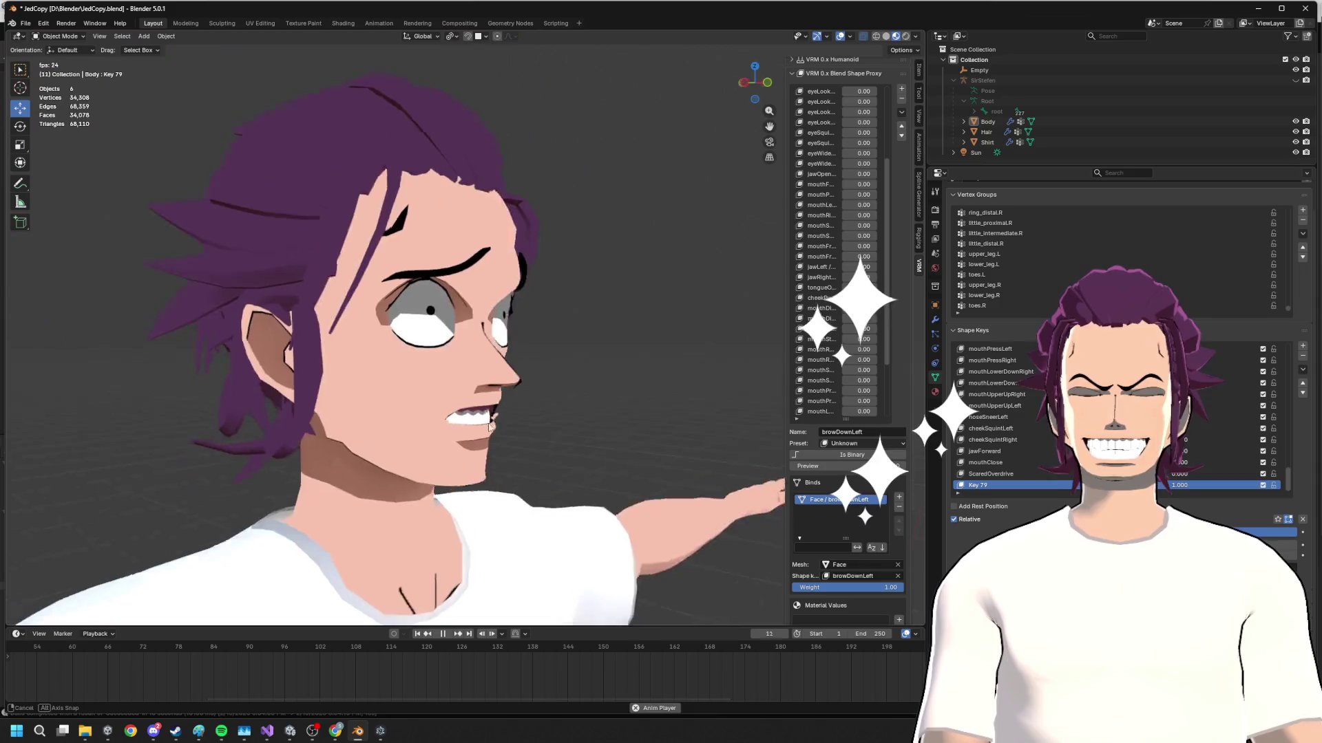
key("Tab")
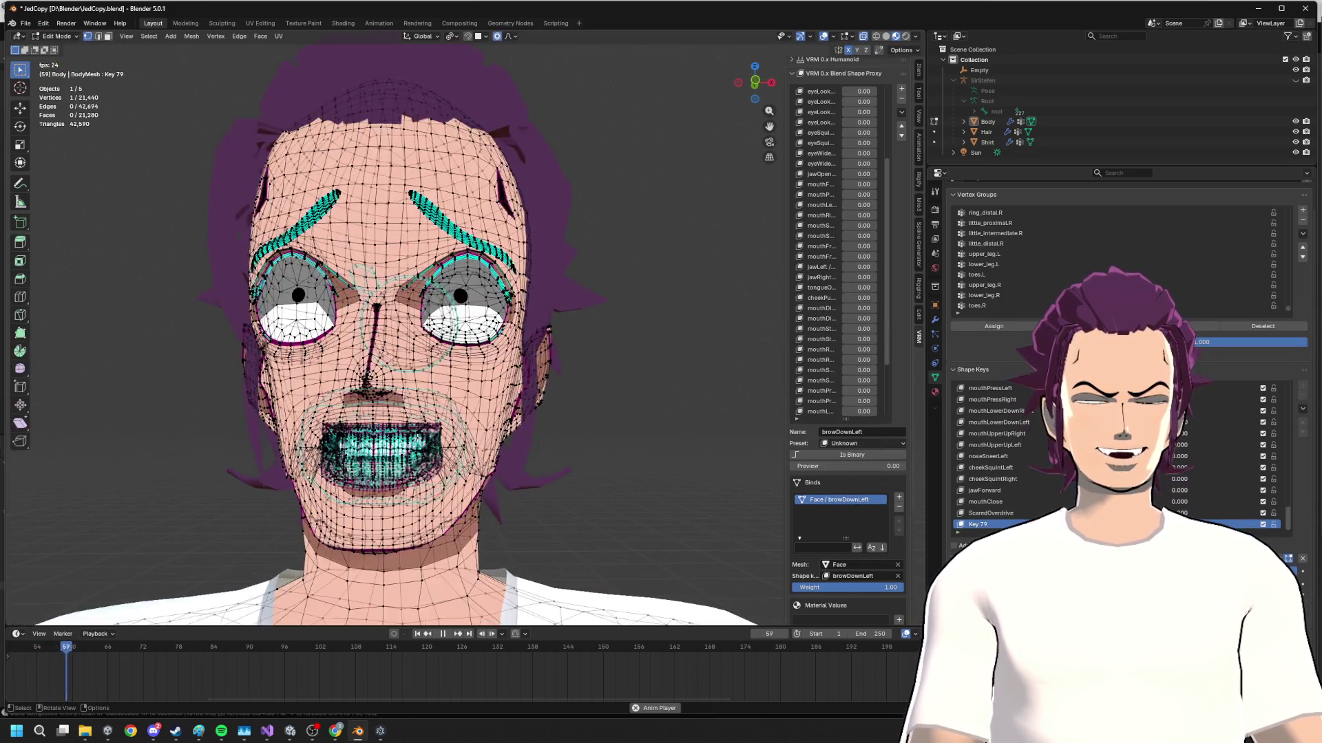
key("Tab")
scroll(446, 407, "up", 3)
mouse_move(446, 408)
middle_mouse_down()
mouse_move(408, 439)
mouse_move(433, 441)
middle_mouse_up()
- After checking the references, box-select the mouth, jaw, lower face and neck vertices of Key 79
key("alt+Tab")
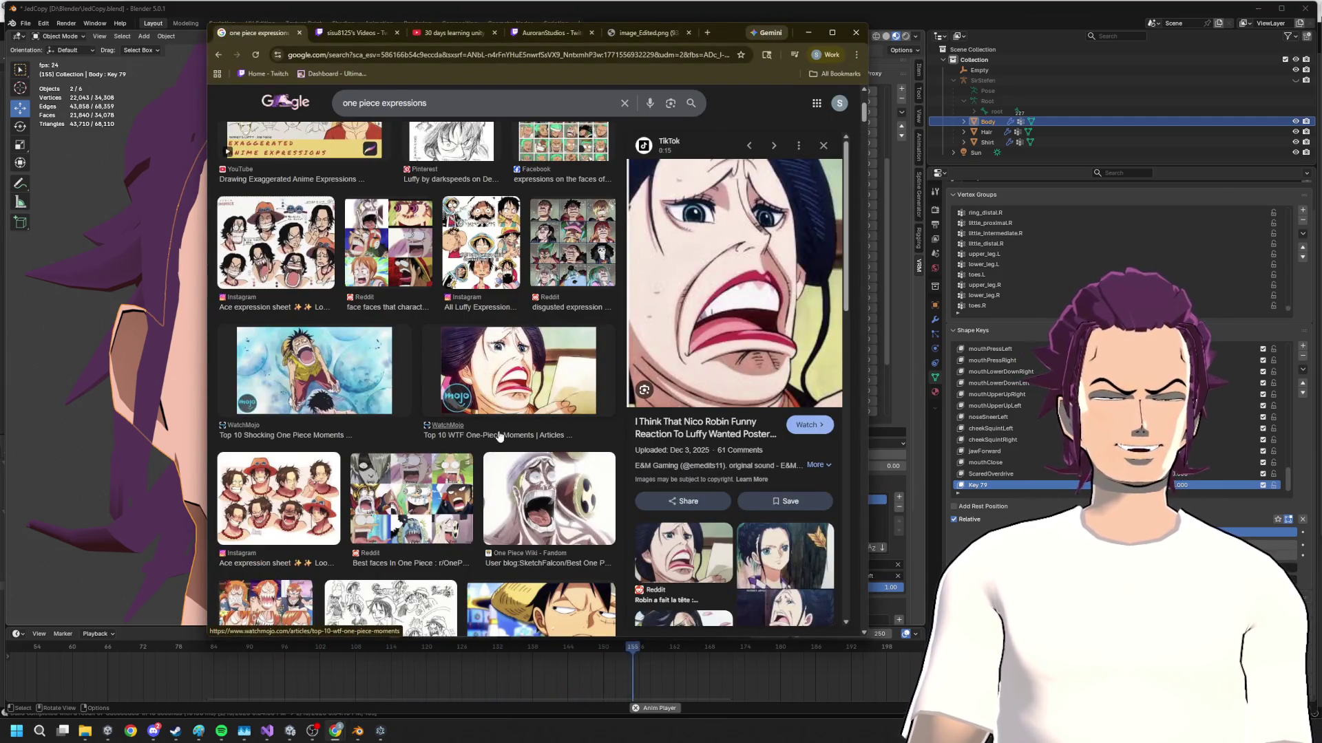
key("alt+Tab")
key("Tab")
key("Tab")
mouse_move(349, 456)
middle_mouse_down()
mouse_move(499, 498)
mouse_move(370, 513)
middle_mouse_up()
key("Tab")
key("Tab")
key("Tab")
key("Tab")
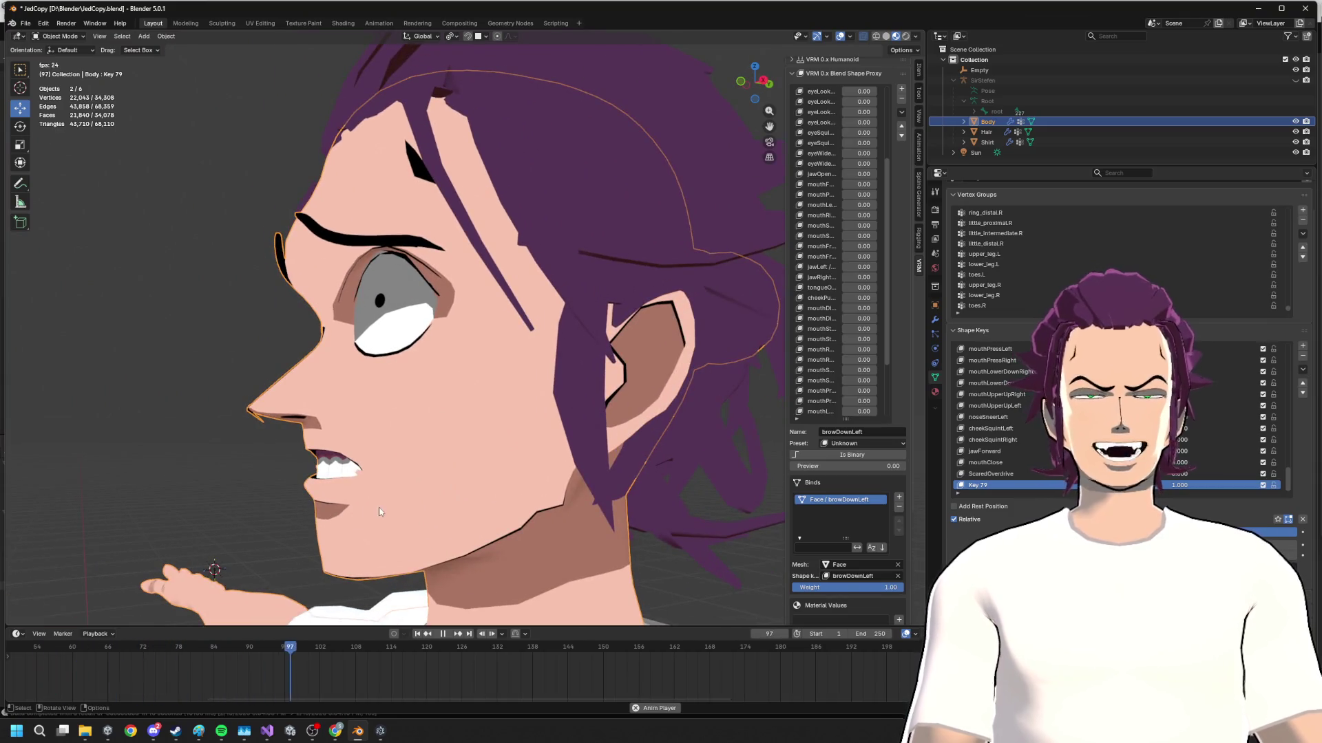
key("Tab")
key("Tab")
key("Tab")
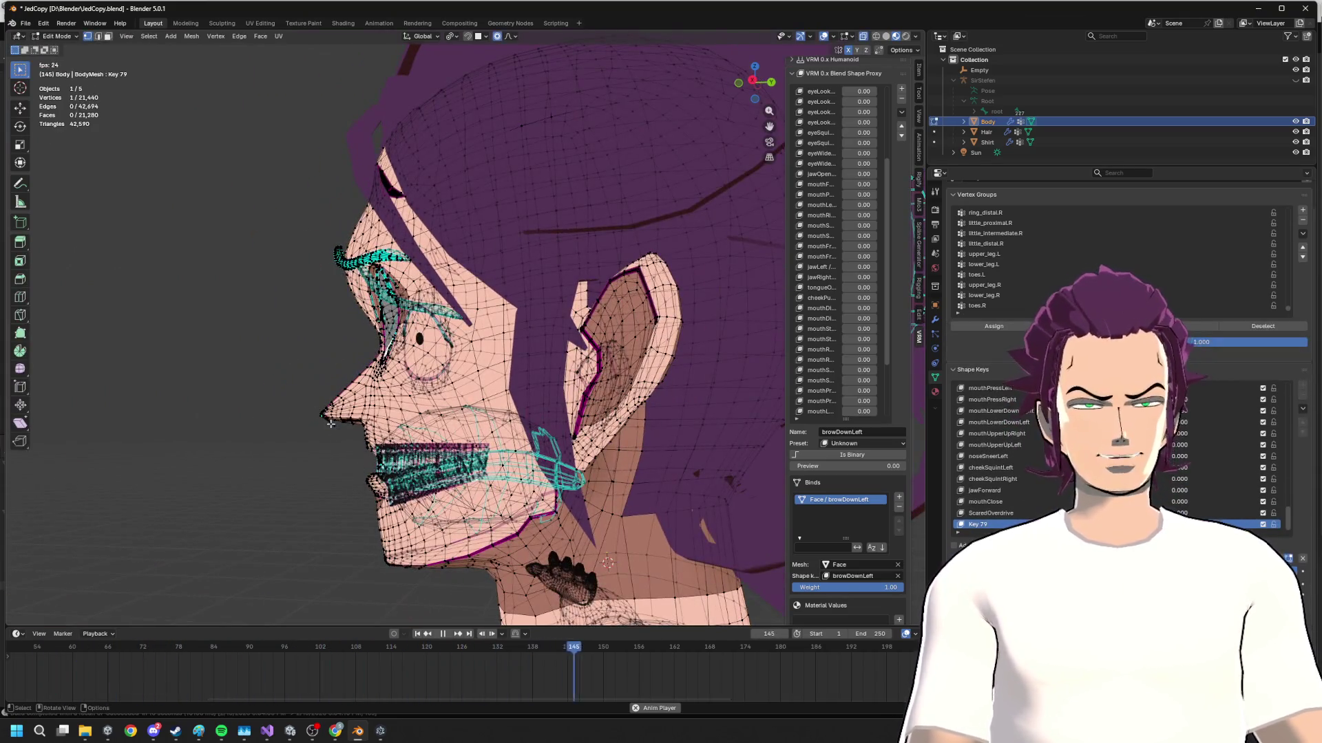
left_click_drag(329, 421, 510, 580)
scroll(510, 580, "down", 3)
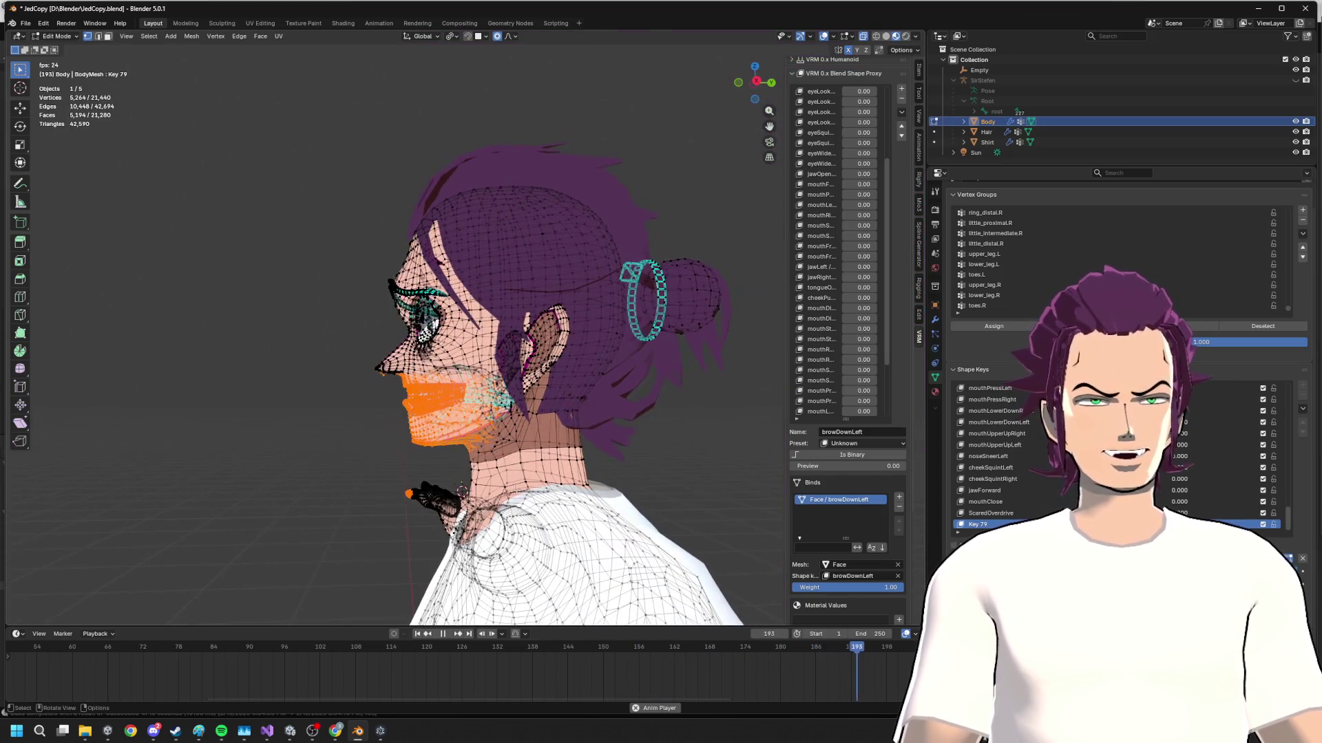
left_click_drag(533, 469, 375, 367)
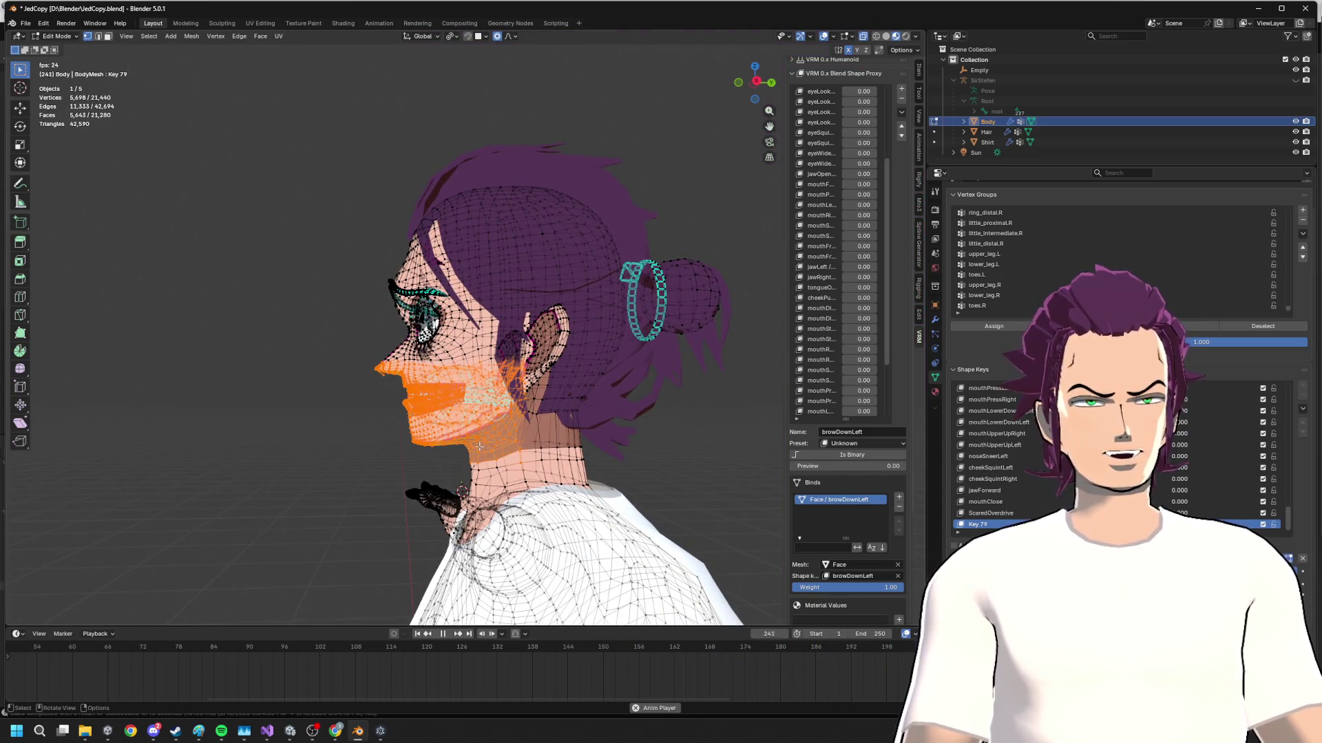
middle_click_drag(481, 454, 623, 459)
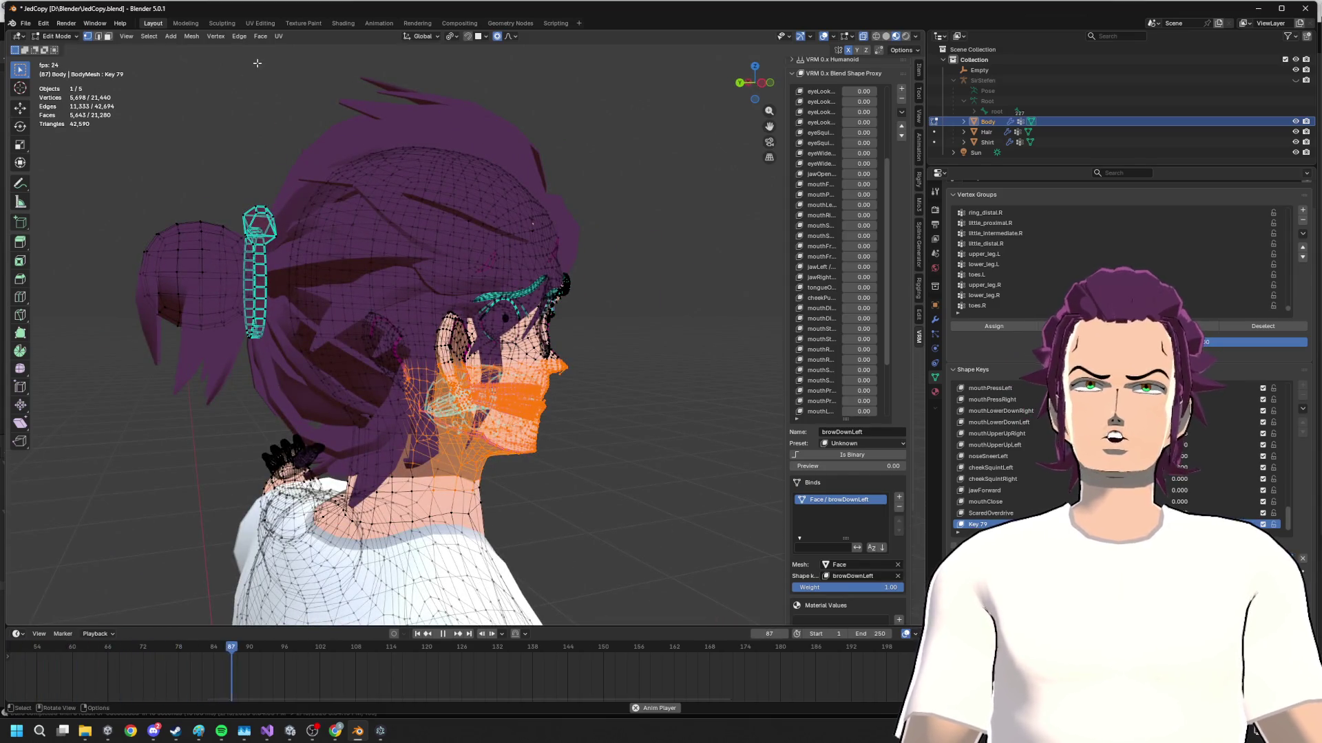
- Blend the Basis shape into the selected lower face, closing the gaping mouth, and preview it
left_click(237, 37)
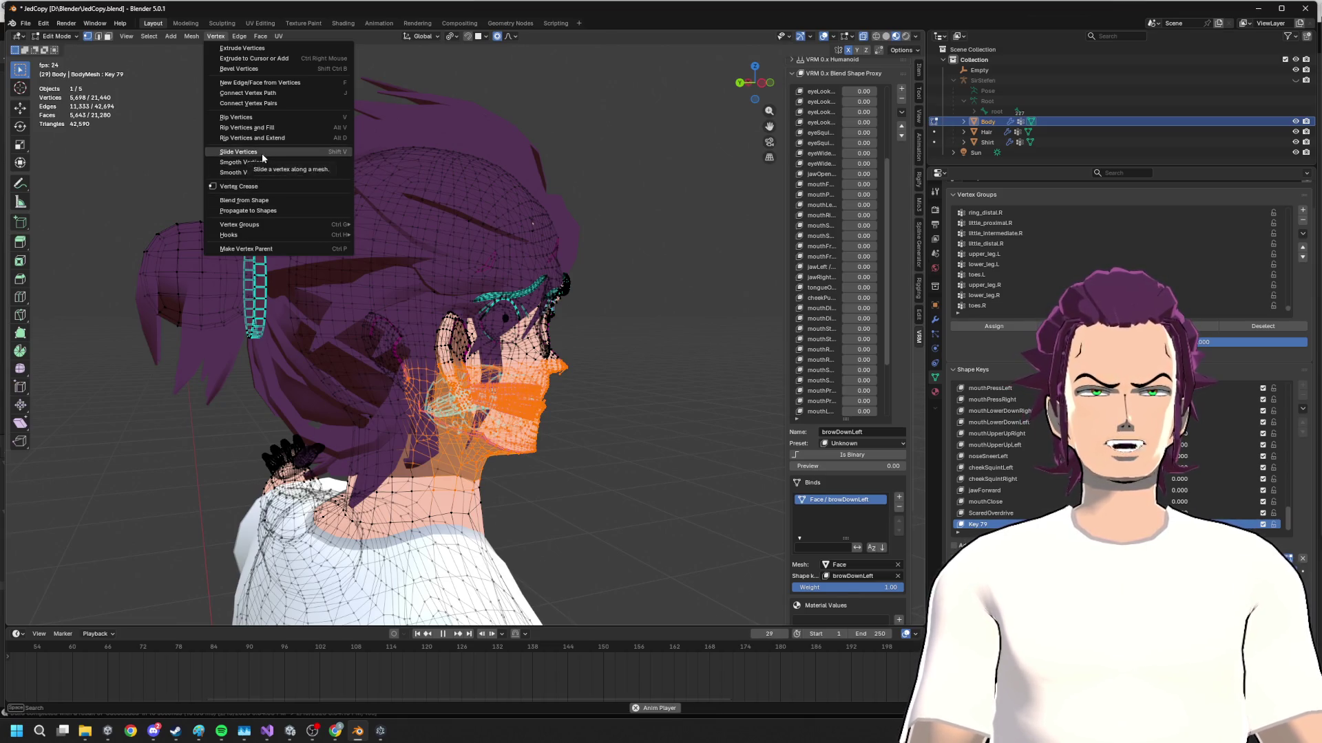
left_click(272, 201)
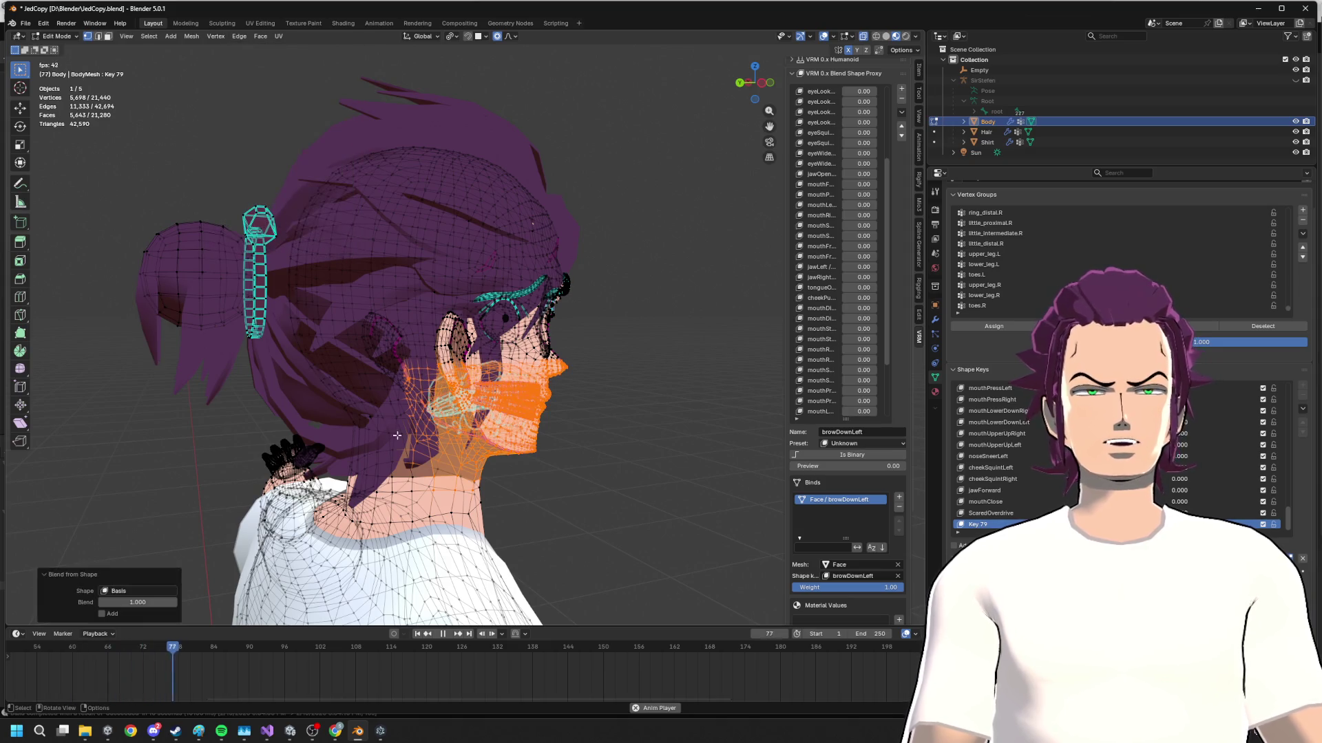
key("Tab")
middle_click_drag(517, 441, 414, 473)
scroll(423, 466, "up", 5)
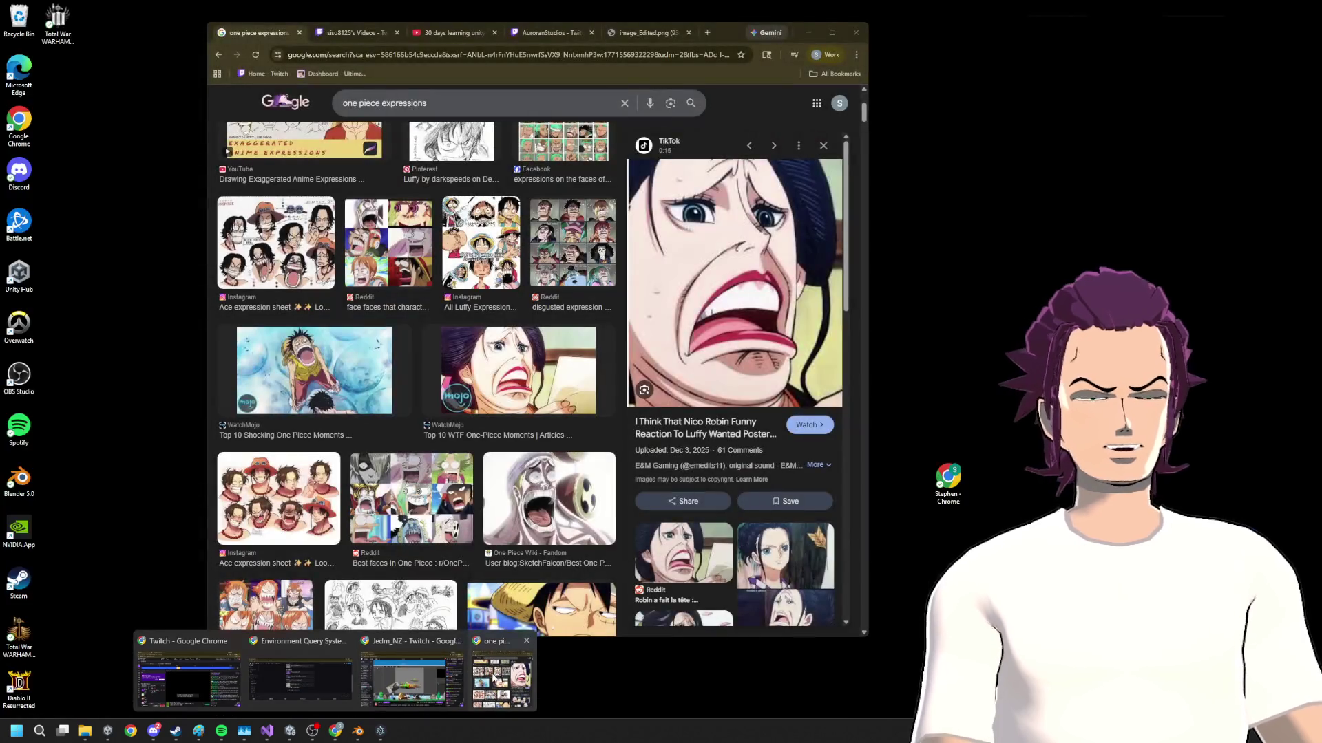
- Pull the selected mouth vertices down along Z with proportional falloff to reopen the mouth
left_click(465, 644)
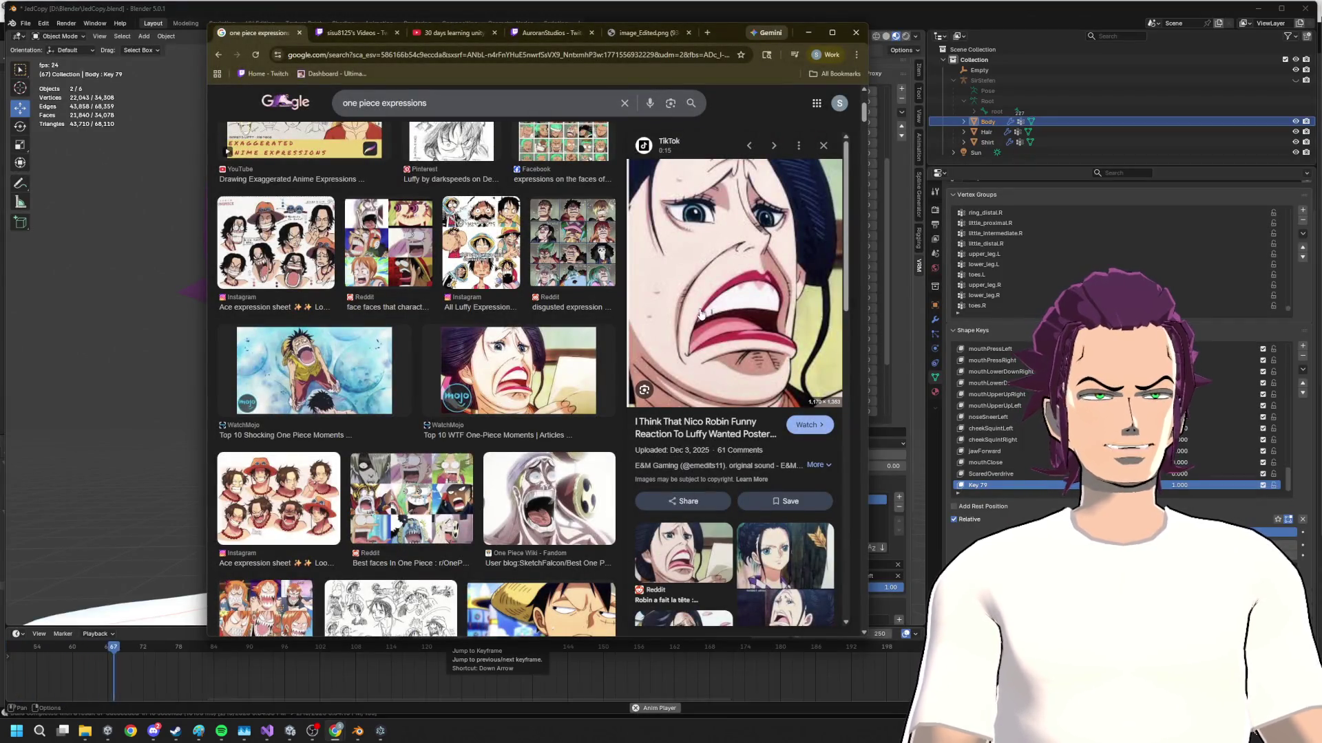
key("alt+Tab")
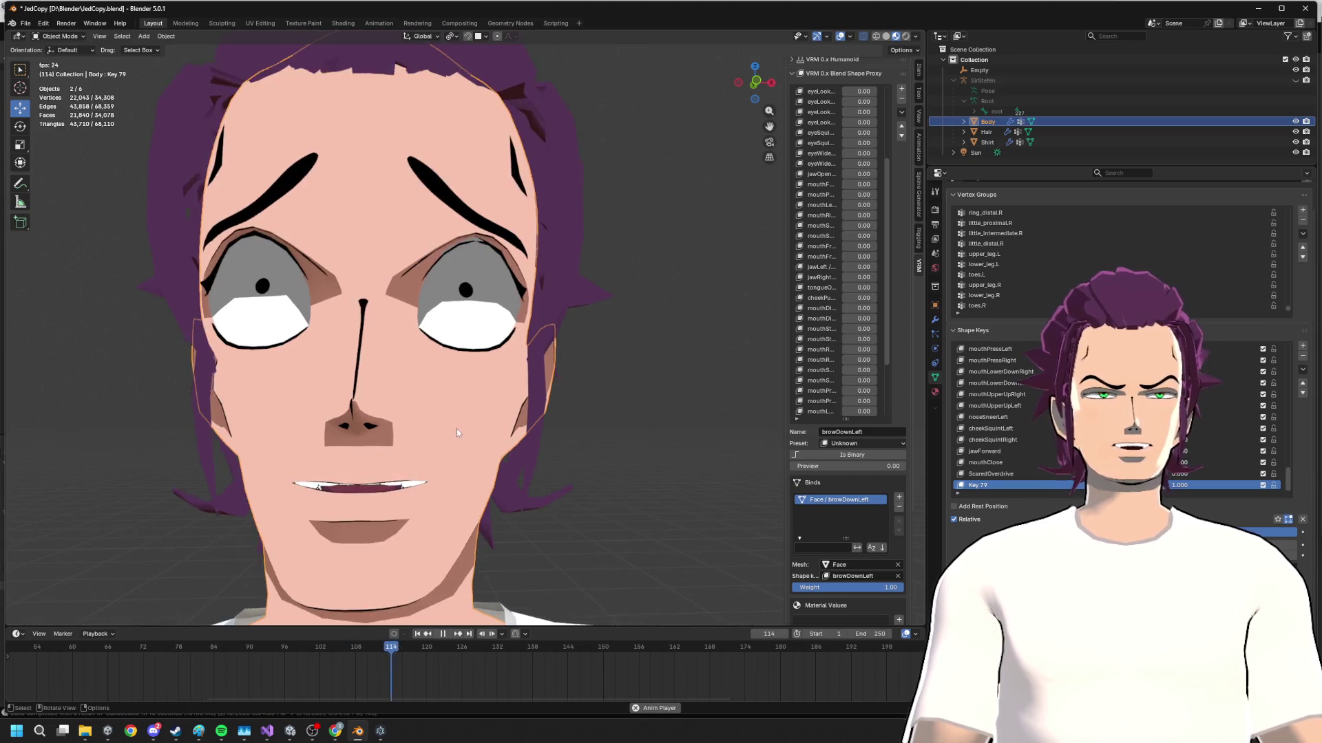
middle_click_drag(457, 428, 445, 392)
key("Tab")
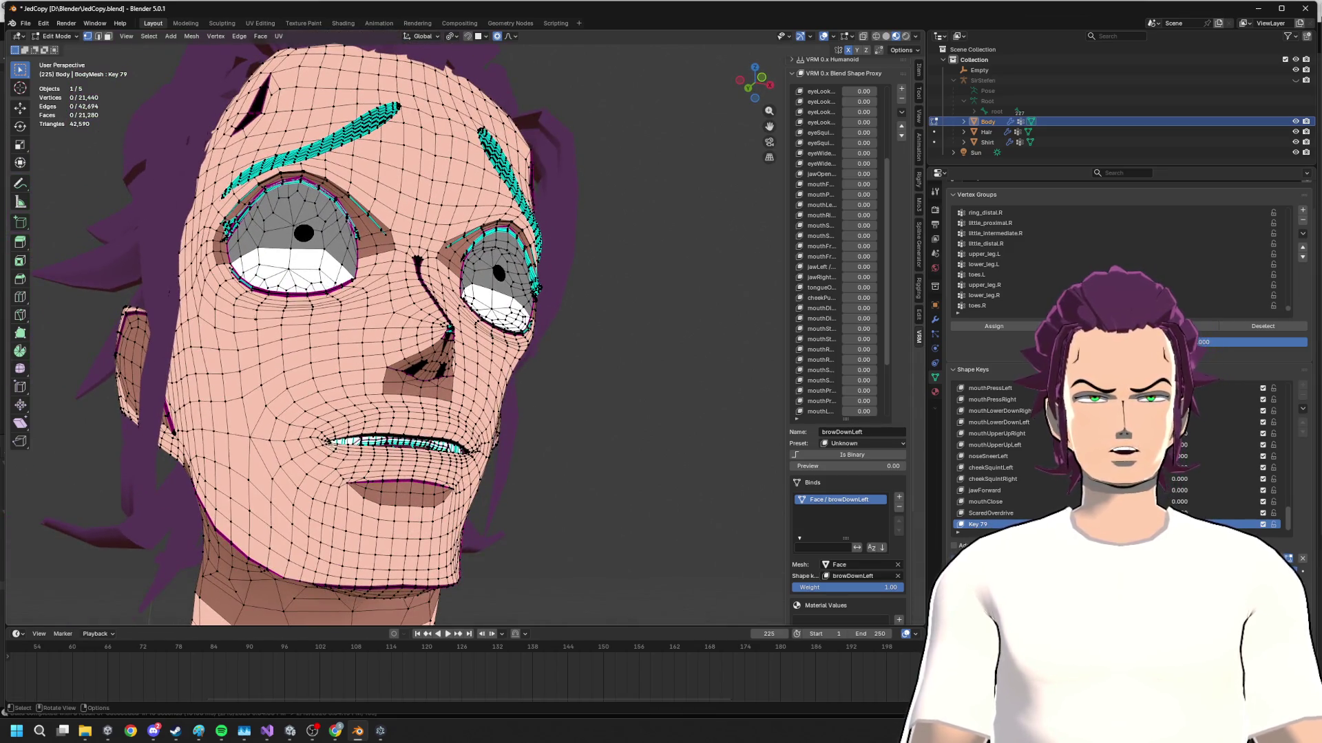
right_click(358, 464)
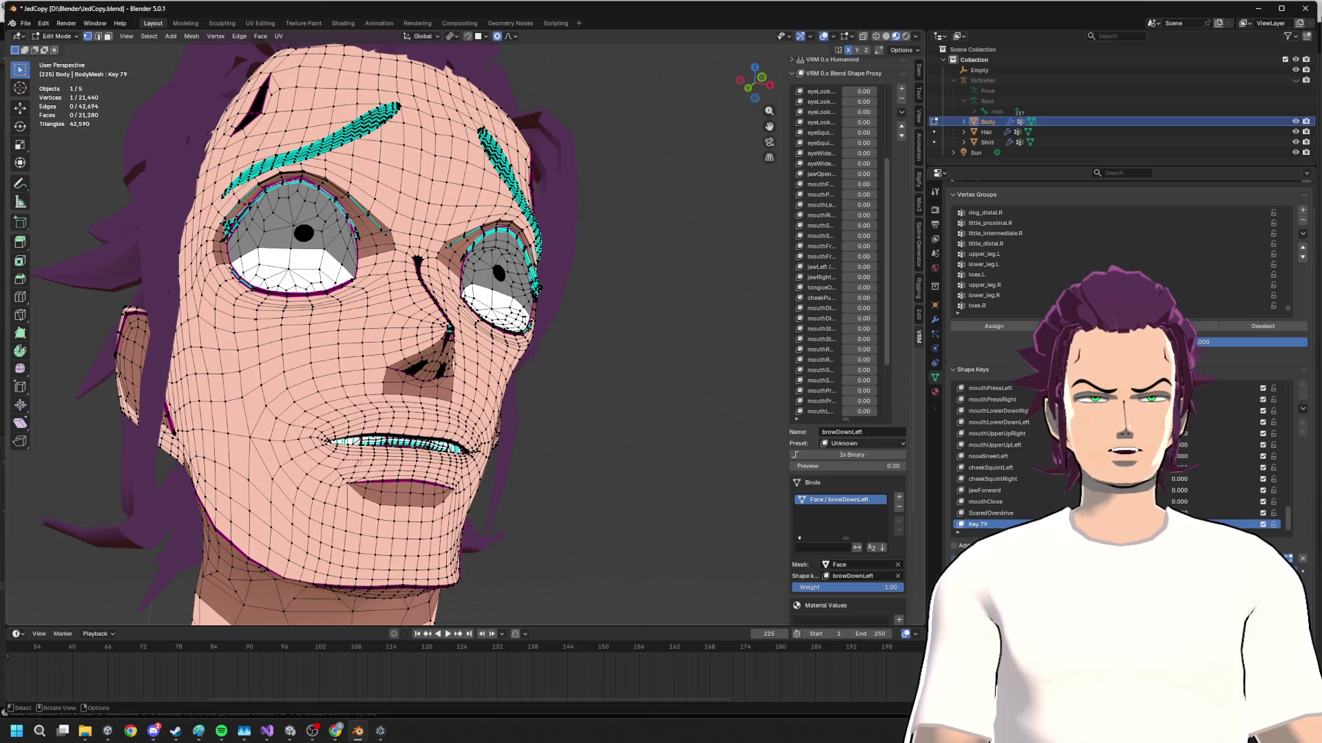
key("g")
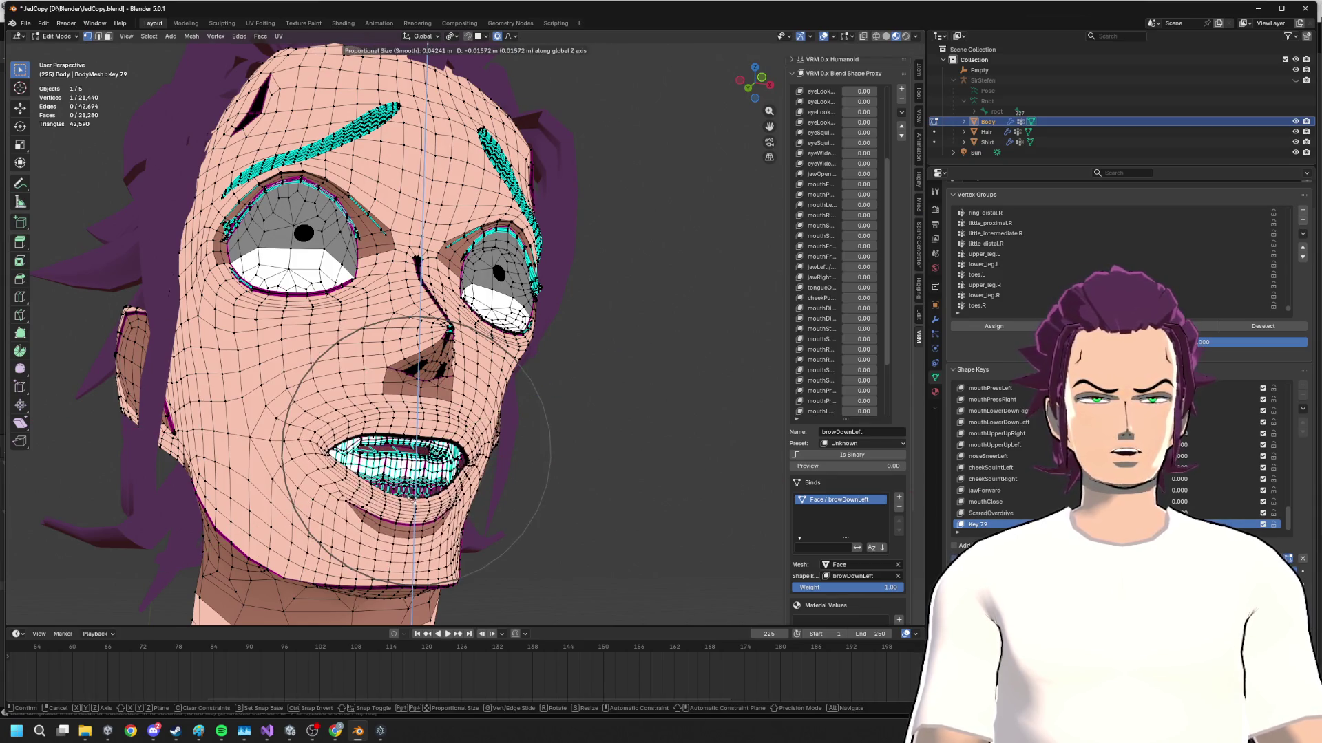
key("Escape")
key("g")
key("z")
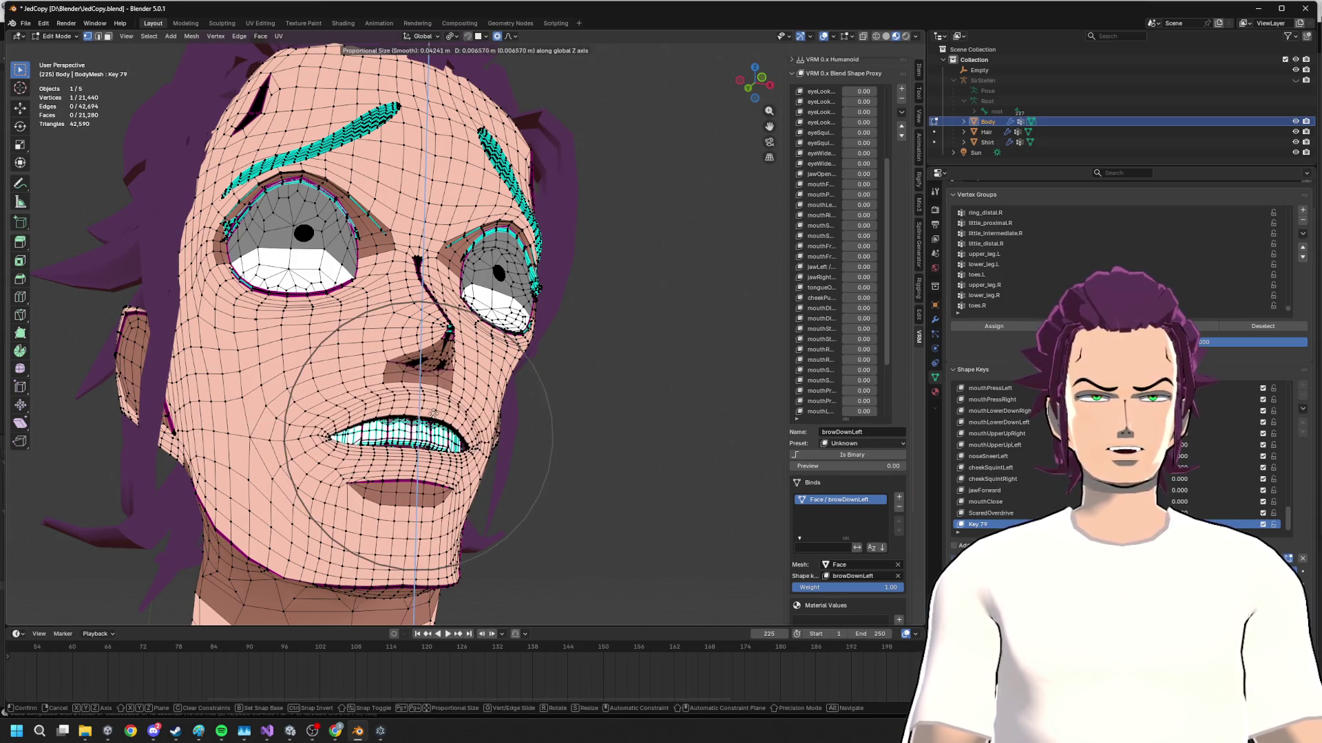
left_click(430, 410)
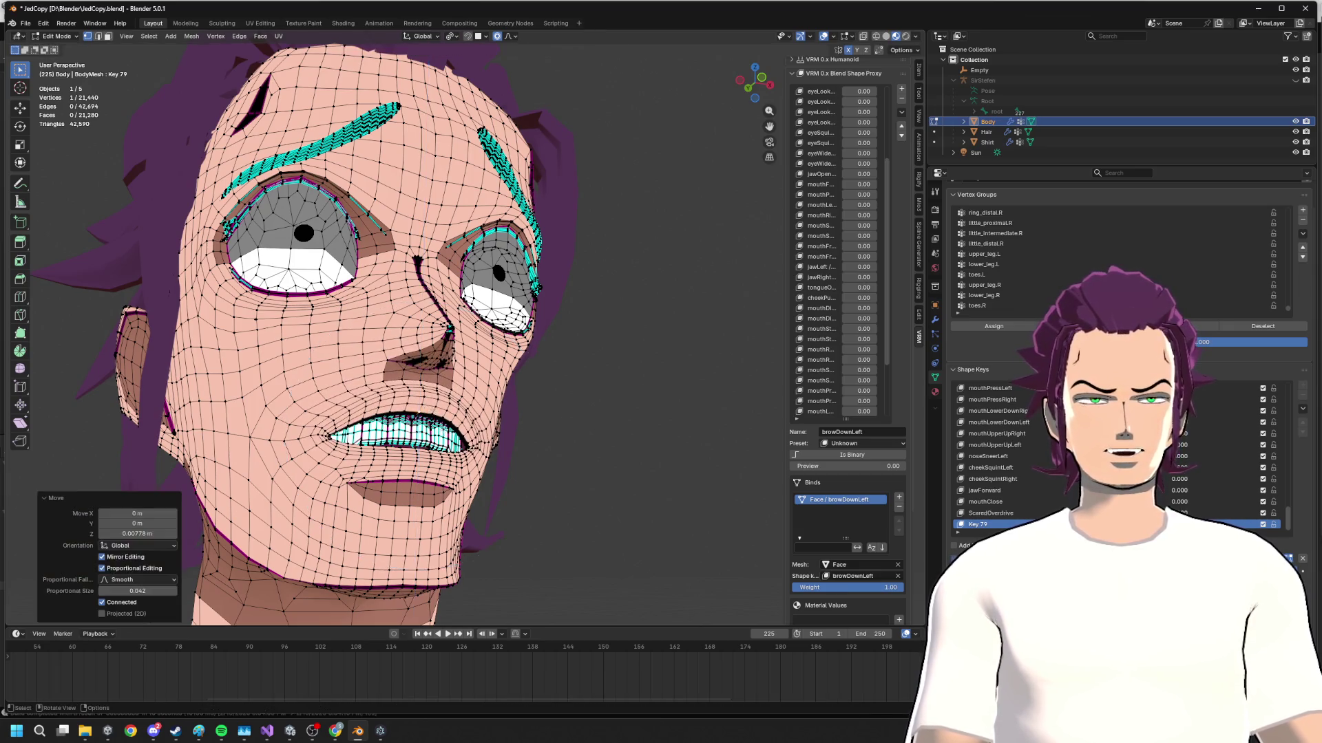
middle_click_drag(430, 410, 459, 446)
key("Tab")
key("Tab")
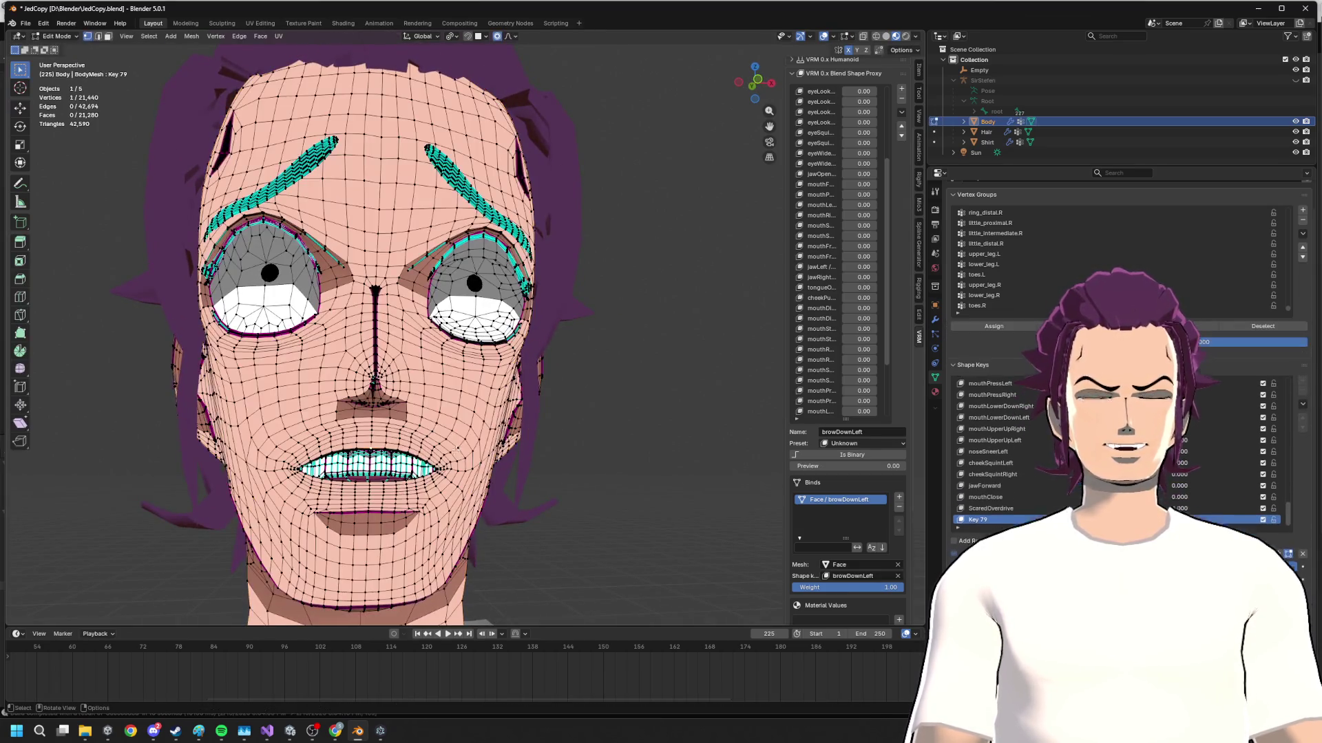
- Lower and widen the mouth further with two more vertical proportional moves, checking the reference
key("alt+Tab")
key("alt+Tab")
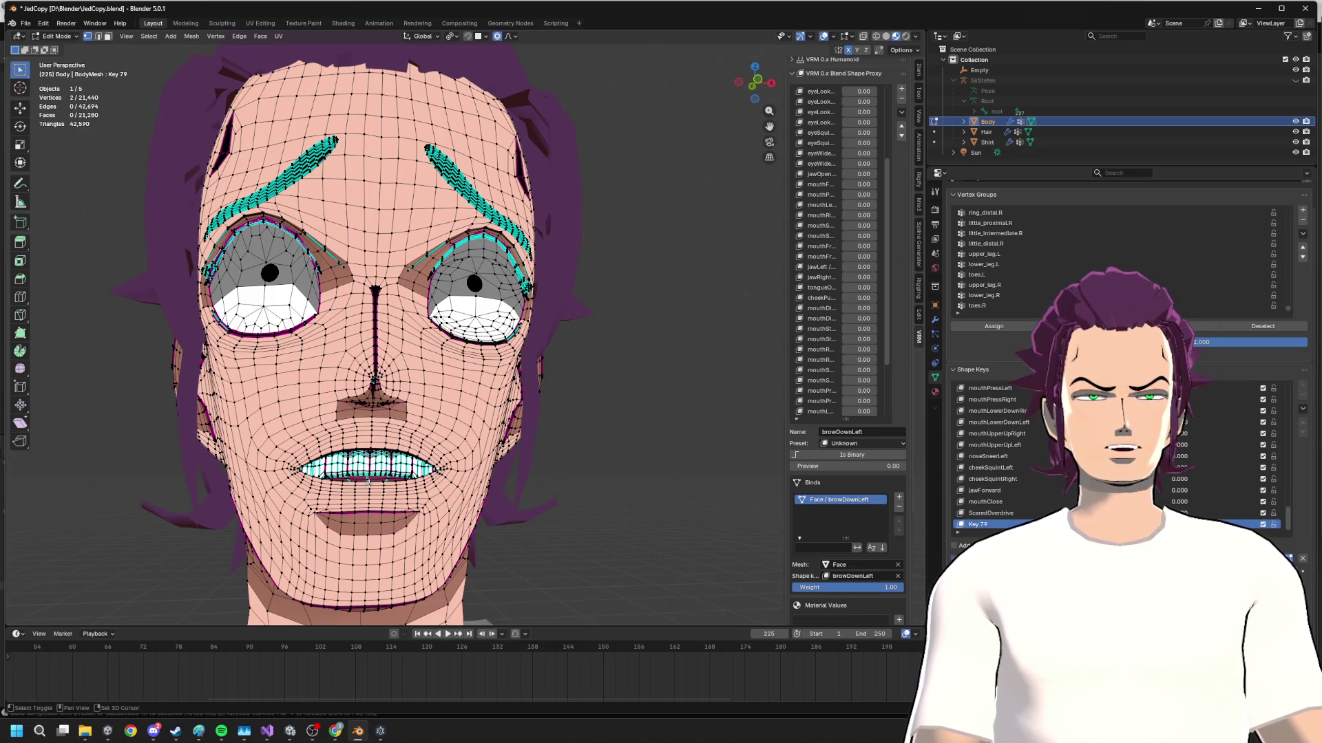
left_click(386, 511, "shift")
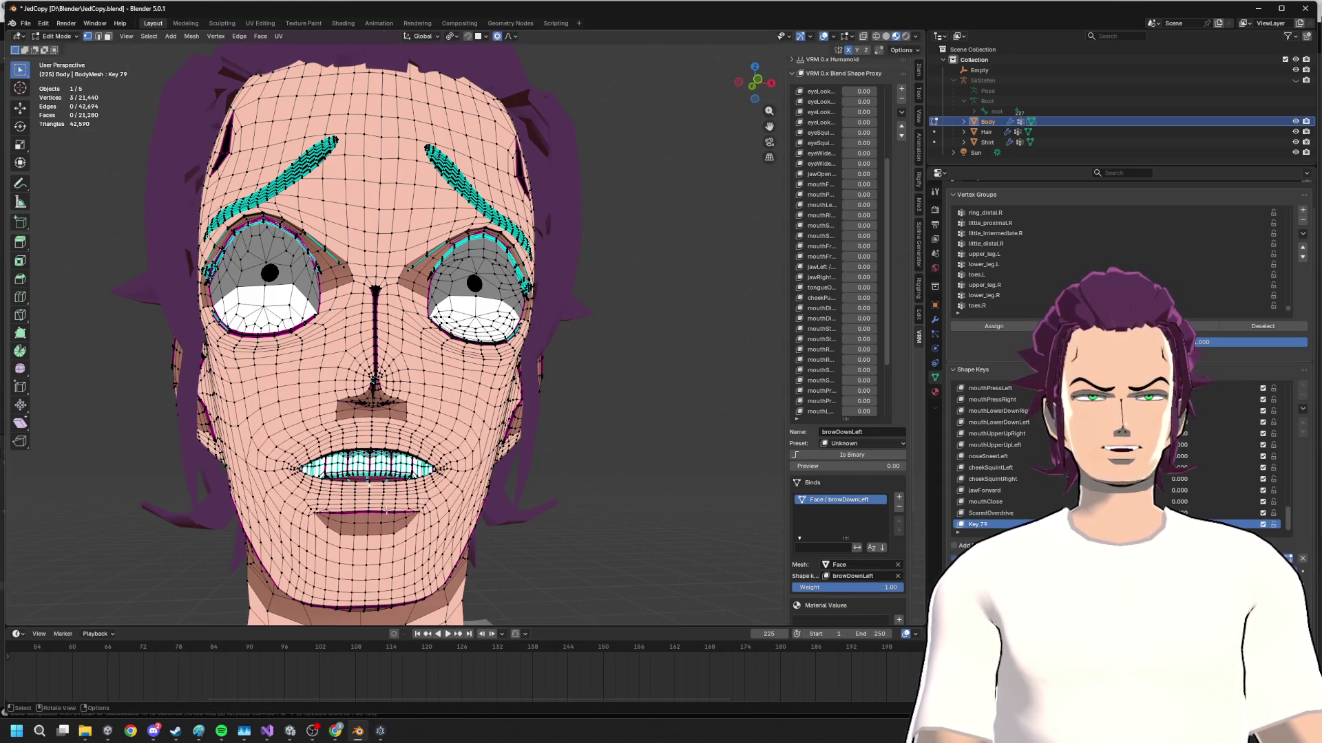
key("g")
key("z")
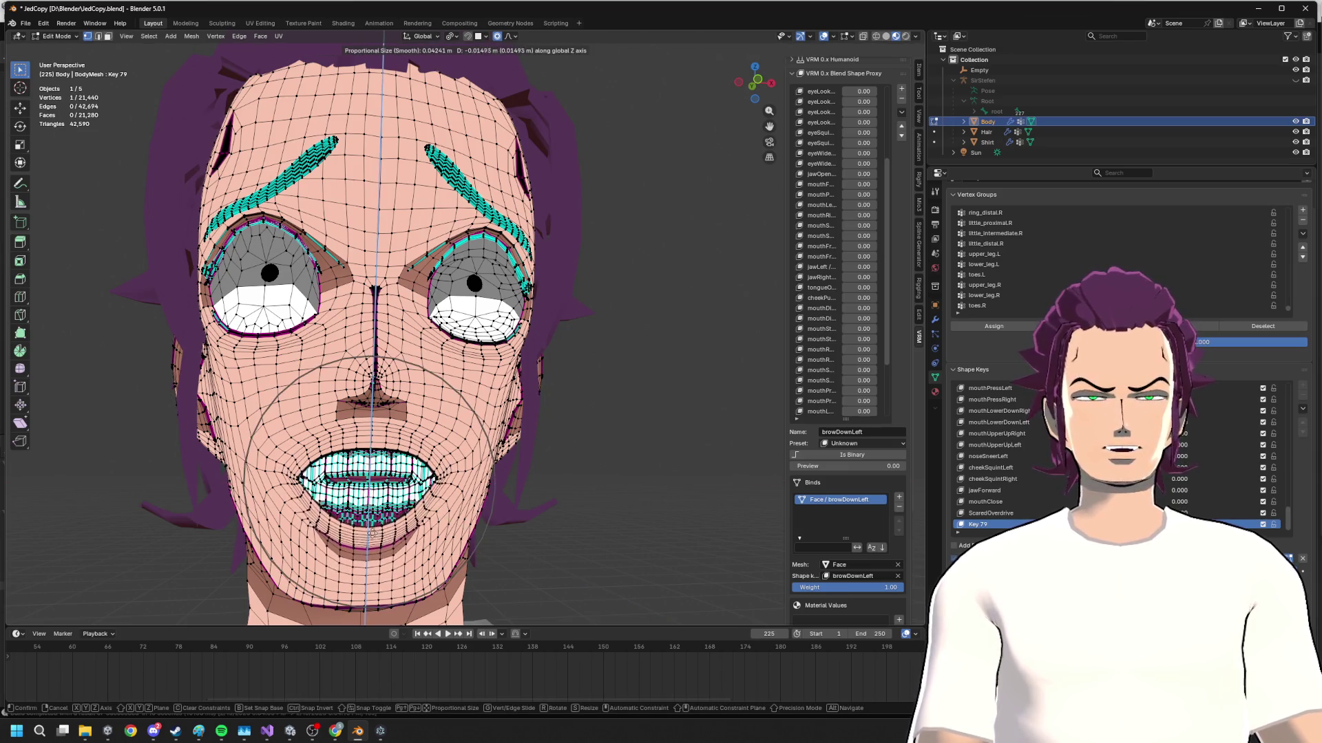
key("Return")
middle_click_drag(457, 519, 457, 415, "shift")
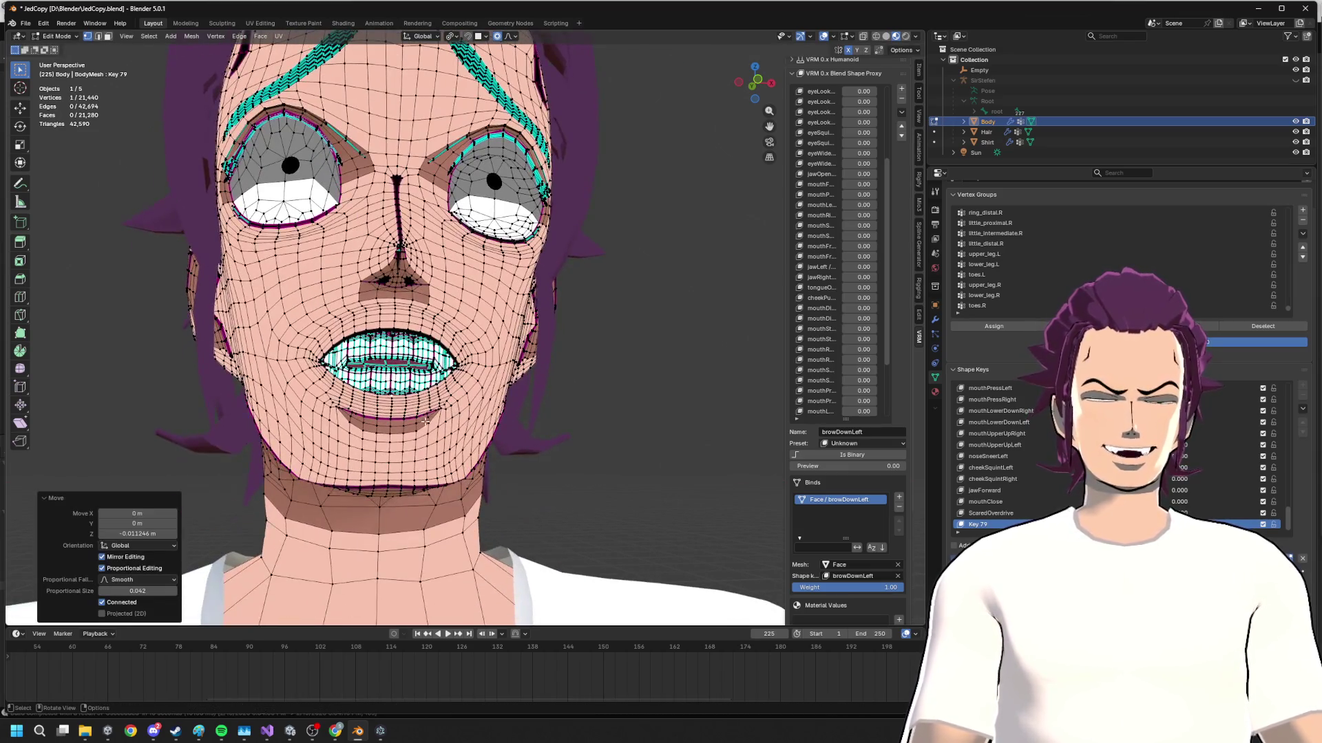
scroll(425, 422, "up", 3)
key("g")
key("z")
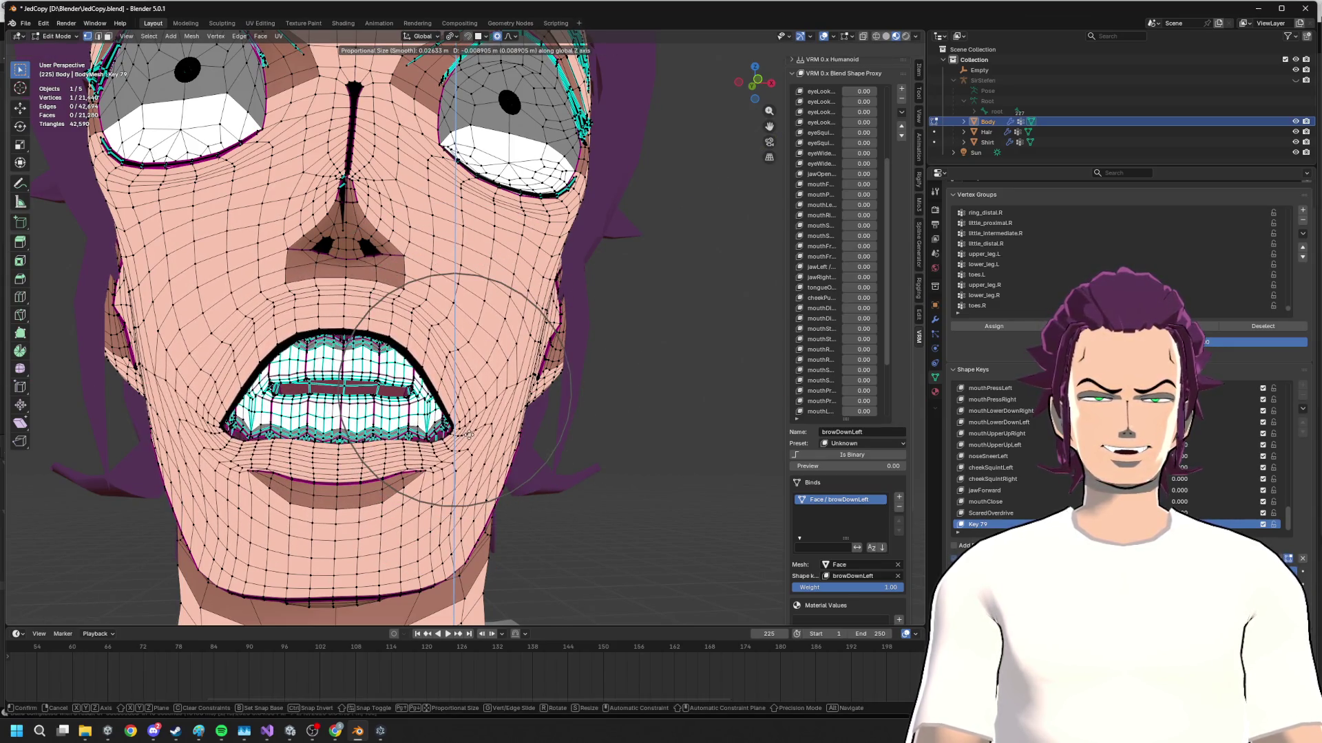
left_click(479, 439)
mouse_move(479, 439)
middle_mouse_down()
mouse_move(517, 444)
mouse_move(448, 459)
mouse_move(485, 444)
middle_mouse_up()
key("alt+Tab")
key("alt+Tab")
key("alt+Tab")
key("alt+Tab")
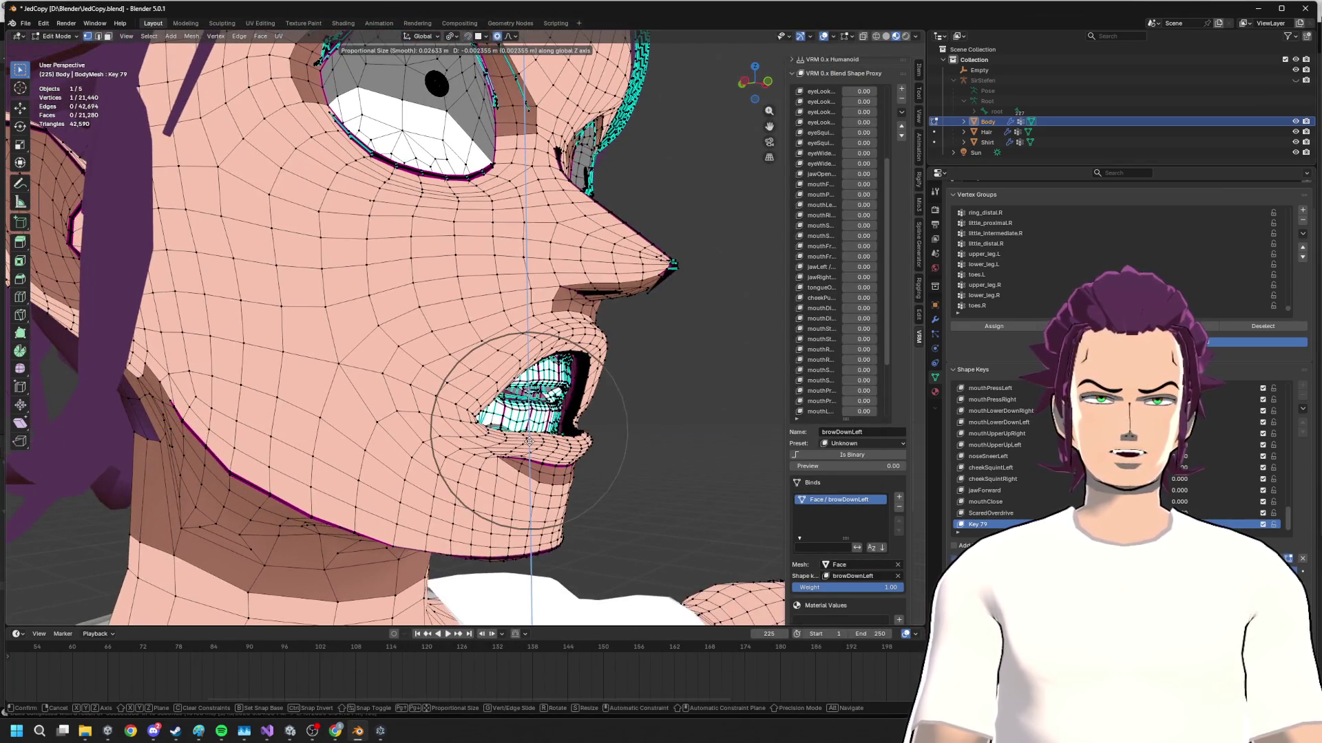
- Adjust the lip vertices vertically twice and then sideways along X to shape the gape
key("g")
key("x")
key("z")
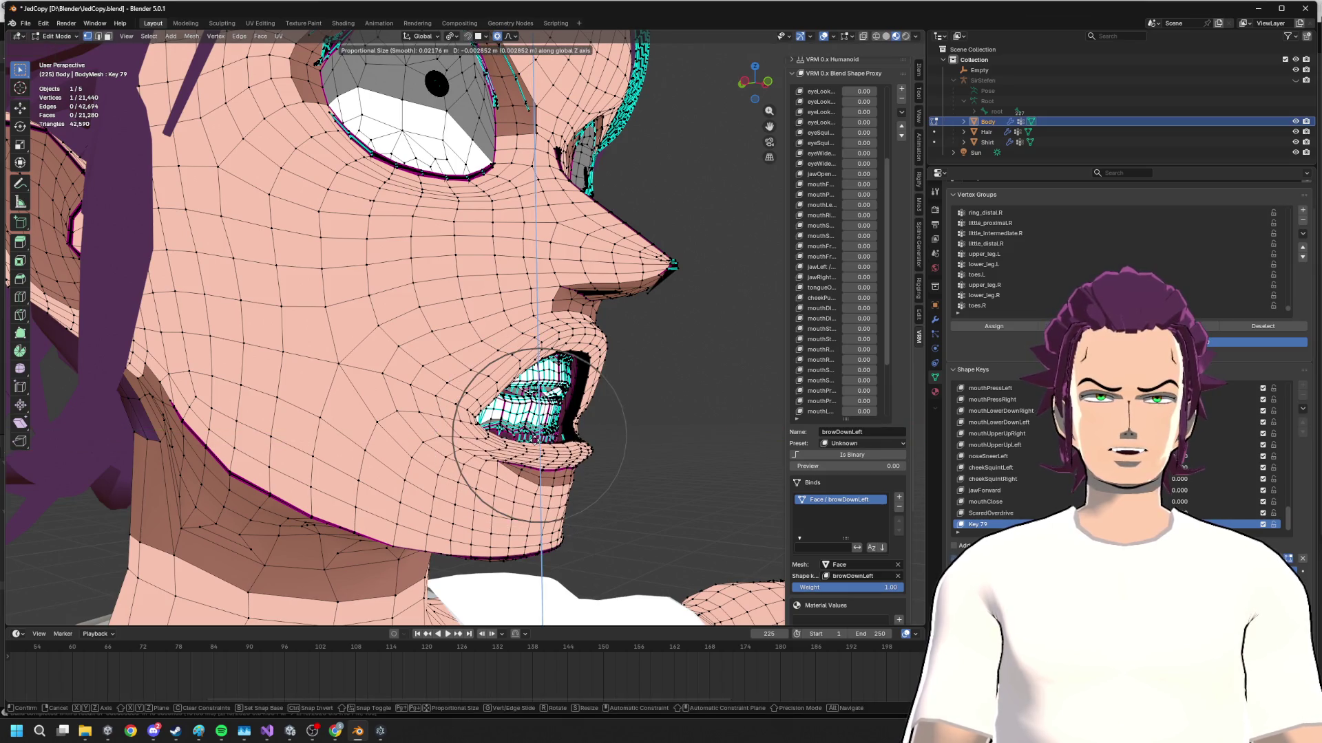
left_click(536, 438)
key("g")
key("z")
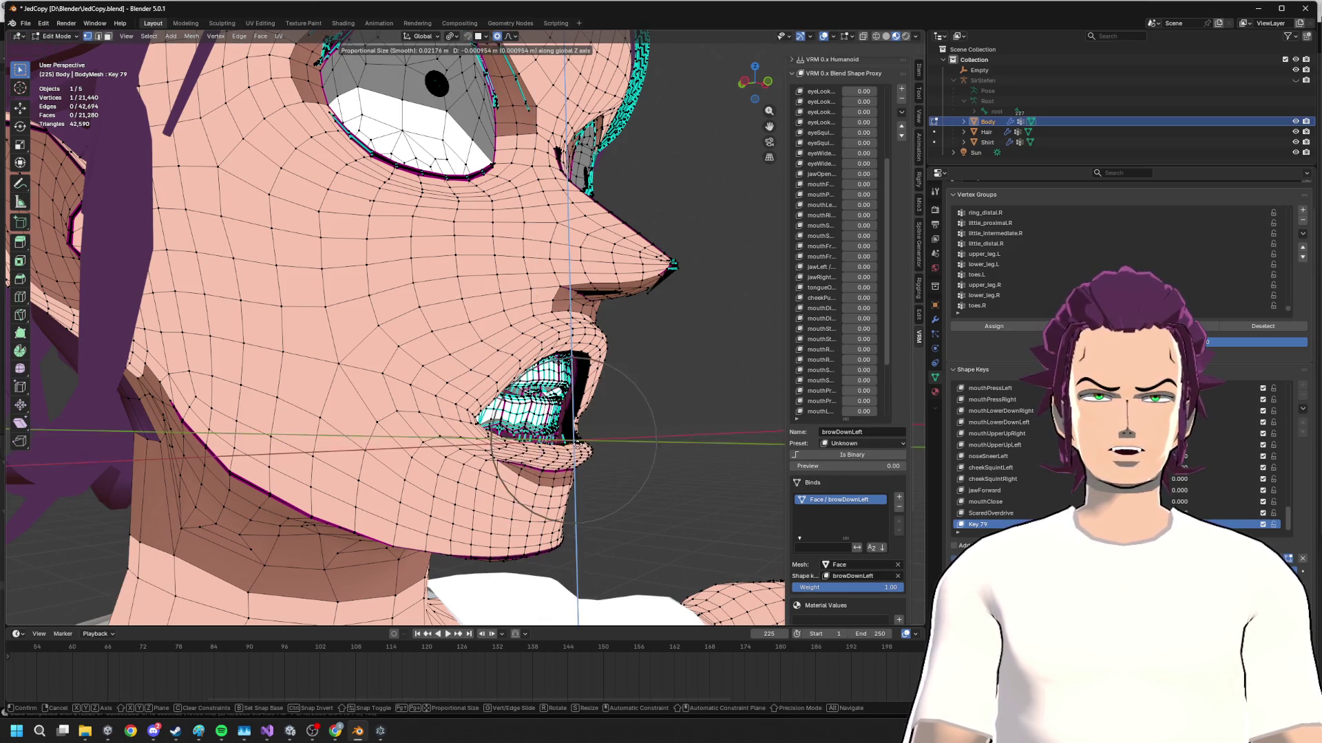
left_click(574, 442)
mouse_move(464, 361)
middle_mouse_down()
mouse_move(413, 361)
mouse_move(447, 414)
middle_mouse_up()
key("g")
key("x")
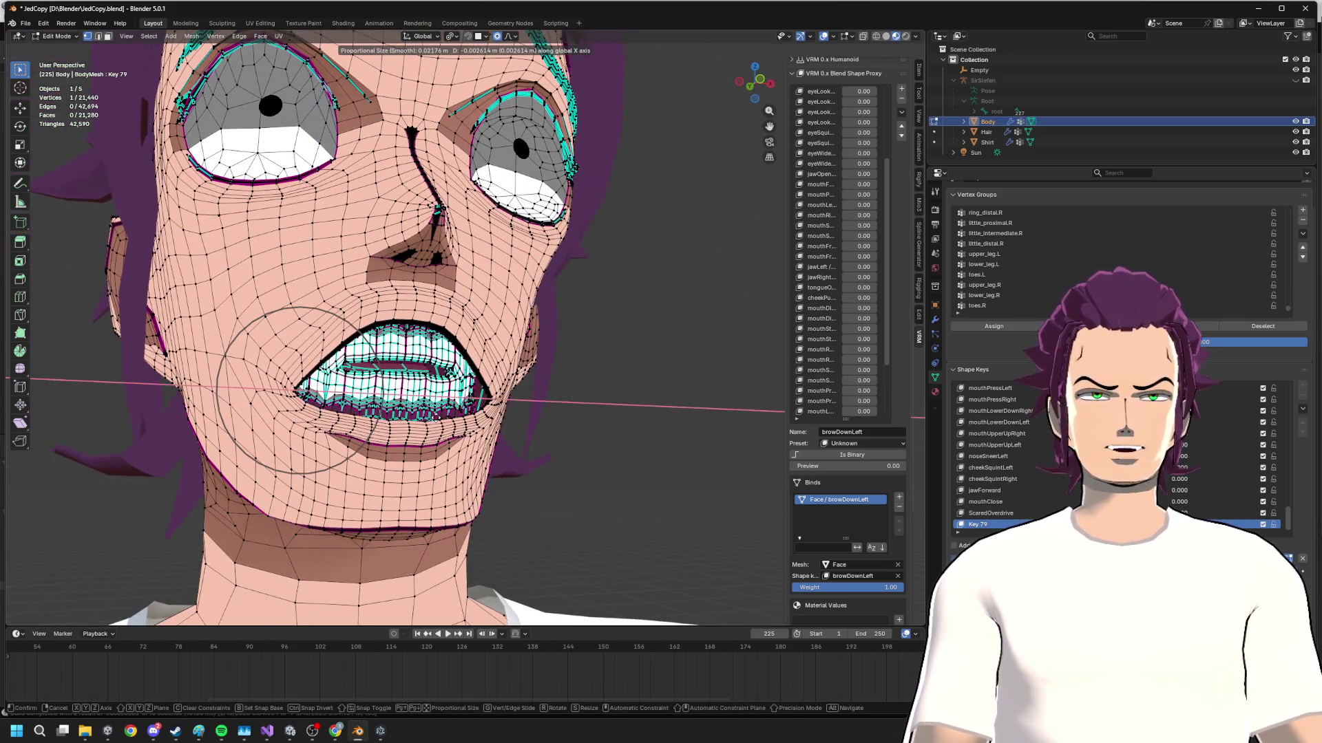
left_click(446, 413)
key("alt+Tab")
key("alt+Tab")
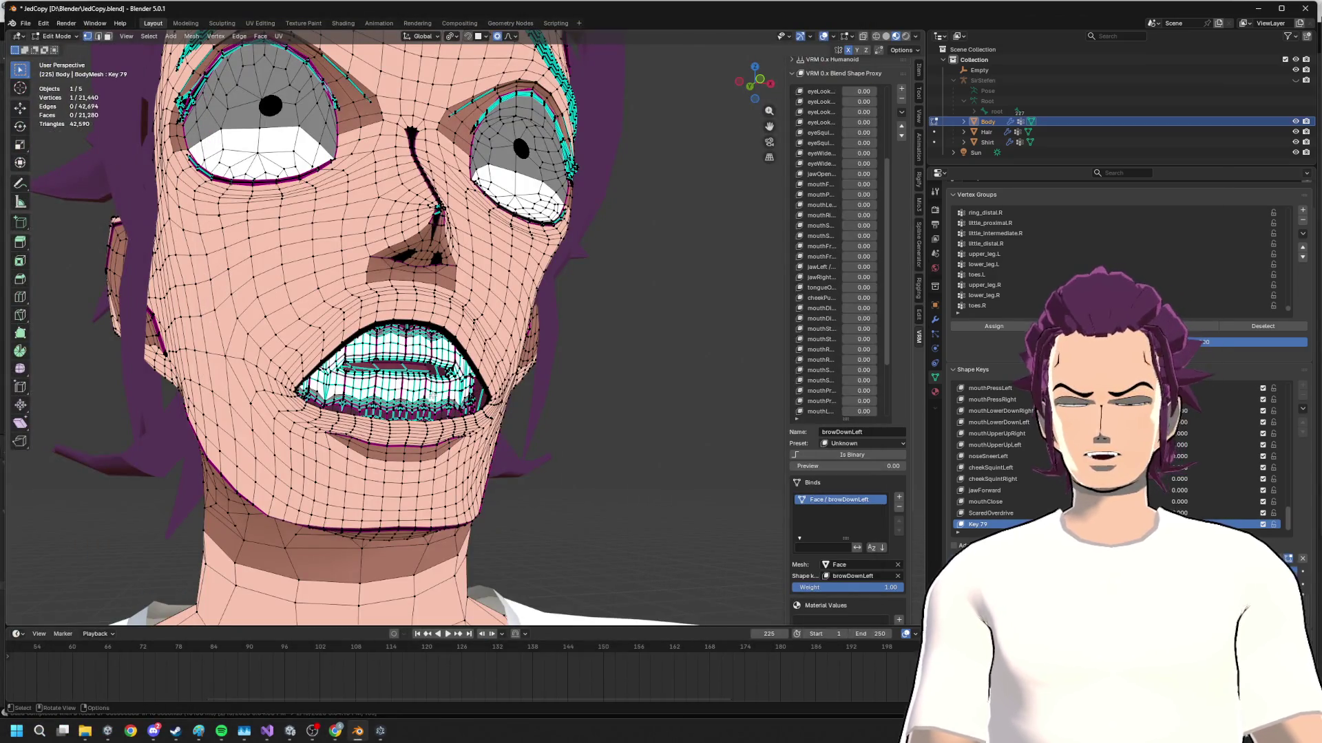
- Select the whole connected teeth mesh and lower it along Z in two moves
key("l")
key("g")
key("z")
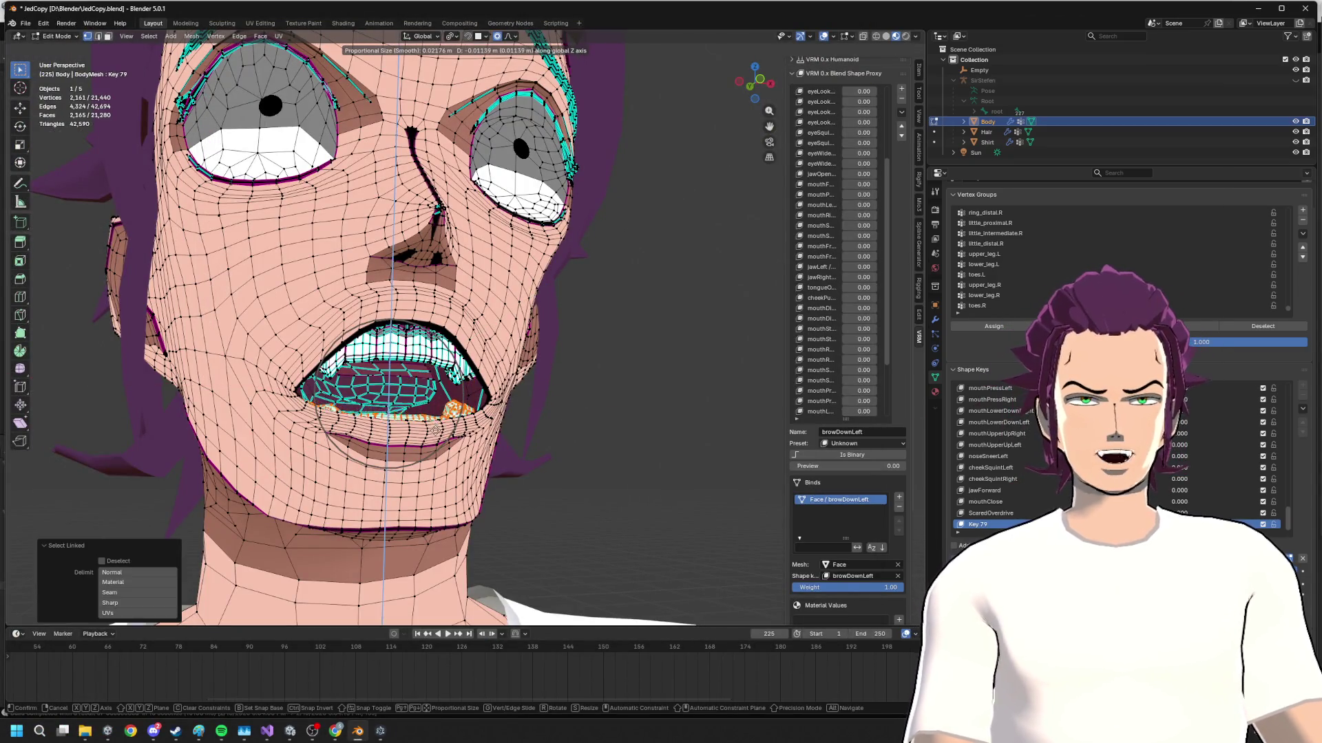
left_click(437, 427)
middle_click_drag(438, 427, 557, 459)
key("g")
key("z")
left_click(514, 452)
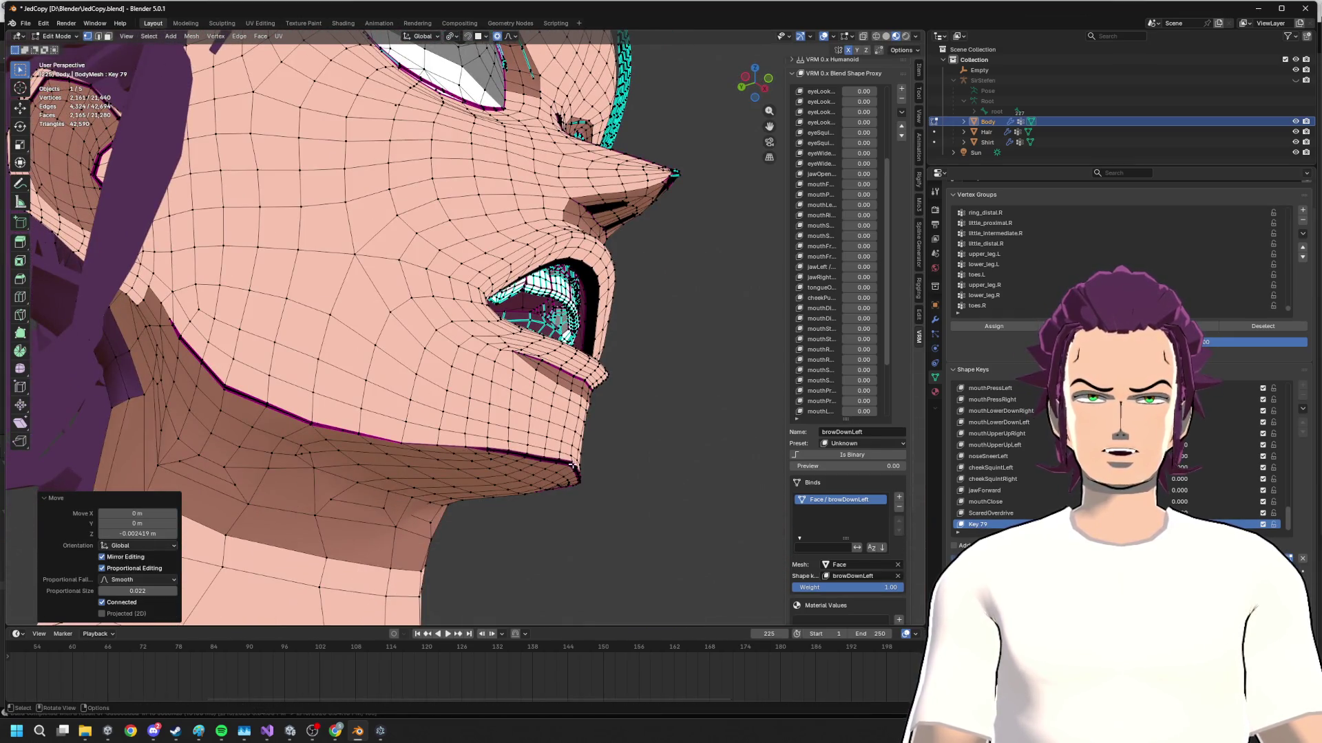
- Drop the jaw vertices down along Z with soft falloff
left_click(595, 475)
key("g")
scroll(570, 475, "down", 5)
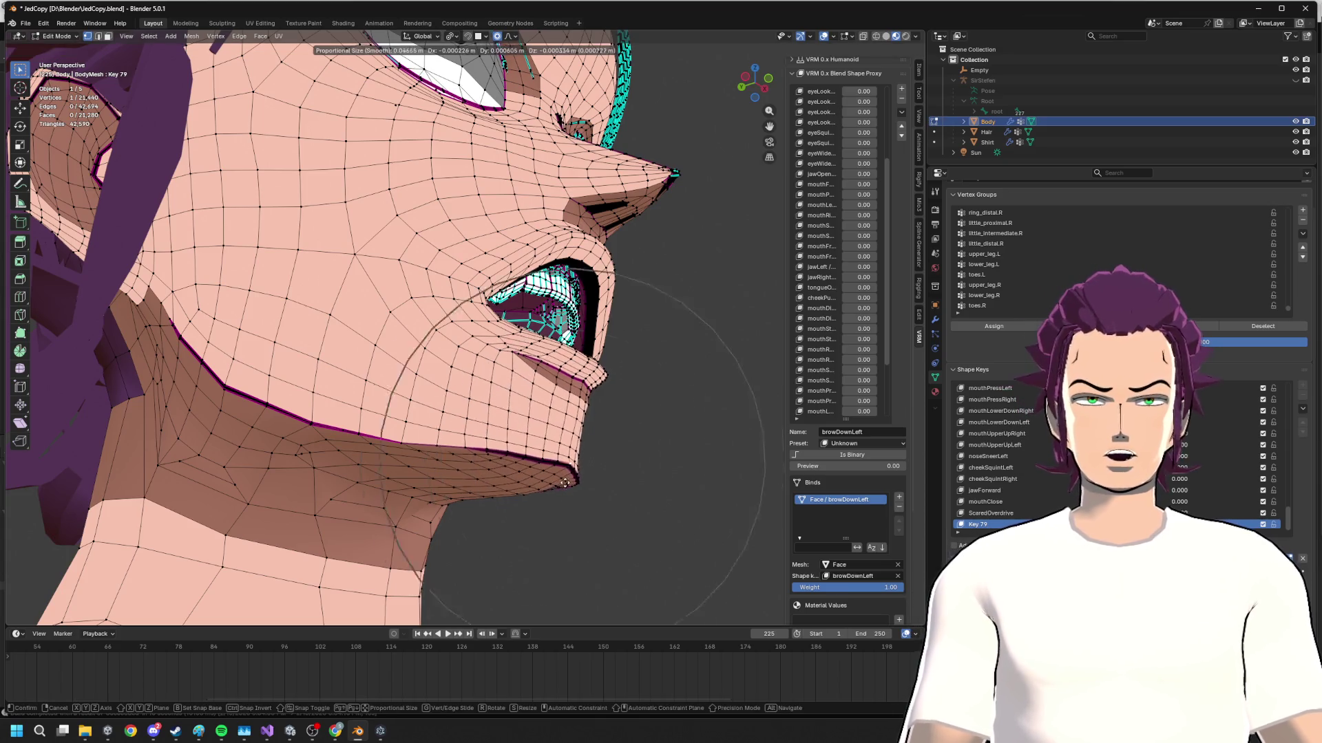
key("z")
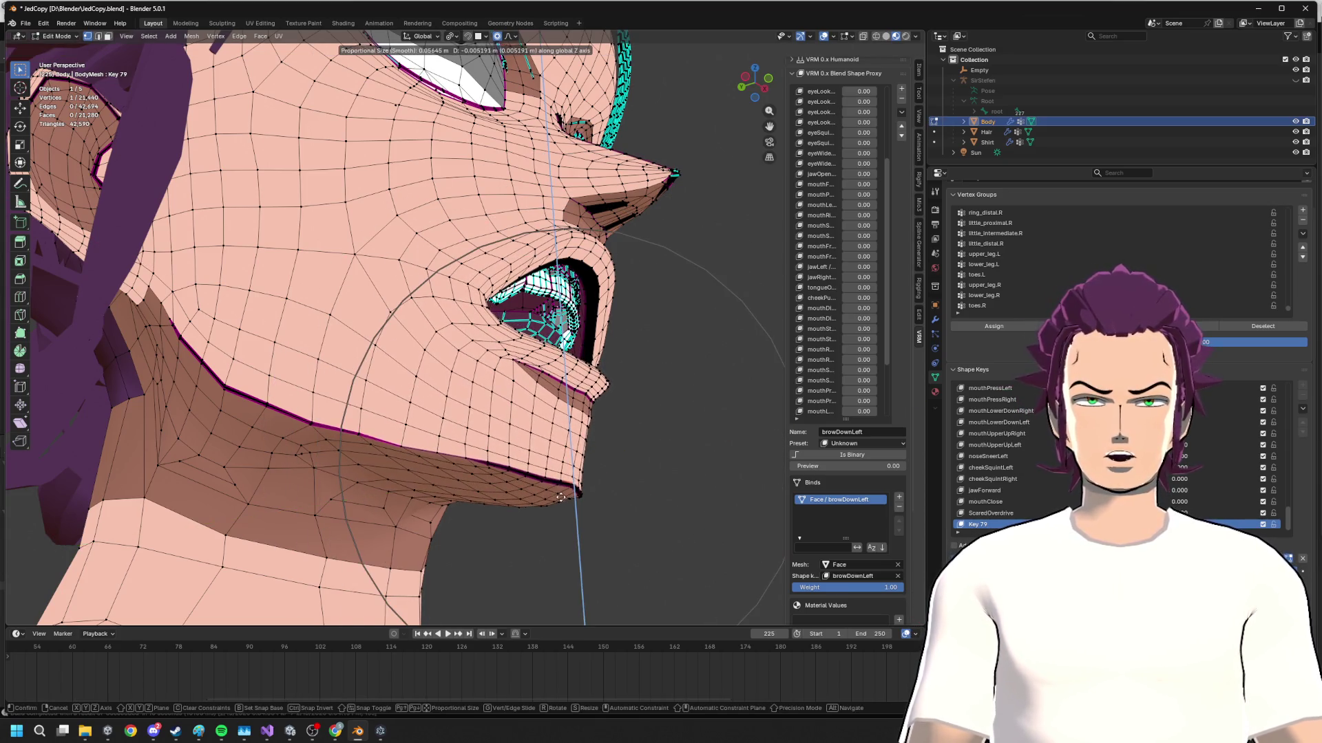
left_click(575, 579)
left_click(739, 87)
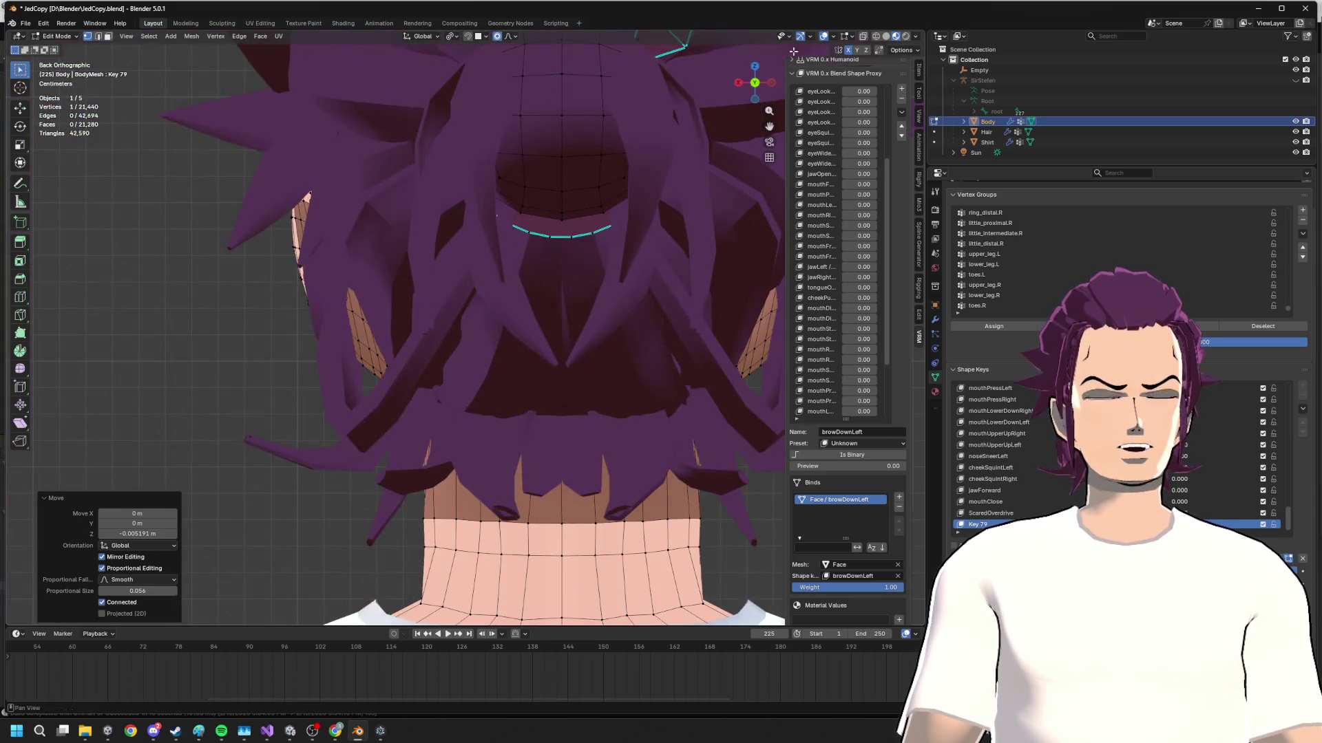
- From the side view, drop the chin vertices further down along Z, redoing after an undo
left_click(740, 84)
key("g")
key("z")
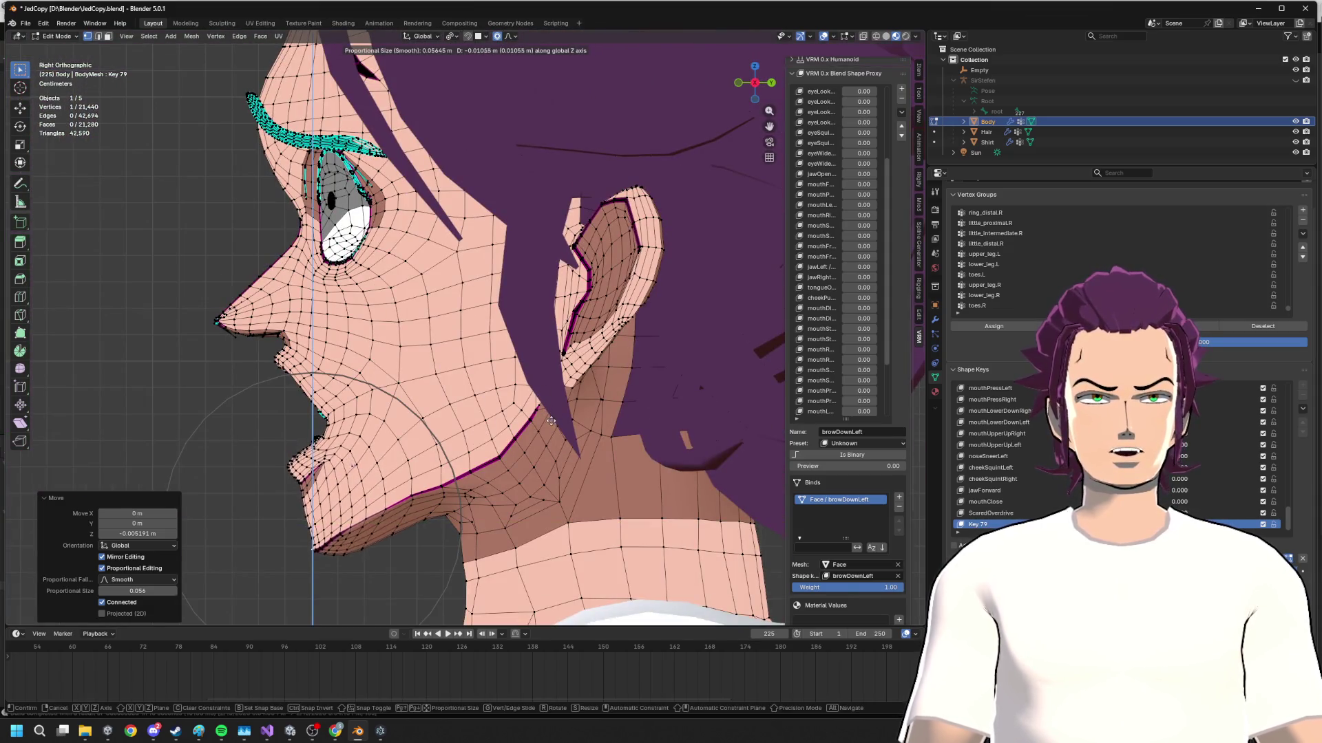
left_click(549, 421)
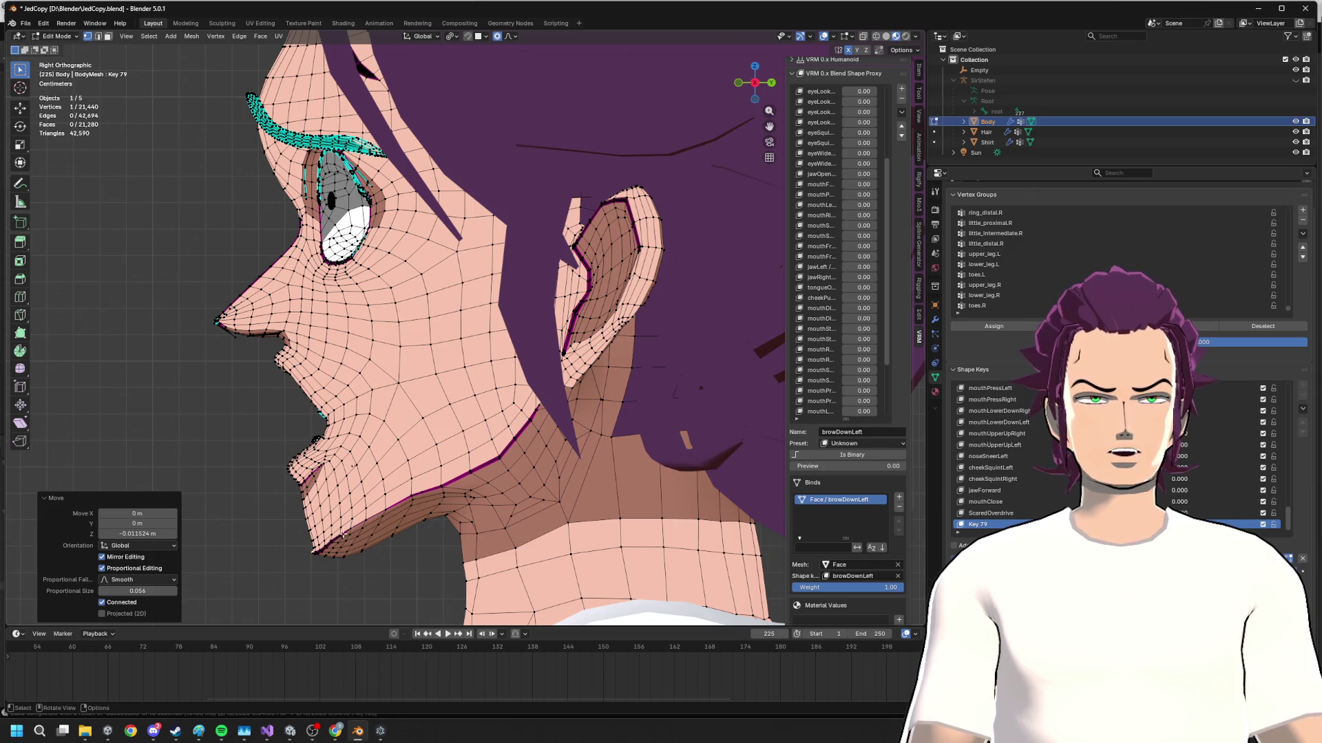
key("ctrl+z")
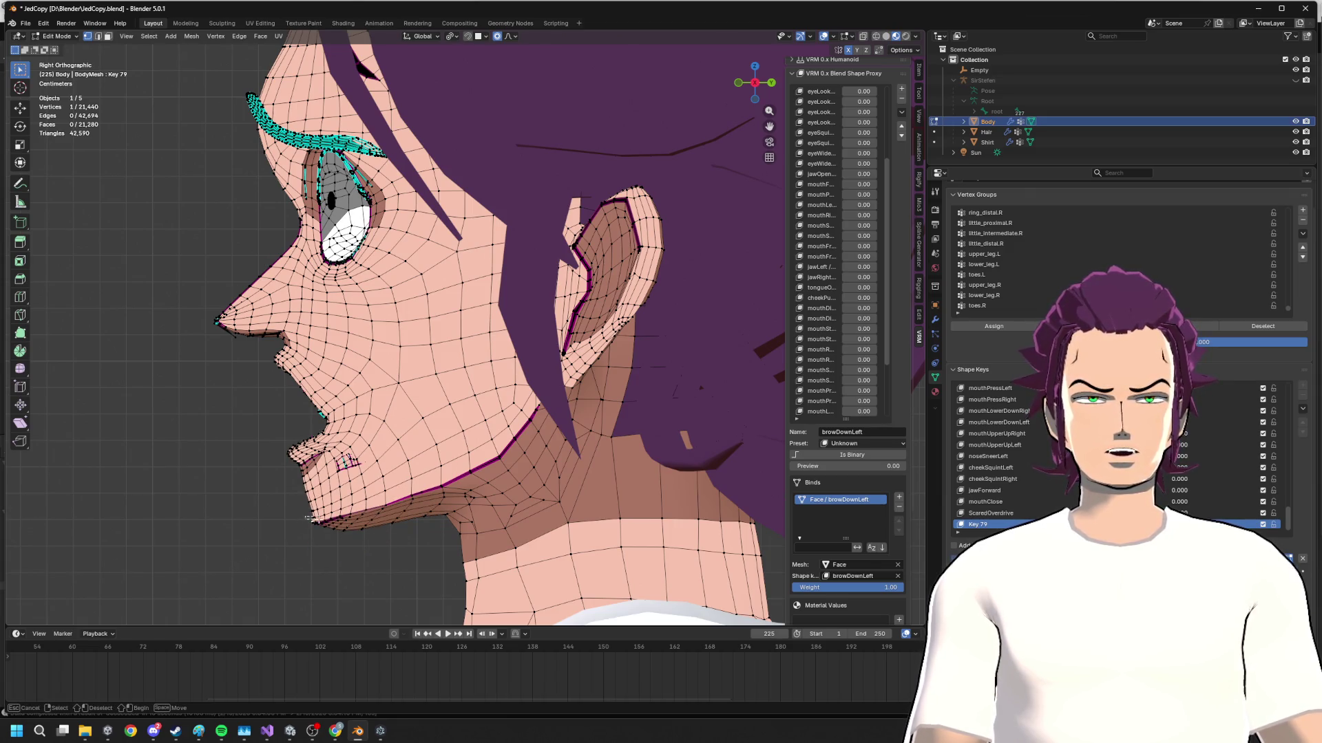
key("h")
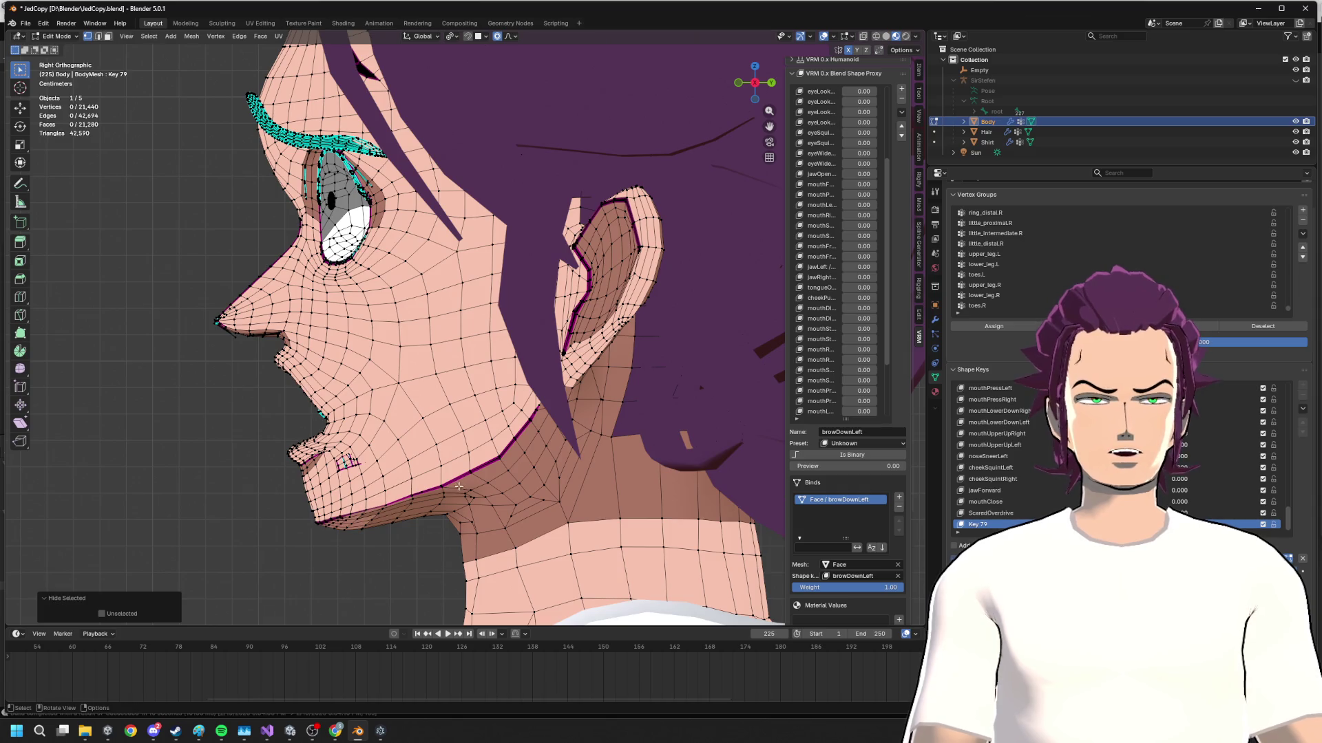
key("alt+h")
key("g")
key("z")
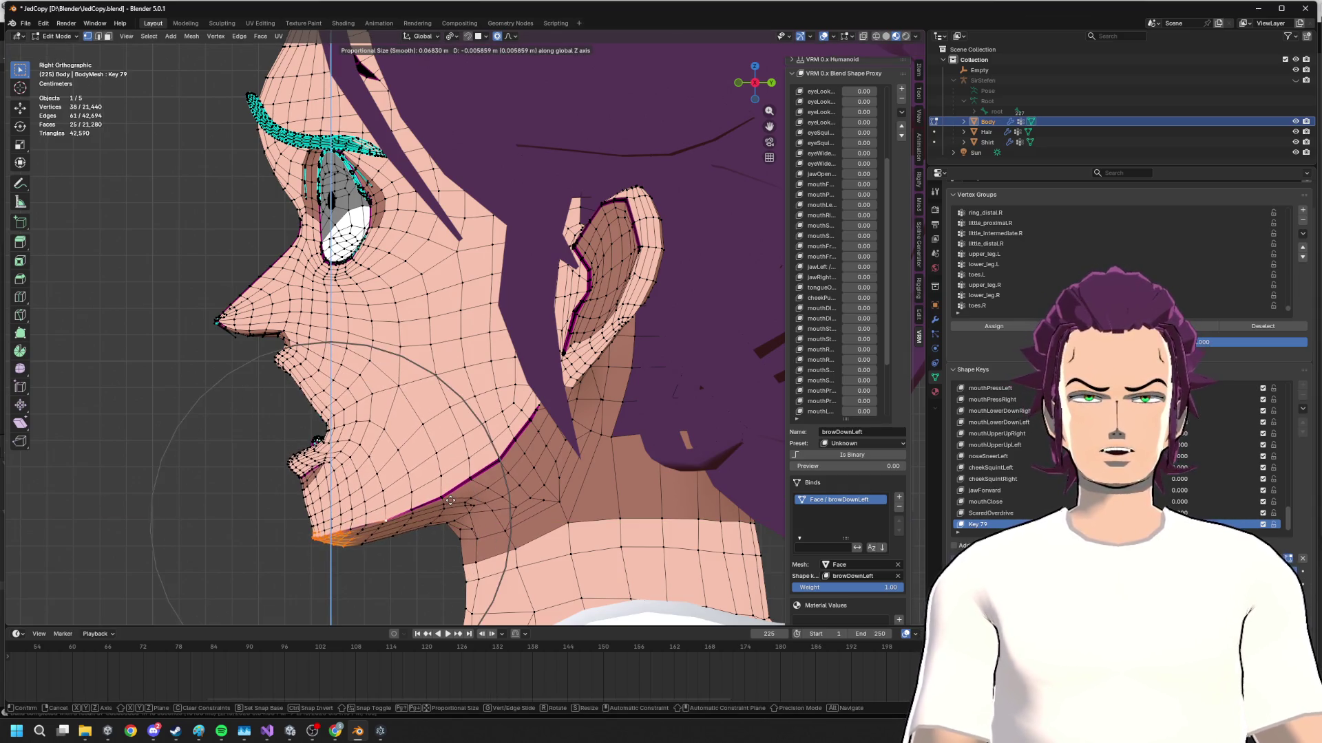
left_click(453, 505)
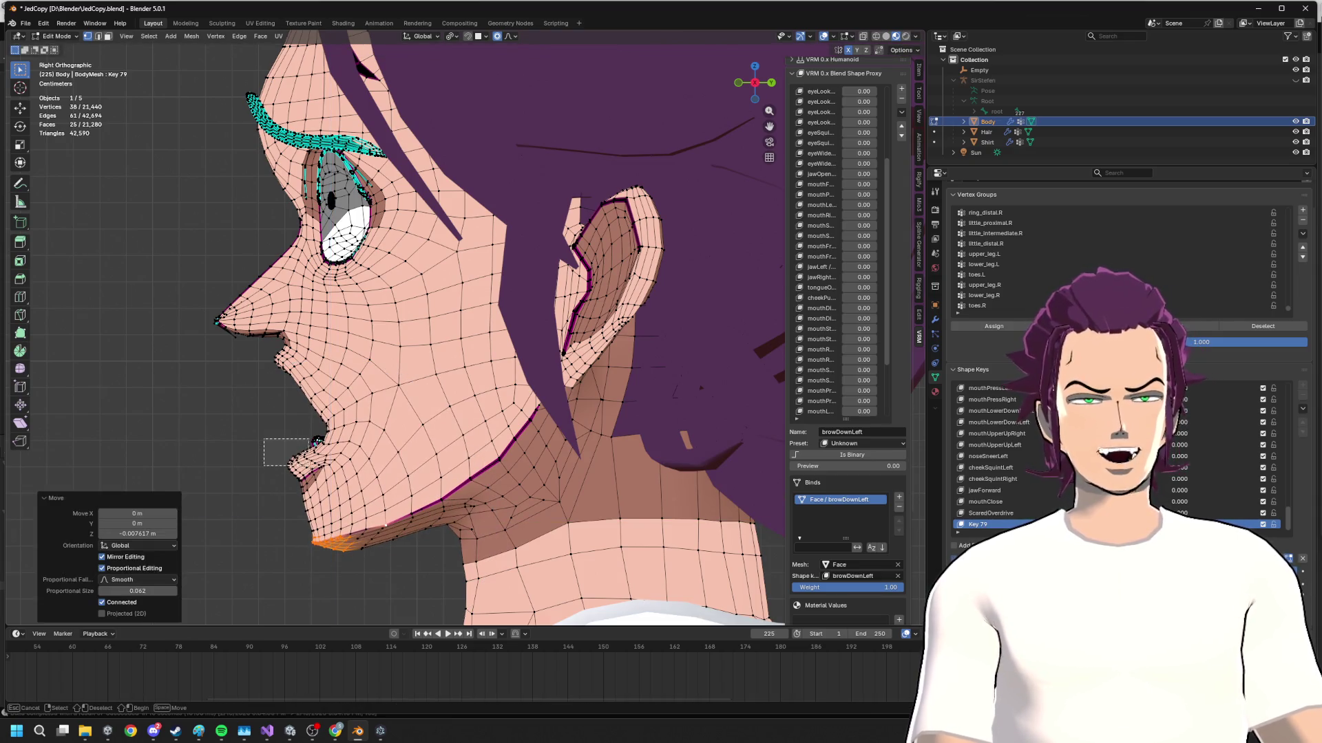
- Box-select the lower lip vertices and begin shifting them along Y with falloff
left_click_drag(306, 464, 305, 494)
key("g")
key("y")
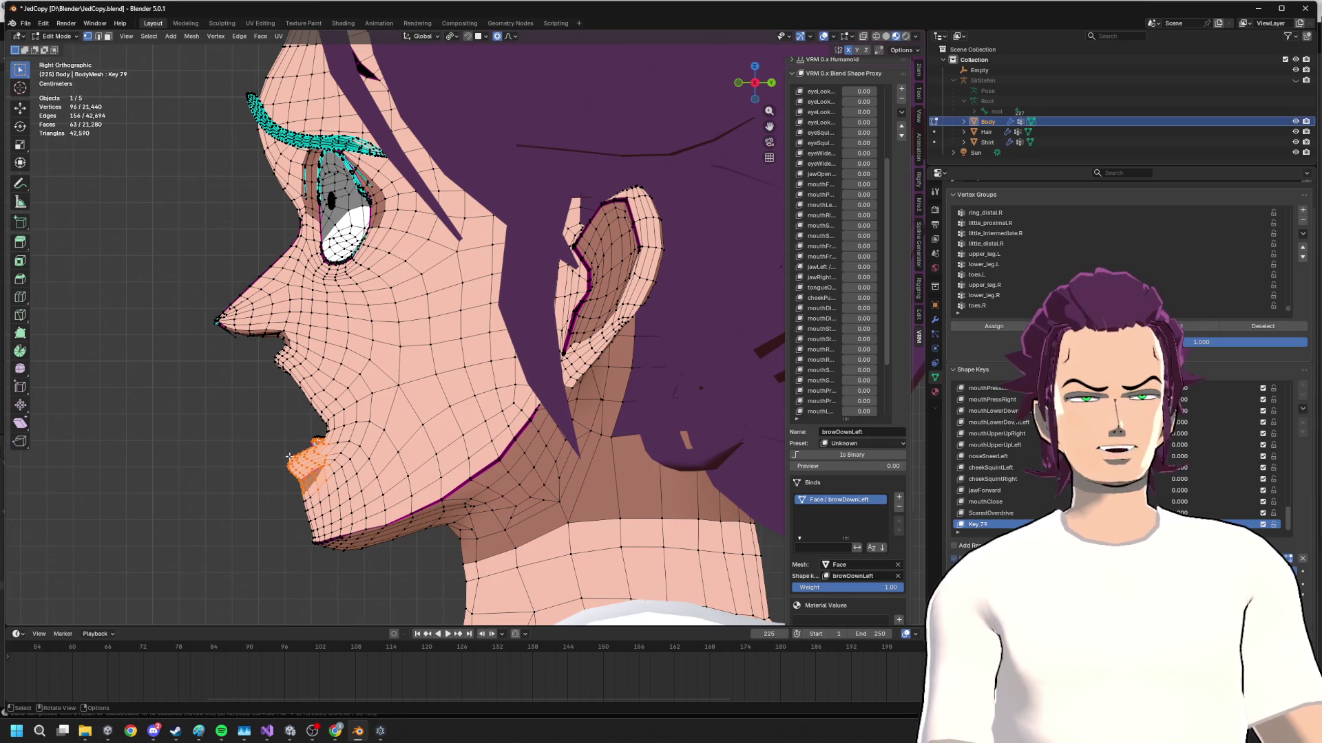
middle_click_drag(348, 471, 522, 385)
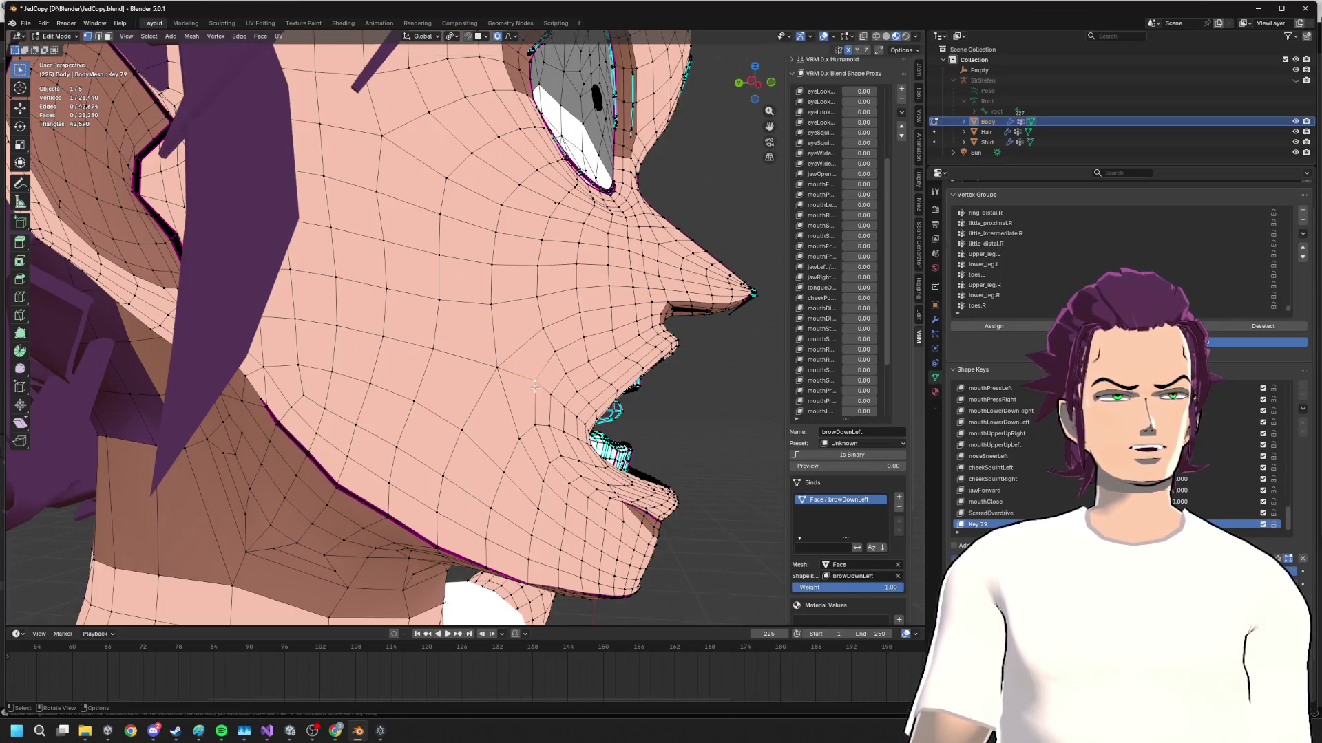
- Confirm the lip shift along Y and clear the selection
key("y")
left_click(551, 395)
mouse_move(551, 396)
middle_mouse_down()
mouse_move(525, 426)
mouse_move(486, 429)
mouse_move(456, 410)
middle_mouse_up()
left_click(465, 445)
- Select the connected teeth mesh and drop it along Z
key("l")
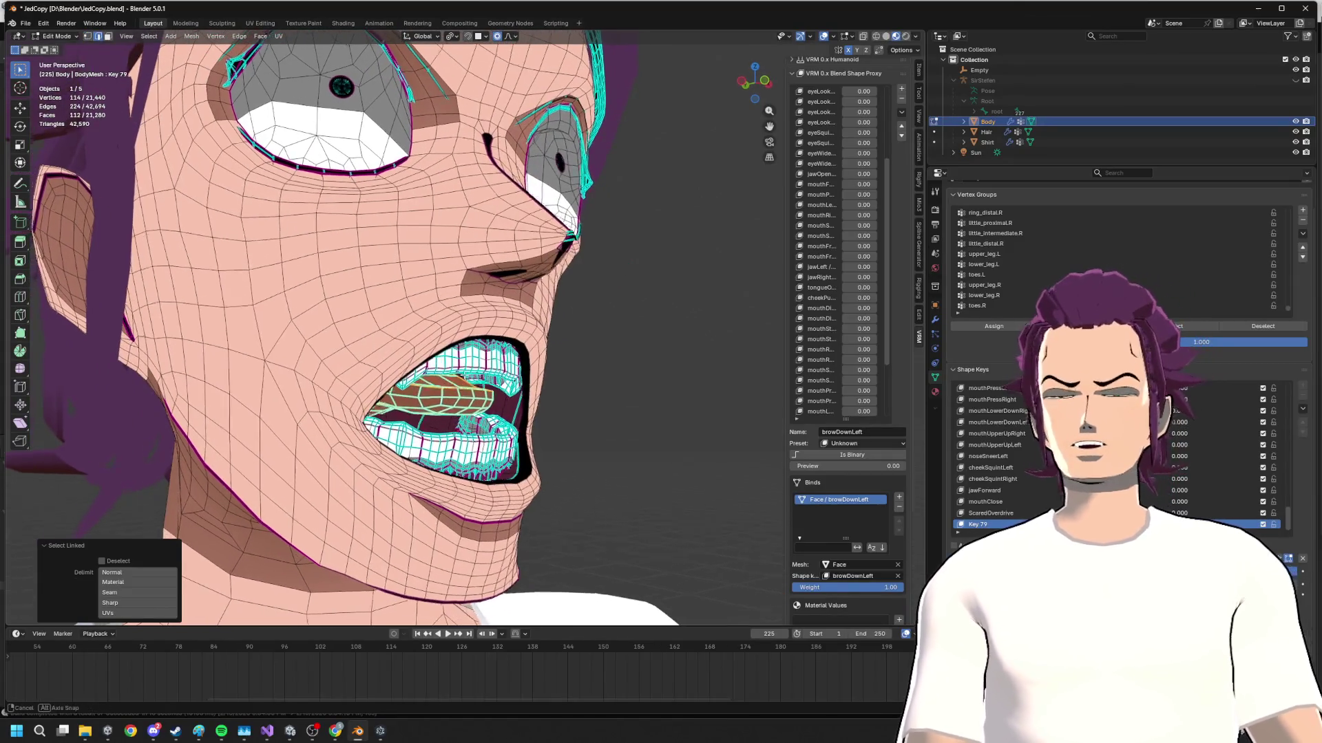
key("g")
key("z")
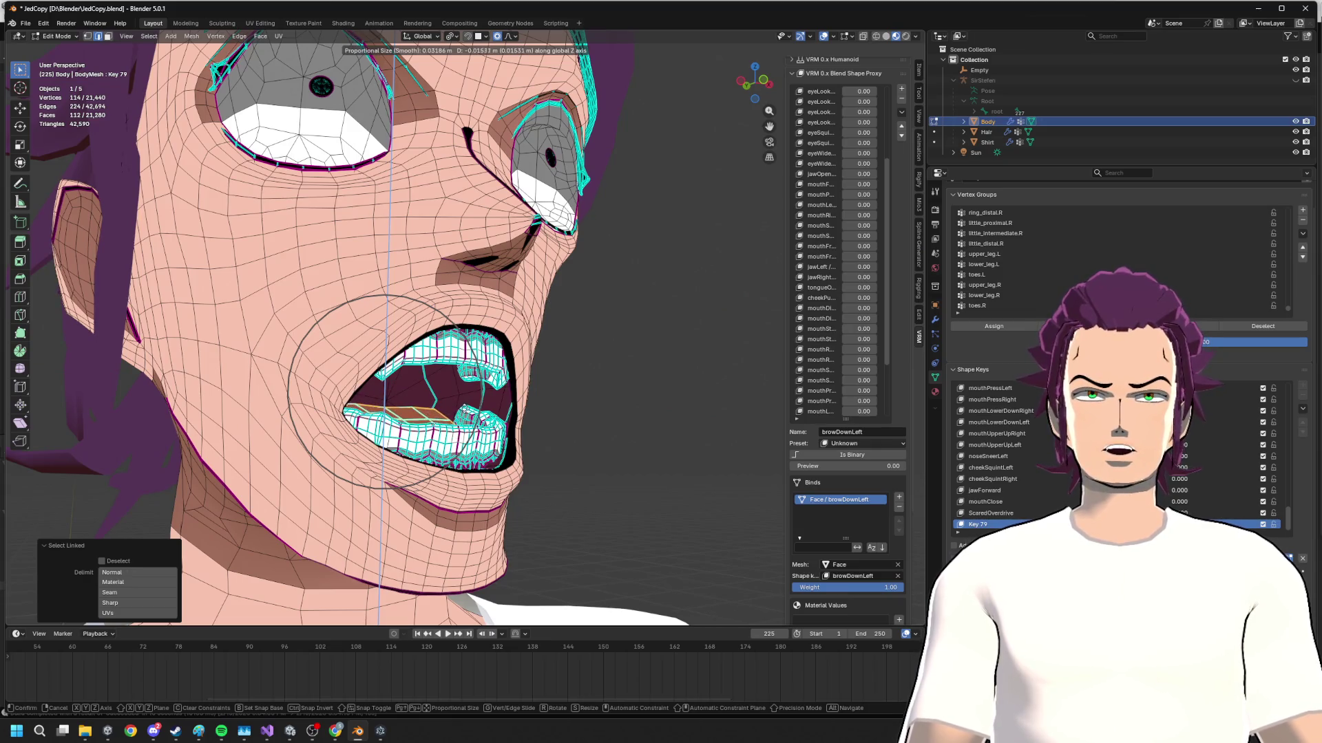
left_click(456, 411)
middle_click_drag(455, 410, 438, 473)
- Move a single mouth vertex, then a pair of mouth vertices, vertically with smooth falloff
left_click(438, 474)
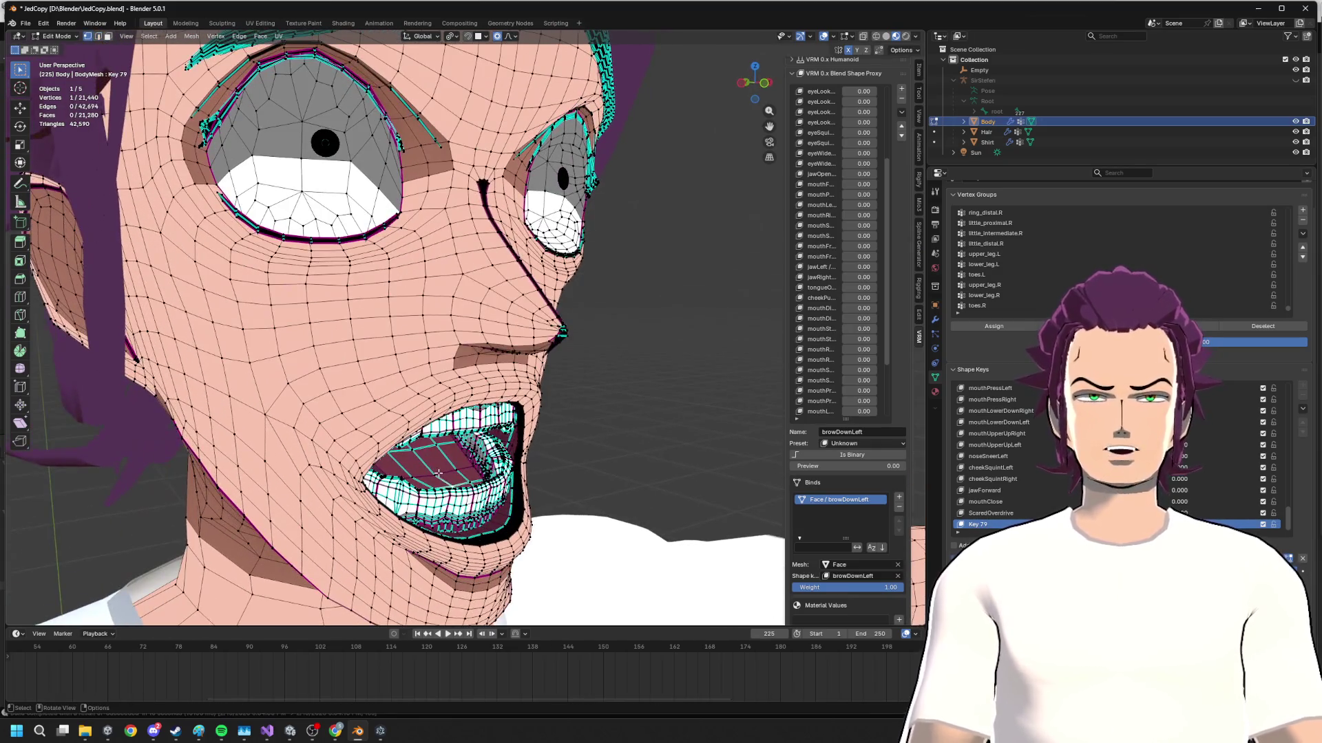
key("g")
key("z")
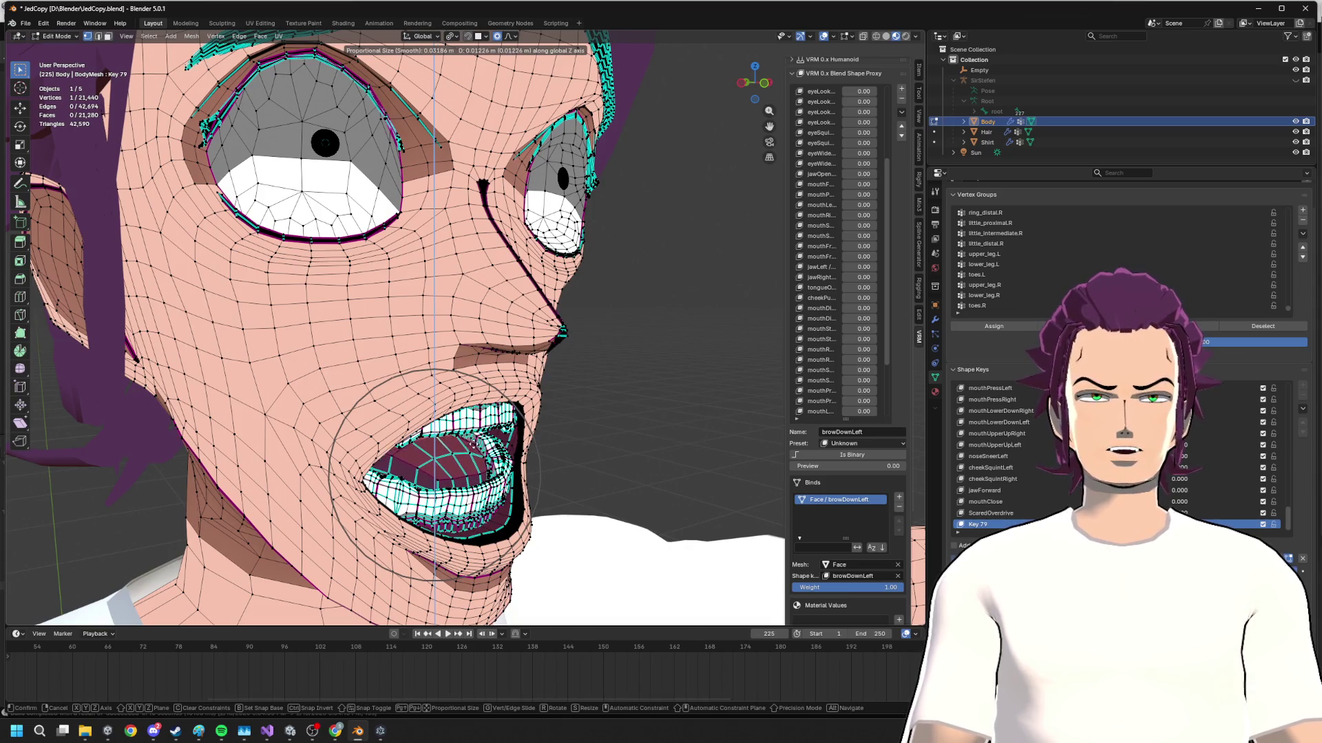
left_click(467, 461)
mouse_move(467, 460)
middle_mouse_down()
mouse_move(424, 446)
mouse_move(470, 405)
mouse_move(470, 478)
middle_mouse_up()
left_click(423, 446)
left_click(382, 435, "shift")
key("g")
key("z")
left_click(473, 395)
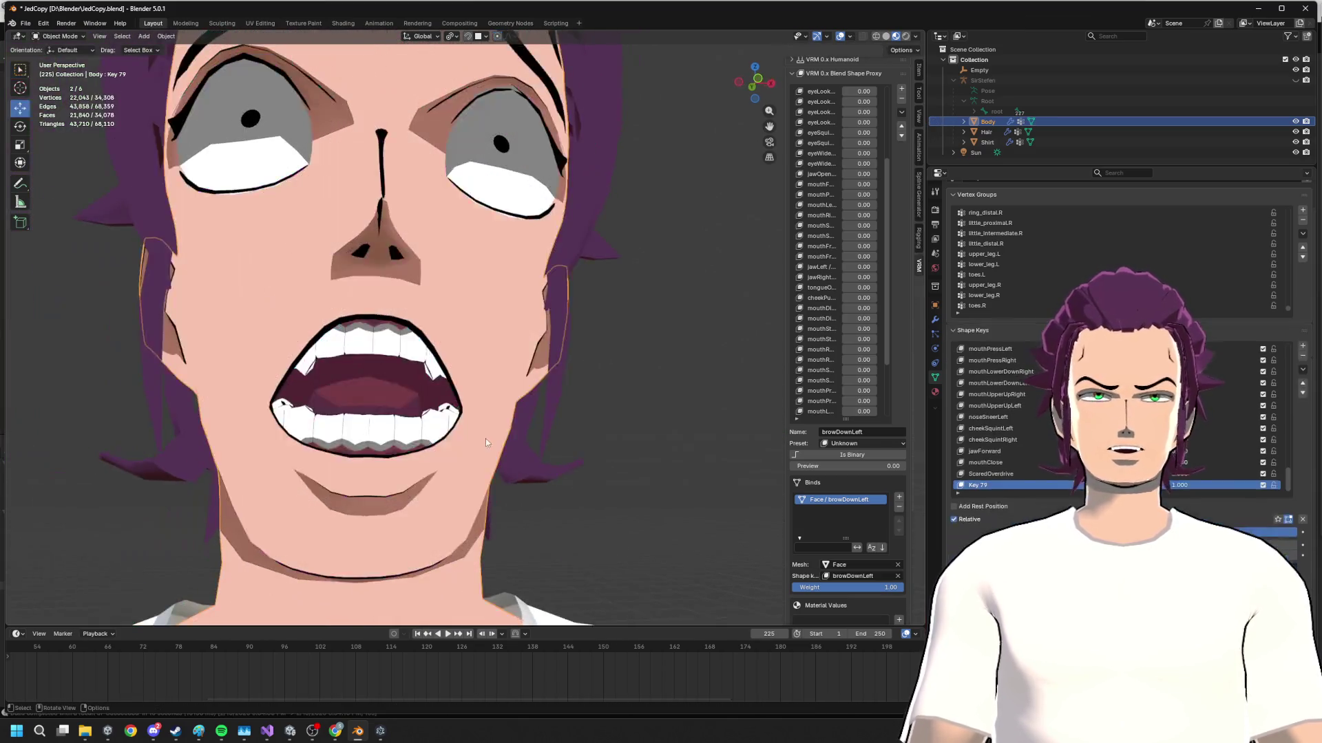
scroll(468, 424, "up", 3)
scroll(380, 441, "up", 2)
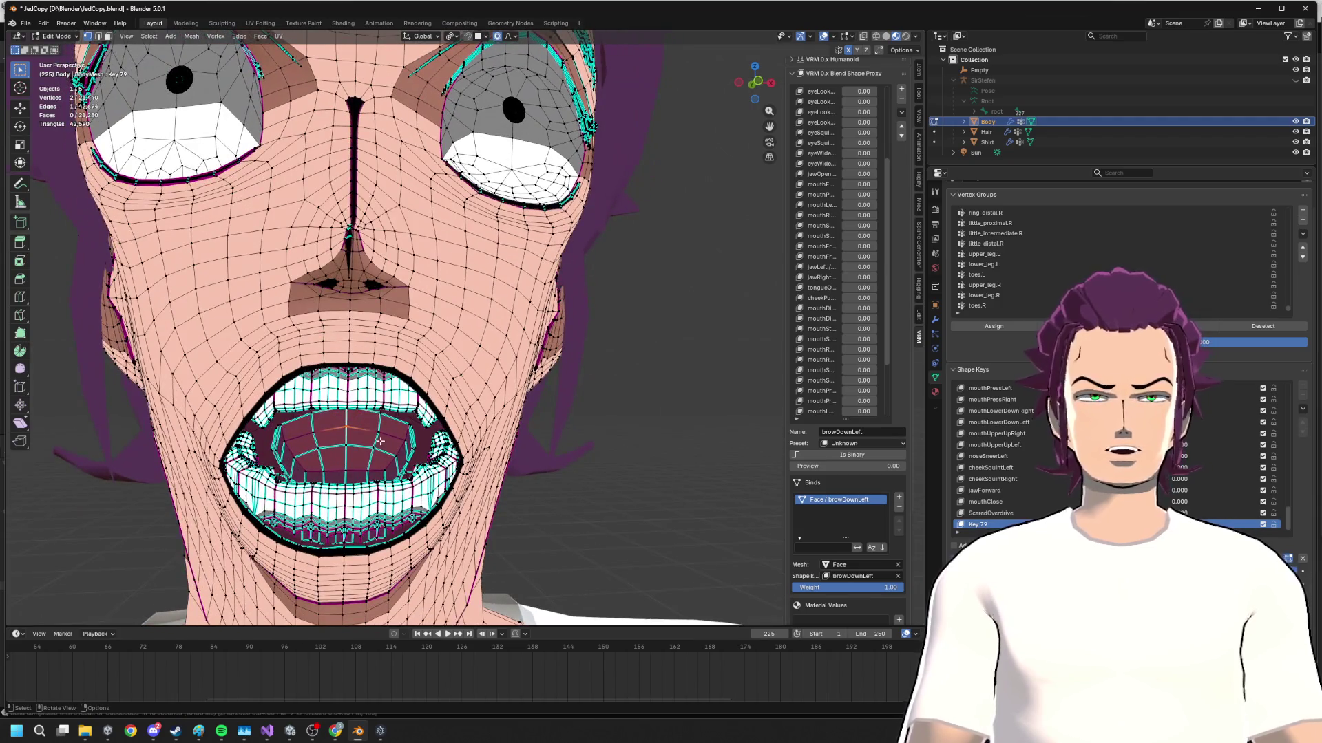
- Widen the connected inner mouth mesh by scaling along X, then hide it
key("l")
key("s")
key("x")
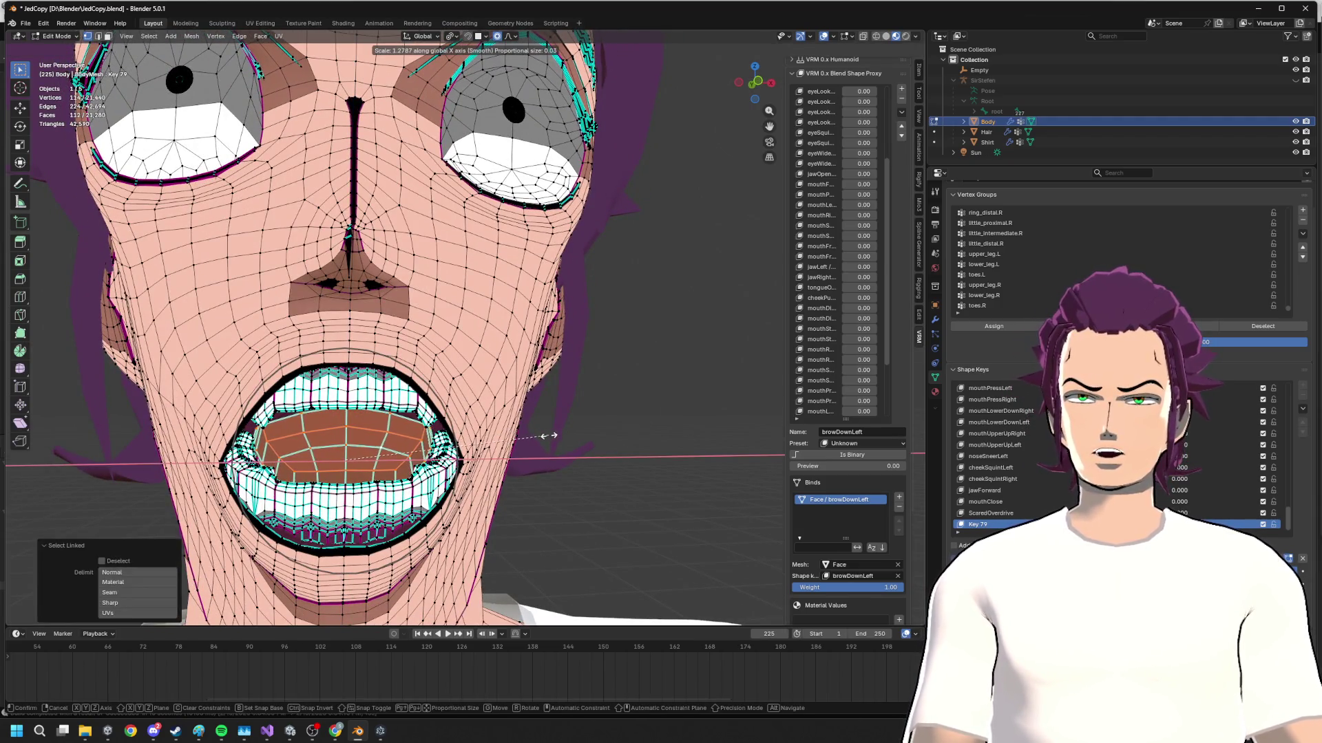
left_click(550, 435)
key("alt+Tab")
key("alt+Tab")
mouse_move(548, 438)
middle_mouse_down()
mouse_move(579, 455)
mouse_move(513, 454)
mouse_move(562, 414)
mouse_move(429, 408)
middle_mouse_up()
key("h")
- Shift the lip vertices vertically in two proportional moves
key("g")
key("z")
left_click(562, 413)
key("g")
key("z")
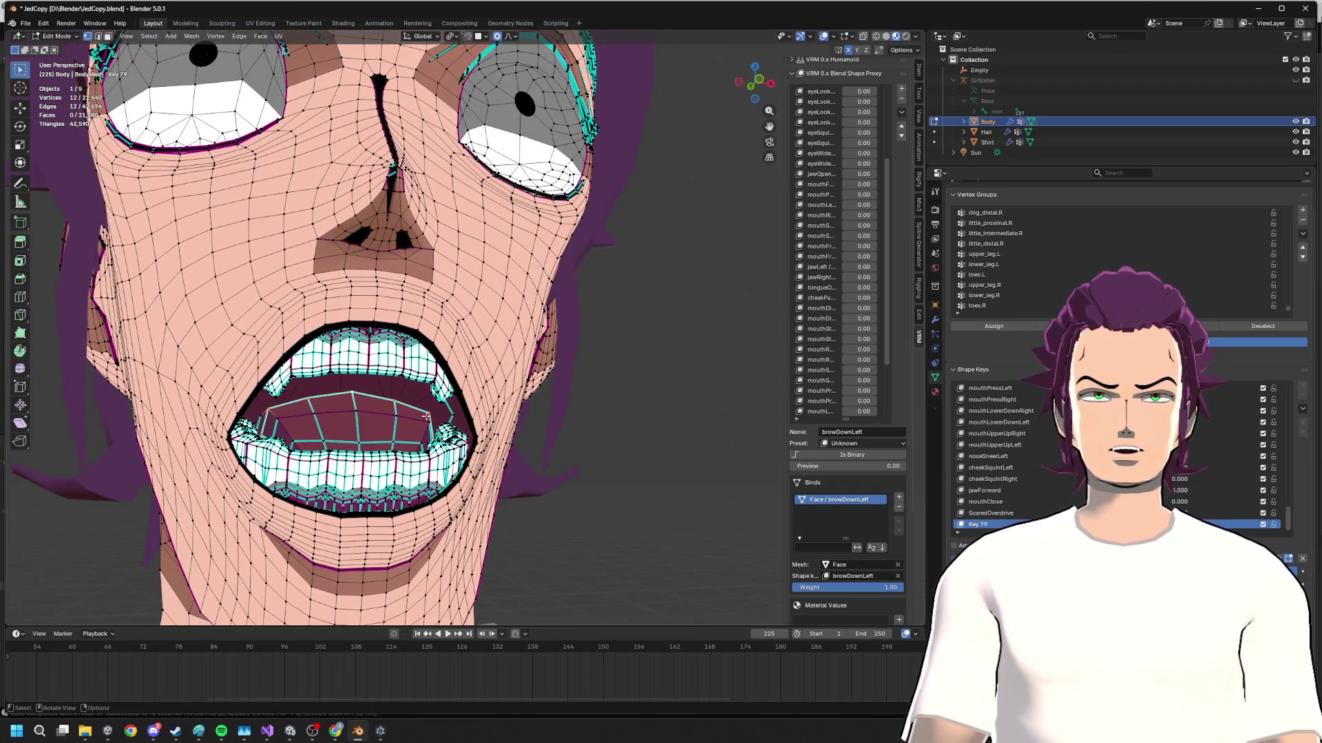
left_click(433, 409)
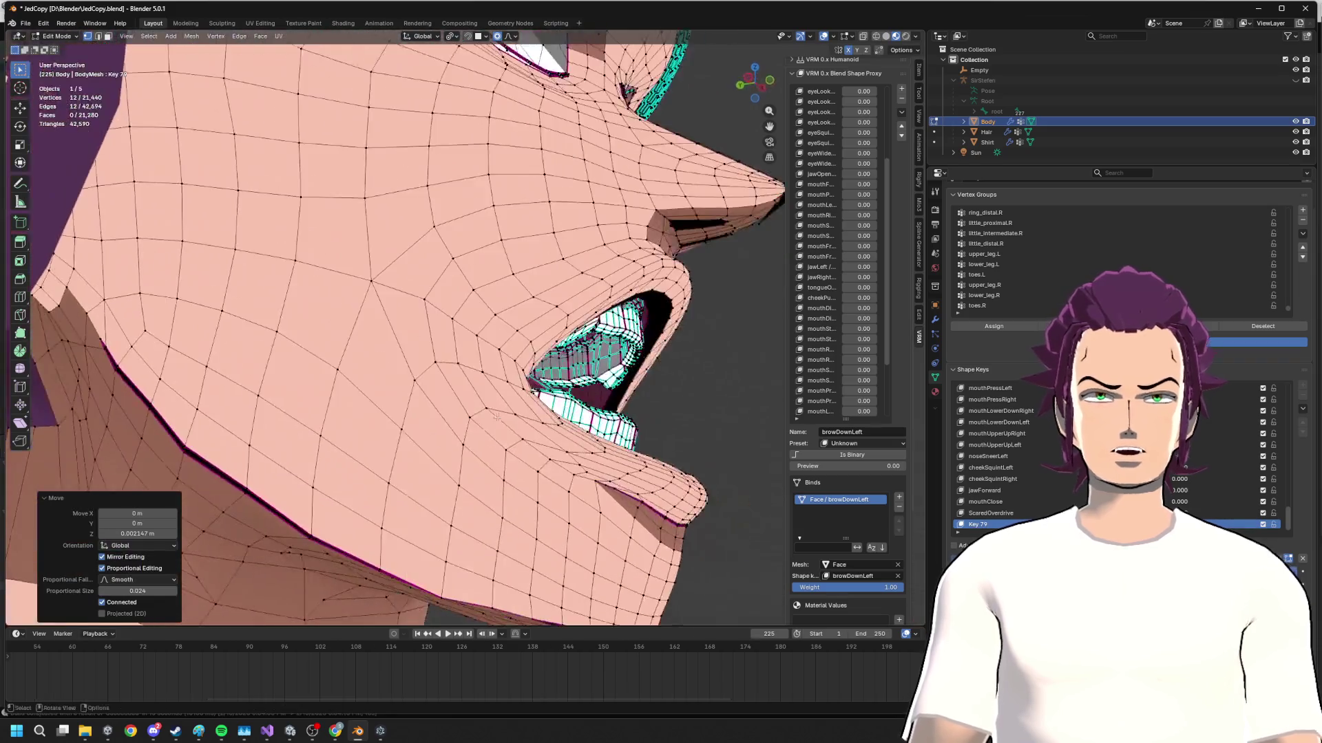
middle_click_drag(433, 408, 538, 413)
- Reposition a chin vertex freely, then along X and along Z, reshaping the chin
left_click(624, 457)
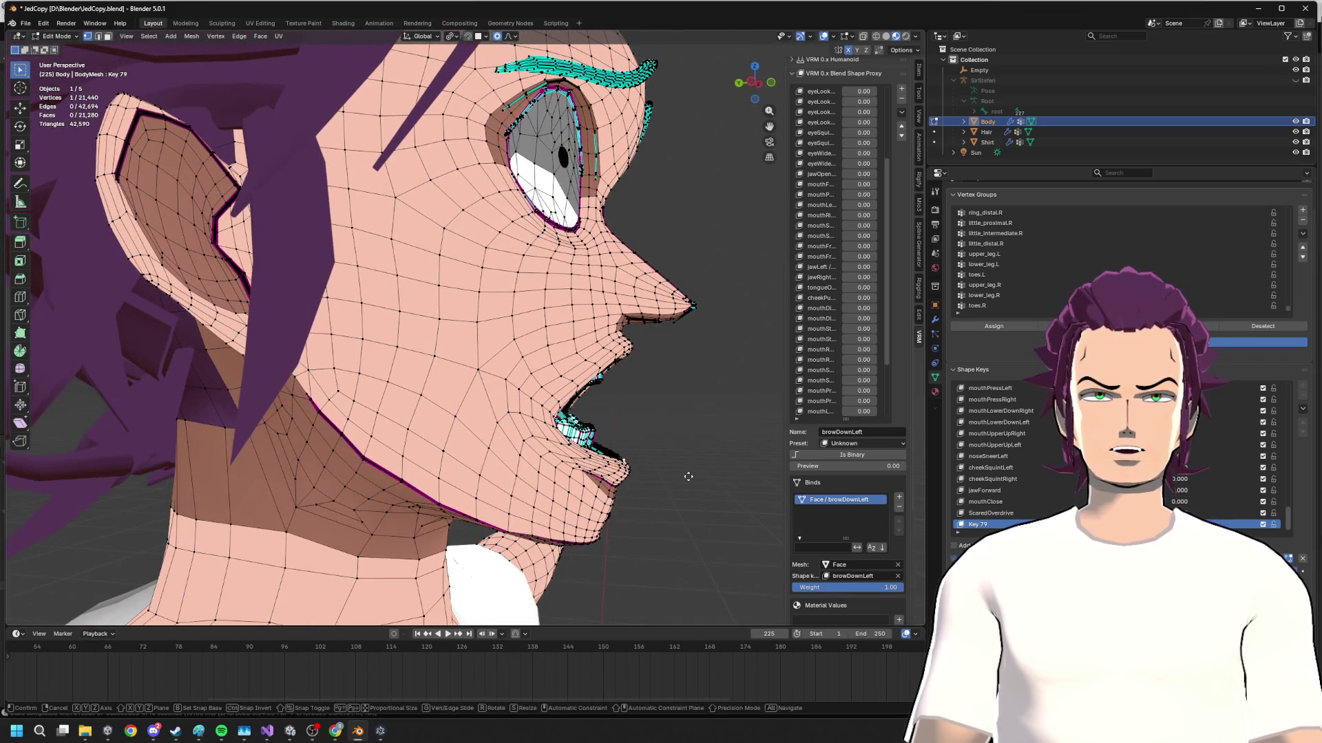
middle_click_drag(688, 476, 616, 501)
key("g")
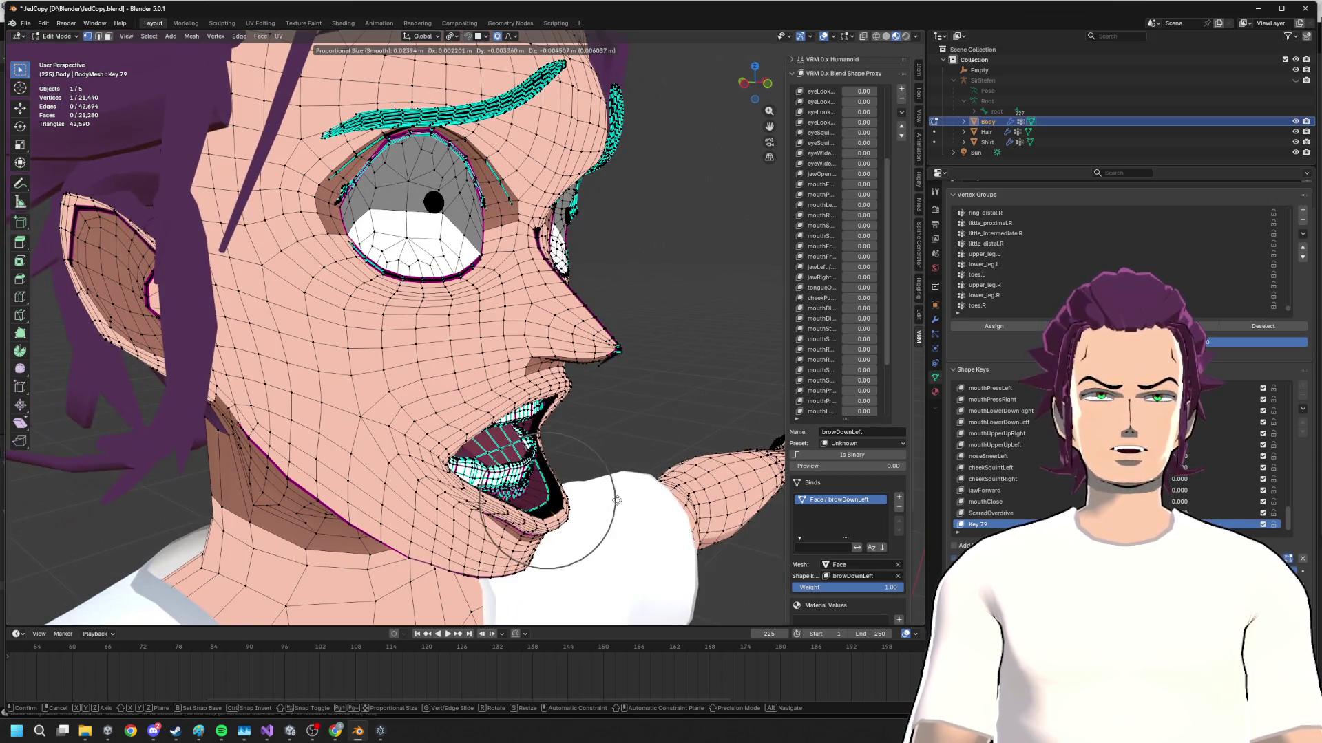
scroll(617, 500, "down", 3)
scroll(609, 496, "down", 3)
left_click(599, 495)
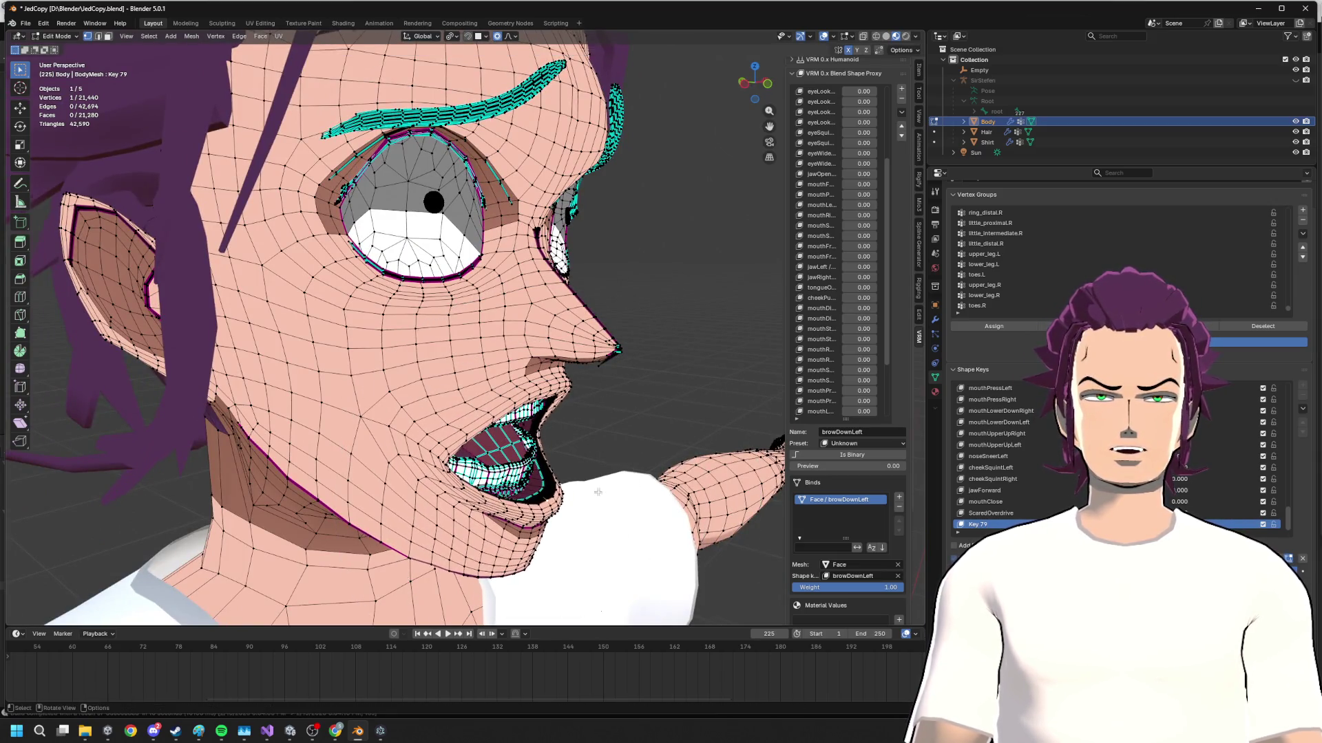
key("g")
key("x")
mouse_move(597, 491)
middle_mouse_down()
mouse_move(620, 488)
mouse_move(589, 446)
mouse_move(552, 437)
middle_mouse_up()
left_click(617, 483)
key("g")
key("z")
left_click(587, 439)
- Raise the lower lip vertically on Key 79 with proportional falloff, checking from the front
left_click(409, 397)
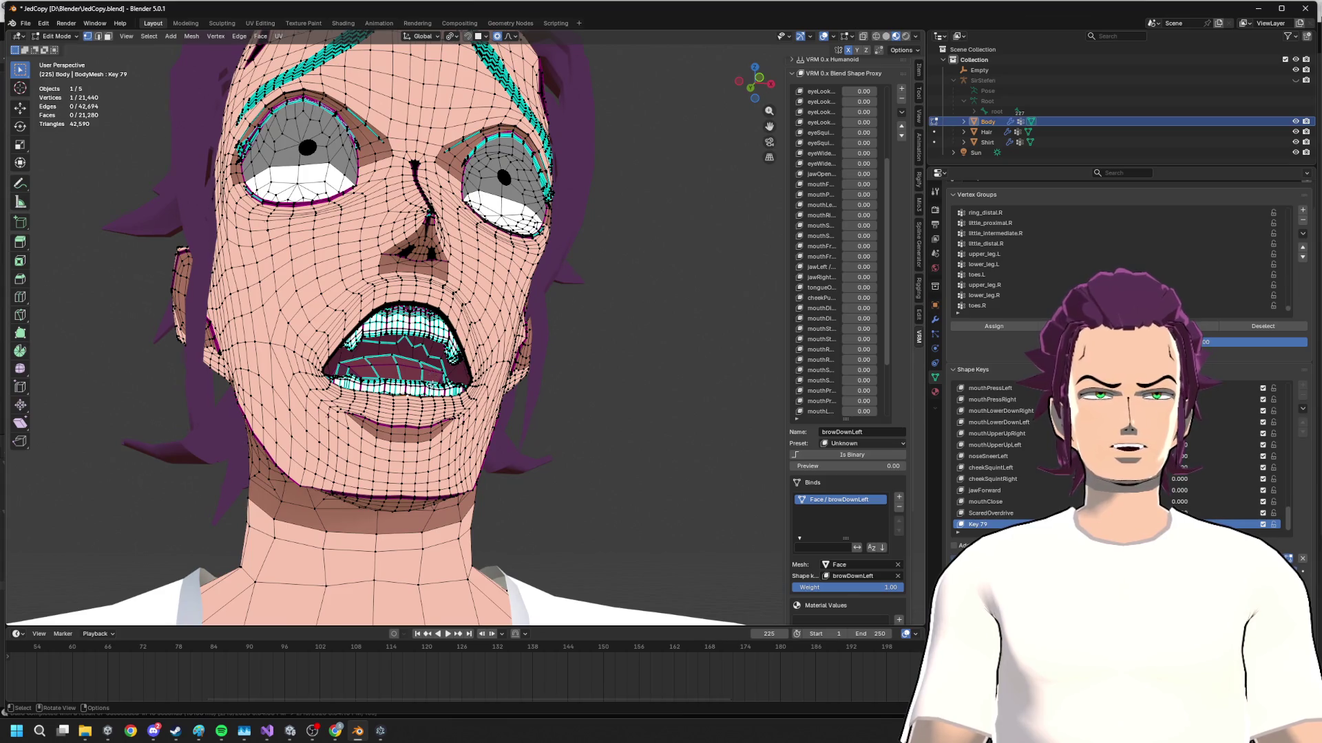
middle_click_drag(433, 379, 454, 392)
scroll(454, 392, "up", 3)
key("g")
key("z")
scroll(519, 422, "up", 6)
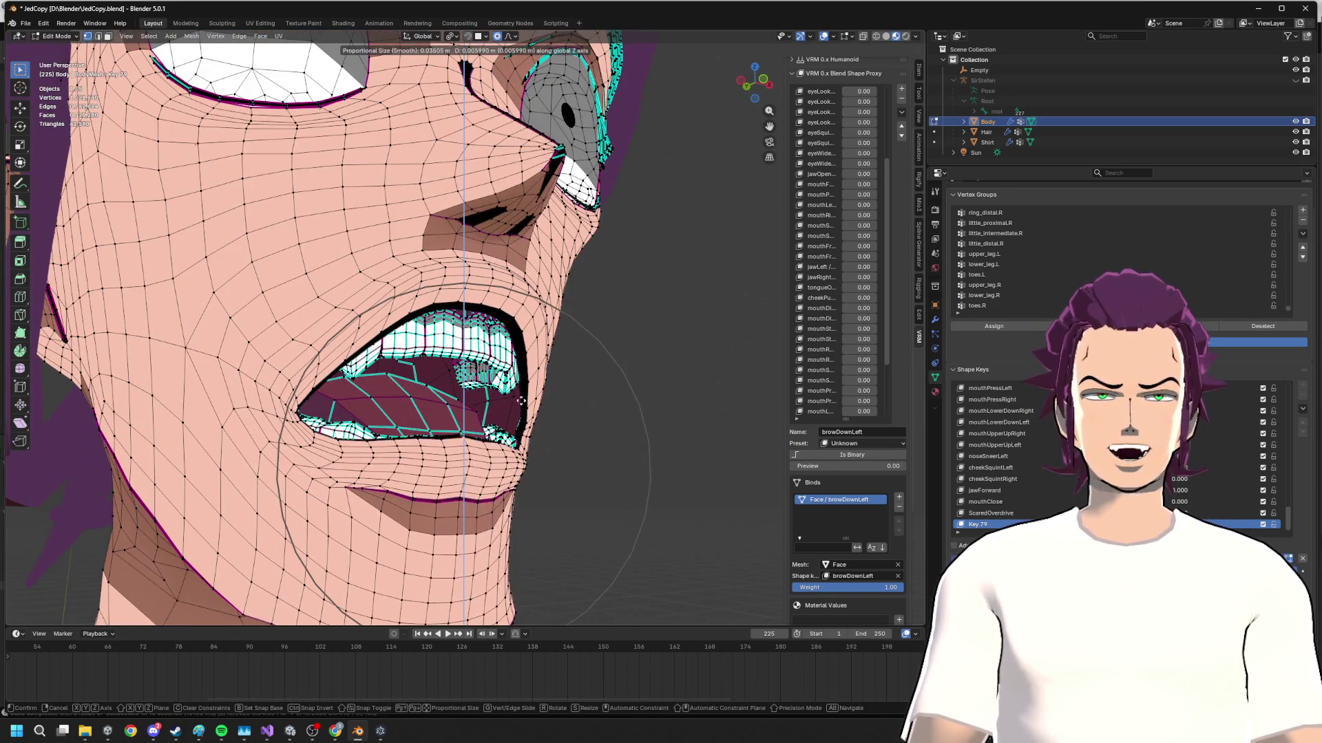
left_click(524, 395)
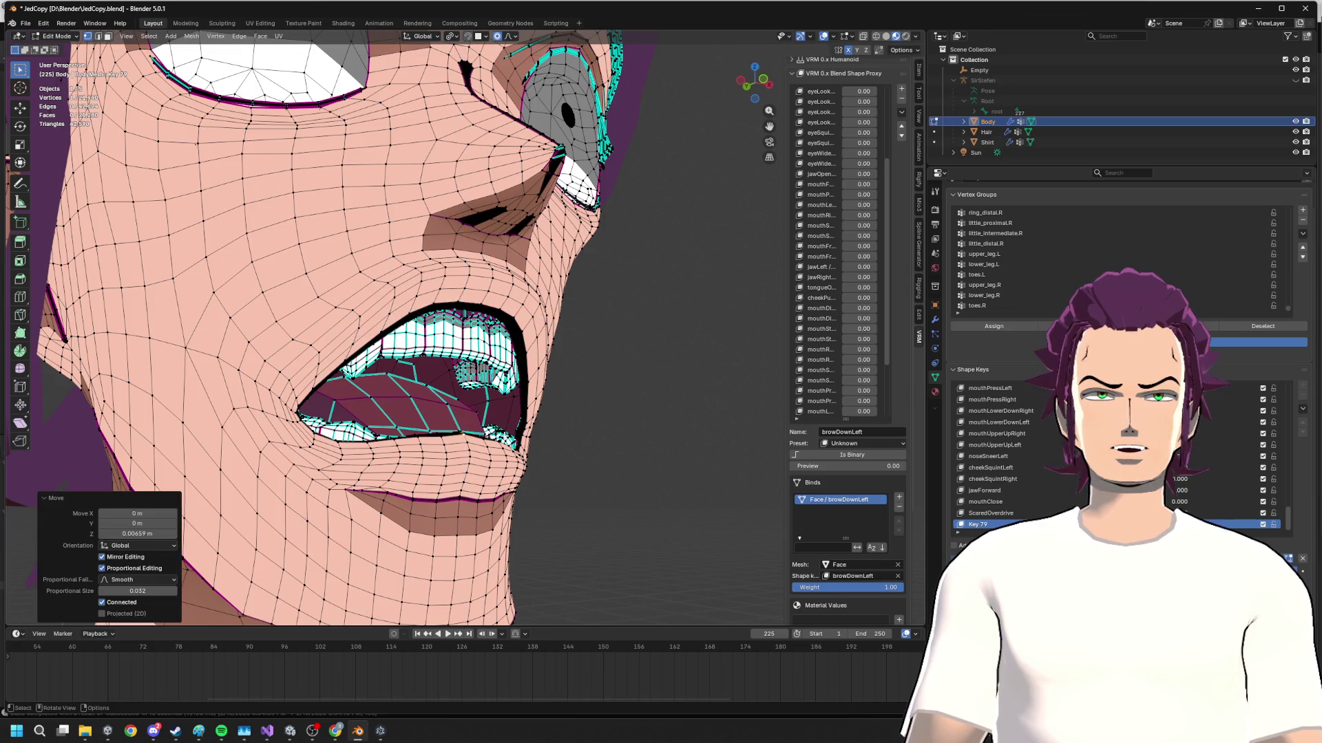
left_click(432, 503)
middle_click_drag(475, 499, 470, 479)
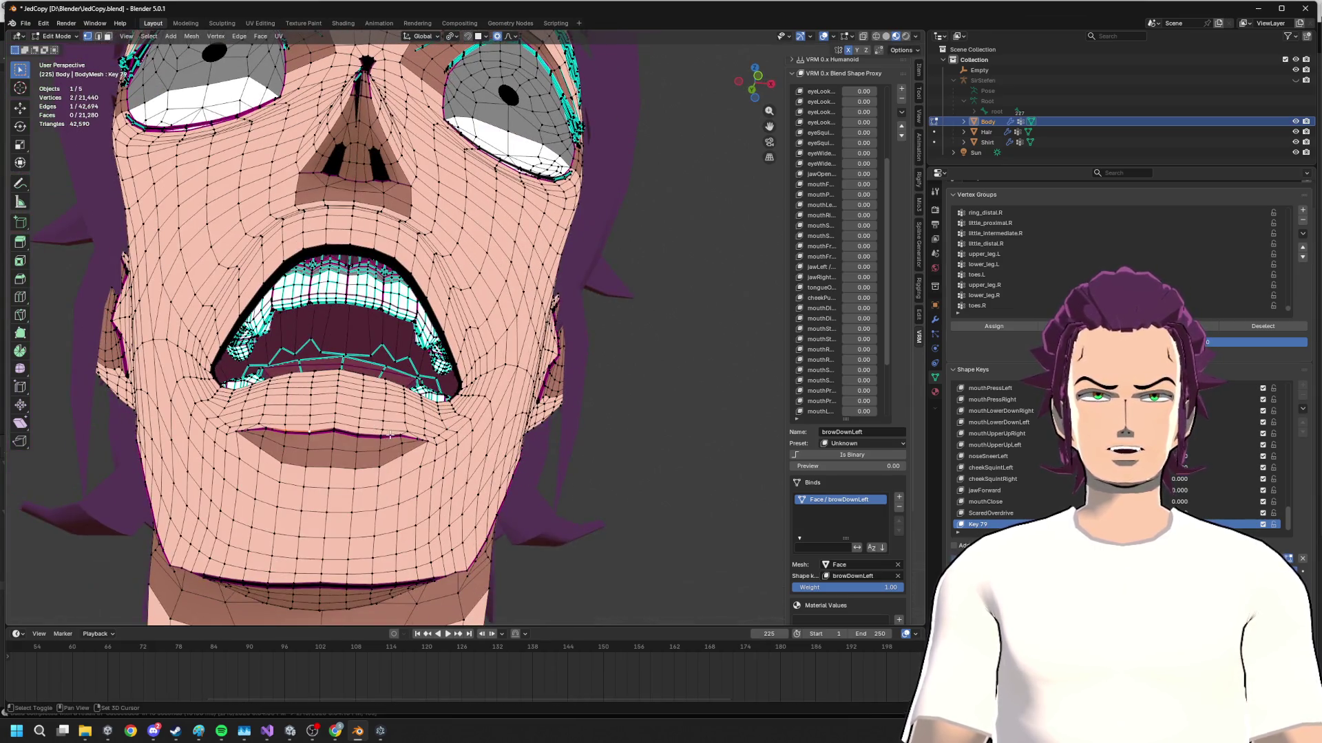
key("g")
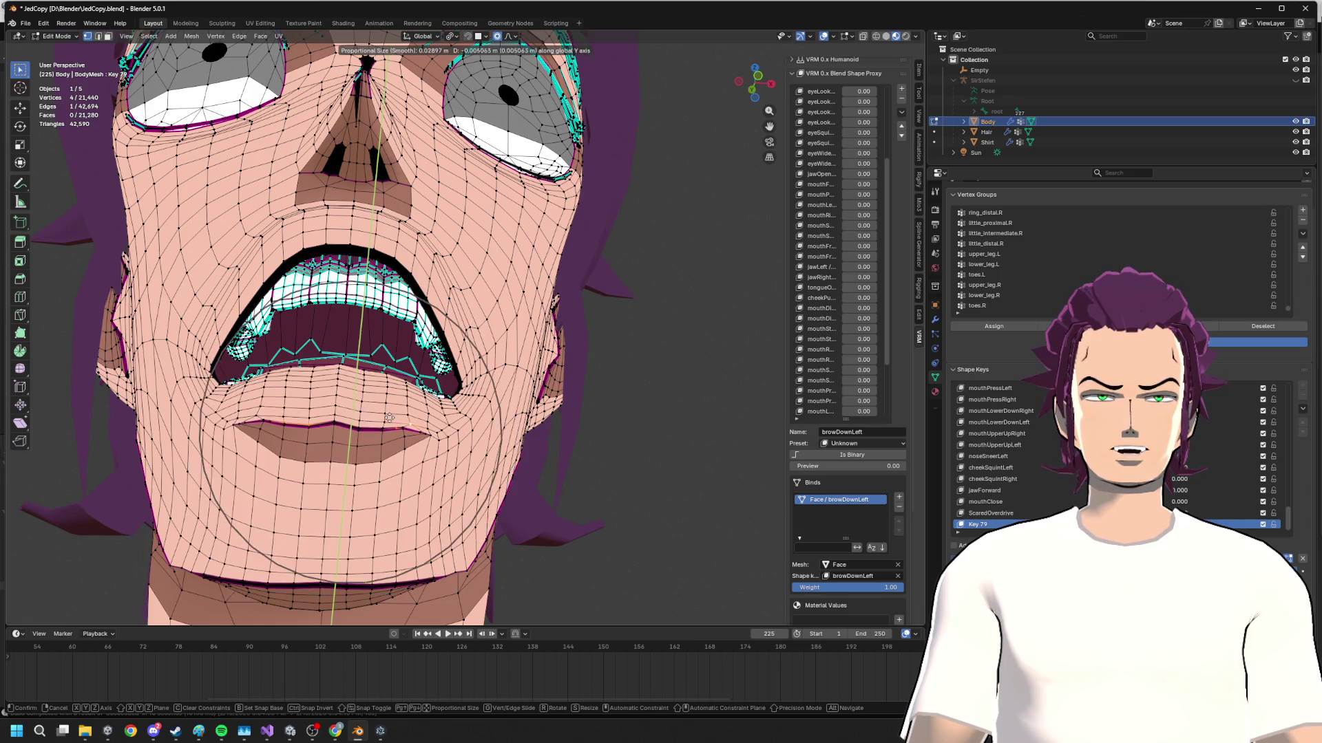
right_click(388, 416)
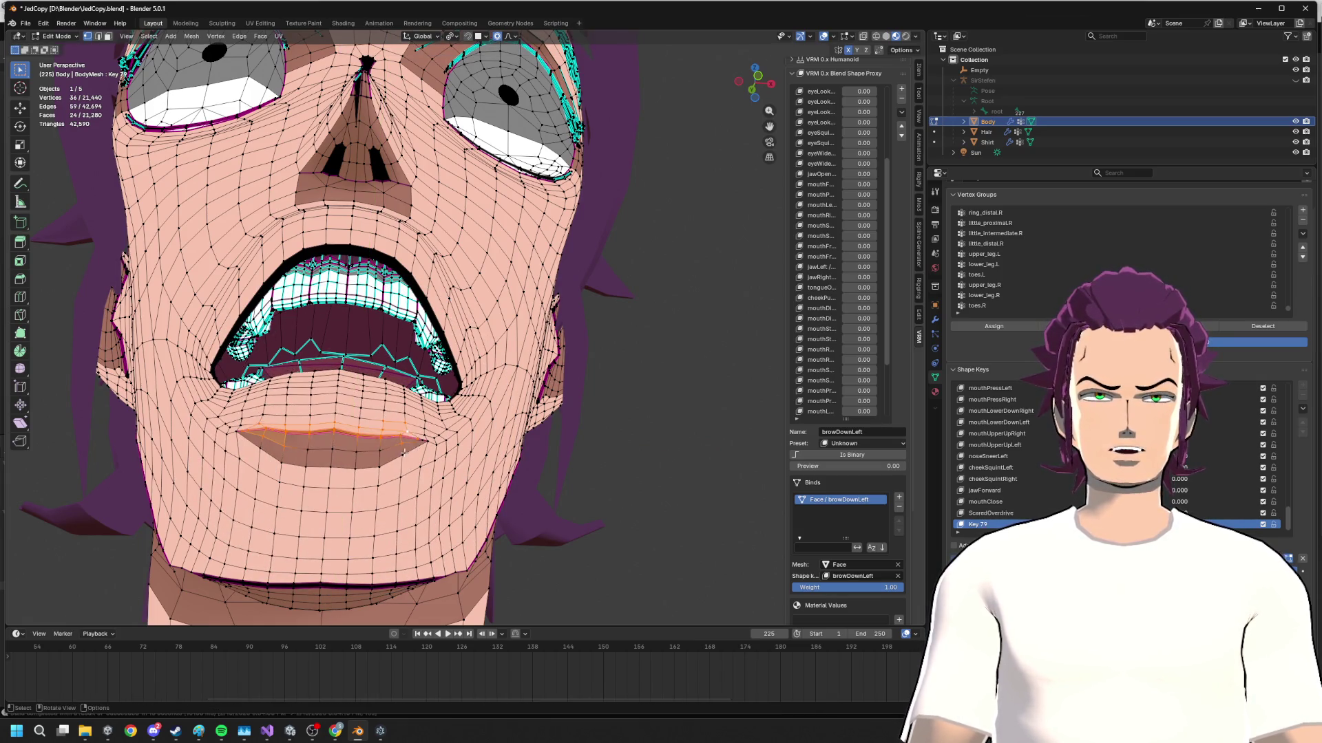
key("g")
key("z")
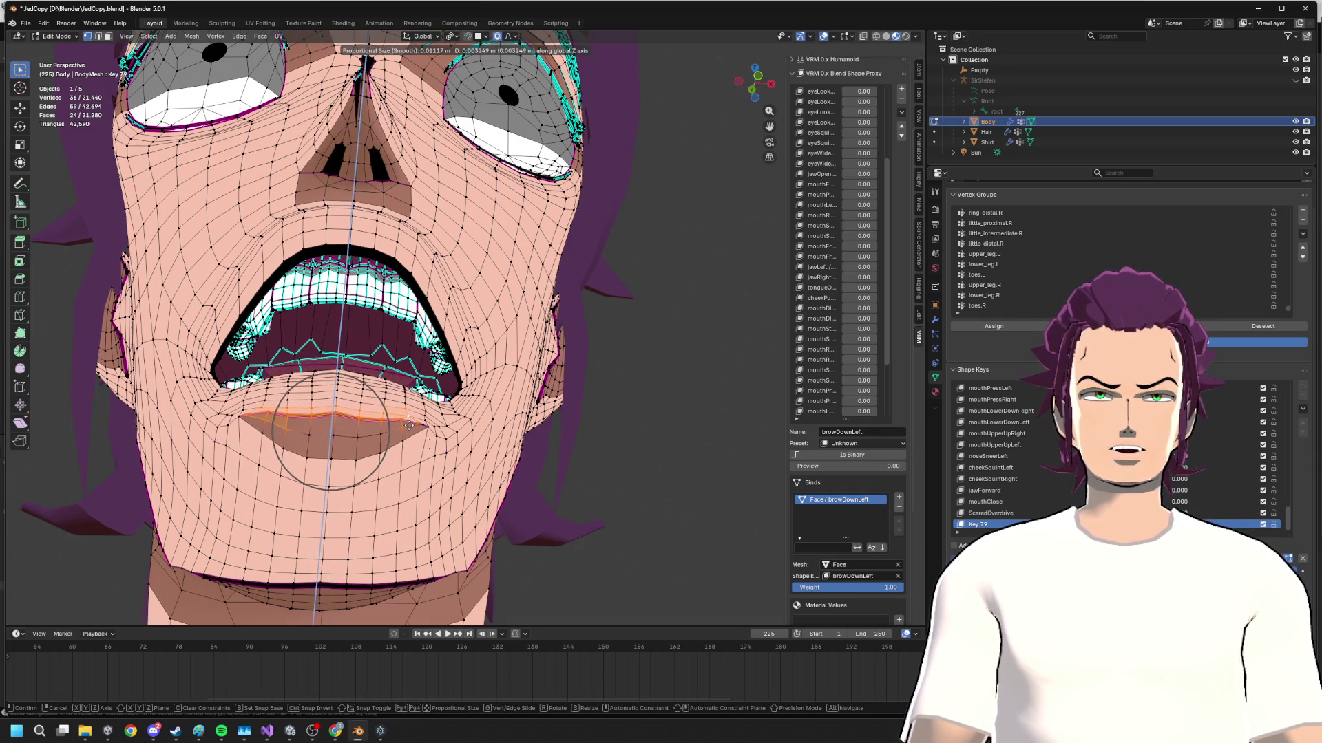
left_click(295, 413)
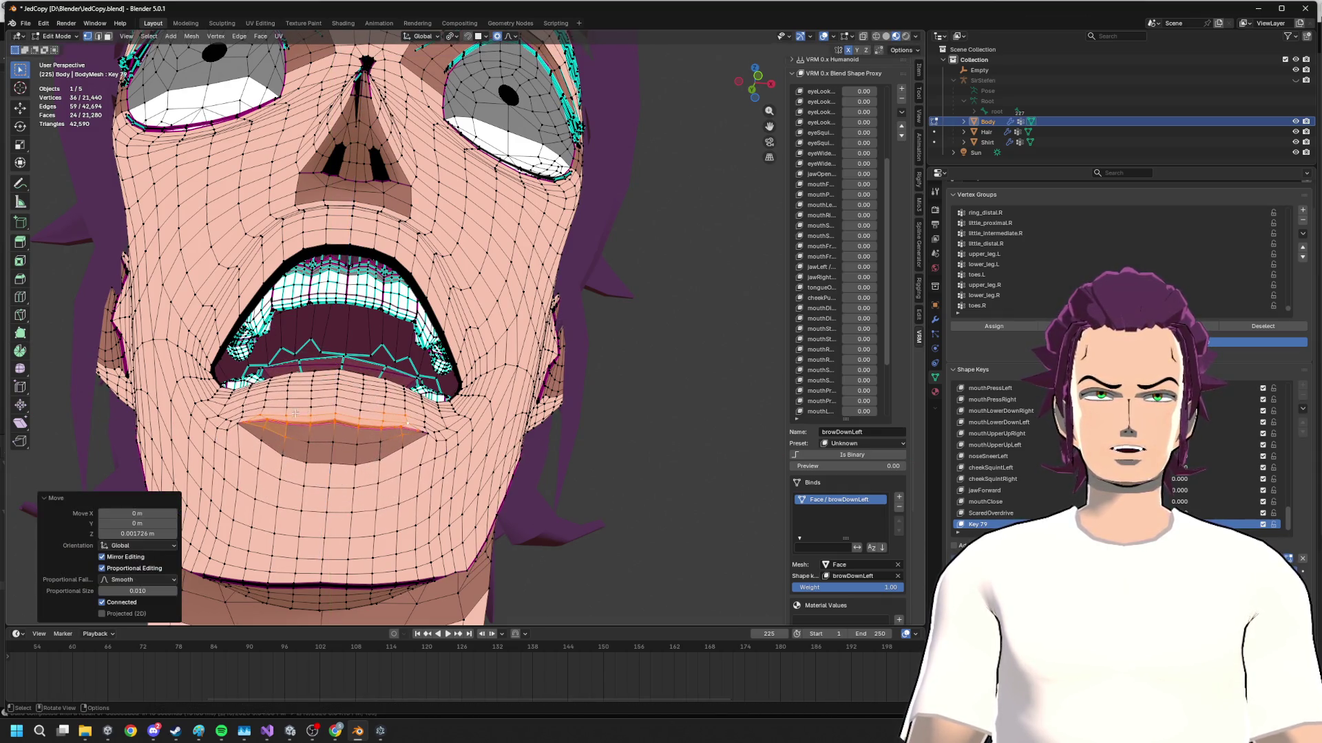
- Nudge a smaller group of lip vertices and shift the mouth vertically from a front view
left_click_drag(370, 441, 370, 441)
key("g")
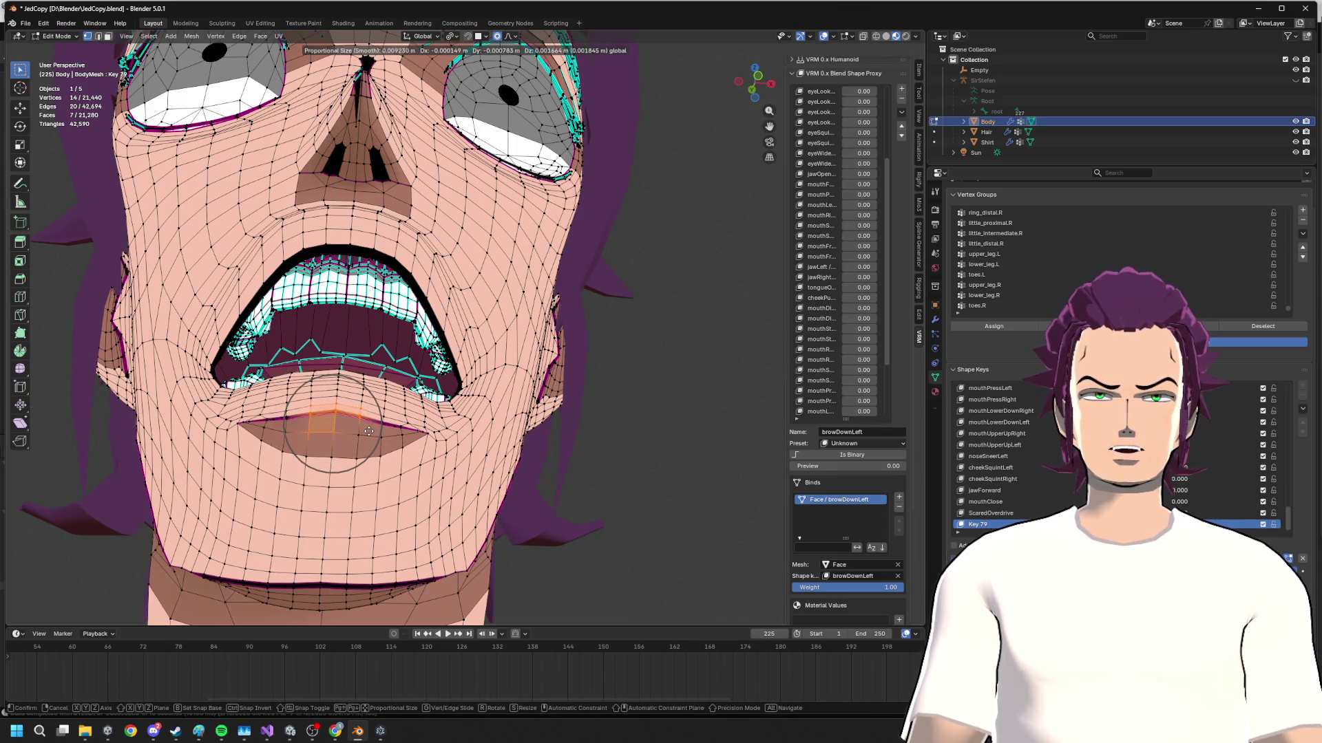
left_click(368, 431)
middle_click_drag(369, 430, 482, 258)
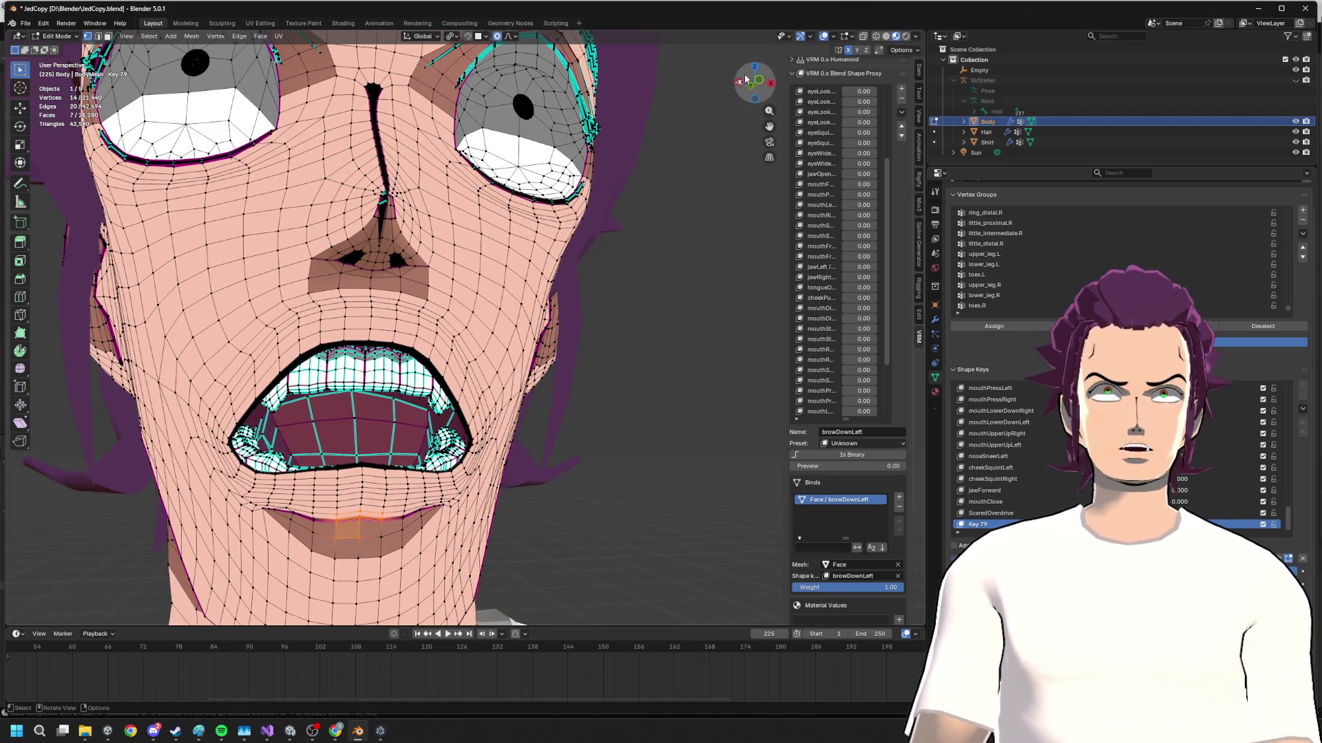
left_click(746, 81)
key("g")
key("z")
left_click(452, 352)
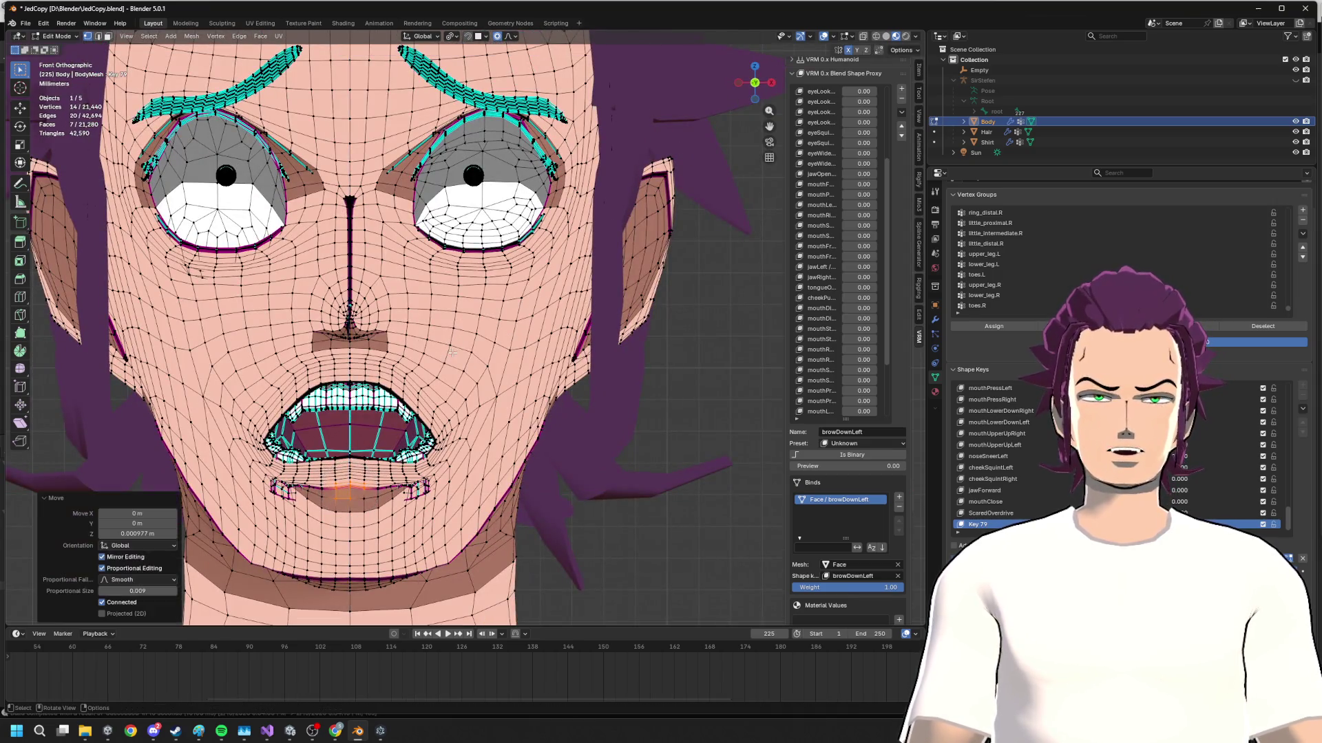
scroll(453, 353, "up", 2)
- Make one more vertical mouth adjustment, then preview the shocked face out of Edit Mode
mouse_move(453, 353)
middle_mouse_down()
mouse_move(524, 396)
mouse_move(512, 378)
middle_mouse_up()
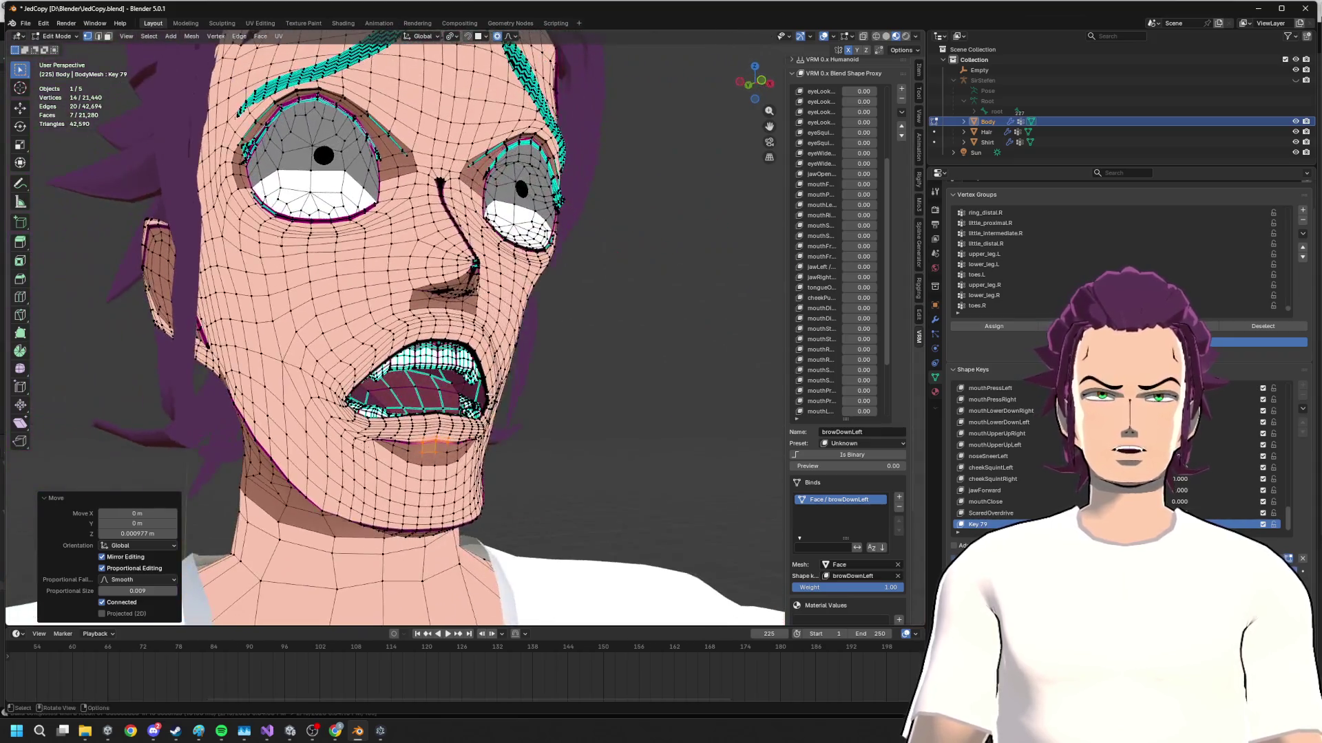
scroll(511, 377, "up", 3)
scroll(506, 369, "up", 3)
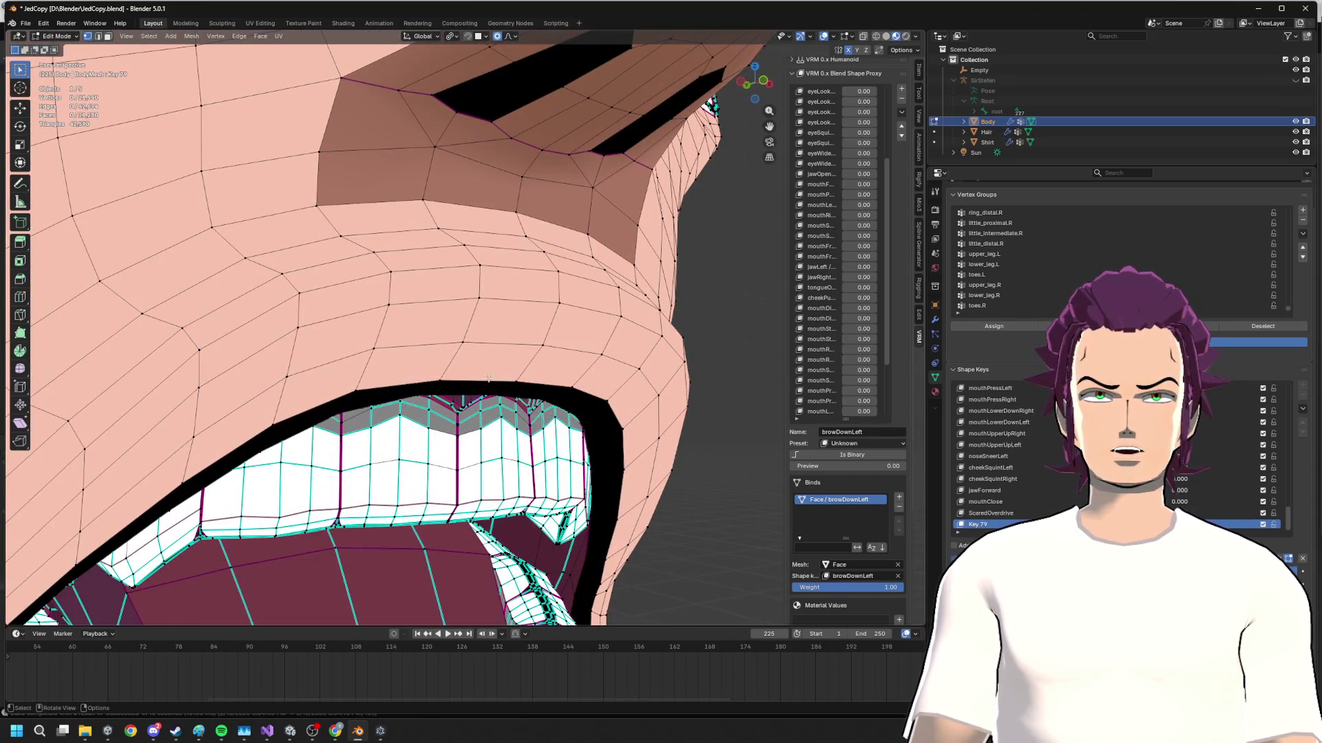
scroll(573, 388, "down", 5)
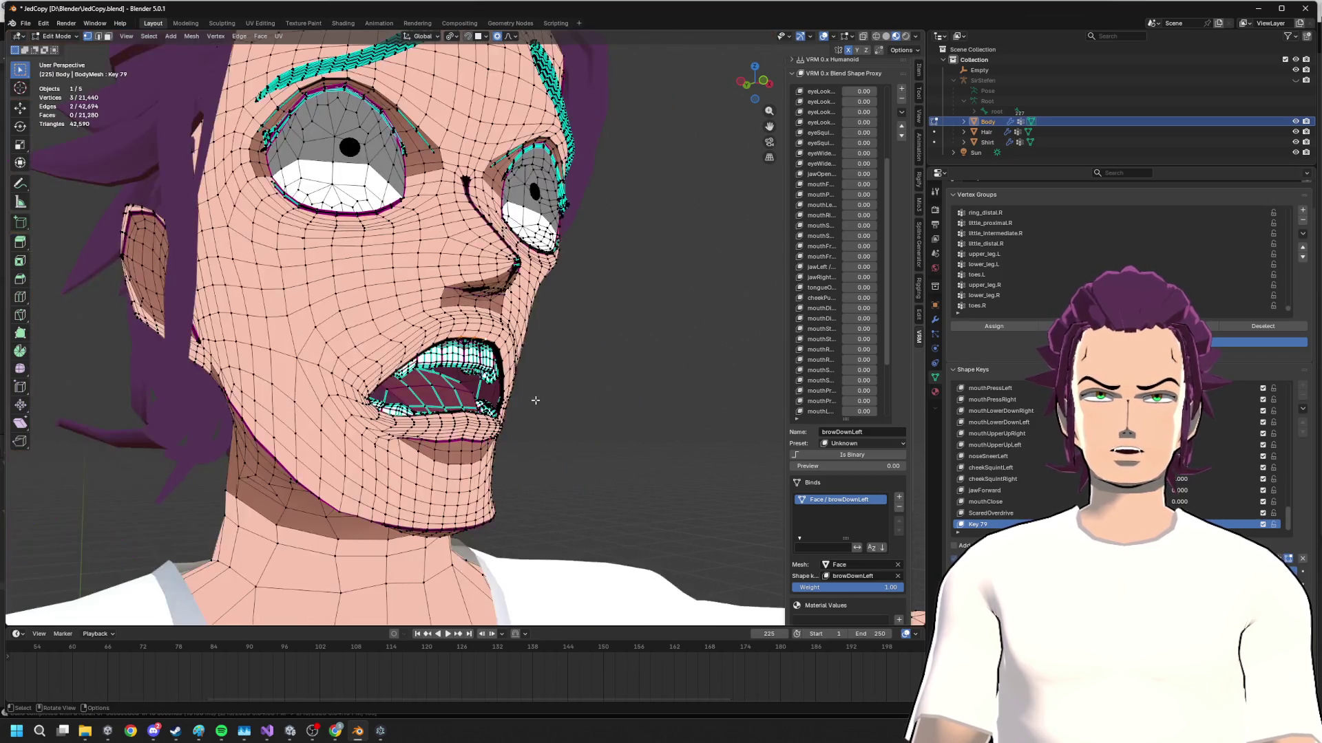
middle_click_drag(572, 387, 795, 202)
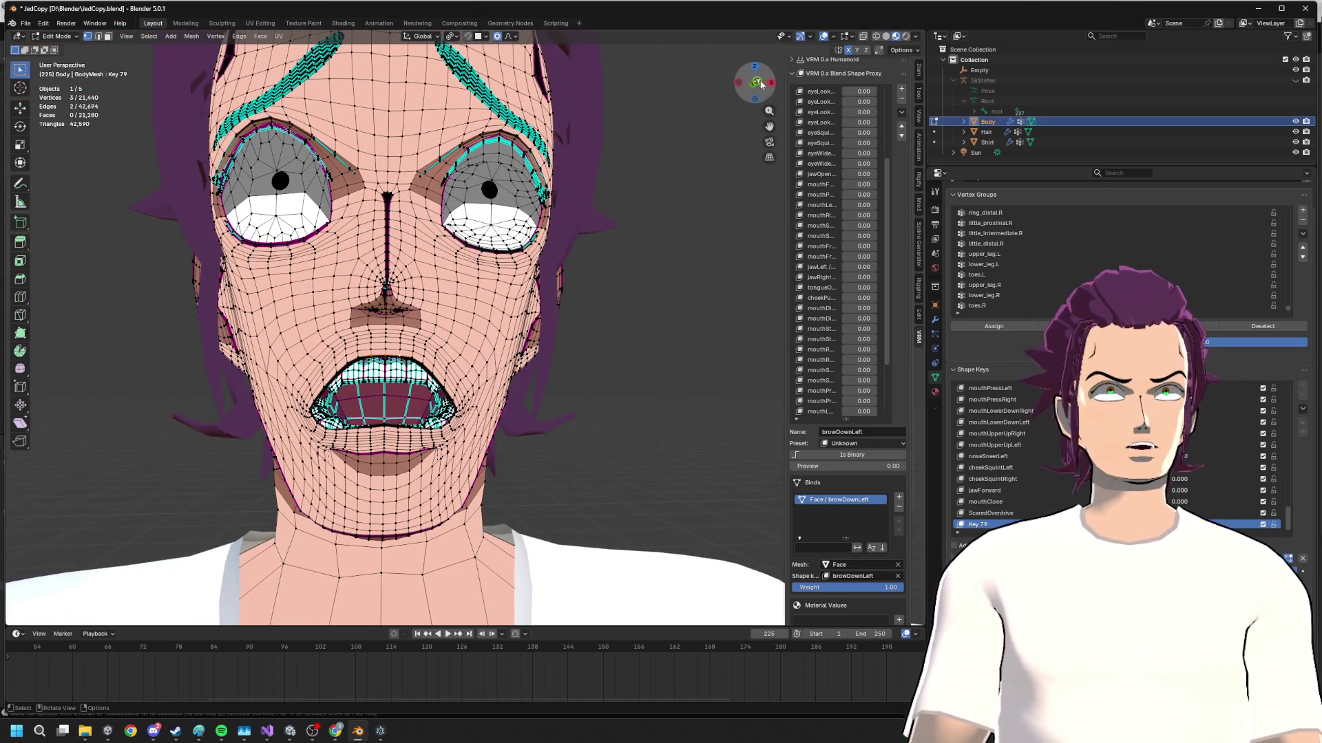
left_click(756, 82)
key("g")
key("z")
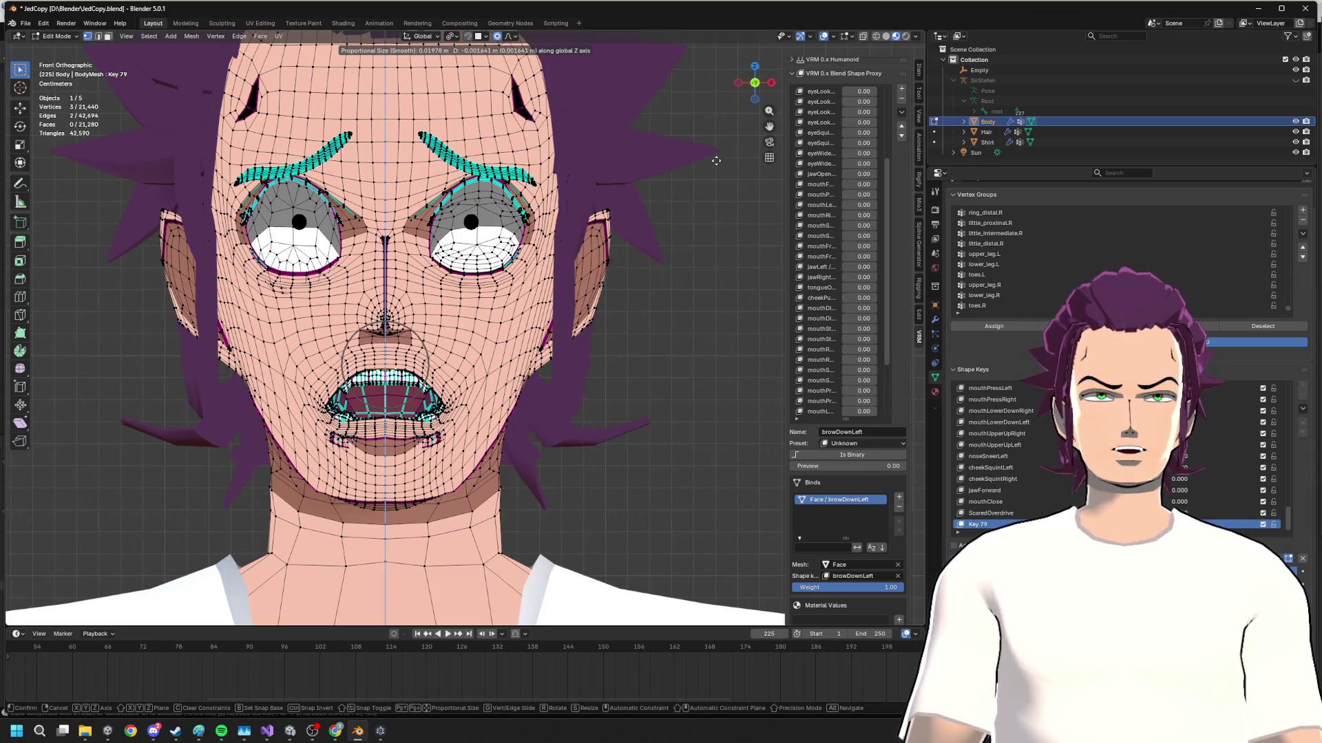
left_click(715, 163)
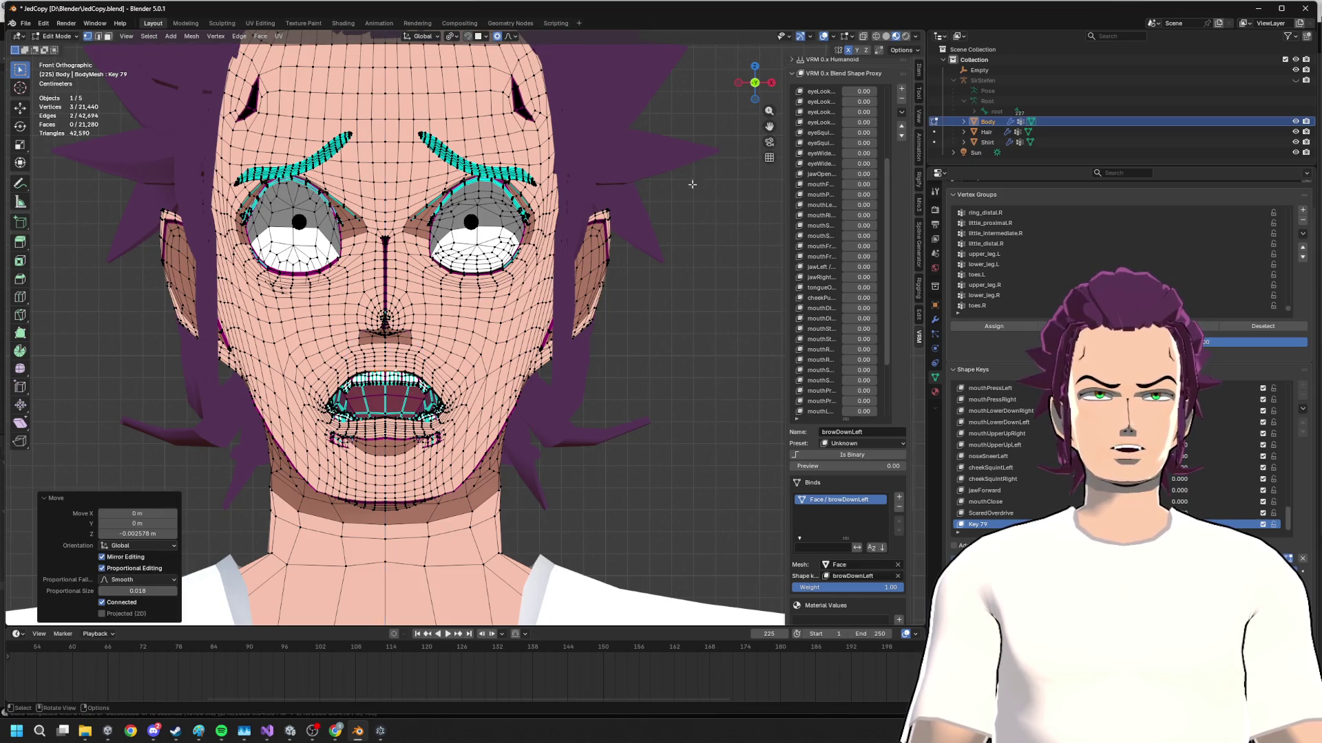
key("Tab")
scroll(614, 285, "up", 2)
mouse_move(613, 285)
middle_mouse_down()
mouse_move(641, 290)
mouse_move(523, 284)
middle_mouse_up()
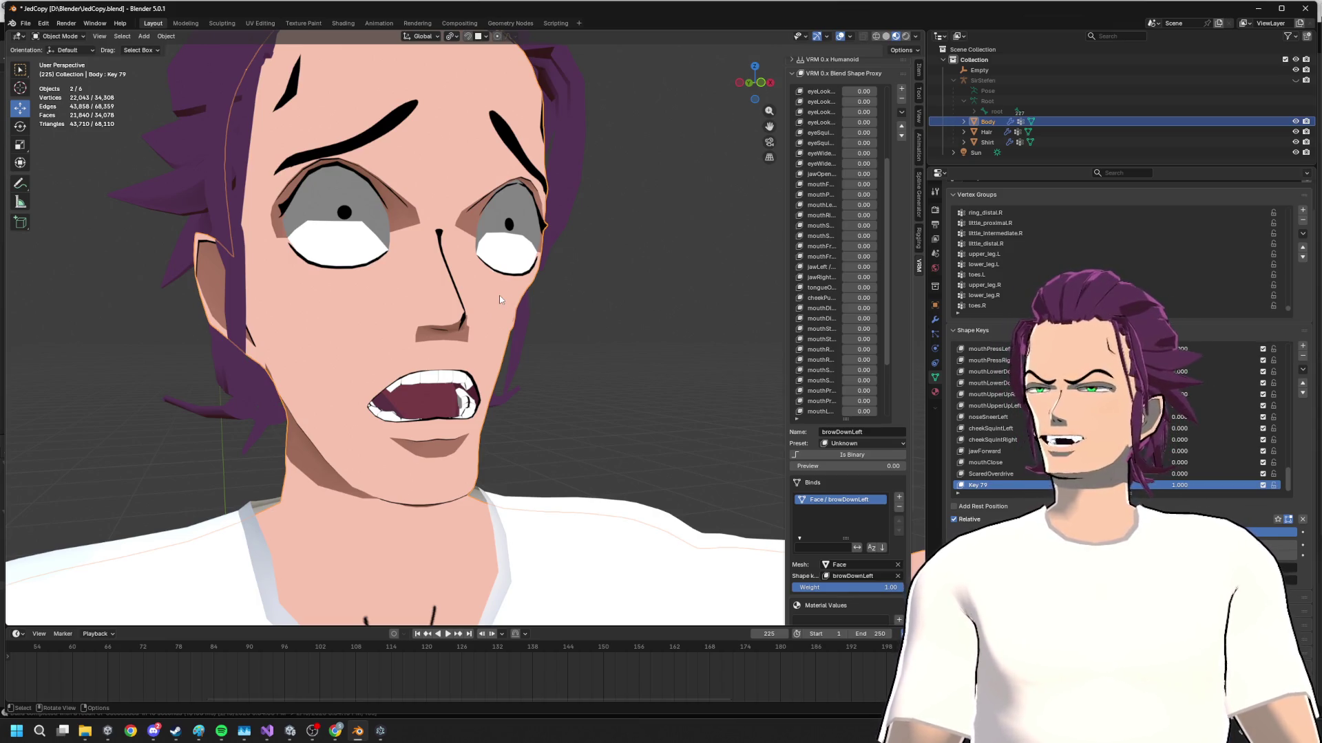
- Back in Edit Mode, push the lower lip forward along Y so the mouth gapes
middle_click_drag(499, 300, 600, 378)
scroll(599, 380, "up", 3)
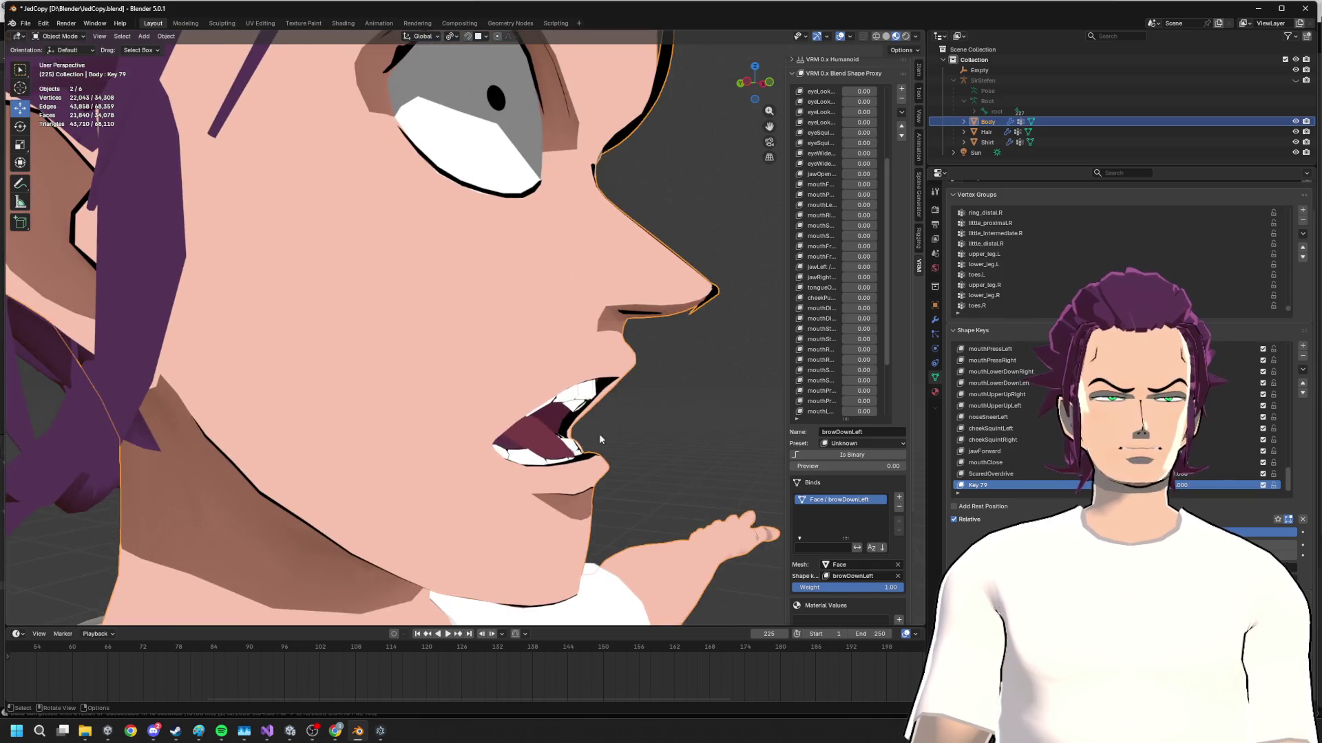
key("Tab")
mouse_move(573, 464)
middle_mouse_down()
mouse_move(496, 454)
mouse_move(680, 478)
mouse_move(599, 486)
mouse_move(306, 450)
mouse_move(605, 443)
middle_mouse_up()
scroll(497, 455, "up", 2)
key("g")
key("y")
left_click(651, 474)
- Drop the lower lip vertically, then select the mouth corner vertices
key("g")
key("z")
left_click(555, 468)
left_click(317, 422)
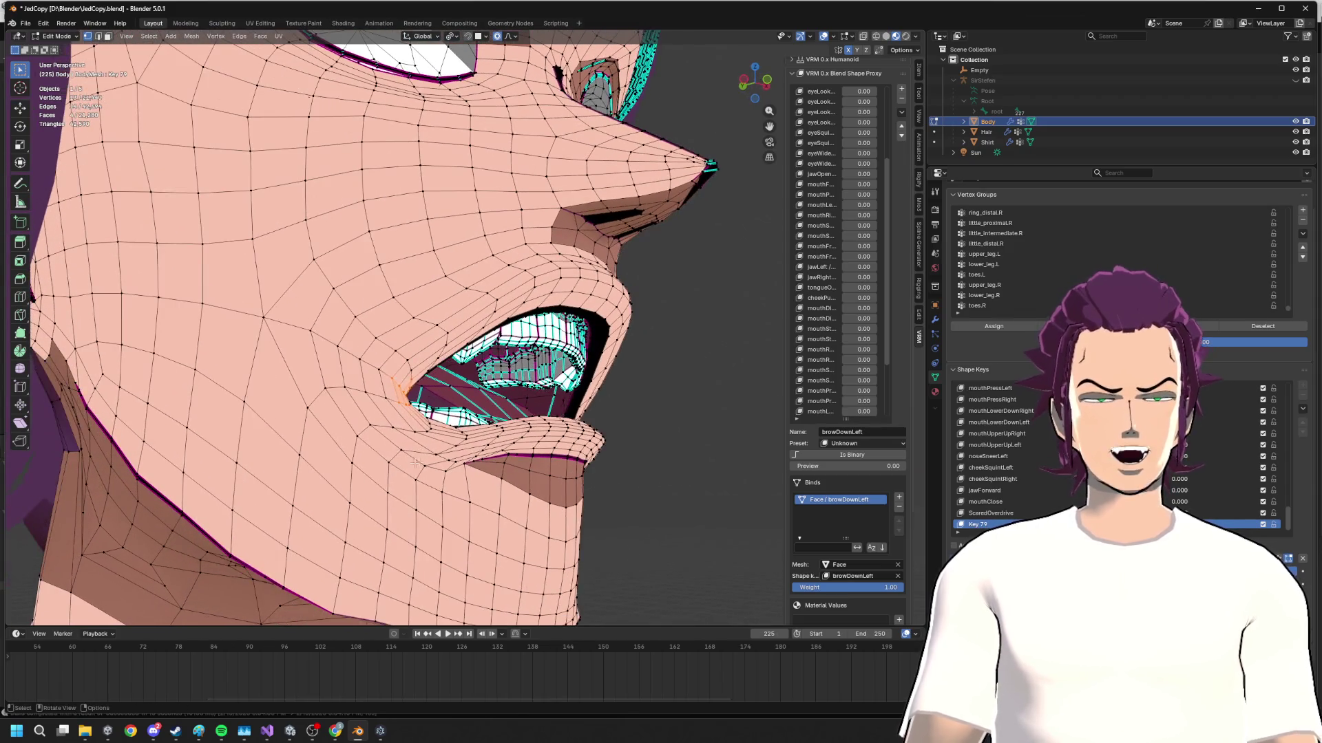
key("g")
right_click(405, 454)
mouse_move(405, 453)
middle_mouse_down()
mouse_move(223, 422)
mouse_move(540, 494)
mouse_move(300, 485)
middle_mouse_up()
key("g")
key("y")
right_click(540, 494)
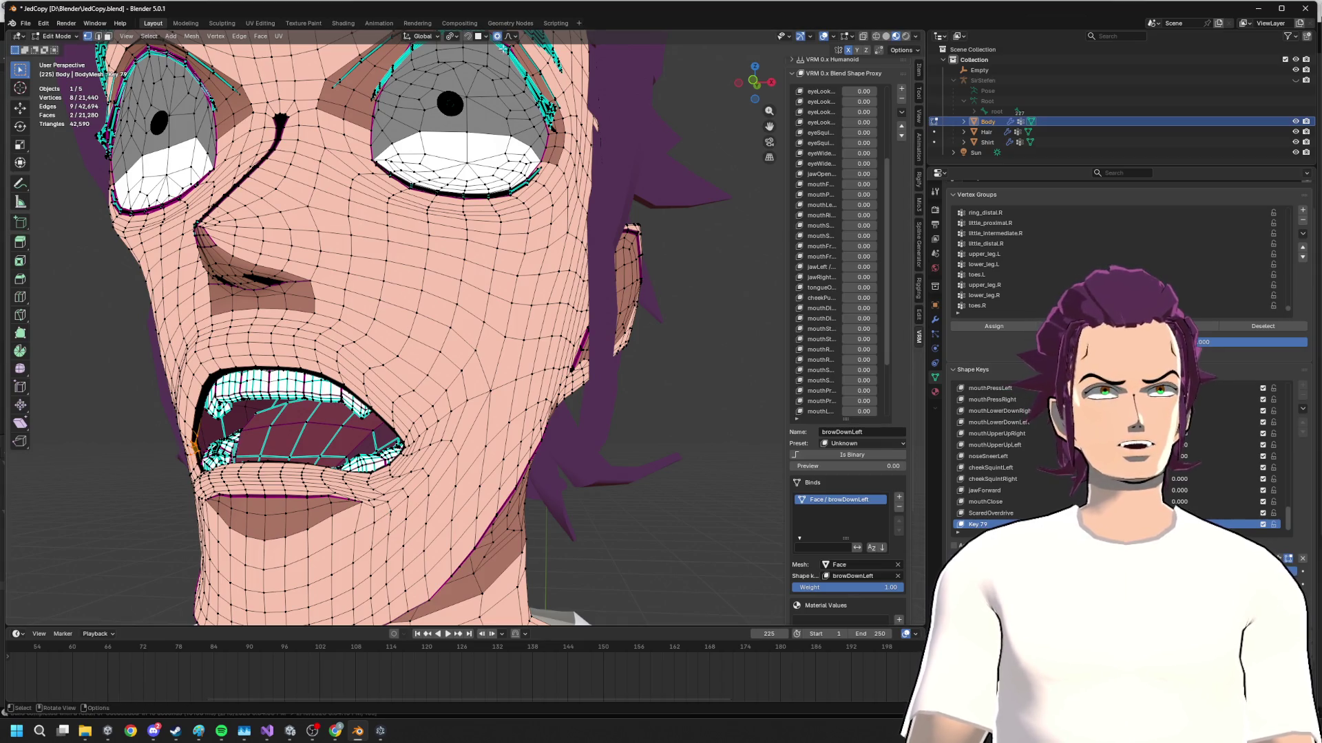
left_click(512, 38)
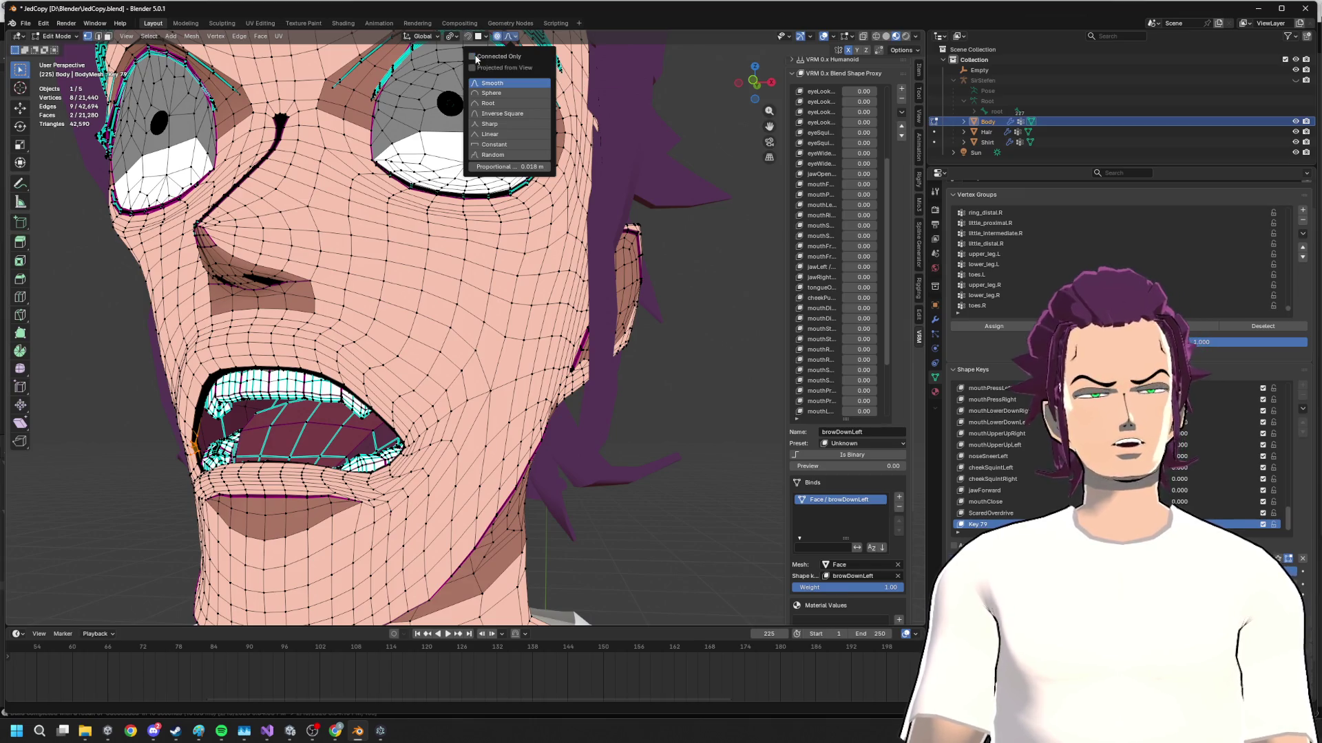
middle_click_drag(388, 103, 341, 186)
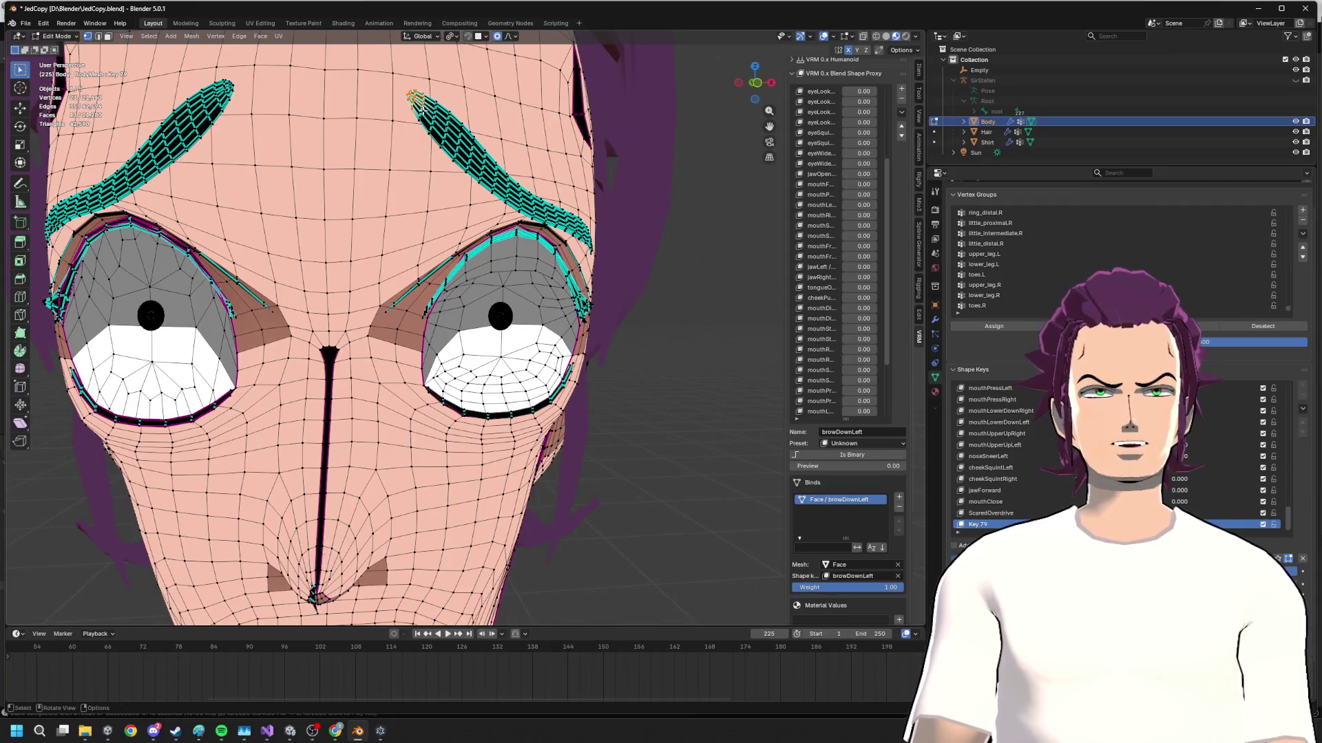
key("g")
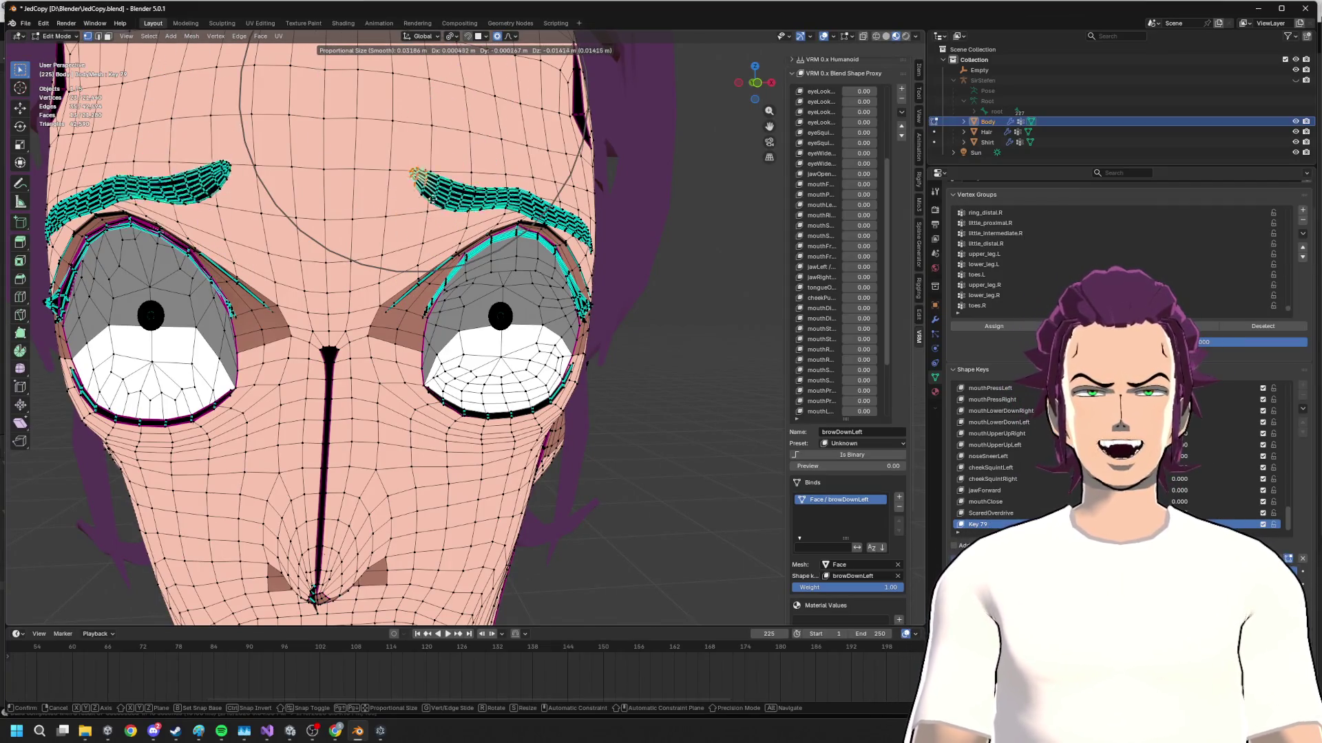
scroll(415, 146, "down", 5)
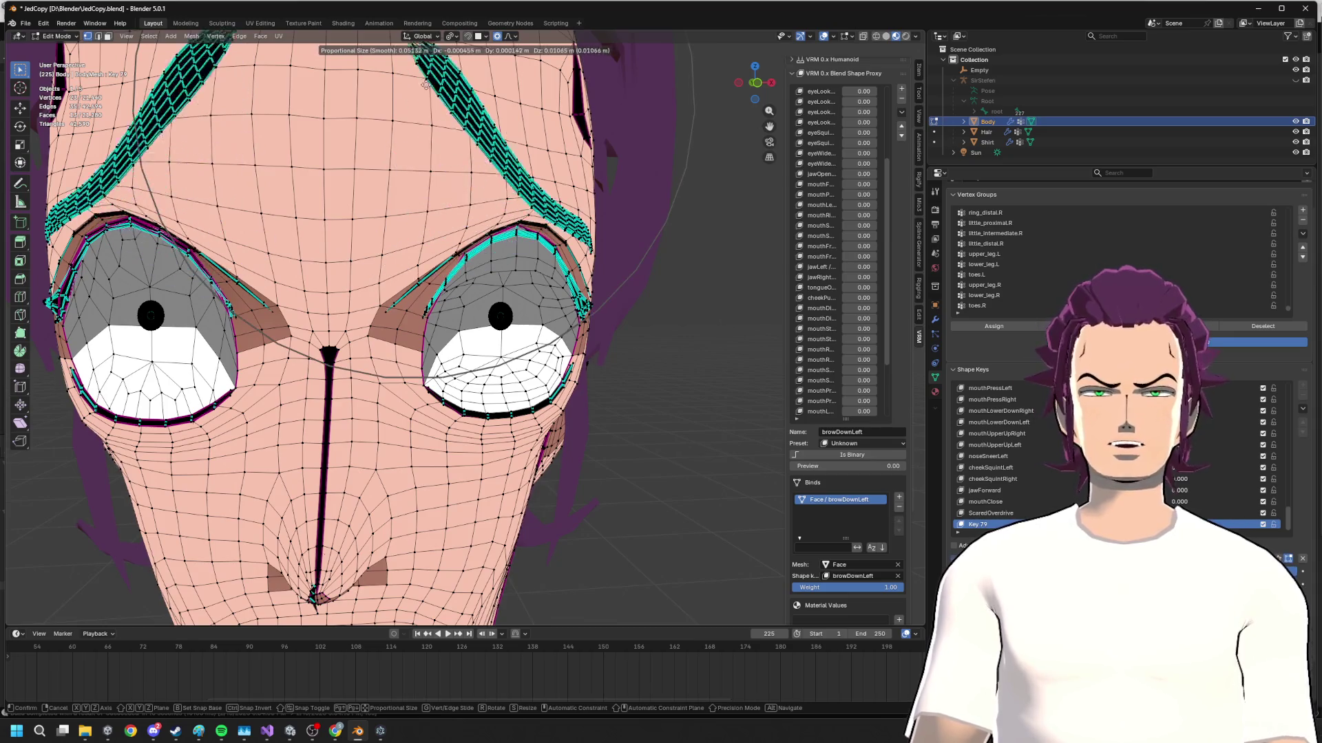
right_click(475, 211)
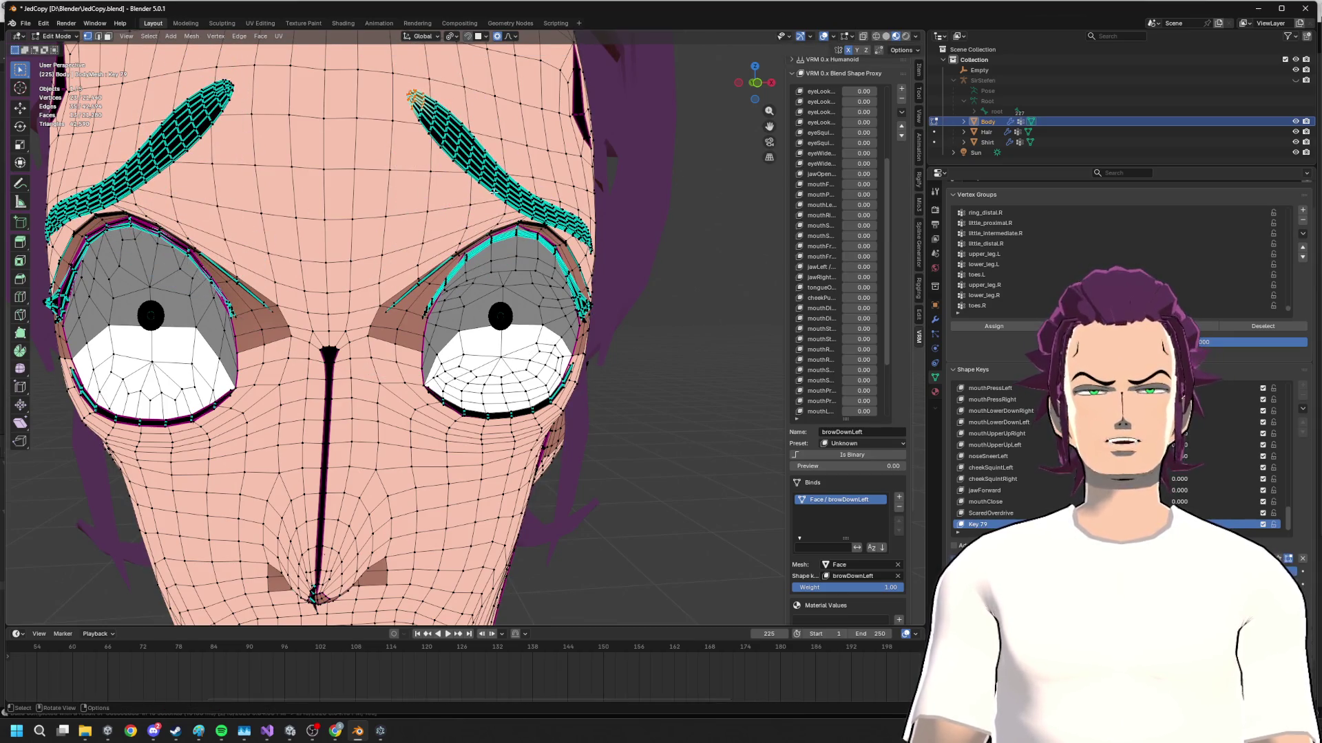
mouse_move(303, 156)
middle_mouse_down()
mouse_move(449, 205)
mouse_move(386, 257)
middle_mouse_up()
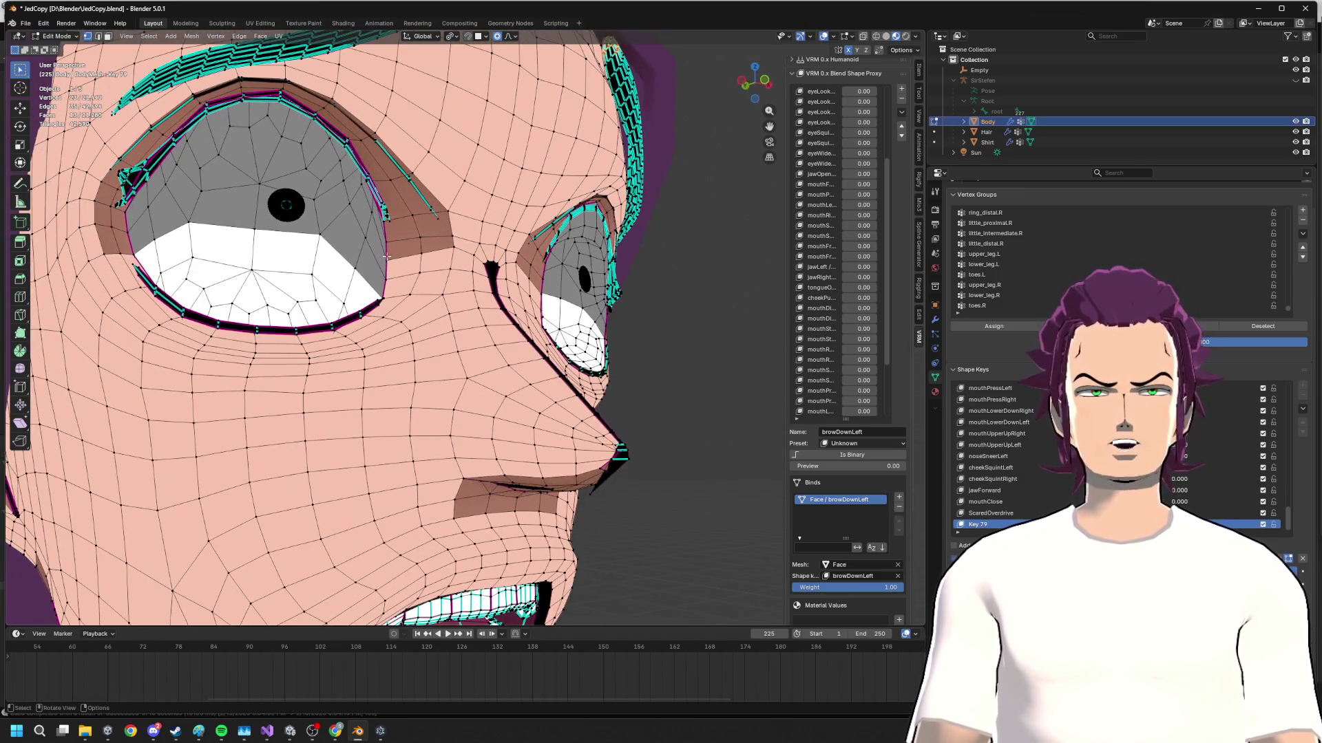
scroll(620, 354, "down", 5)
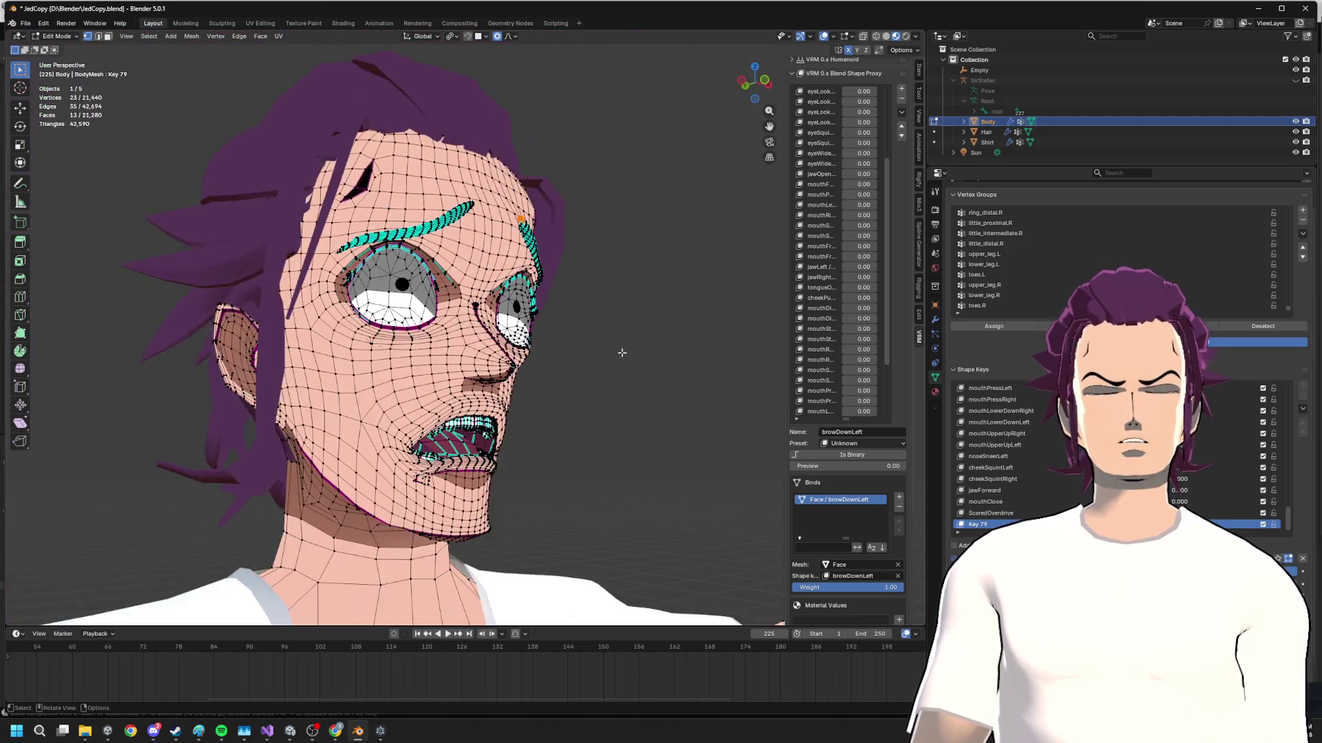
mouse_move(620, 354)
middle_mouse_down()
mouse_move(537, 342)
mouse_move(449, 355)
mouse_move(342, 276)
mouse_move(363, 259)
middle_mouse_up()
scroll(537, 342, "up", 5)
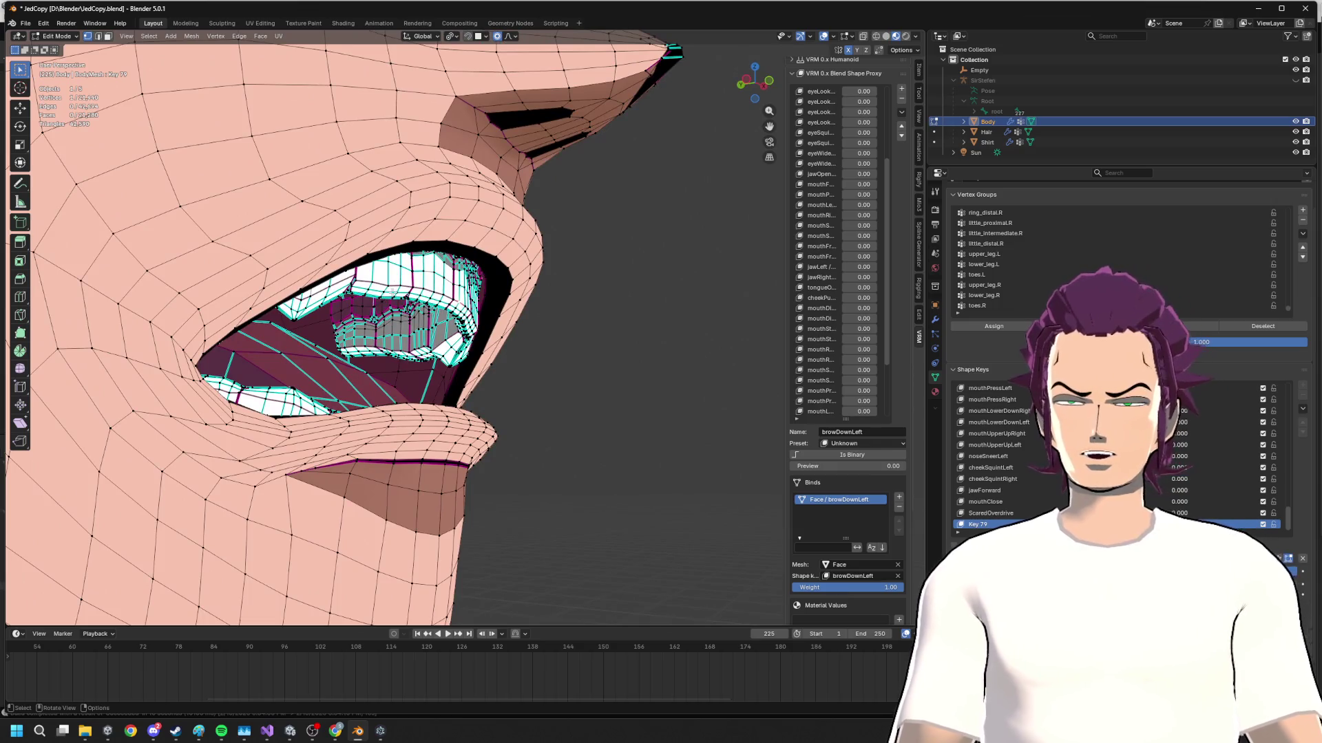
key("k")
key("l")
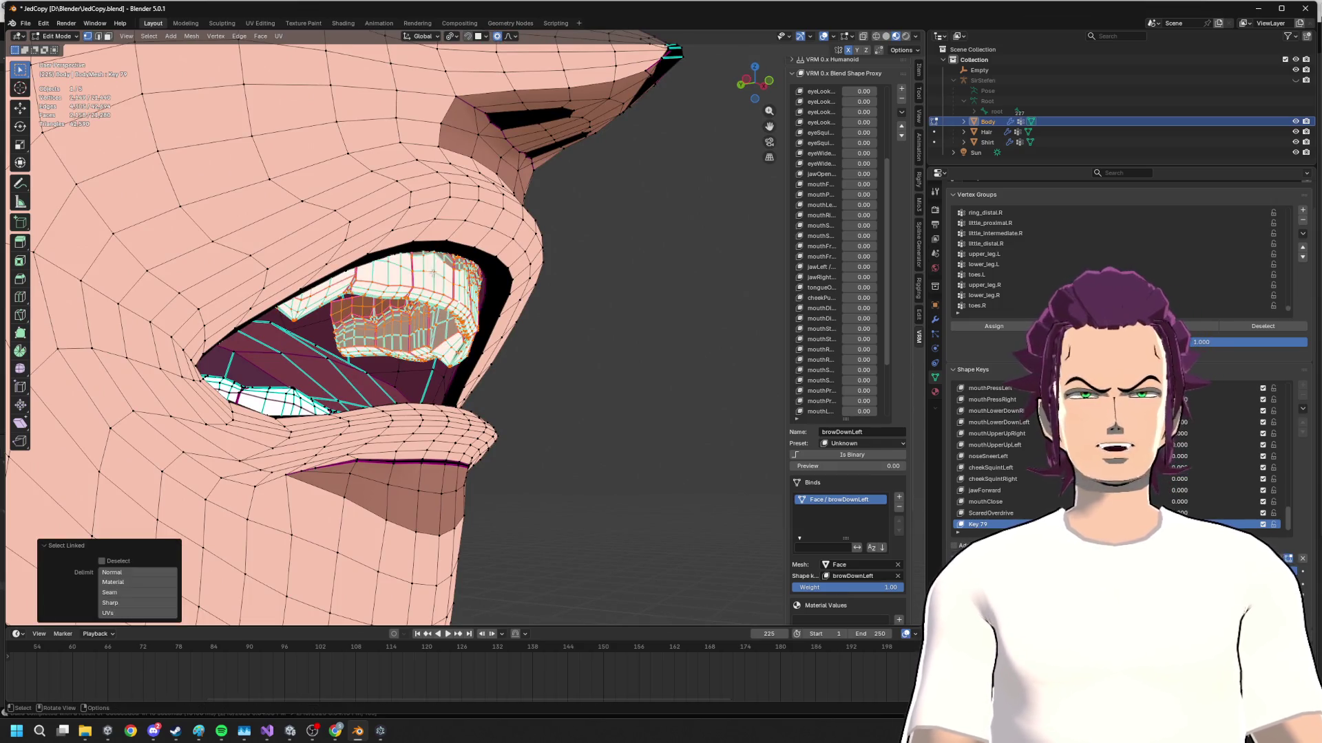
key("g")
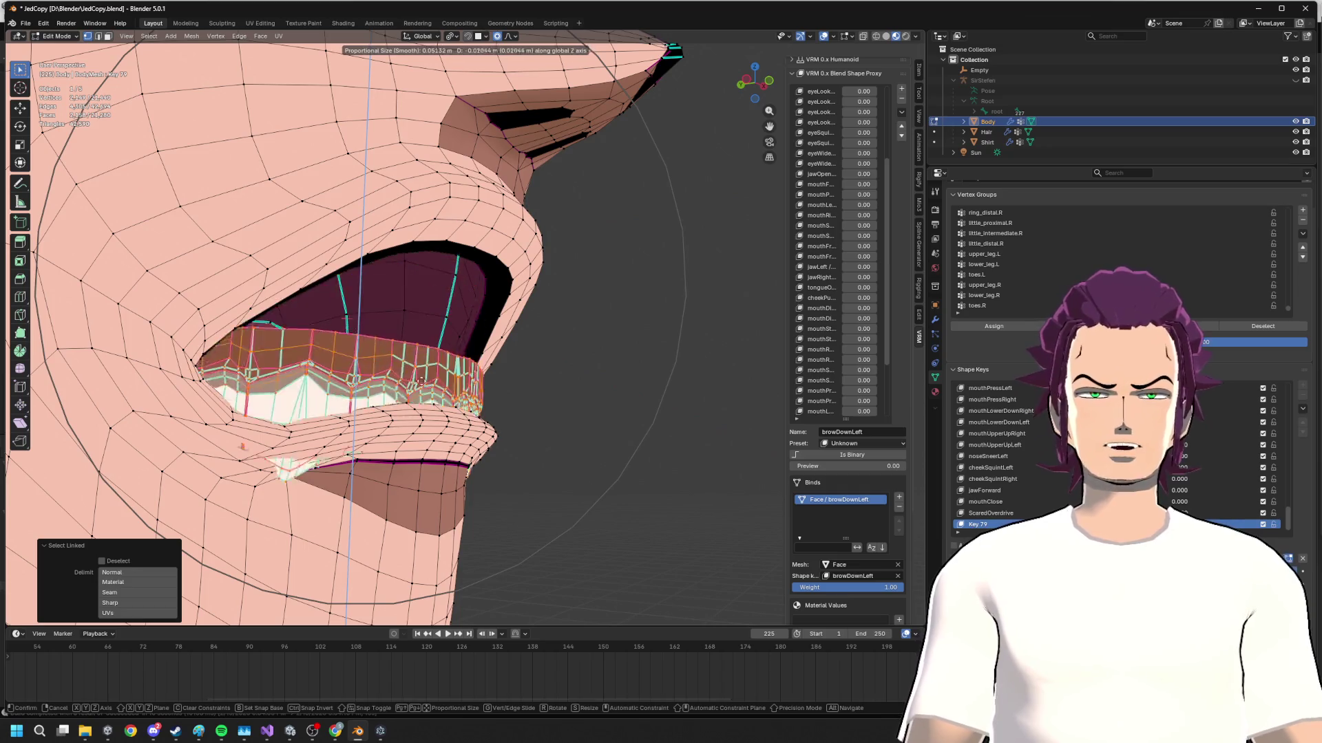
key("Escape")
middle_click_drag(413, 311, 433, 258)
scroll(413, 310, "down", 4)
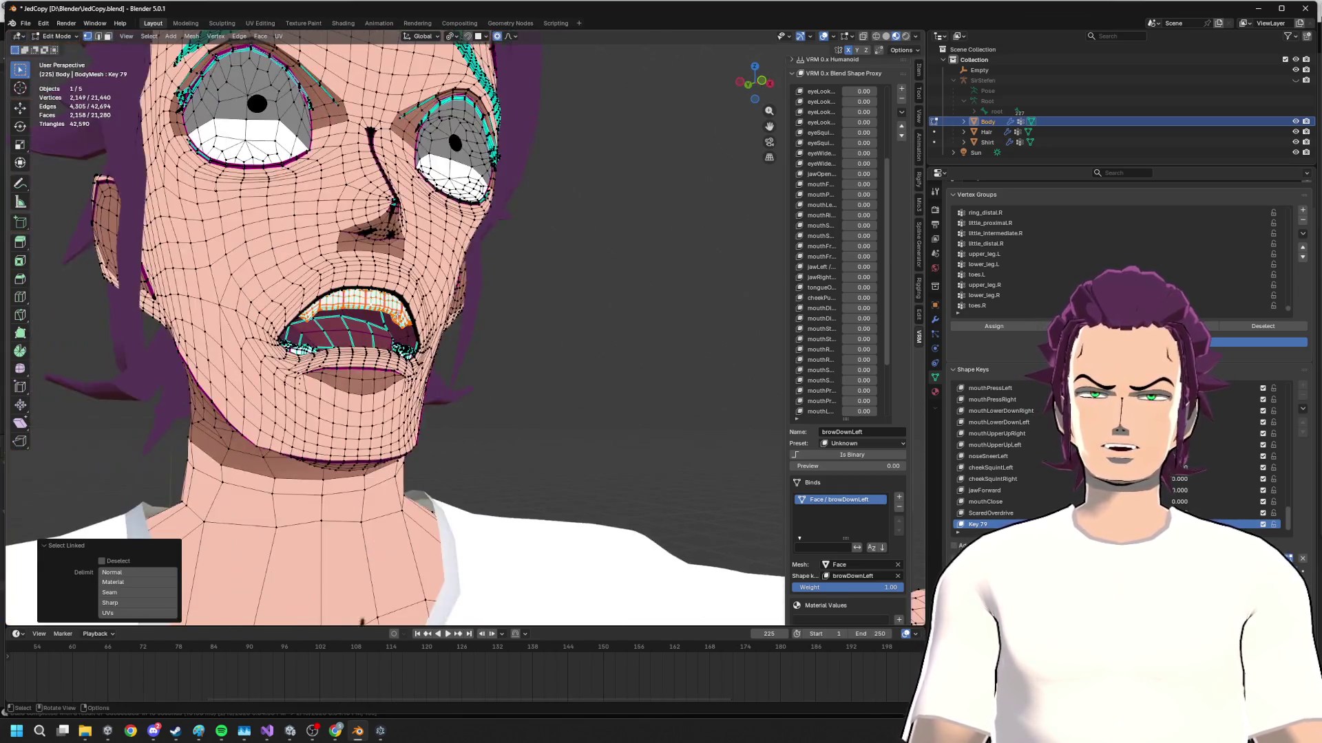
key("g")
key("z")
key("Escape")
middle_click_drag(410, 338, 354, 348)
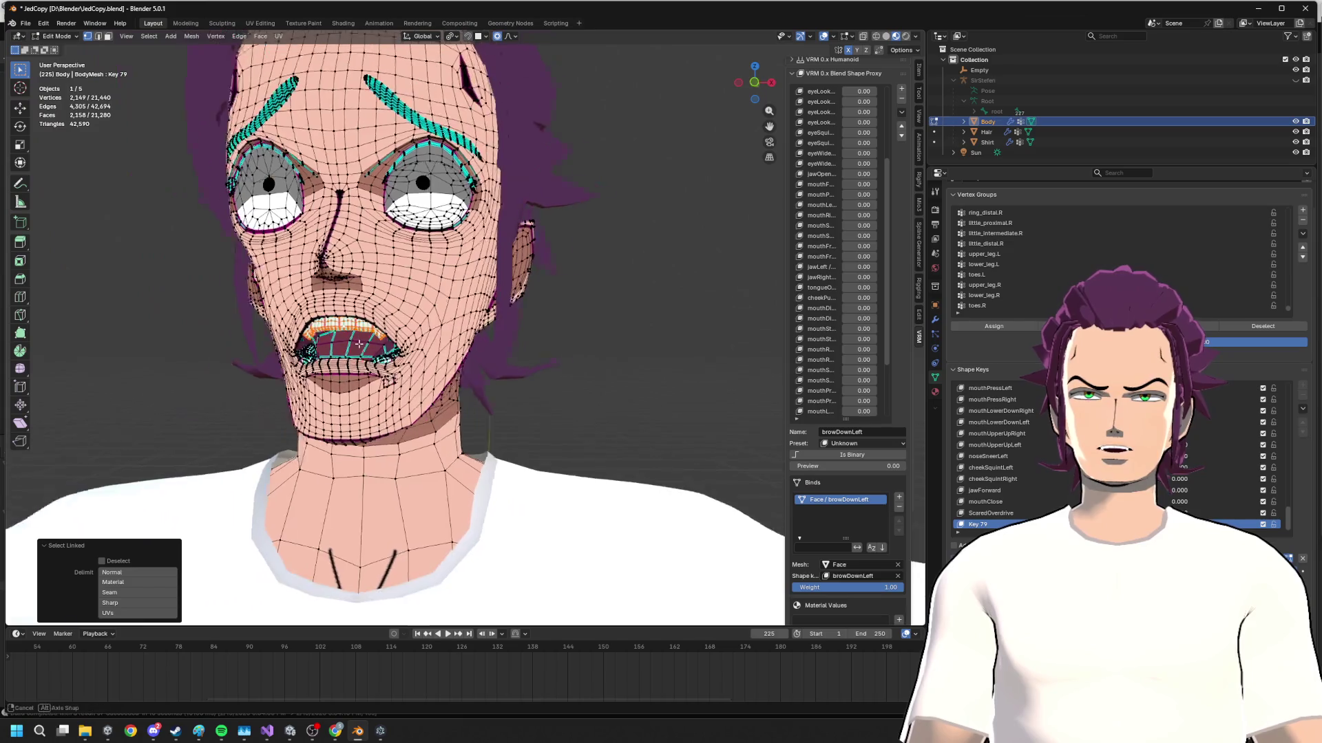
scroll(355, 348, "up", 4)
key("g")
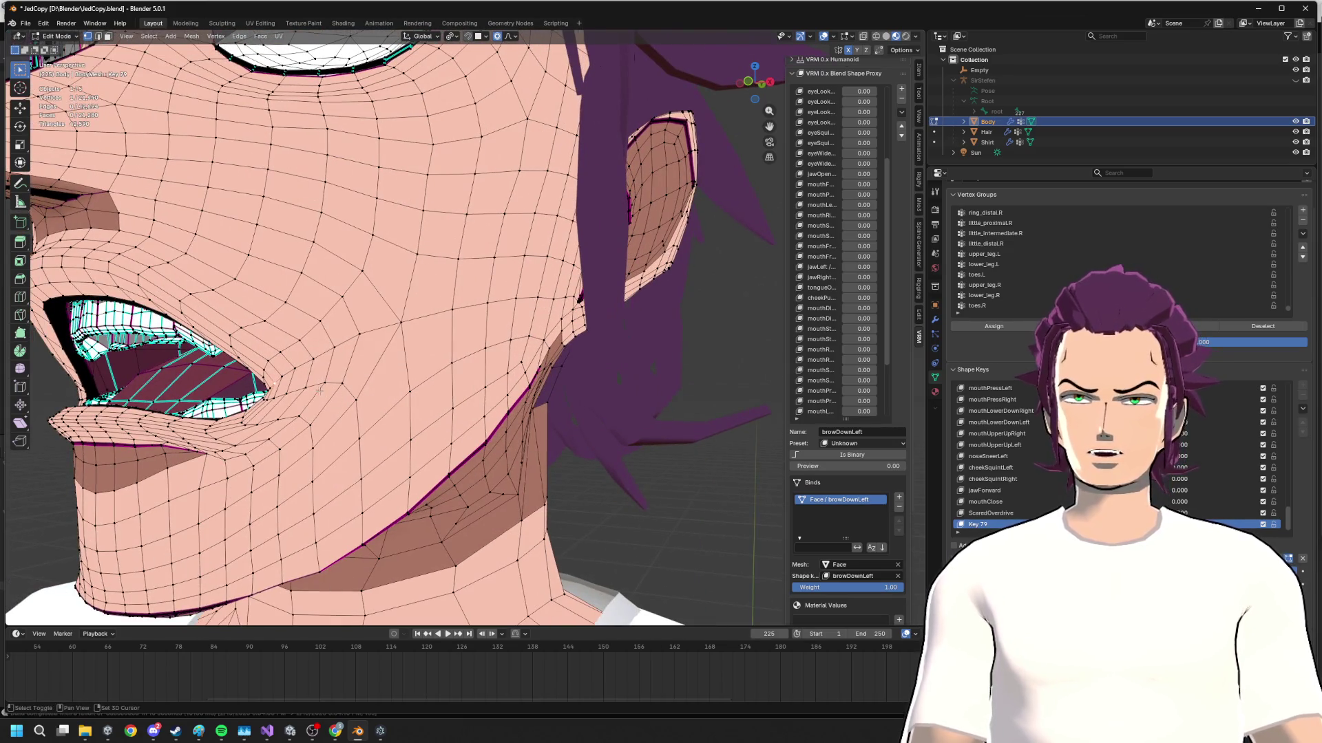
- From the right-side view, shift the mouth vertices along Y to deepen the gape
right_click(347, 387)
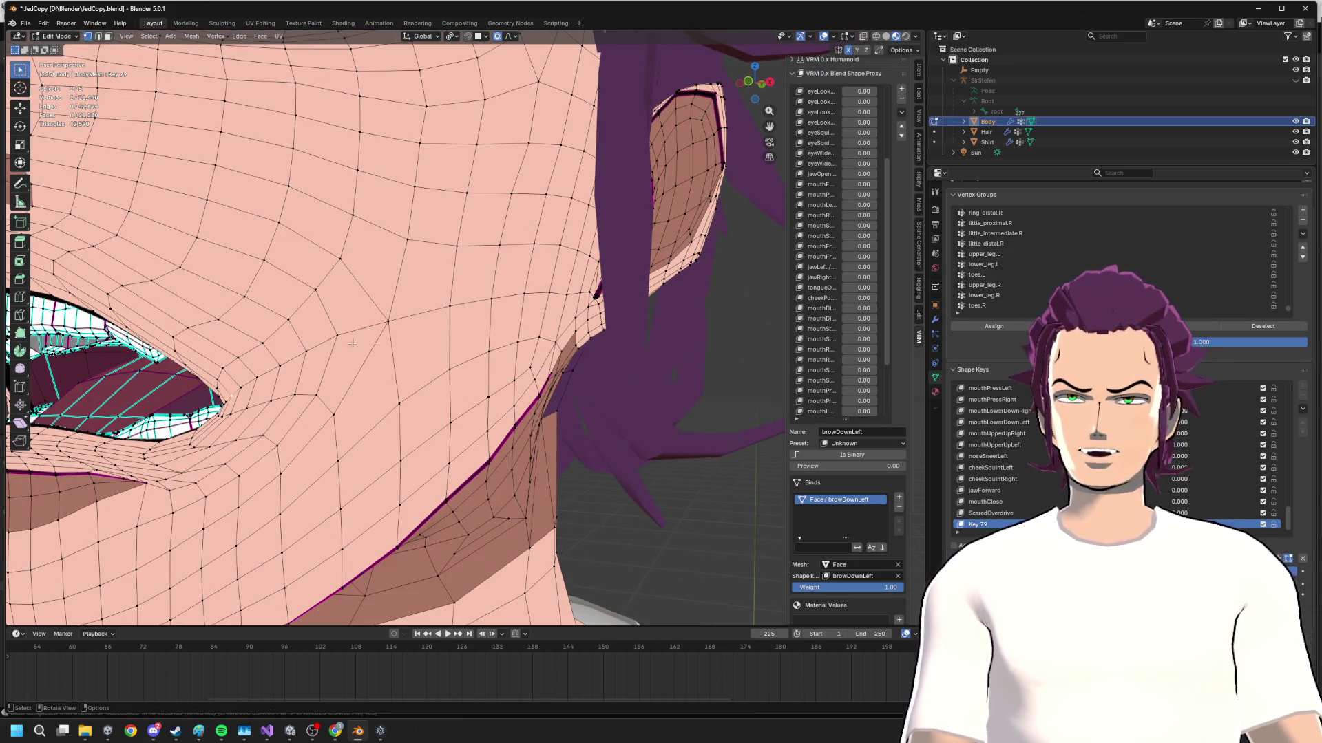
middle_click_drag(414, 434, 711, 499)
key("KP_3")
scroll(711, 499, "up", 3)
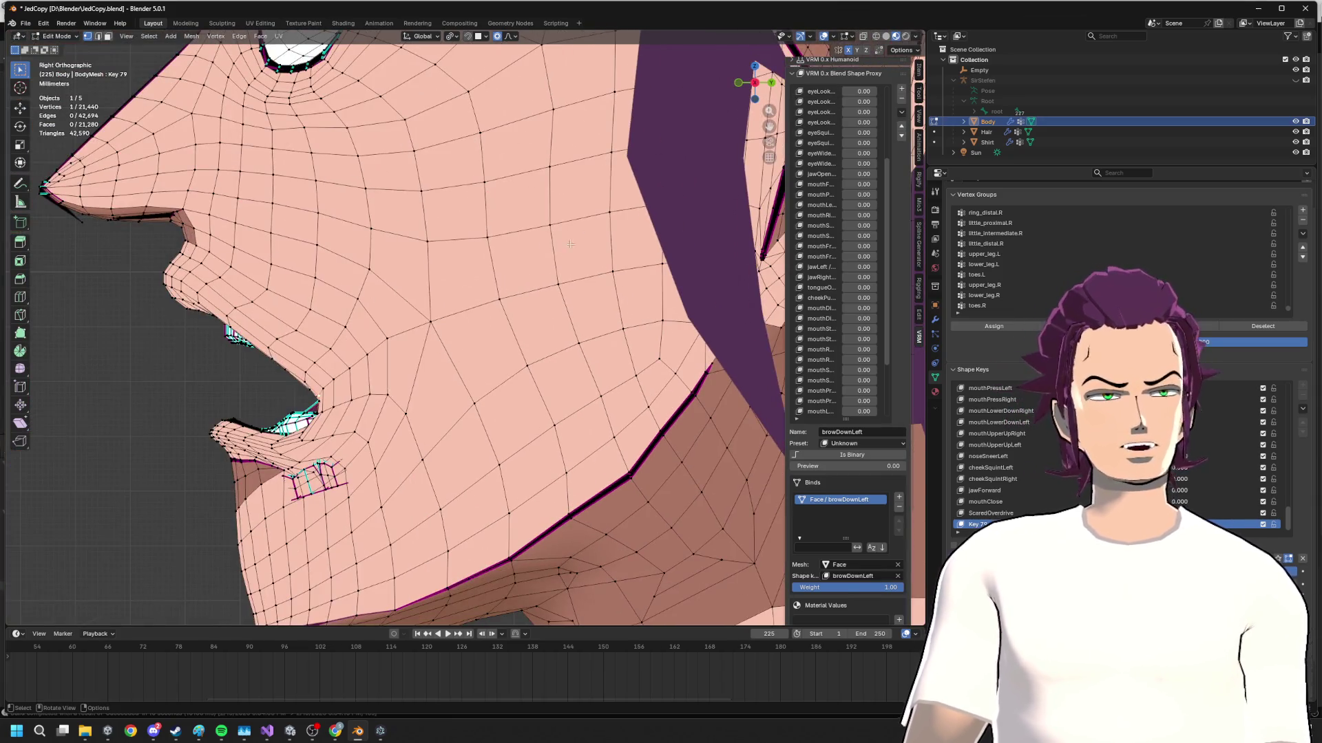
key("g")
key("y")
left_click(581, 288)
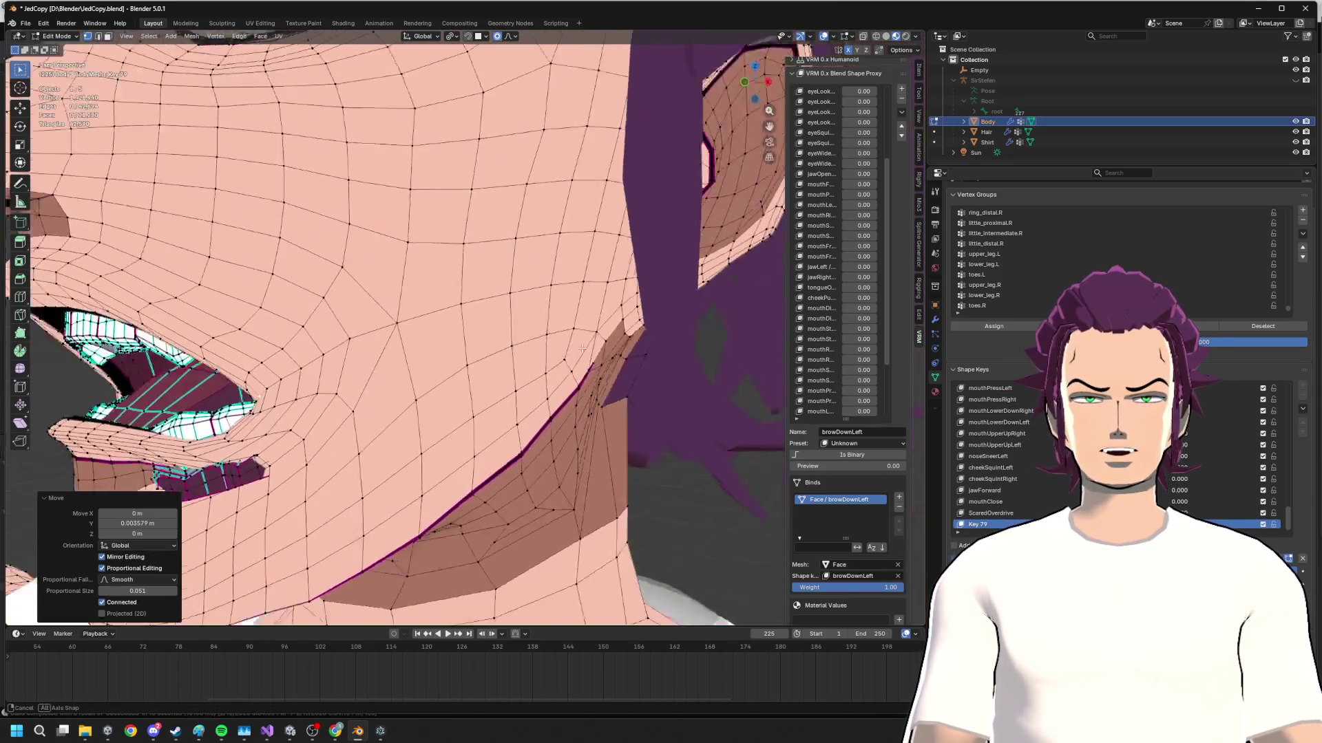
mouse_move(582, 288)
middle_mouse_down()
mouse_move(550, 348)
mouse_move(409, 409)
mouse_move(531, 412)
middle_mouse_up()
scroll(552, 348, "down", 4)
key("g")
key("y")
key("Escape")
scroll(531, 411, "up", 2)
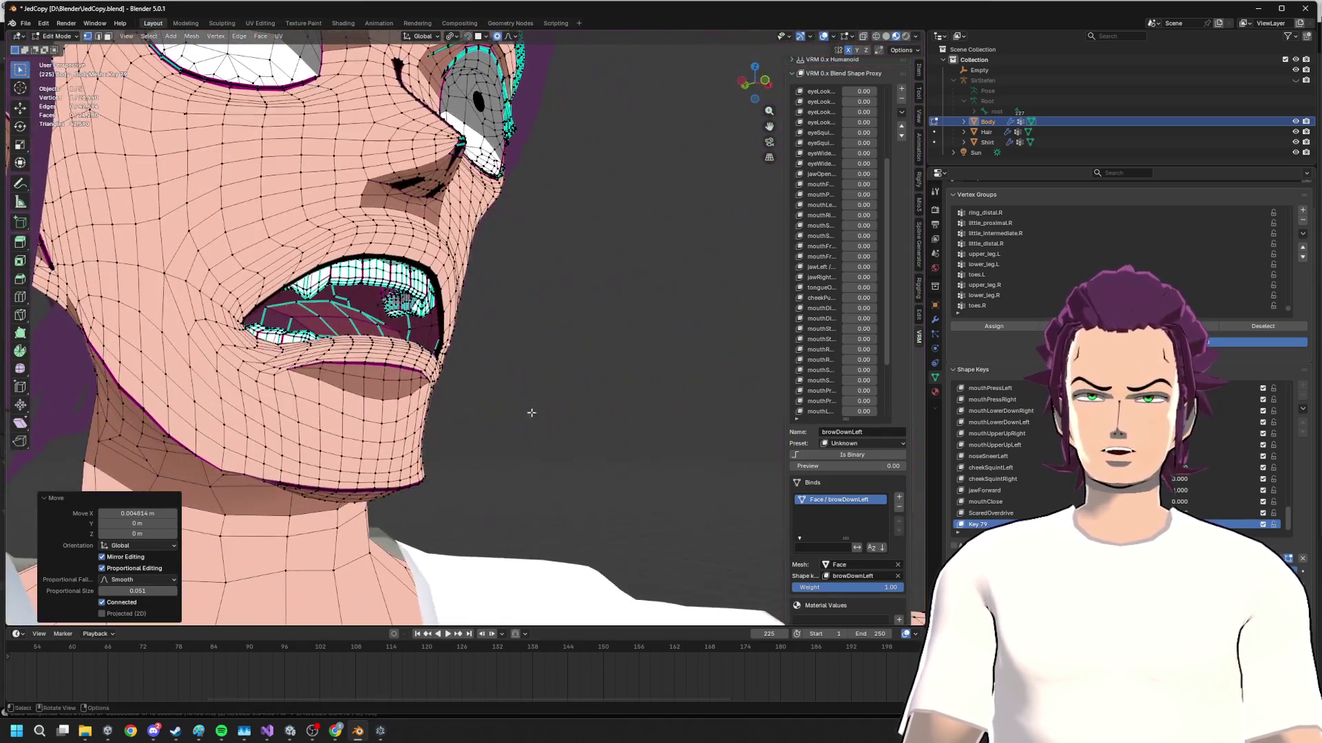
- Lower the lips in three vertical moves with proportional falloff, checking from the front
key("g")
key("z")
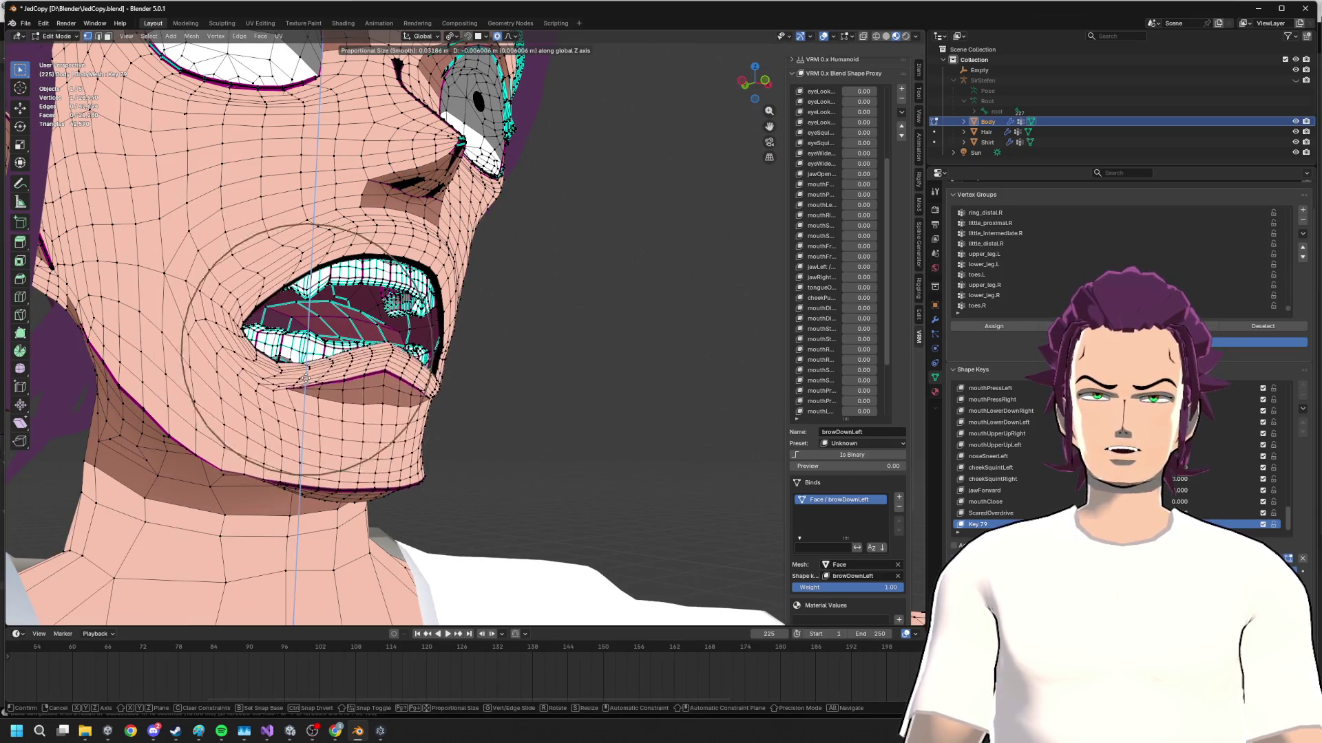
left_click(226, 341)
mouse_move(226, 340)
middle_mouse_down()
mouse_move(310, 341)
mouse_move(270, 358)
mouse_move(610, 364)
middle_mouse_up()
key("g")
key("x")
key("z")
left_click(271, 358)
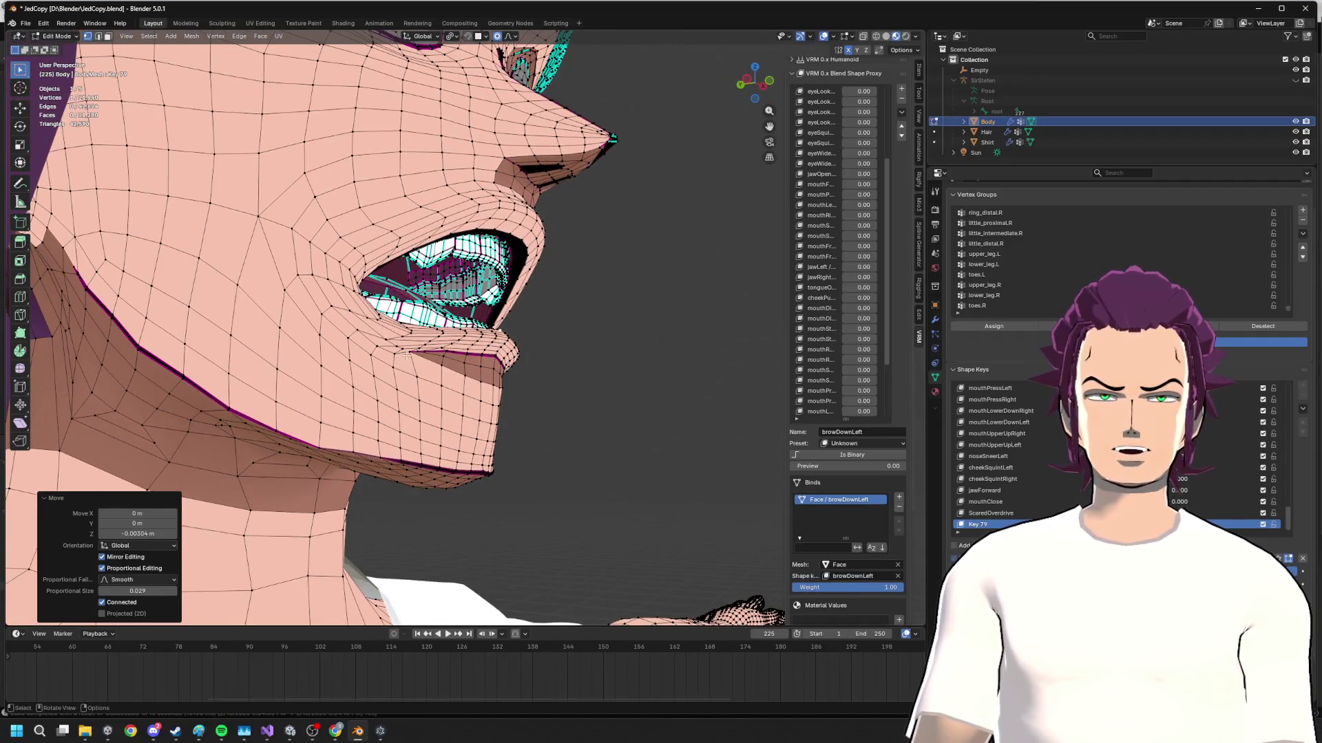
key("g")
key("z")
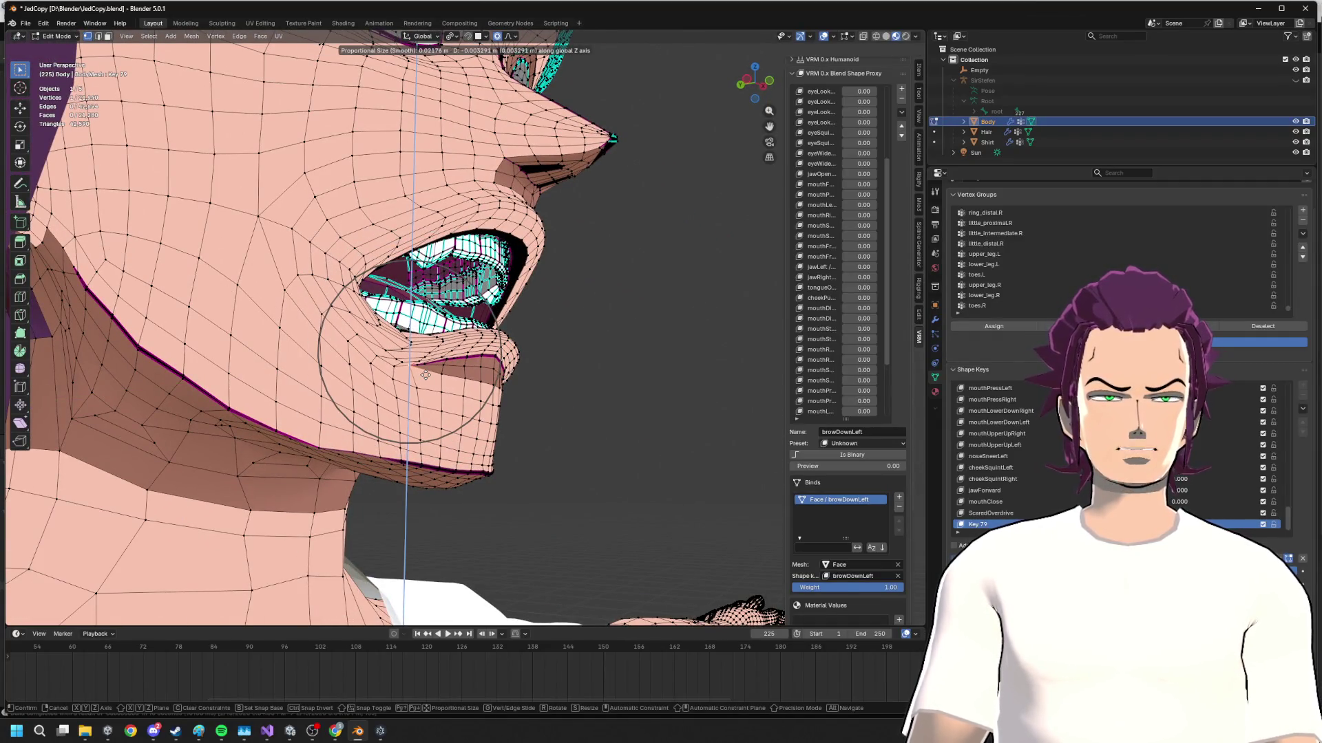
left_click(425, 374)
- In right ortho view, box-select seven chin vertices and move them along Y, then preview the face
middle_click_drag(424, 373, 431, 536)
mouse_move(630, 503)
middle_mouse_down()
mouse_move(575, 465)
mouse_move(773, 165)
middle_mouse_up()
left_click(770, 81)
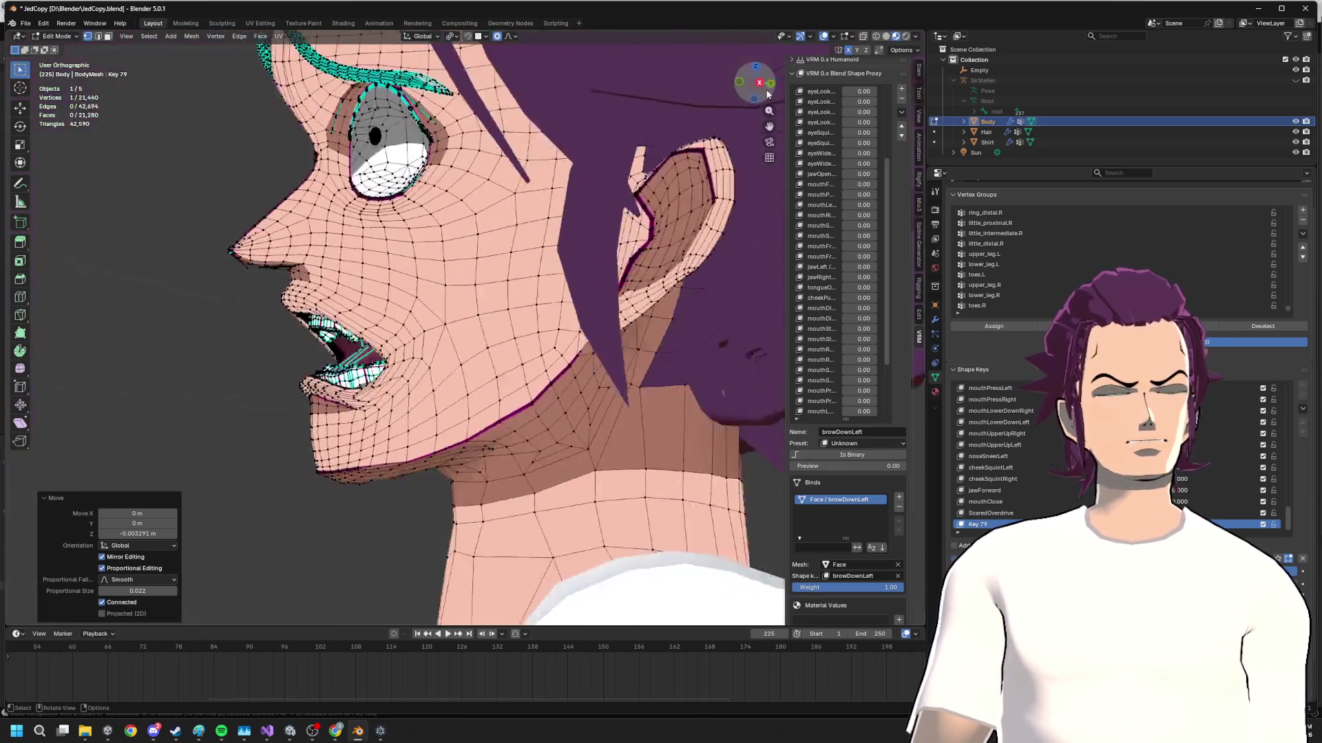
left_click_drag(361, 475, 385, 494)
key("g")
key("y")
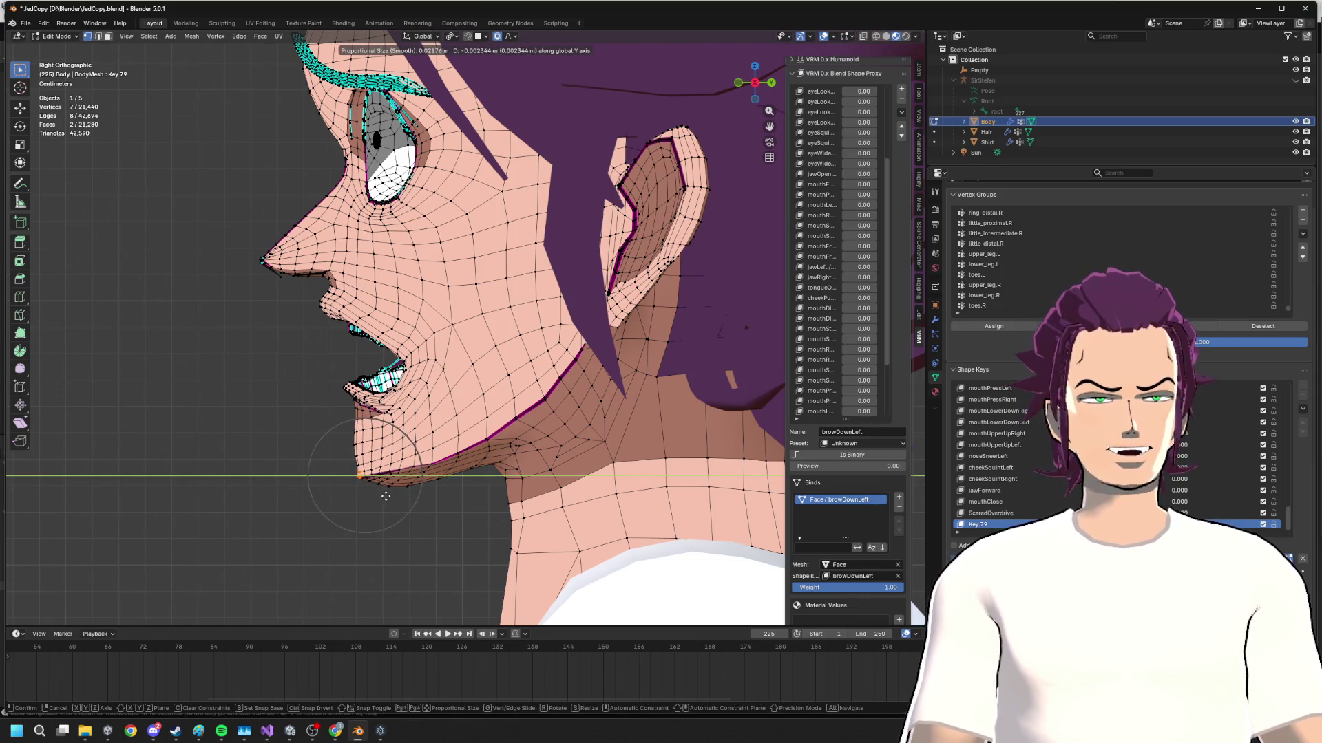
left_click(388, 495)
scroll(388, 496, "down", 4)
mouse_move(388, 496)
middle_mouse_down()
mouse_move(500, 391)
mouse_move(474, 361)
mouse_move(514, 365)
middle_mouse_up()
key("Tab")
key("Tab")
- After checking the Nico Robin reference, return to Blender and push the mouth along Y
key("alt+Tab")
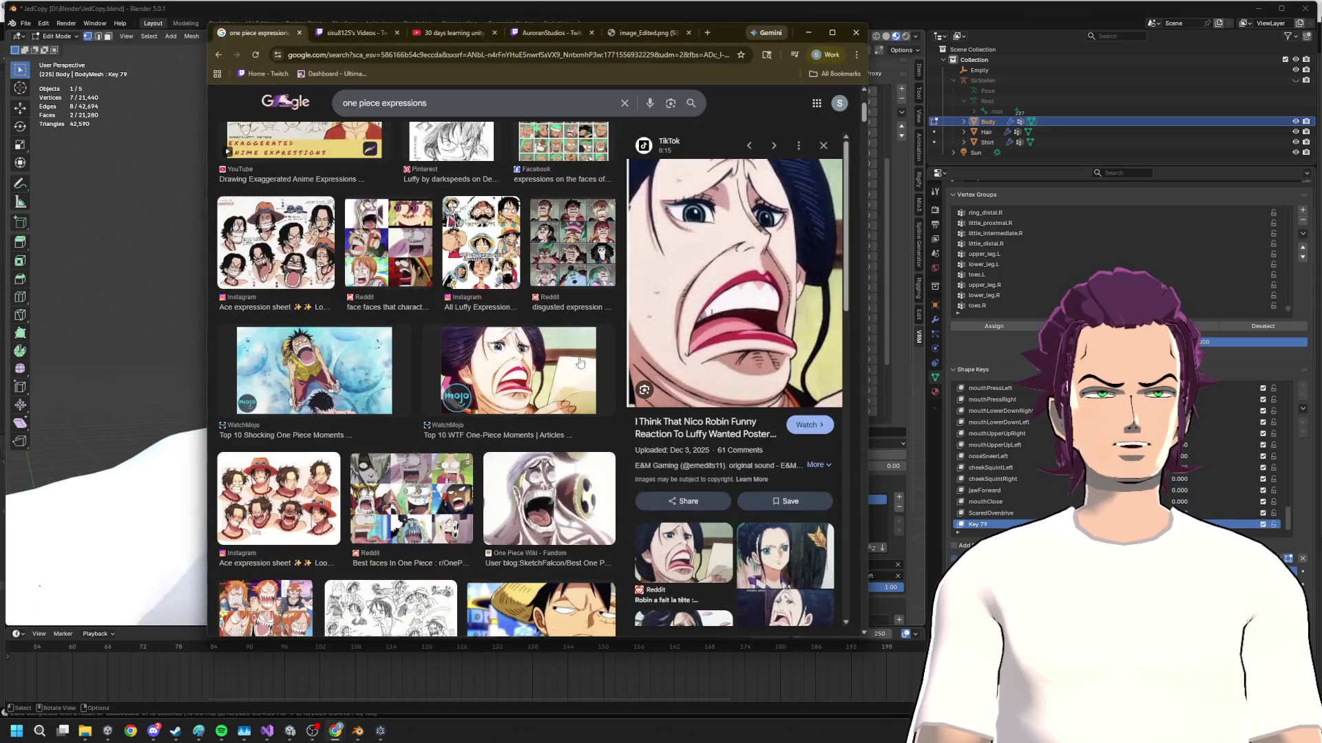
key("alt+Tab")
middle_click_drag(413, 309, 475, 310)
scroll(464, 309, "up", 3)
scroll(465, 310, "up", 3)
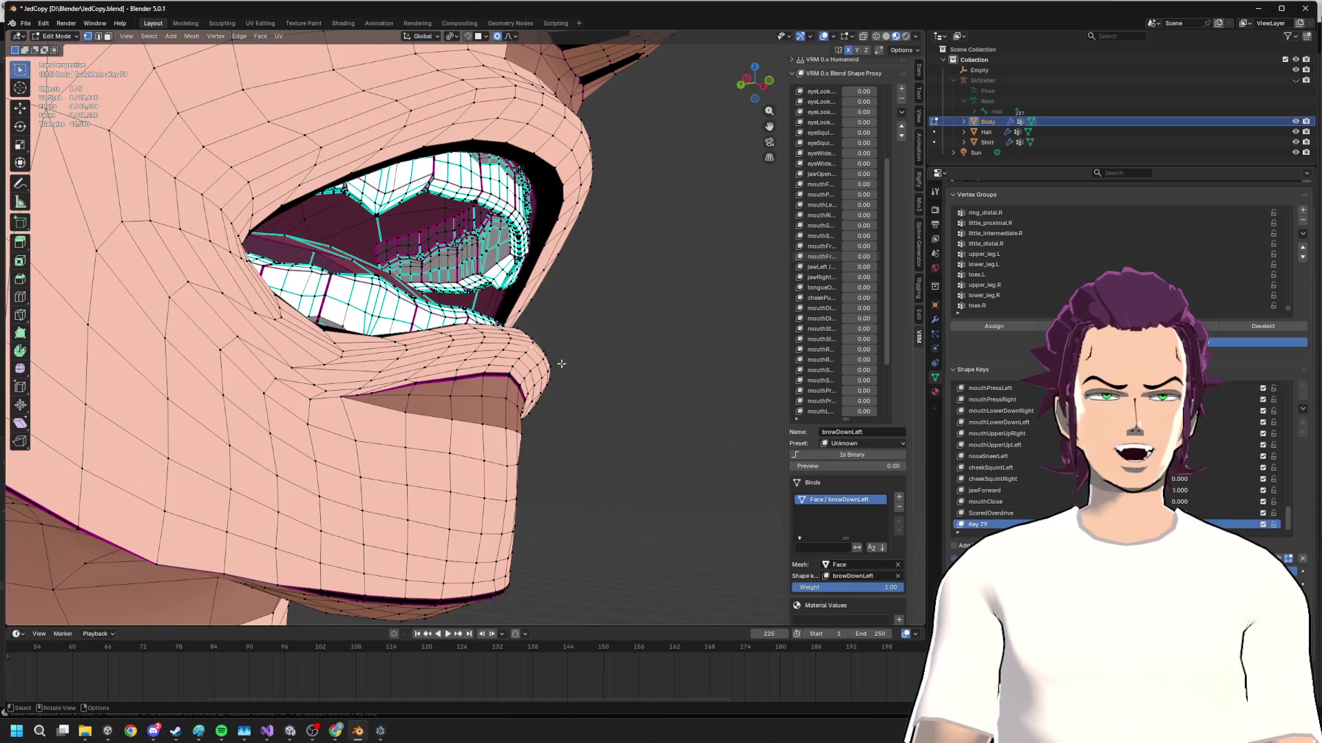
key("g")
key("y")
mouse_move(561, 364)
middle_mouse_down()
mouse_move(628, 399)
mouse_move(525, 419)
middle_mouse_up()
left_click(621, 388)
- Nudge the mouth vertically, preview the face, then re-enter Edit Mode to look at the eyes and brows
key("g")
key("z")
left_click(607, 417)
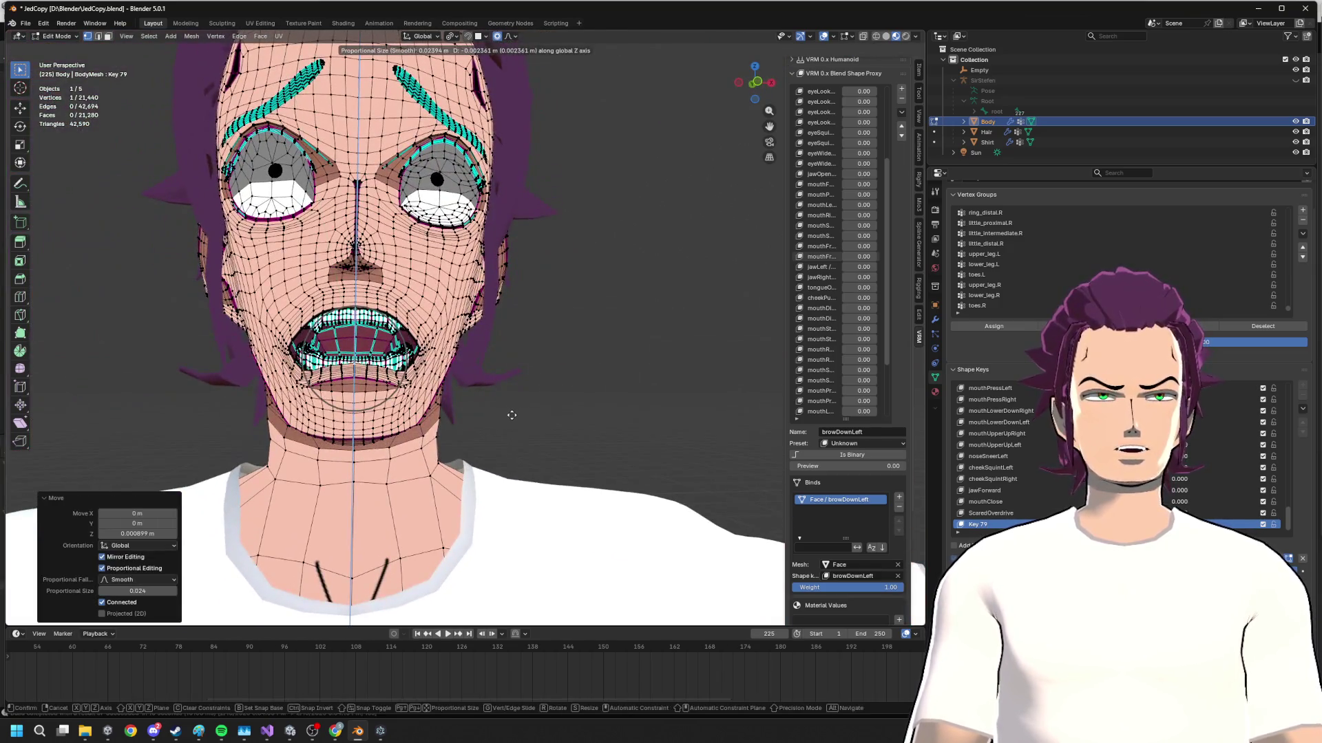
mouse_move(513, 411)
middle_mouse_down()
mouse_move(551, 406)
mouse_move(602, 373)
mouse_move(683, 368)
mouse_move(525, 358)
mouse_move(550, 362)
middle_mouse_up()
key("Tab")
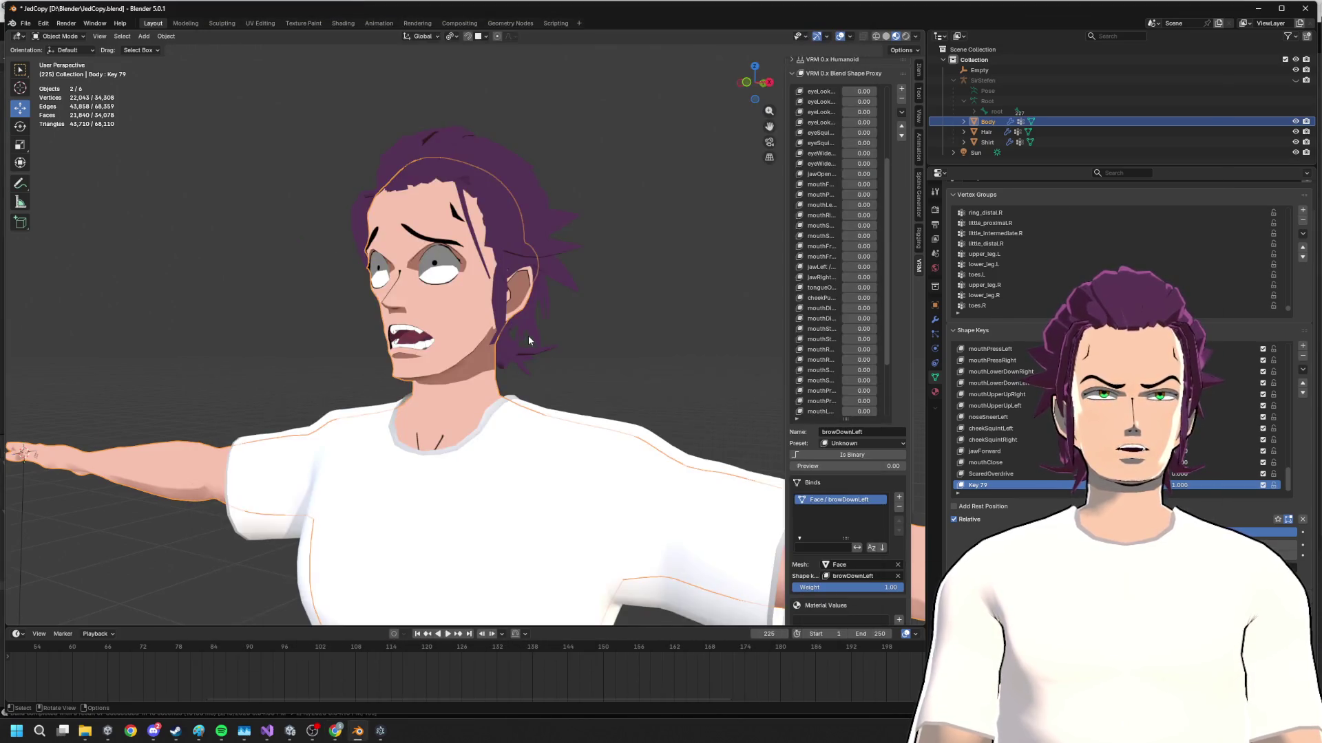
scroll(527, 336, "up", 4)
scroll(528, 304, "up", 2)
key("Tab")
mouse_move(494, 290)
middle_mouse_down()
mouse_move(485, 310)
mouse_move(477, 271)
middle_mouse_up()
scroll(476, 270, "up", 2)
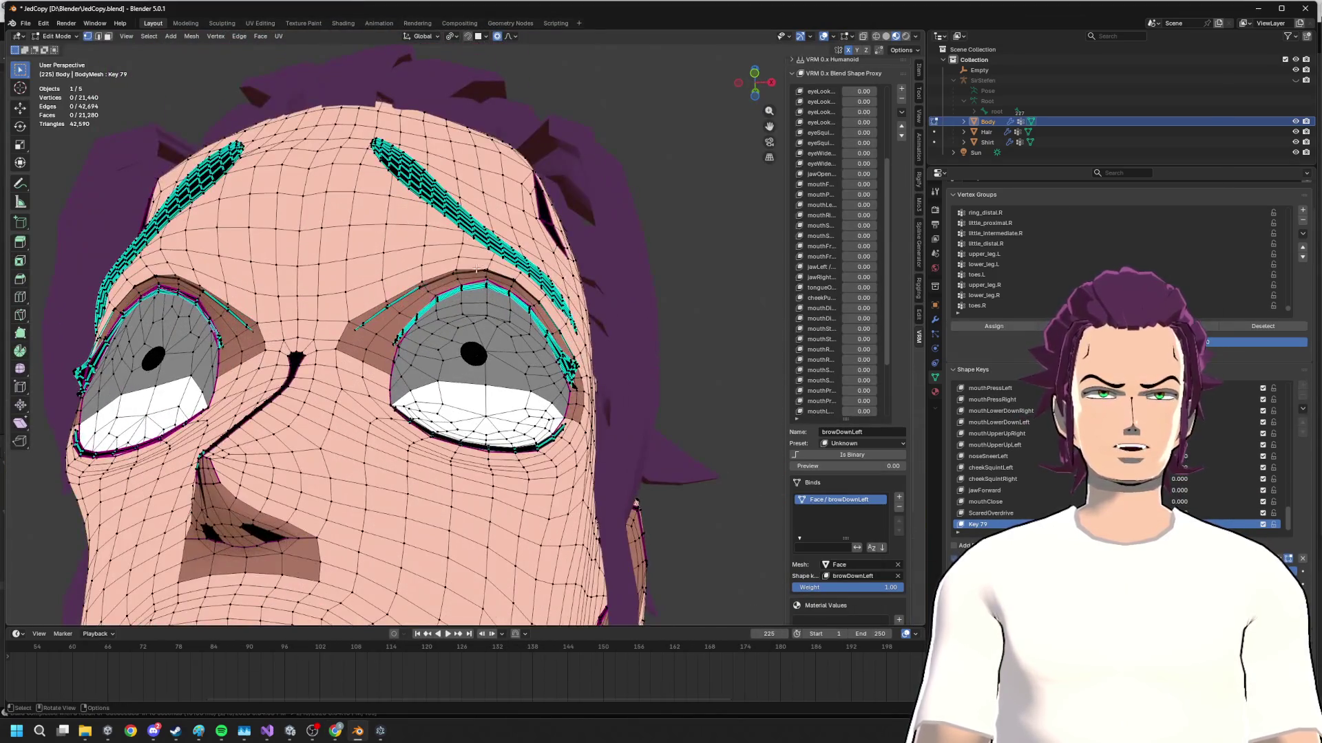
- Raise the upper eyelid vertices vertically with smooth falloff and hide overlays to judge the shape
right_click(502, 295)
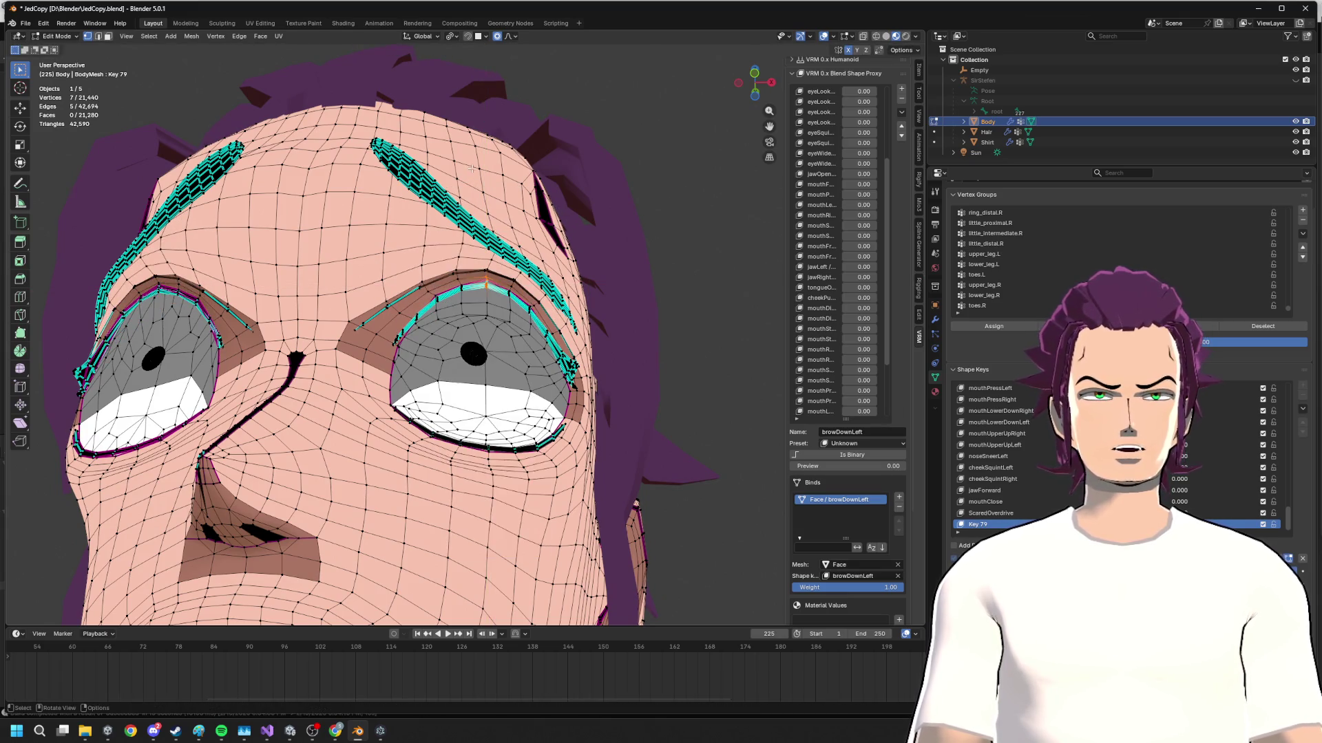
middle_click_drag(470, 168, 505, 310)
key("g")
key("z")
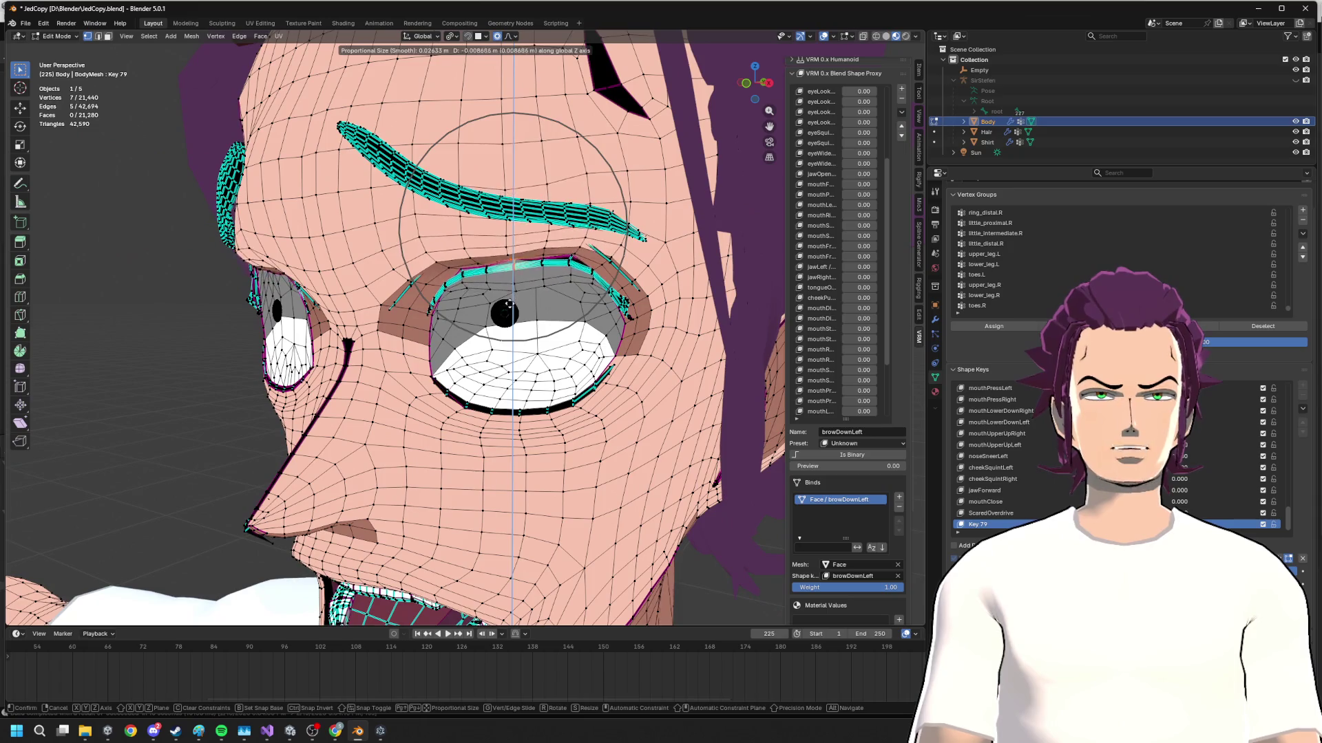
left_click_drag(506, 309, 506, 274)
left_click(824, 37)
- From a frontal view, lift the upper eyelid once more and confirm the position
mouse_move(497, 310)
middle_mouse_down()
mouse_move(559, 295)
mouse_move(484, 300)
middle_mouse_up()
key("g")
key("z")
left_click(559, 294)
- Preview the shocked face in profile, then return to editing and orbit around it
key("Tab")
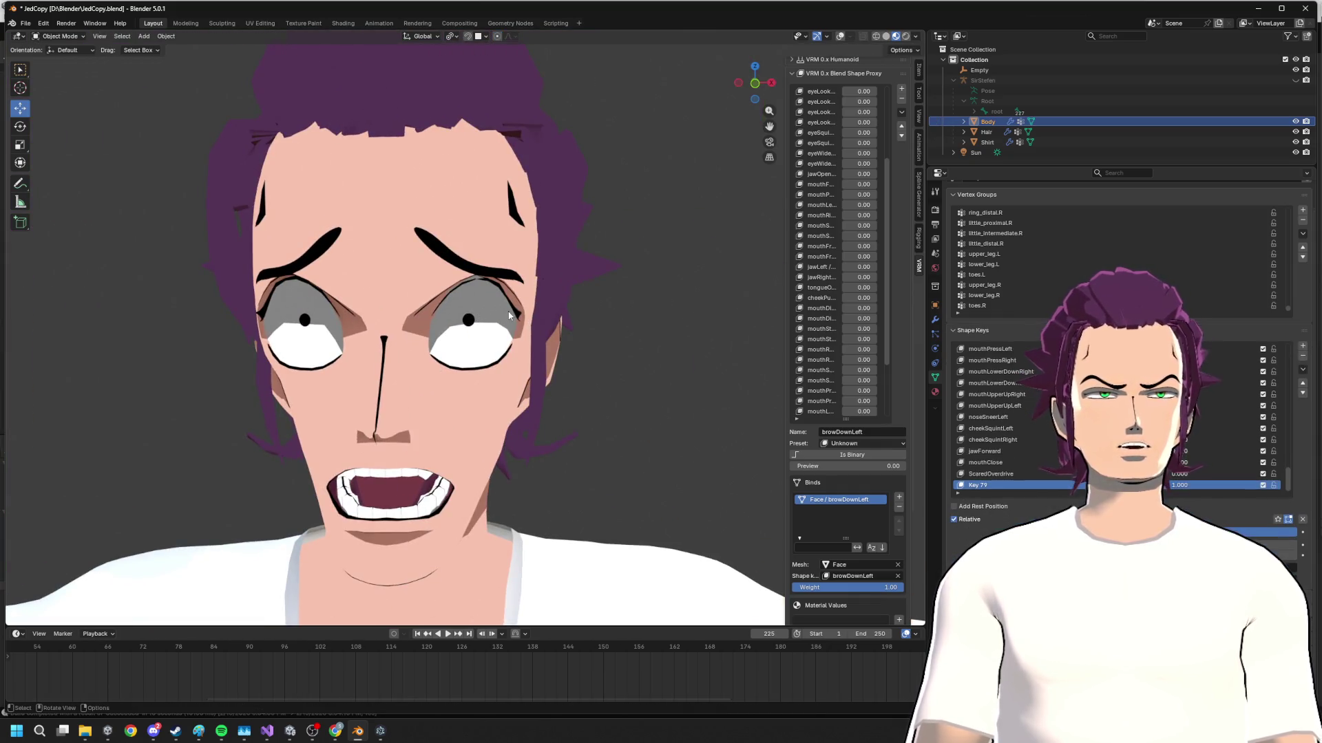
middle_click_drag(611, 262, 555, 201)
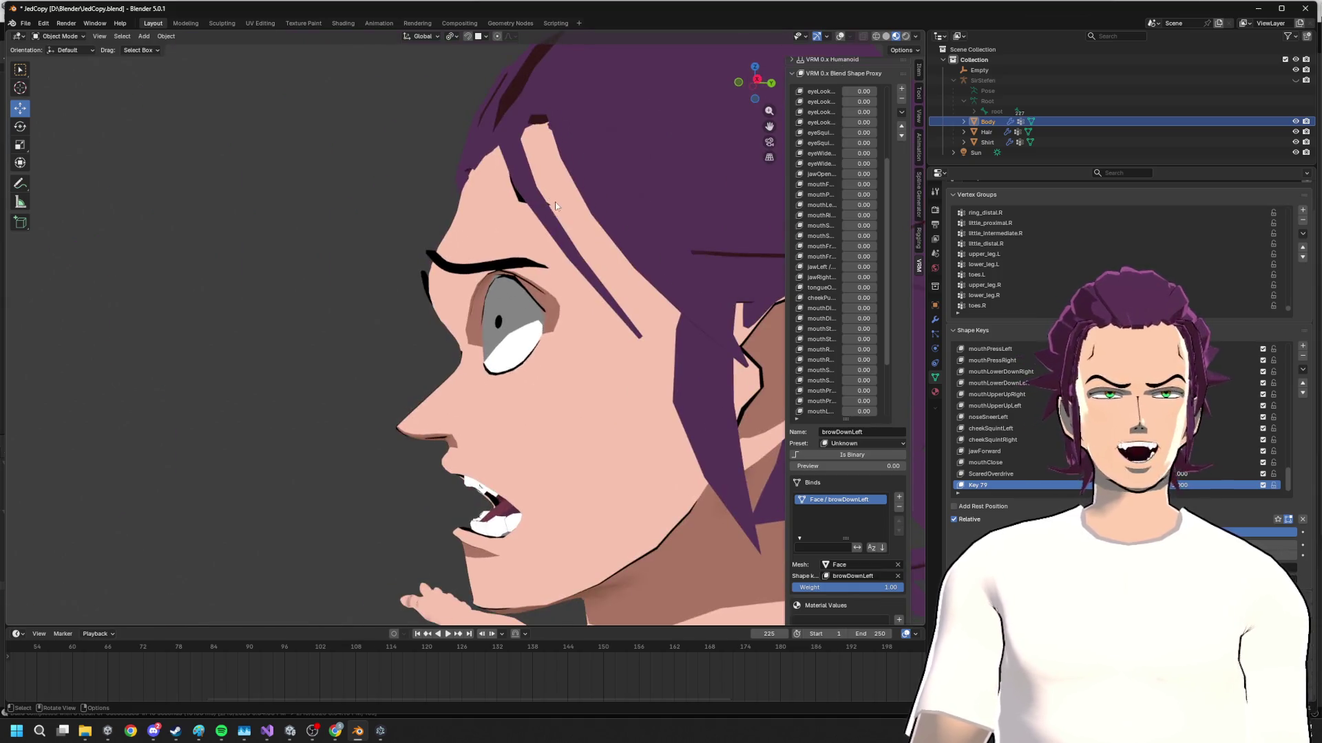
key("Tab")
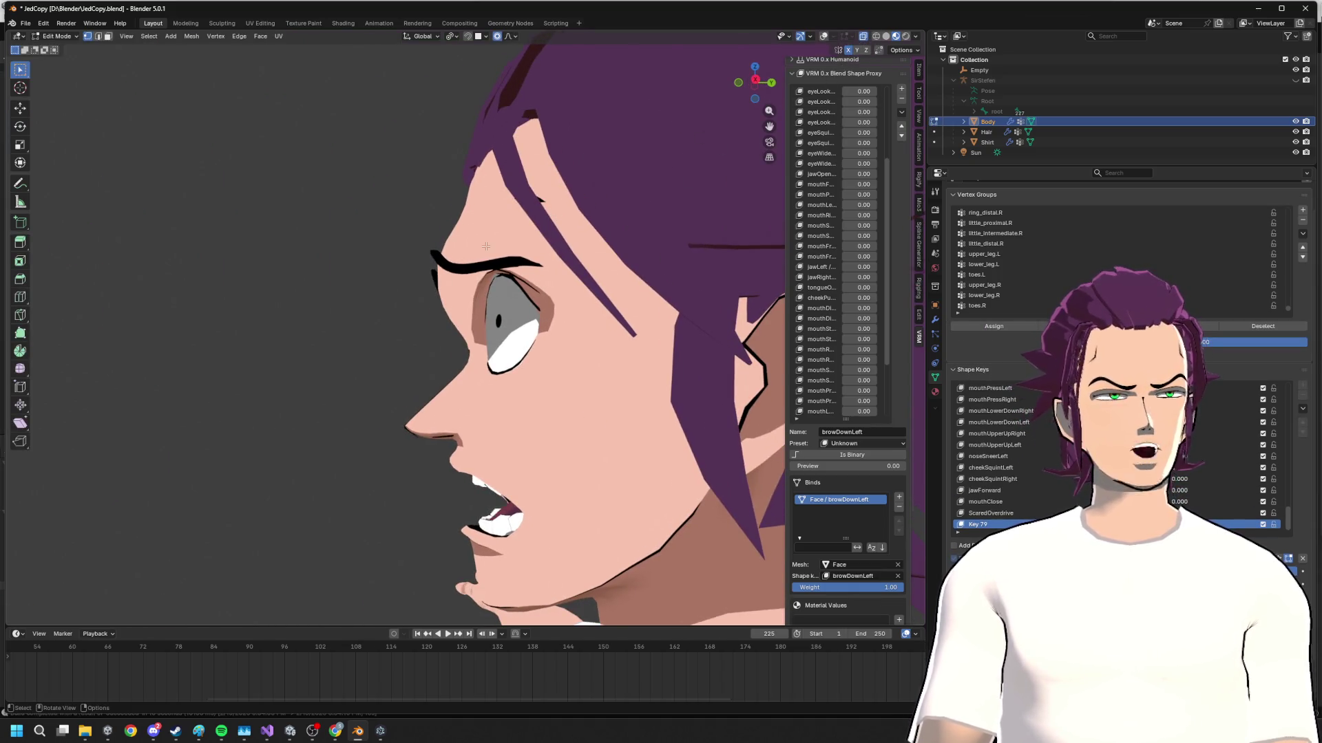
scroll(660, 289, "up", 3)
mouse_move(661, 289)
middle_mouse_down()
mouse_move(501, 235)
mouse_move(546, 247)
middle_mouse_up()
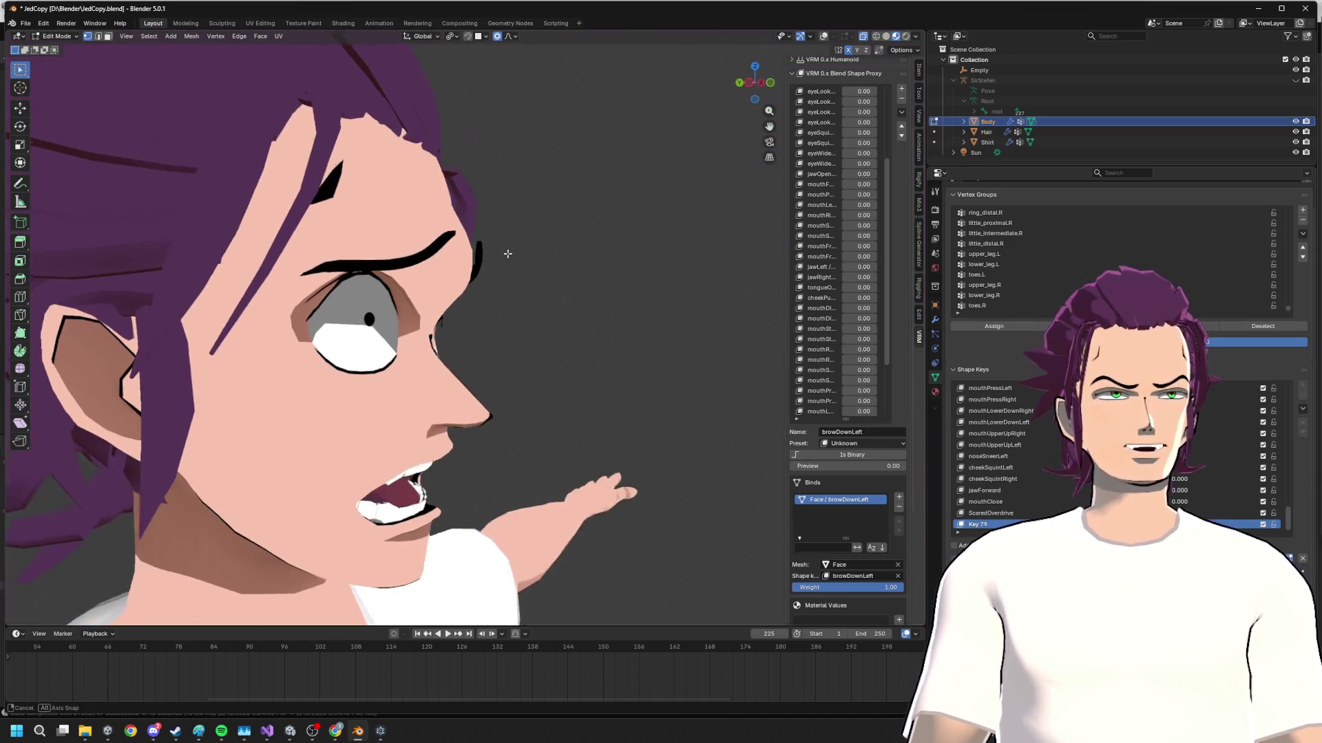
- Turn the viewport overlays back on and re-enter Edit Mode, stepping the view around the head
key("Tab")
left_click(841, 38)
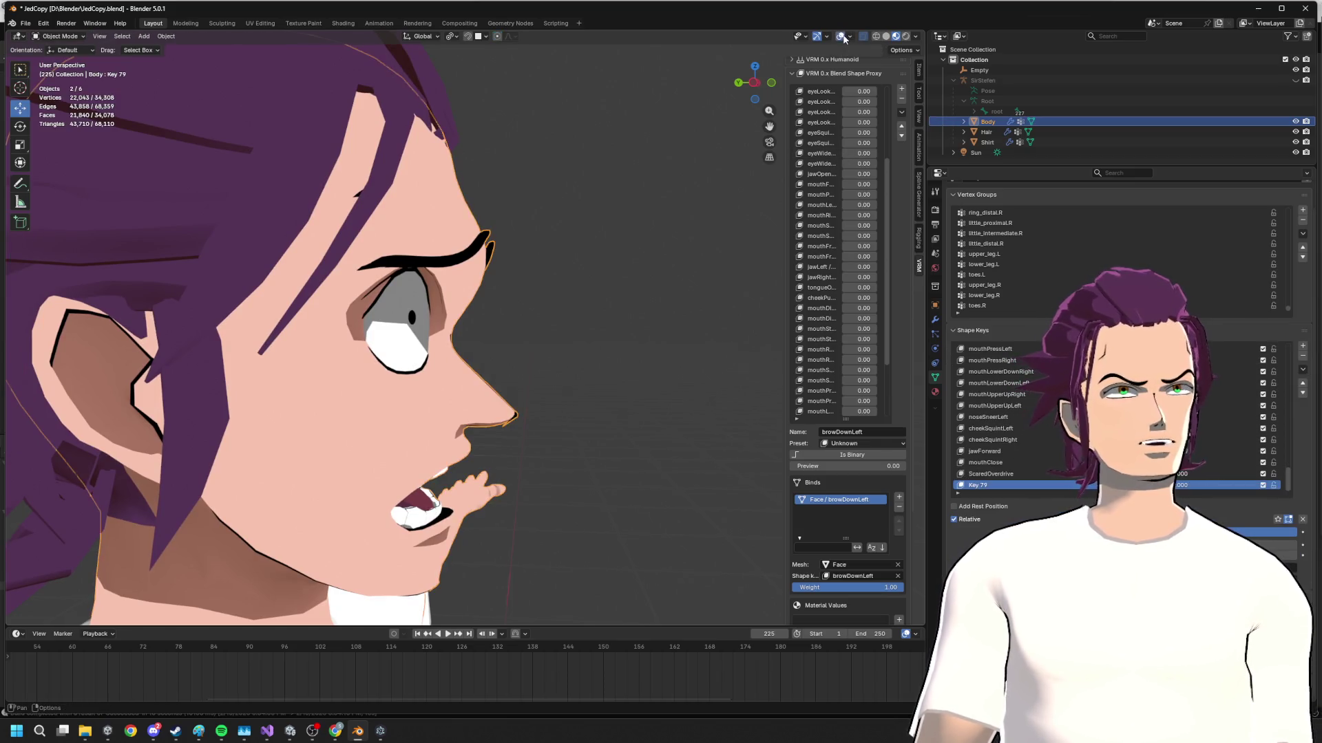
key("Tab")
scroll(462, 309, "down", 3)
key("KP_6")
- From a side view, box-select the brow and eye vertices and bring up the Vertex menu
key("KP_6")
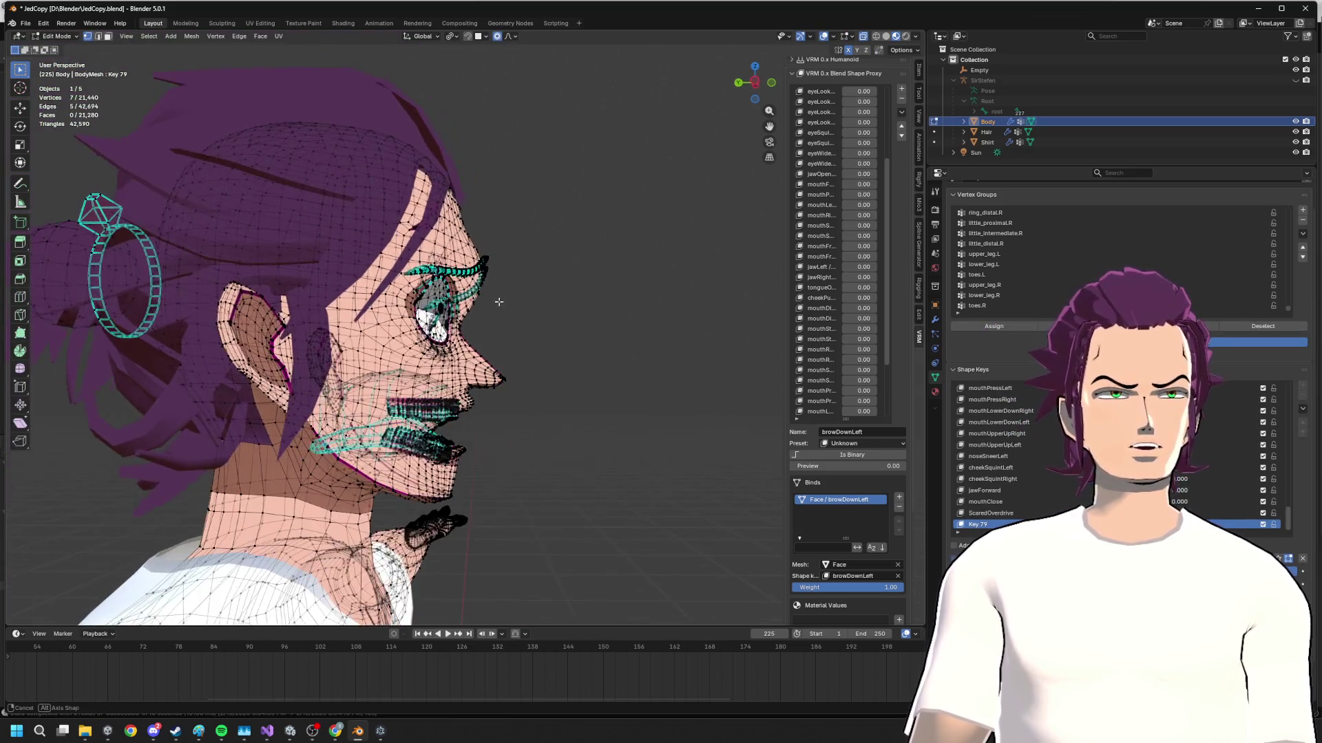
key("KP_6")
mouse_move(499, 302)
middle_mouse_down()
mouse_move(361, 309)
mouse_move(527, 306)
middle_mouse_up()
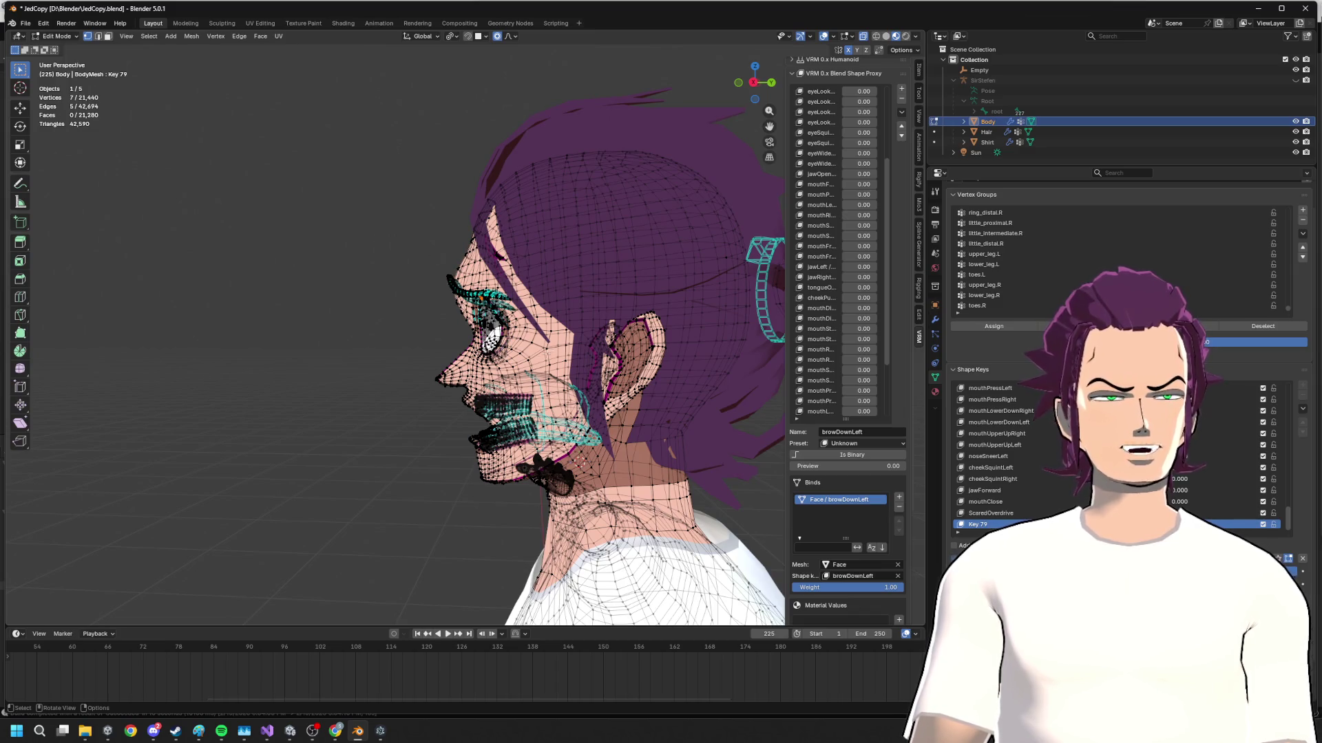
left_click_drag(430, 359, 540, 202)
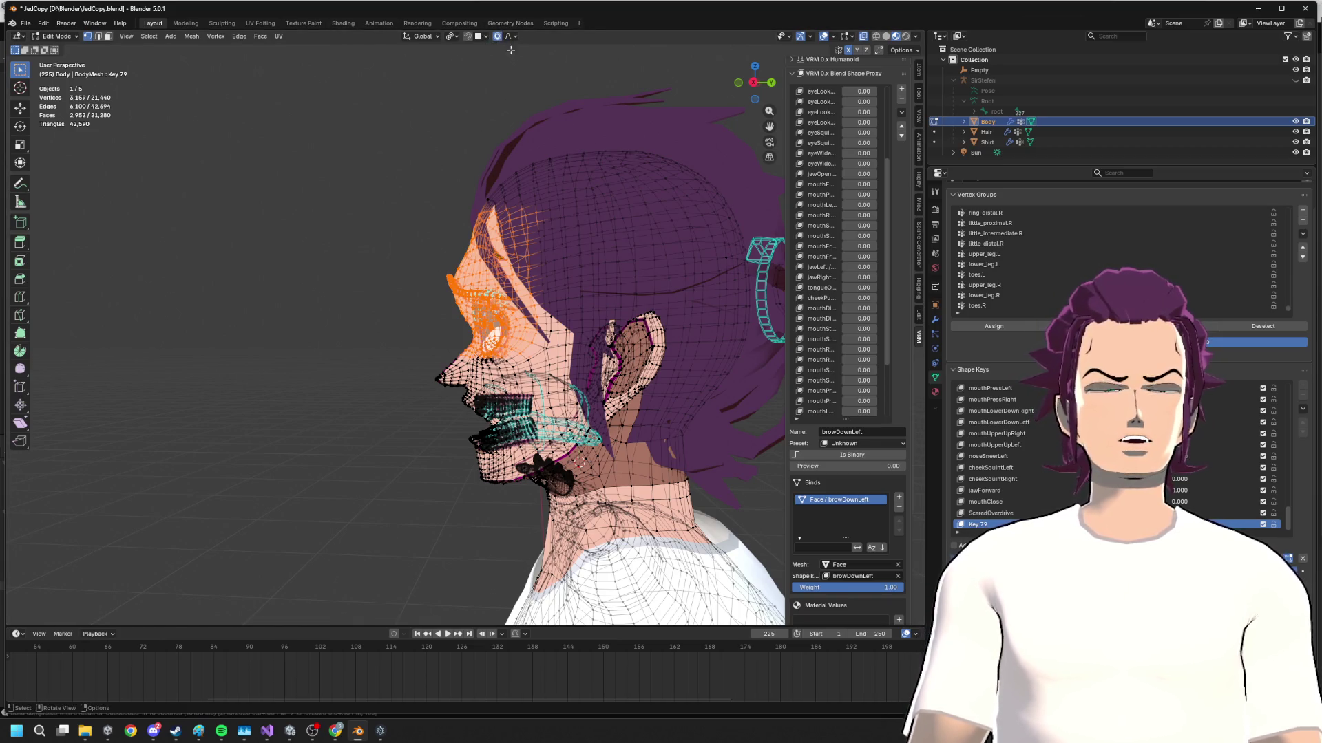
left_click(237, 39)
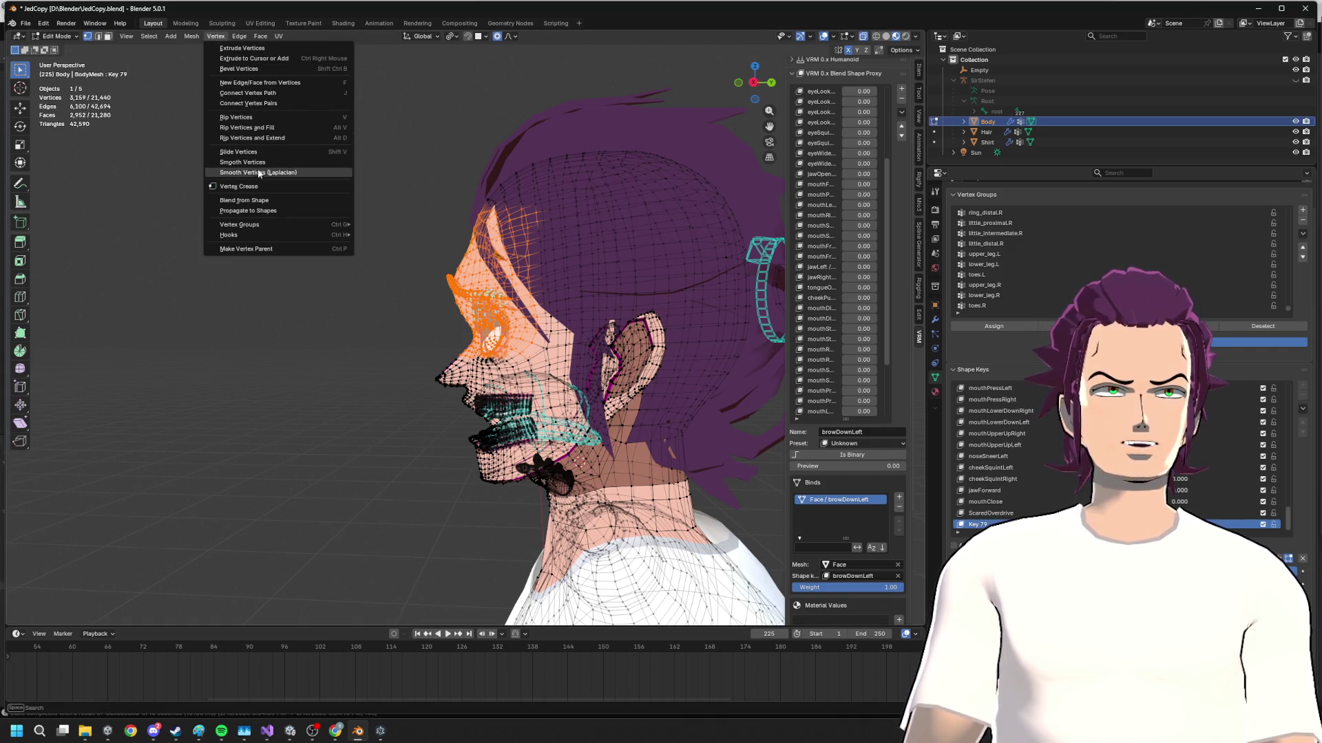
- Propagate the selected vertices' shape to all shape keys and preview the result from the front
left_click(267, 214)
middle_click_drag(274, 203, 392, 251)
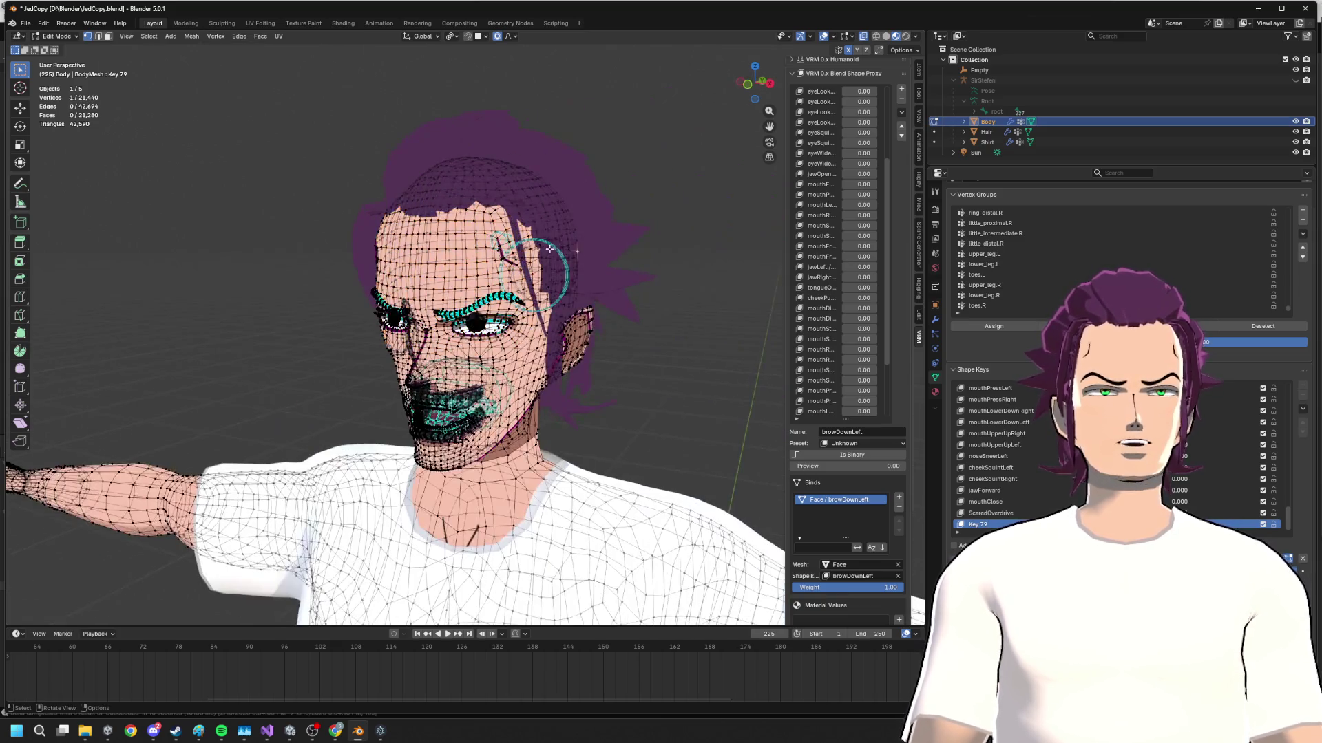
key("Tab")
middle_click_drag(533, 311, 486, 289)
scroll(465, 258, "up", 4)
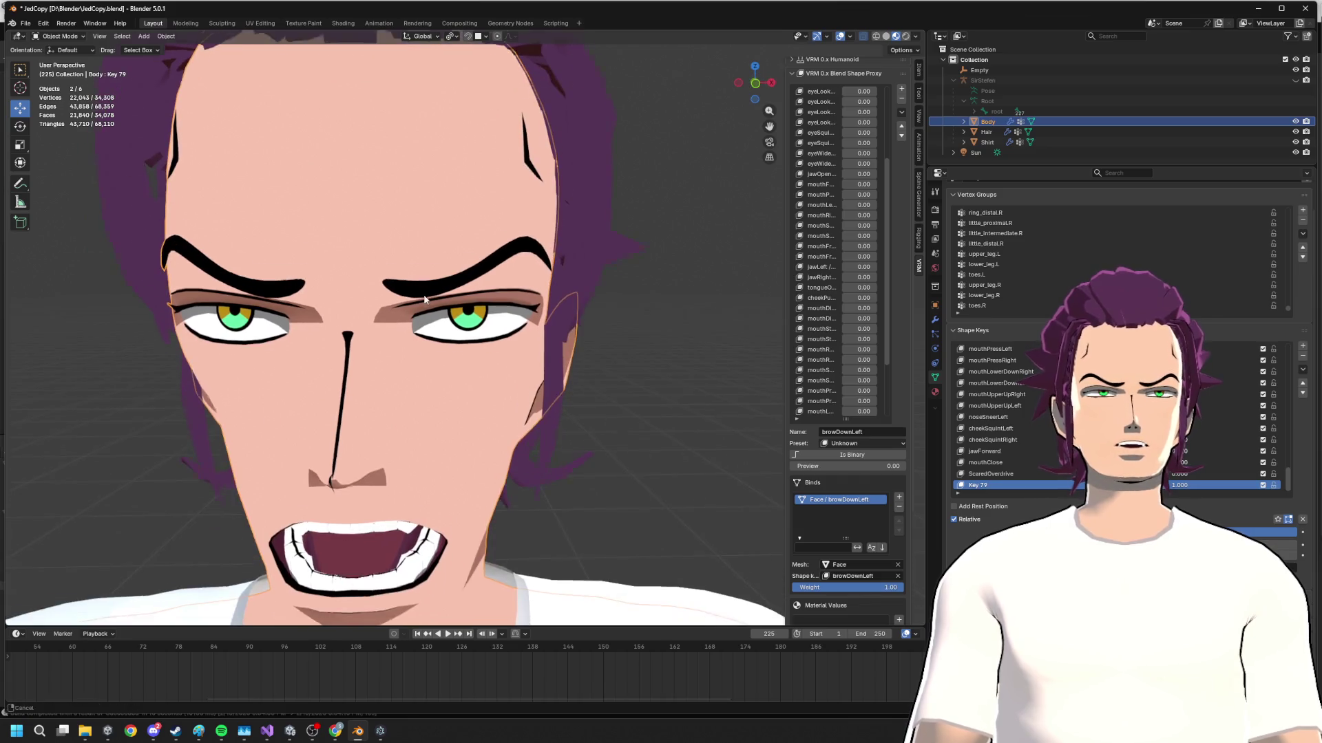
scroll(444, 213, "up", 2)
key("Tab")
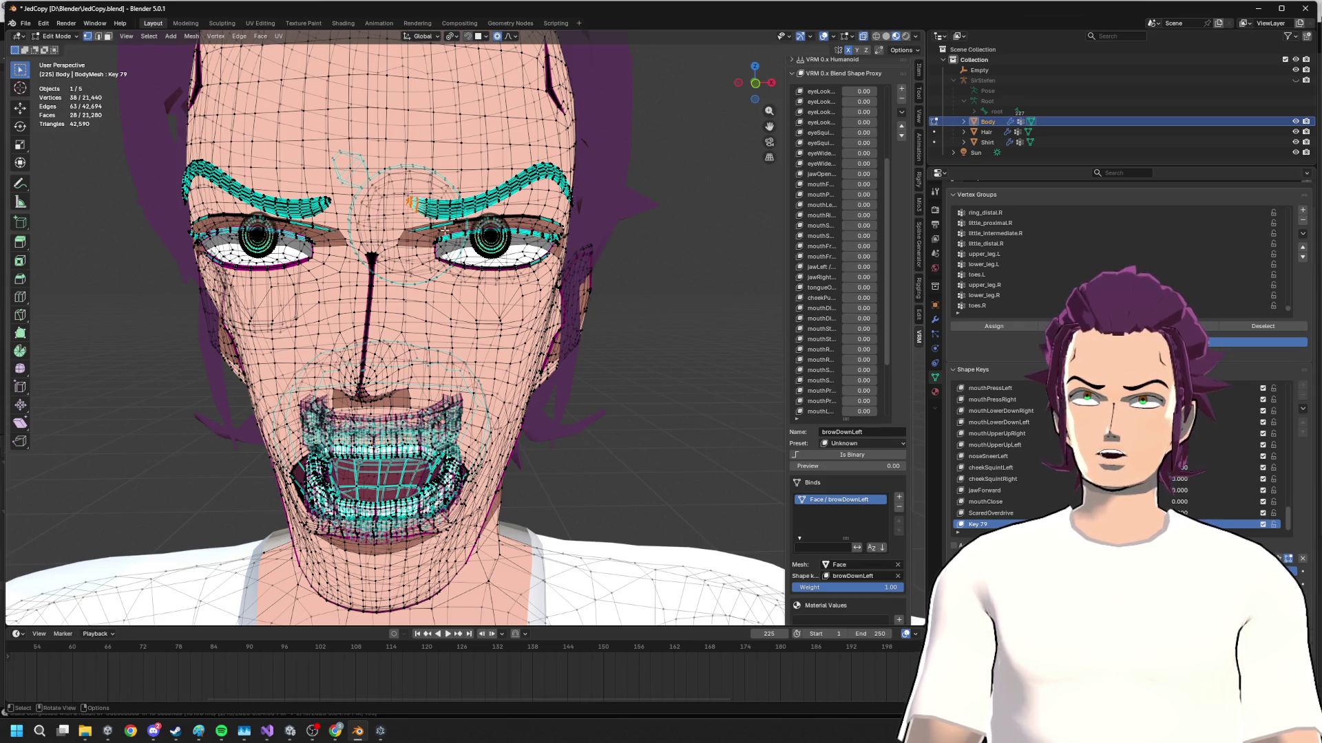
- Hide and unhide the eyebrow vertices, then start lifting the inner brows vertically
key("h")
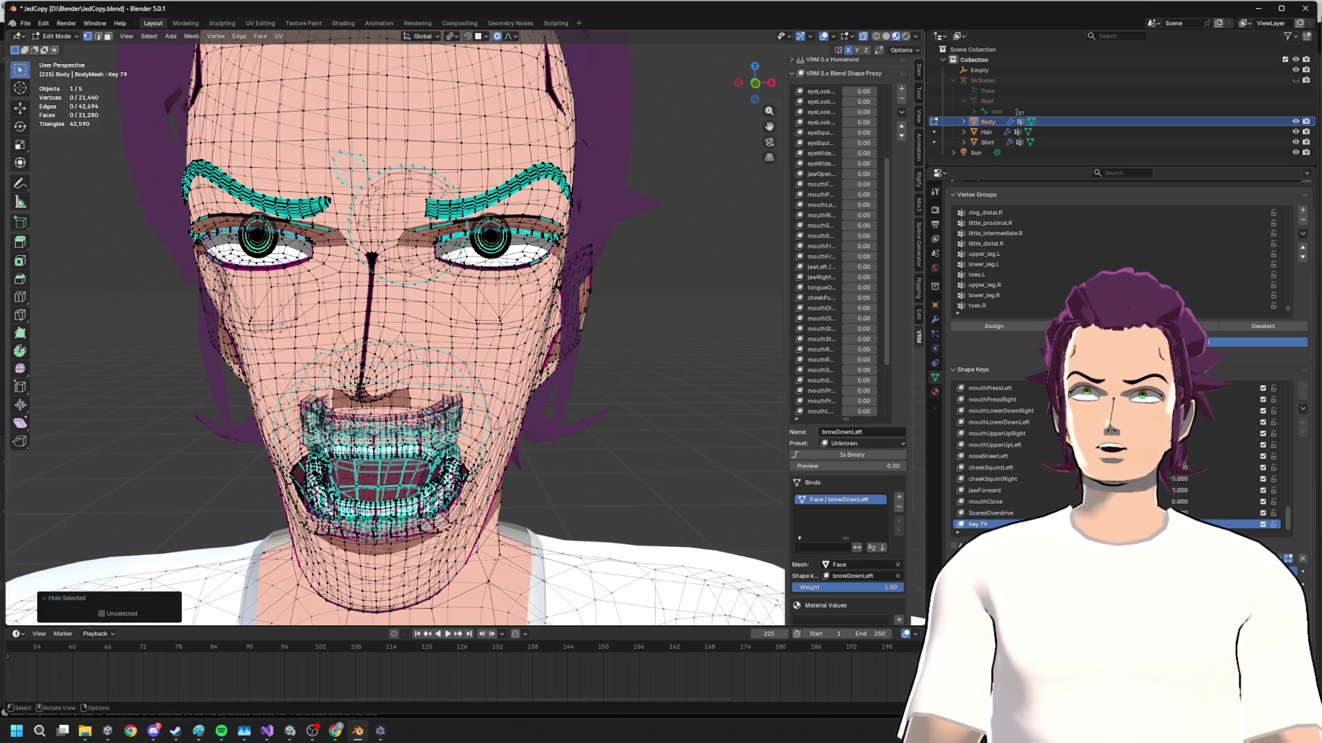
key("alt+h")
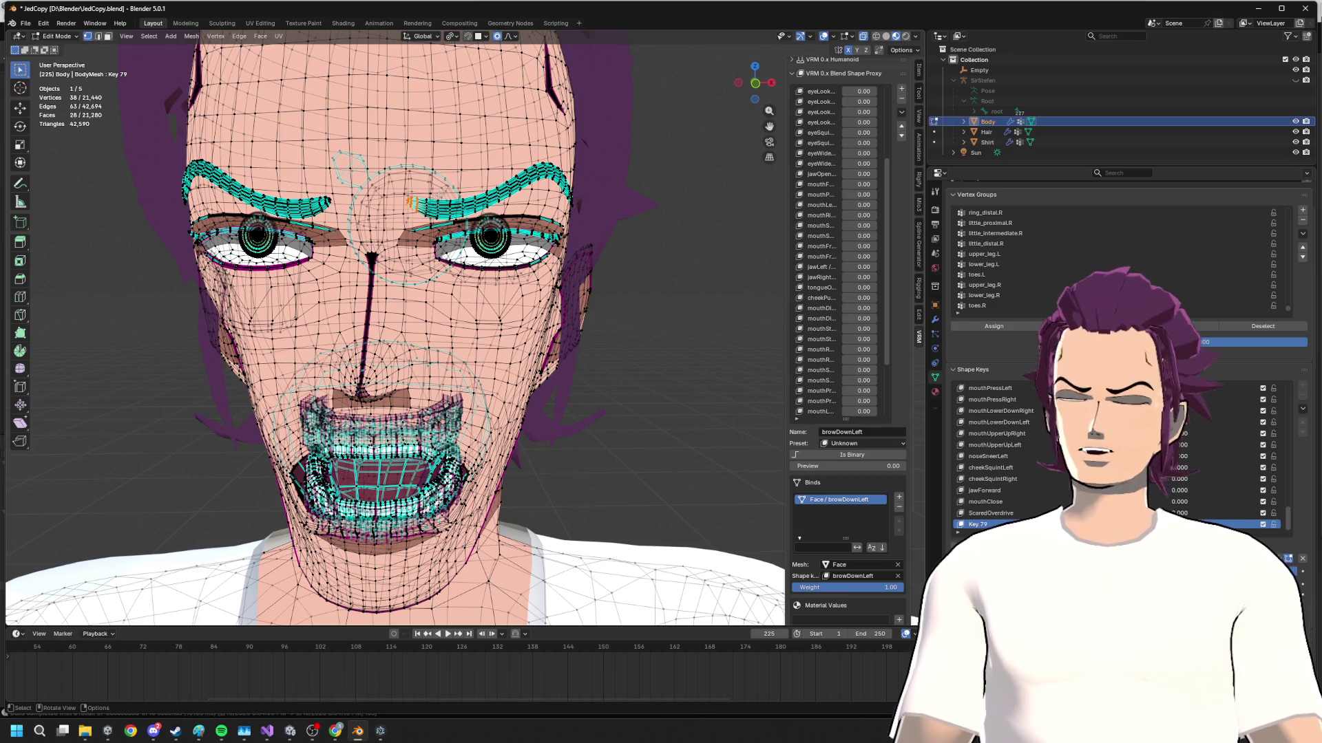
key("g")
key("z")
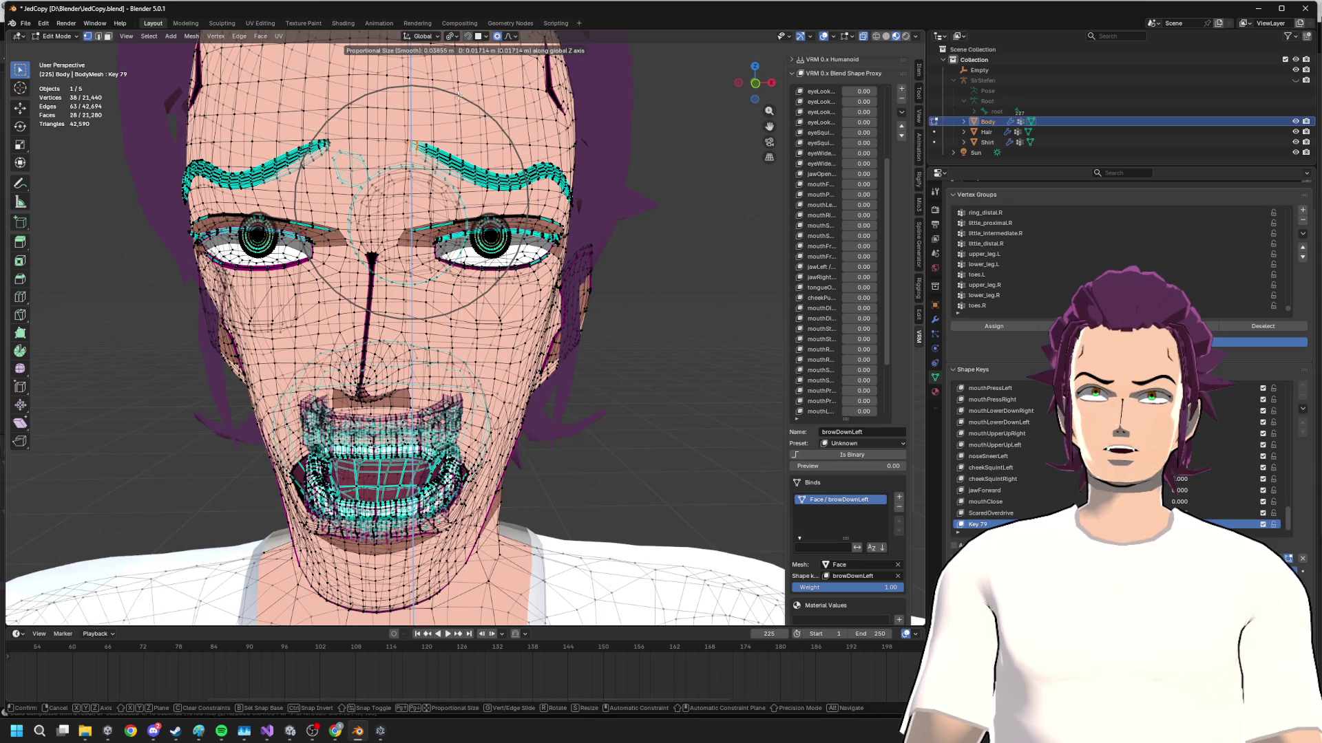
- Confirm the brow move, then select the inner eyebrow vertices and adjust their height from a side view
key("Return")
mouse_move(414, 145)
middle_mouse_down()
mouse_move(498, 143)
mouse_move(548, 196)
mouse_move(465, 196)
middle_mouse_up()
scroll(498, 143, "up", 4)
key("g")
key("z")
left_click(553, 188)
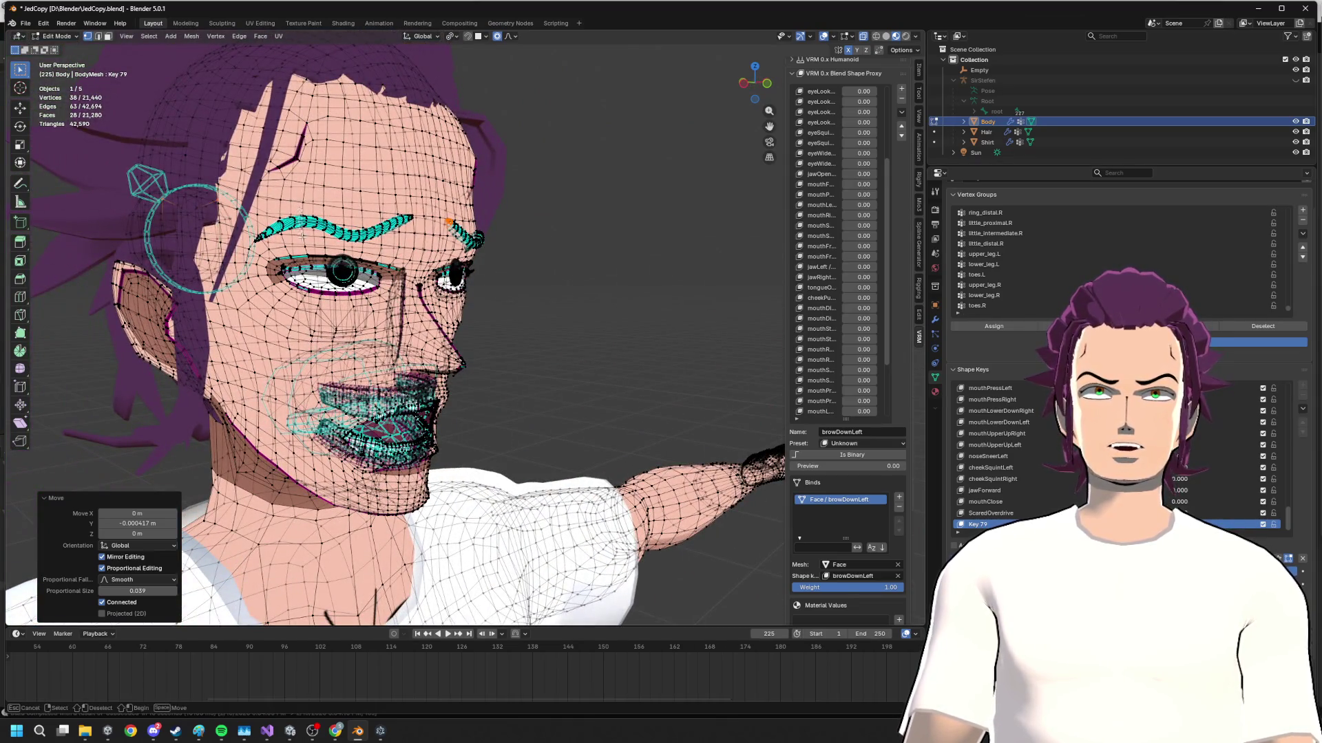
left_click_drag(218, 135, 388, 310)
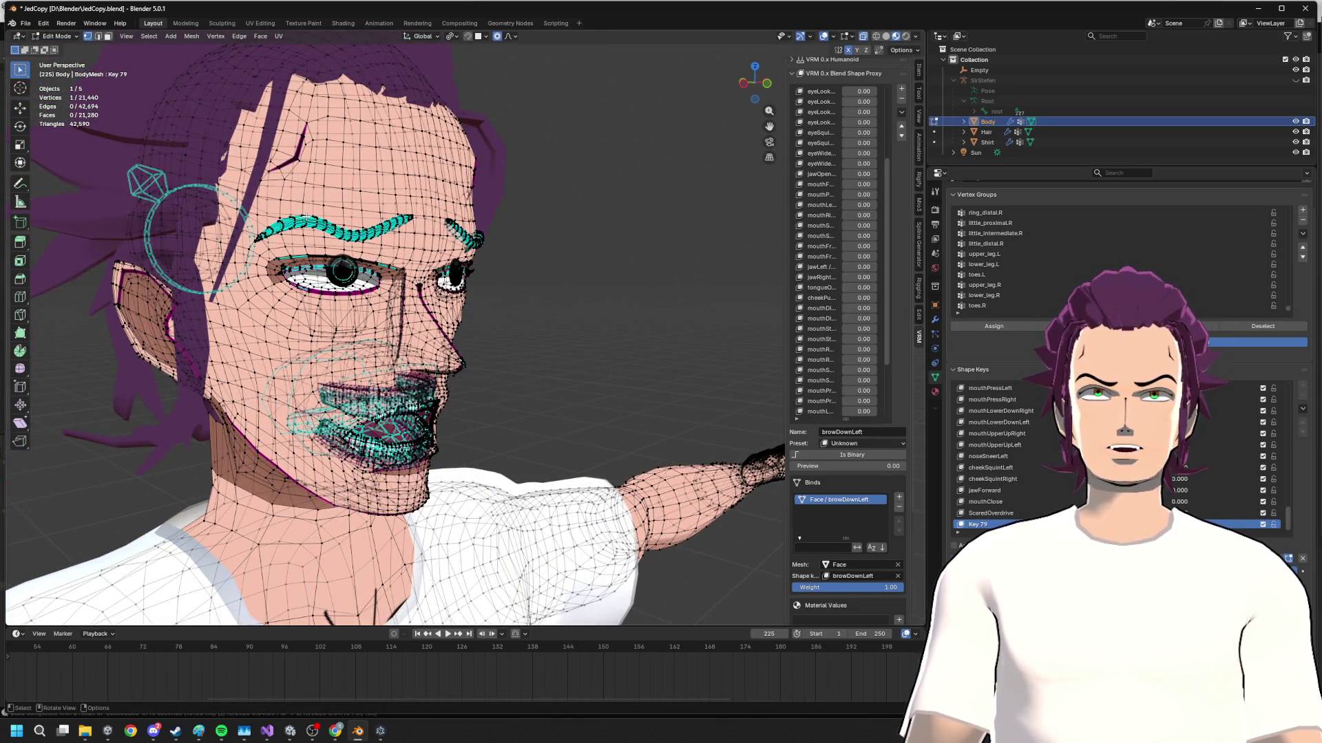
key("g")
key("z")
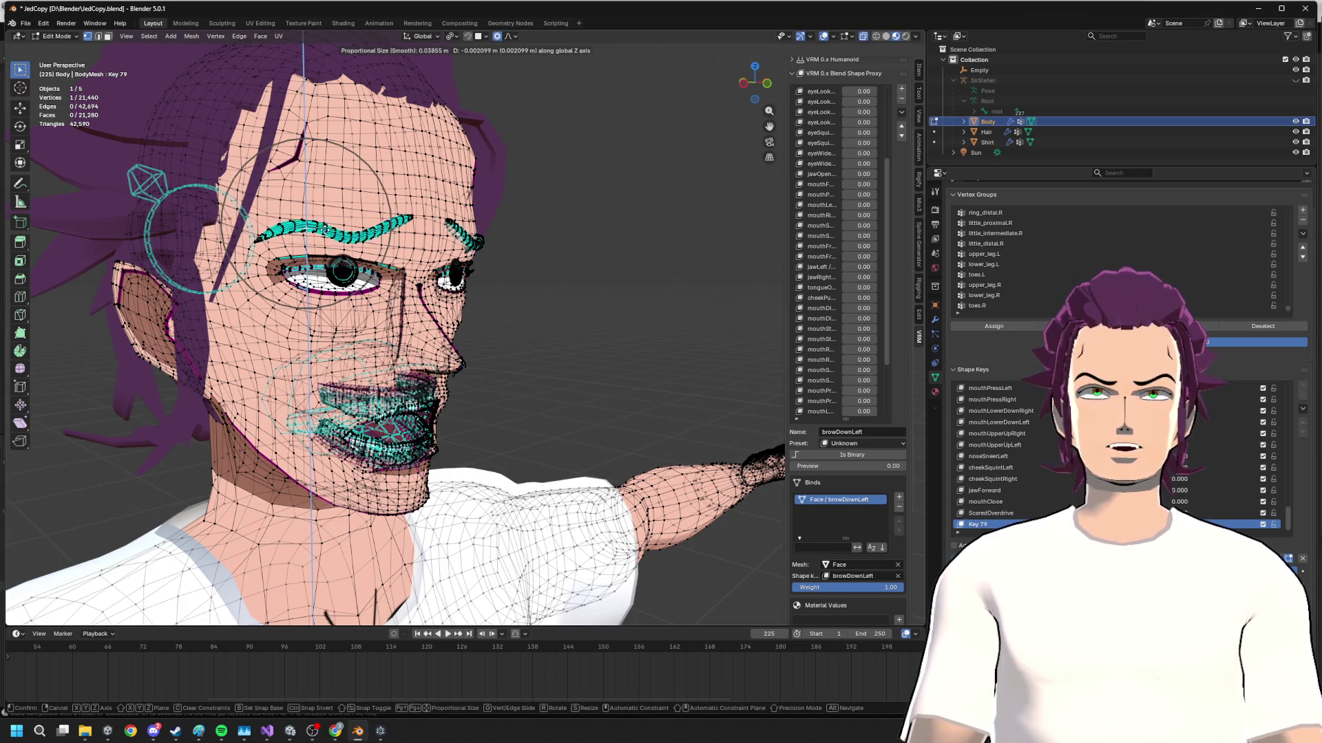
left_click(475, 244)
key("g")
key("z")
scroll(351, 217, "up", 3)
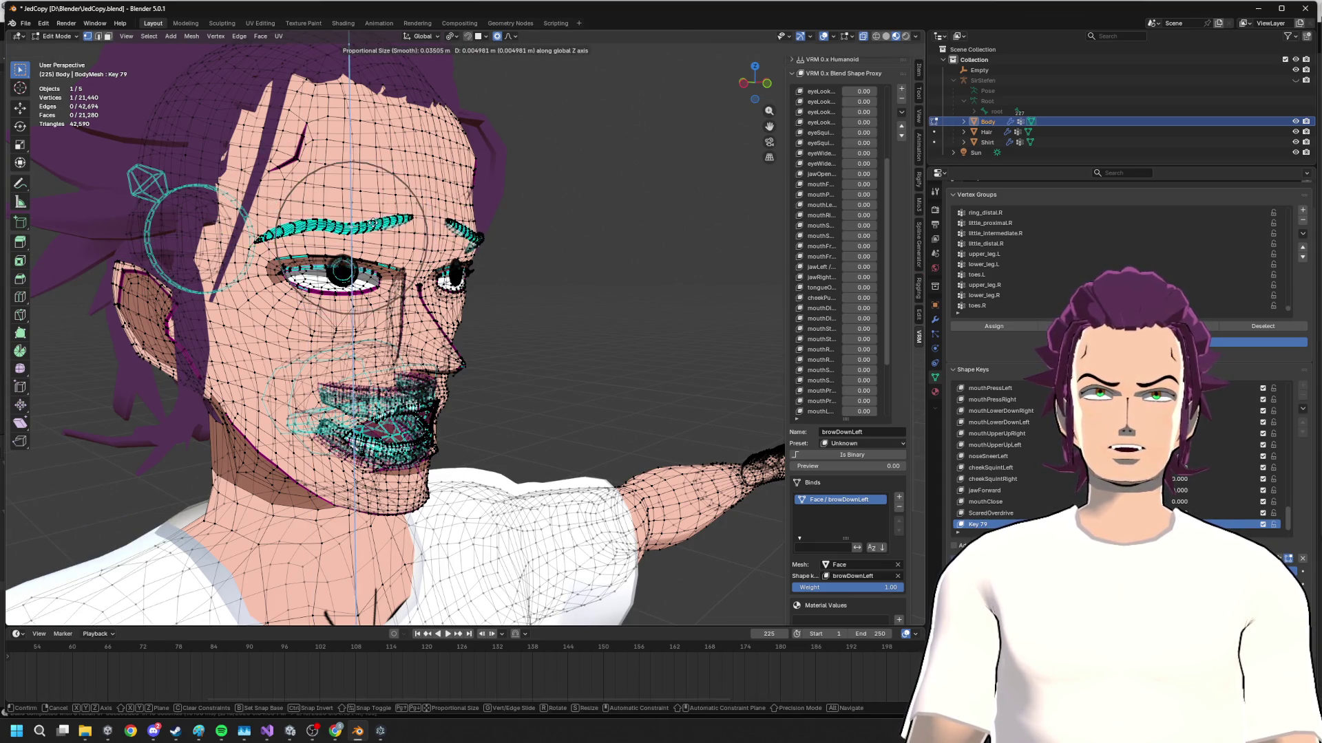
scroll(372, 217, "up", 1)
left_click(372, 223)
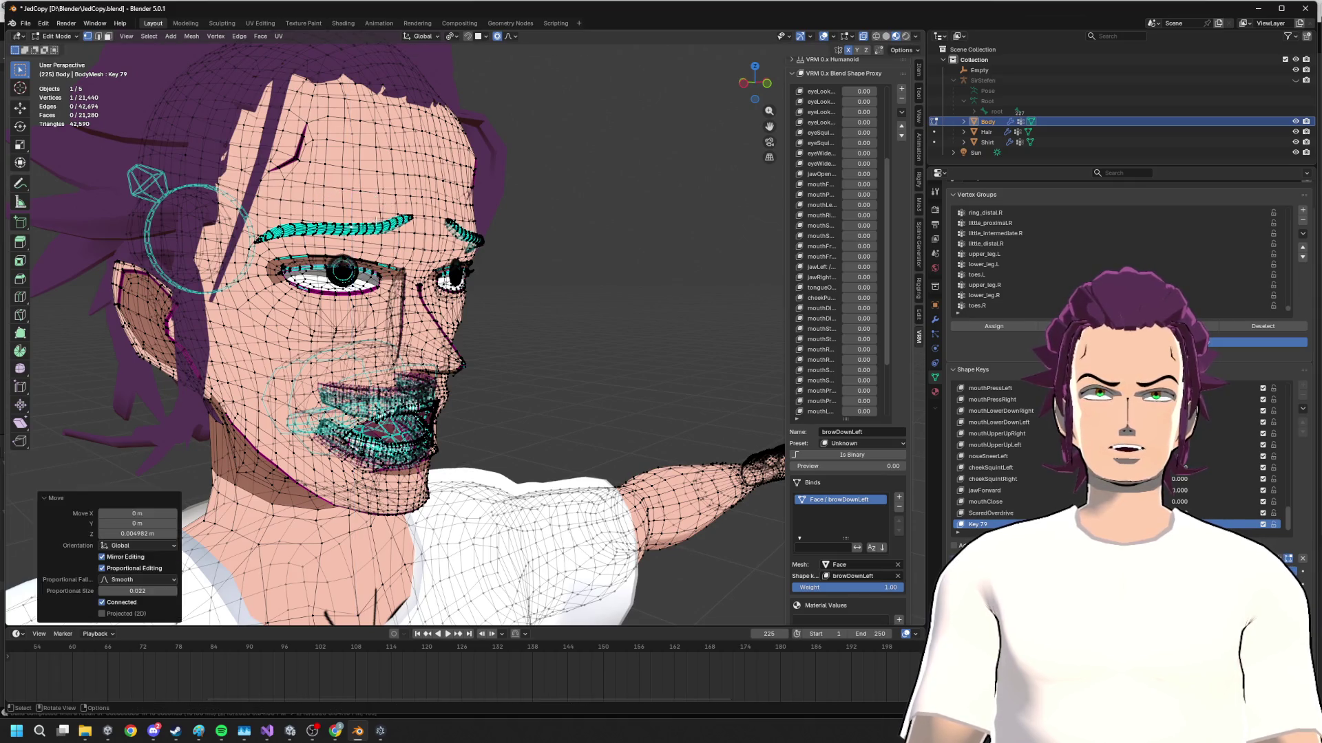
- From a frontal view, raise the eyebrow further into a worried, furrowed shape
middle_click_drag(373, 223, 309, 227)
key("g")
key("z")
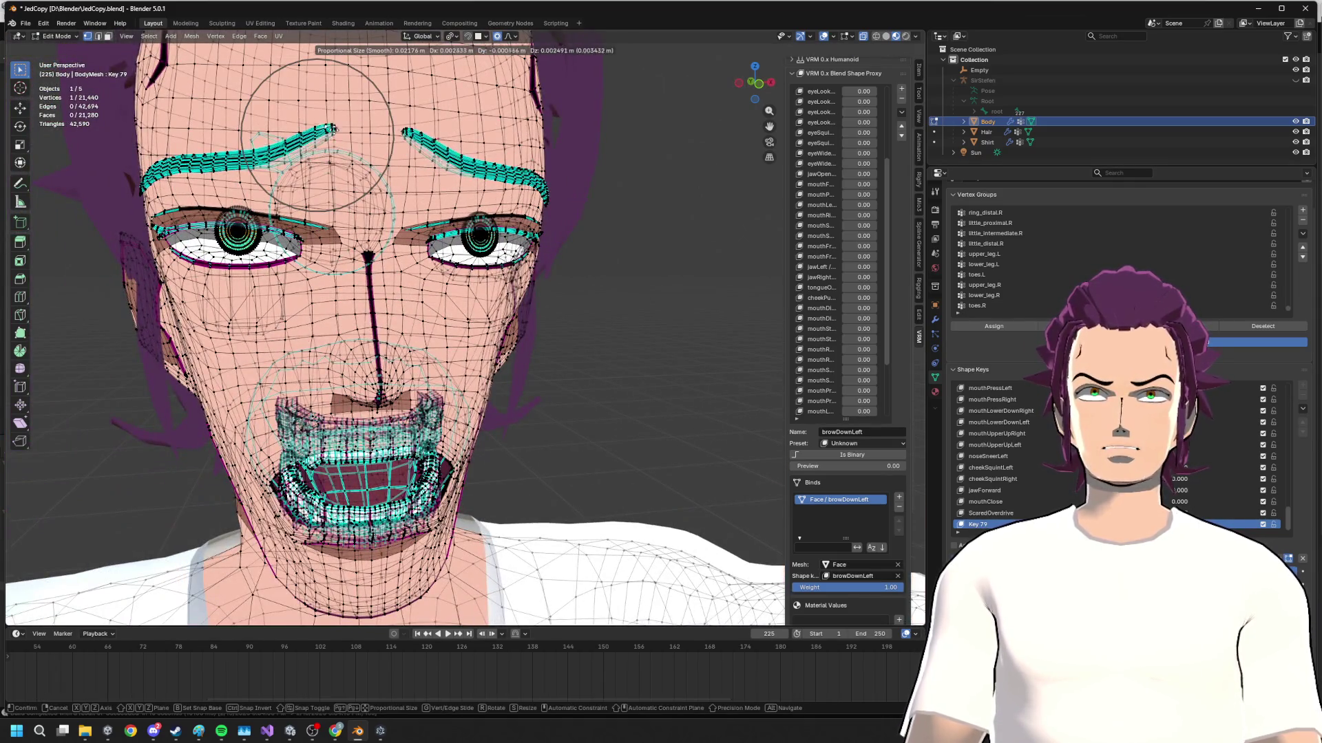
left_click(309, 115)
key("g")
key("x")
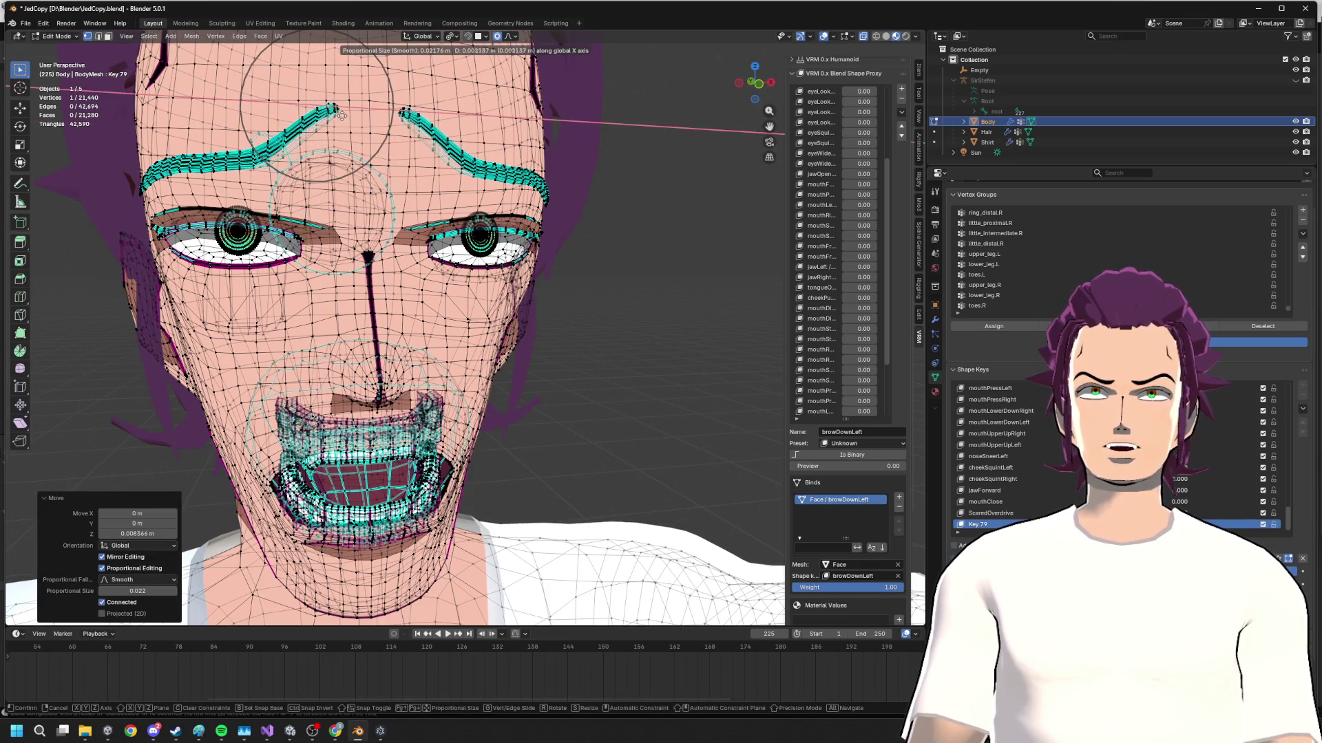
key("z")
left_click(258, 157)
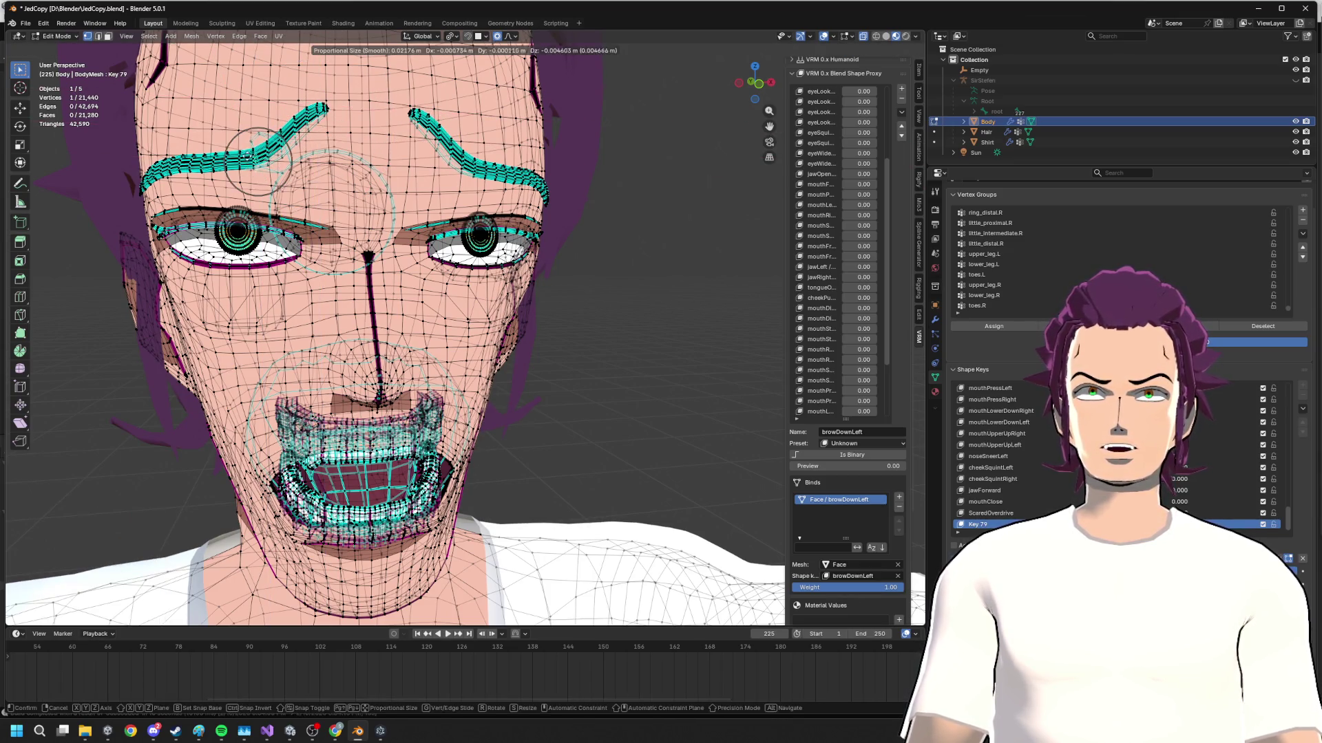
middle_click_drag(258, 157, 254, 145)
key("g")
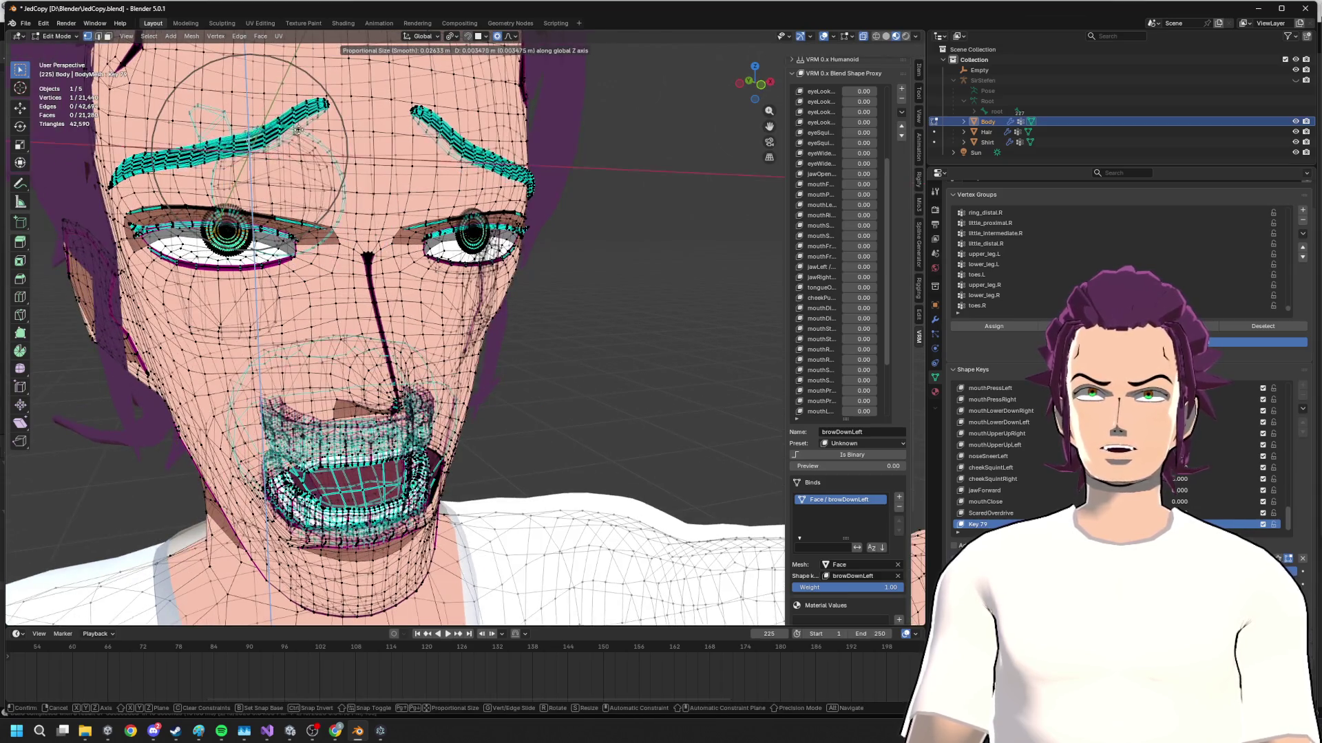
left_click(252, 145)
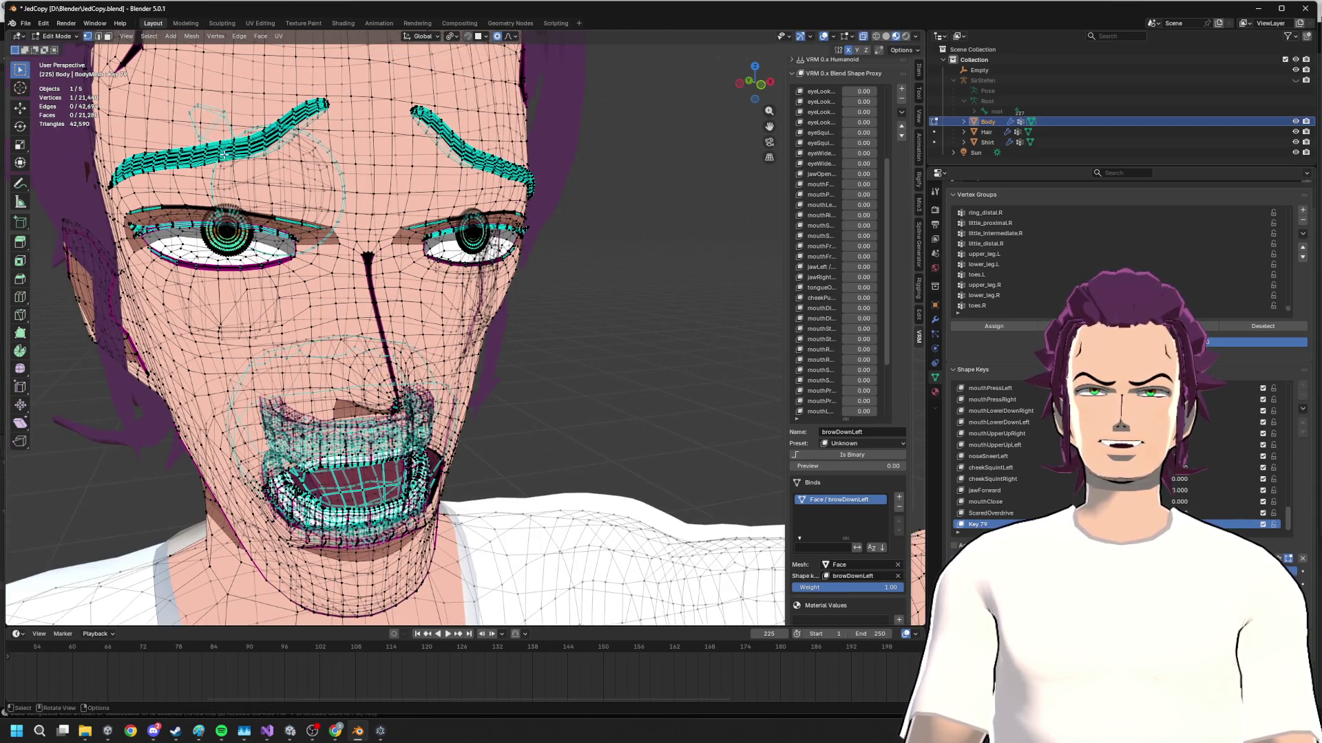
- Make a final vertical brow tweak, preview the face in Object Mode and return to editing the mesh
key("g")
key("y")
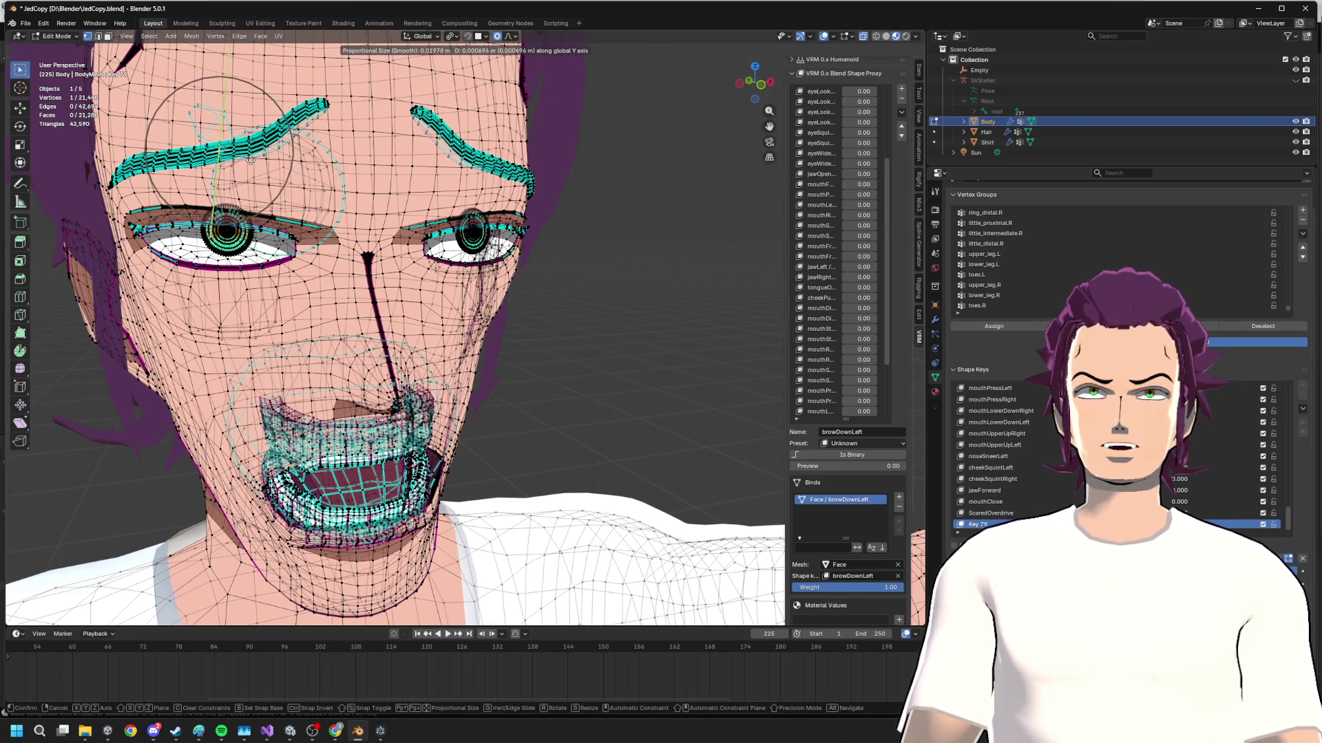
key("z")
mouse_move(252, 145)
middle_mouse_down("alt")
mouse_move(384, 163)
mouse_move(479, 240)
mouse_move(446, 214)
middle_mouse_up("alt")
left_click(383, 163)
scroll(382, 161, "down", 3)
key("Tab")
scroll(445, 212, "up", 3)
key("Tab")
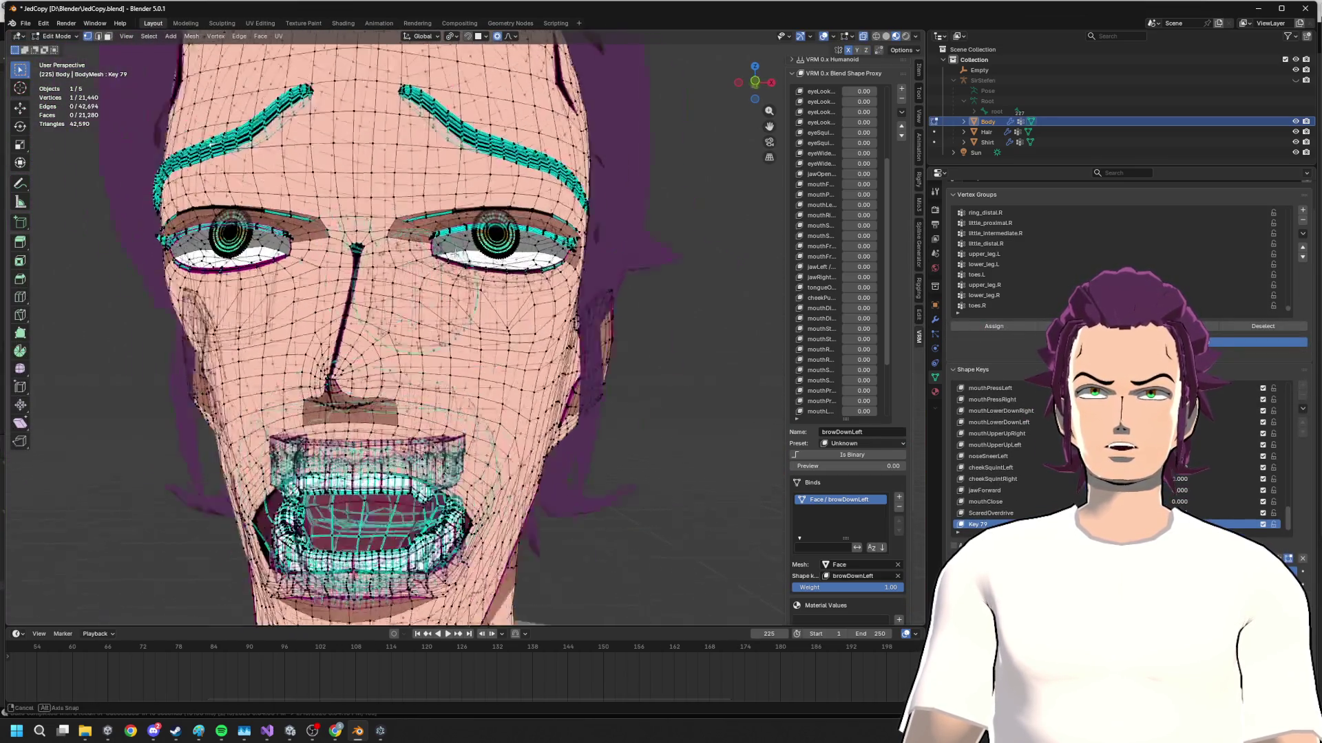
scroll(396, 329, "up", 3)
- Orbit around the face to inspect the eyes and brows, cancelling a trial move
mouse_move(397, 328)
middle_mouse_down()
mouse_move(444, 310)
mouse_move(393, 309)
mouse_move(433, 331)
middle_mouse_up()
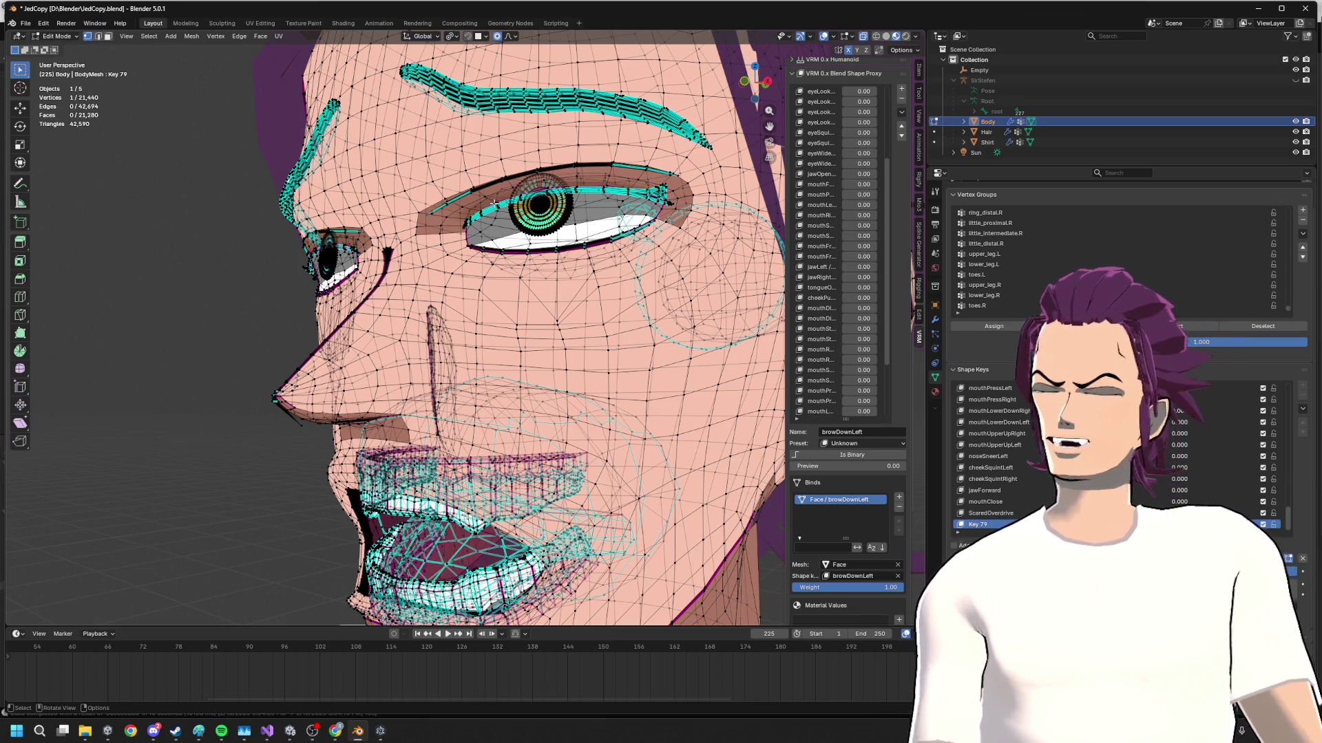
middle_click_drag(495, 202, 552, 221)
scroll(524, 213, "up", 3)
scroll(523, 214, "down", 3)
scroll(551, 221, "up", 2)
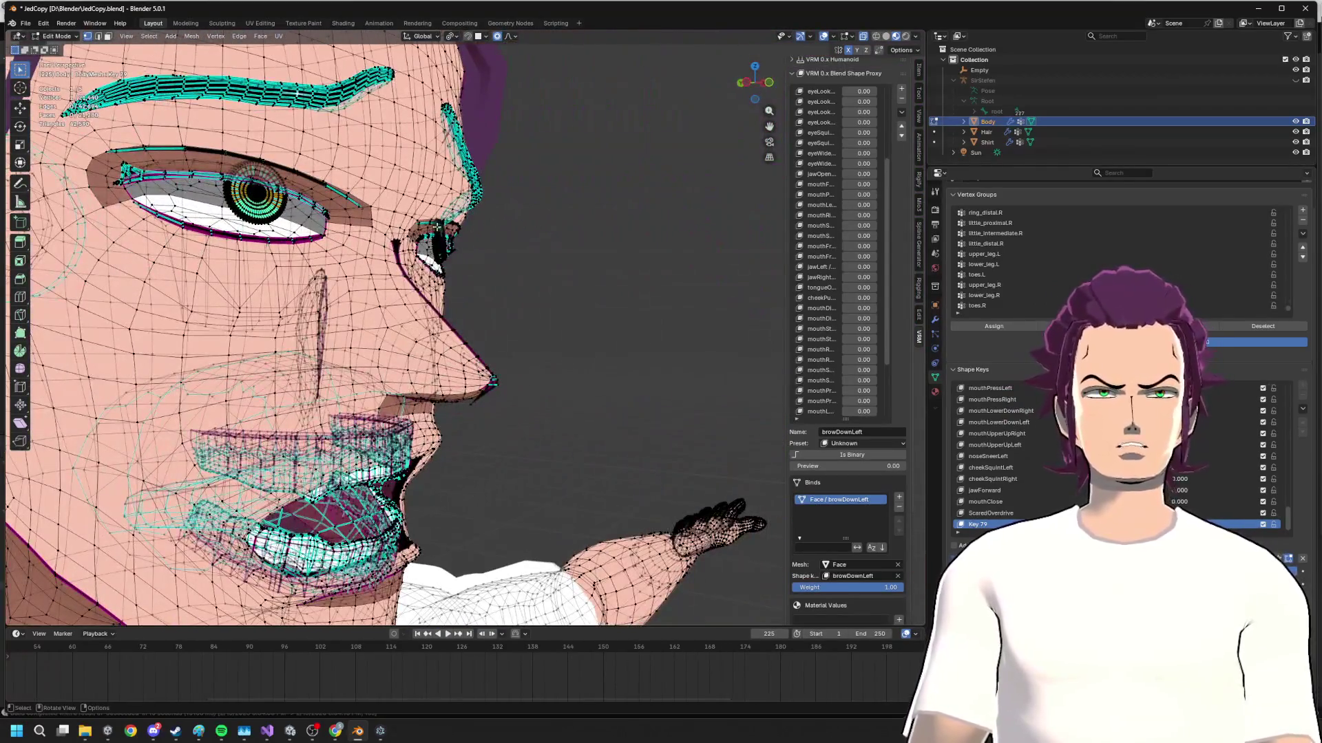
scroll(348, 206, "up", 2)
middle_click_drag(349, 207, 503, 258, "shift")
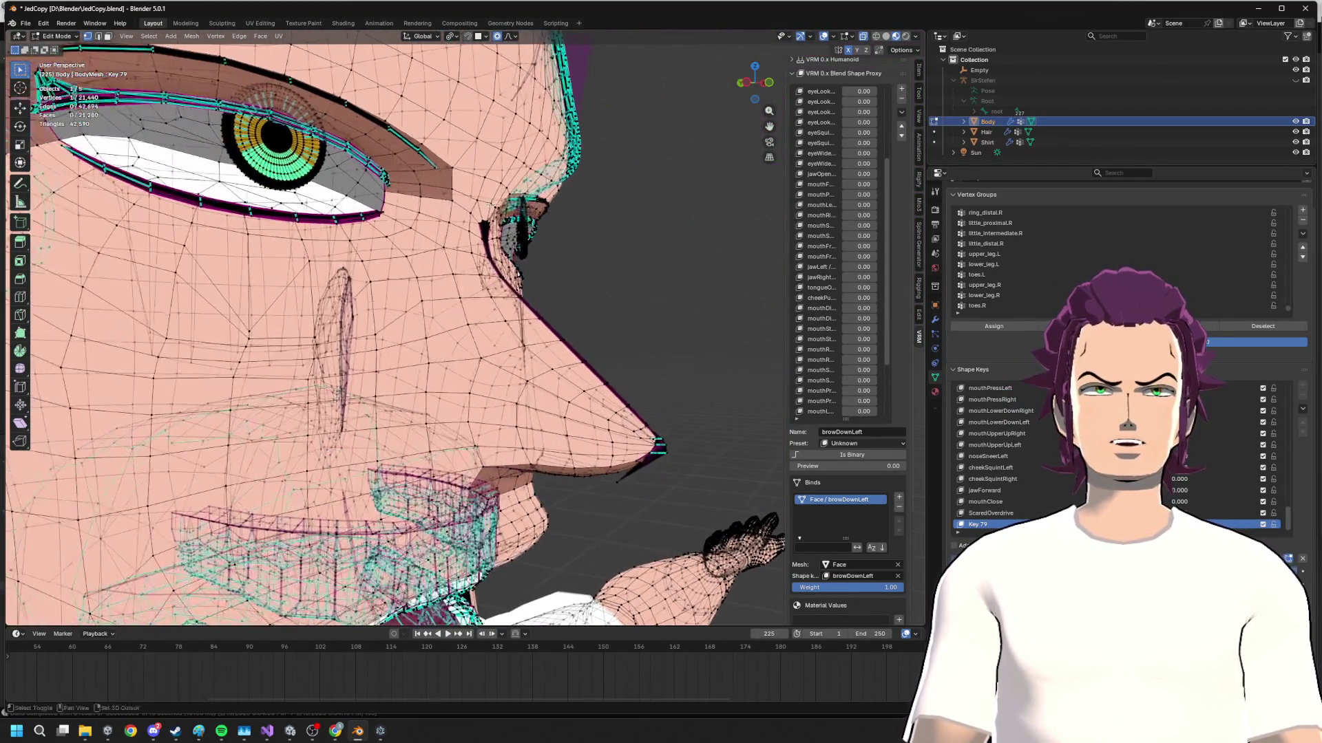
middle_click_drag(336, 132, 293, 299)
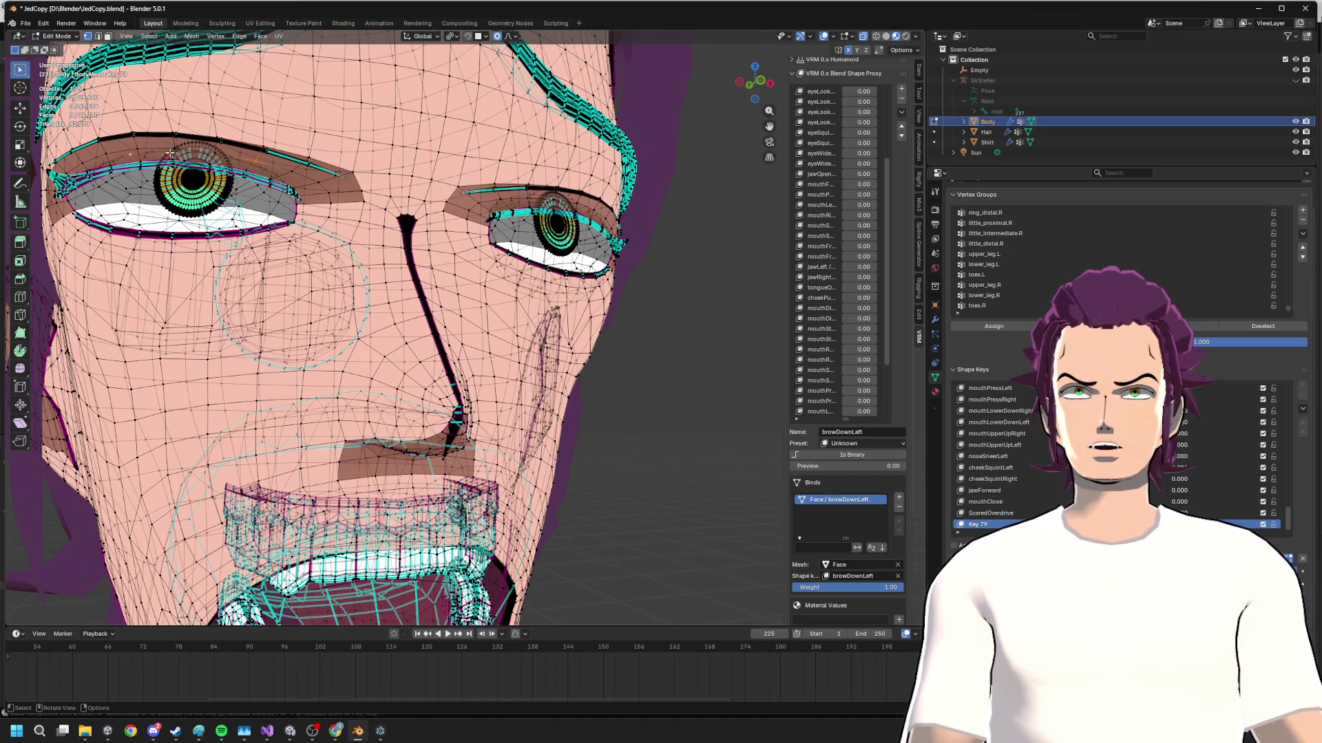
middle_click_drag(170, 152, 591, 381)
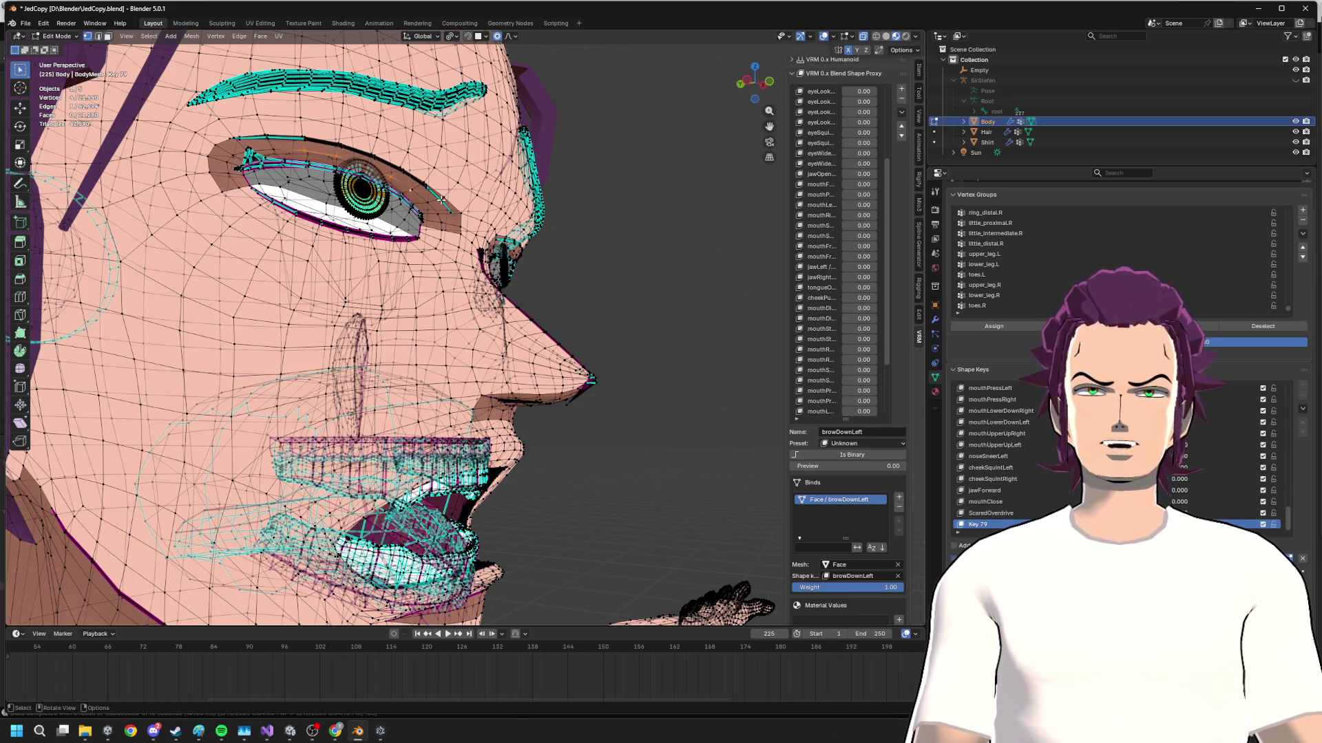
key("g")
key("Escape")
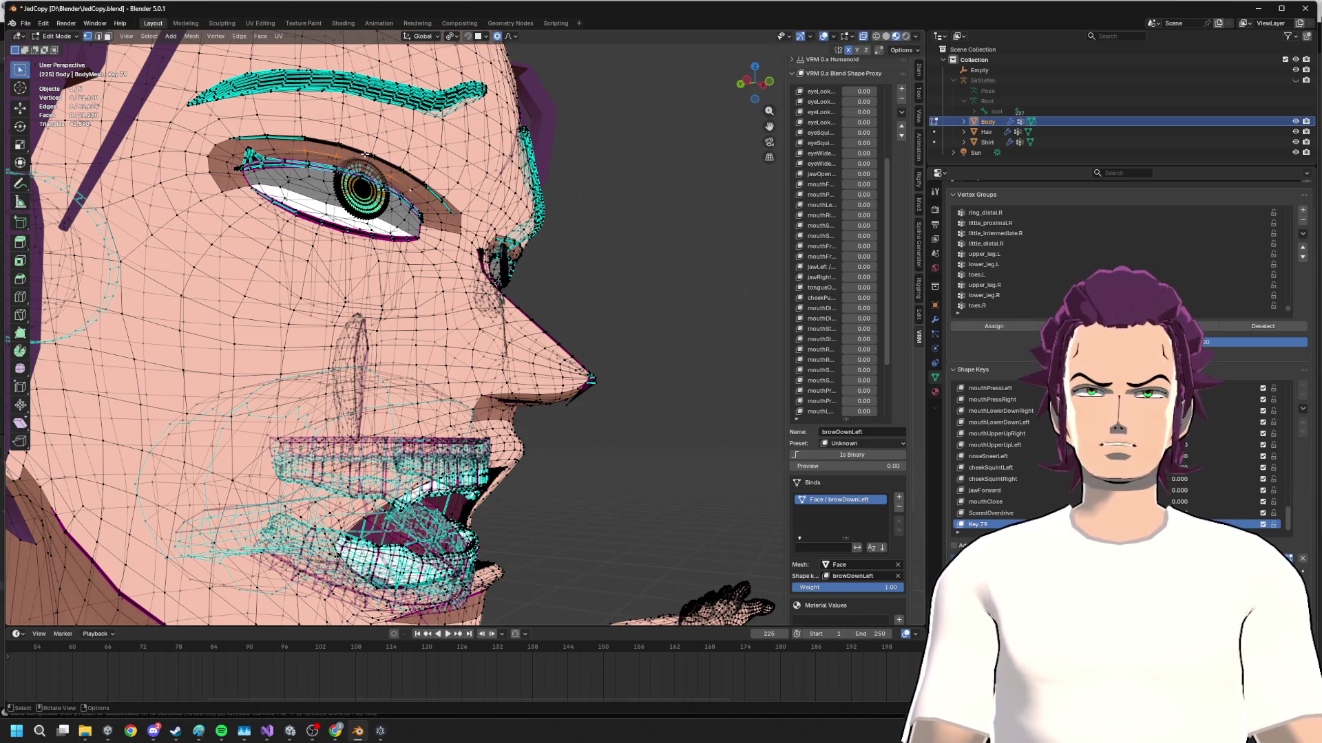
- Select the whole linked iris mesh and hide it, leaving blank white eyes
middle_click_drag(336, 155, 380, 557)
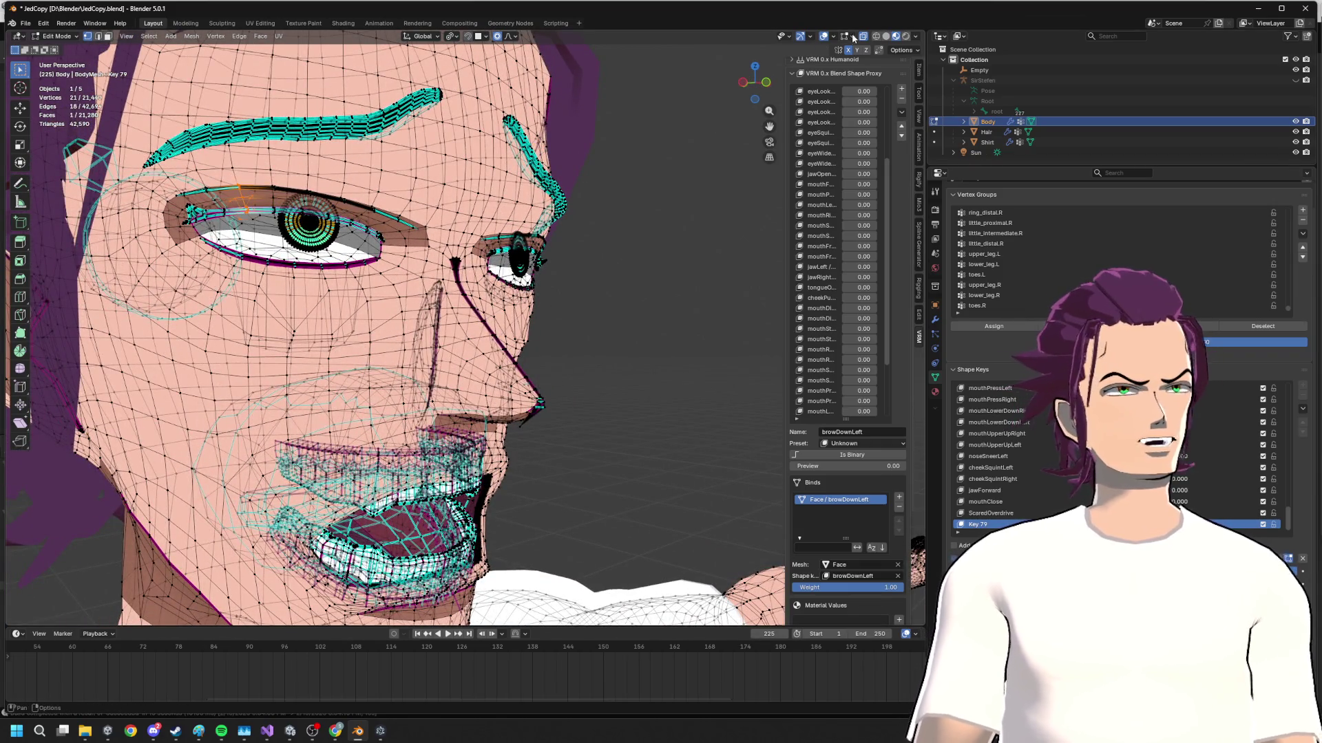
middle_click_drag(380, 556, 256, 192)
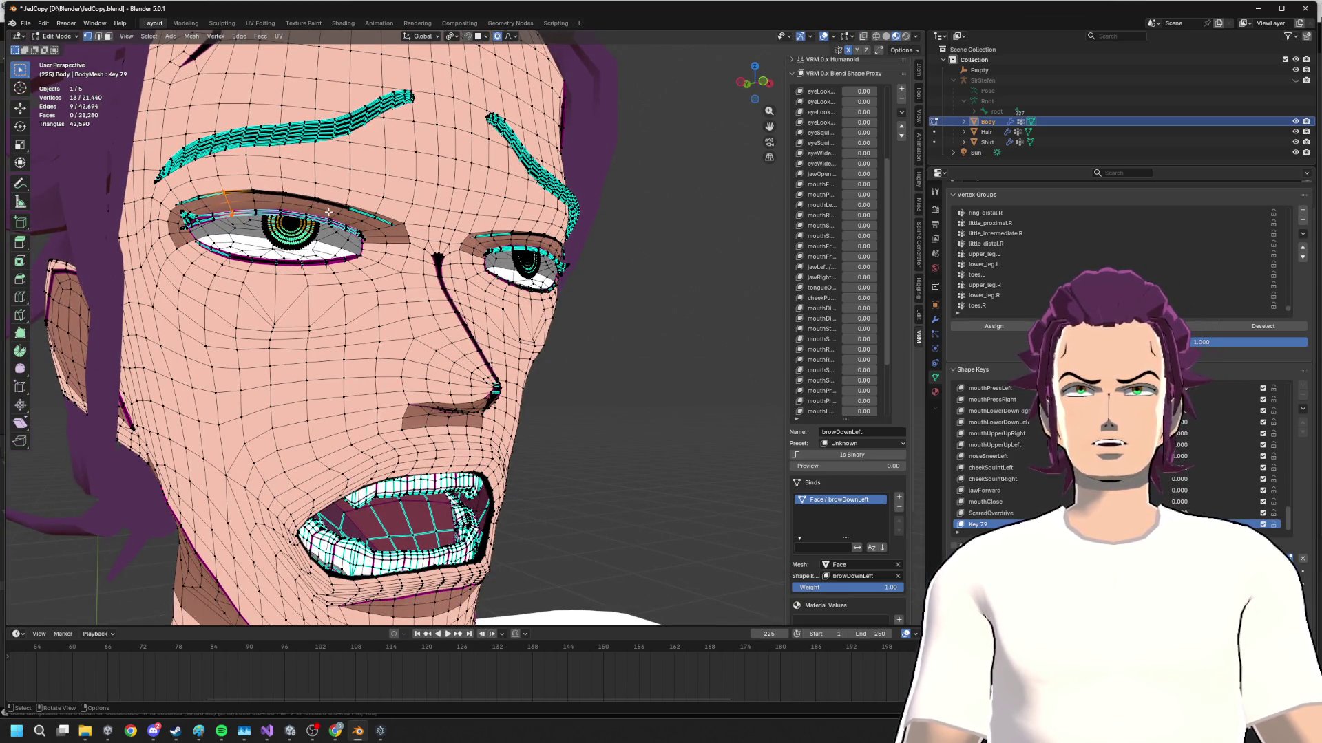
key("ctrl+l")
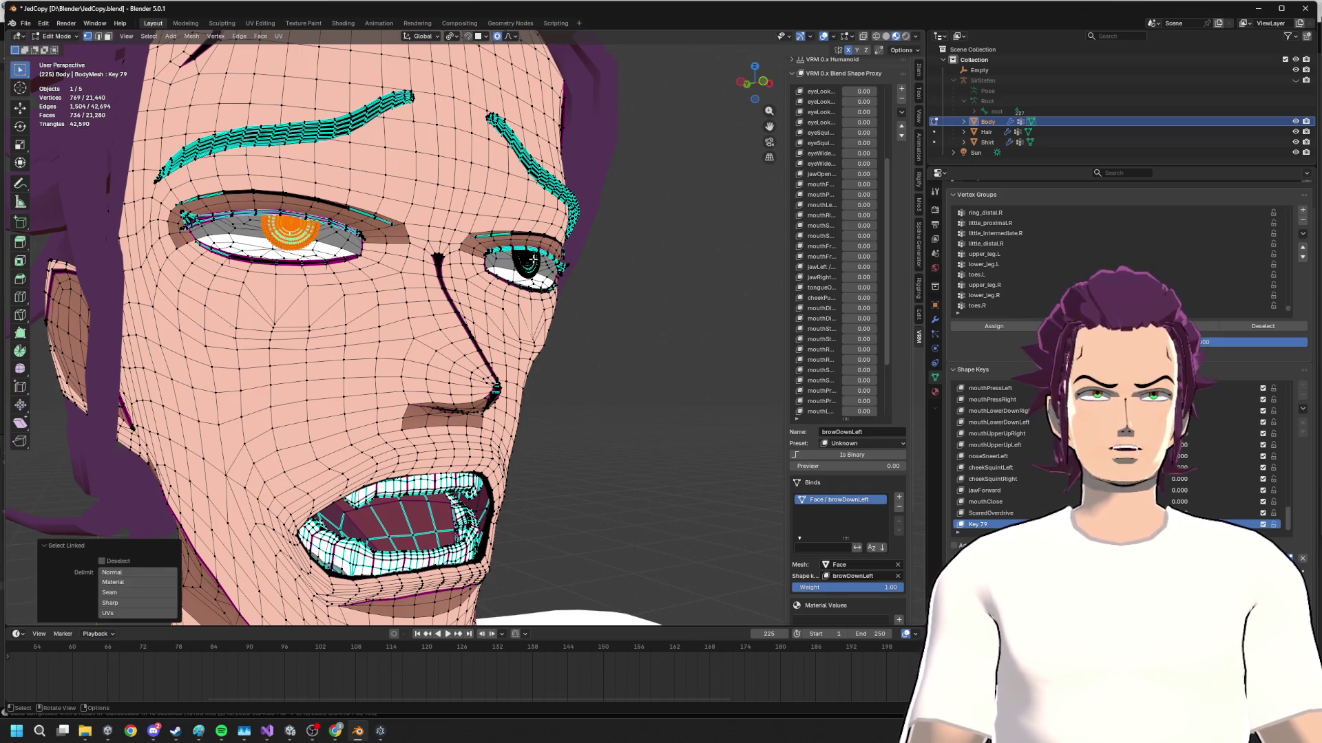
key("h")
- Snap to a front view and pick a single vertex on the left eye white
middle_click_drag(526, 260, 321, 214)
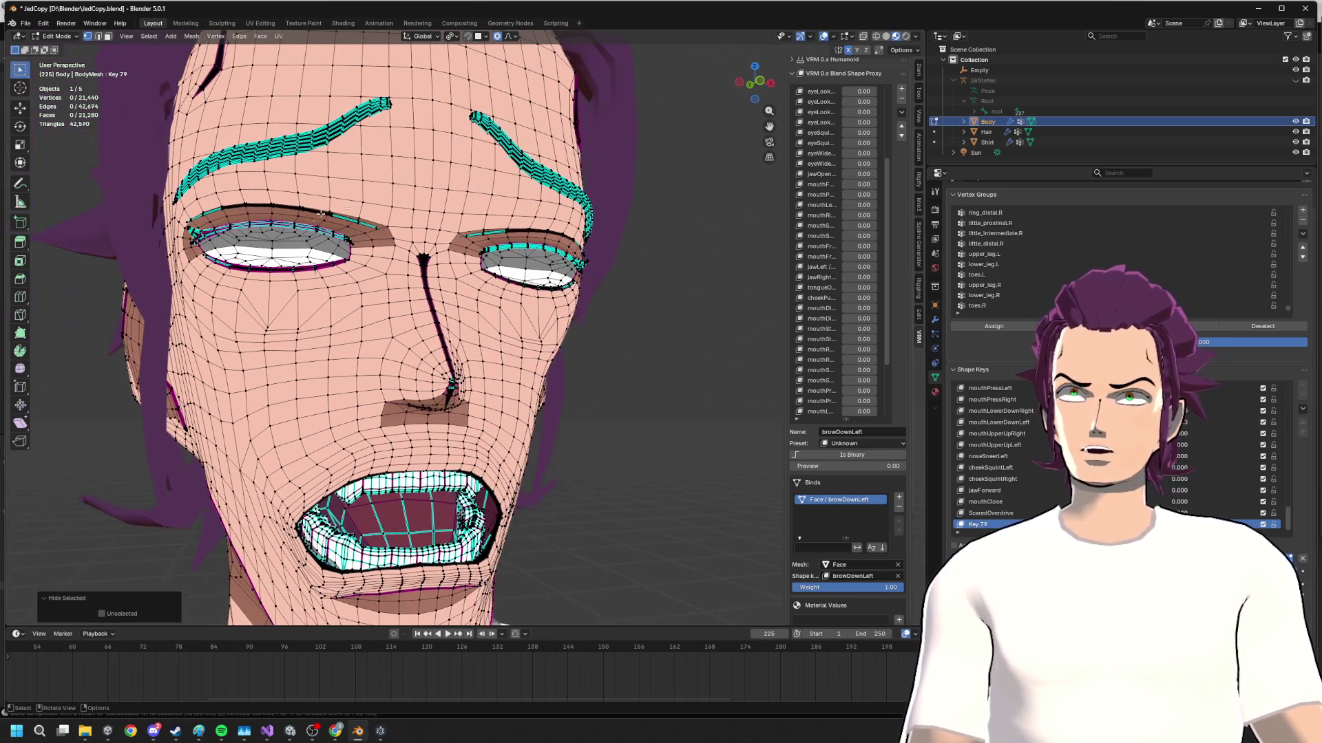
left_click_drag(754, 83, 753, 87)
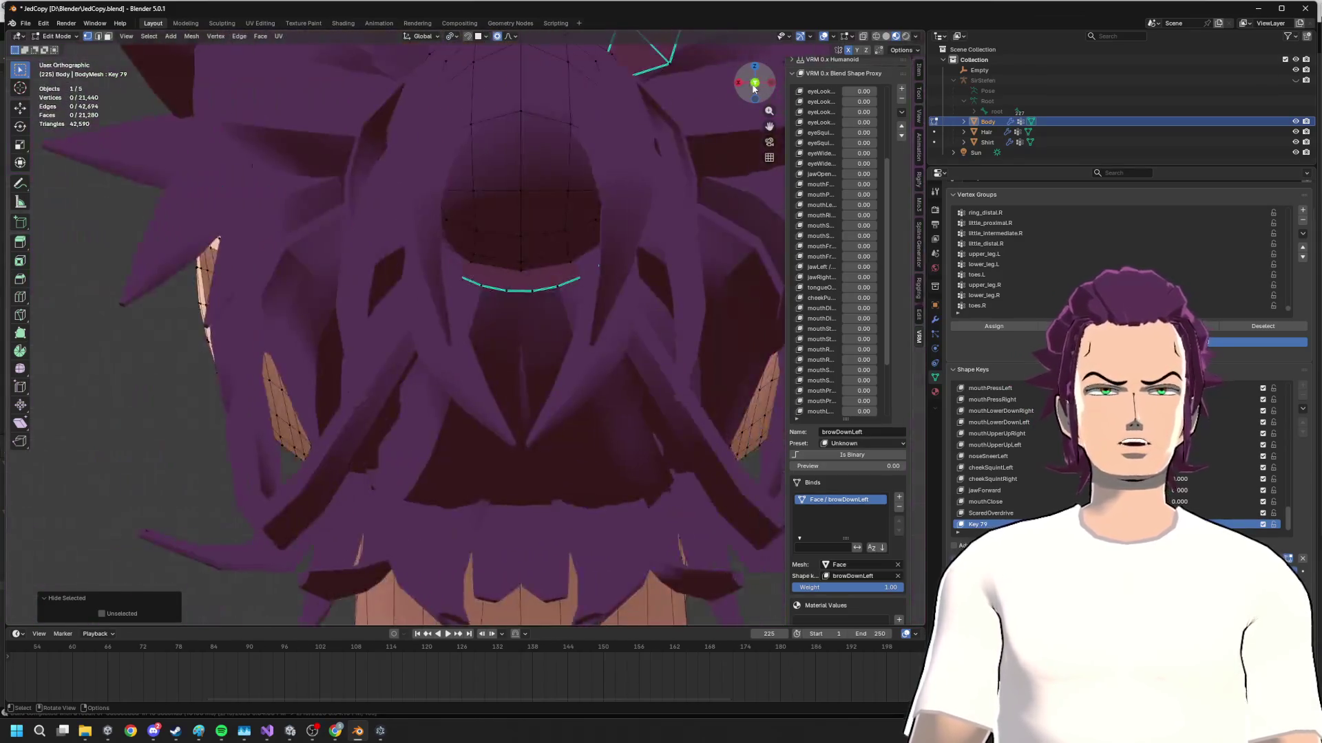
left_click(754, 88)
right_click(507, 178)
key("Escape")
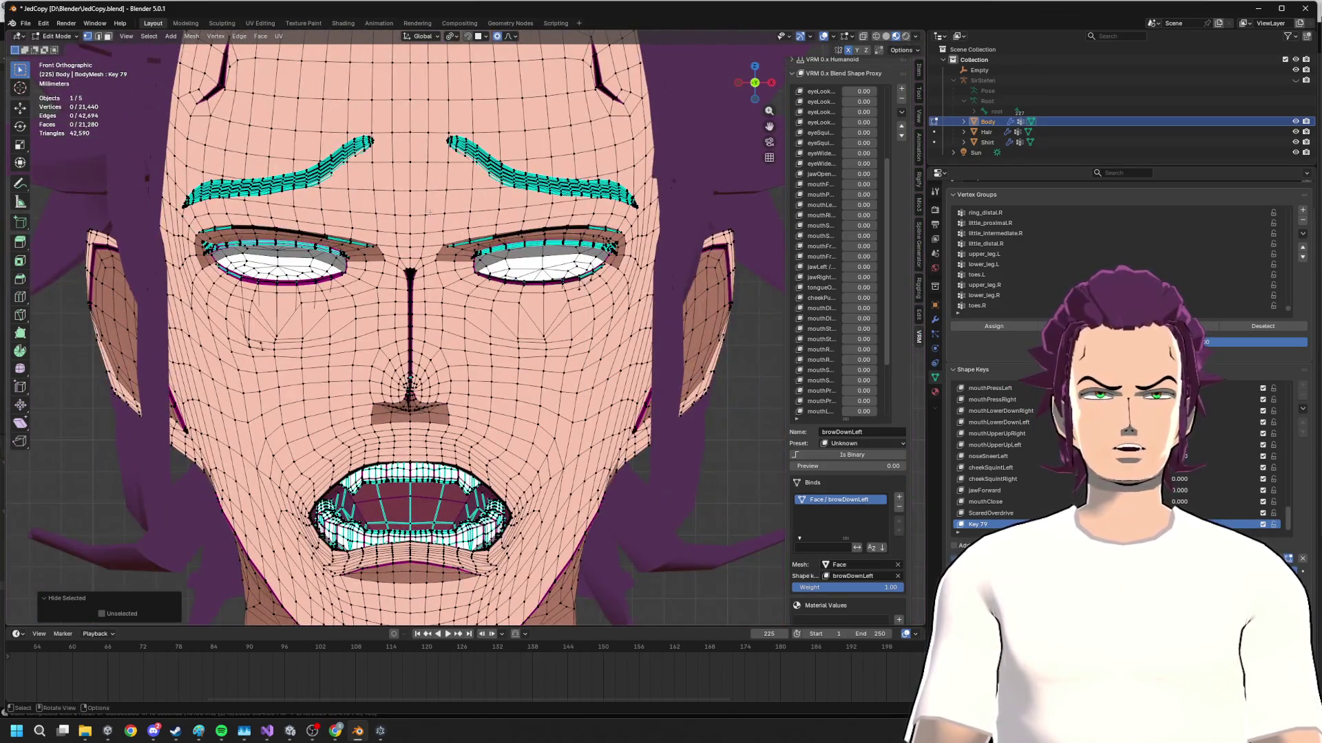
left_click_drag(213, 219, 335, 252)
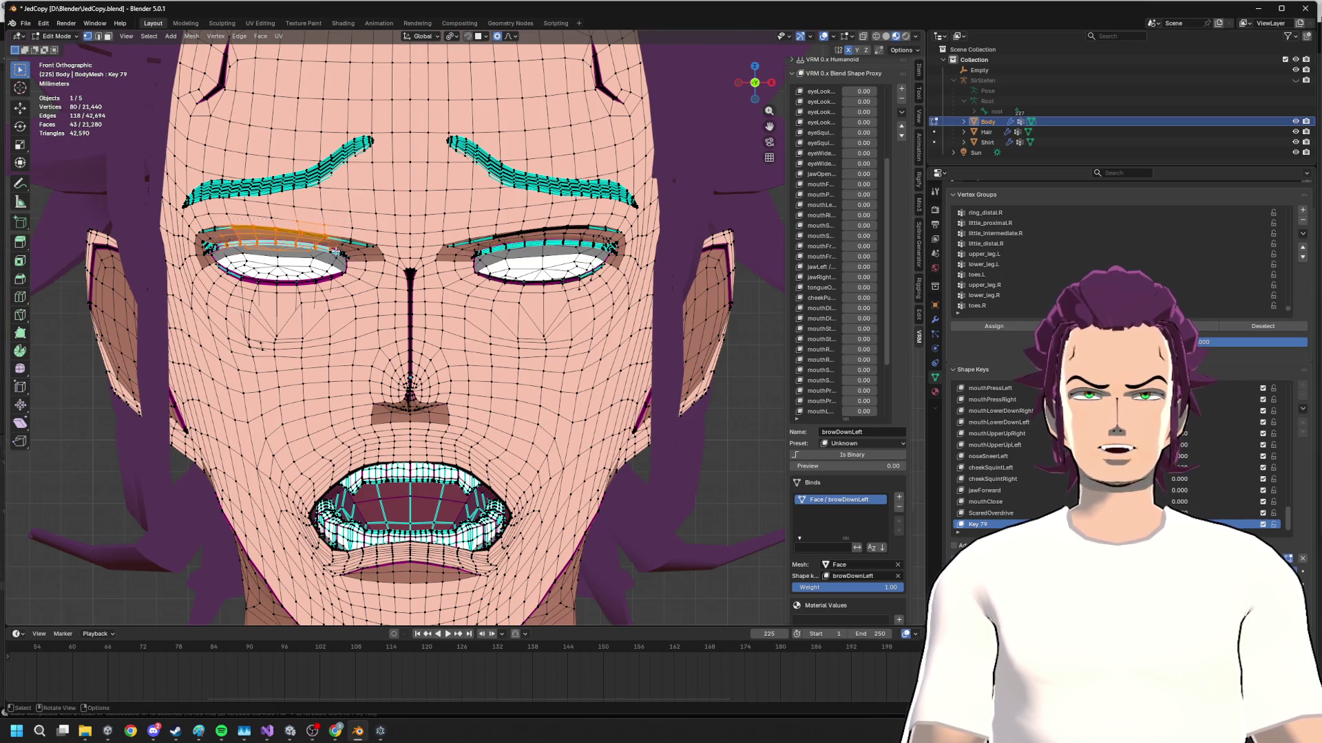
left_click(279, 263)
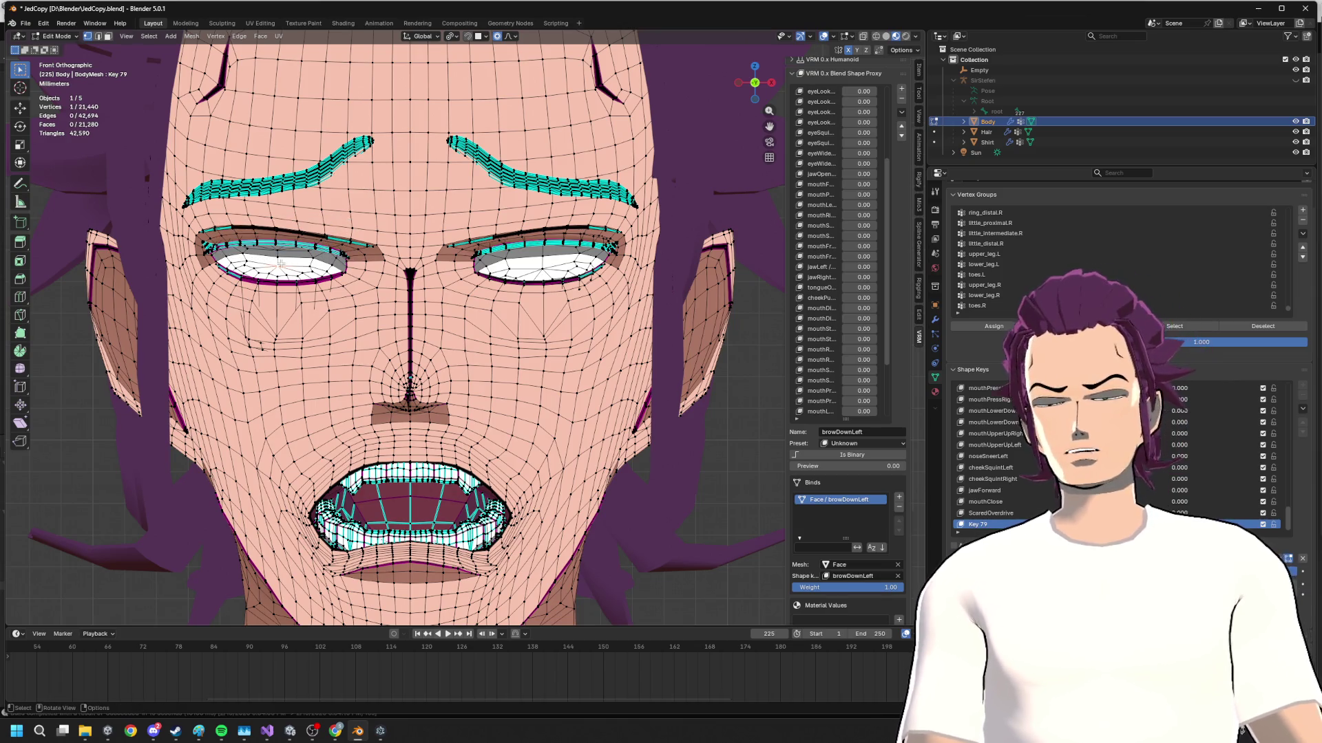
key("Tab")
key("Tab")
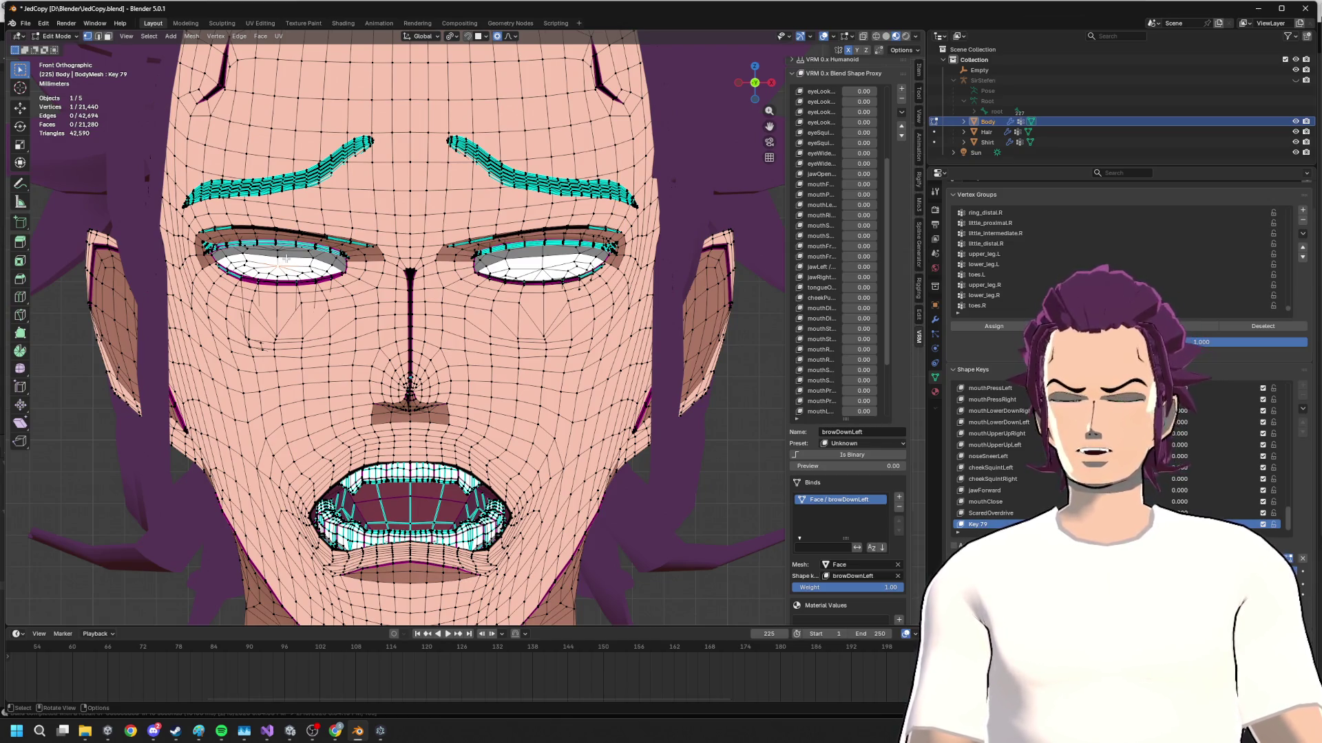
- Try point-normals and a linked selection on the eye, undoing both and deselecting everything
key("alt+l")
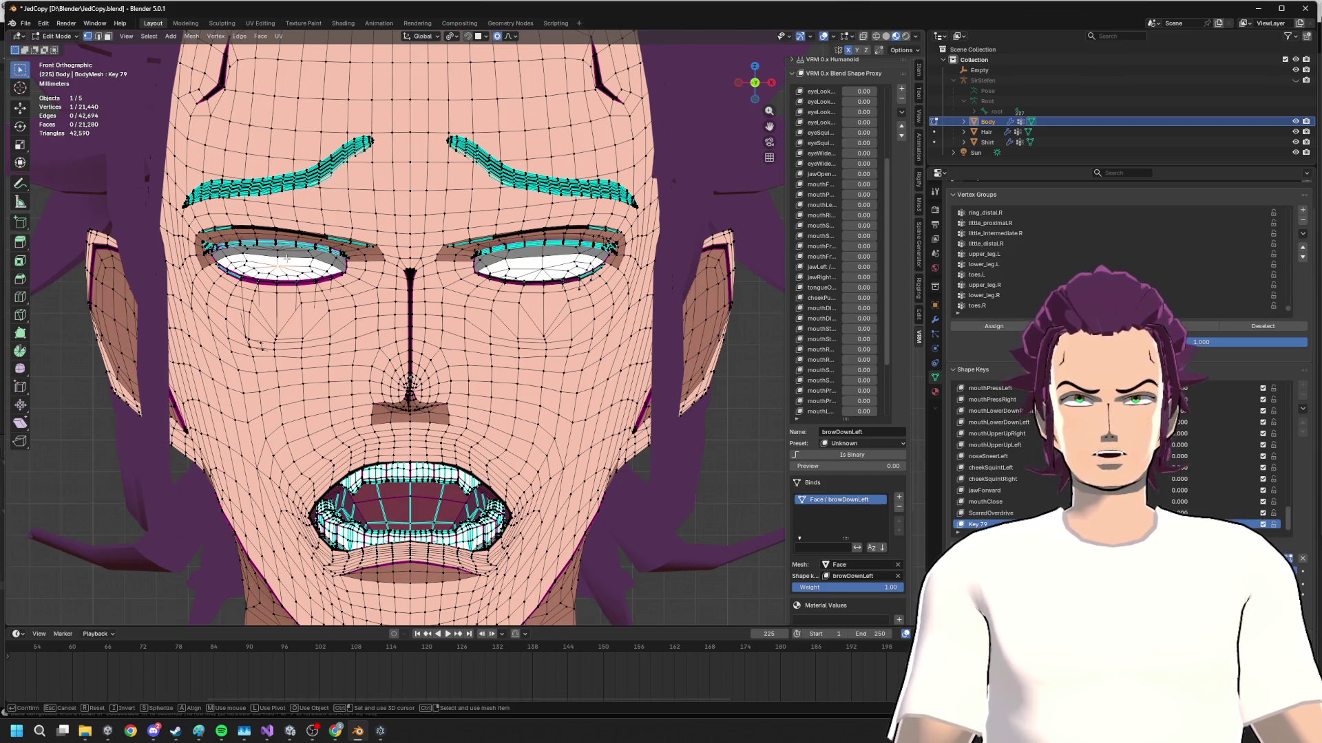
key("Return")
key("ctrl+z")
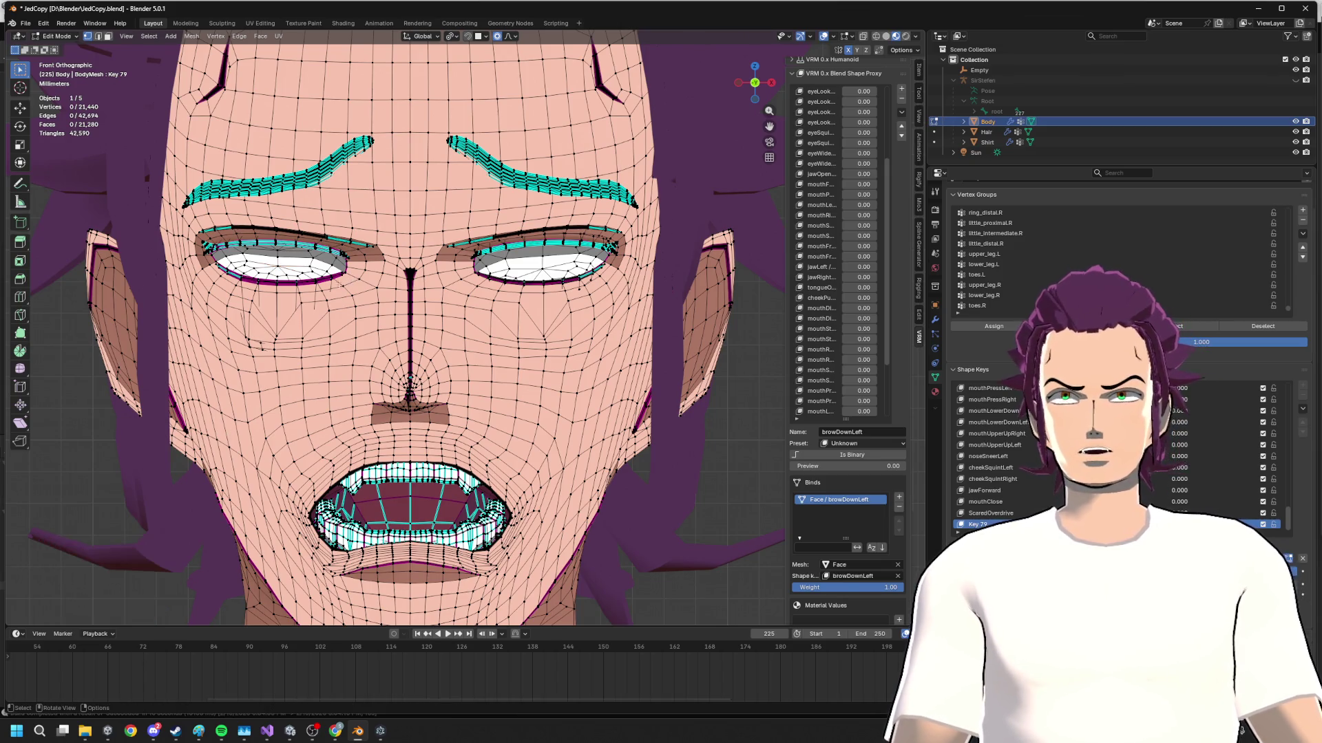
key("ctrl+l")
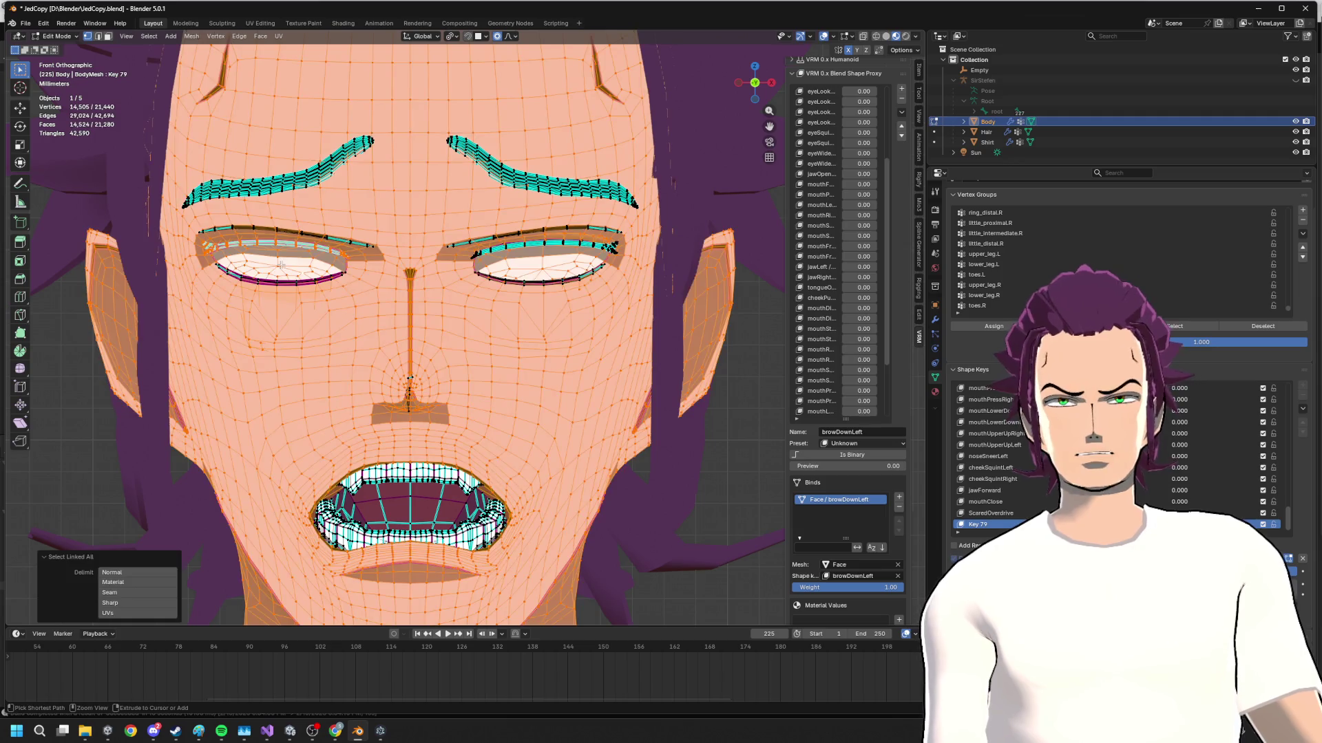
left_click(140, 581)
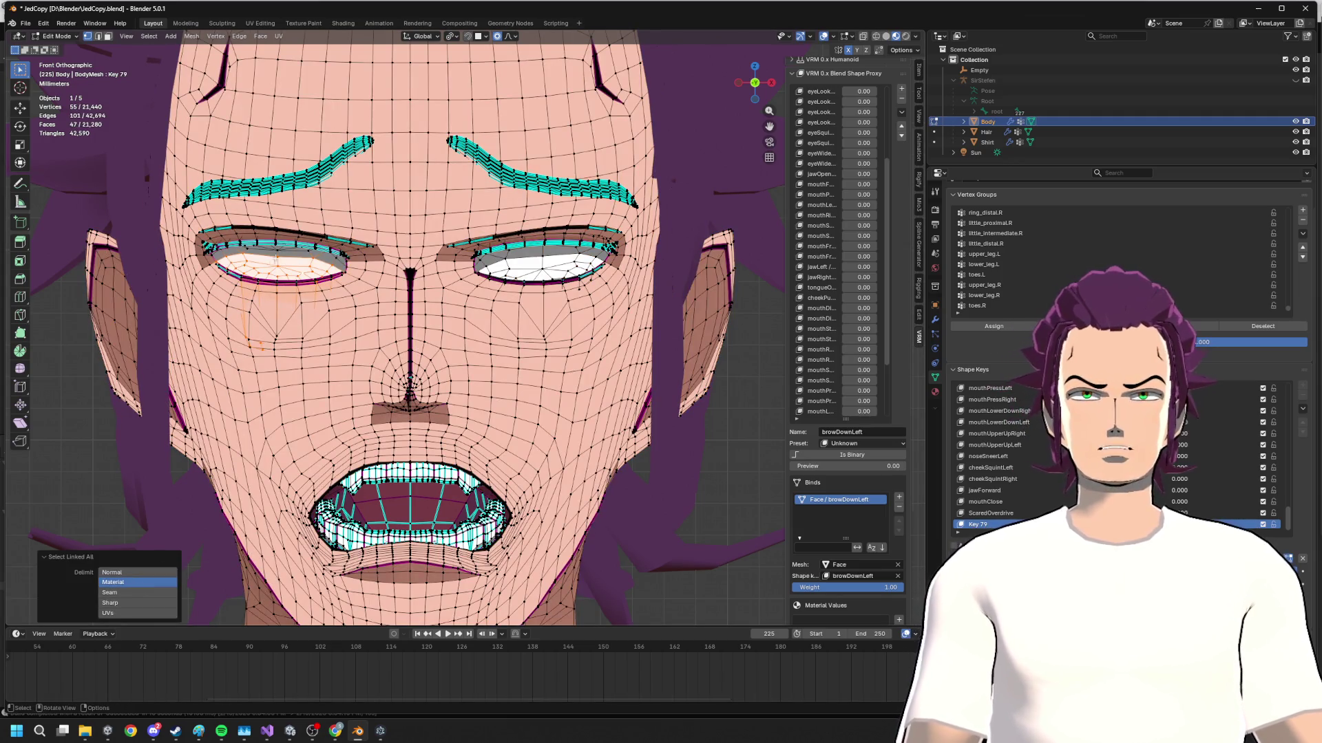
key("ctrl+z")
right_click(279, 262)
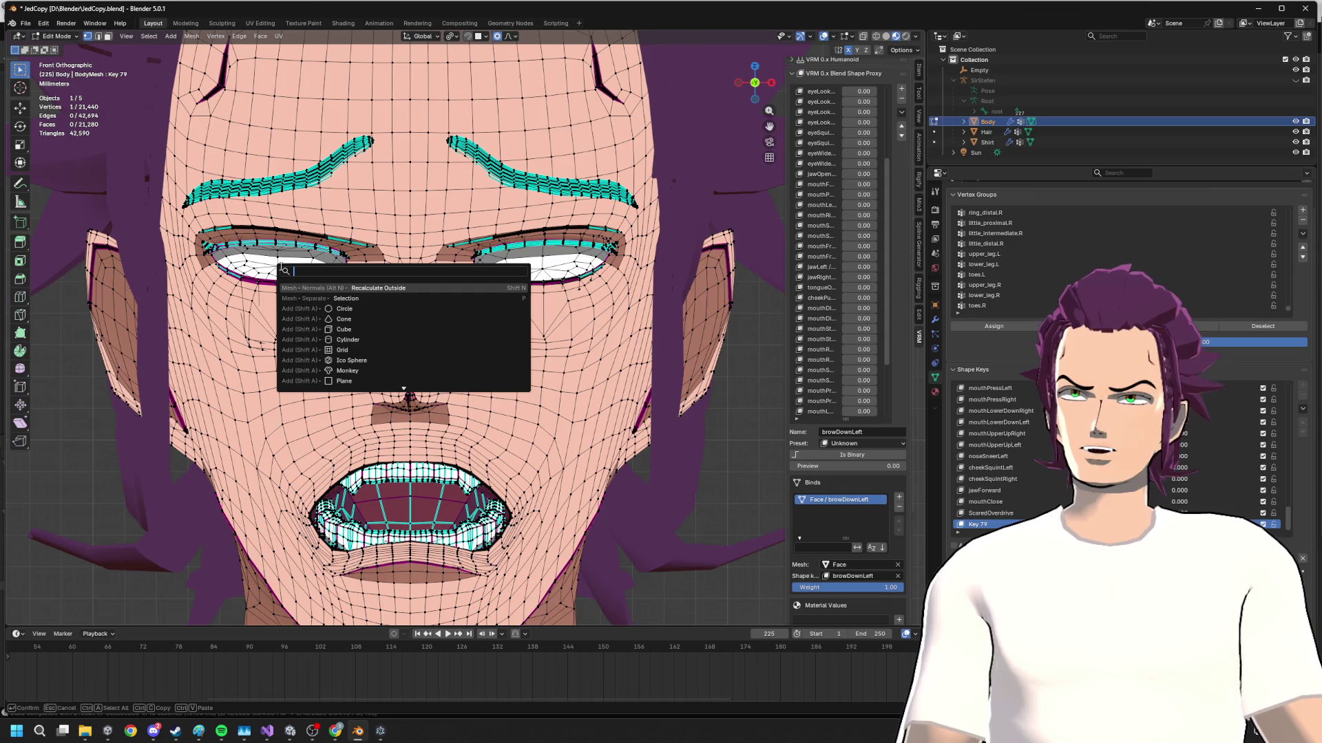
key("Escape")
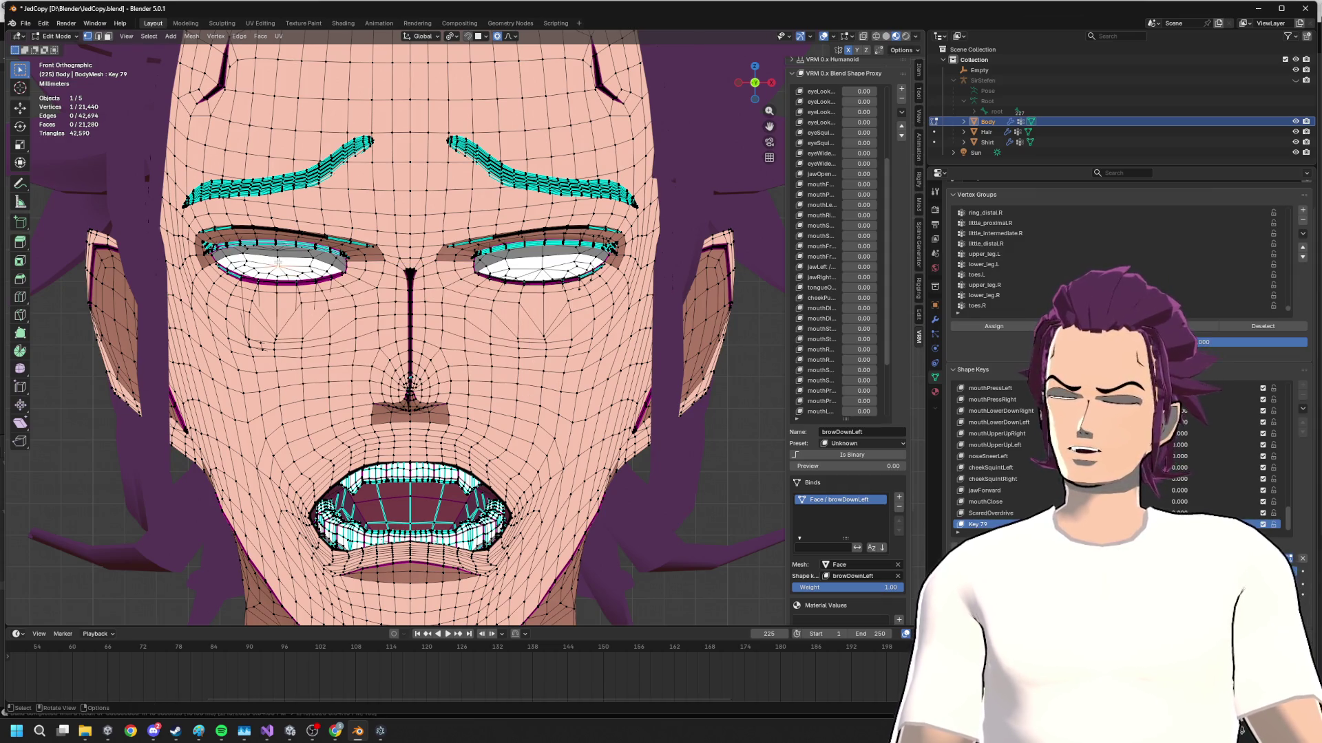
key("alt+a")
- Select both eye whites as linked geometry delimited by material and hide them
key("ctrl+l")
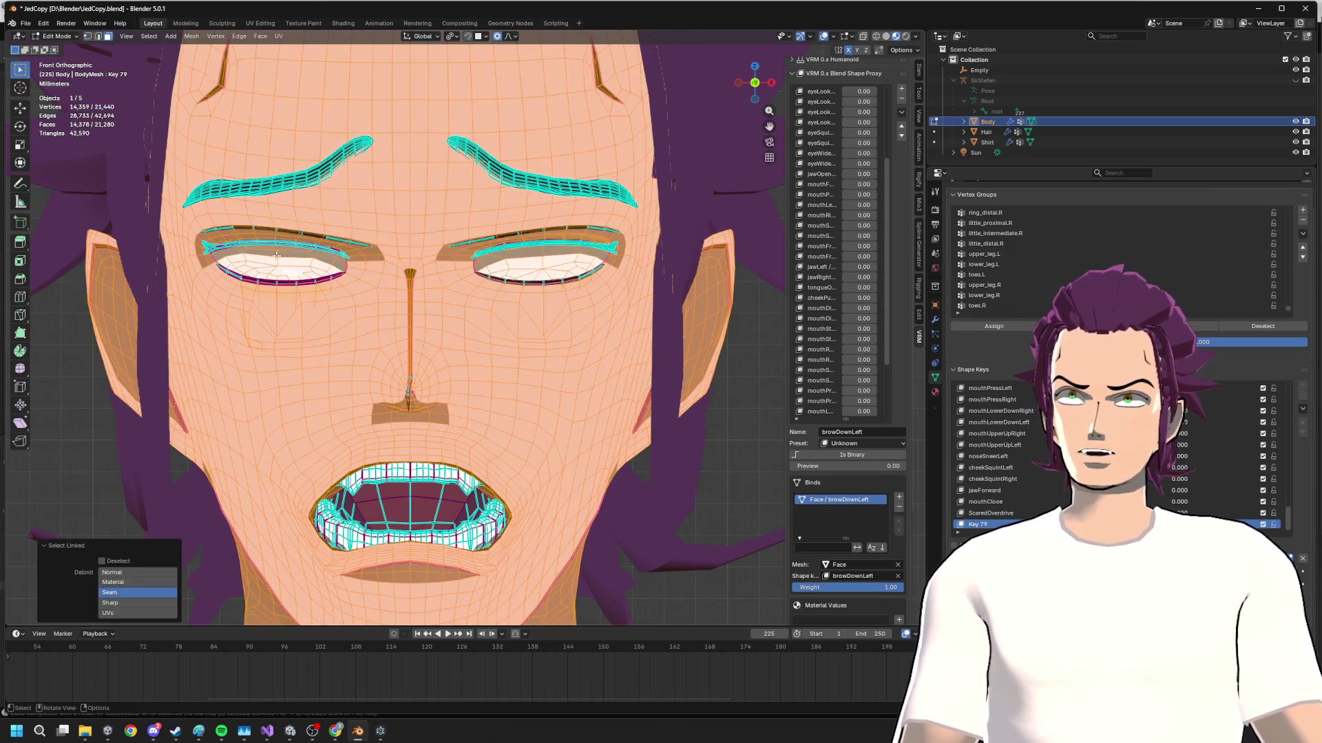
key("ctrl+z")
key("ctrl+l")
left_click(154, 581)
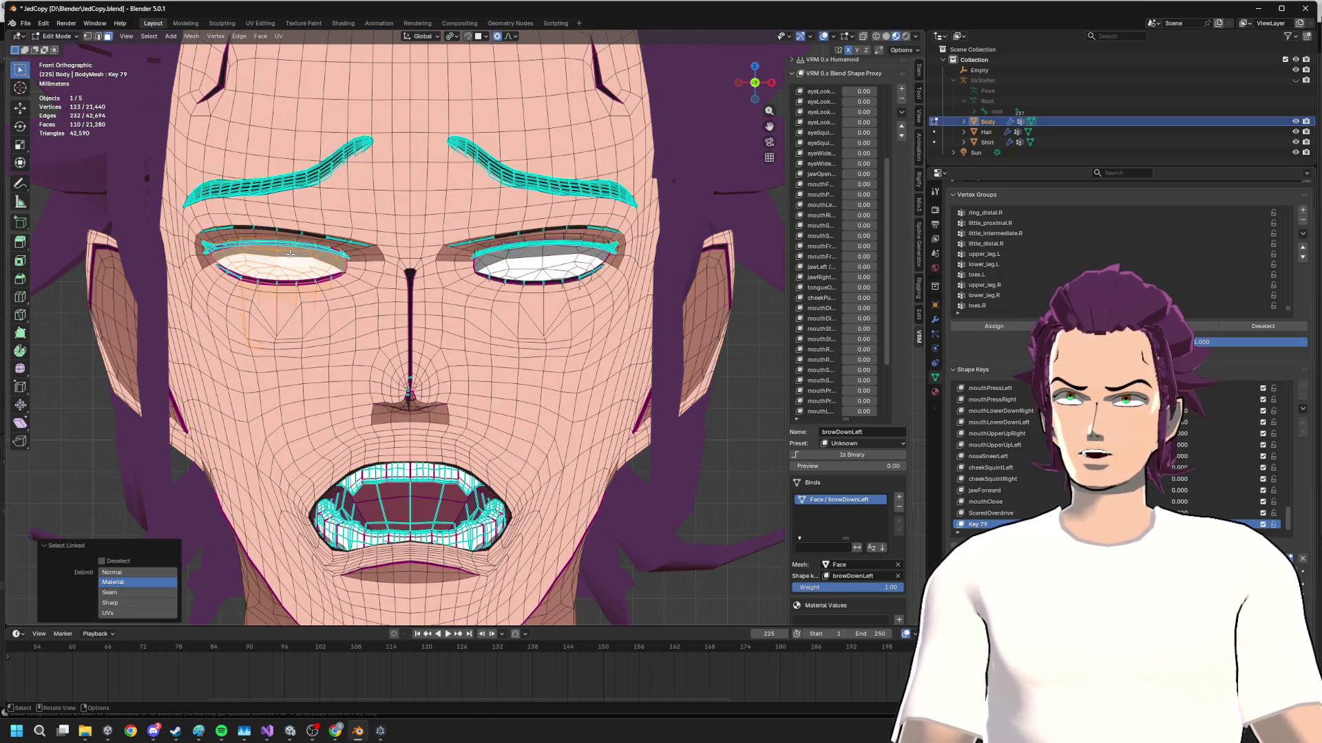
key("l")
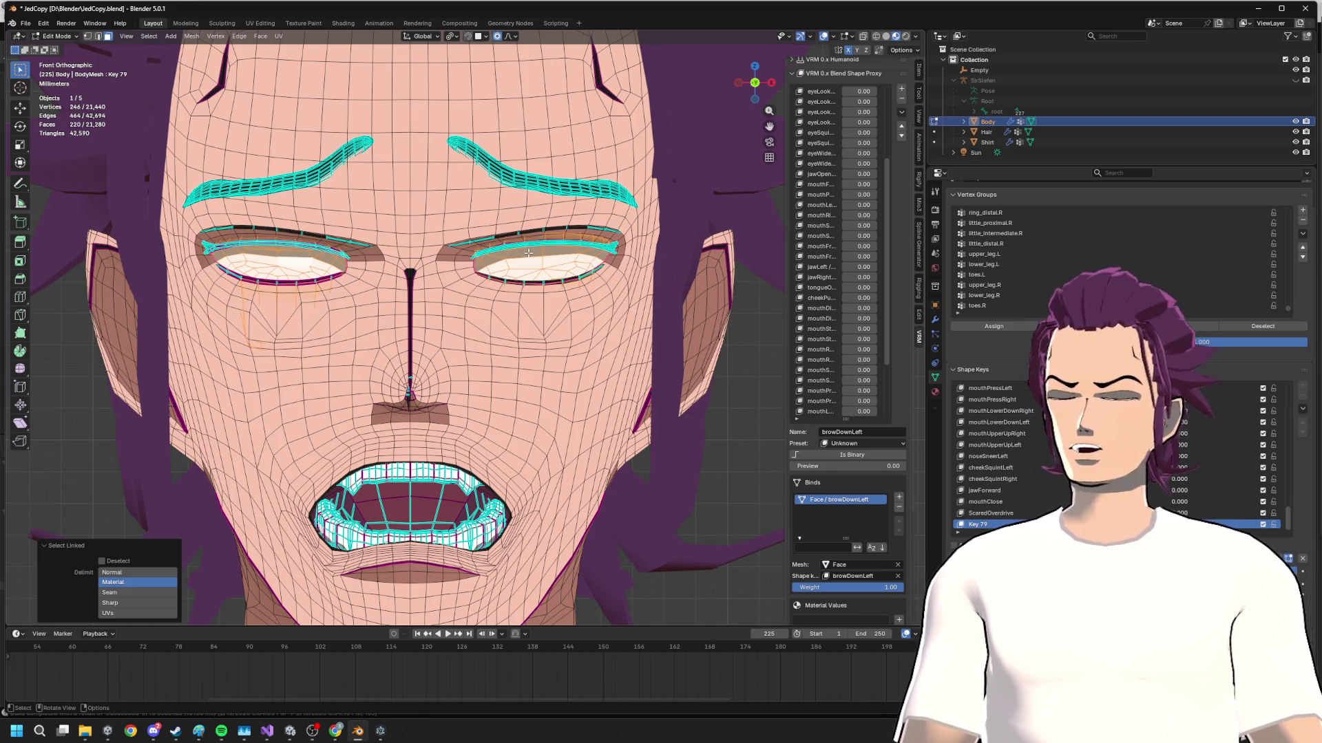
key("h")
scroll(393, 265, "up", 1)
scroll(331, 251, "up", 1)
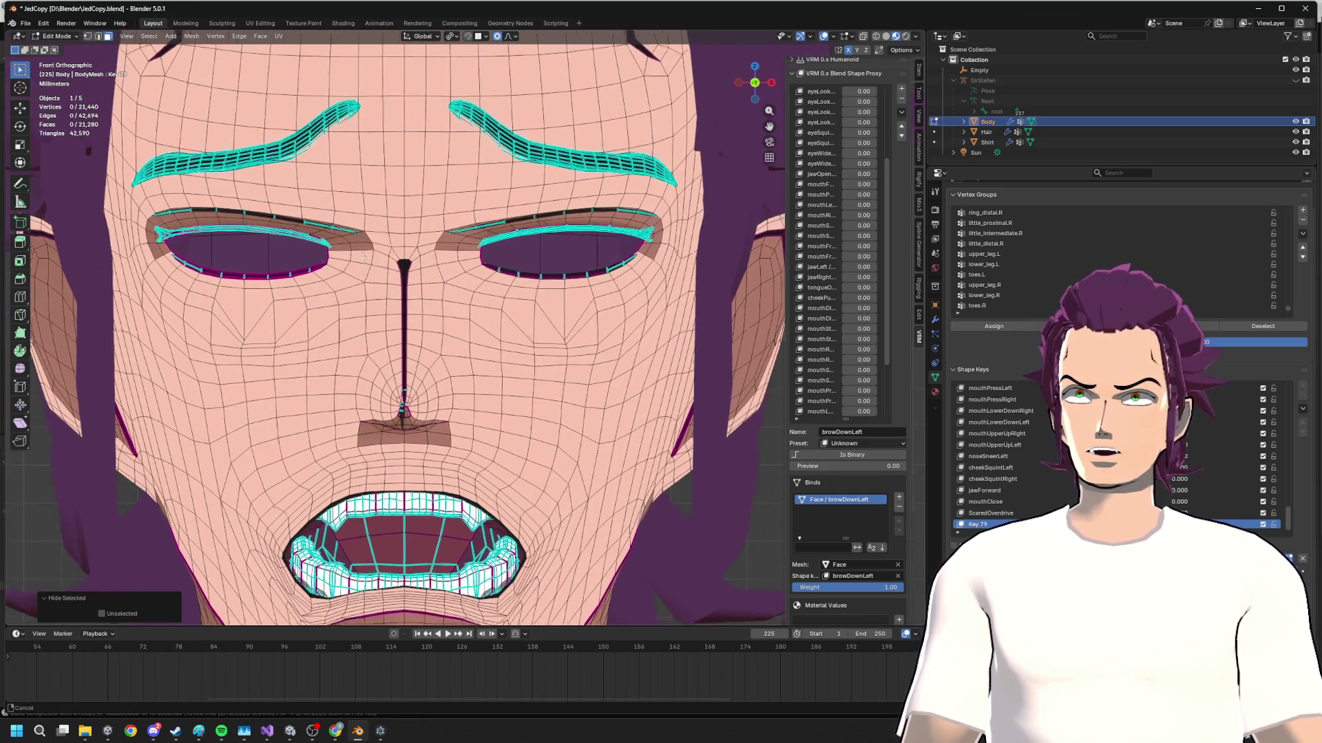
scroll(299, 242, "up", 1)
- In vertex mode, box-select the left upper eyelid and start lifting it vertically with proportional falloff
key("1")
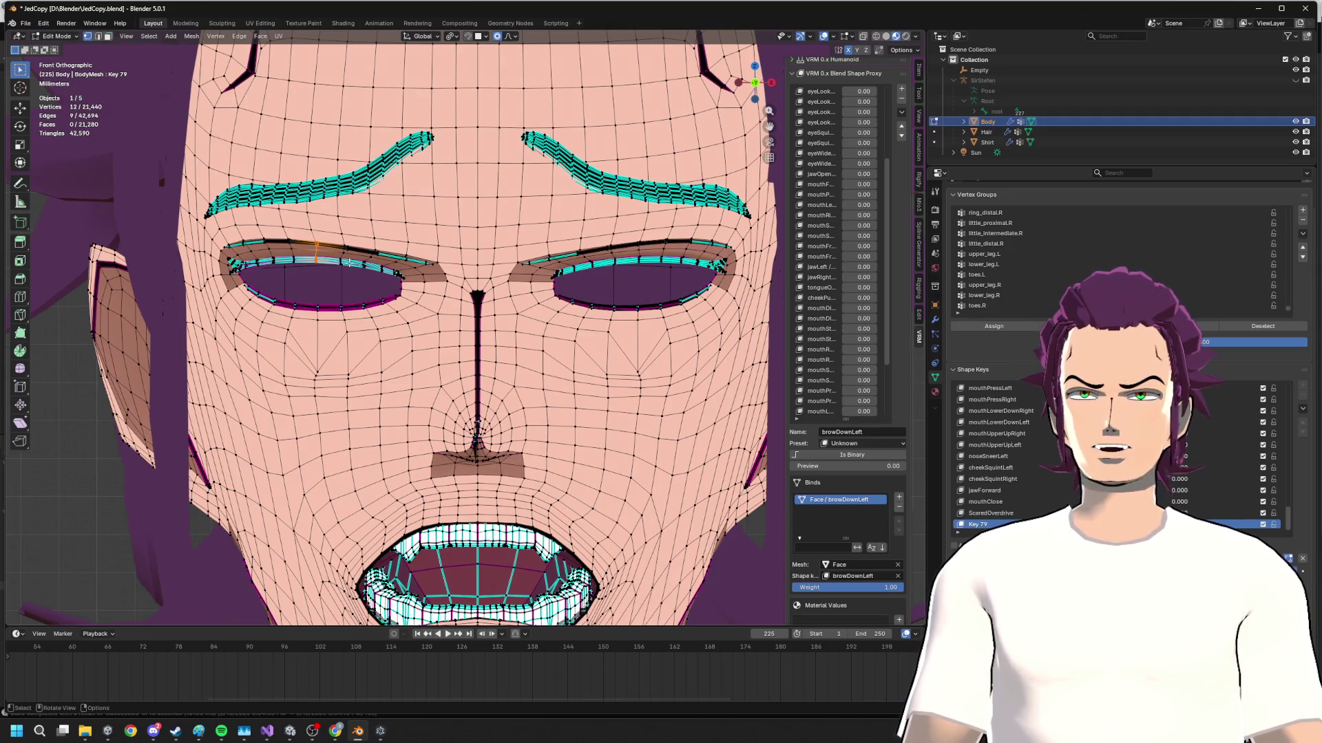
key("g")
key("z")
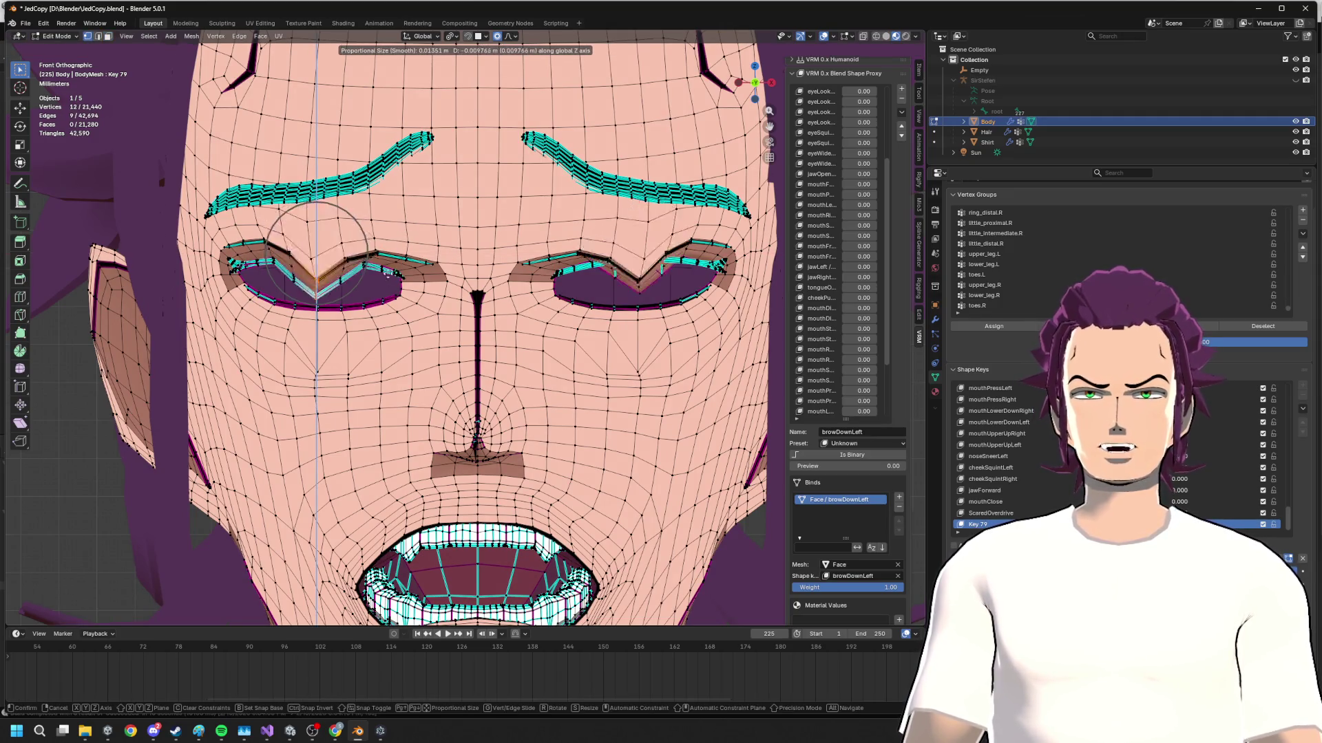
right_click(381, 220)
left_click_drag(251, 231, 392, 276)
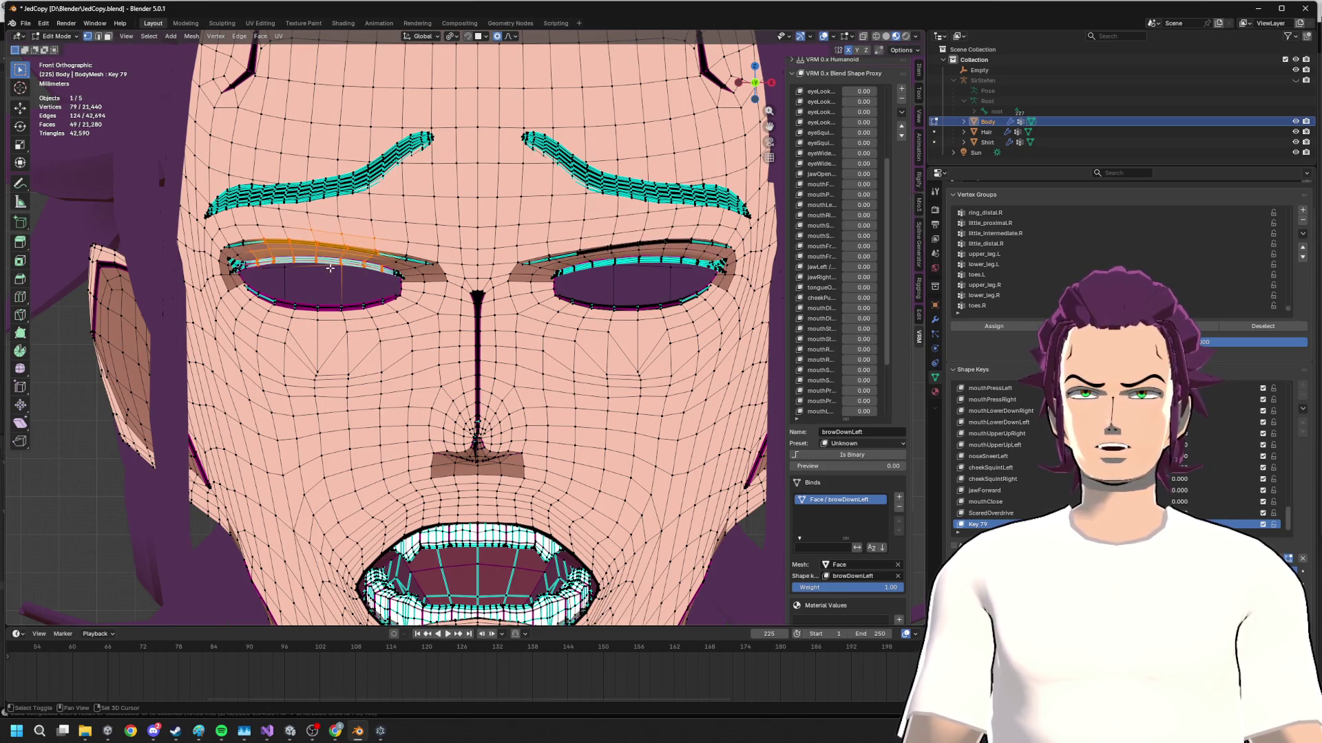
key("g")
key("z")
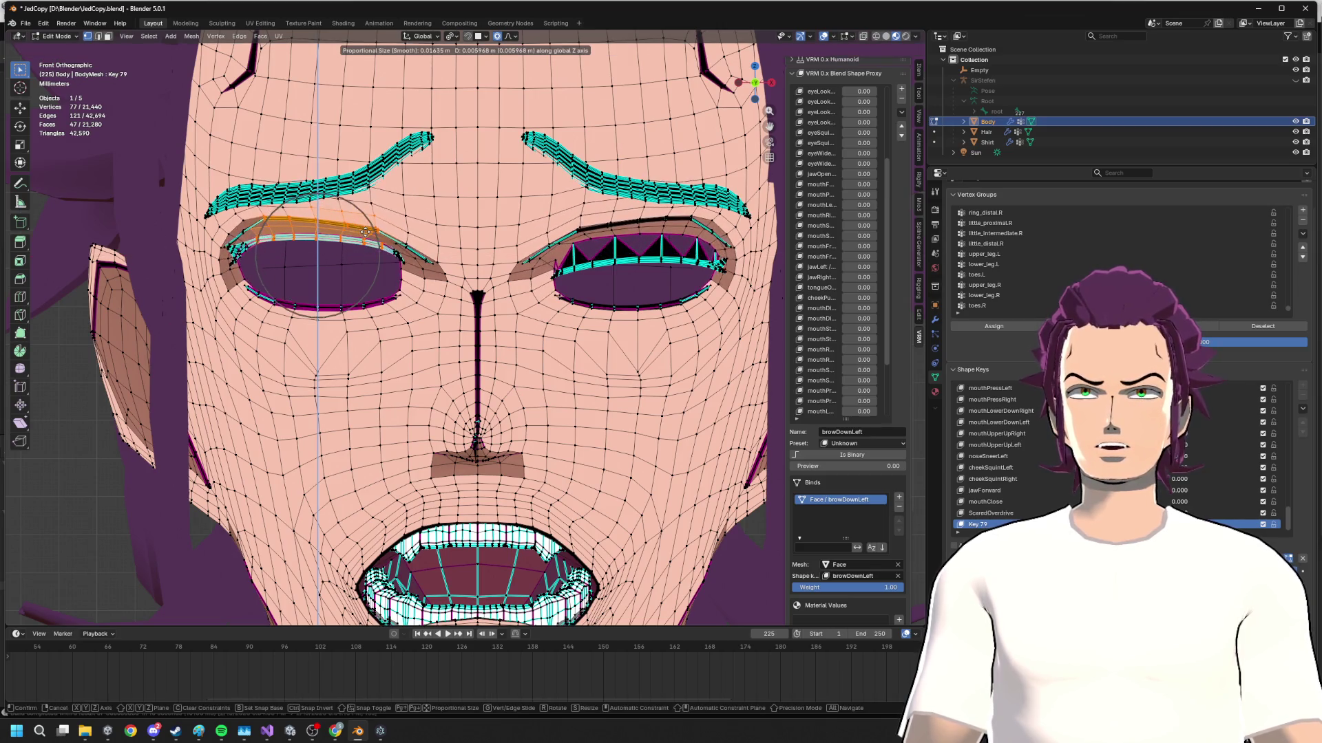
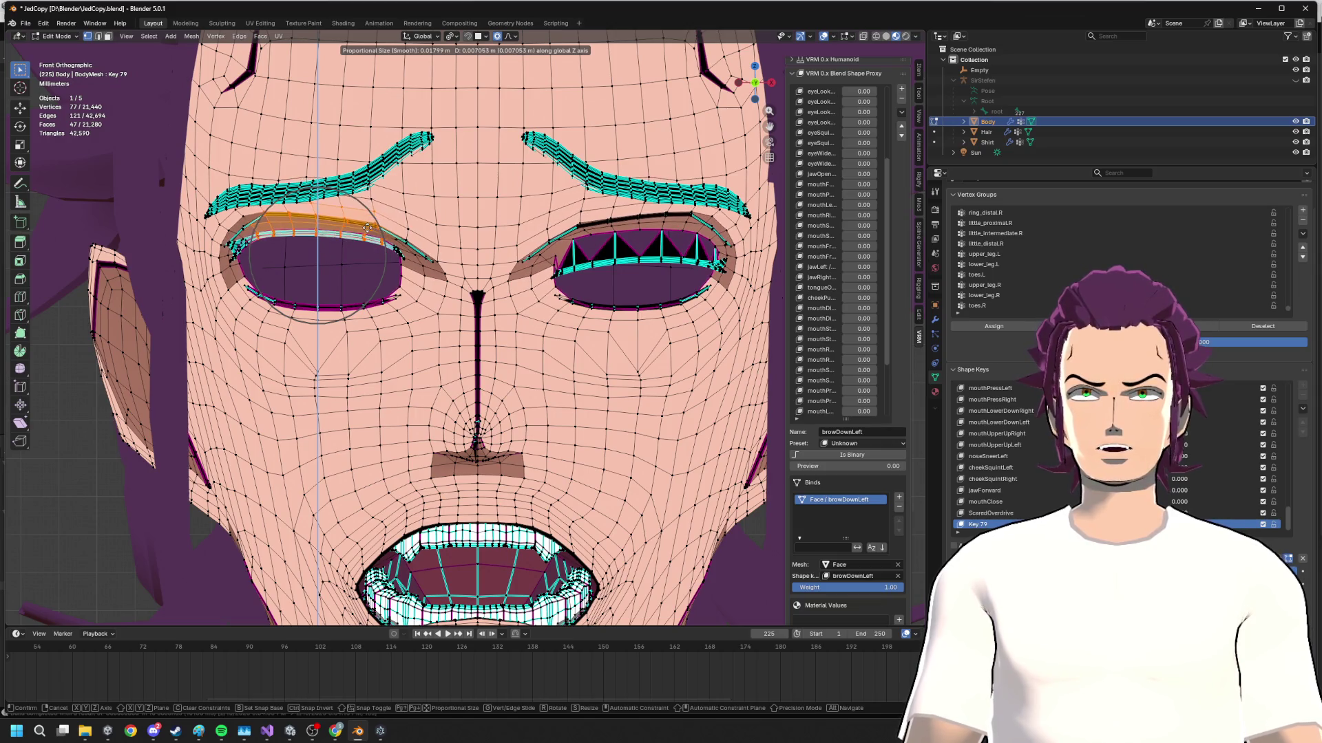
- Raise the upper eyelid vertices vertically with proportional falloff and check against the references
left_click(367, 236)
left_click_drag(349, 251, 347, 255)
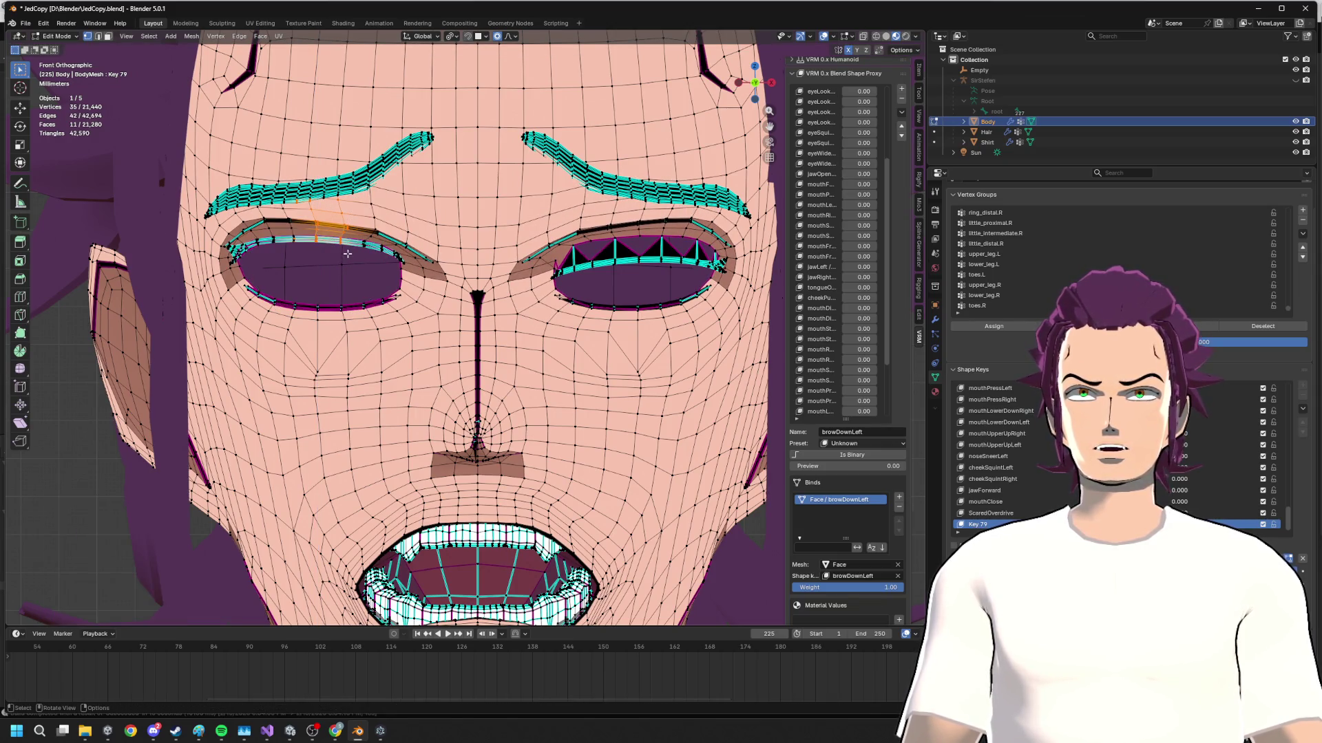
key("g")
key("z")
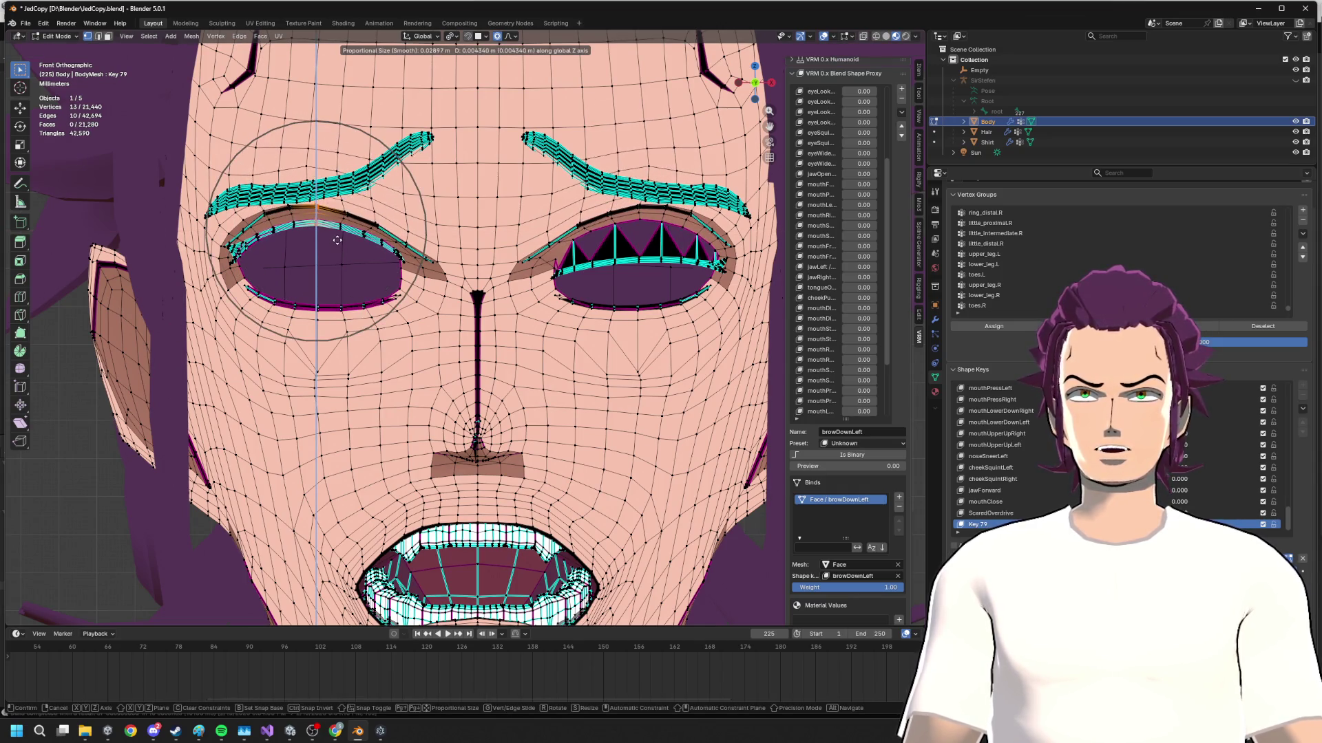
left_click(393, 253)
key("alt+Tab")
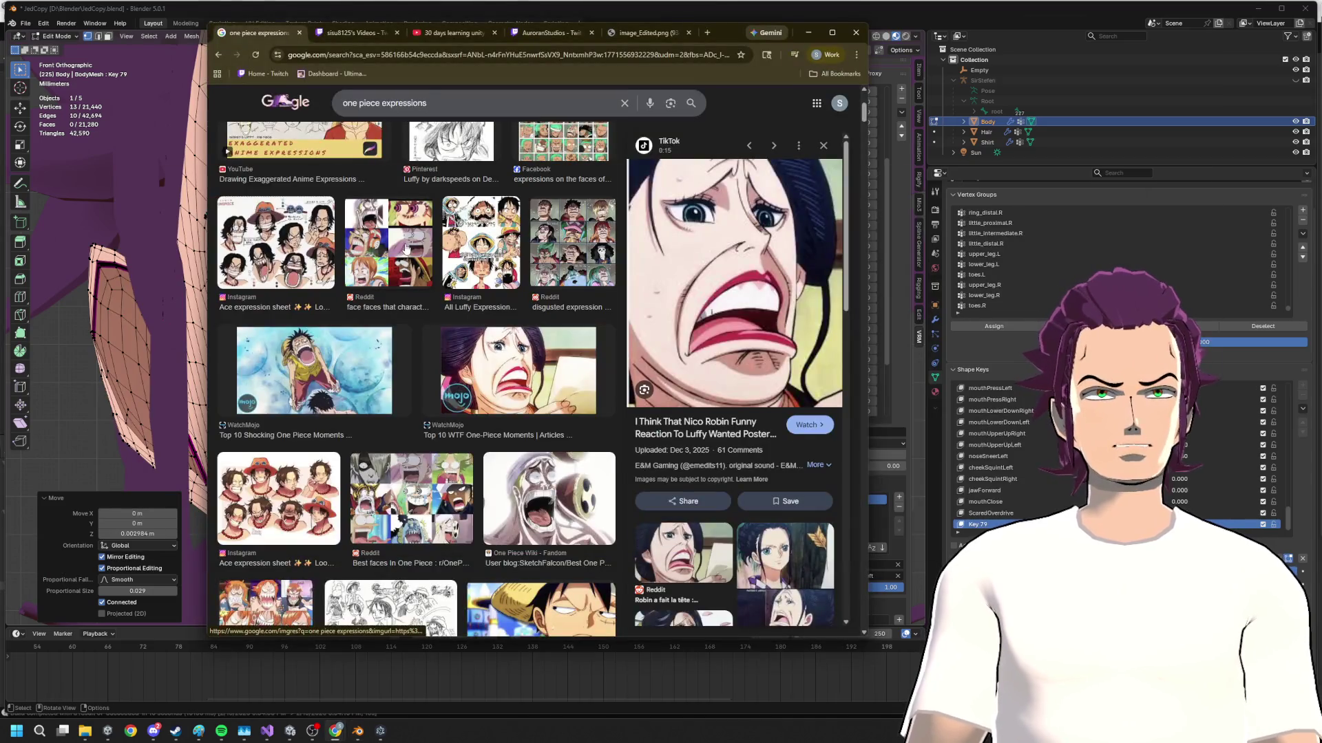
key("alt+Tab")
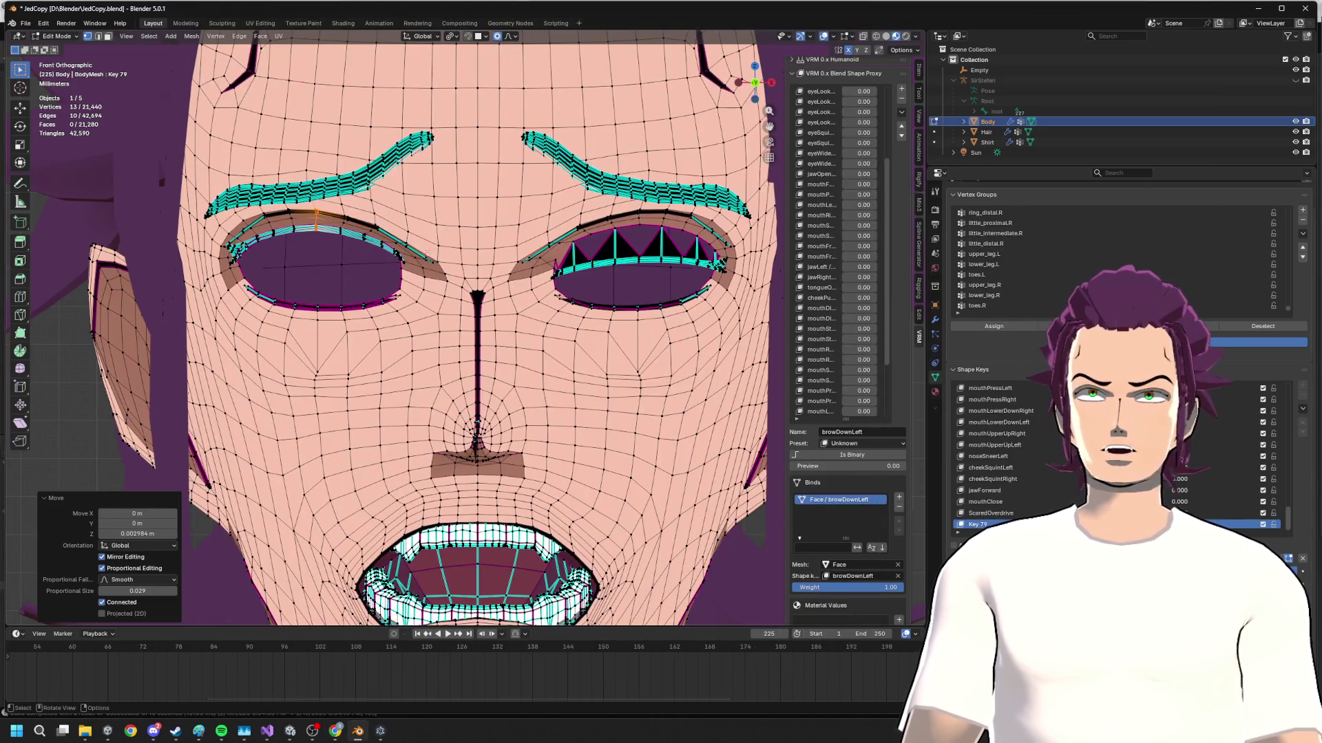
- Refine the lower eyelid with a series of small vertical proportional moves
key("alt+a")
key("g")
key("z")
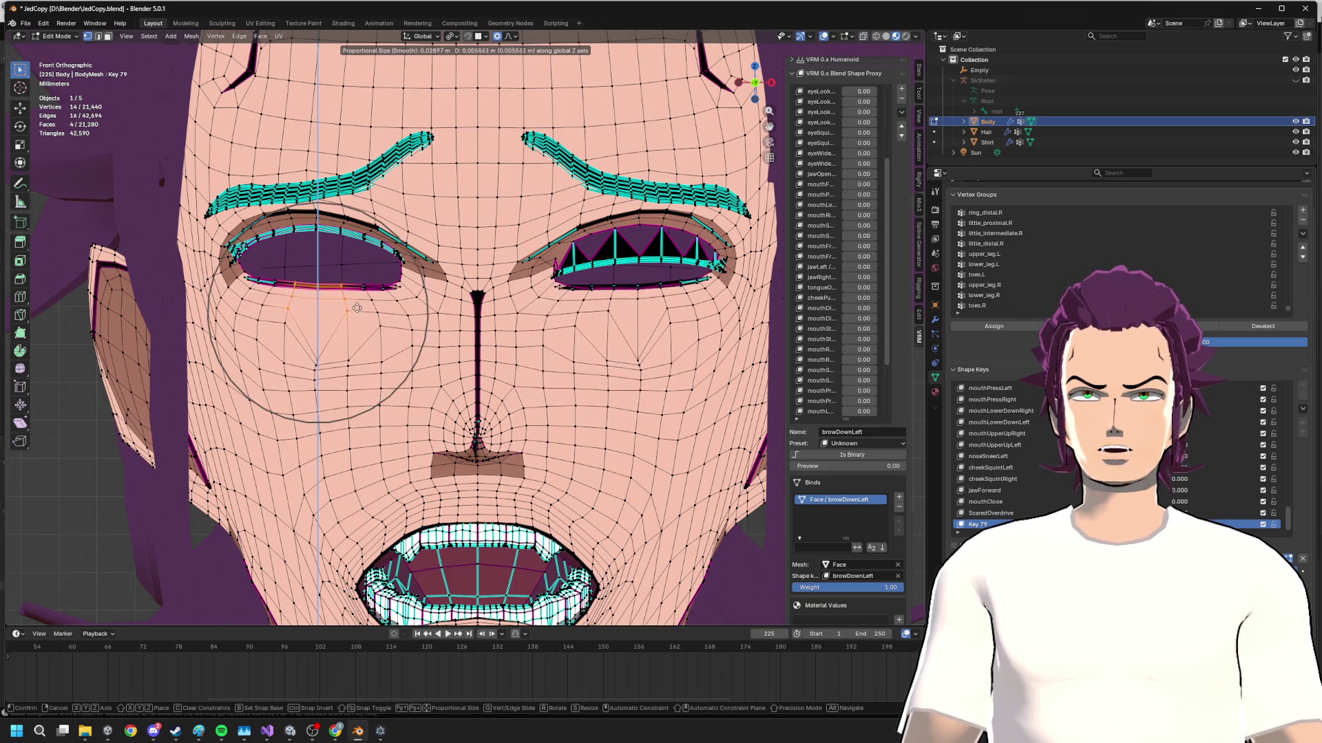
left_click(260, 284)
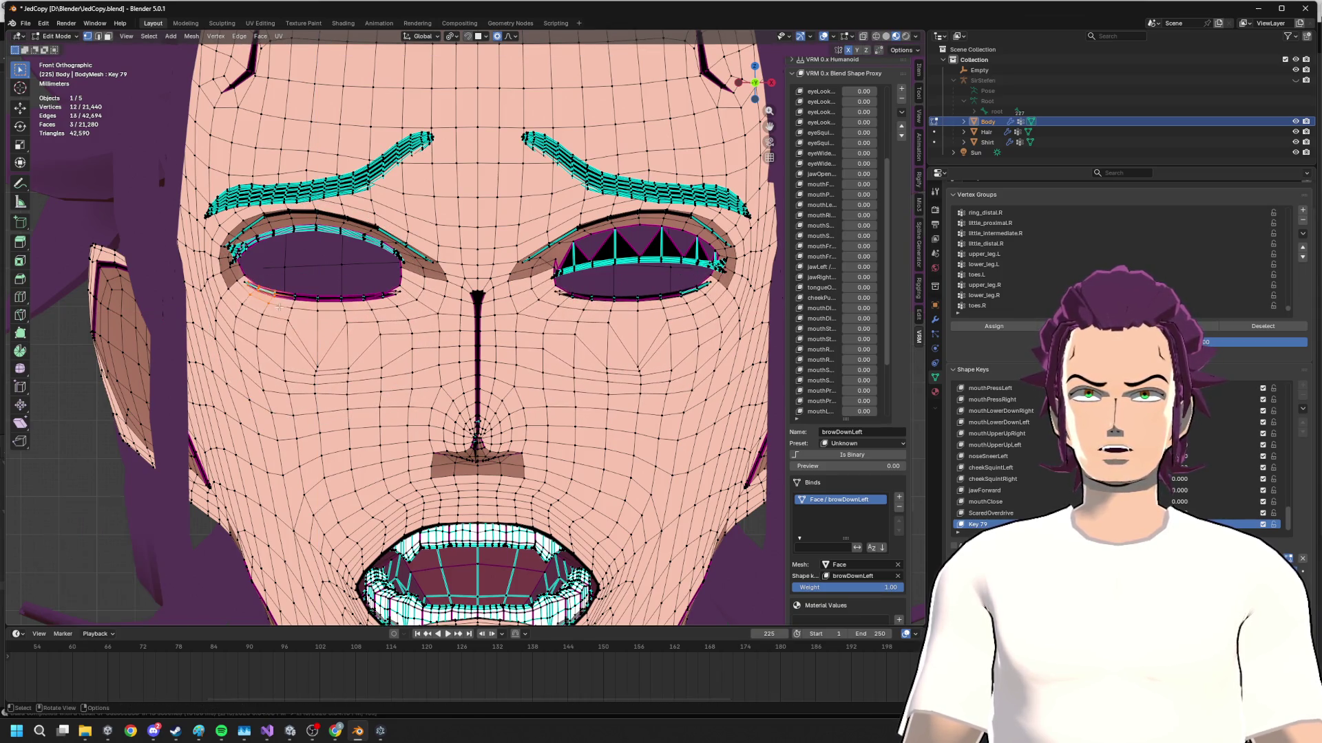
key("g")
key("z")
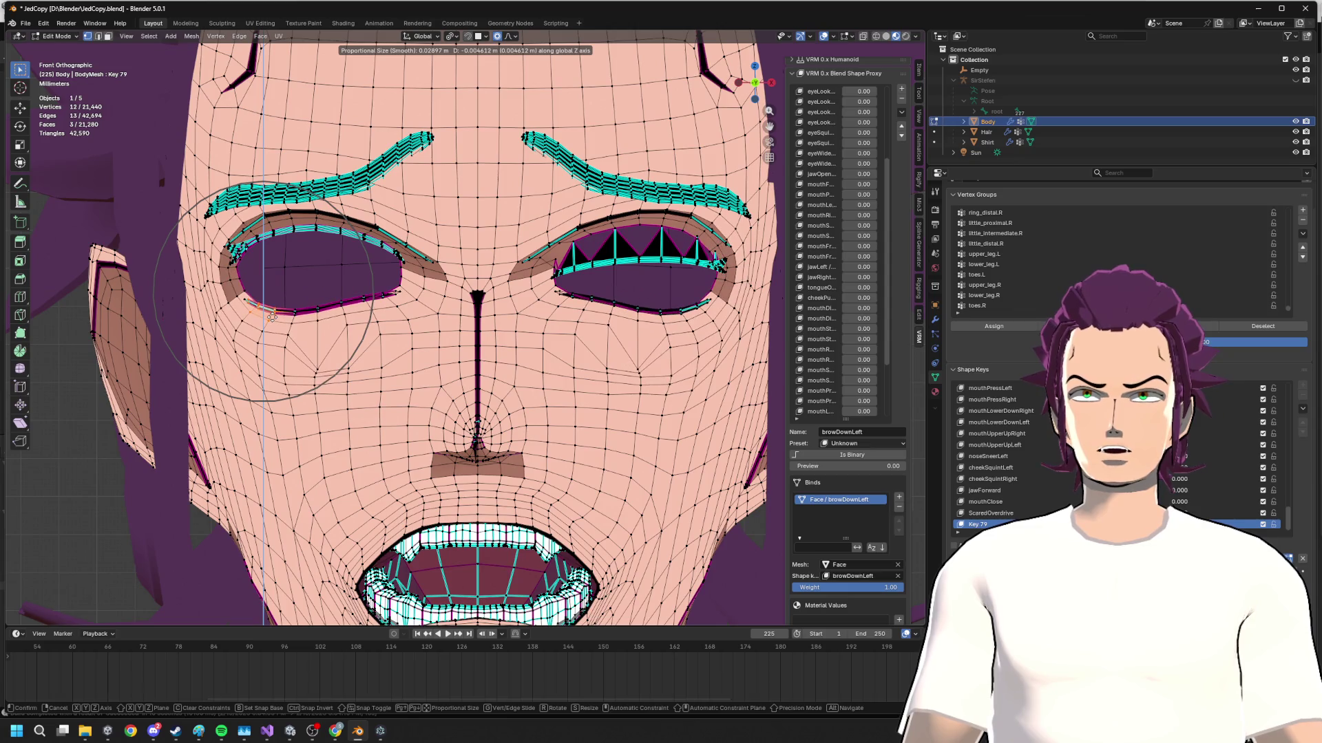
left_click(358, 285)
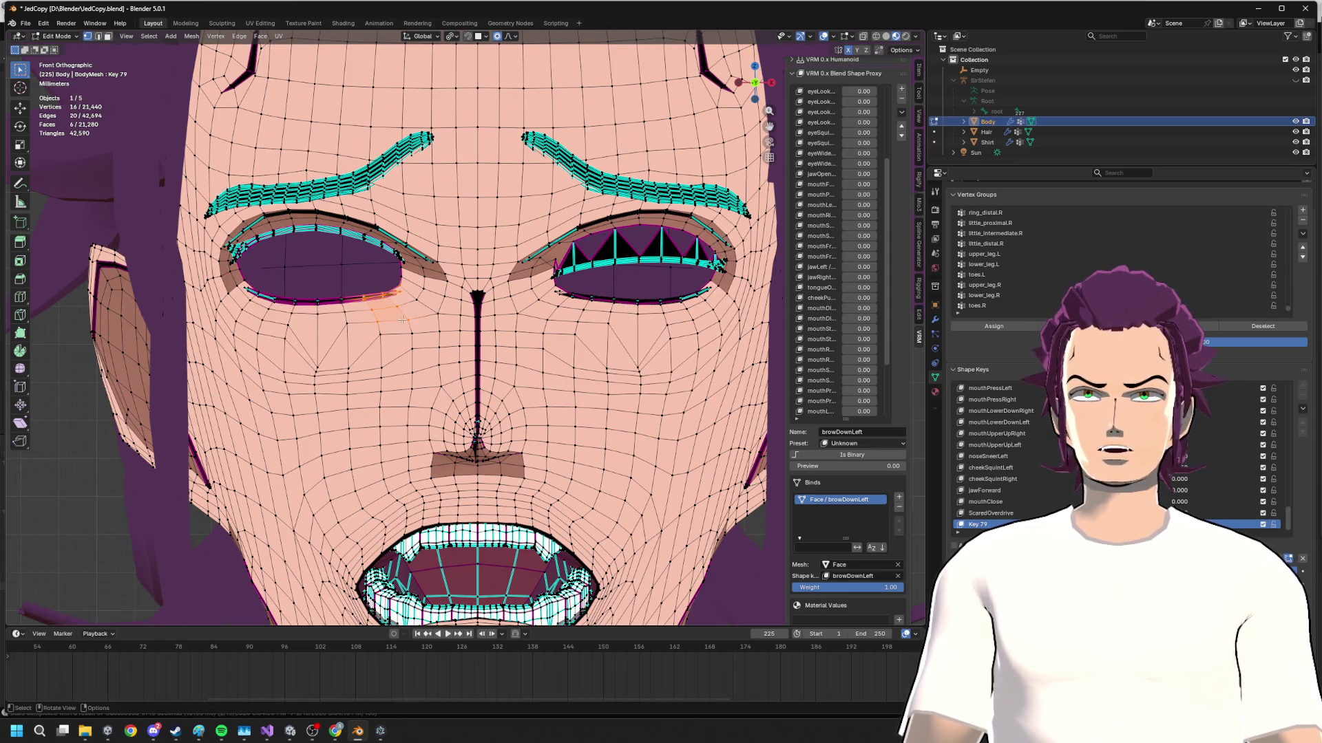
key("g")
key("z")
left_click(305, 280)
- Undo the last nudge and slide an eyelid vertex along its edges into place
right_click(305, 280)
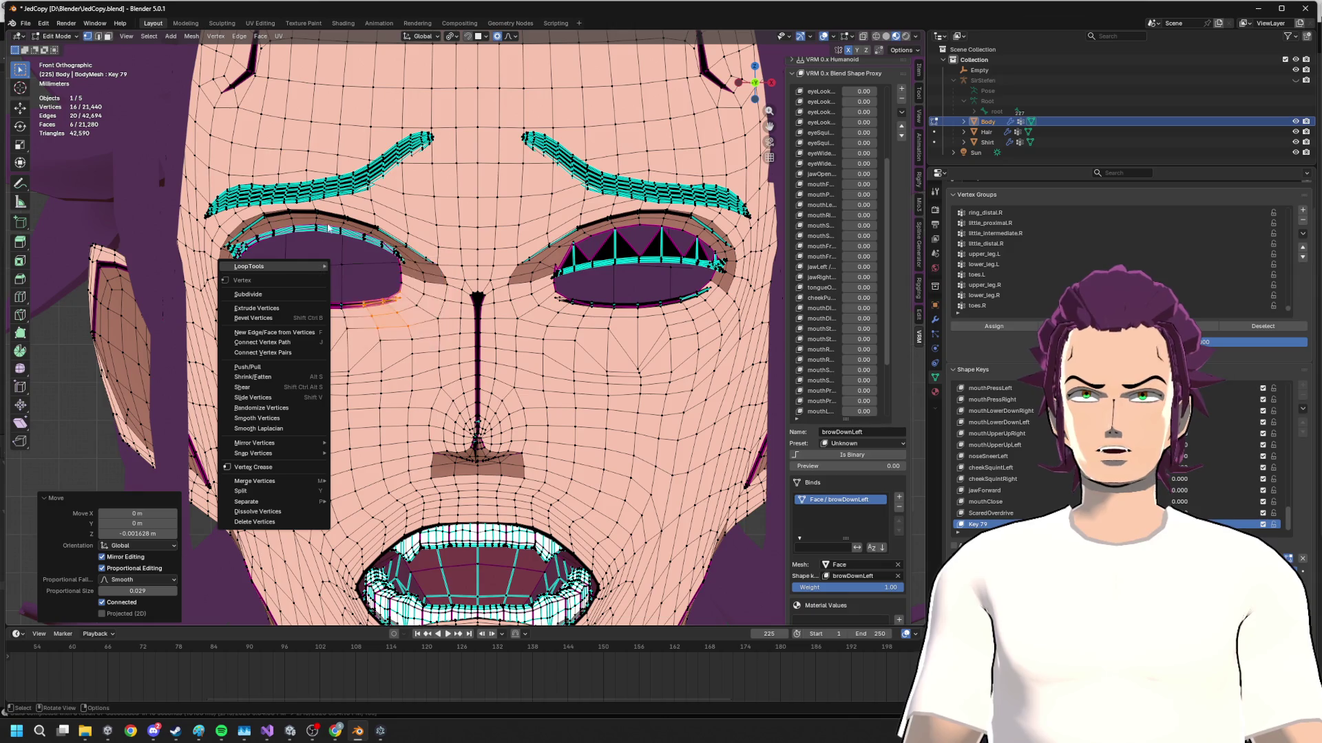
left_click(263, 293)
key("ctrl+z")
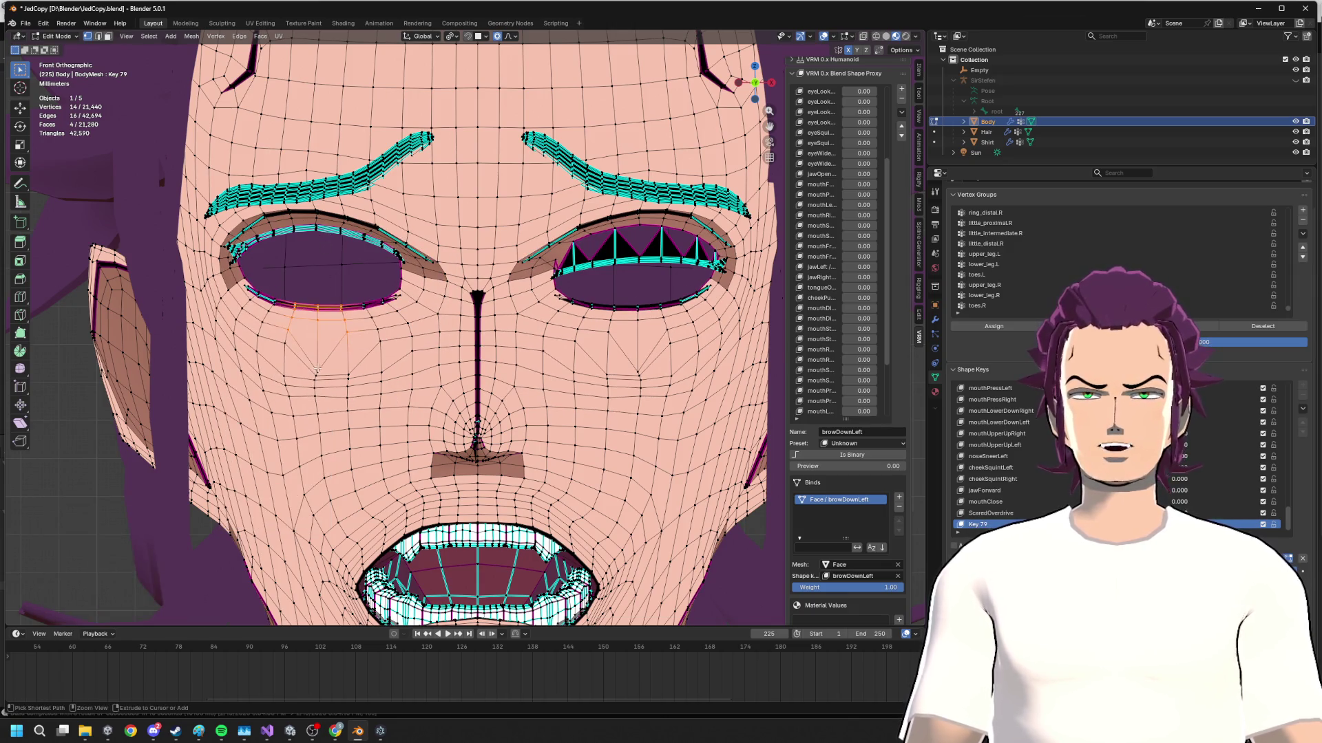
key("g")
key("g")
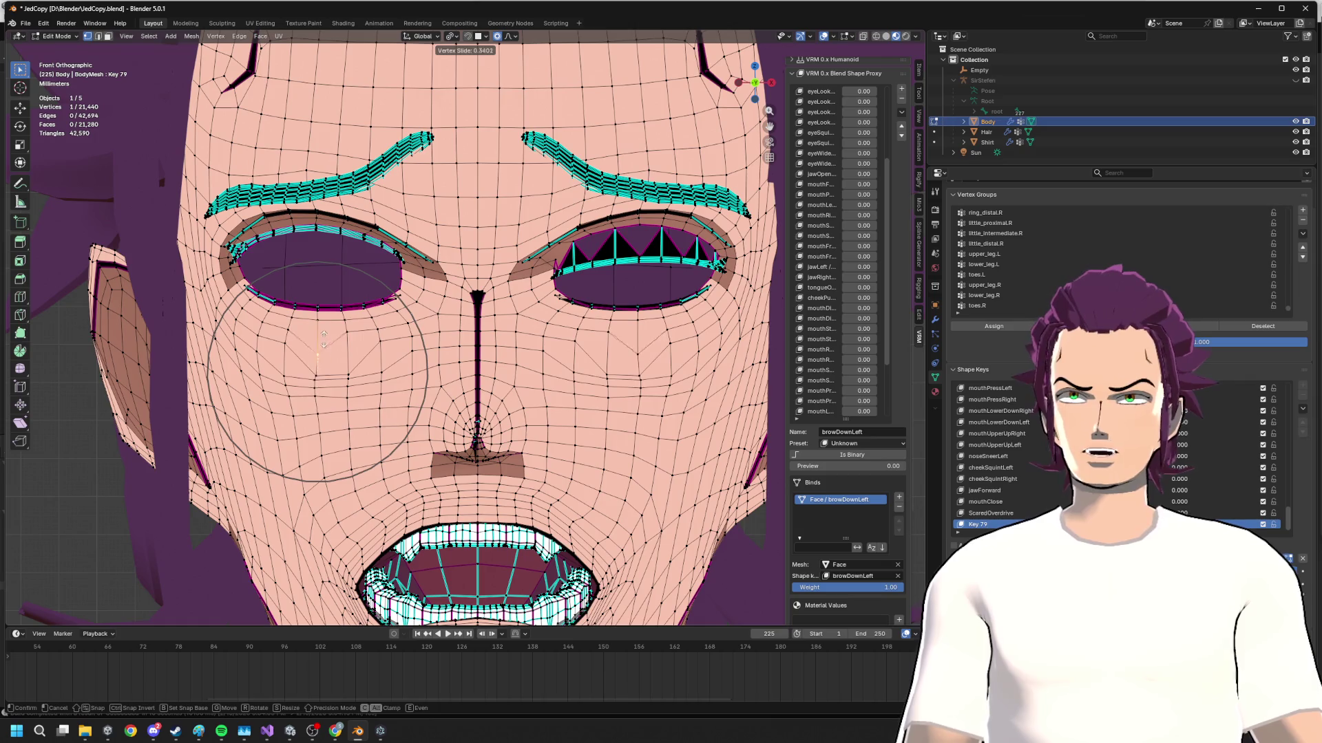
key("Escape")
key("g")
key("Escape")
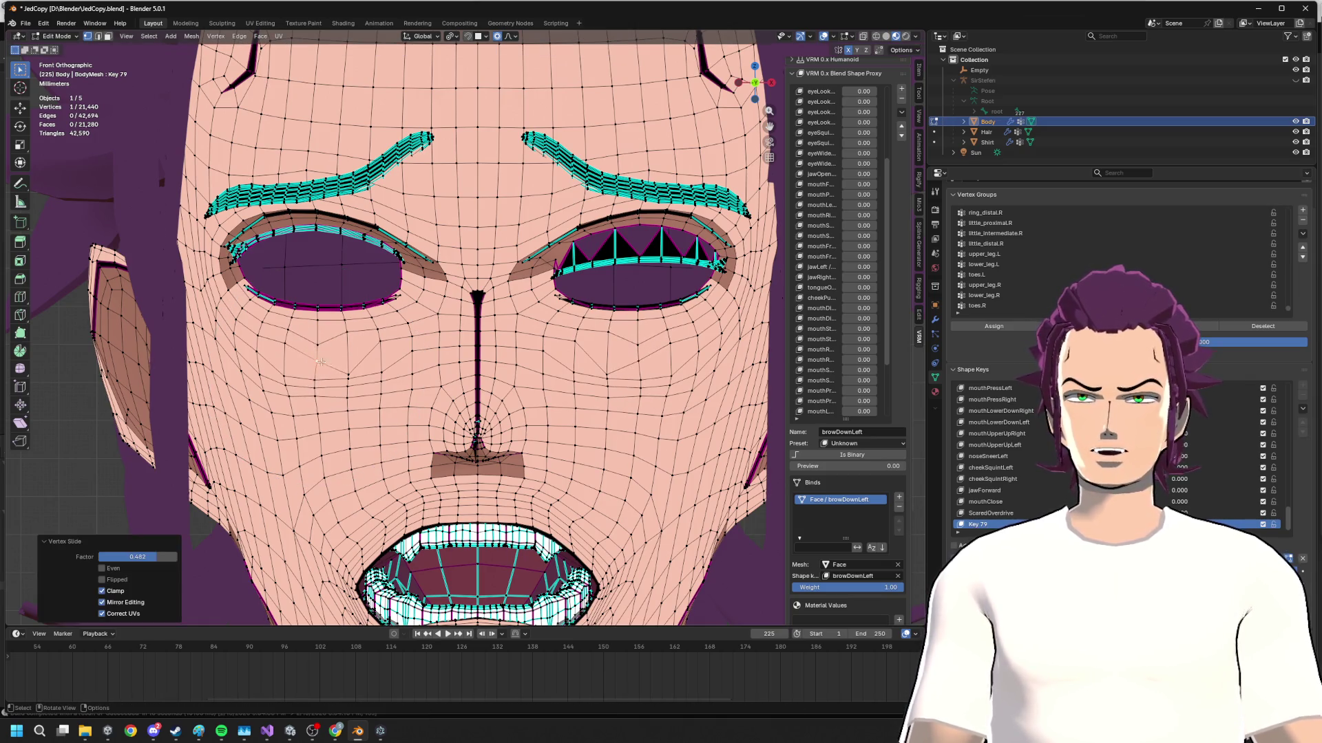
key("g")
left_click(356, 356)
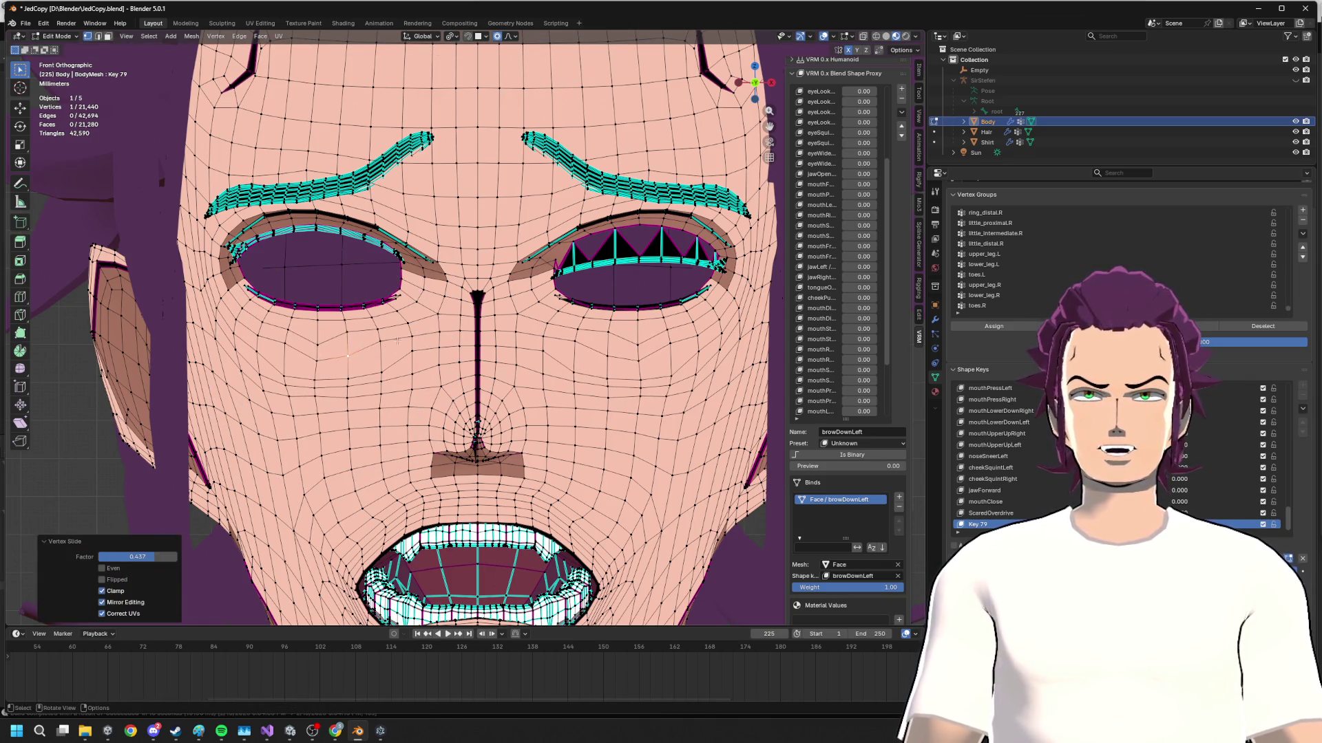
- Move the lower eyelid loop vertically, then adjust part of the upper eyelid with proportional falloff
left_click(321, 305, "alt")
key("g")
key("z")
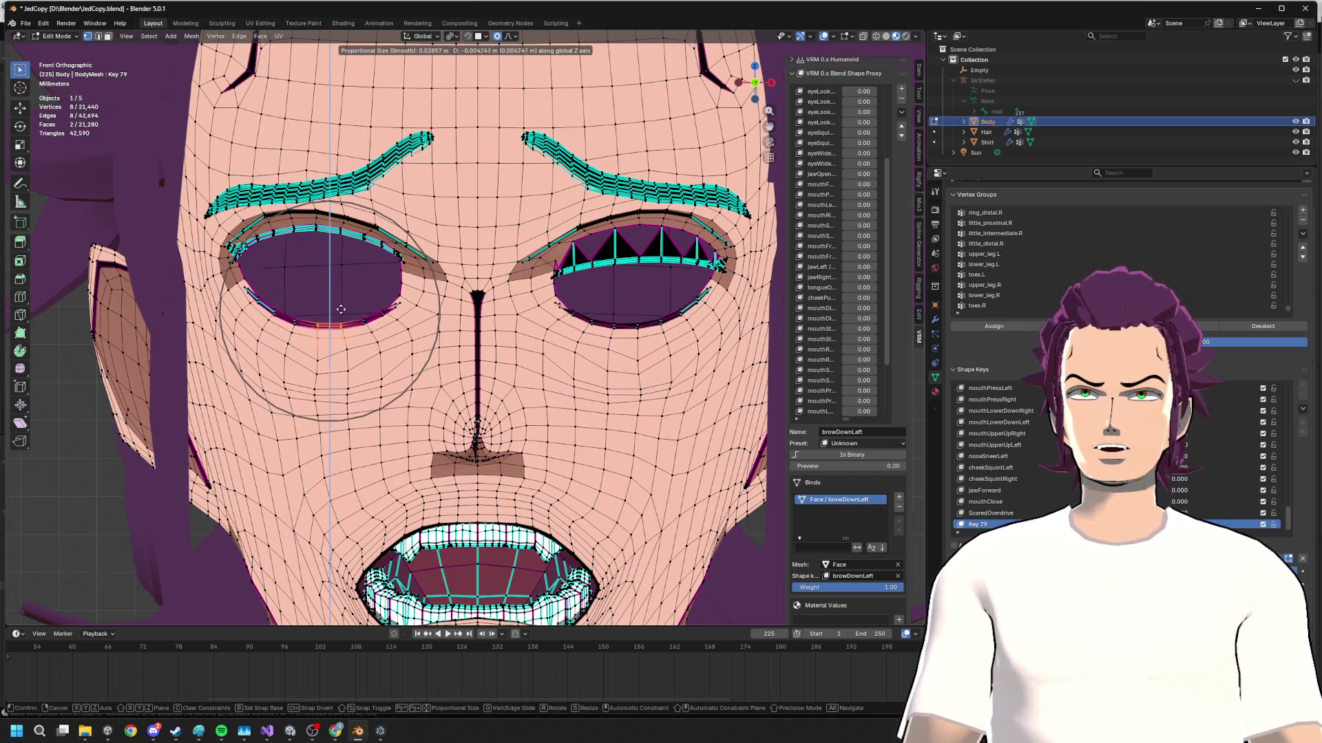
left_click(338, 307)
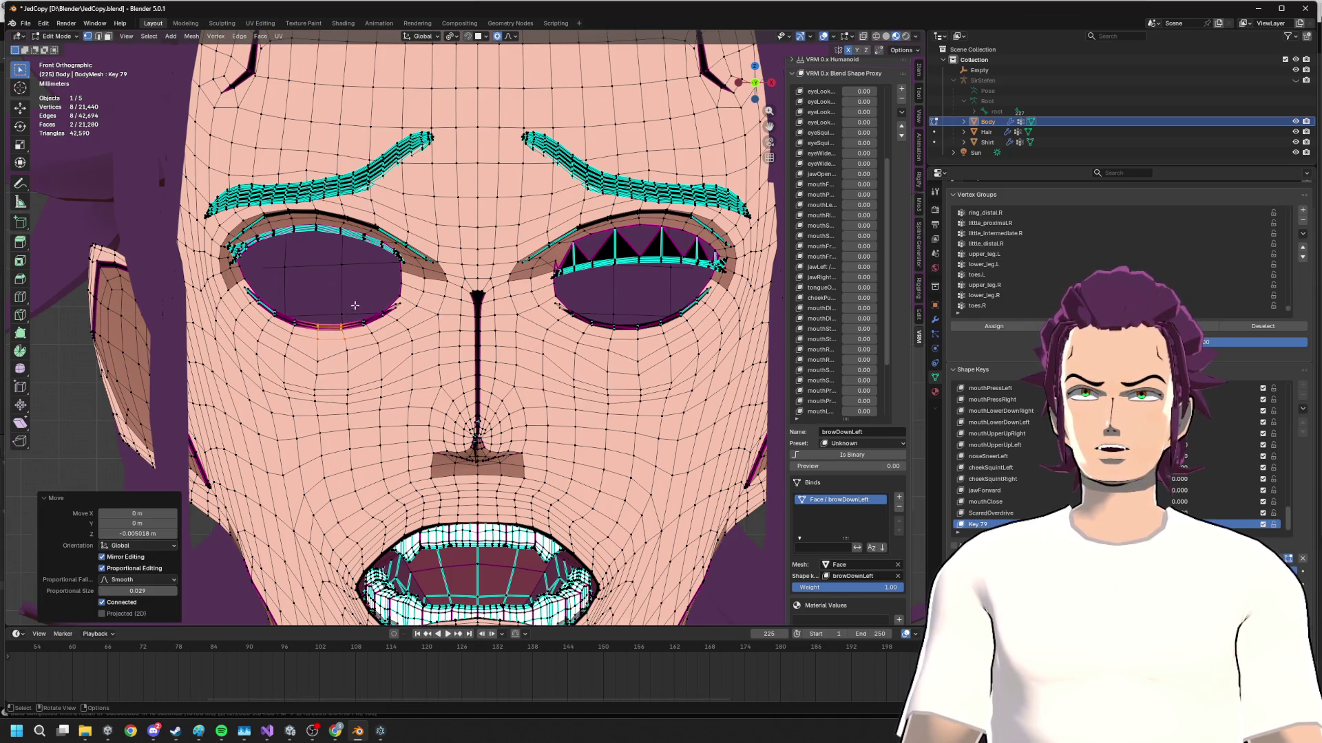
left_click_drag(351, 241, 347, 248)
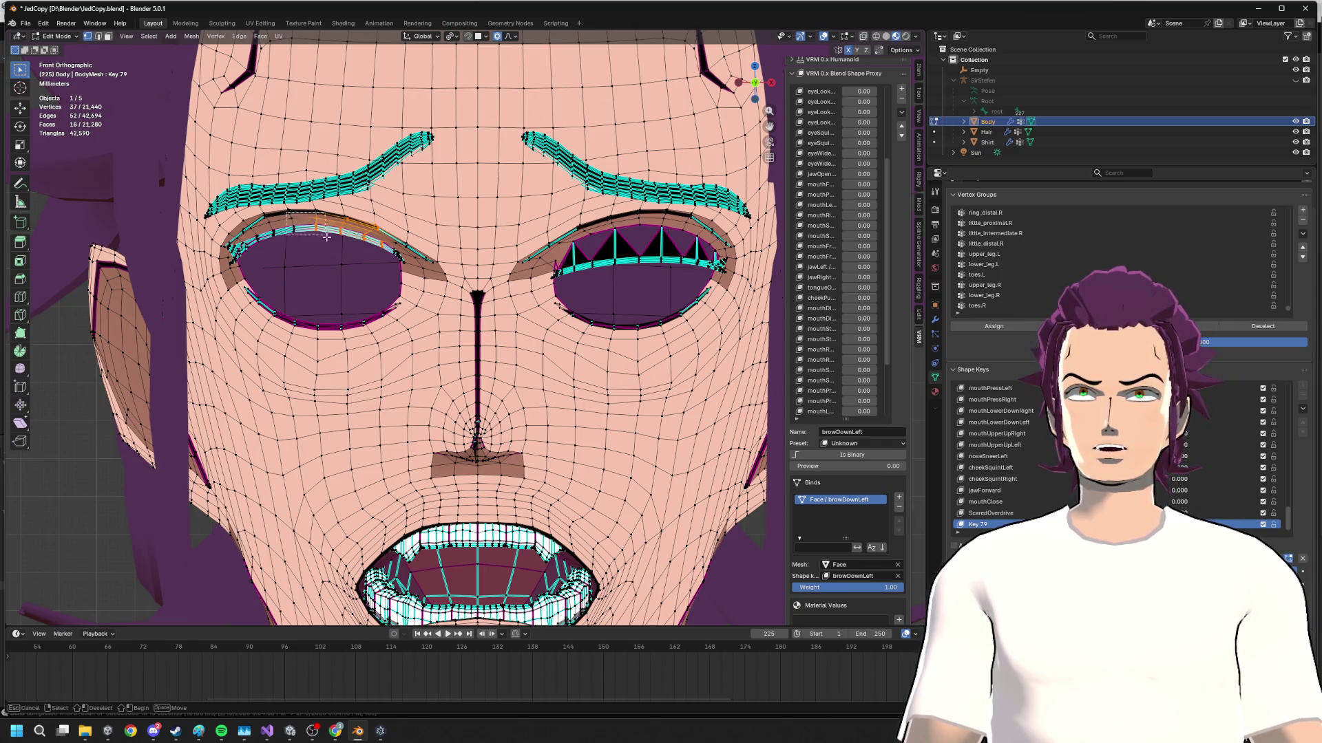
mouse_move(326, 237)
middle_mouse_down()
mouse_move(320, 217)
mouse_move(338, 248)
middle_mouse_up()
key("g")
key("z")
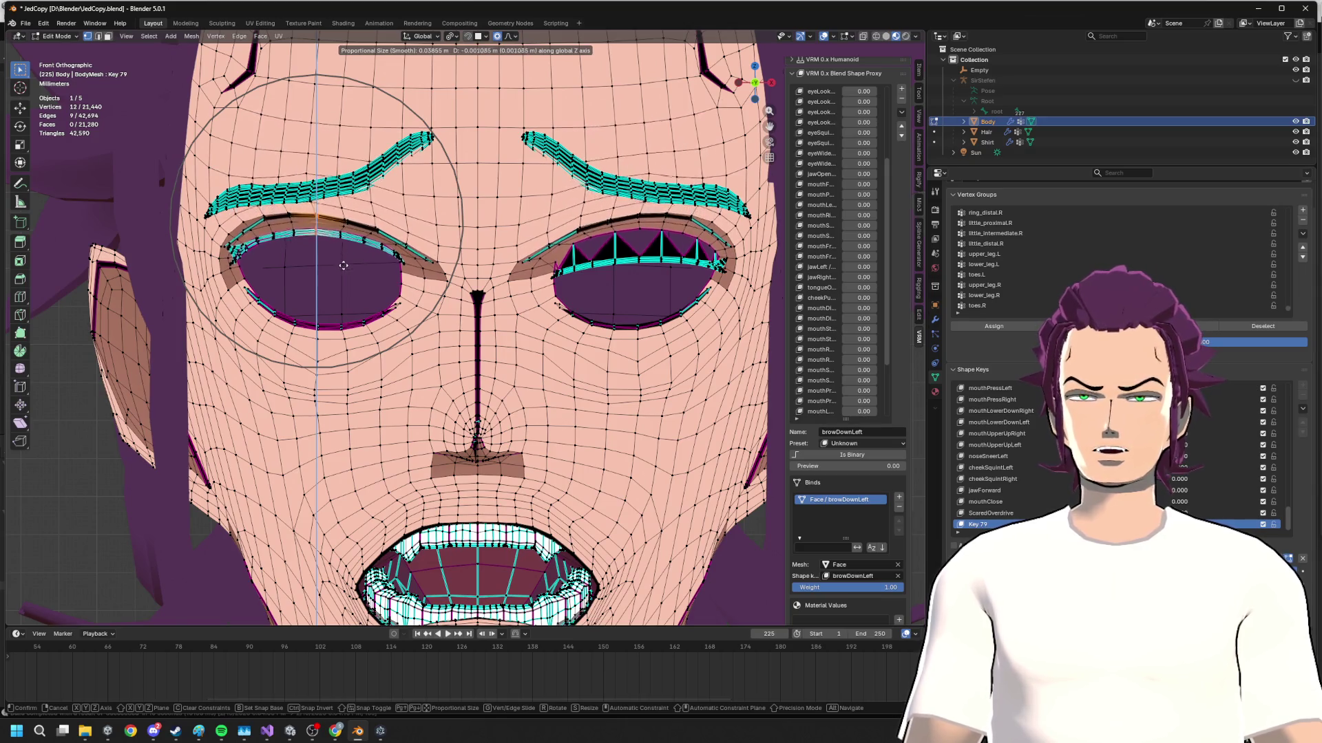
left_click(347, 243)
- Pull the inner upper eyelid corner down toward the nose and compare with the reference images
key("g")
key("z")
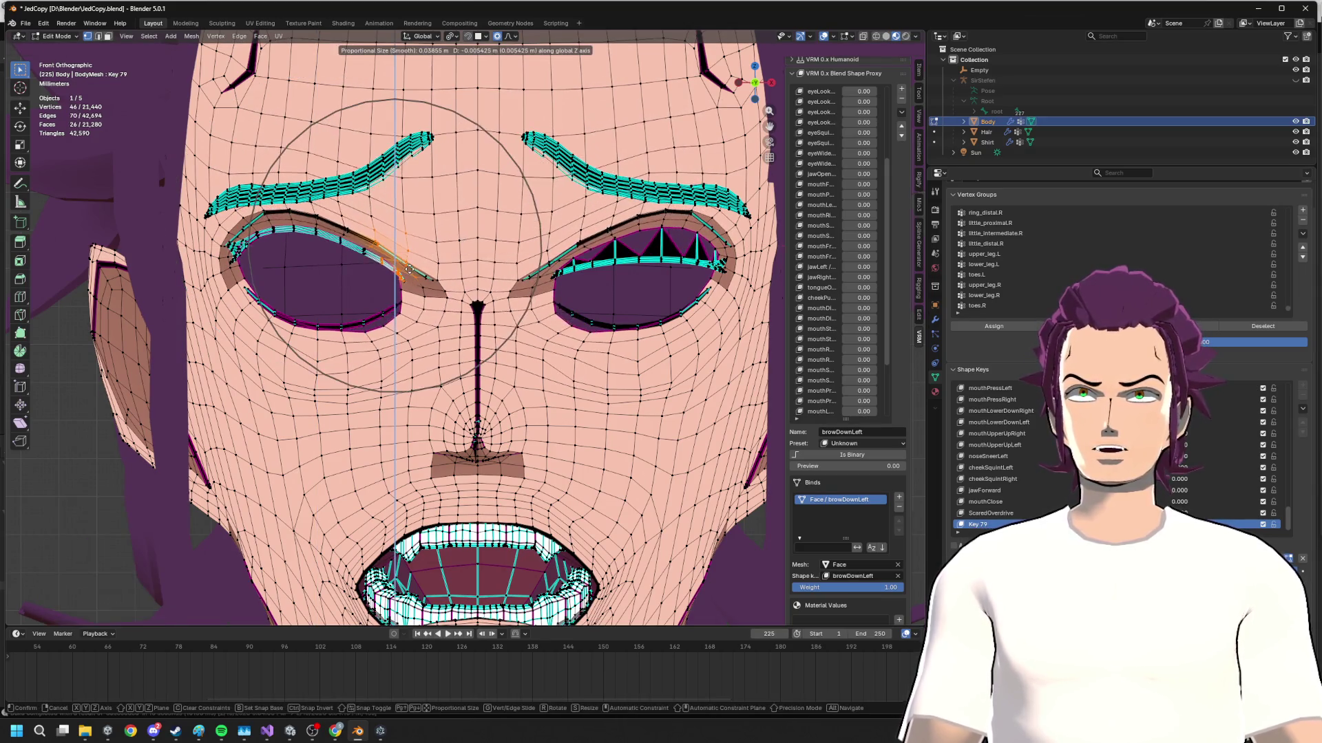
scroll(398, 267, "up", 3)
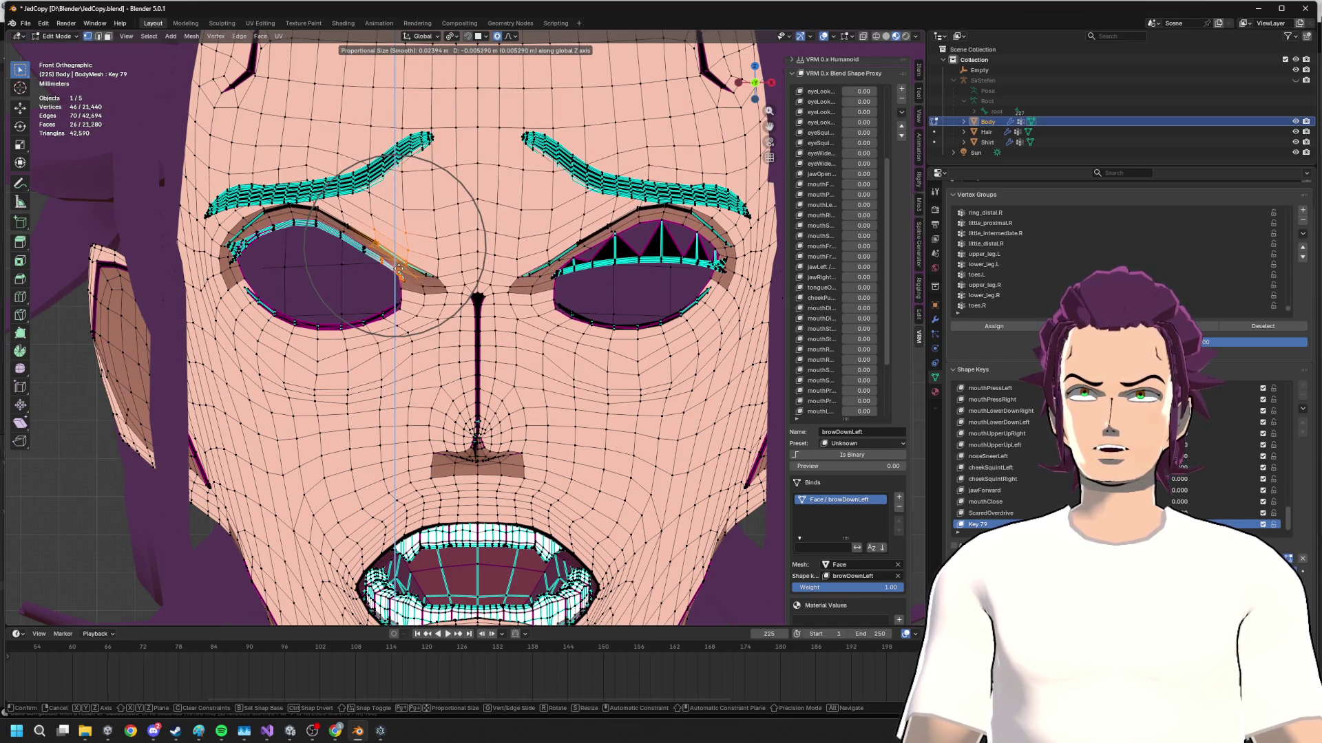
left_click(402, 234)
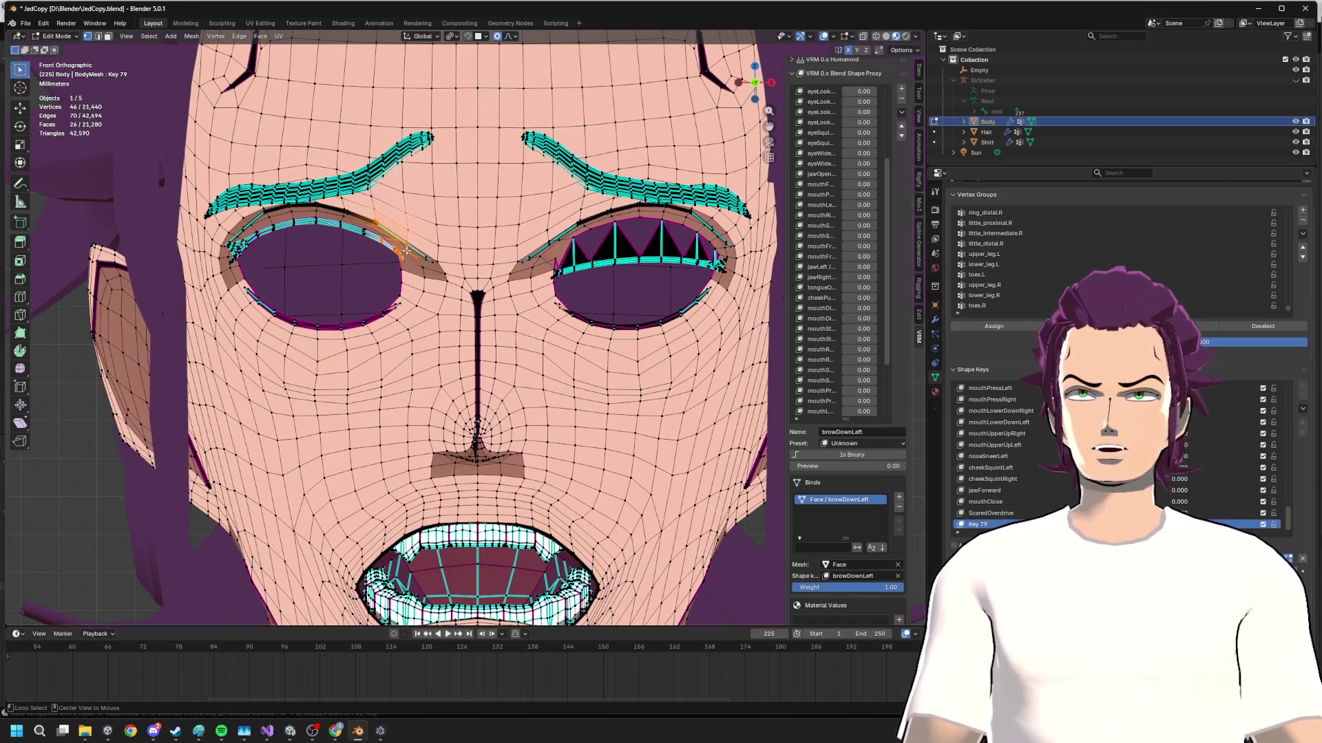
key("alt+Tab")
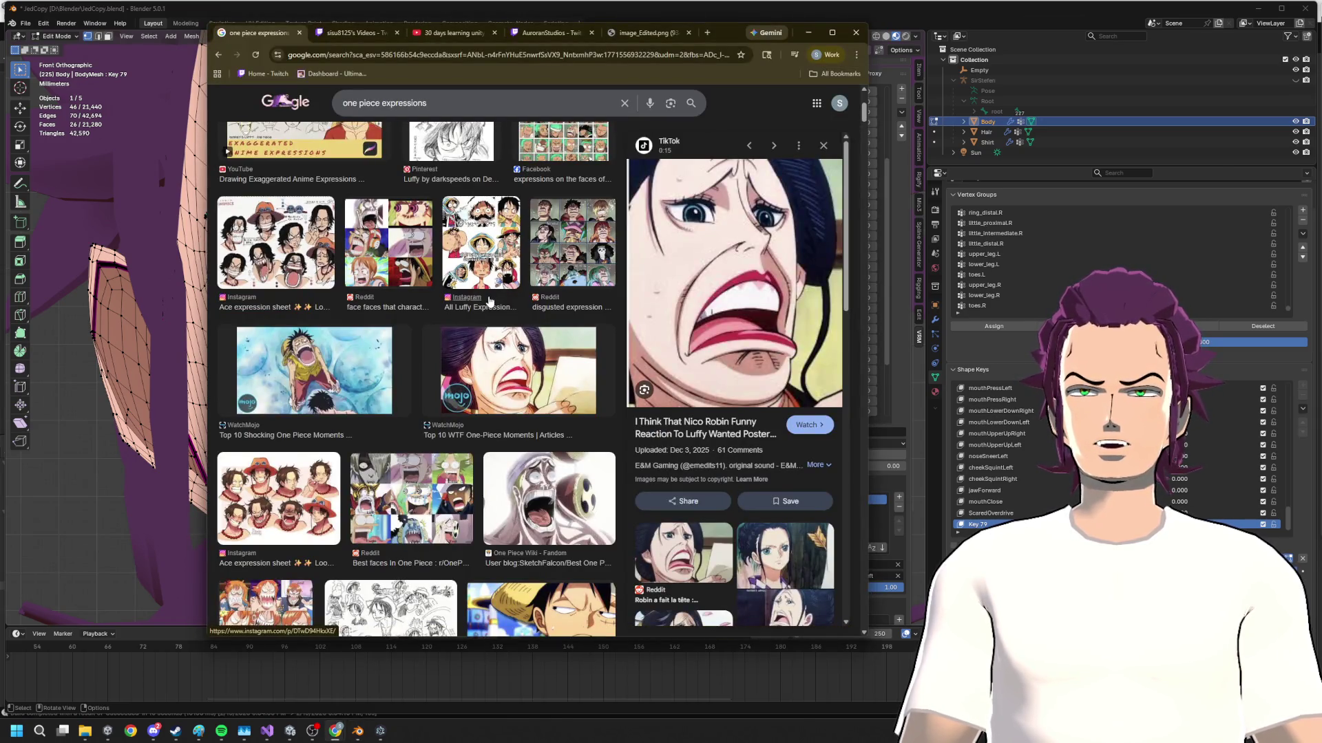
key("alt+Tab")
key("alt+Tab")
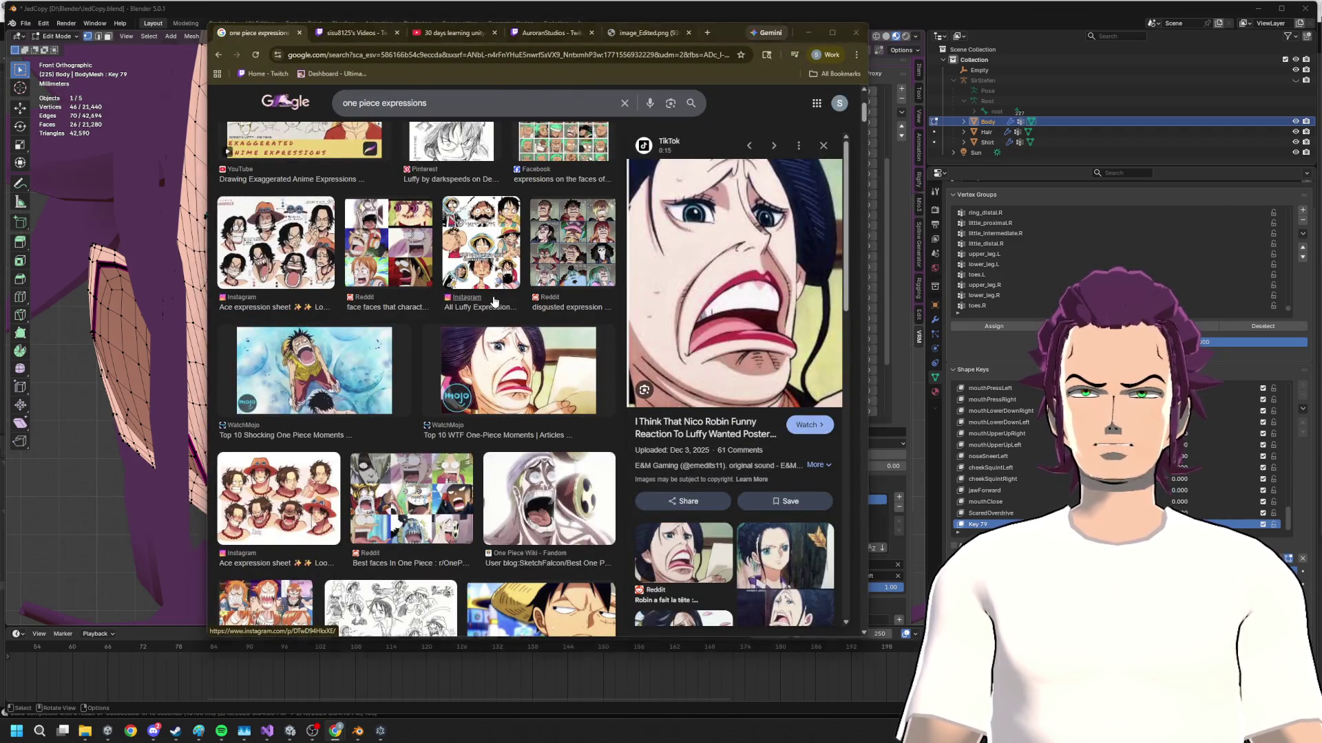
key("alt+Tab")
key("alt+Tab")
key("alt+Tab")
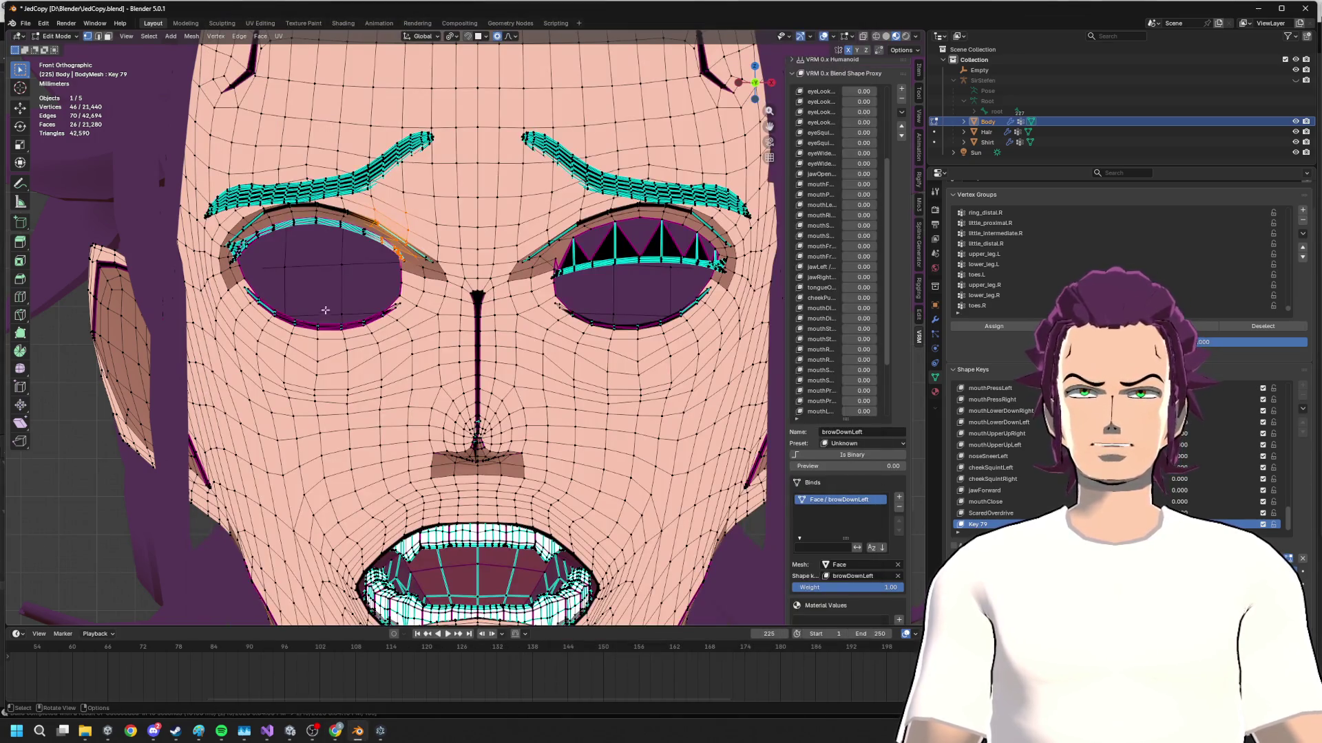
- Move a few lower eyelid vertices vertically with proportional falloff in two passes
left_click(302, 320, "alt")
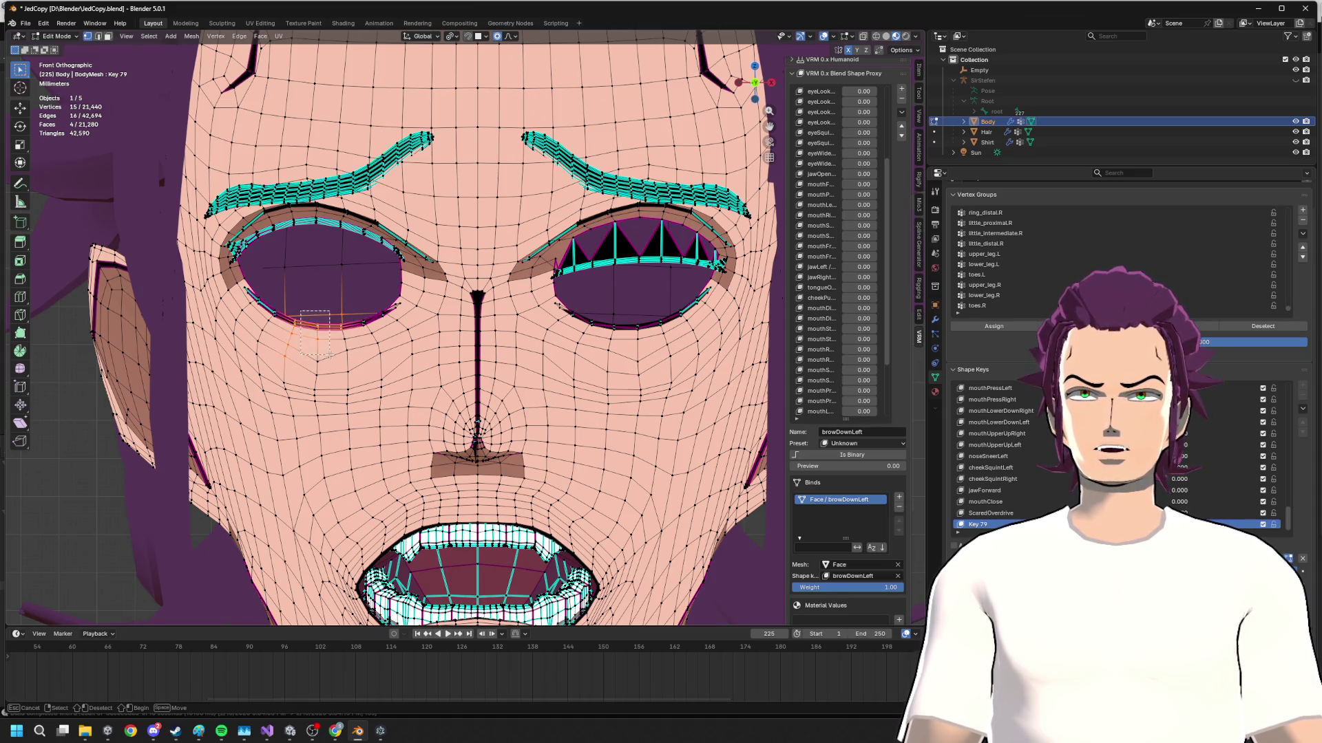
left_click_drag(300, 310, 330, 354)
key("g")
key("z")
scroll(332, 325, "up", 3)
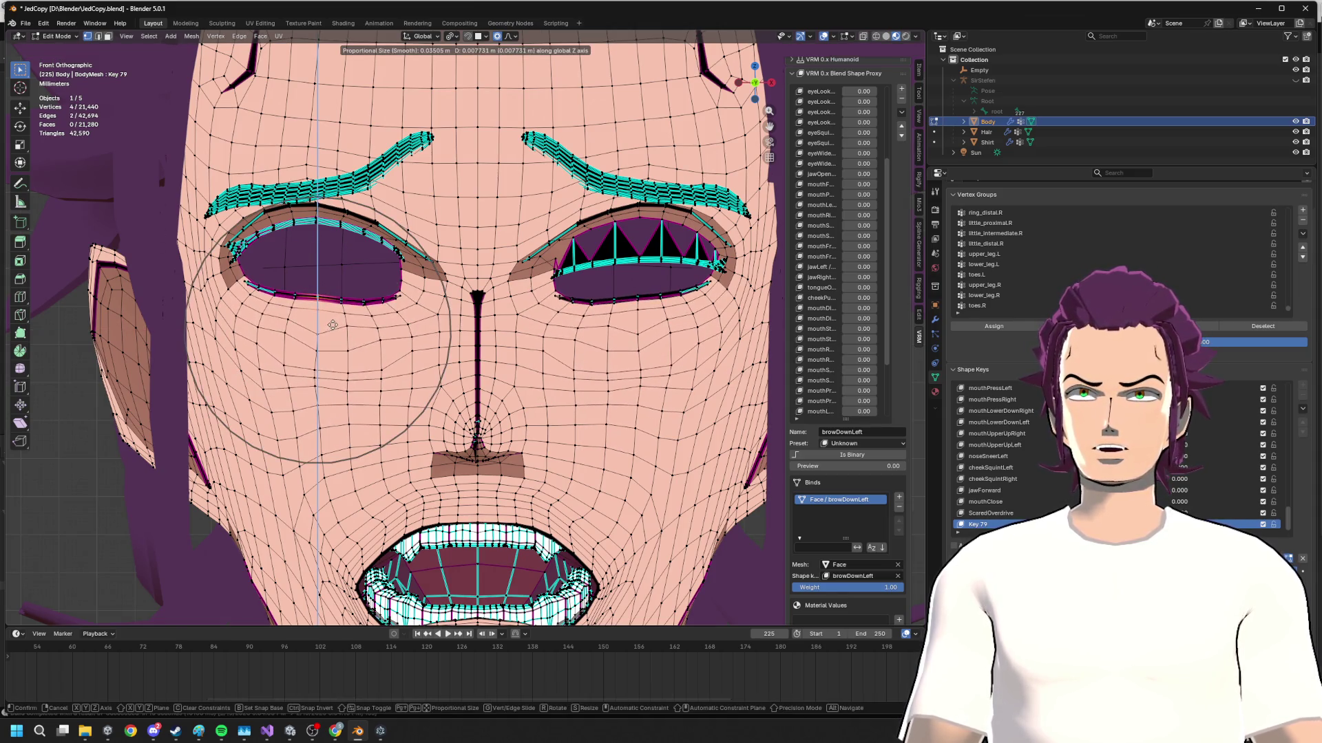
scroll(334, 323, "up", 1)
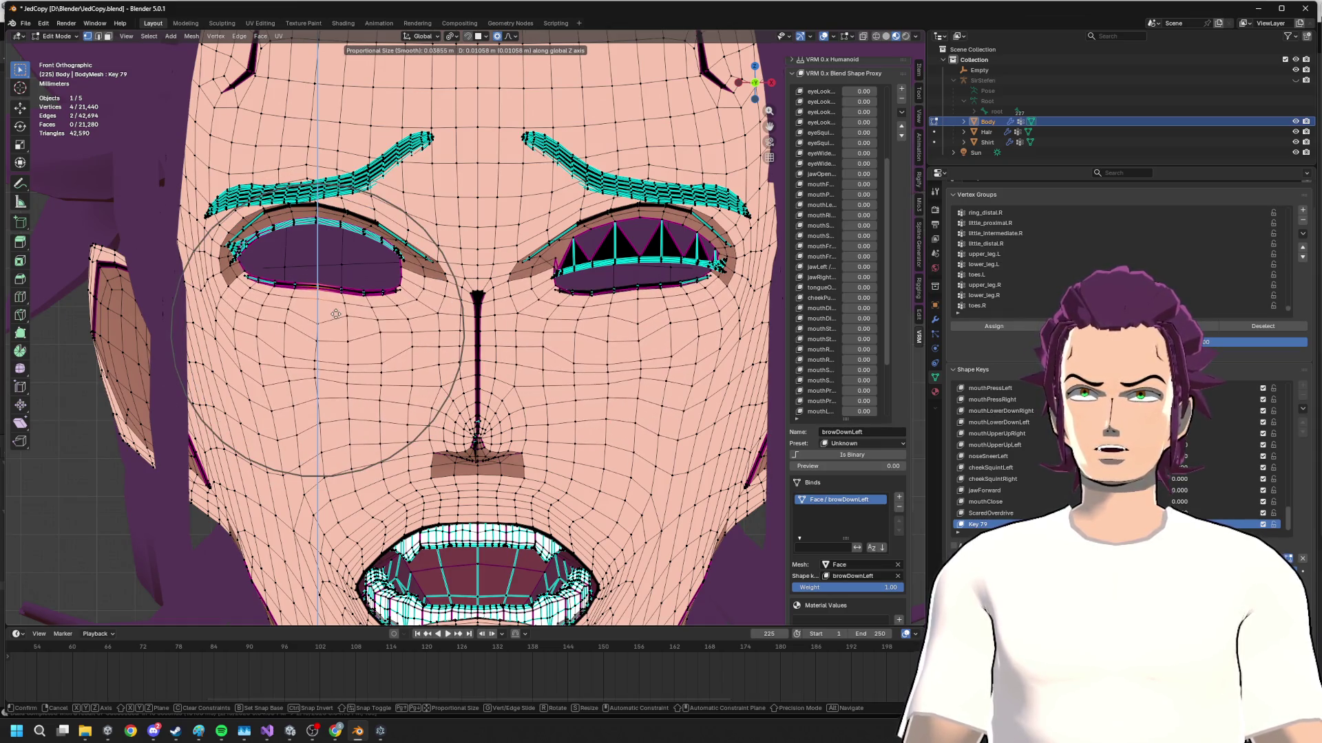
left_click(328, 291)
key("g")
key("z")
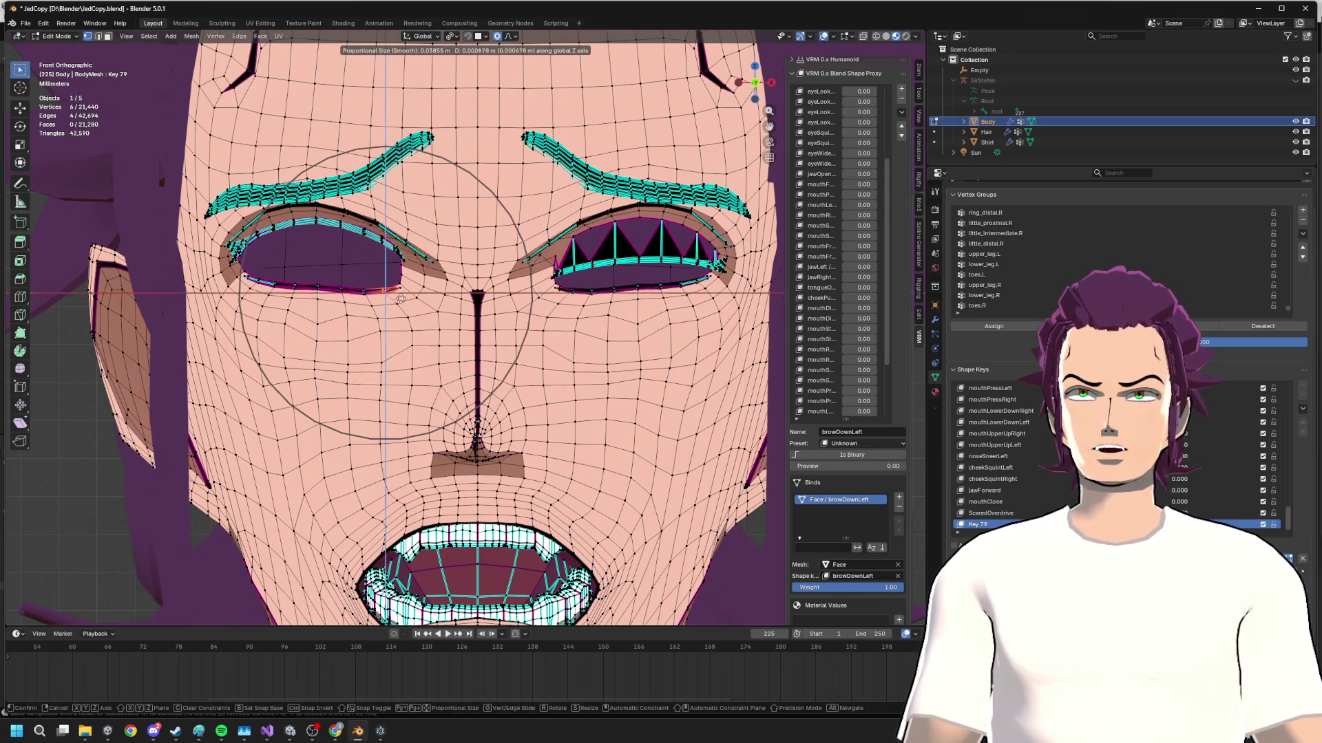
left_click(418, 313)
scroll(418, 314, "down", 2)
- Push the eyelid vertices in depth along Y from perspective, then adjust vertically from front view
middle_click_drag(418, 314, 375, 298)
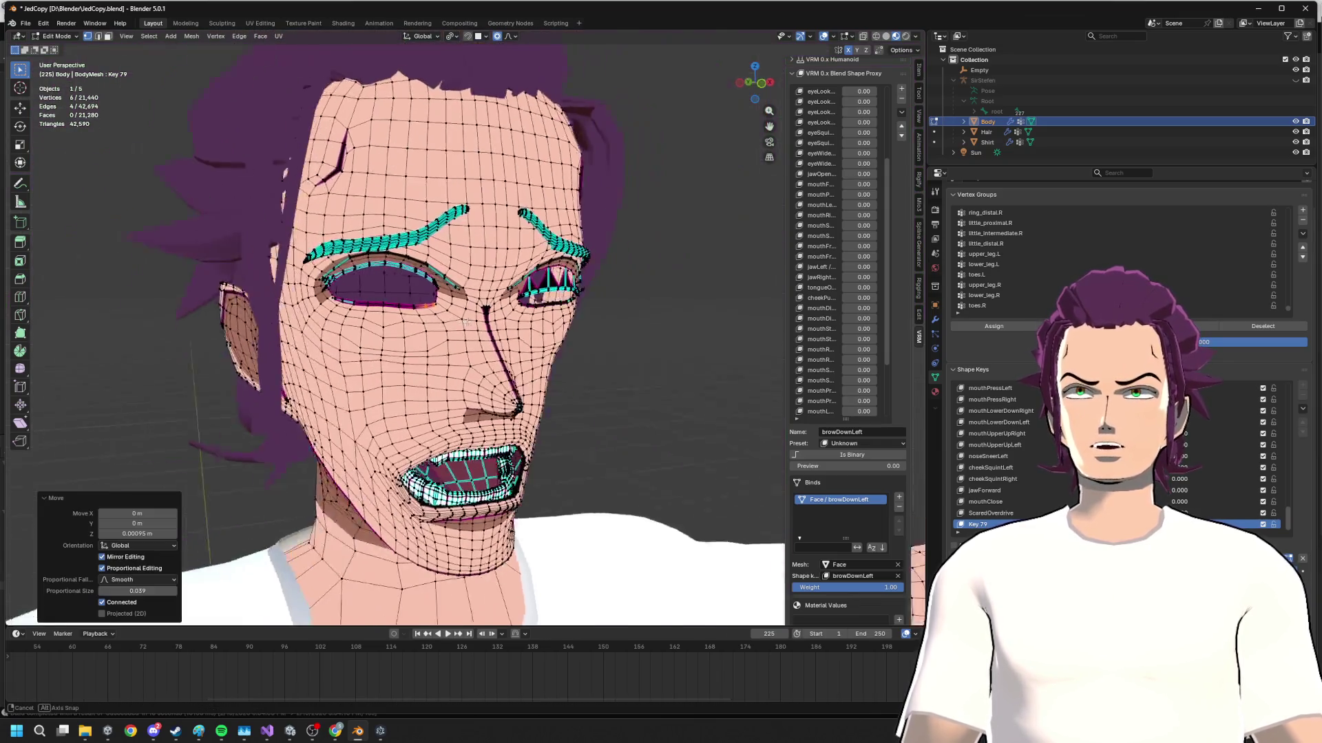
scroll(375, 299, "up", 2)
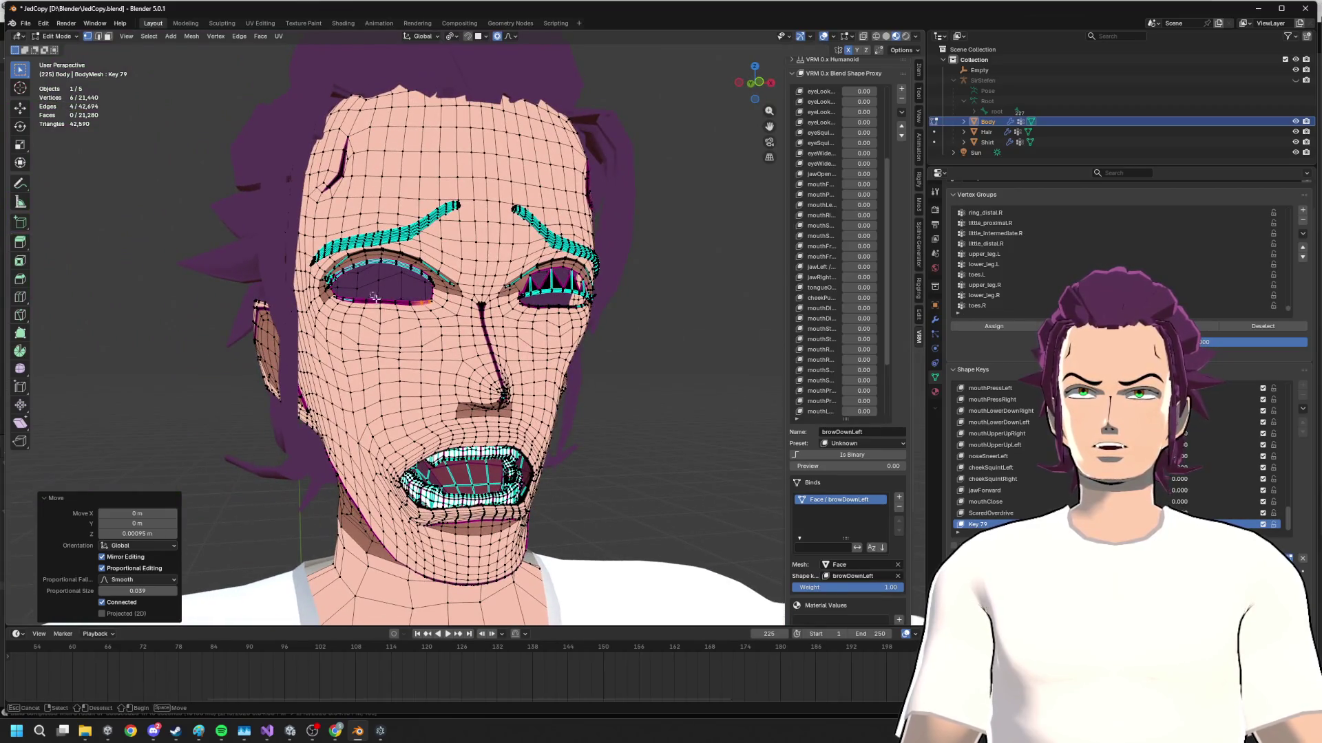
scroll(375, 299, "up", 3)
key("g")
key("y")
key("Return")
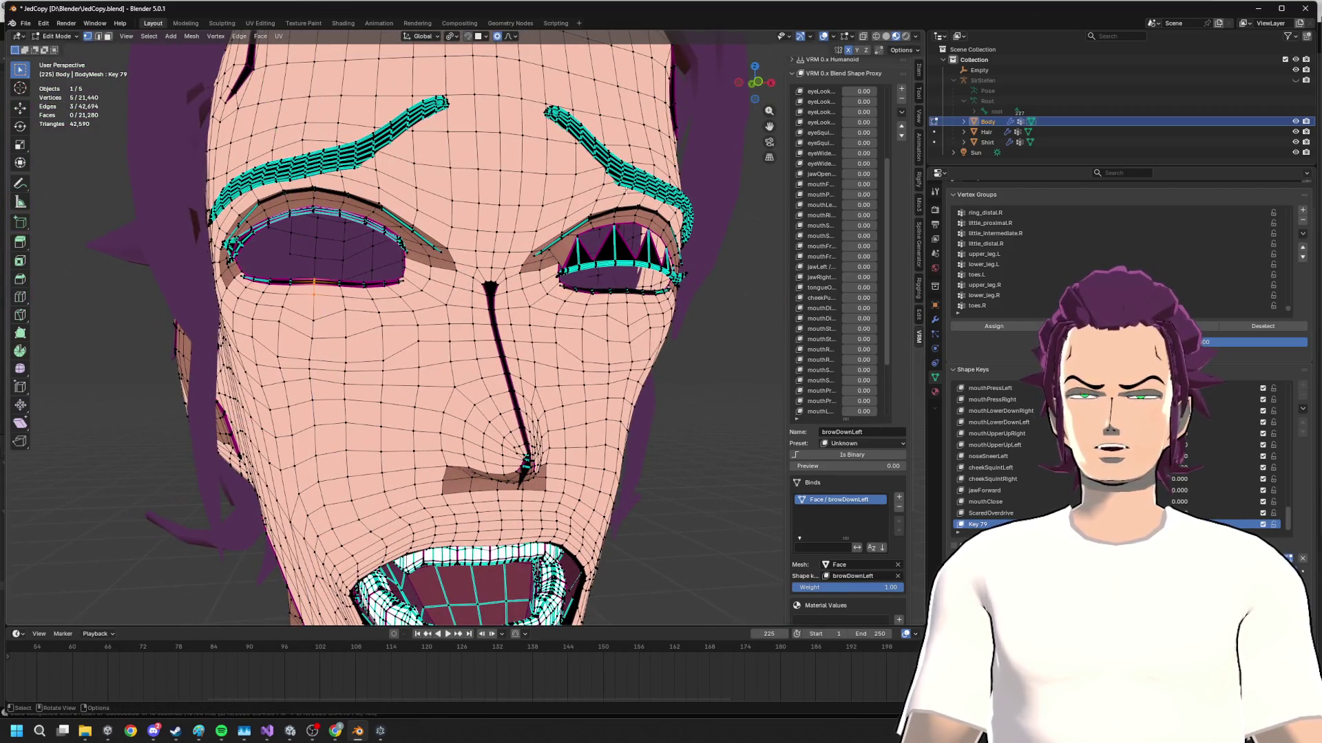
left_click(757, 83)
key("g")
key("z")
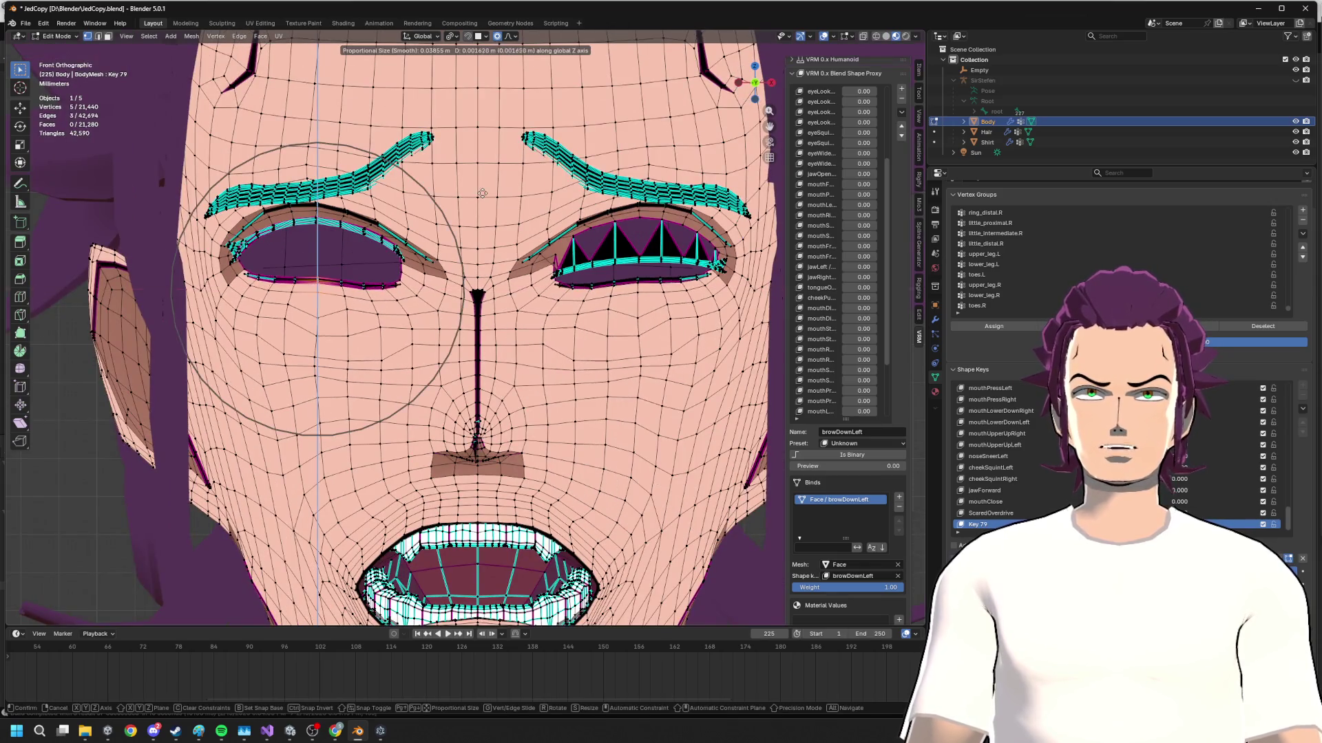
left_click(366, 256)
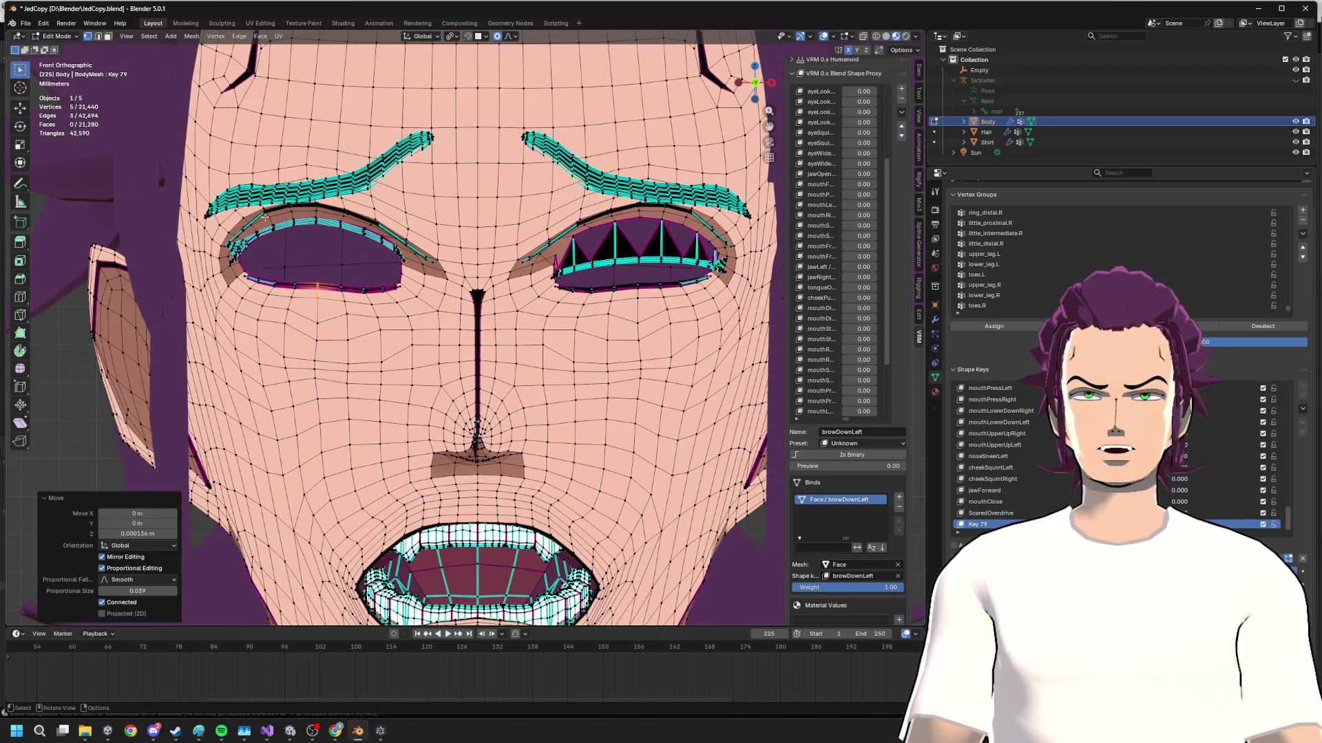
- Cancel a trial grab on the upper eyelid, then select the whole eyebrow and begin a vertical move
left_click_drag(353, 217, 413, 263)
key("g")
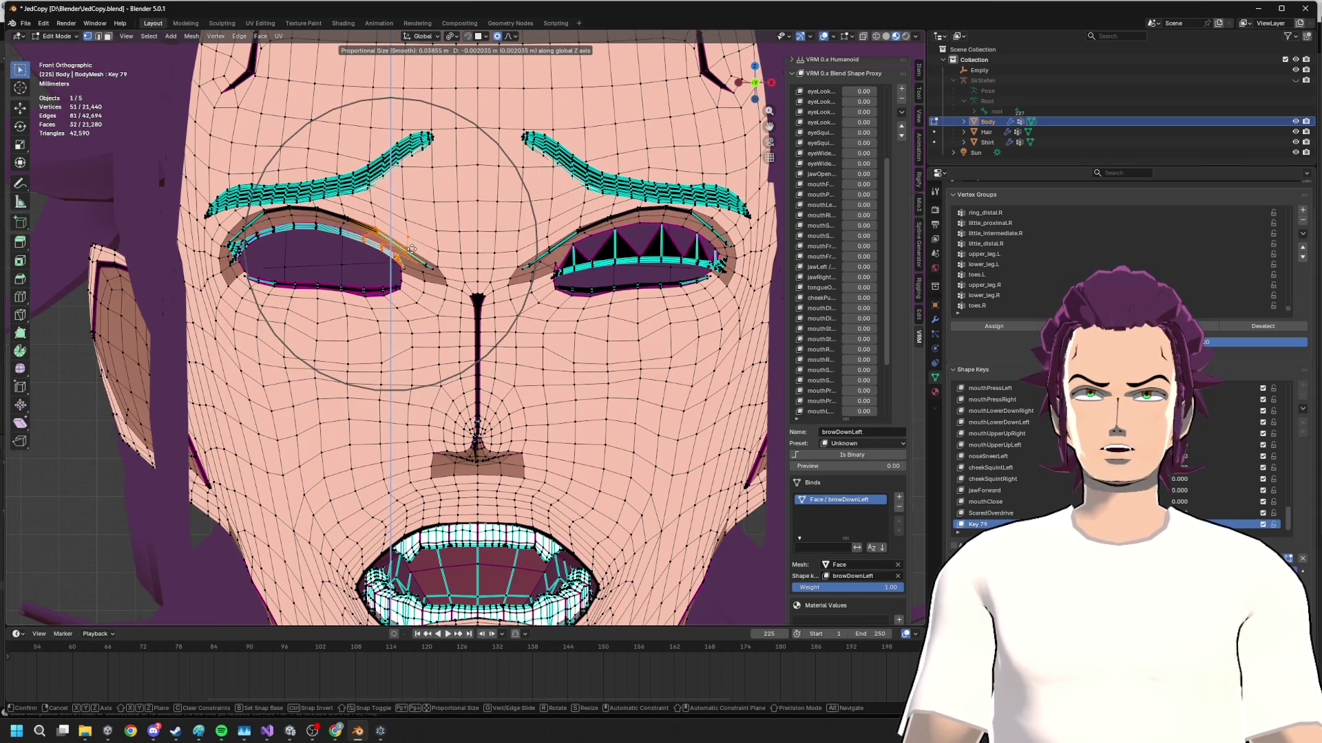
right_click(430, 238)
key("alt+Tab")
key("alt+Tab")
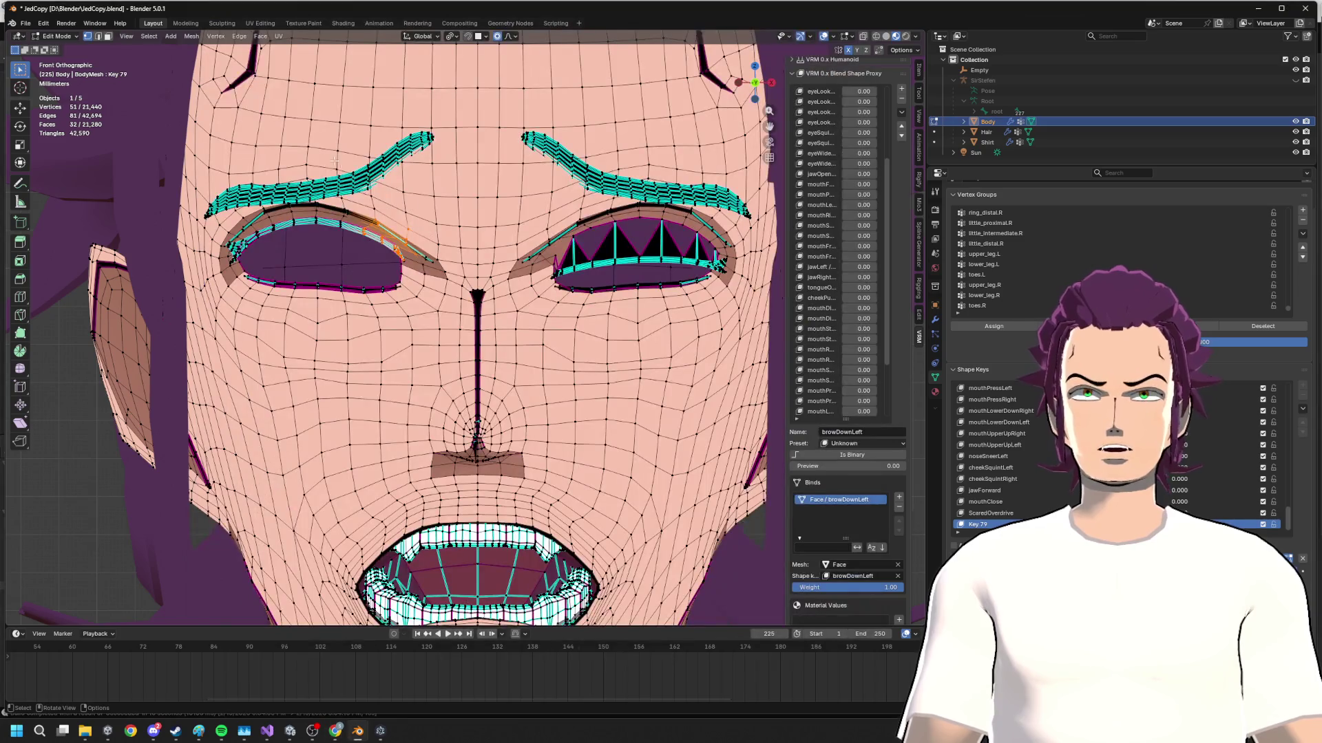
key("alt+a")
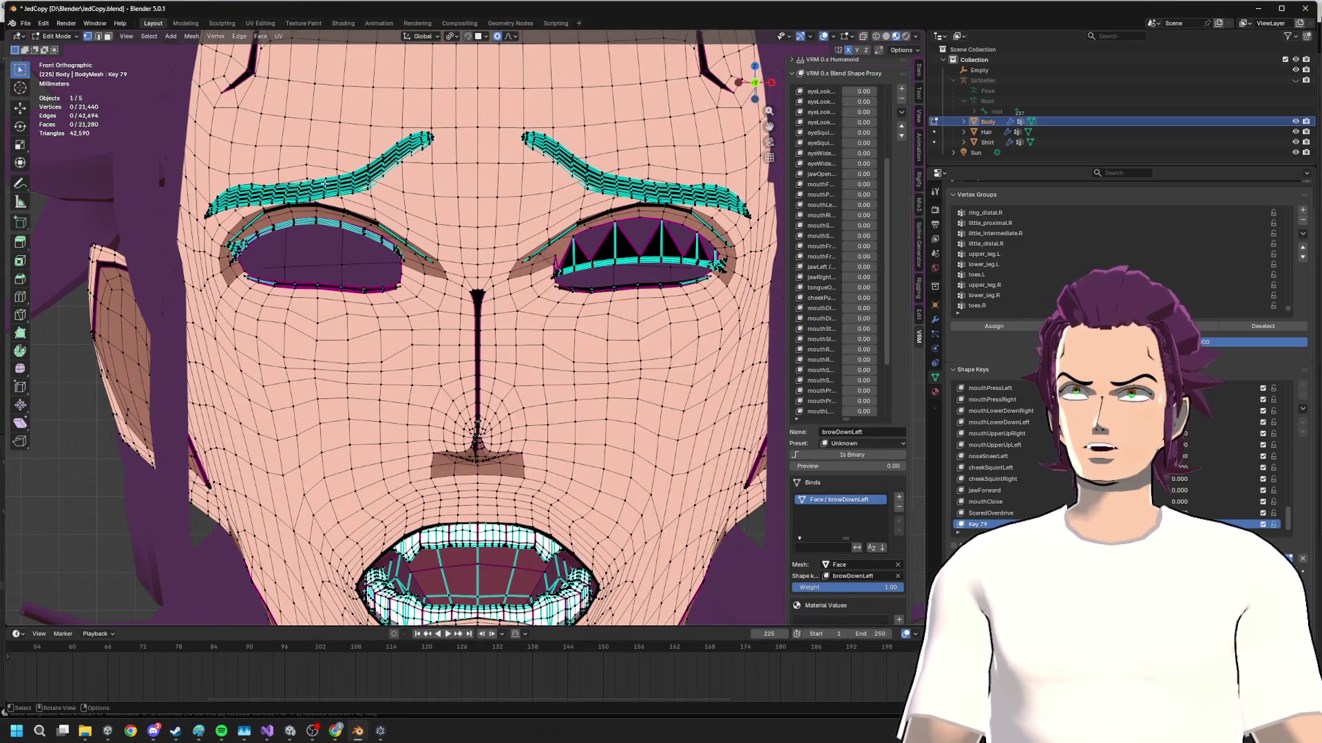
right_click(299, 174)
key("Escape")
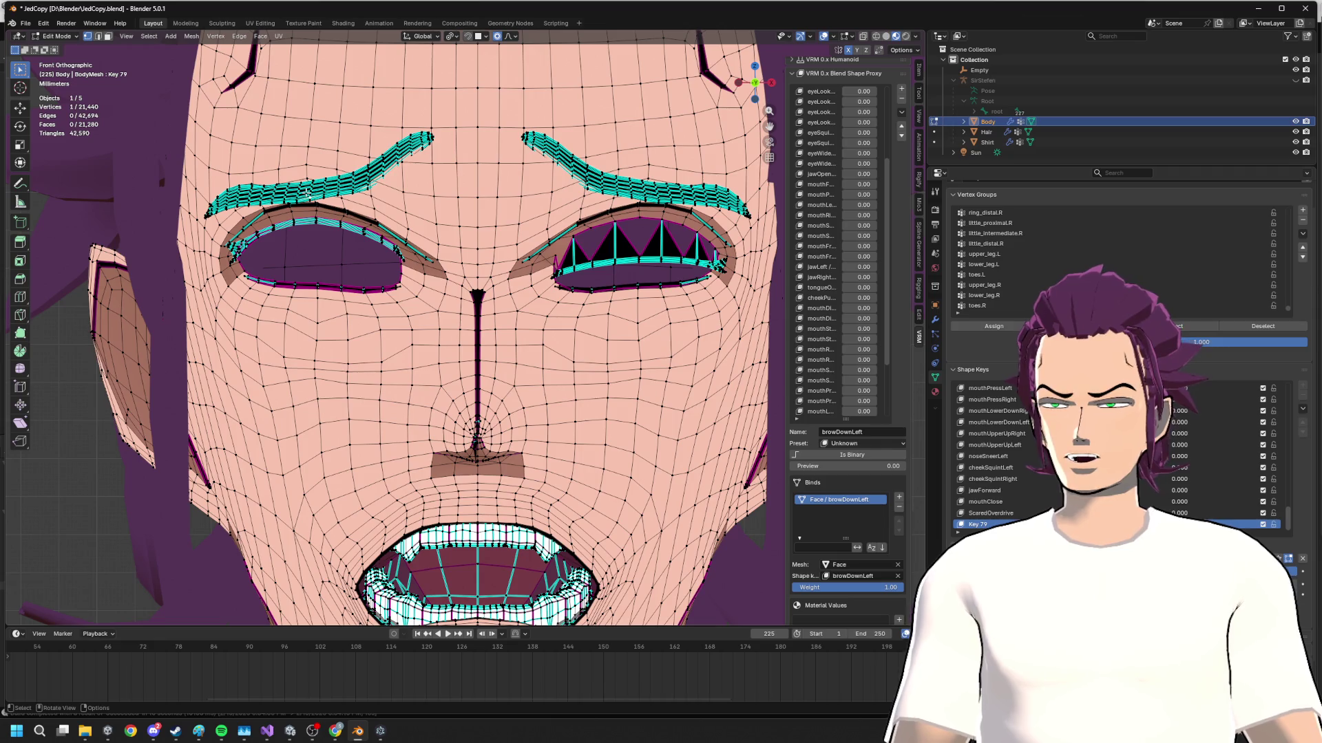
key("l")
key("g")
key("z")
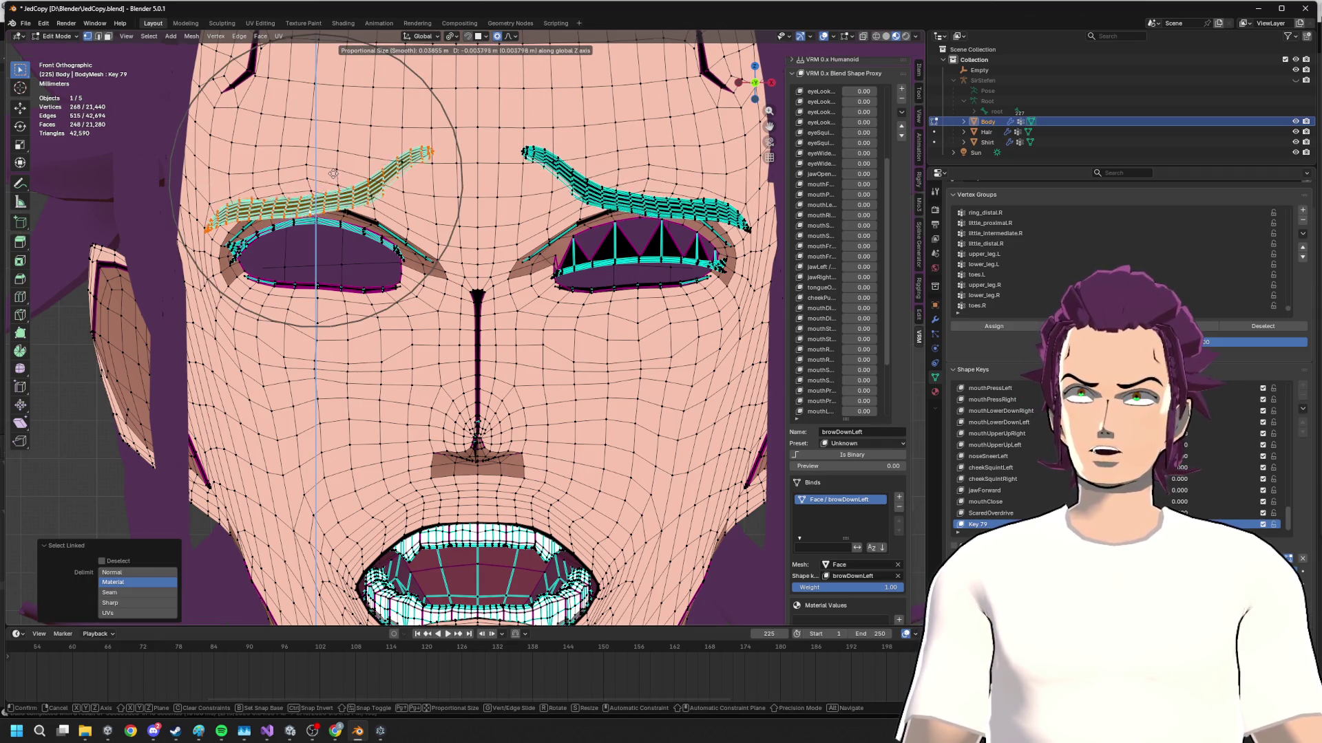
- Raise the eyebrow, adjust it along the Y depth axis, and preview the face in Object Mode
left_click(333, 174)
key("g")
key("z")
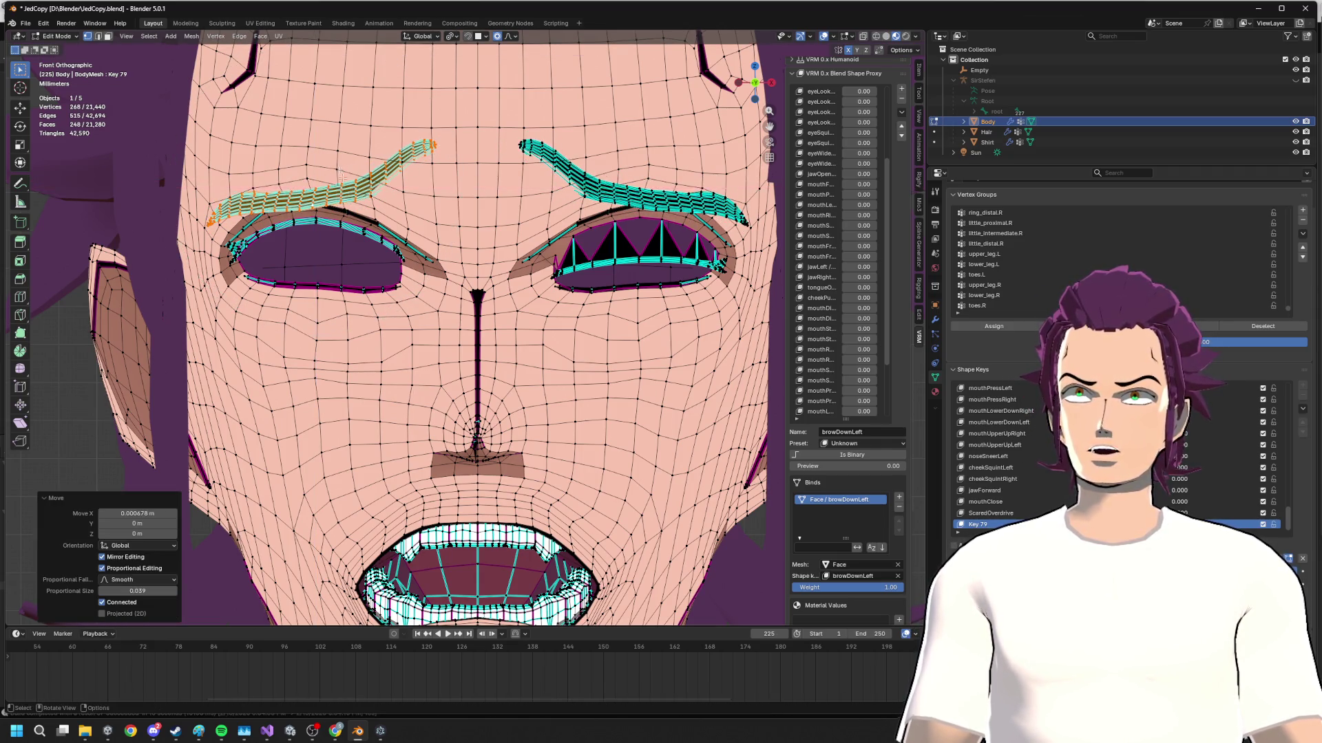
mouse_move(338, 170)
middle_mouse_down()
mouse_move(535, 215)
mouse_move(431, 298)
mouse_move(544, 261)
mouse_move(426, 274)
mouse_move(389, 320)
mouse_move(493, 330)
mouse_move(337, 315)
mouse_move(411, 317)
middle_mouse_up()
key("y")
key("Tab")
scroll(463, 272, "up", 4)
scroll(463, 273, "up", 3)
scroll(426, 274, "down", 4)
key("Tab")
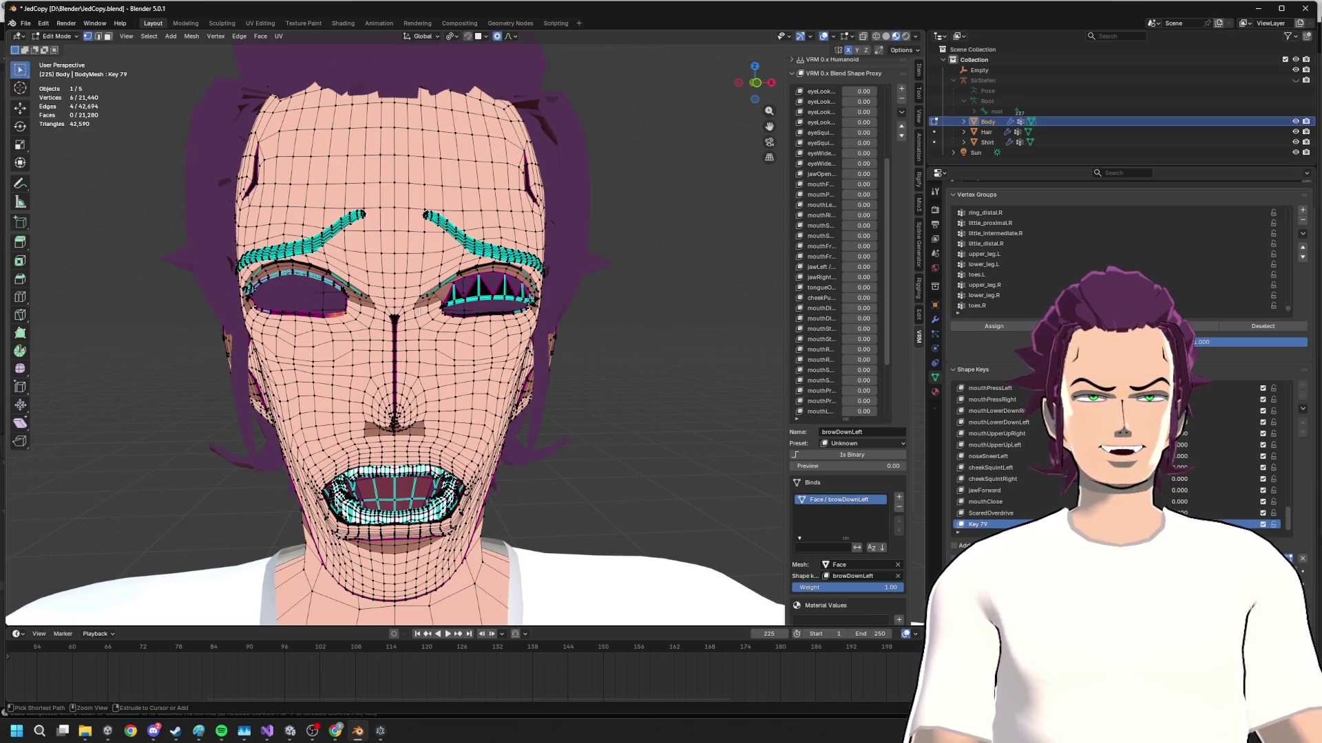
- Switch to vertex select and box-select faces on the right-hand cheek from a side view
left_click(421, 311)
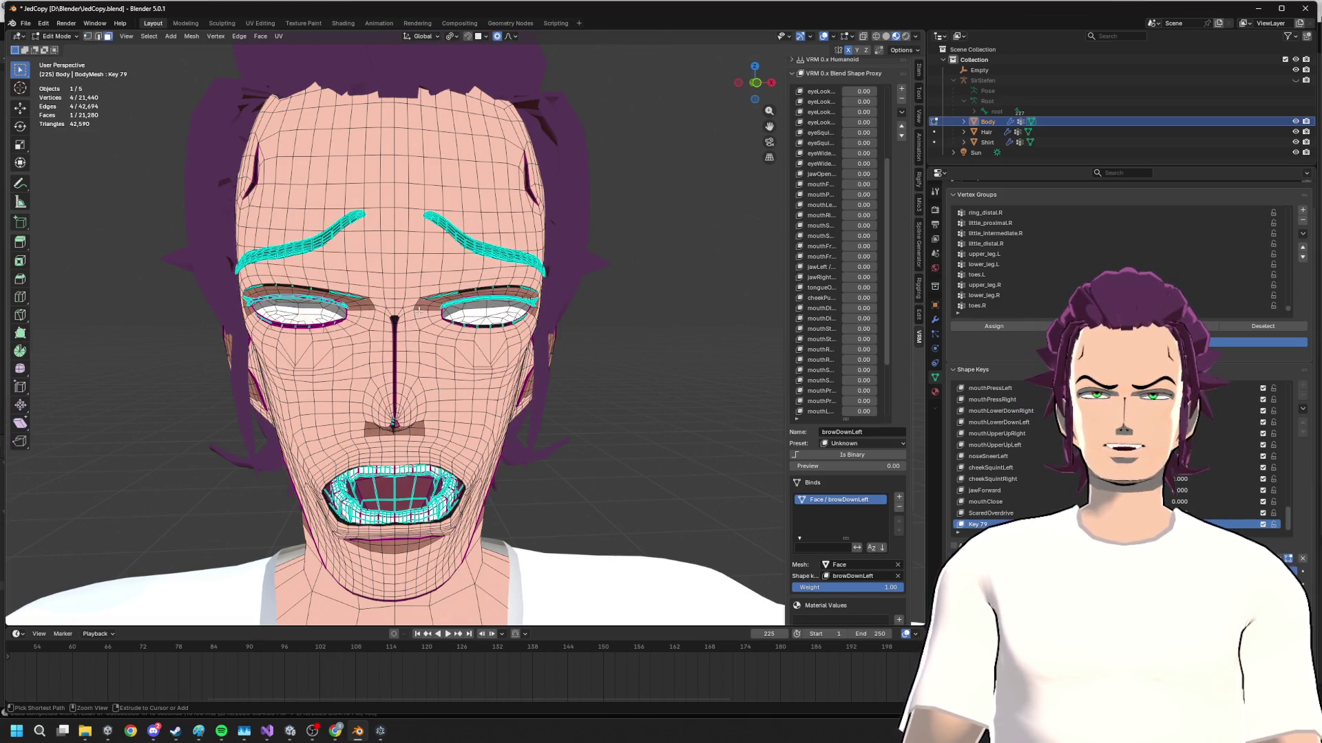
key("1")
left_click(396, 368)
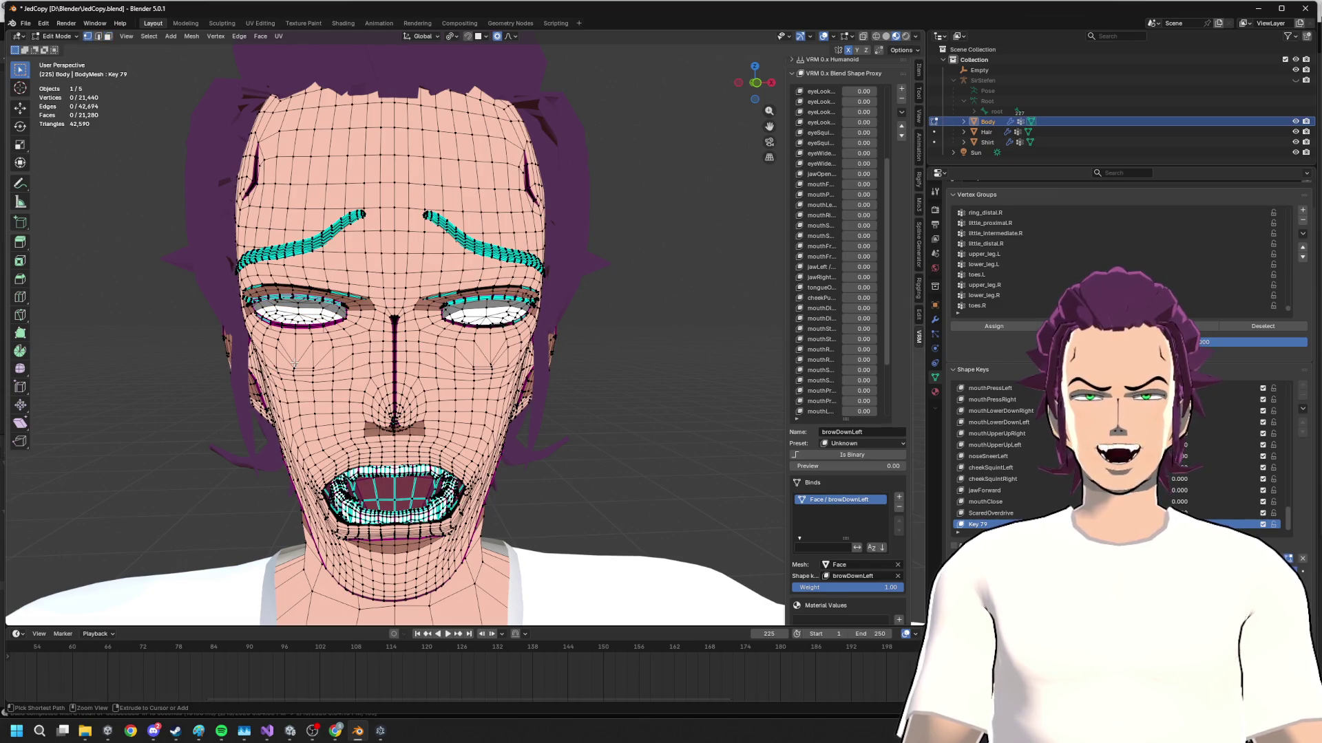
left_click(296, 365)
middle_click_drag(297, 365, 445, 363)
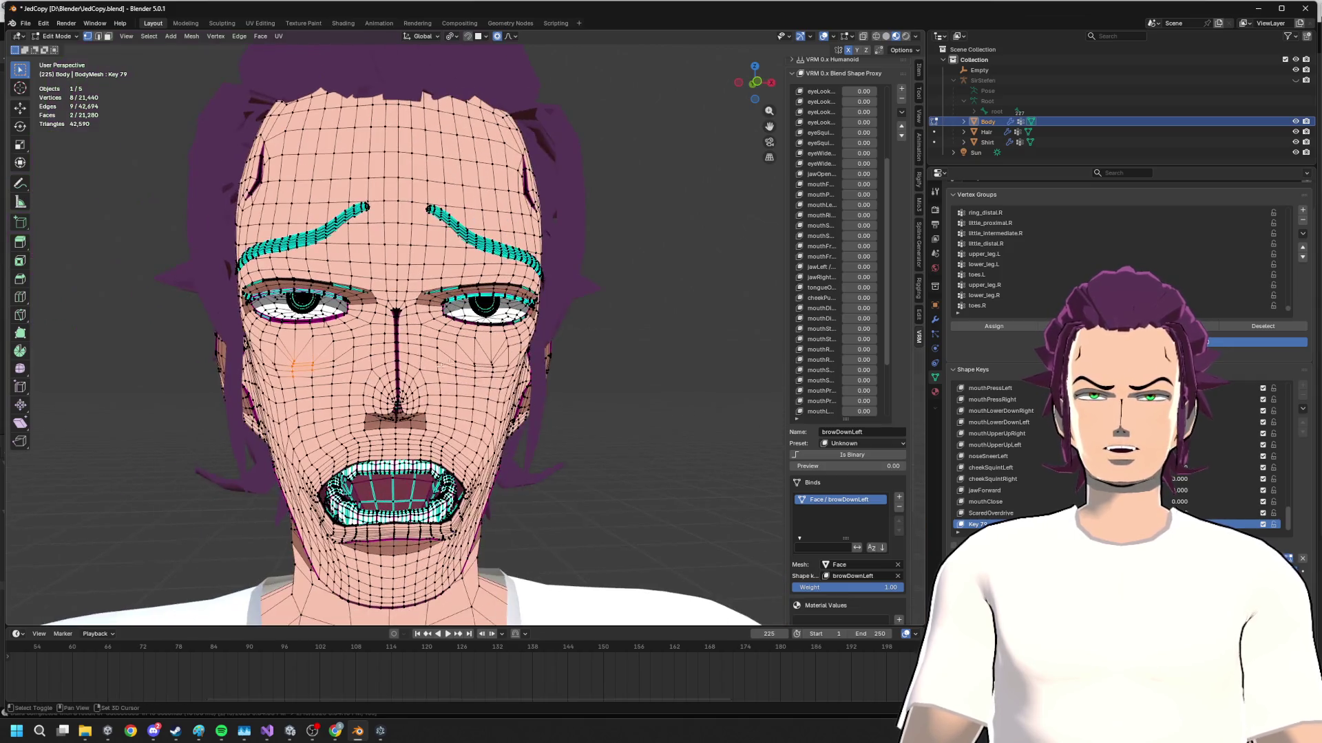
left_click_drag(448, 331, 521, 391)
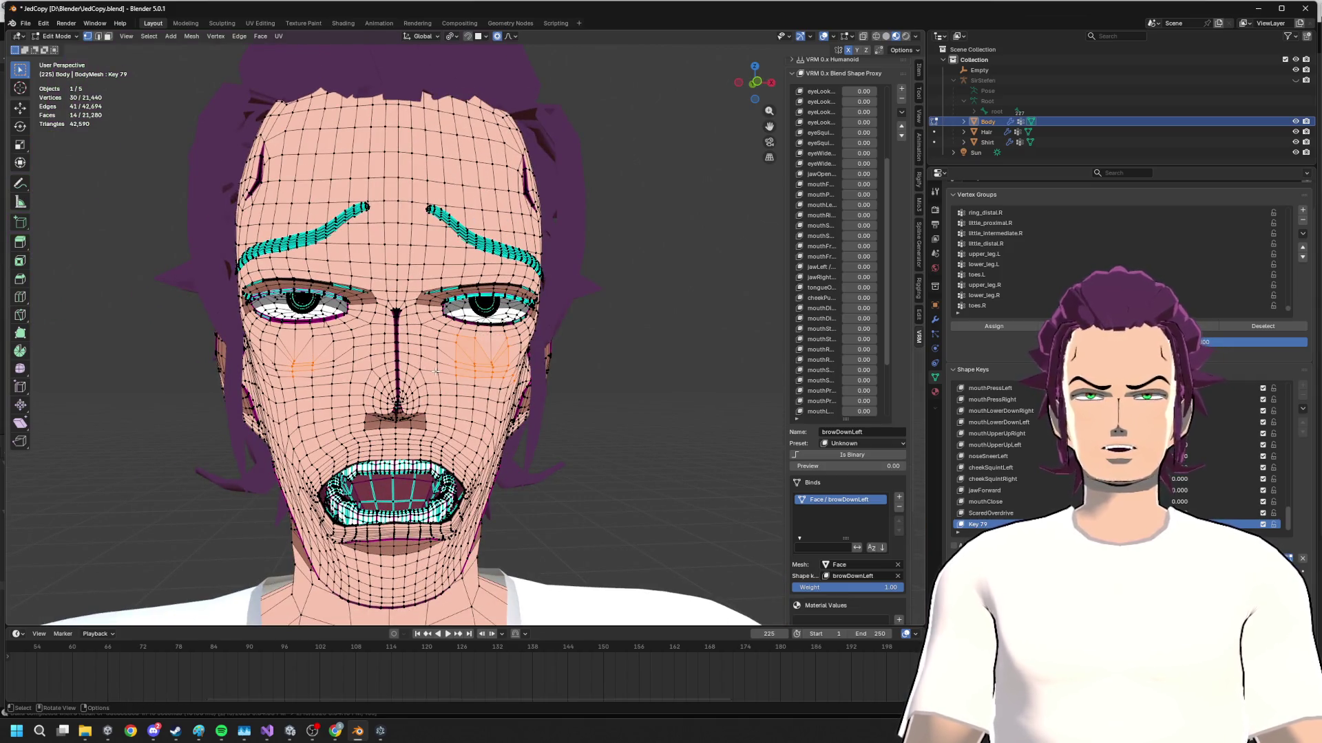
- Apply a vertex operation to the cheek faces and clear the selection
left_click(215, 35)
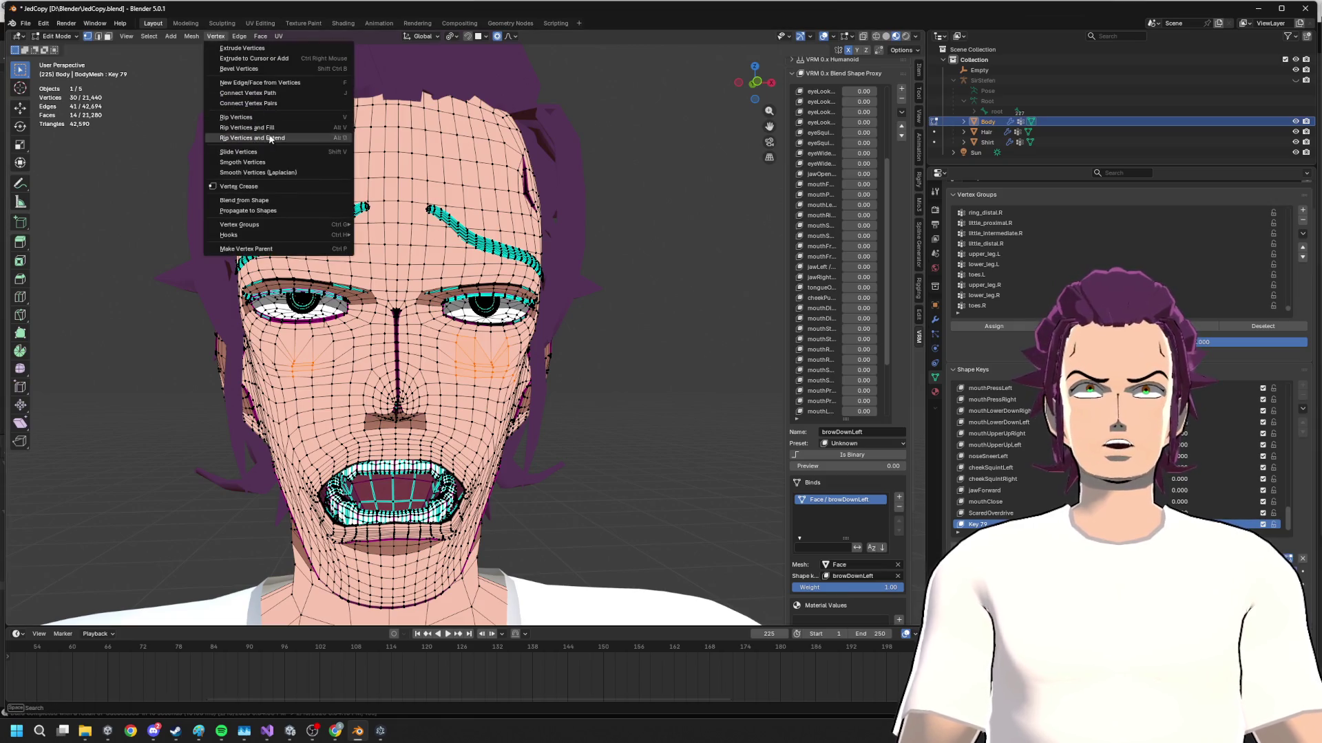
left_click(244, 201)
key("alt+a")
mouse_move(495, 351)
middle_mouse_down()
mouse_move(555, 352)
mouse_move(567, 334)
mouse_move(479, 251)
middle_mouse_up()
scroll(566, 334, "up", 3)
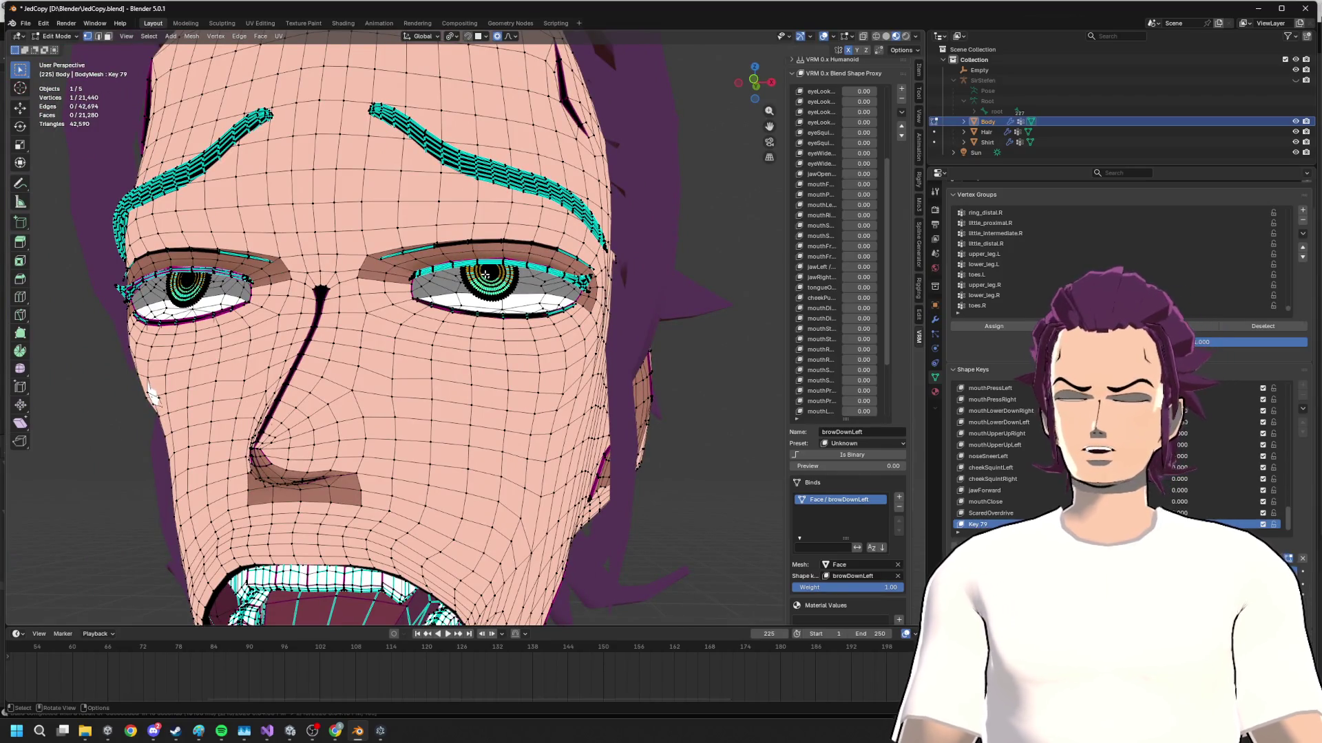
- Select both irises with linked select (Delimit Normal) and scale them down to about 0.66
key("l")
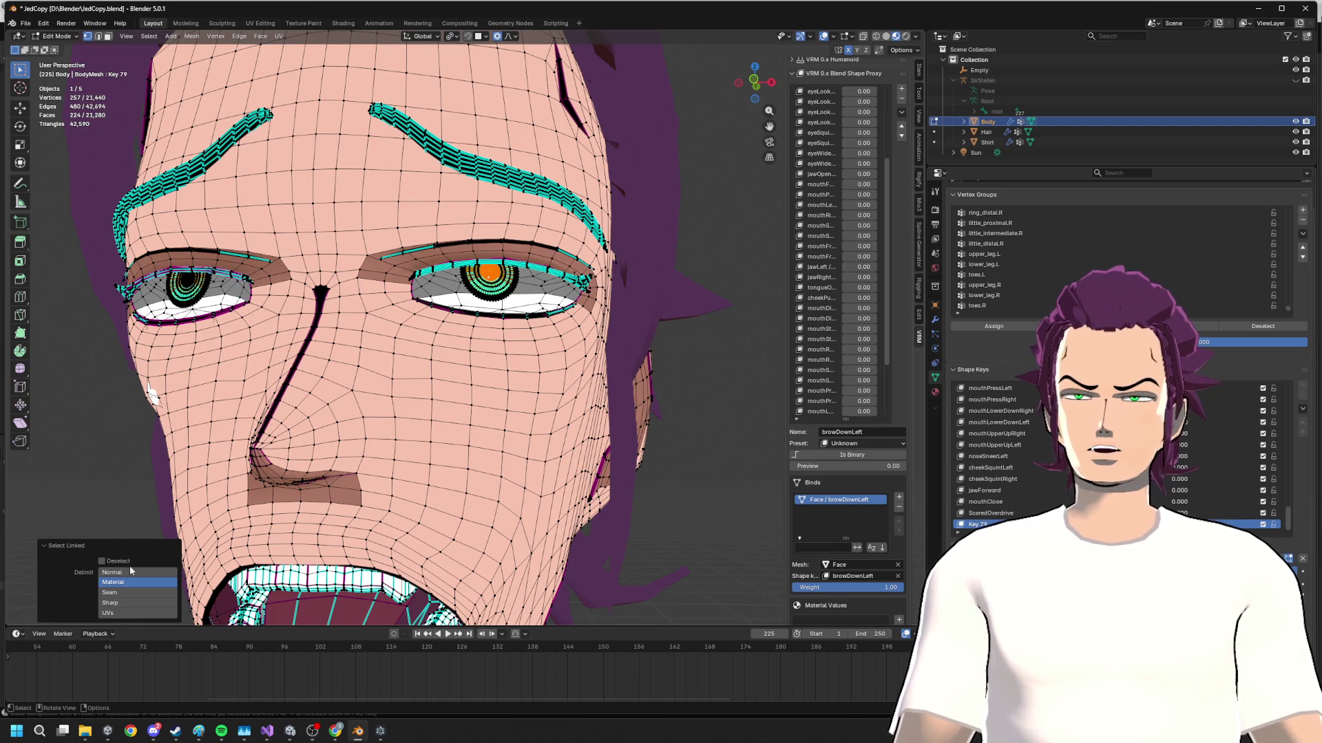
left_click(130, 571)
key("l")
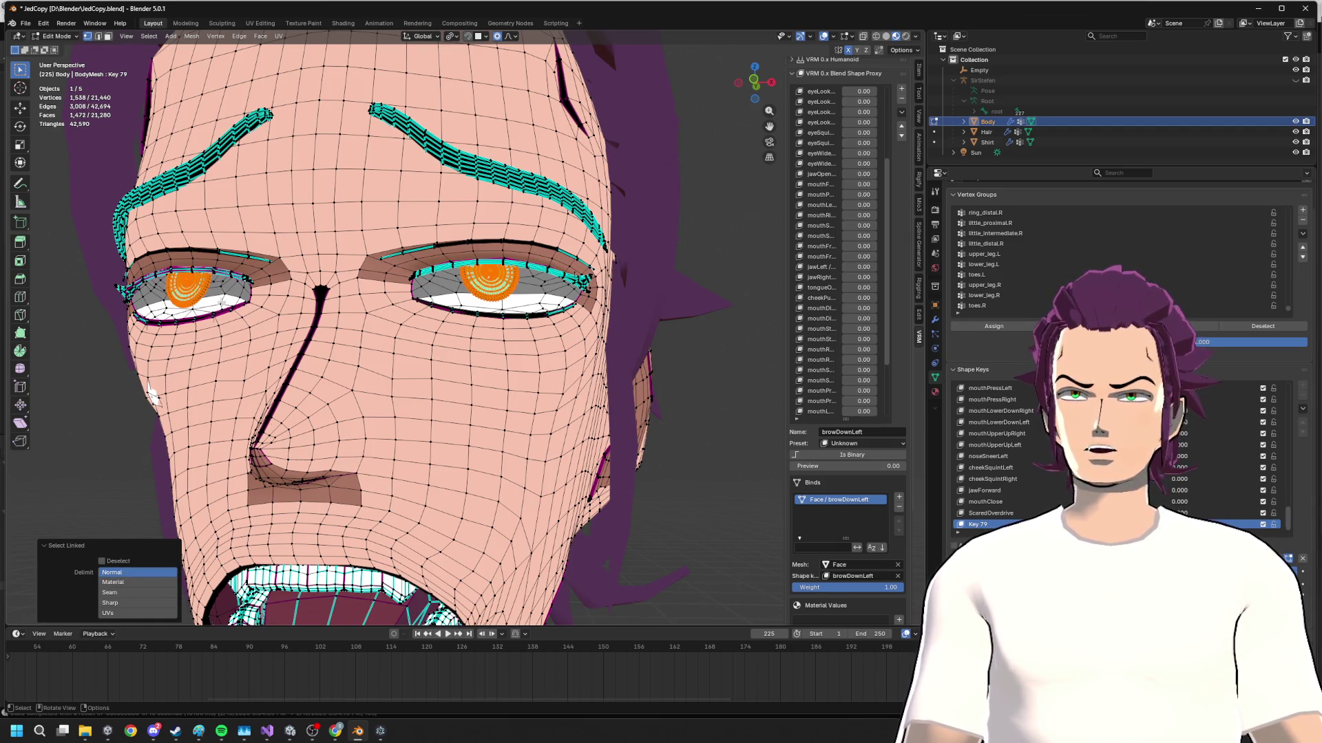
key("s")
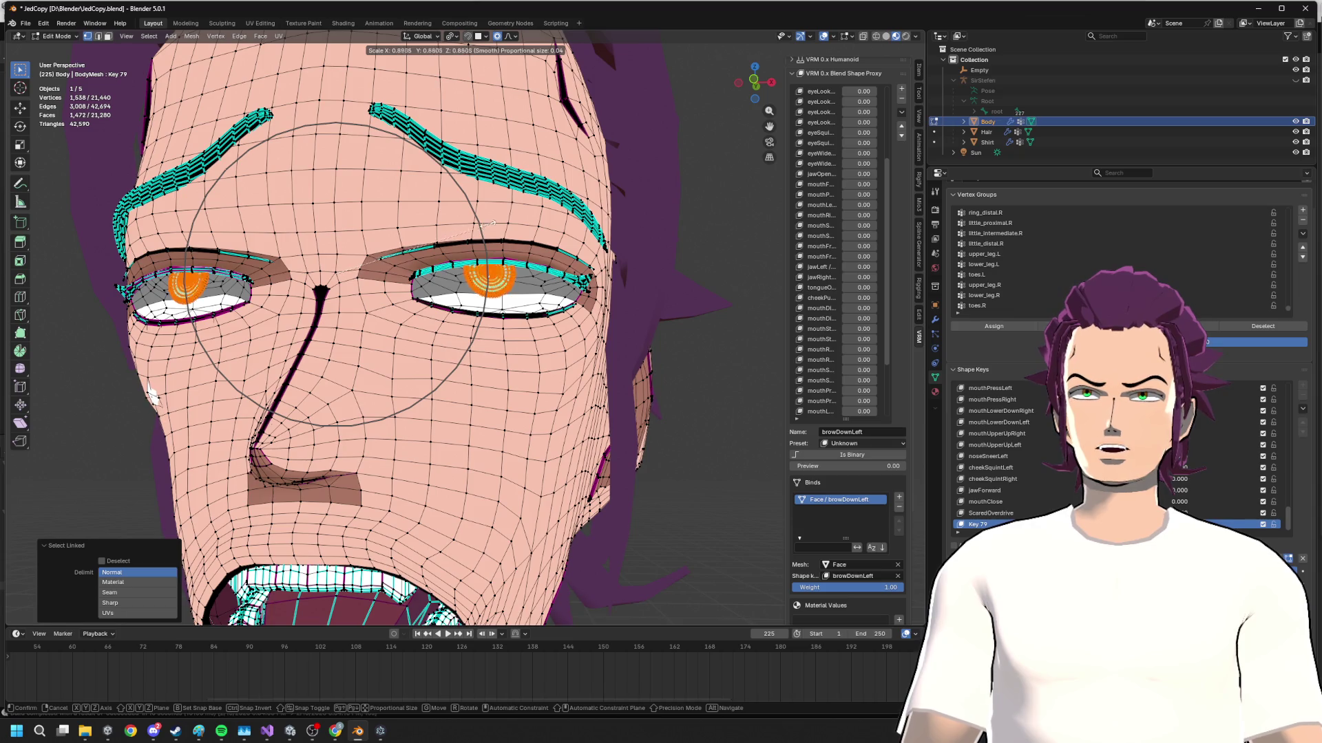
left_click(447, 233)
scroll(413, 258, "up", 1)
scroll(381, 271, "up", 1)
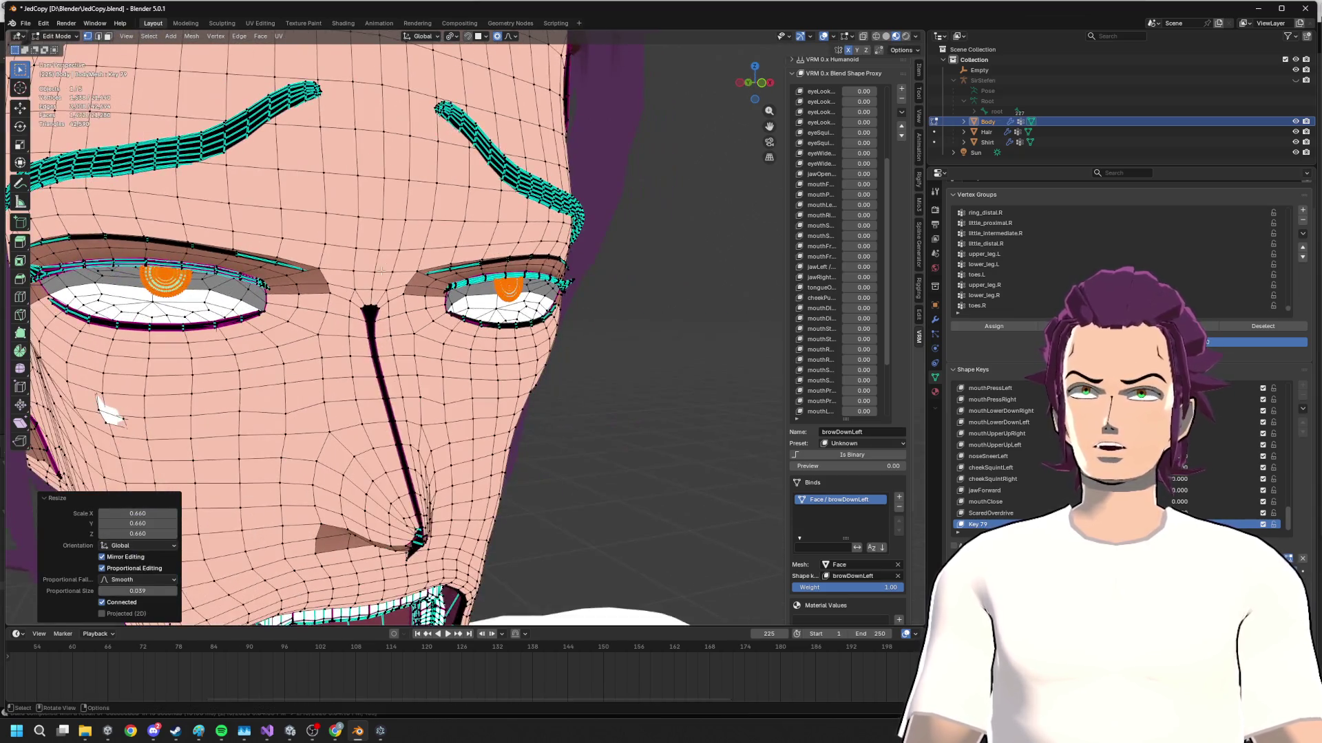
- Select the whole eye meshes with Ctrl+L and hide them
mouse_move(202, 273)
middle_mouse_down()
mouse_move(132, 225)
mouse_move(189, 202)
middle_mouse_up()
middle_click_drag(115, 372, 242, 375)
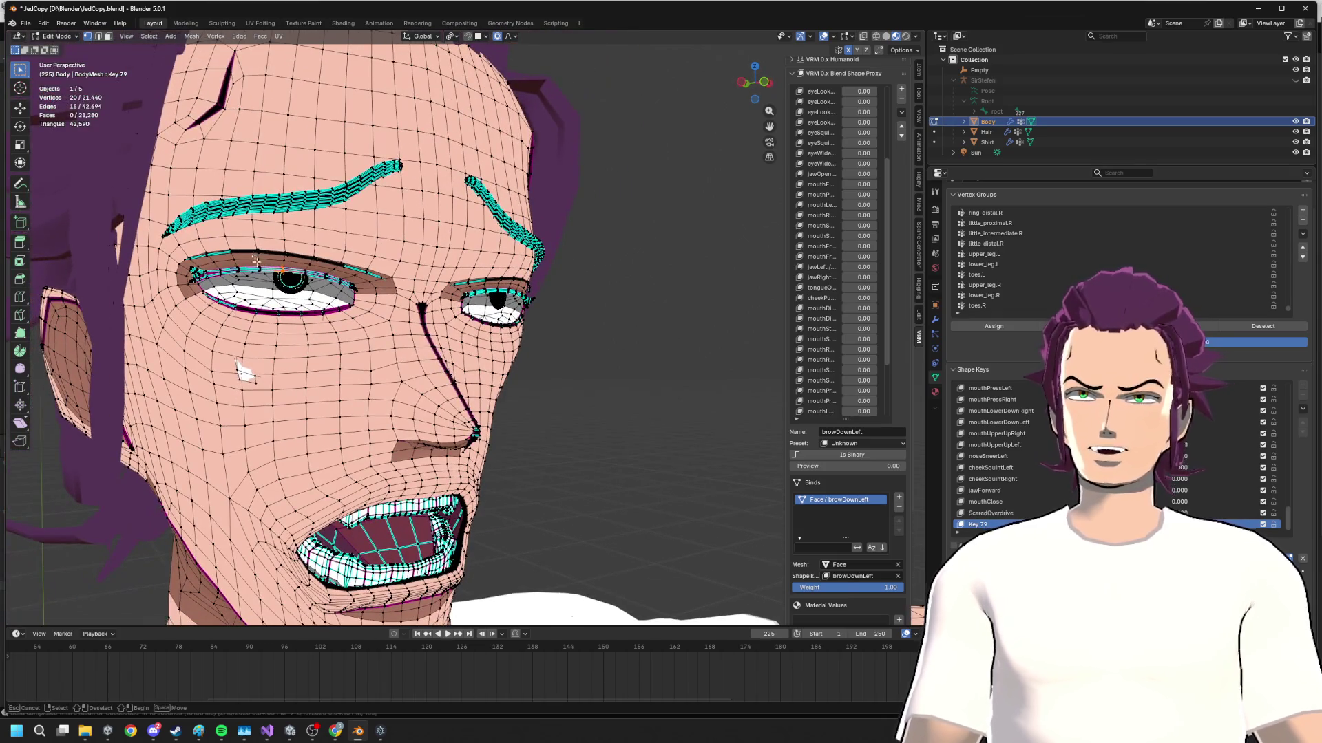
key("h")
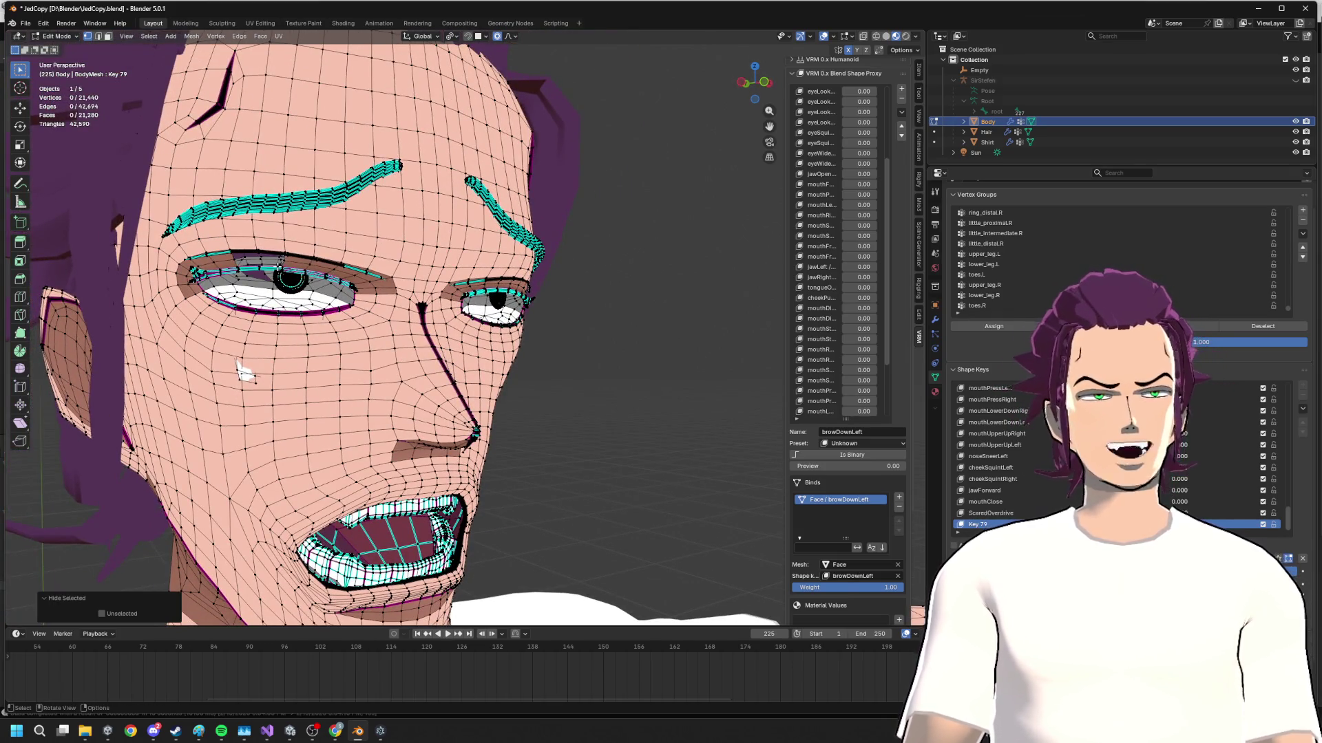
key("ctrl+z")
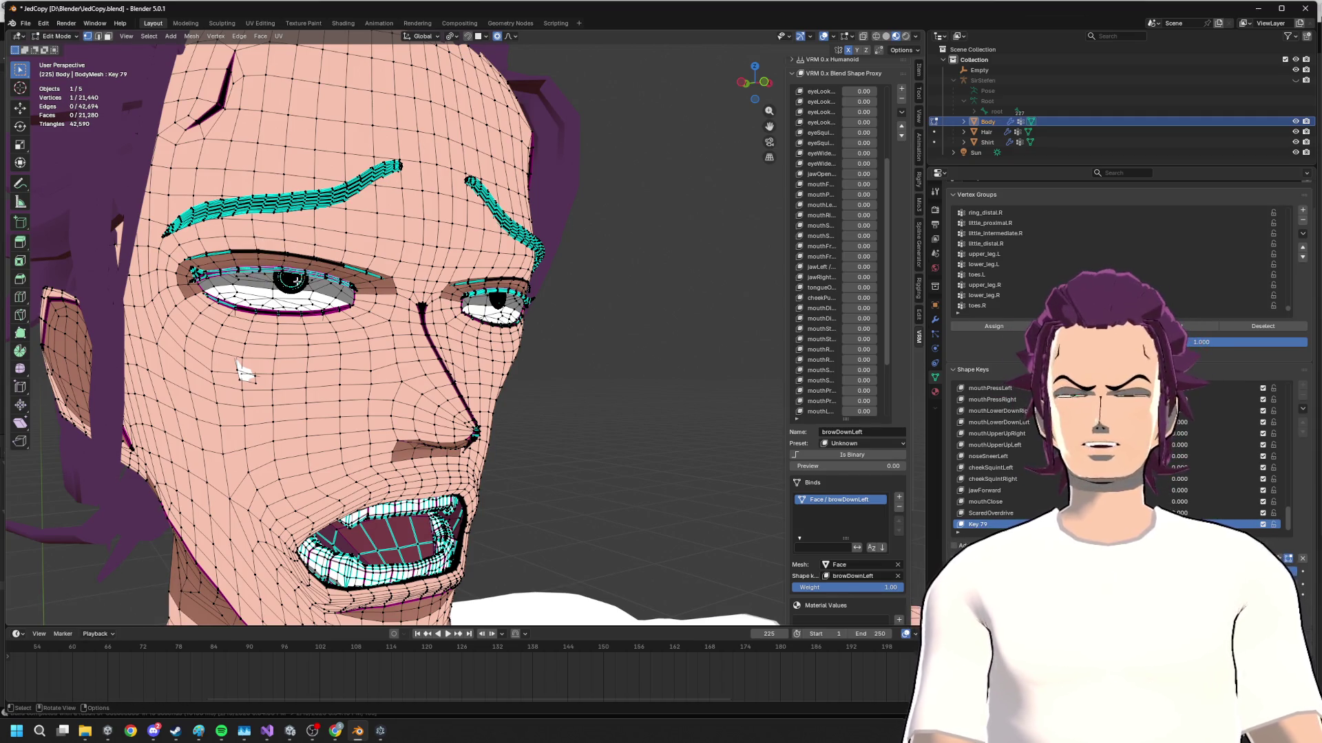
key("ctrl+l")
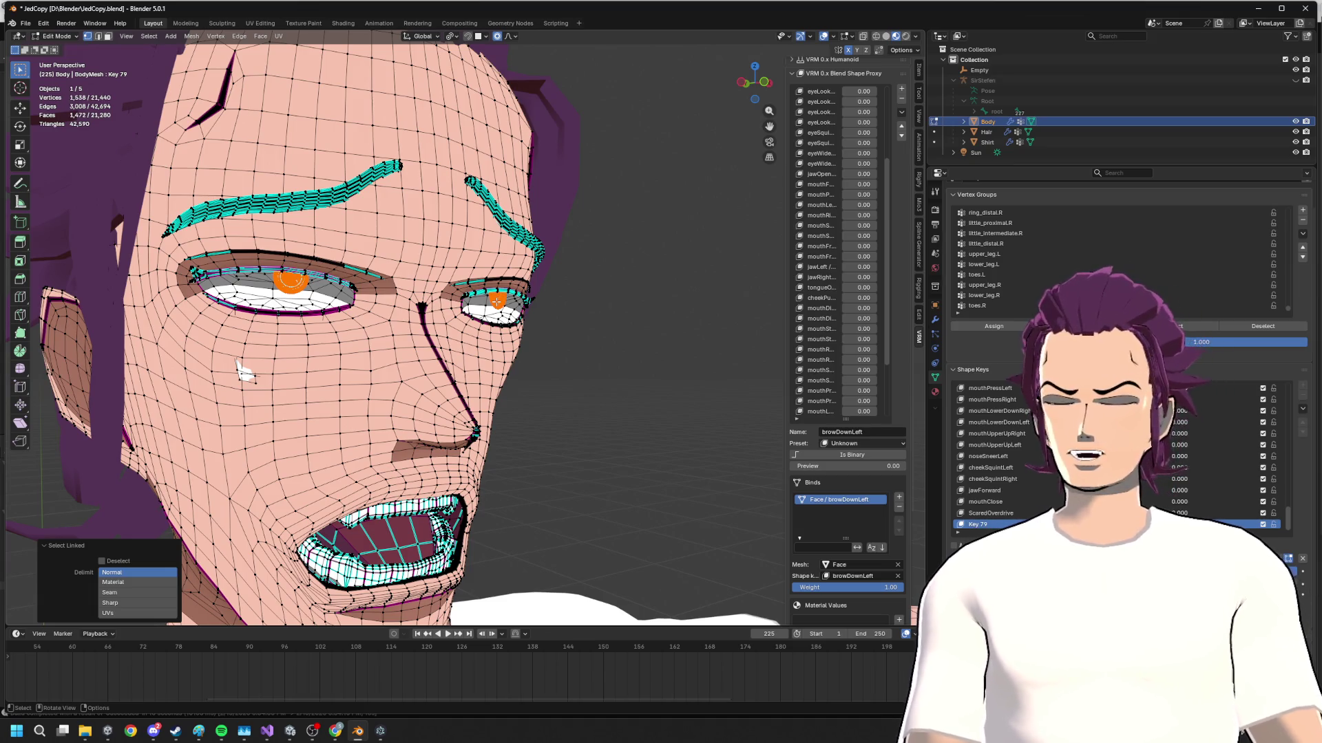
key("h")
middle_click_drag(243, 374, 236, 374)
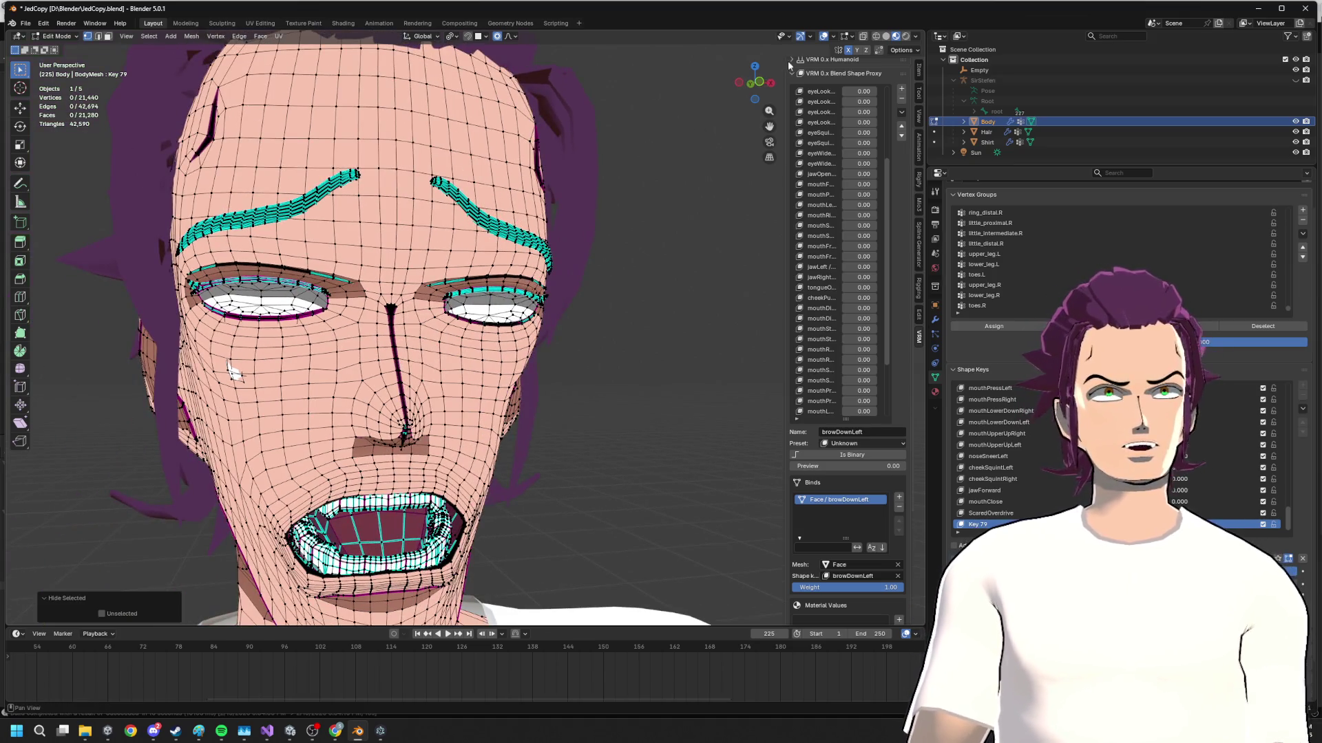
- From front orthographic view, move and lift the left-hand eye's upper lid loop with proportional falloff
left_click(749, 83)
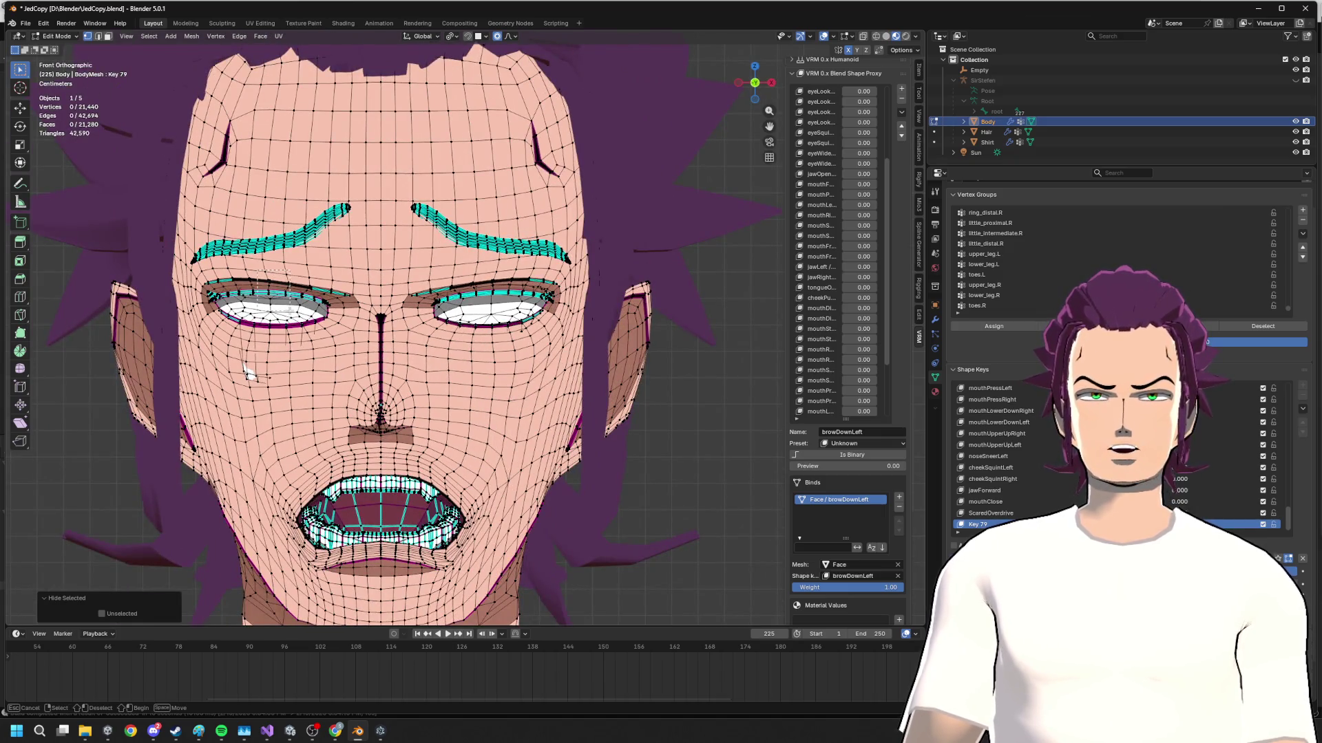
left_click(271, 293, "alt")
key("g")
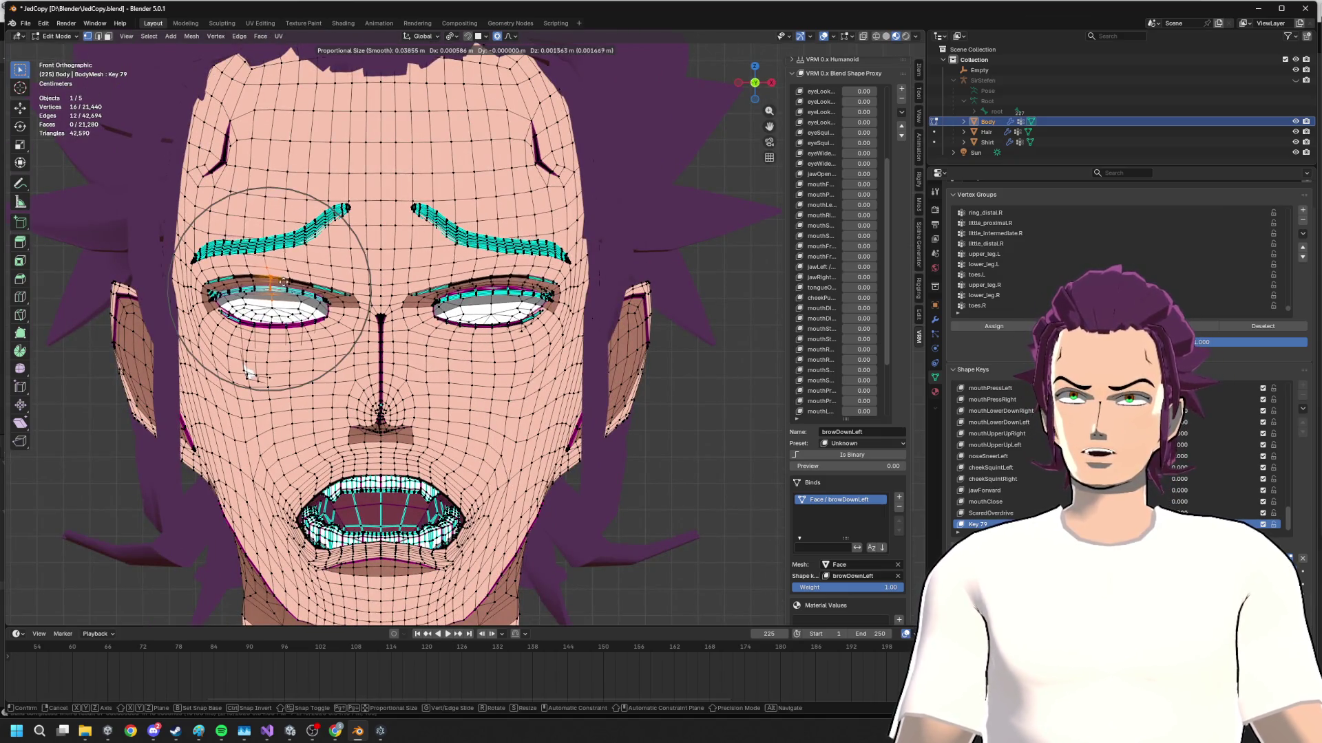
scroll(282, 288, "down", 2)
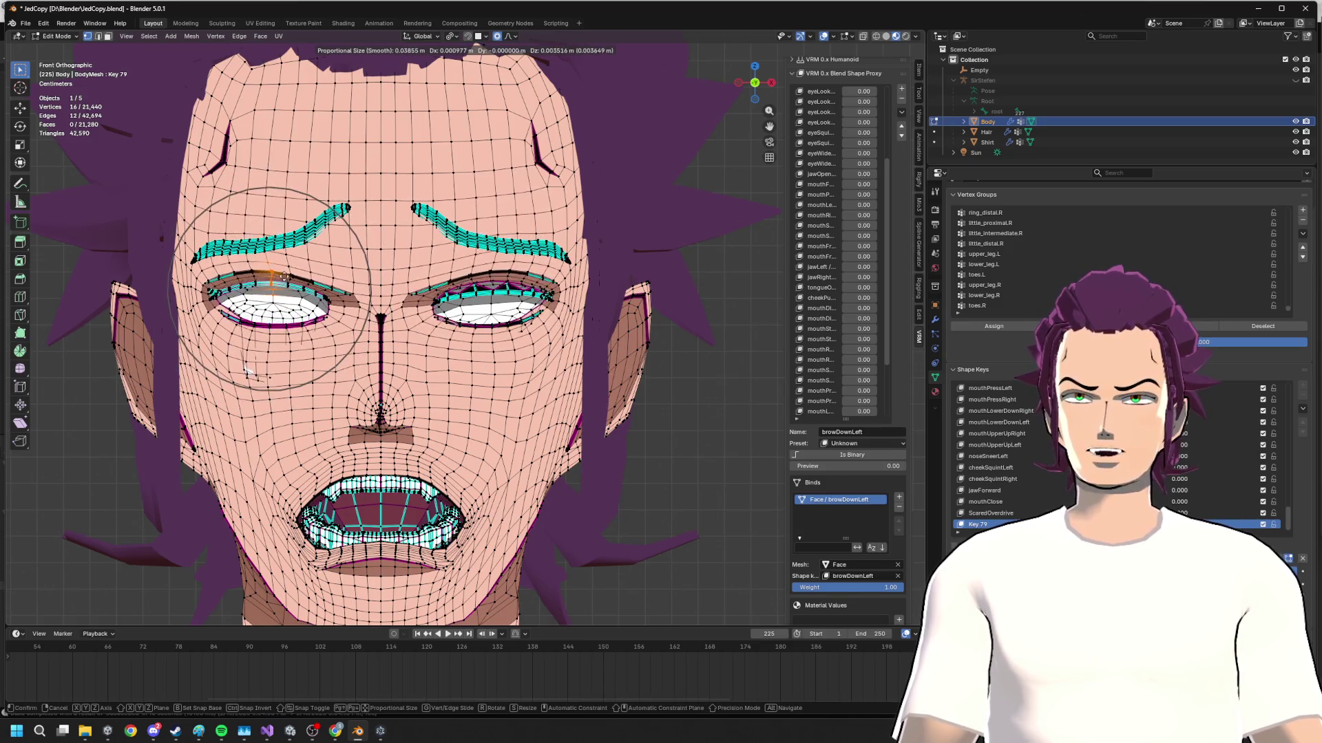
left_click(278, 266)
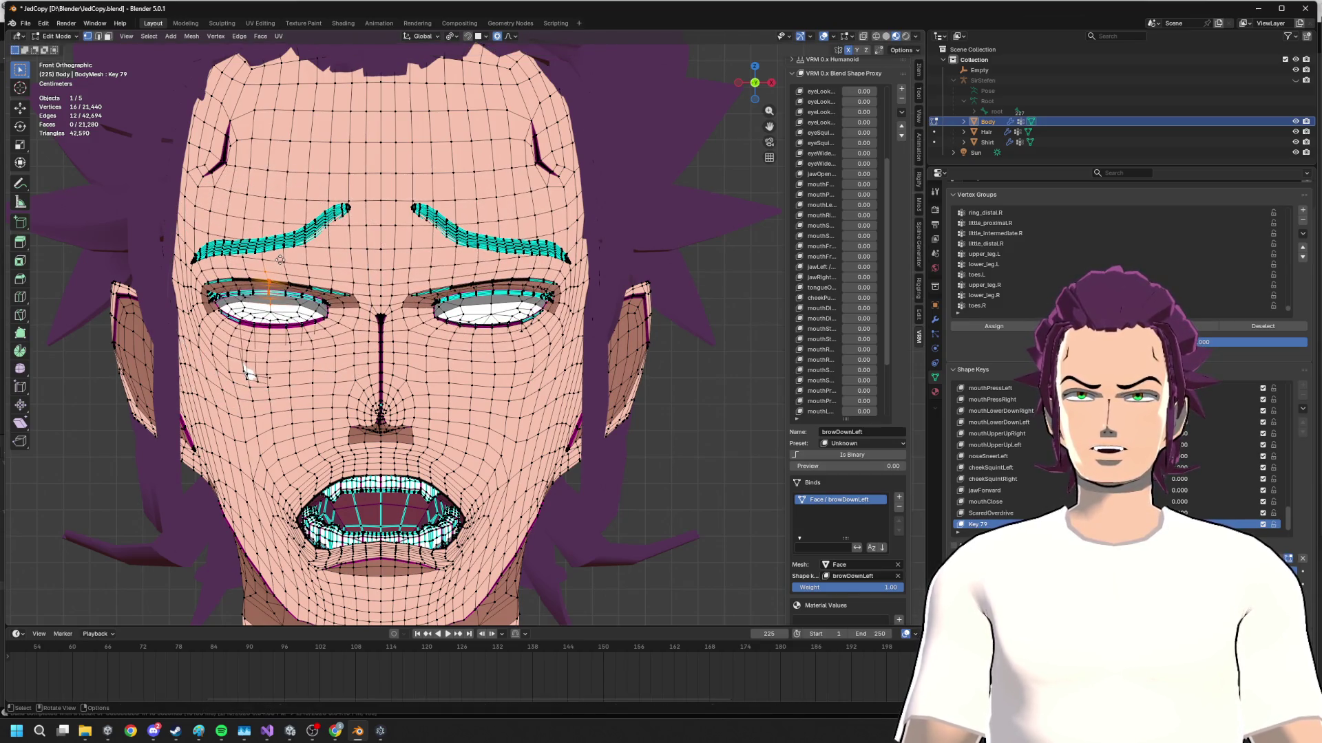
key("g")
key("z")
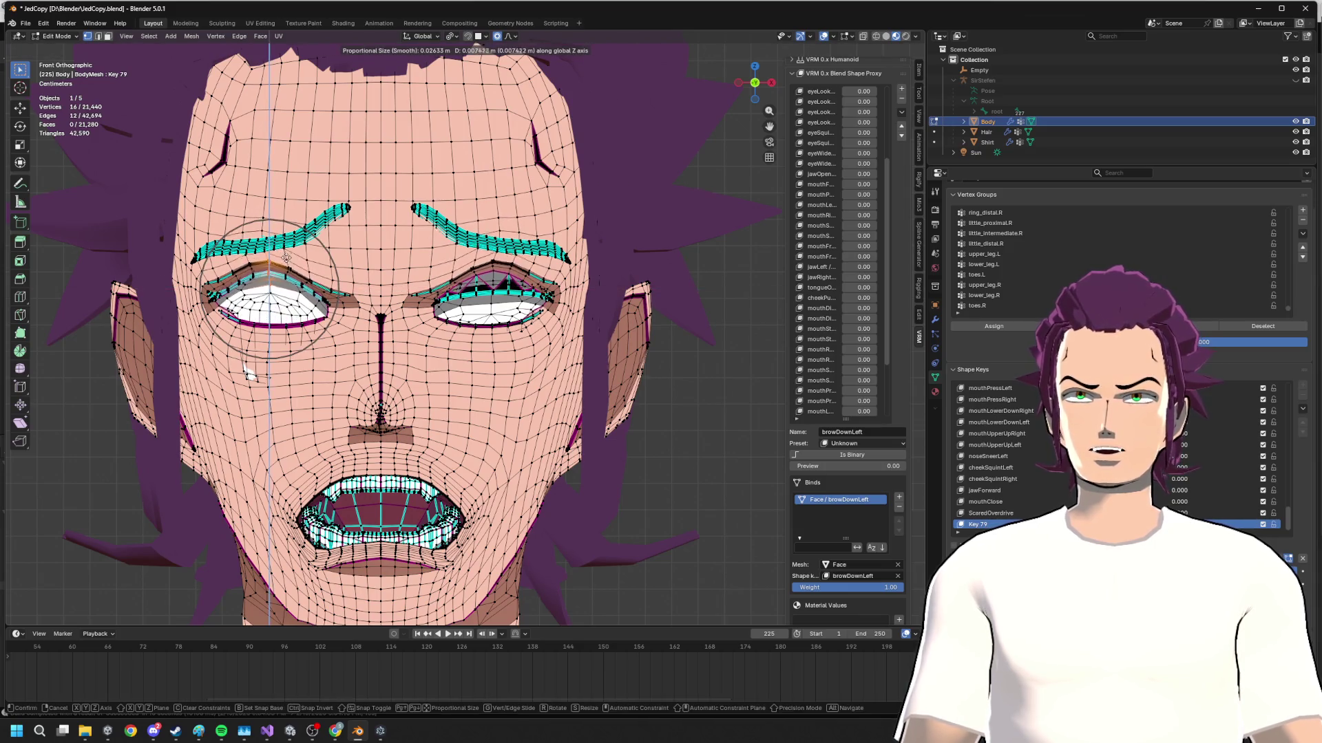
left_click(292, 284)
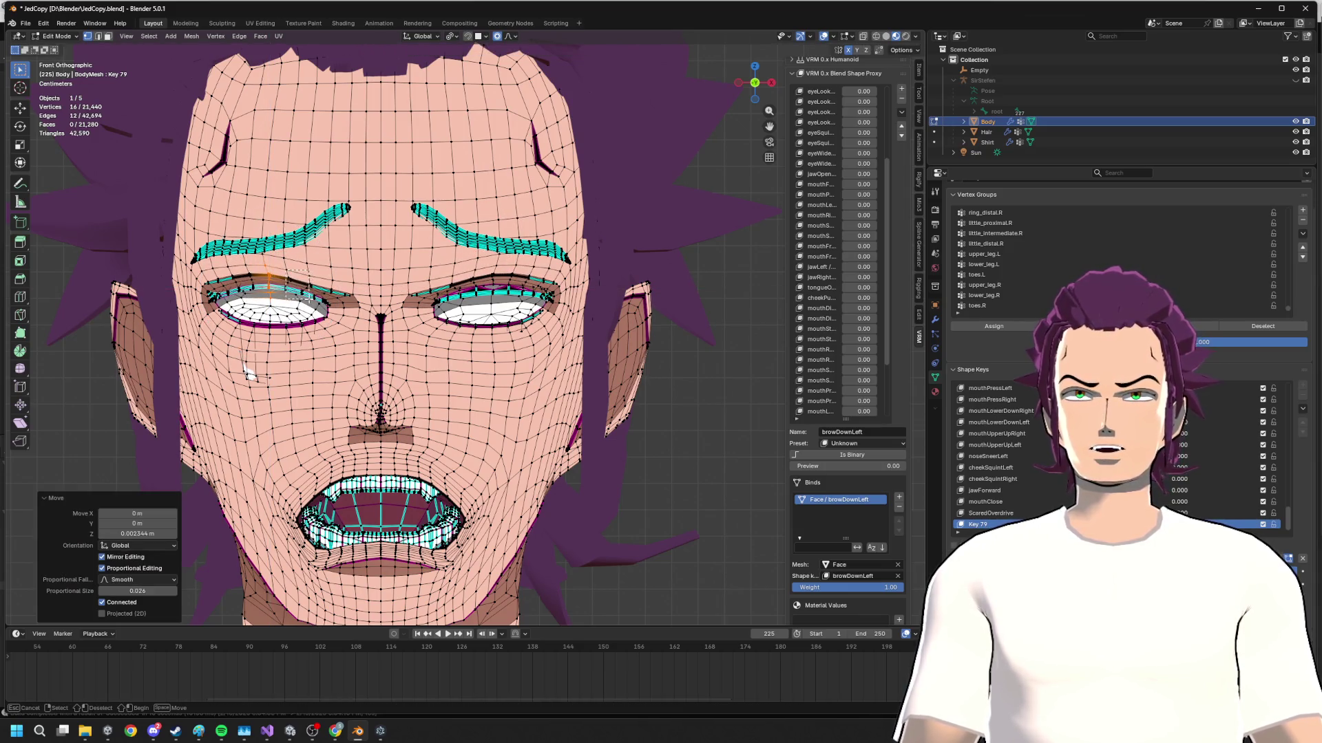
- Extend the selection with more eyelid vertices for the next adjustment
left_click_drag(270, 278, 294, 284)
key("Escape")
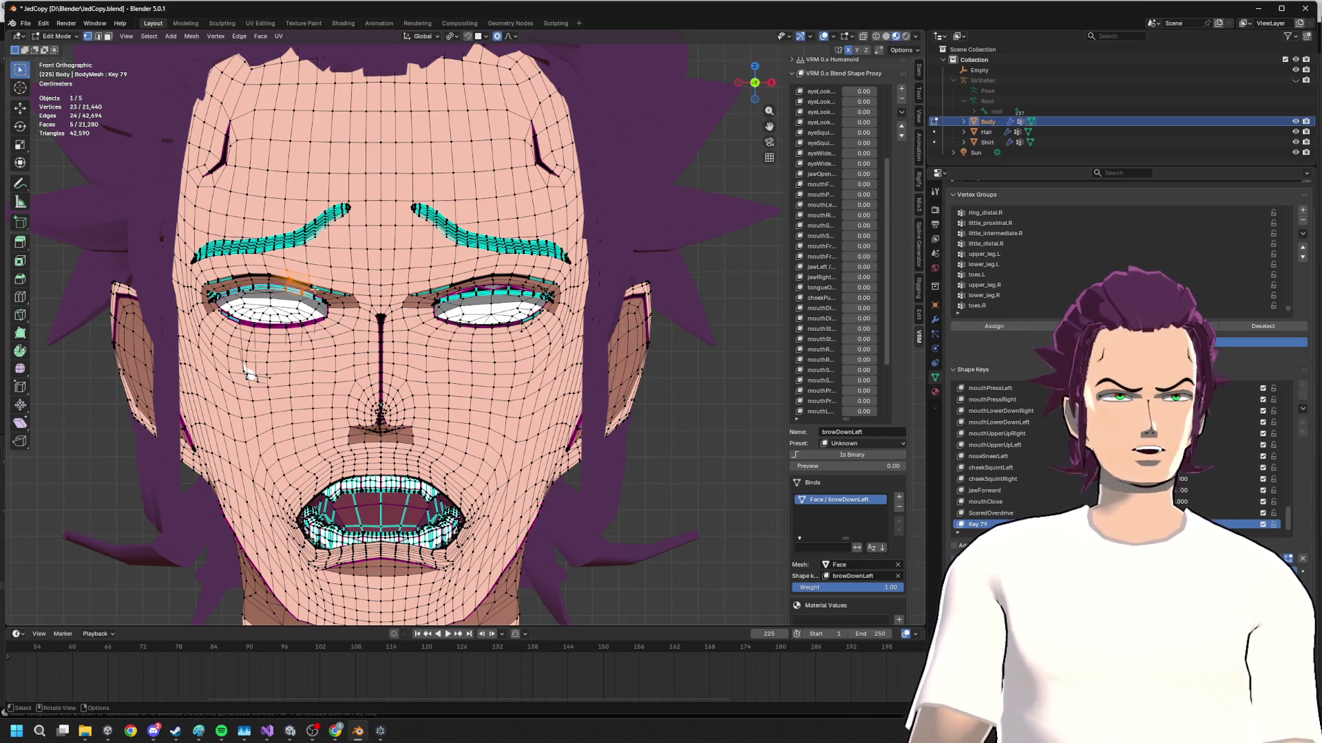
left_click_drag(320, 288, 359, 306)
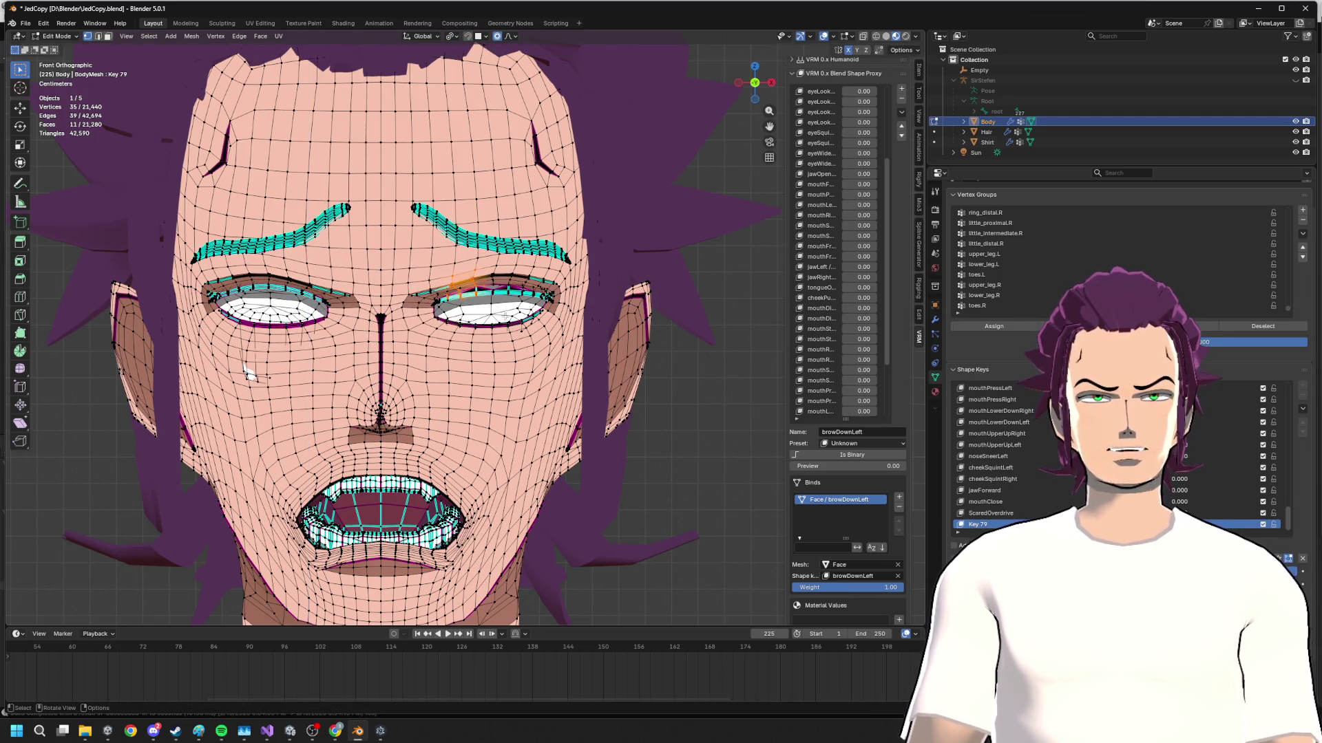
scroll(506, 309, "up", 3)
scroll(517, 274, "up", 3)
scroll(523, 266, "down", 2)
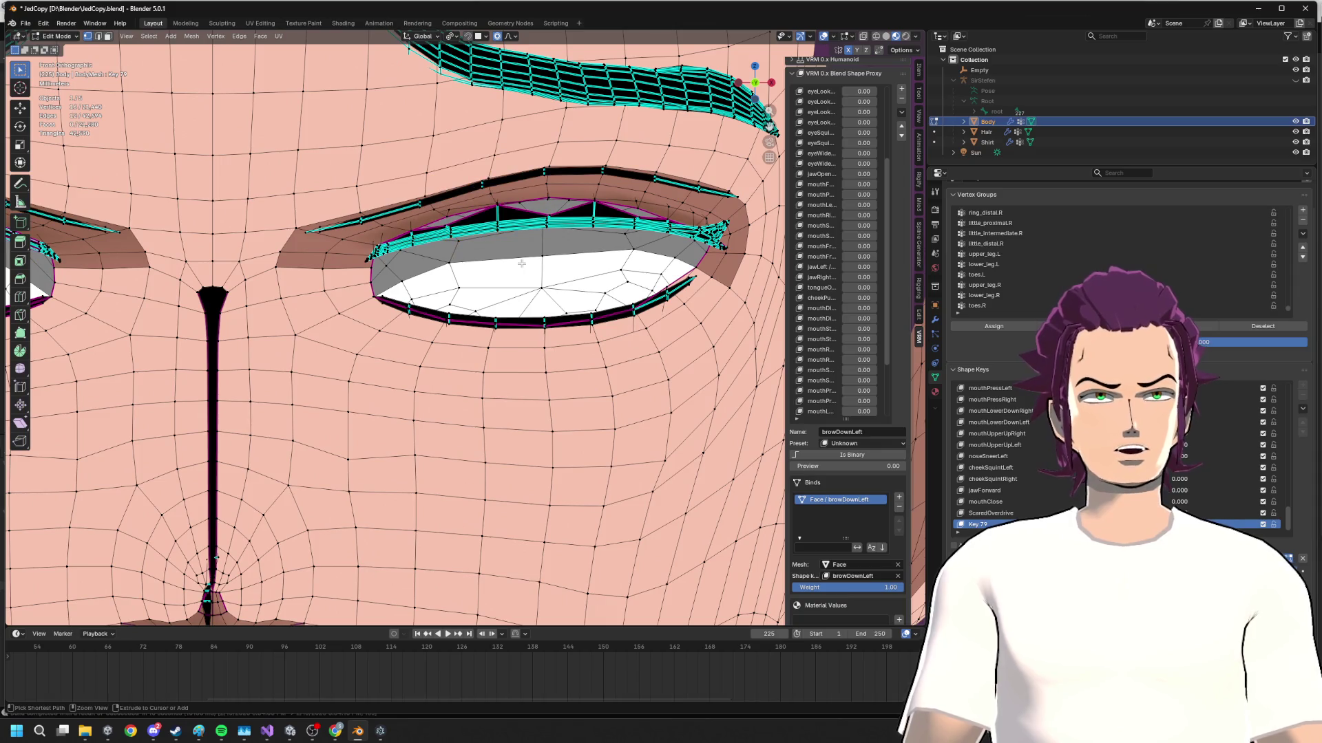
- Unhide the iris geometry and move the upper eyelid vertices vertically with proportional falloff
key("alt+h")
mouse_move(523, 265)
middle_mouse_down()
mouse_move(523, 238)
mouse_move(762, 169)
middle_mouse_up()
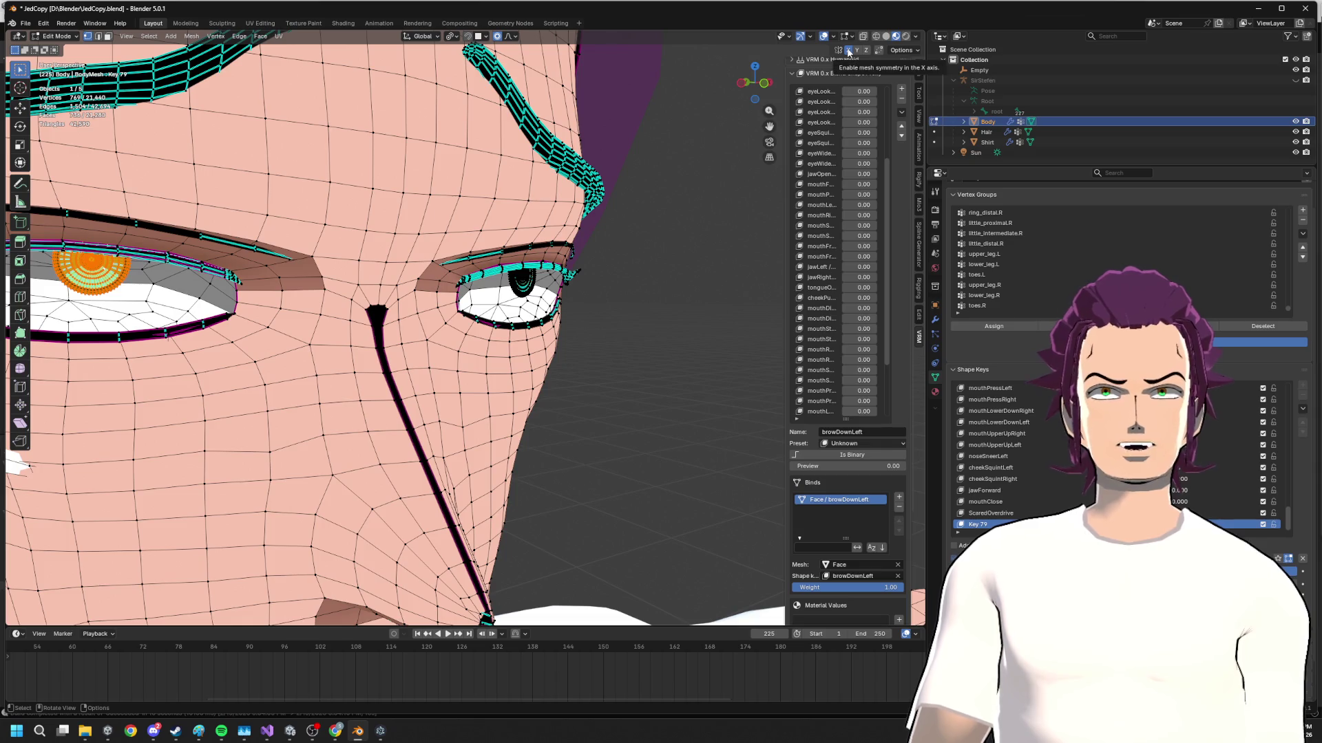
middle_click_drag(271, 264, 505, 254)
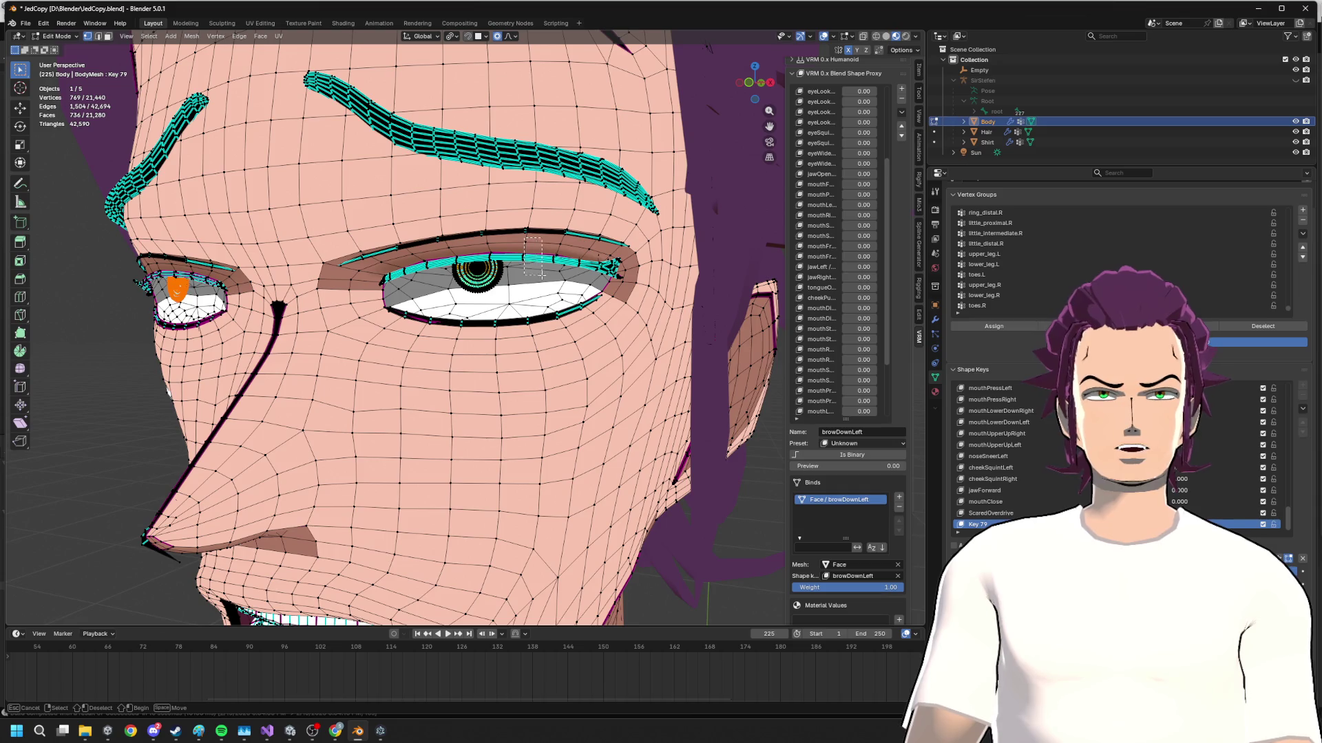
key("g")
key("z")
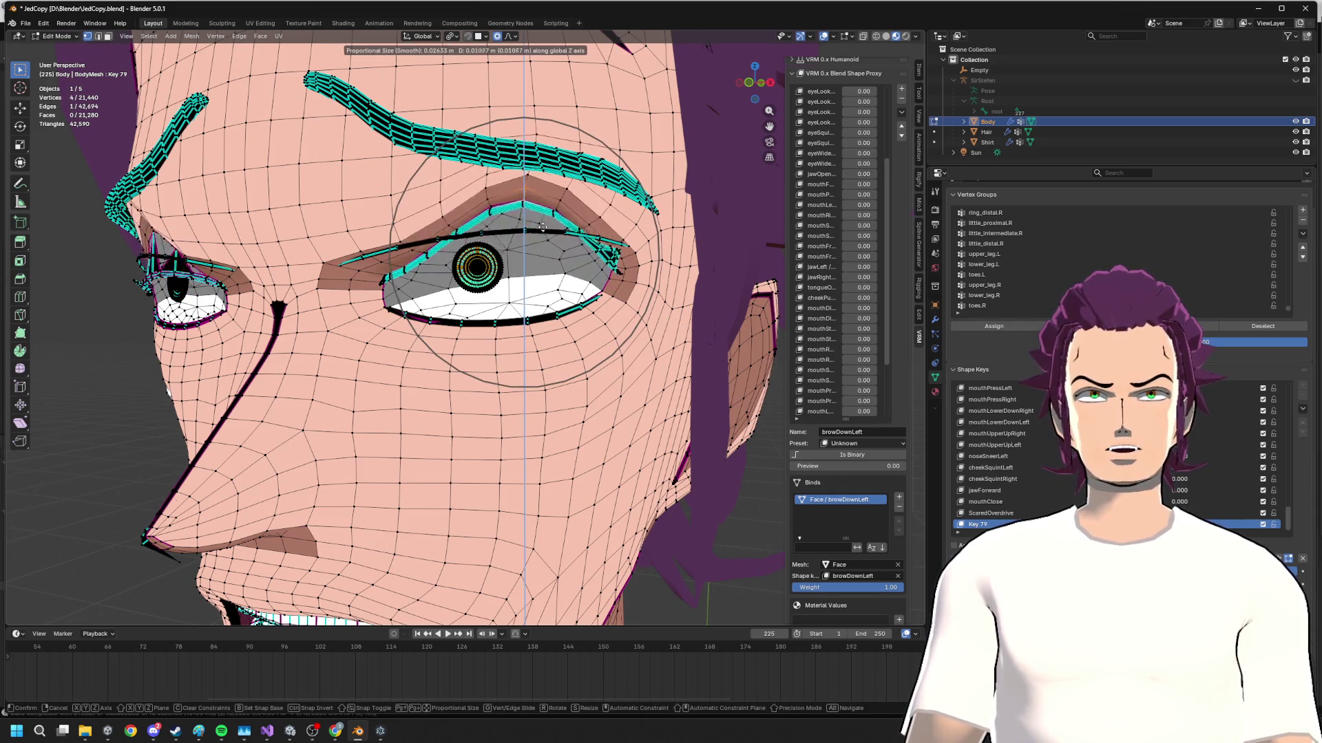
left_click(541, 226)
- Try further vertical eyelid moves, cancelling them and undoing the previous change
mouse_move(541, 226)
middle_mouse_down()
mouse_move(297, 229)
mouse_move(496, 264)
middle_mouse_up()
key("g")
key("z")
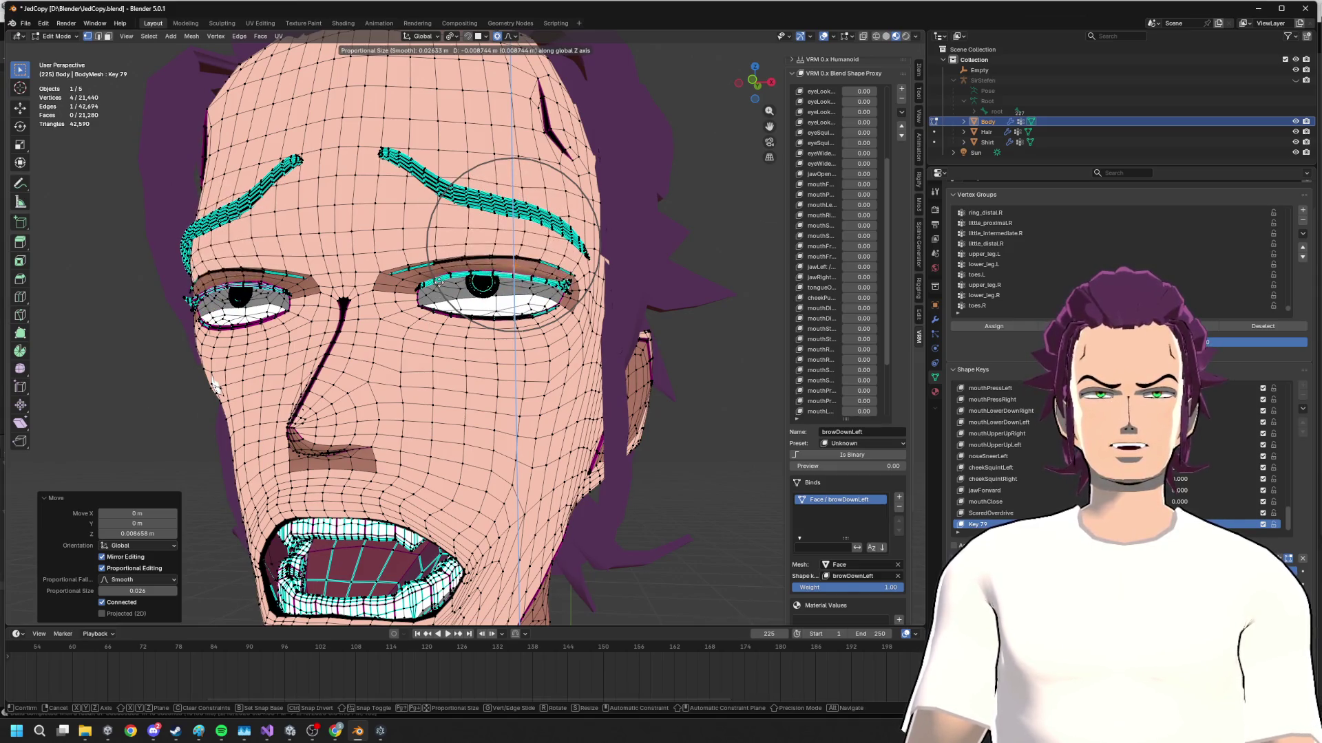
key("Escape")
key("ctrl+z")
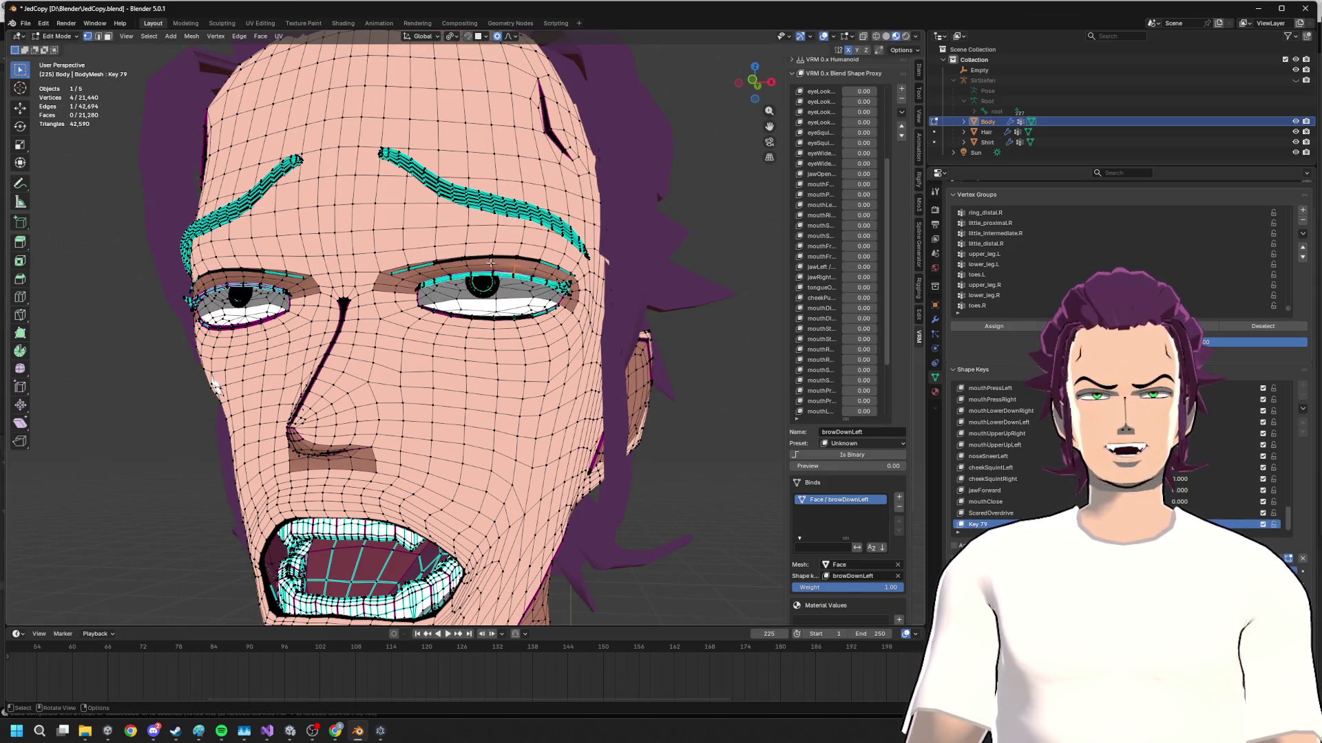
key("g")
key("z")
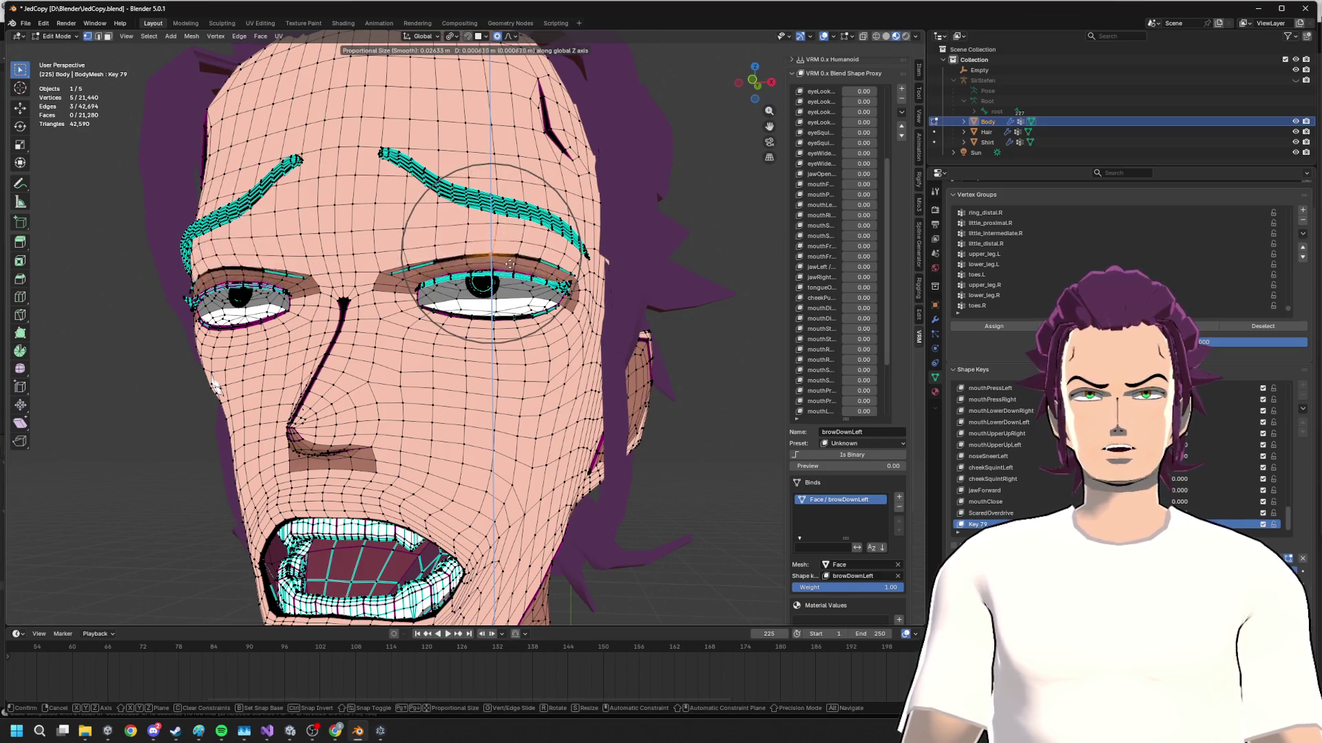
key("Escape")
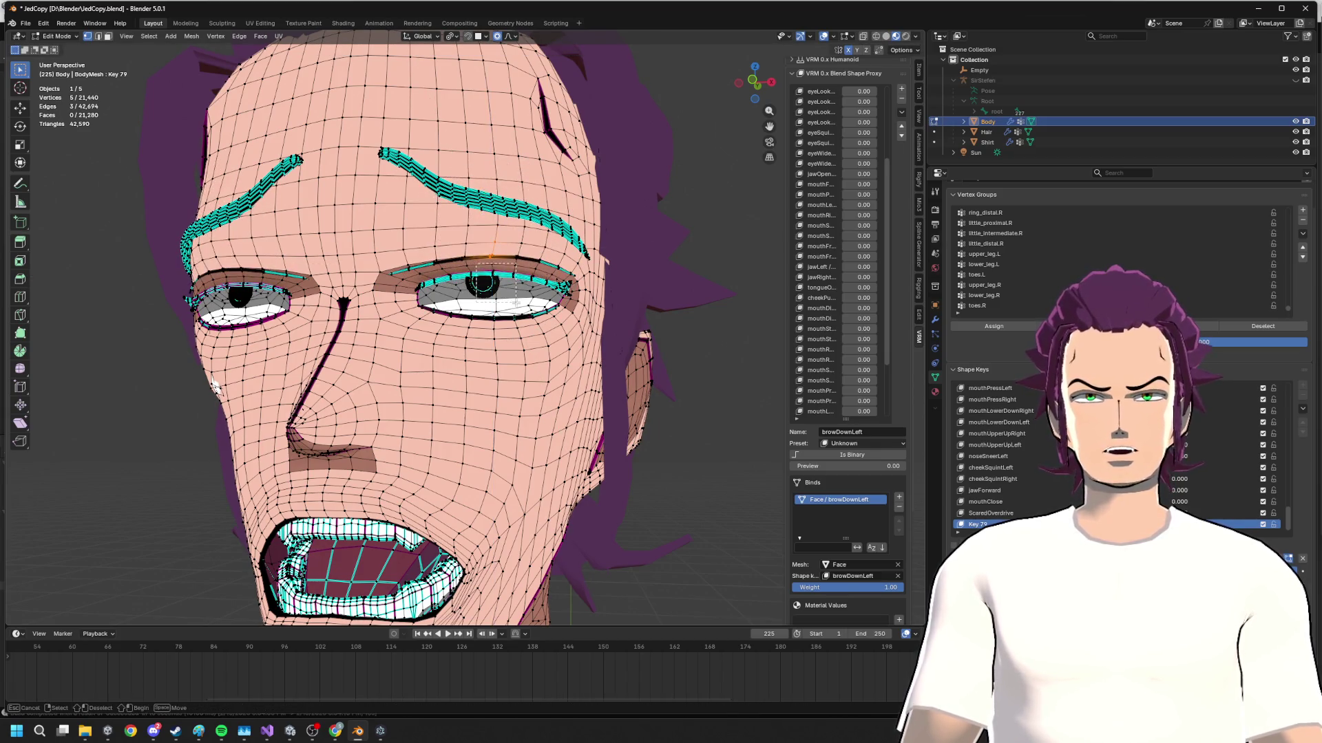
- Lower the upper eyelids partway in two vertical moves and preview the shaded face in Object Mode
key("g")
key("z")
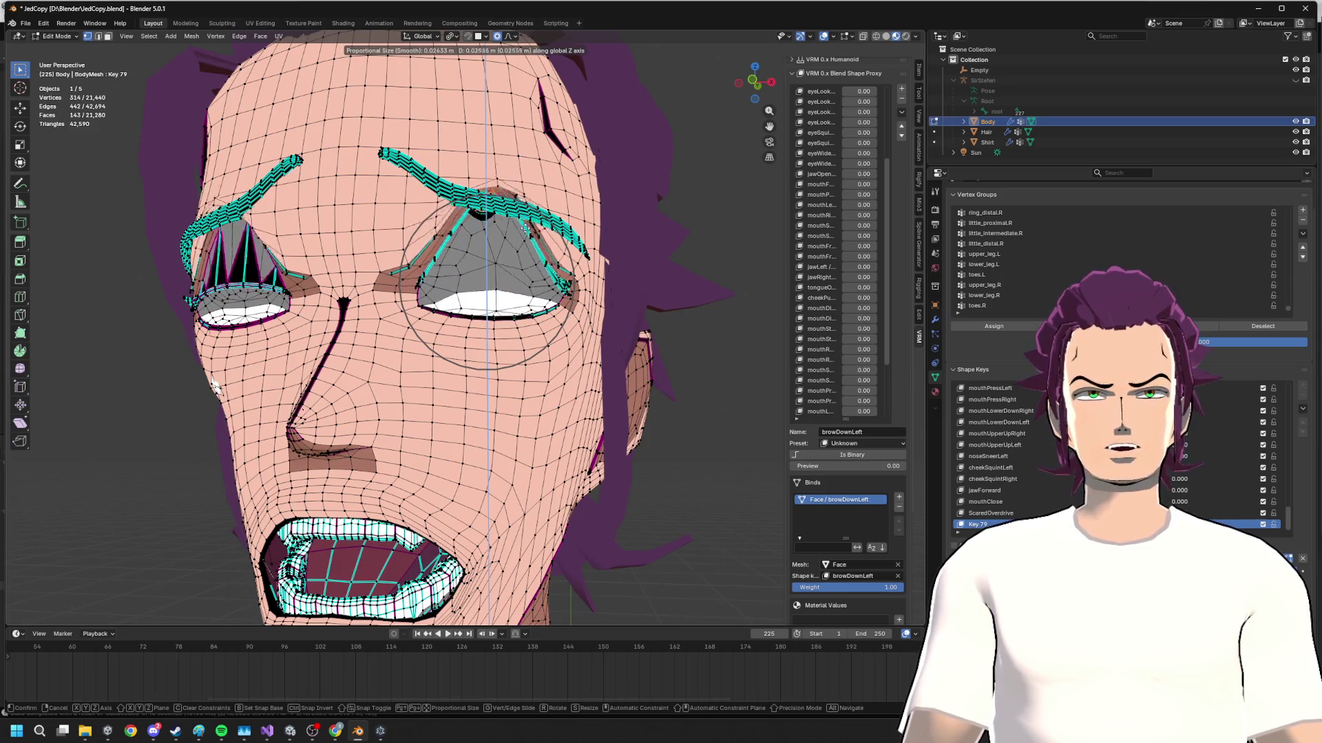
left_click(518, 287)
key("g")
key("z")
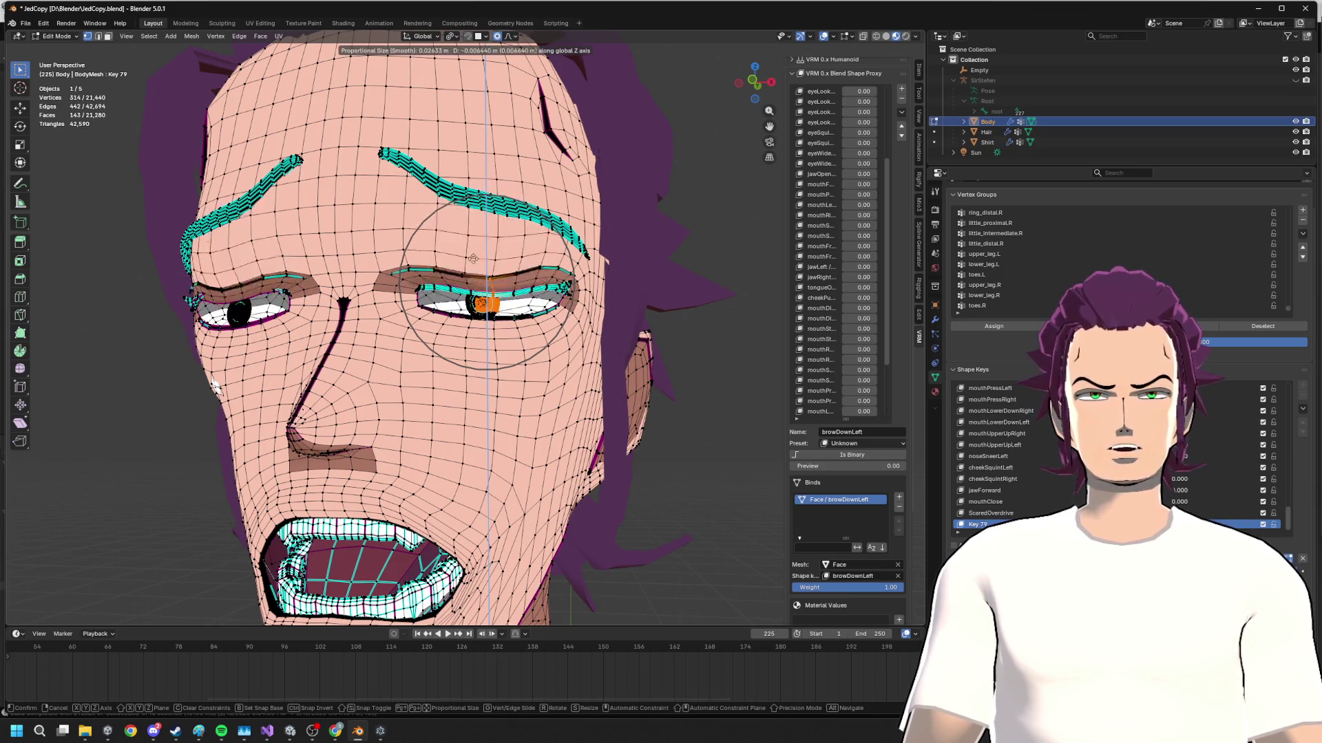
left_click(526, 319)
scroll(526, 319, "down", 3)
key("Tab")
mouse_move(526, 319)
middle_mouse_down()
mouse_move(564, 314)
mouse_move(430, 334)
mouse_move(528, 333)
middle_mouse_up()
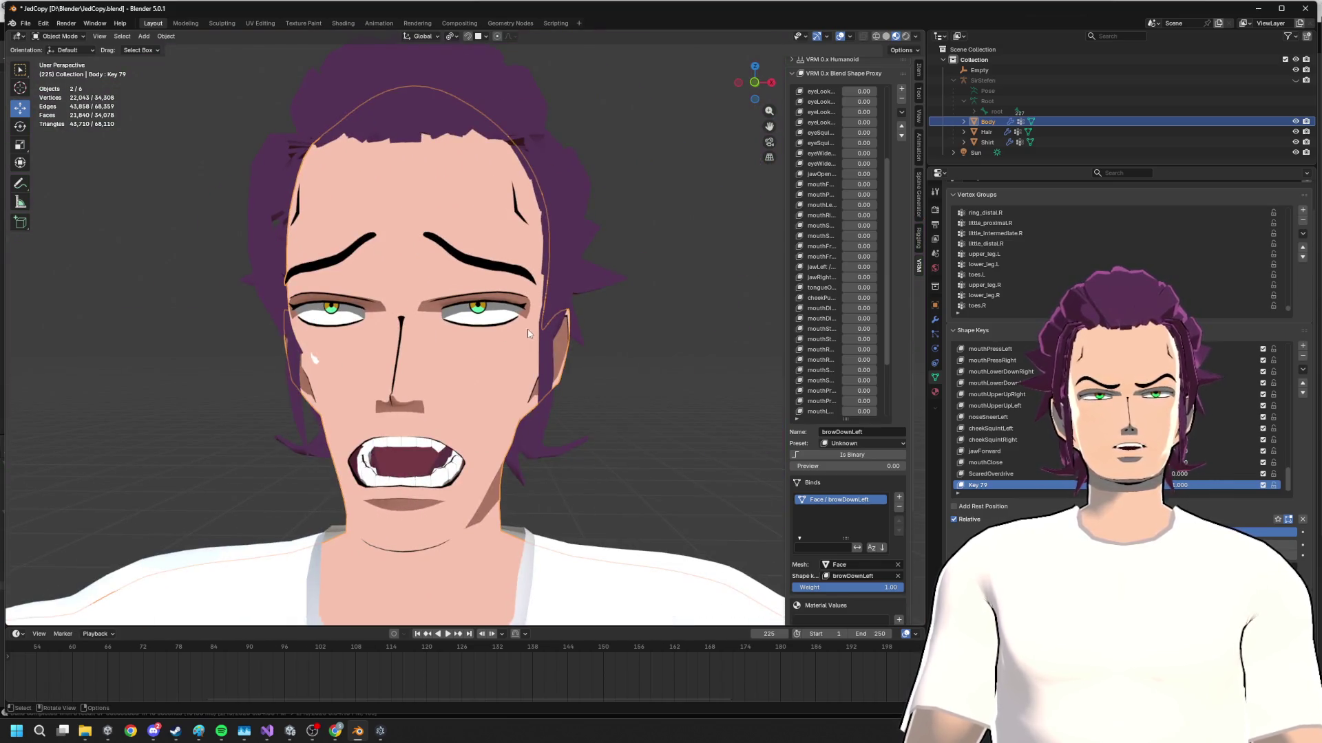
key("Tab")
key("Tab")
key("Tab")
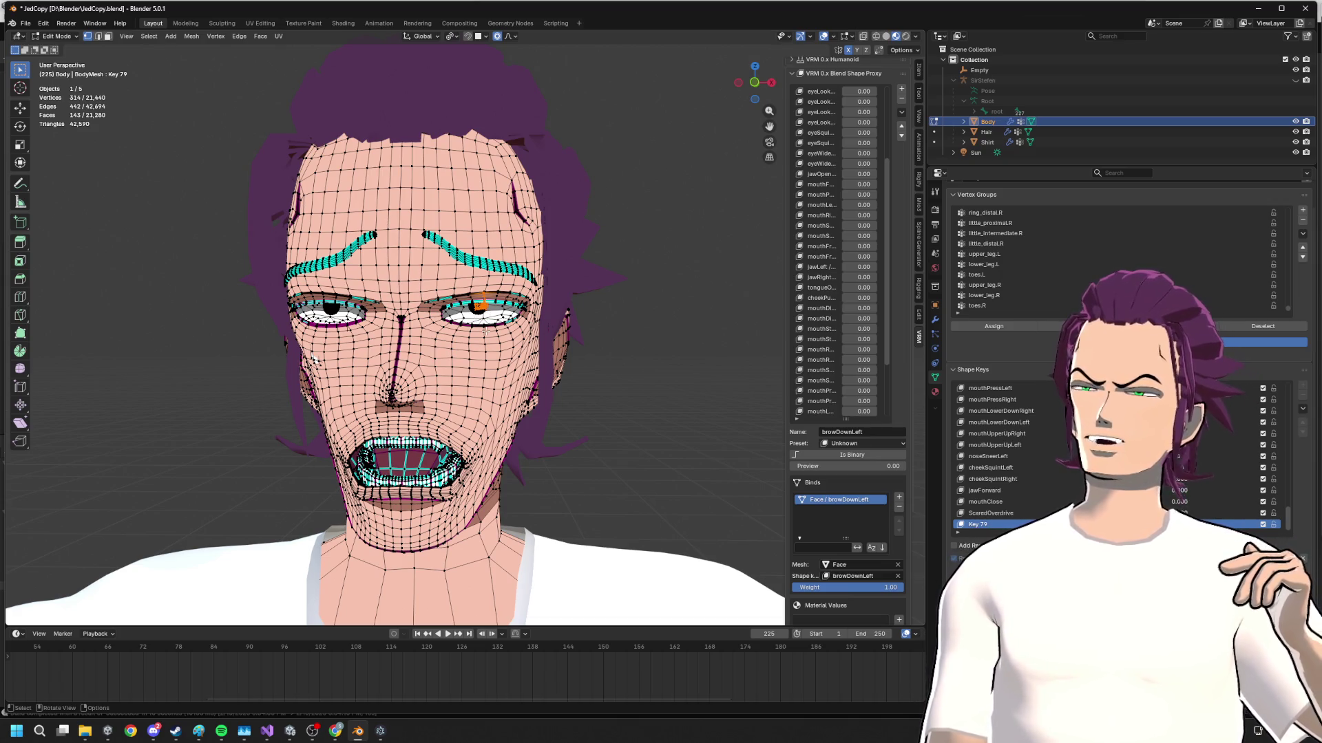
scroll(442, 339, "up", 2)
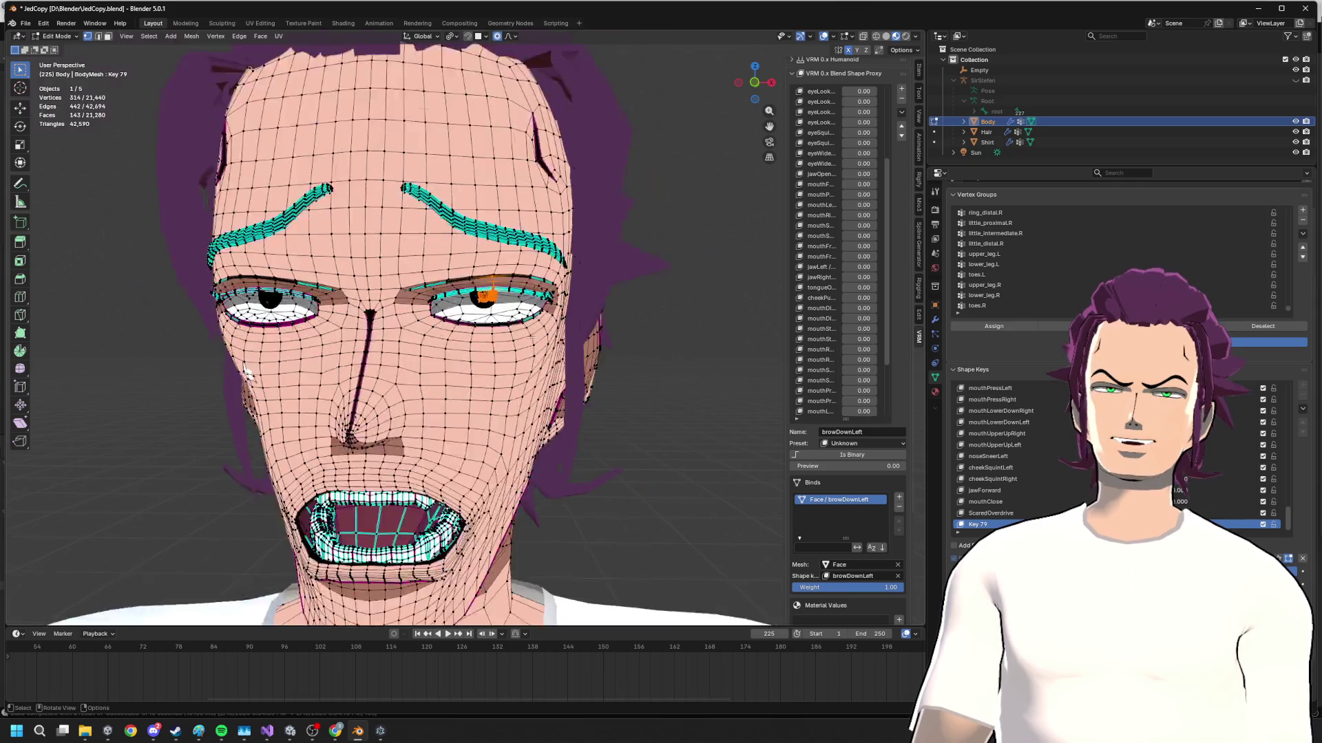
scroll(539, 295, "up", 3)
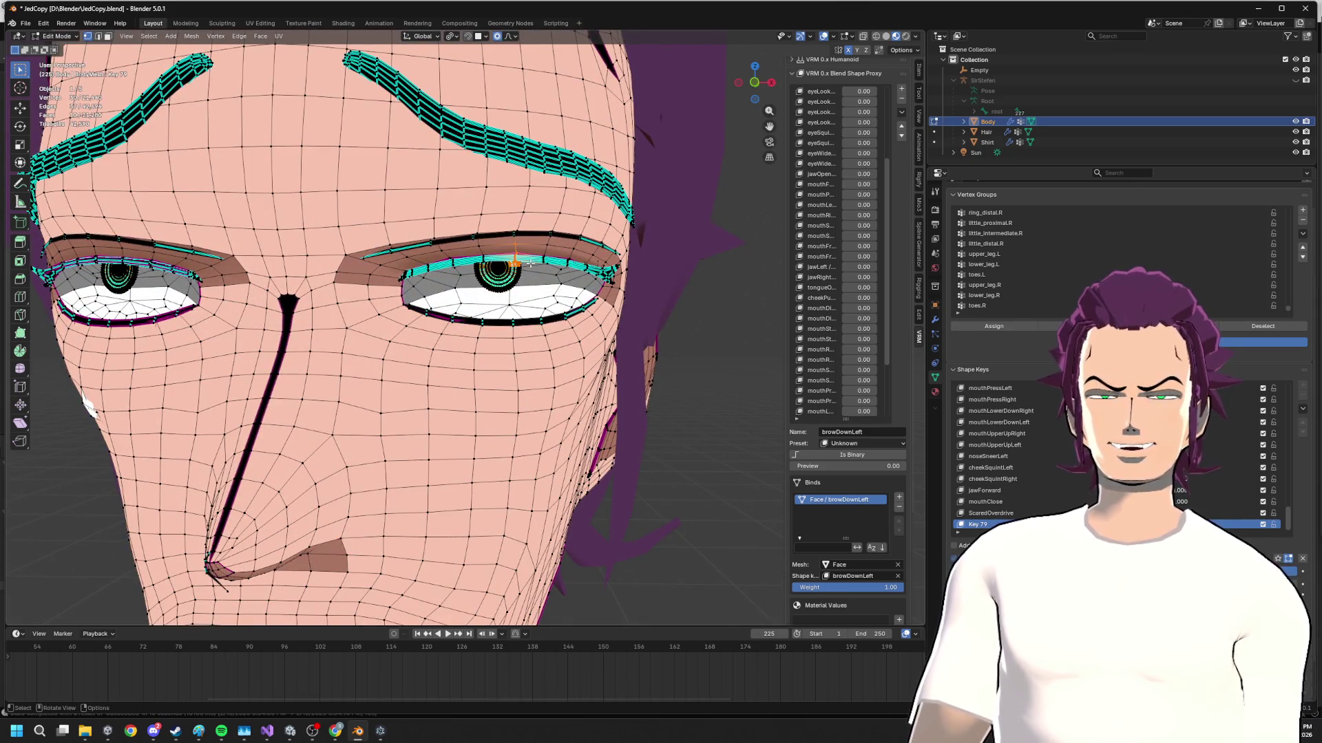
mouse_move(527, 267)
middle_mouse_down()
mouse_move(557, 240)
mouse_move(524, 238)
mouse_move(559, 251)
middle_mouse_up()
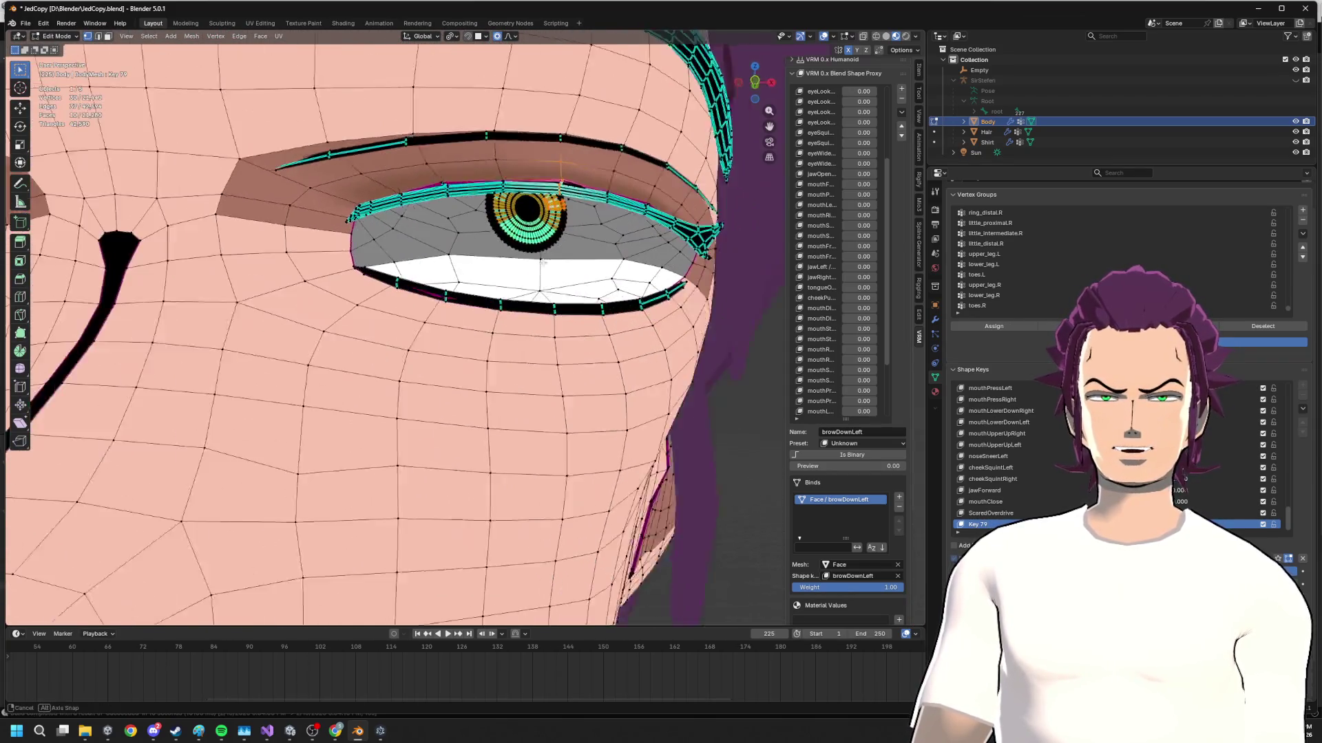
scroll(563, 260, "down", 1)
scroll(508, 270, "down", 2)
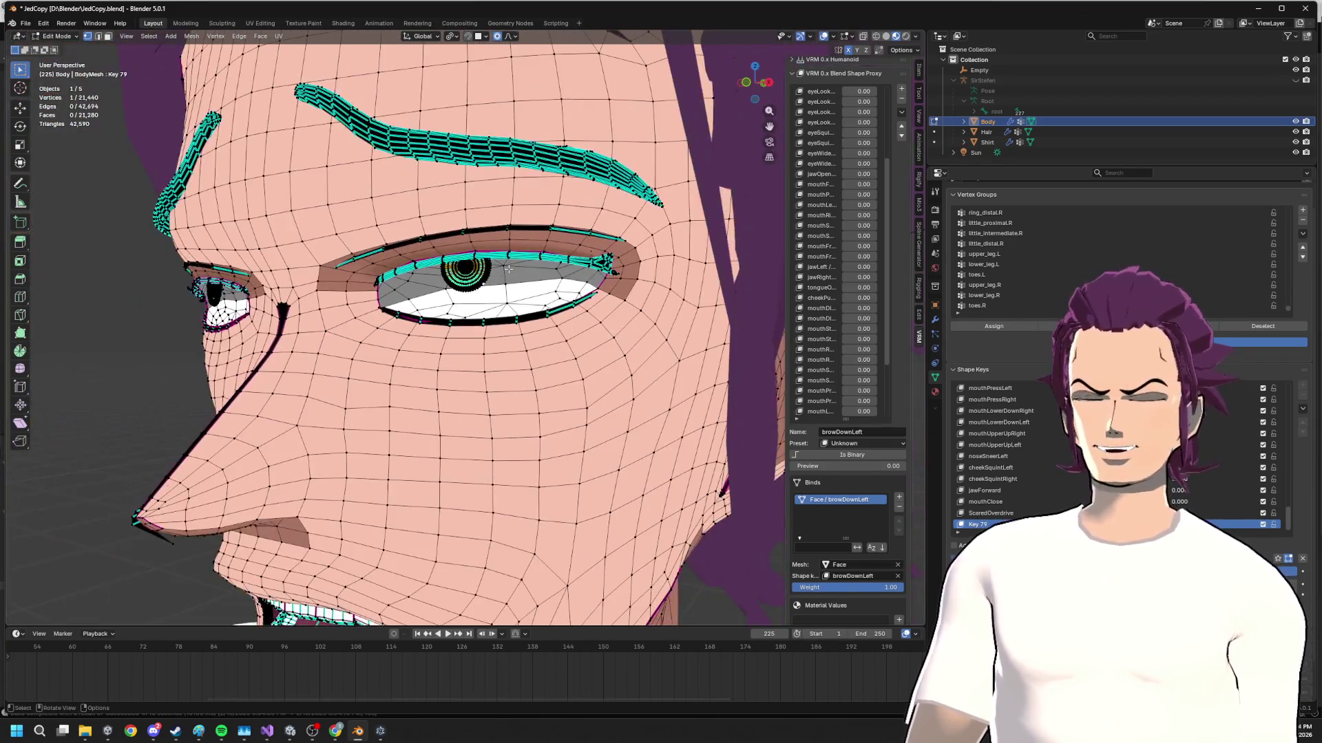
scroll(506, 263, "down", 3)
middle_click_drag(506, 264, 662, 182)
scroll(592, 208, "down", 2)
middle_click_drag(573, 199, 549, 191)
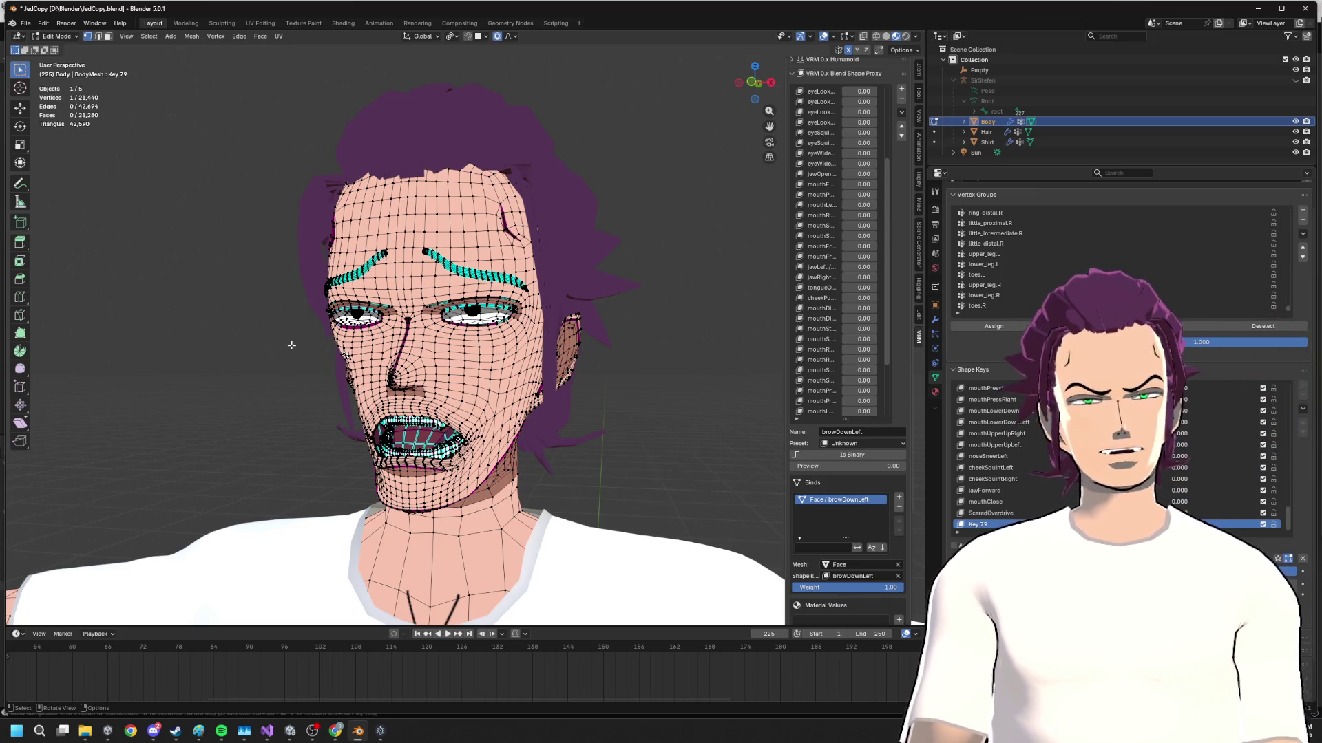
middle_click_drag(287, 340, 413, 340)
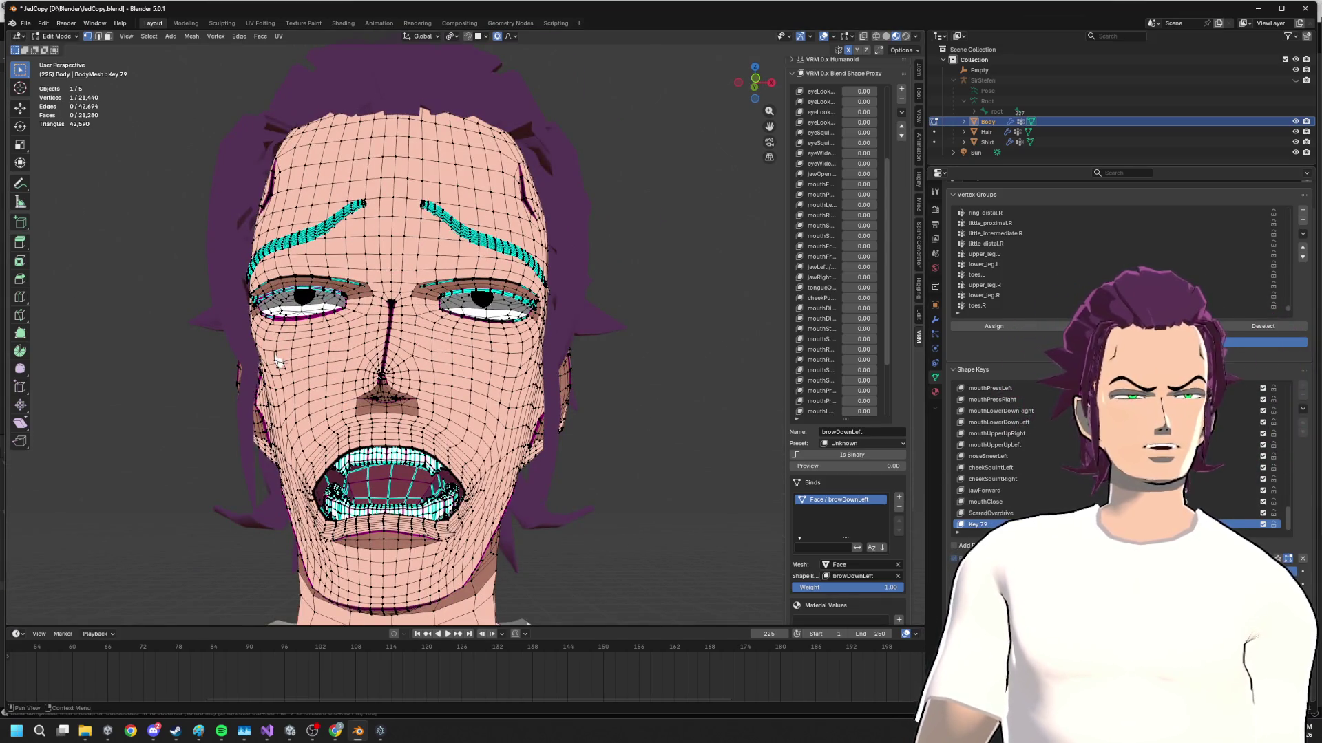
left_click_drag(1180, 525, 276, 362)
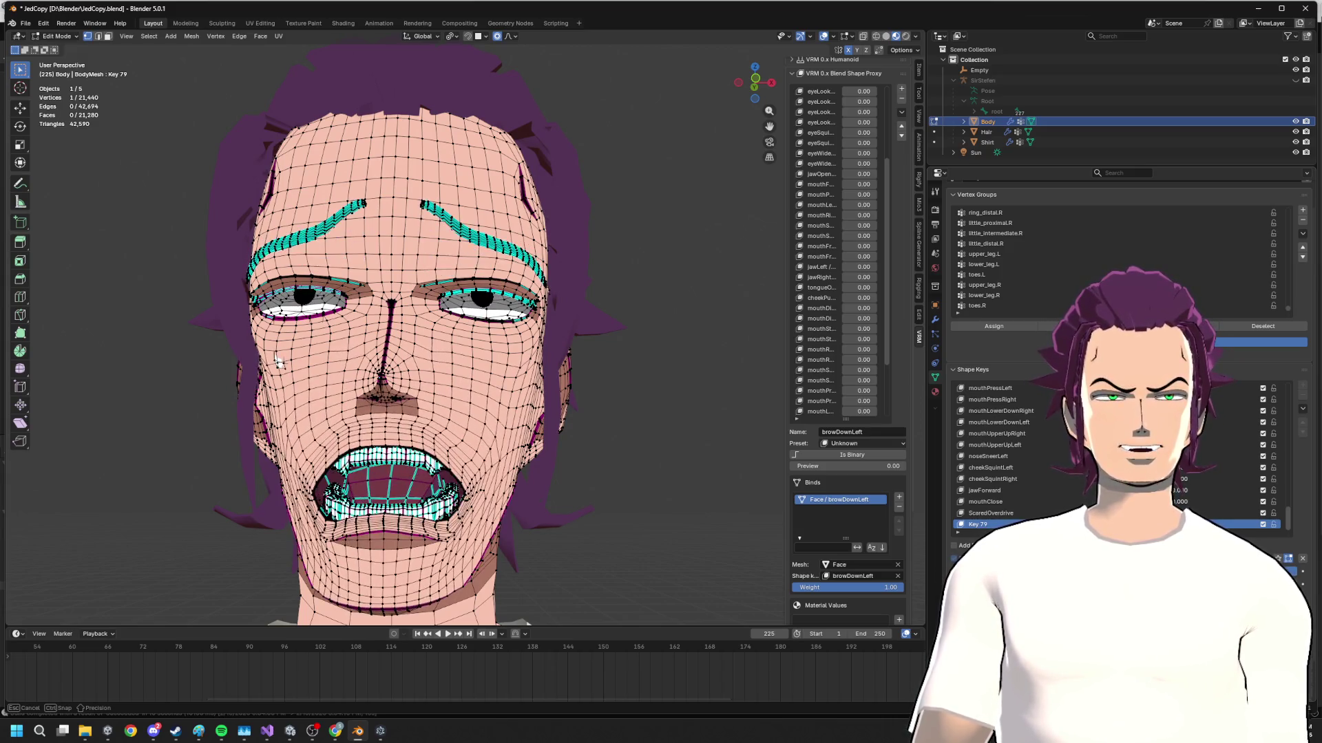
left_click_drag(278, 363, 278, 364)
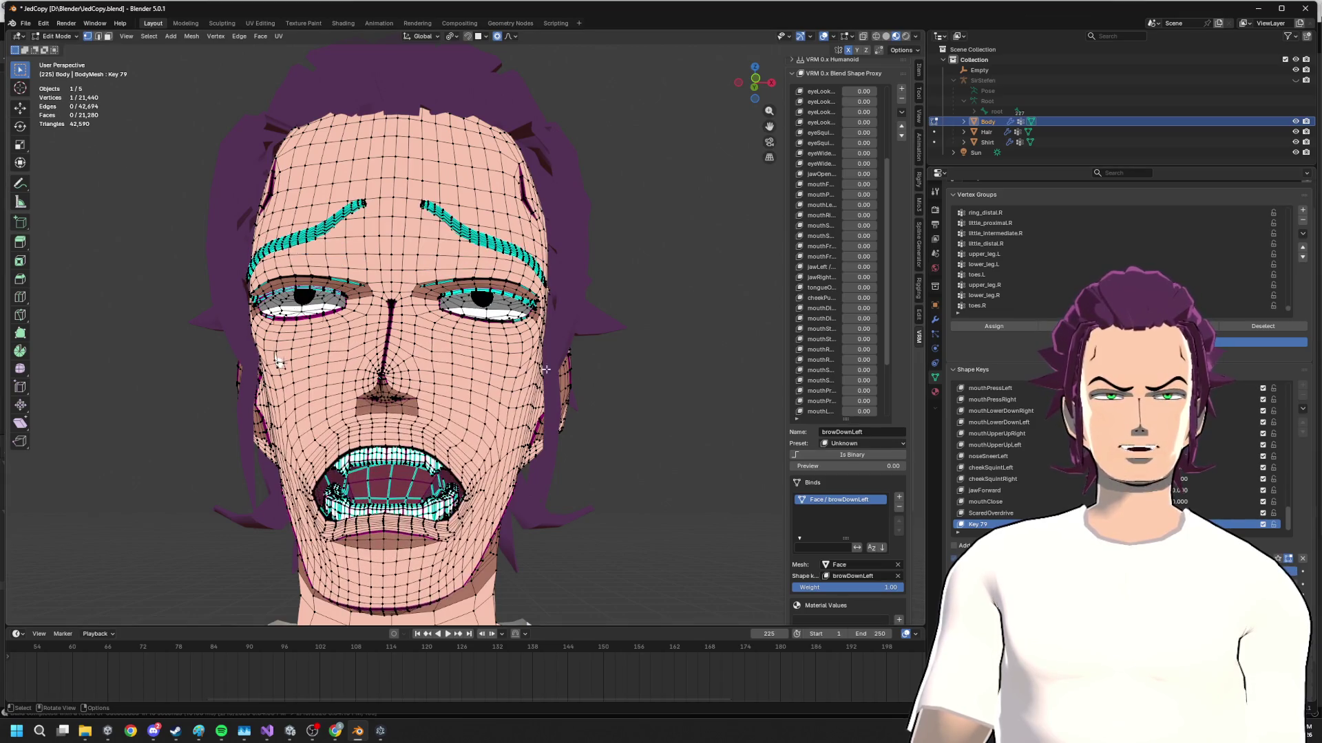
middle_click_drag(545, 369, 361, 343)
key("Tab")
scroll(360, 344, "up", 3)
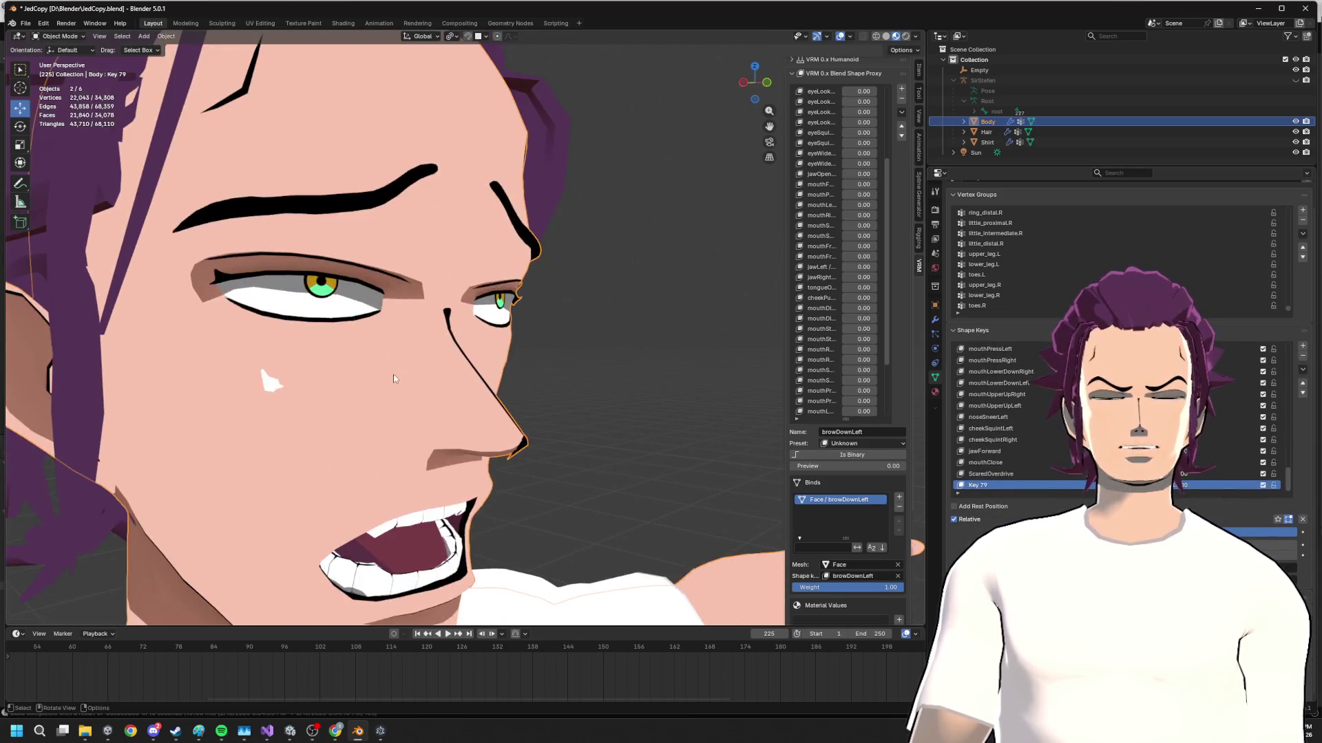
key("Tab")
left_click_drag(1180, 525, 1181, 524)
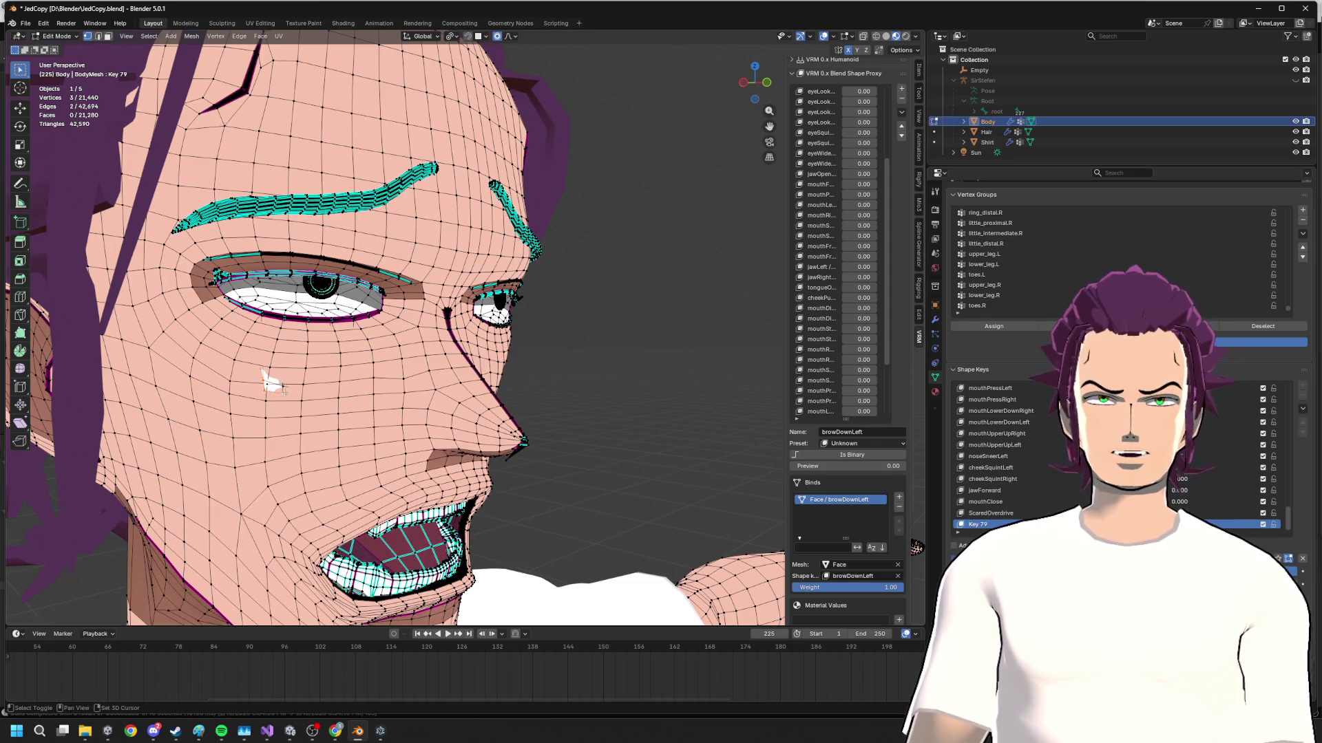
left_click(215, 35)
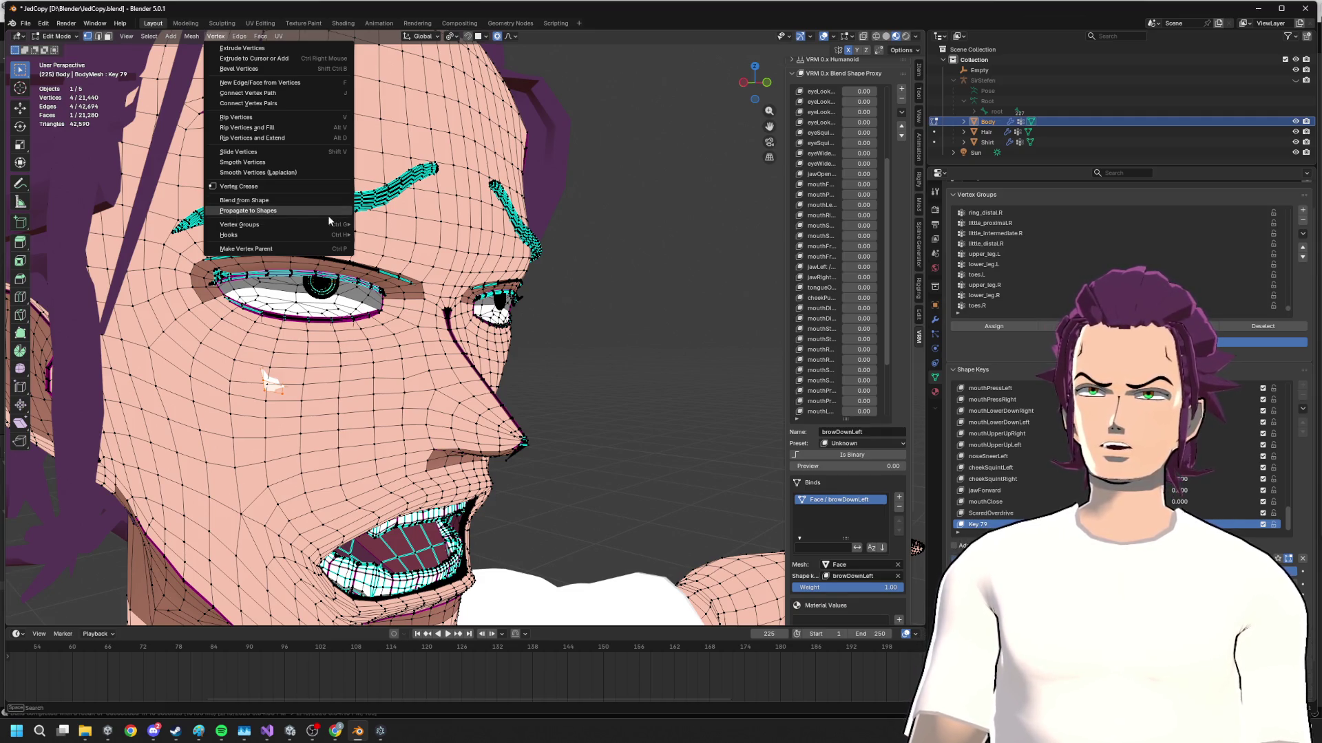
left_click(278, 200)
left_click(529, 404)
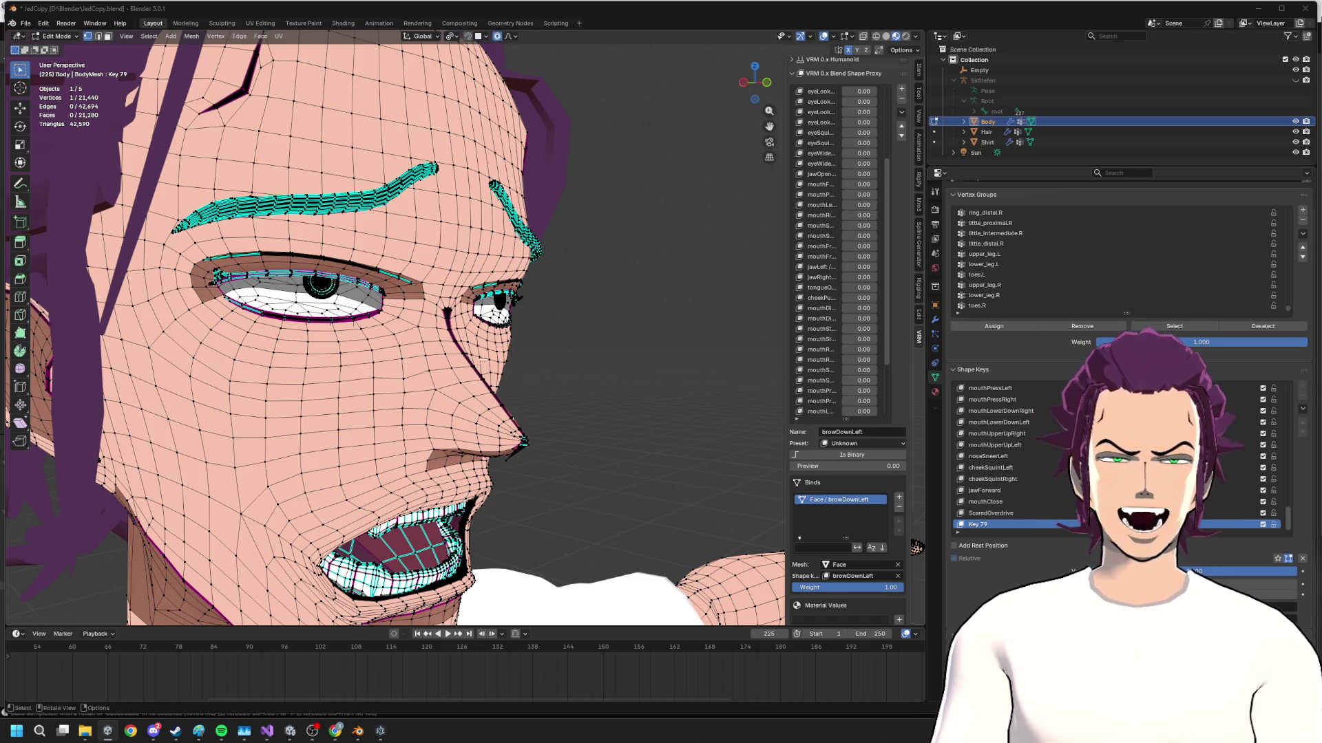
middle_click_drag(525, 317, 460, 362)
scroll(460, 363, "up", 2)
scroll(459, 363, "up", 3)
- Consult the One Piece reference, then enlarge the right iris with proportional falloff
key("Tab")
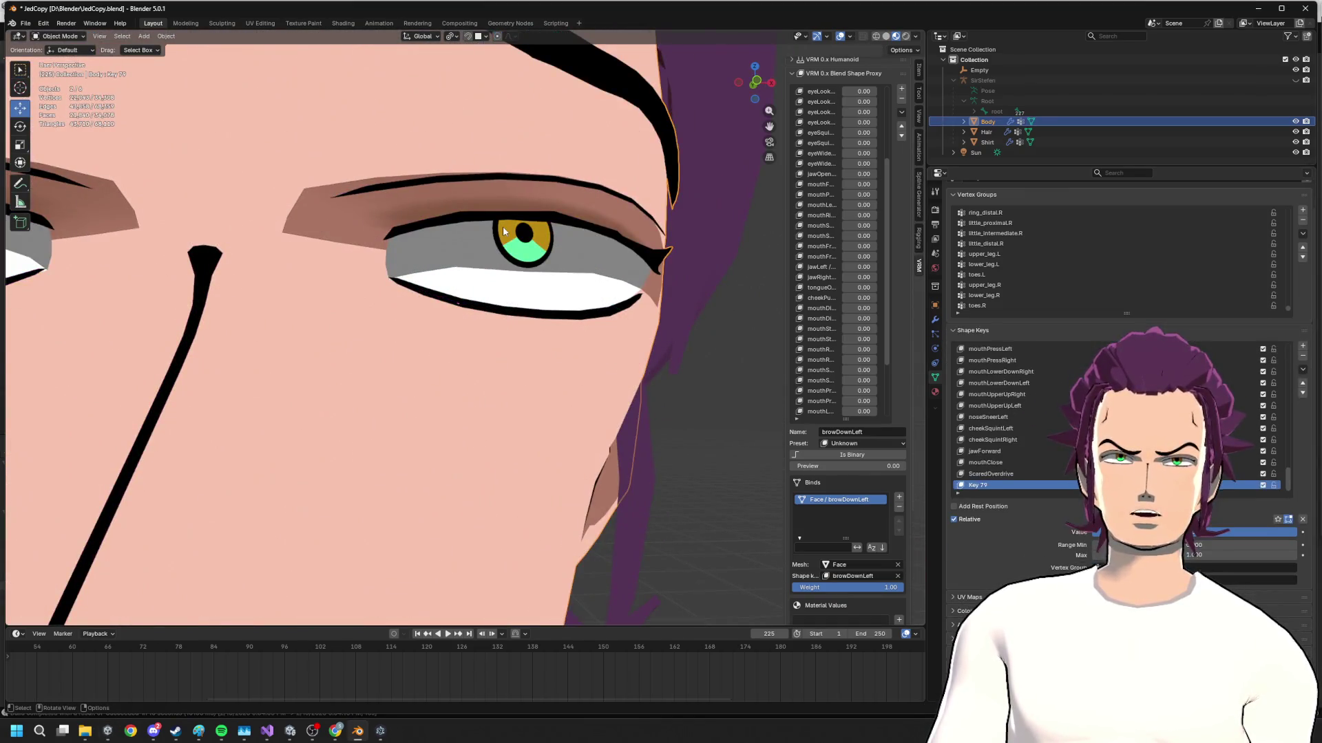
key("Tab")
key("alt+Tab")
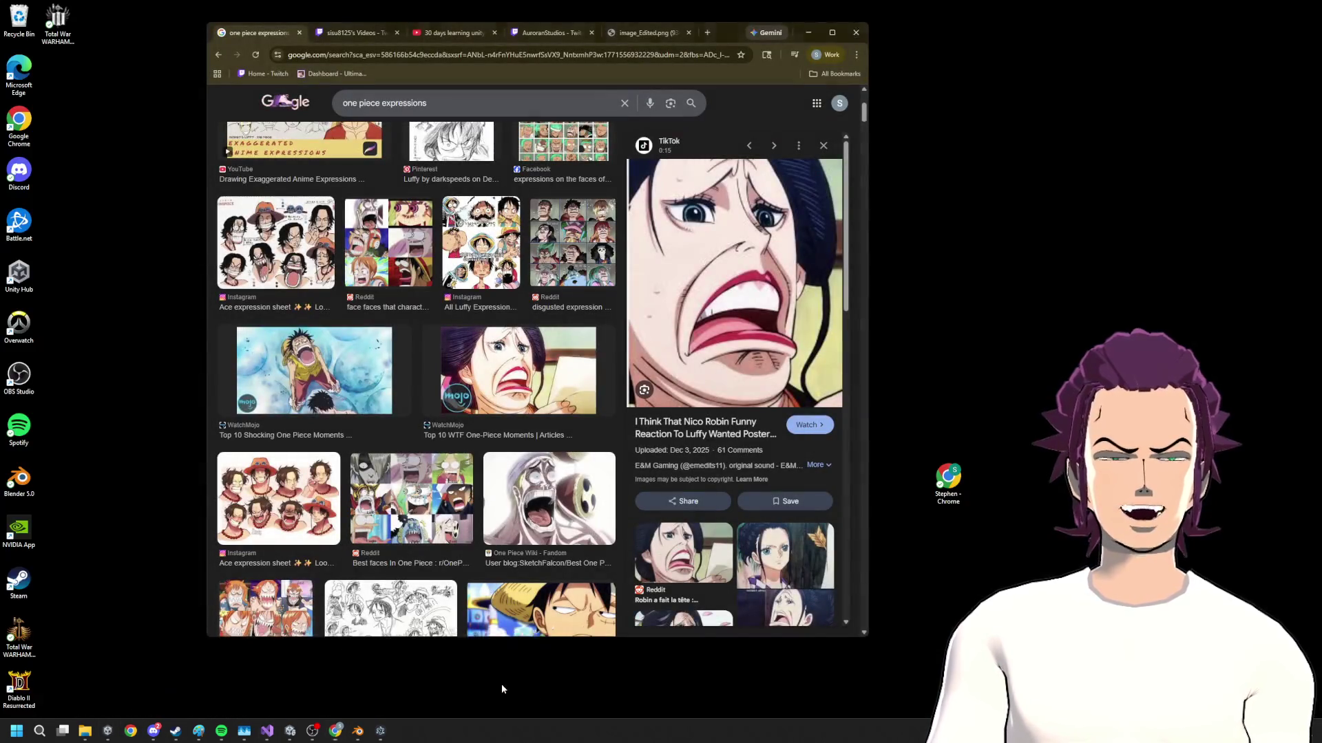
left_click(501, 684)
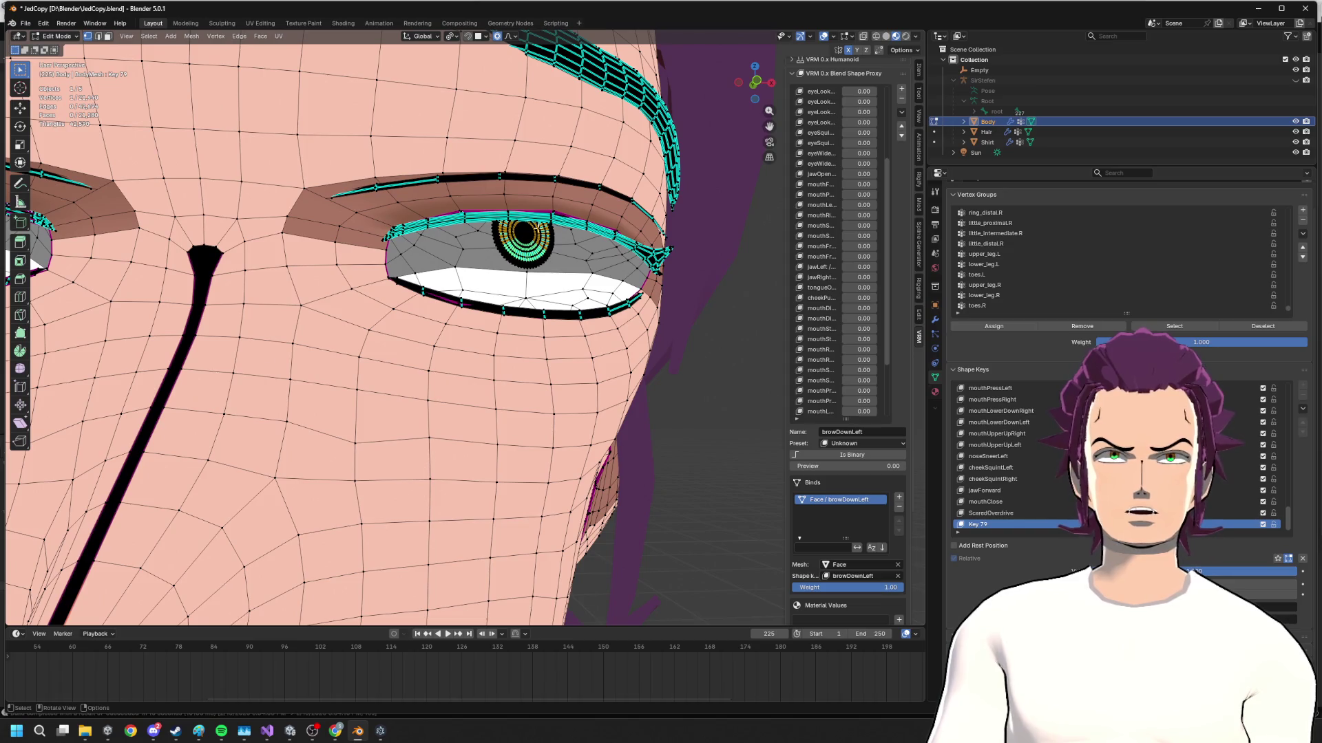
scroll(509, 302, "down", 5)
scroll(509, 303, "up", 2)
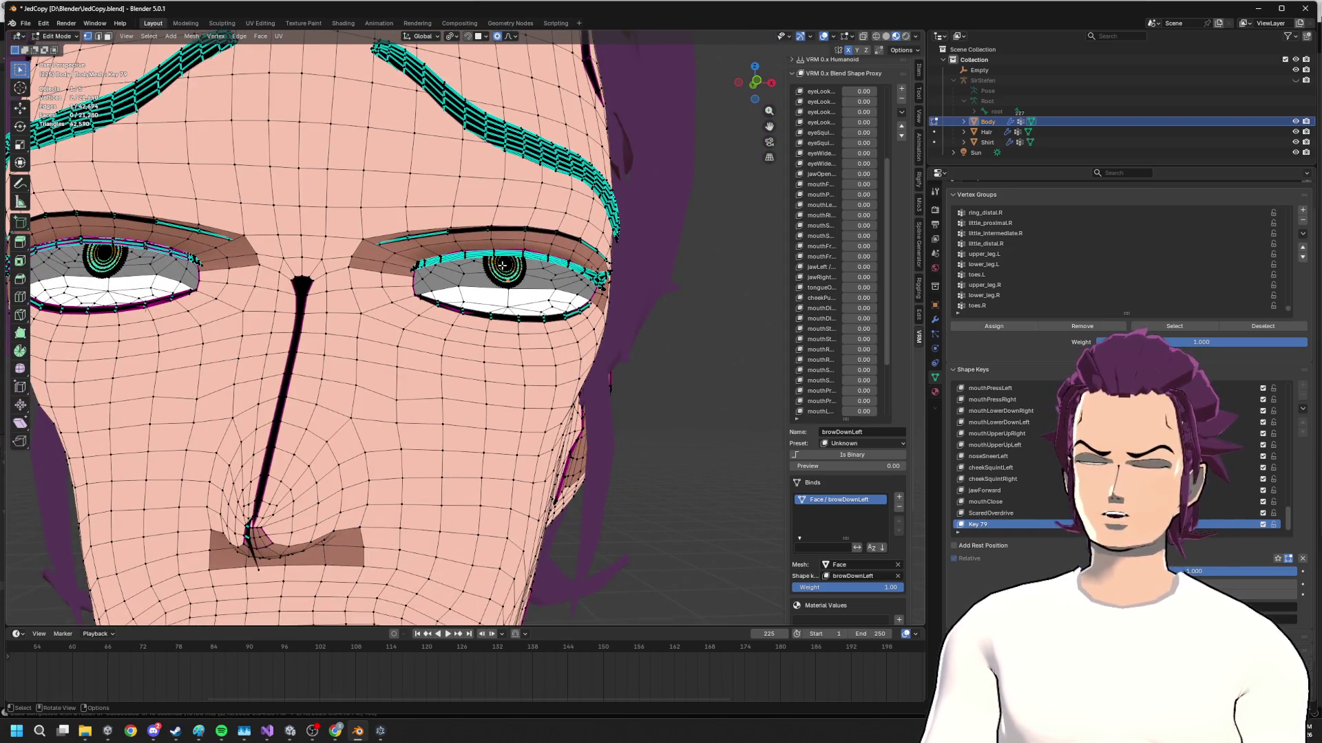
key("l")
key("s")
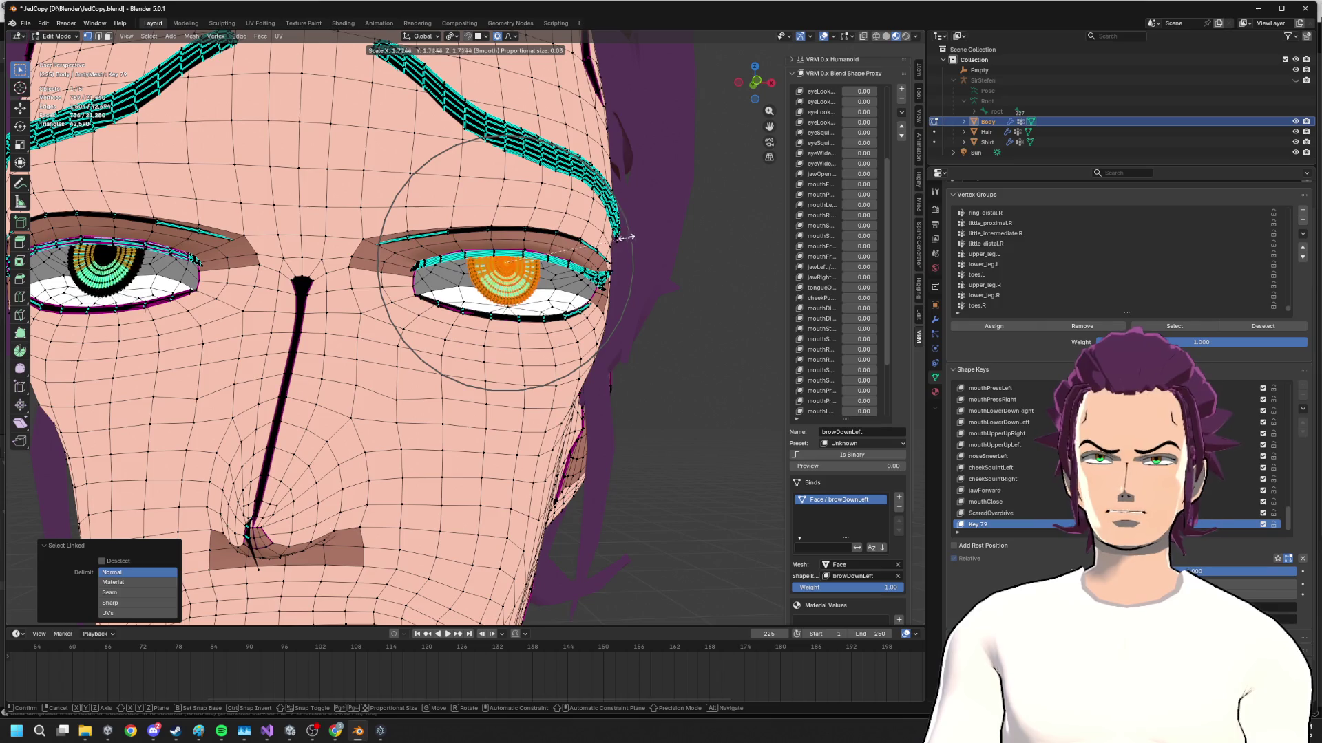
left_click(621, 236)
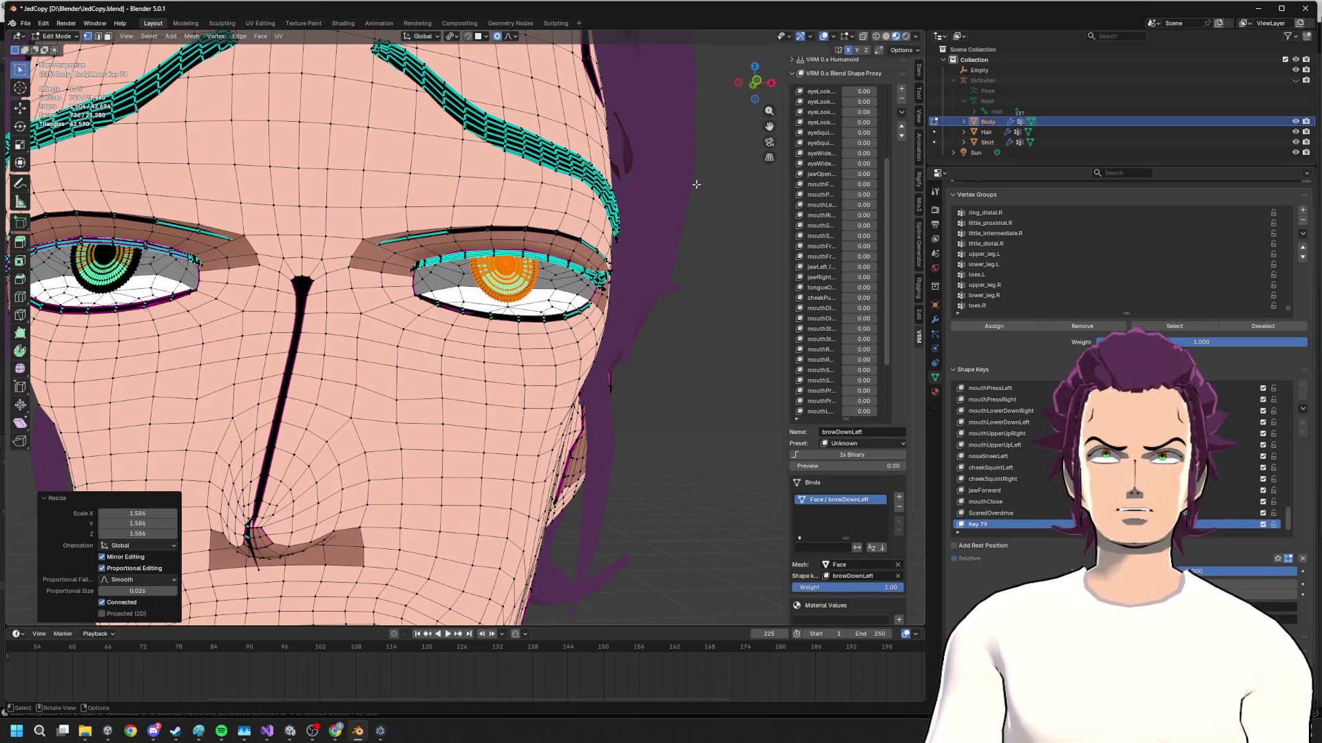
left_click(742, 86)
scroll(609, 231, "down", 2)
scroll(609, 232, "down", 2)
- Preview the shaded face, compare Key 79 strength, resize the iris to about 1.25x and resume editing
key("Tab")
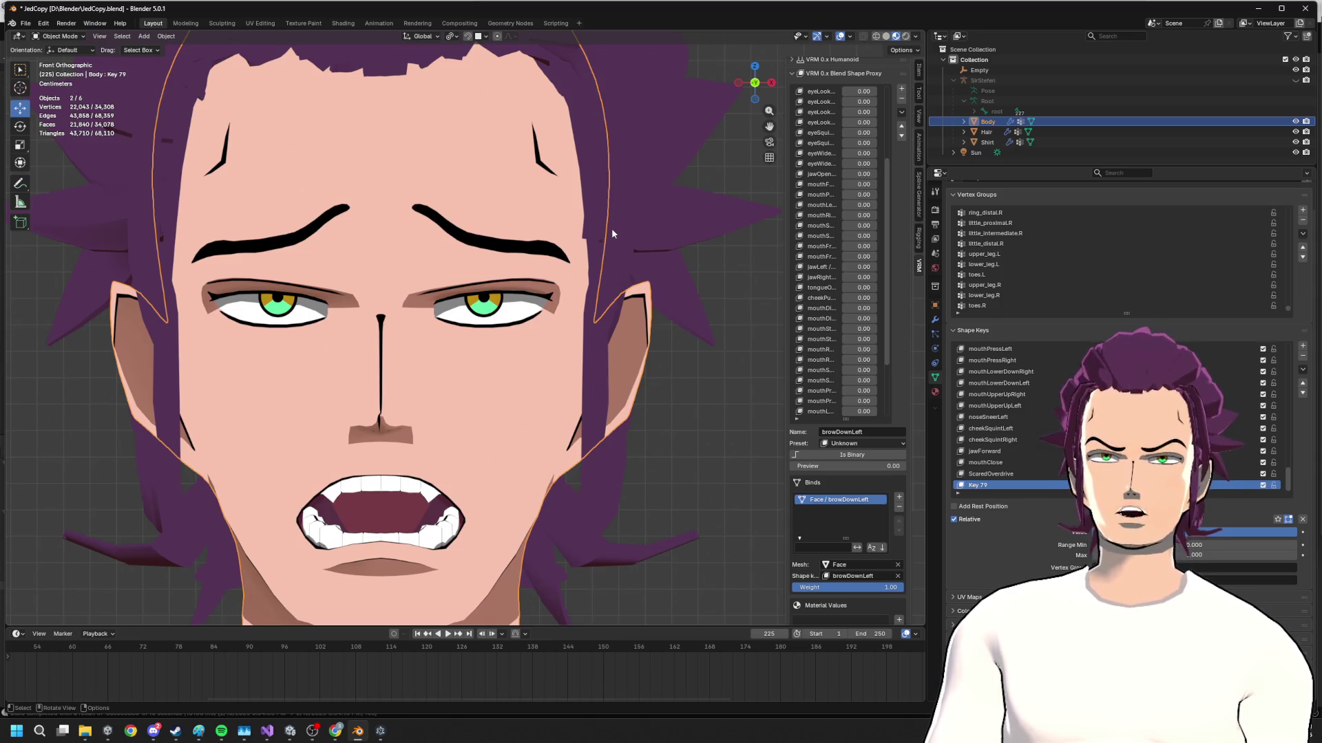
key("Tab")
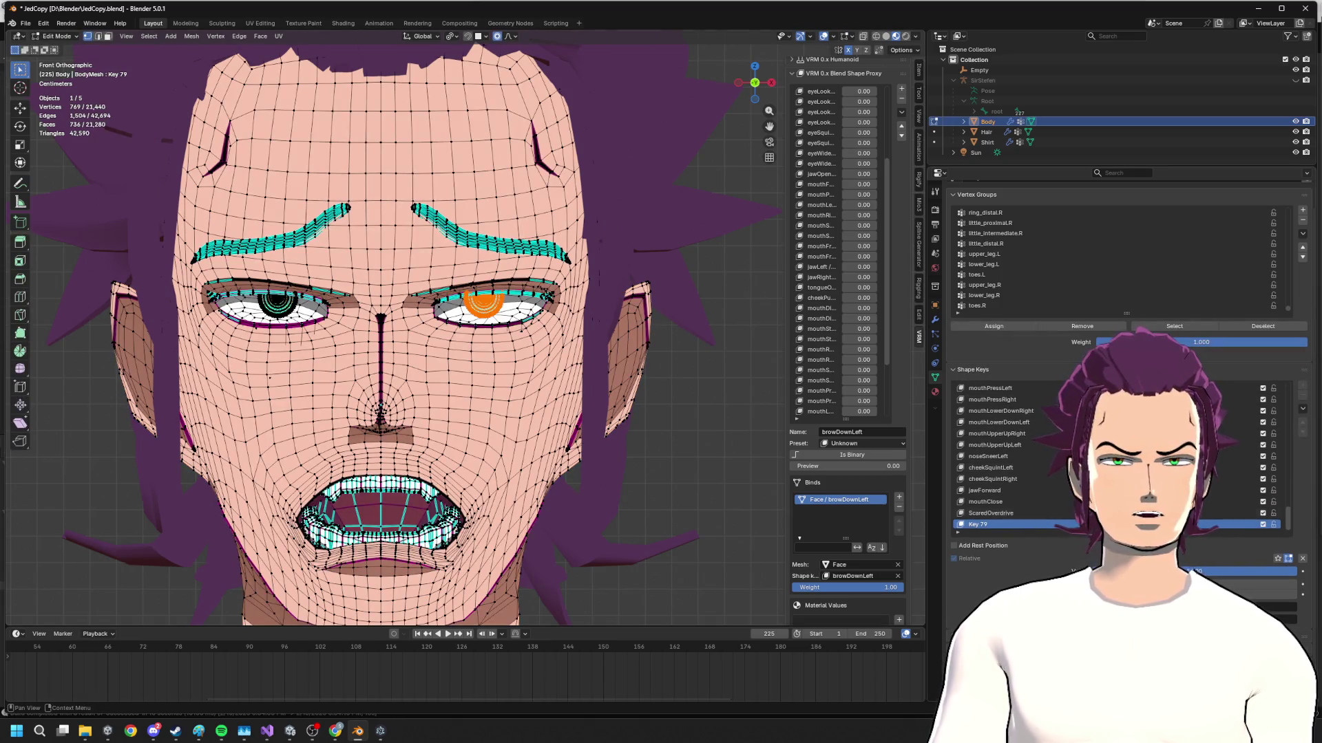
left_click_drag(1252, 575, 1270, 576)
key("s")
left_click(617, 255)
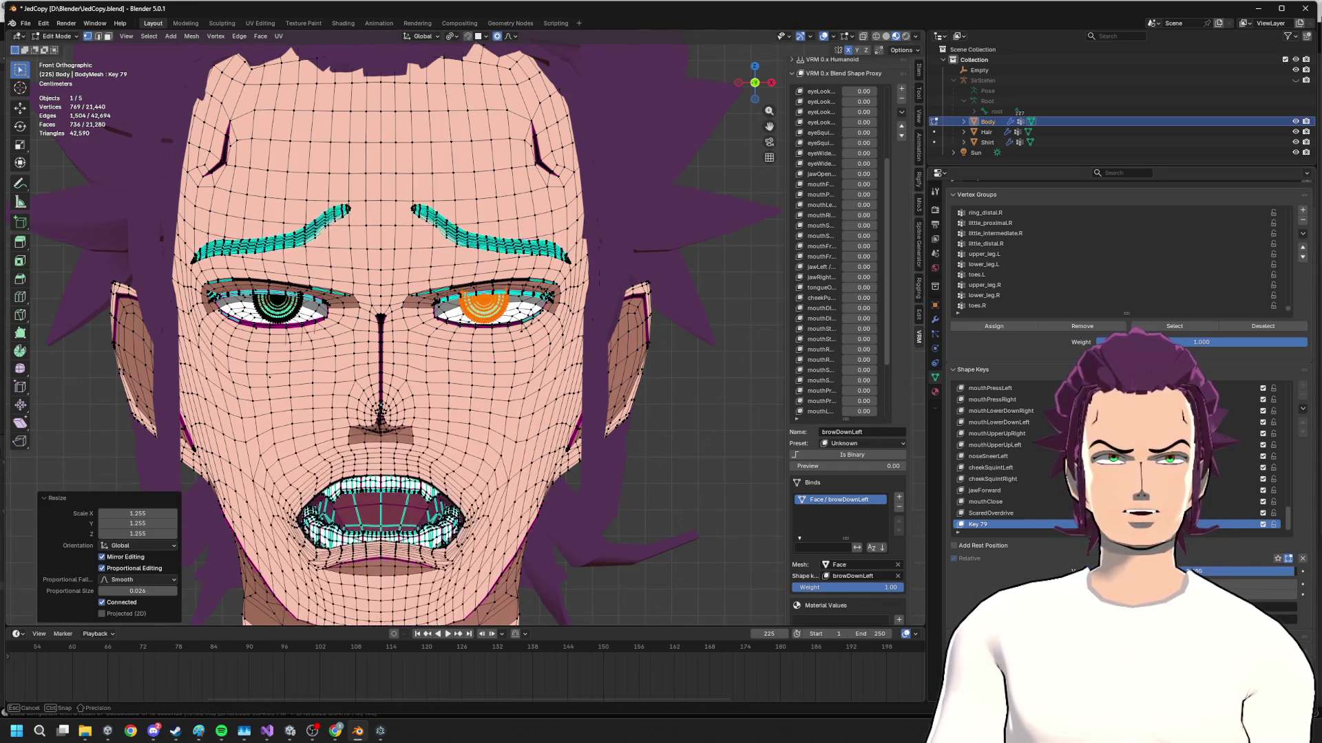
key("Tab")
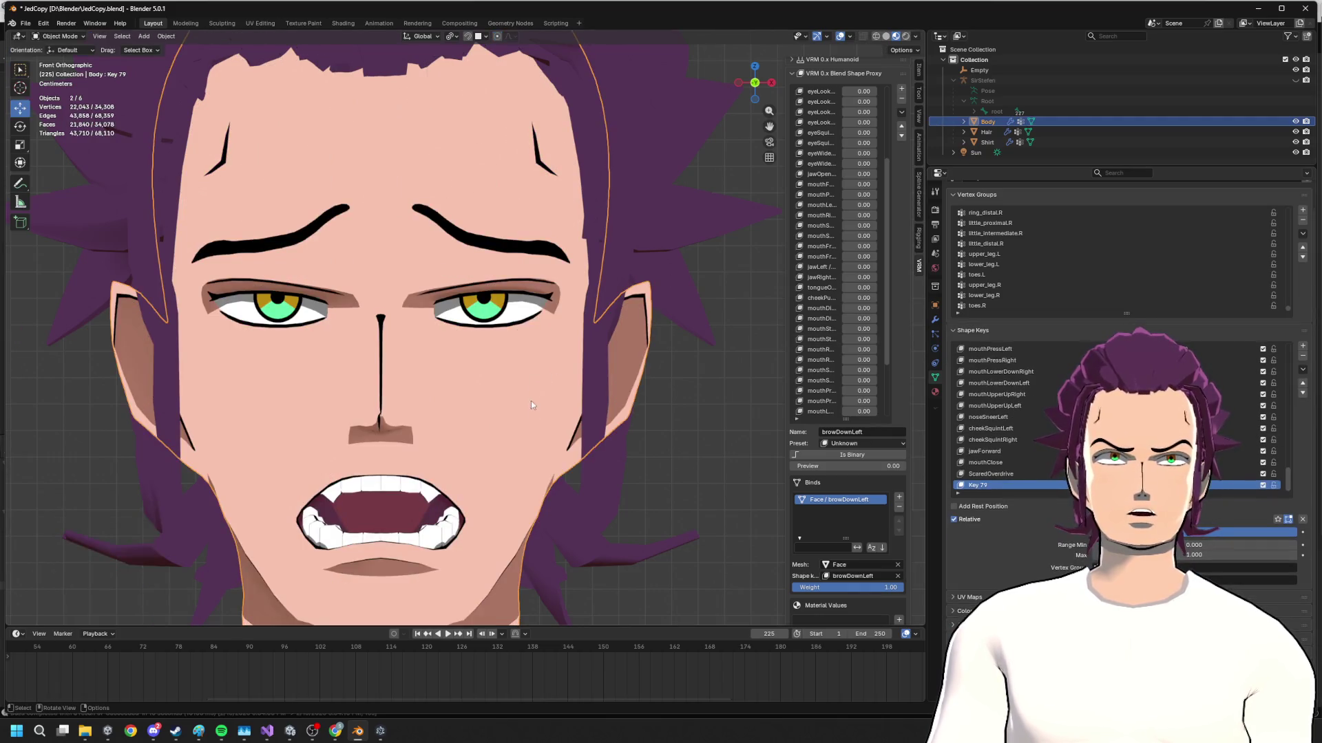
middle_click_drag(539, 417, 538, 252, "shift")
key("Tab")
scroll(437, 386, "up", 3)
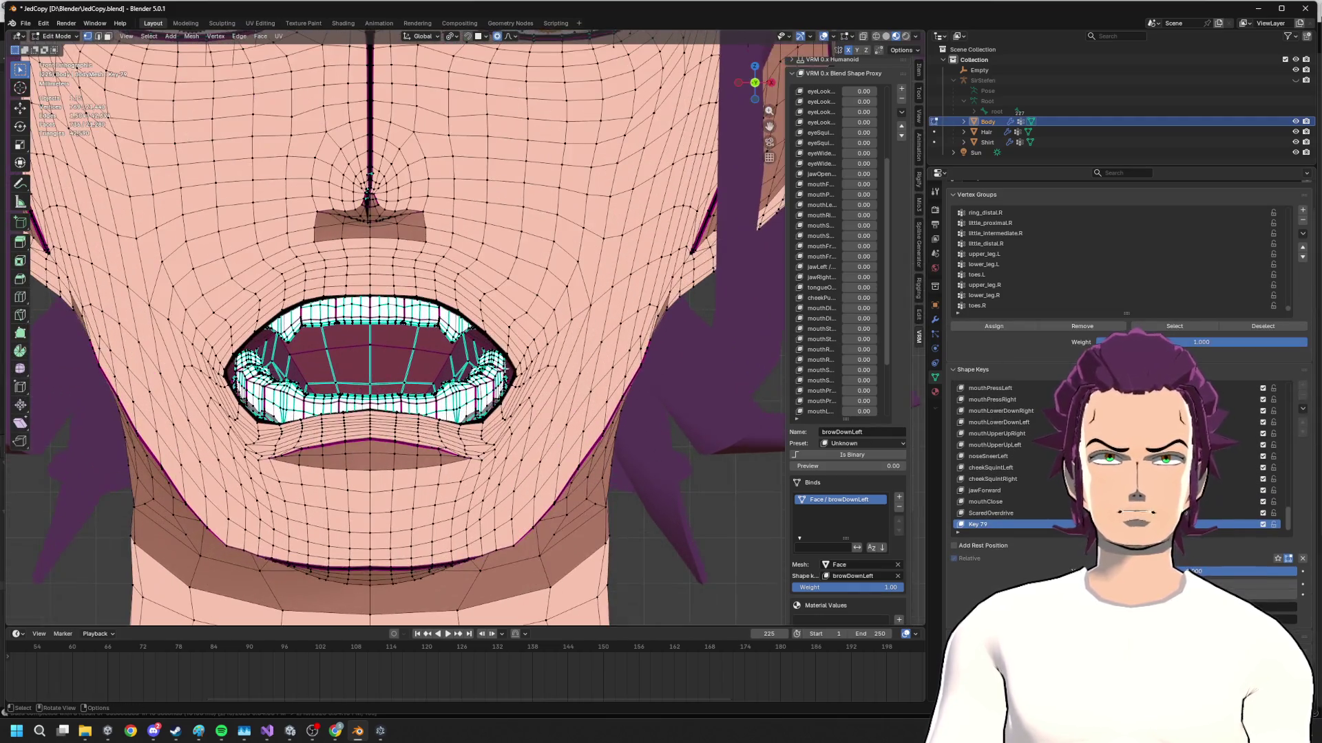
- Widen the open mouth slightly along X with proportional editing, then enter Sculpt Mode
key("g")
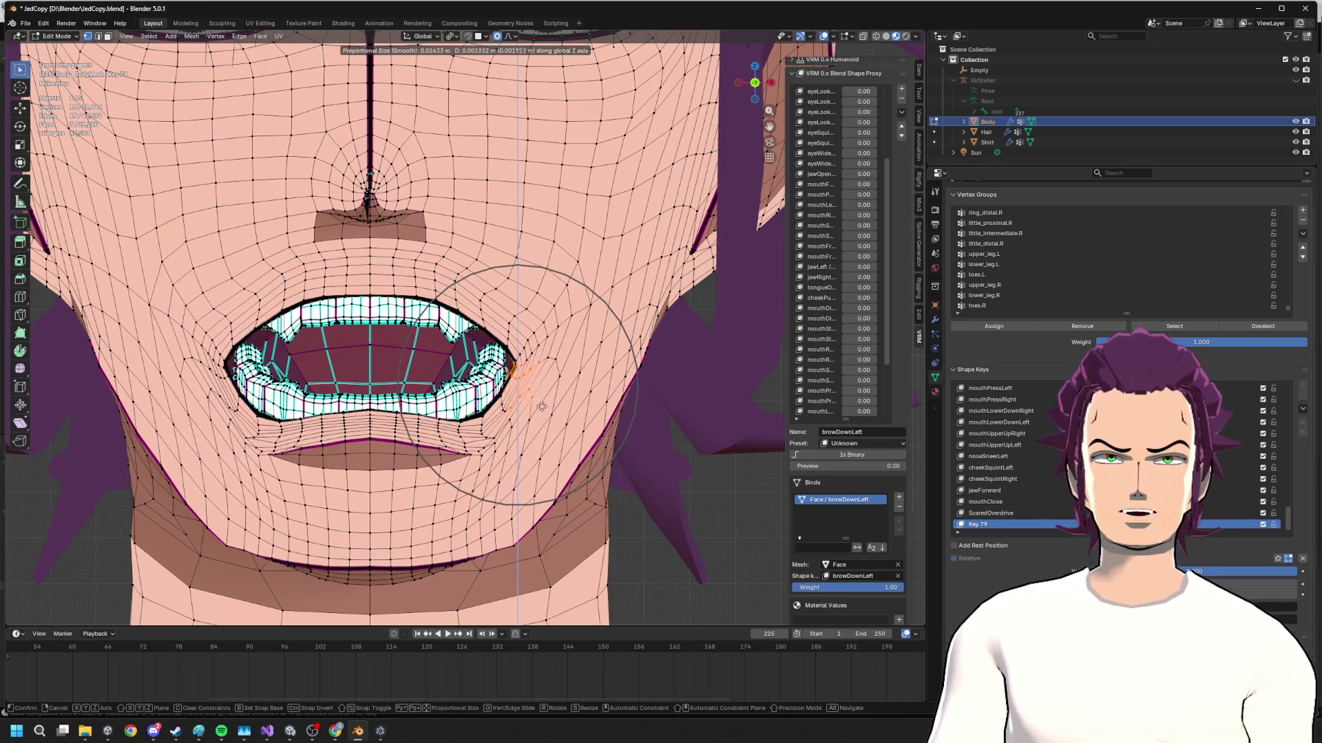
right_click(519, 355)
key("g")
key("x")
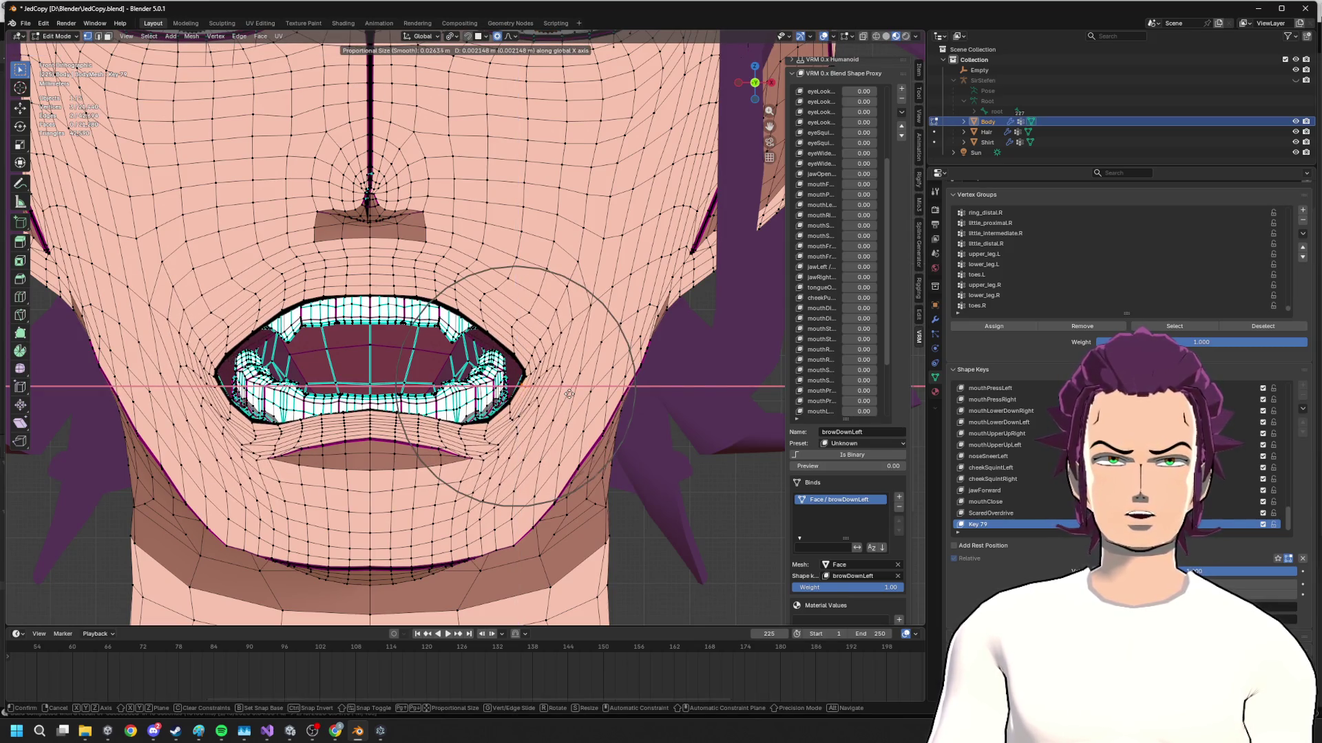
left_click(521, 383)
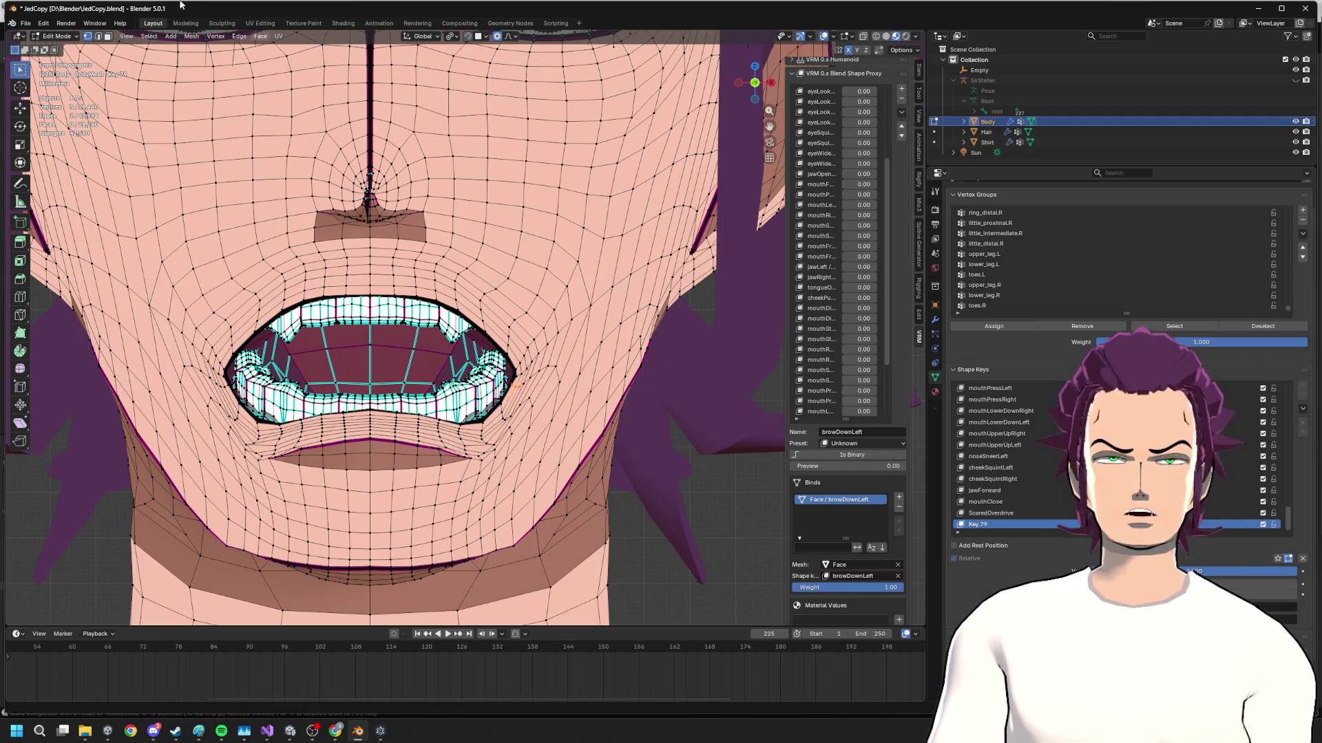
left_click(38, 37)
left_click(63, 71)
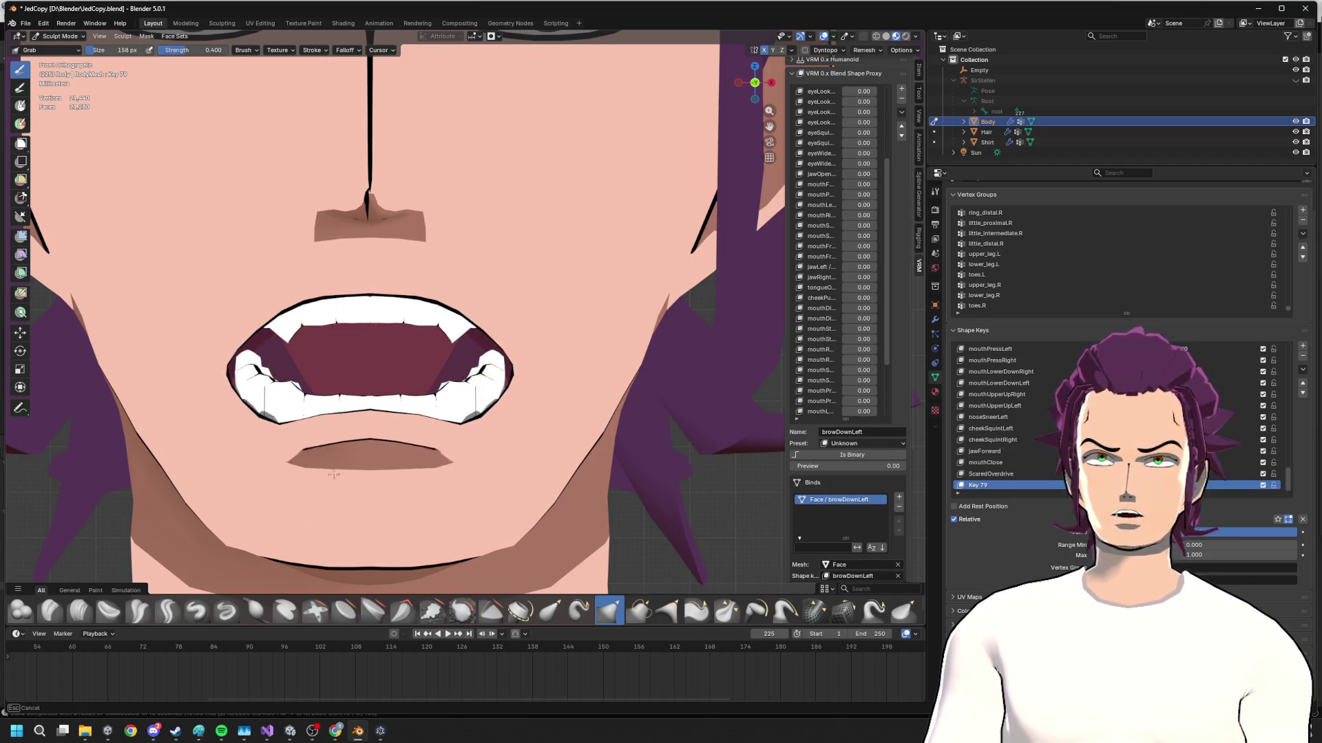
- Grab-brush the lower lip wider, checking the mouth from a three-quarter view
left_click_drag(332, 473, 413, 487)
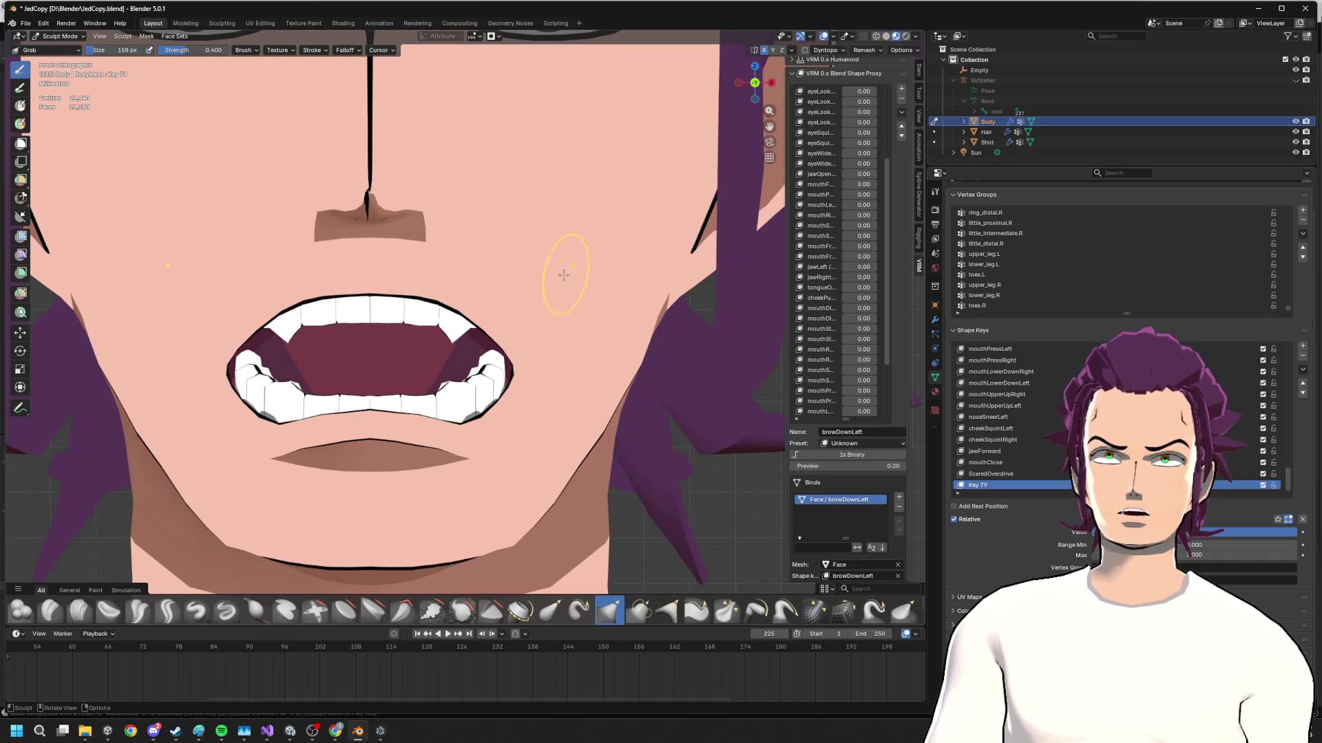
scroll(563, 273, "down", 5)
middle_click_drag(563, 274, 657, 307)
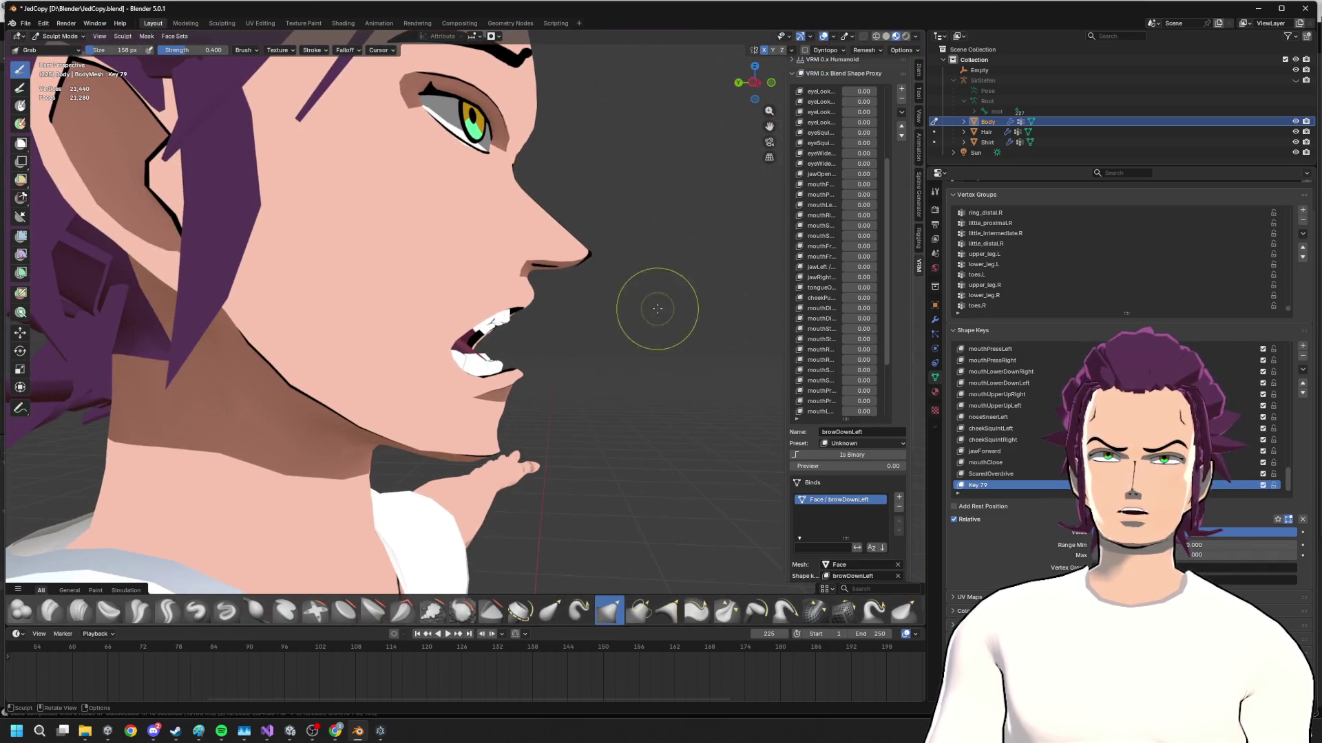
left_click_drag(563, 379, 563, 378)
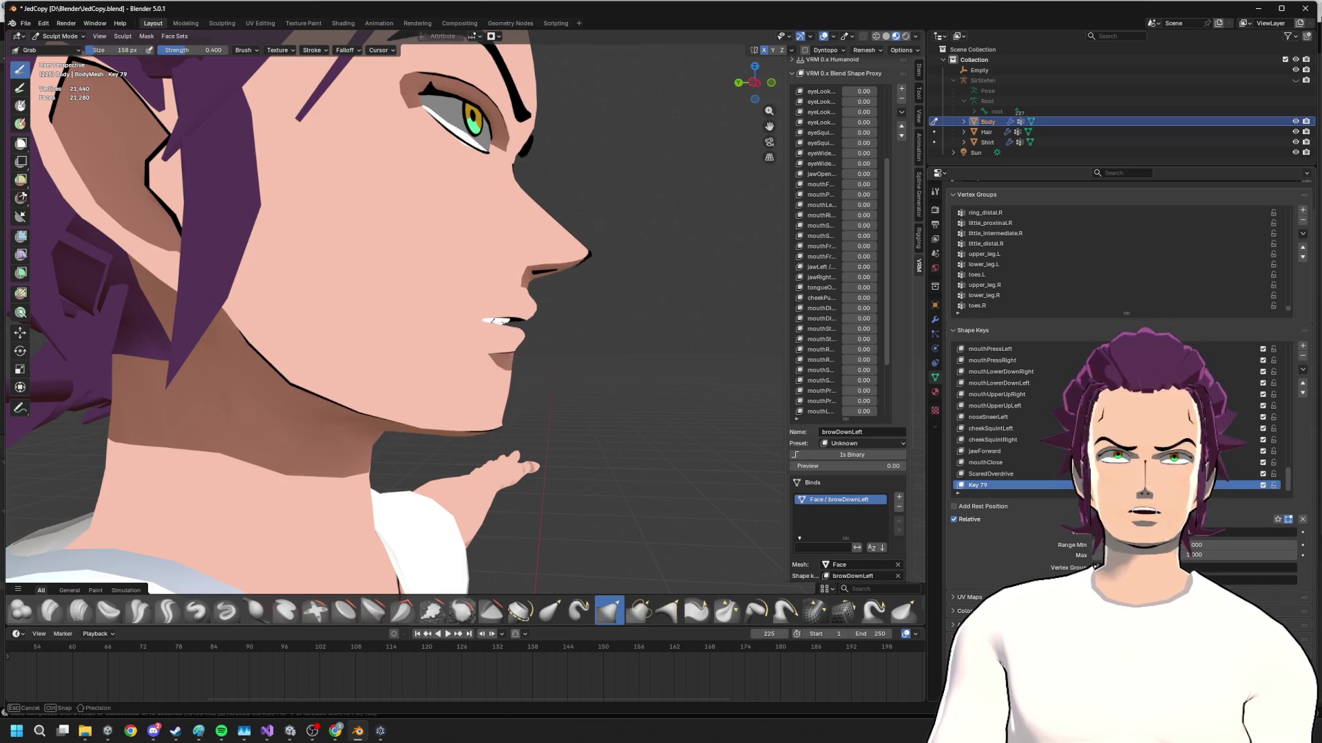
middle_click_drag(563, 378, 444, 328)
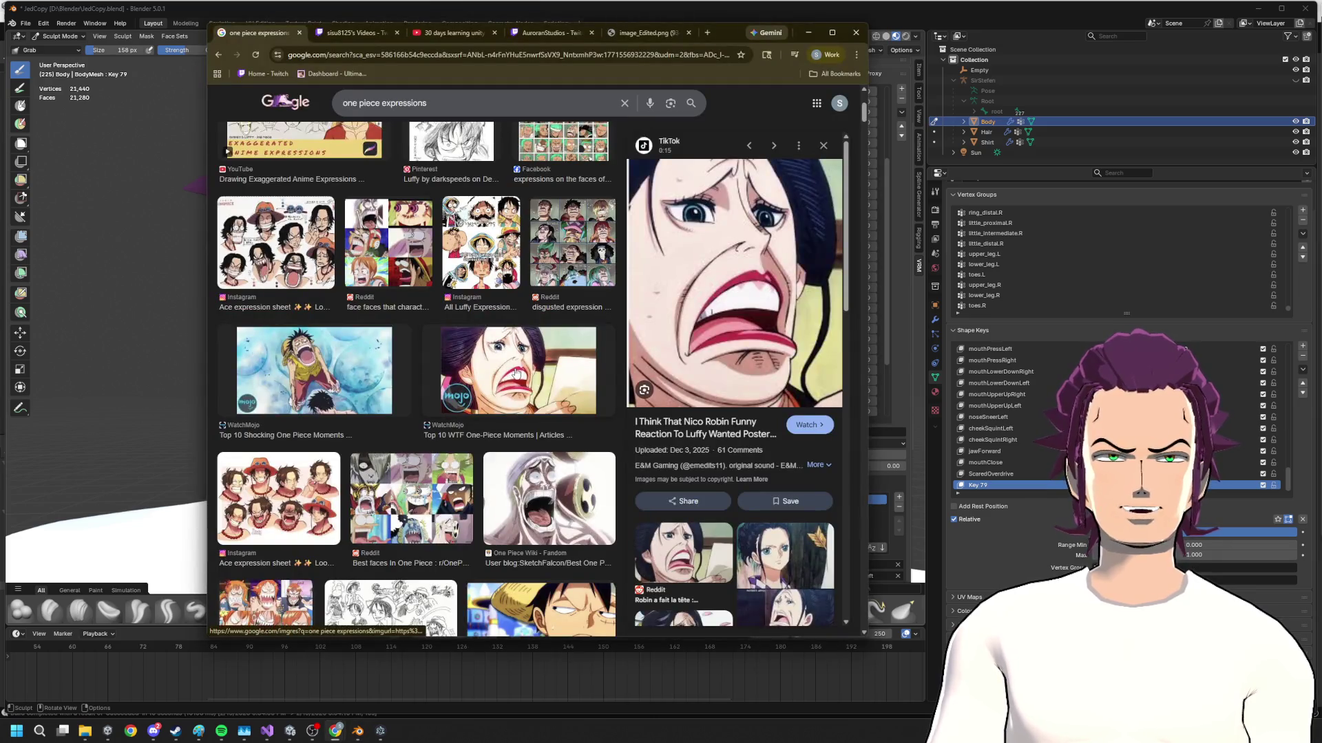
scroll(509, 384, "up", 2)
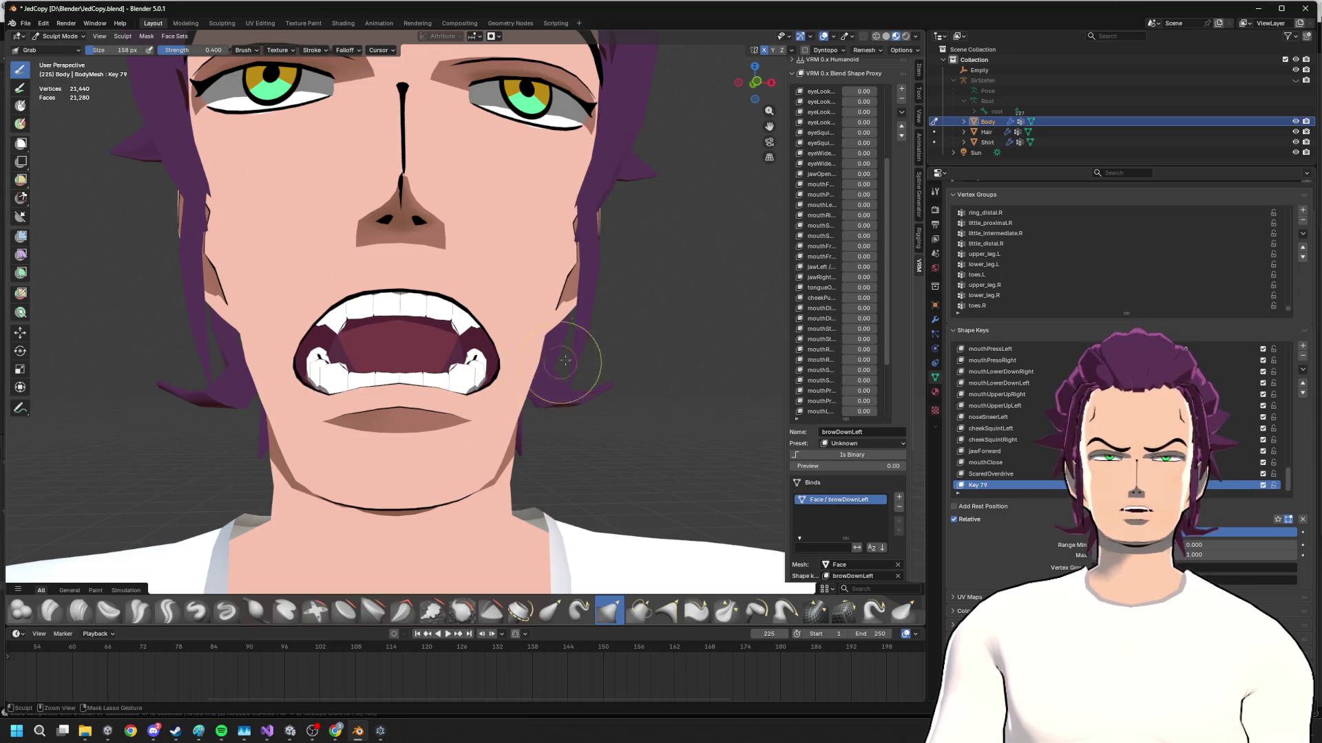
- In front orthographic view, pull the mouth corners outward and upward and nudge the lower lip up
left_click(756, 81)
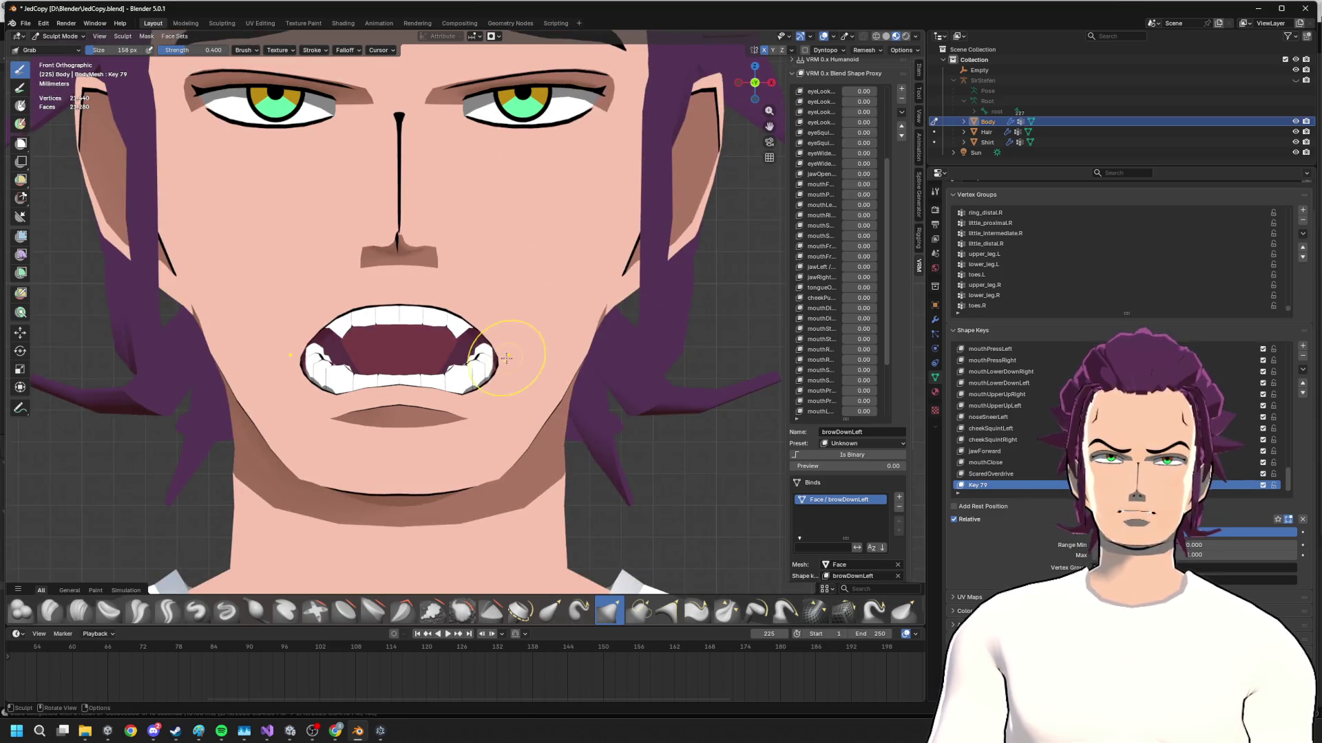
left_click_drag(499, 451, 550, 292)
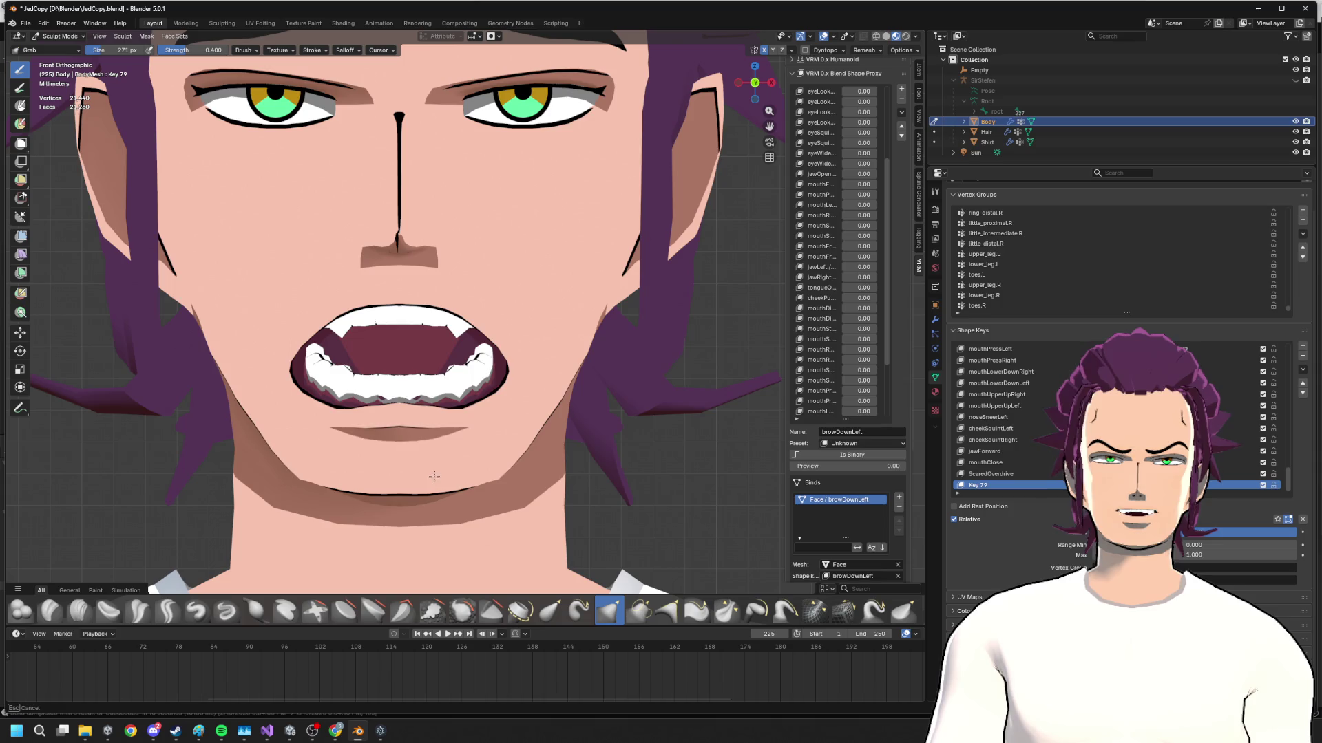
left_click_drag(435, 476, 438, 431)
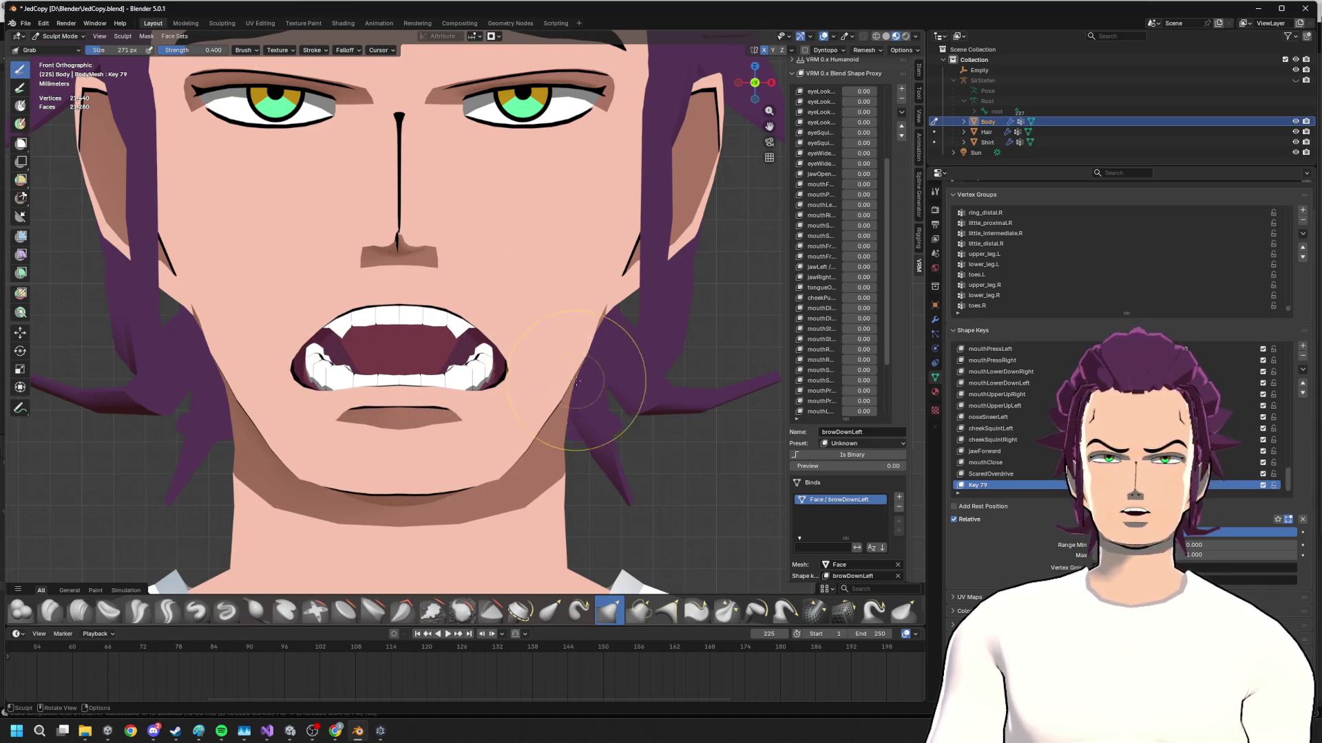
middle_click_drag(578, 383, 620, 354)
- Hide the selected teeth and make small proportional Z and Y moves on the lip vertices
key("Tab")
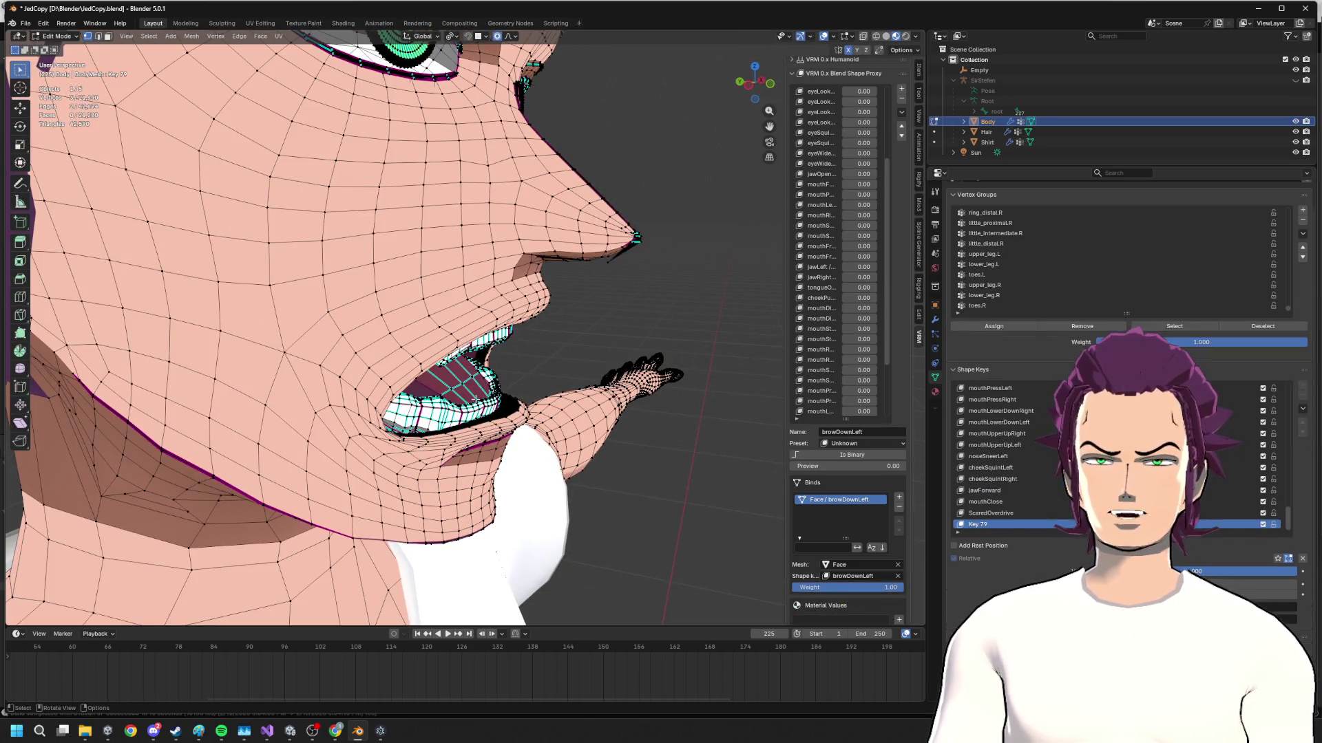
mouse_move(434, 393)
middle_mouse_down()
mouse_move(463, 379)
mouse_move(468, 357)
mouse_move(444, 385)
mouse_move(590, 357)
middle_mouse_up()
key("h")
key("g")
key("z")
left_click(465, 360)
key("g")
key("z")
left_click(436, 372)
key("g")
key("y")
left_click(471, 383)
- Flip between sculpting and editing, select the right eyebrow island and zoom onto the mouth
key("ctrl+Tab")
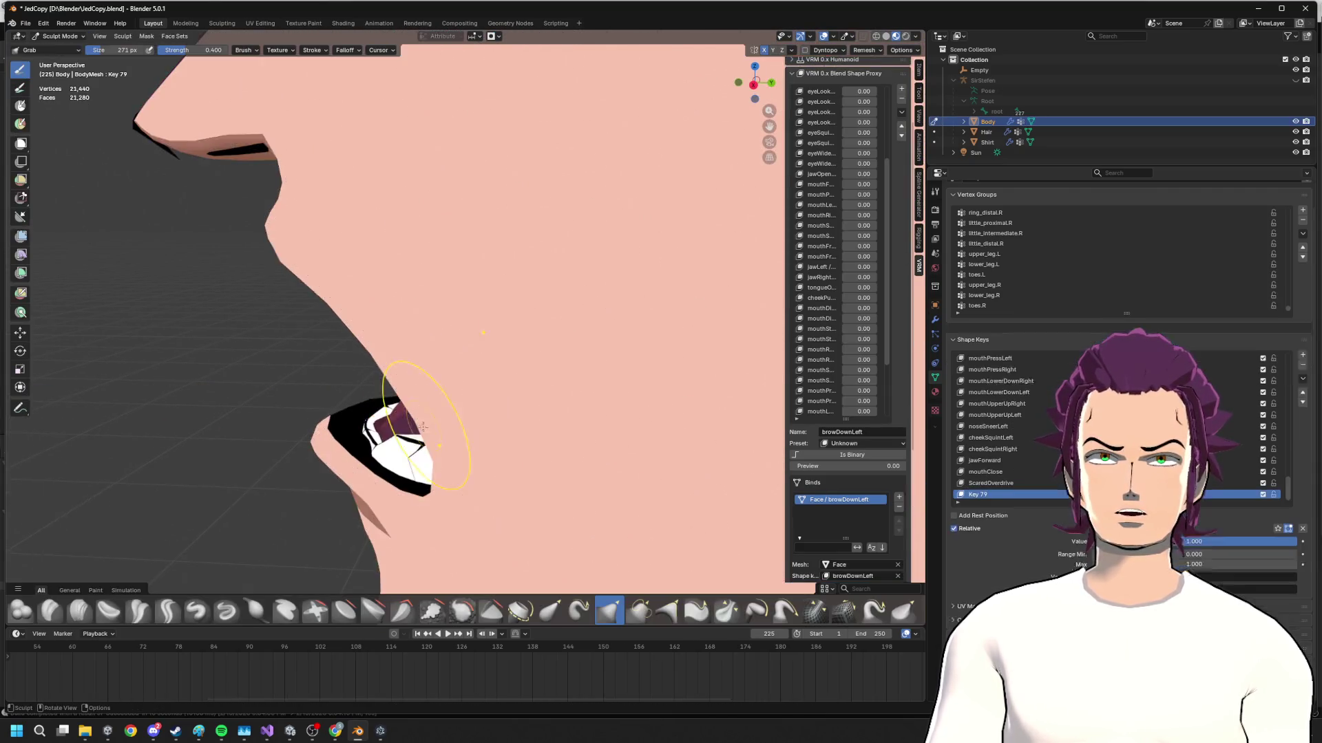
mouse_move(472, 428)
middle_mouse_down()
mouse_move(547, 425)
mouse_move(601, 377)
middle_mouse_up()
scroll(548, 426, "down", 3)
key("Tab")
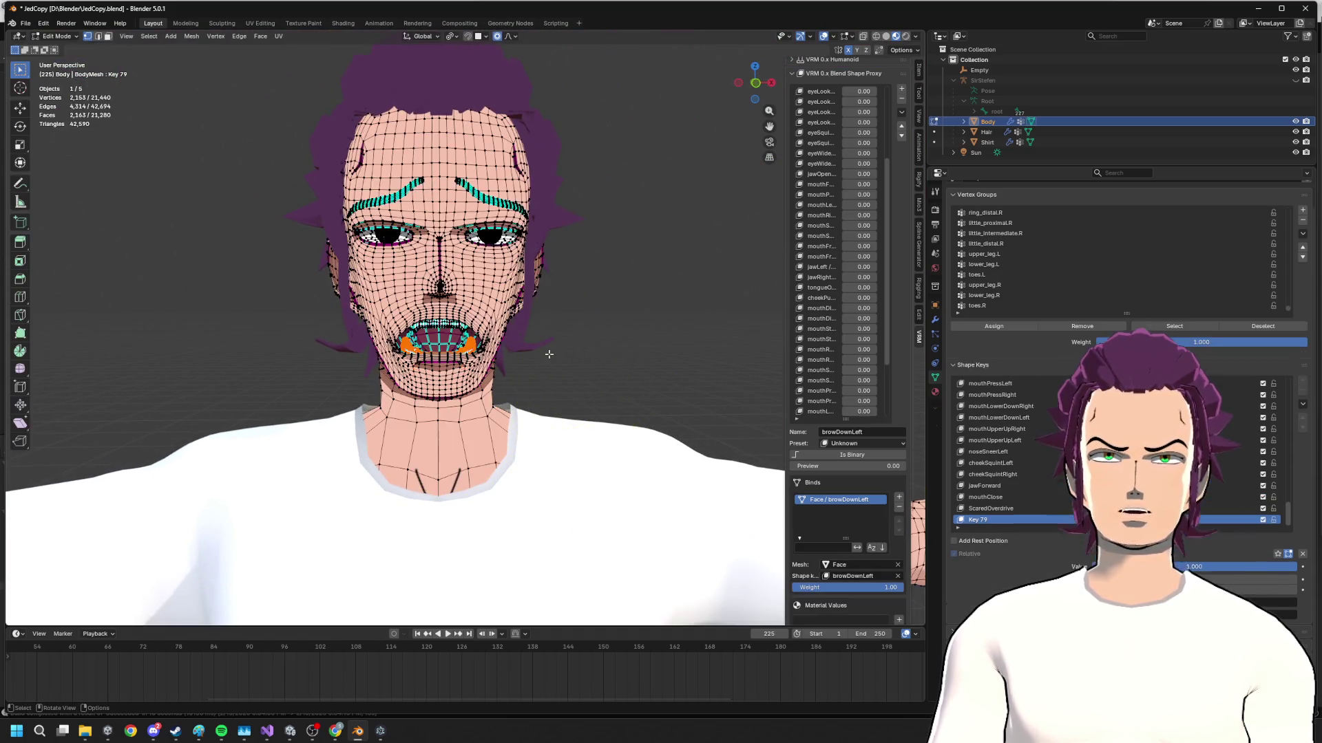
key("Tab")
key("Tab")
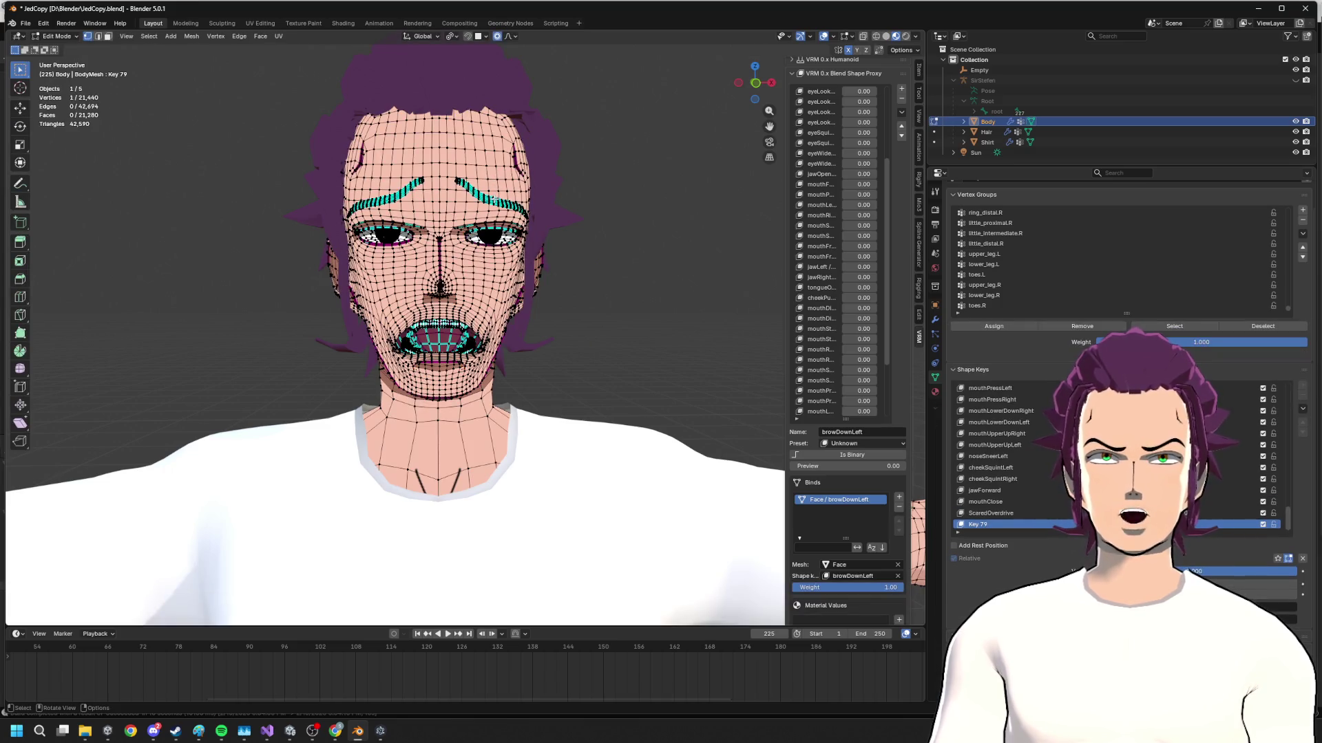
key("l")
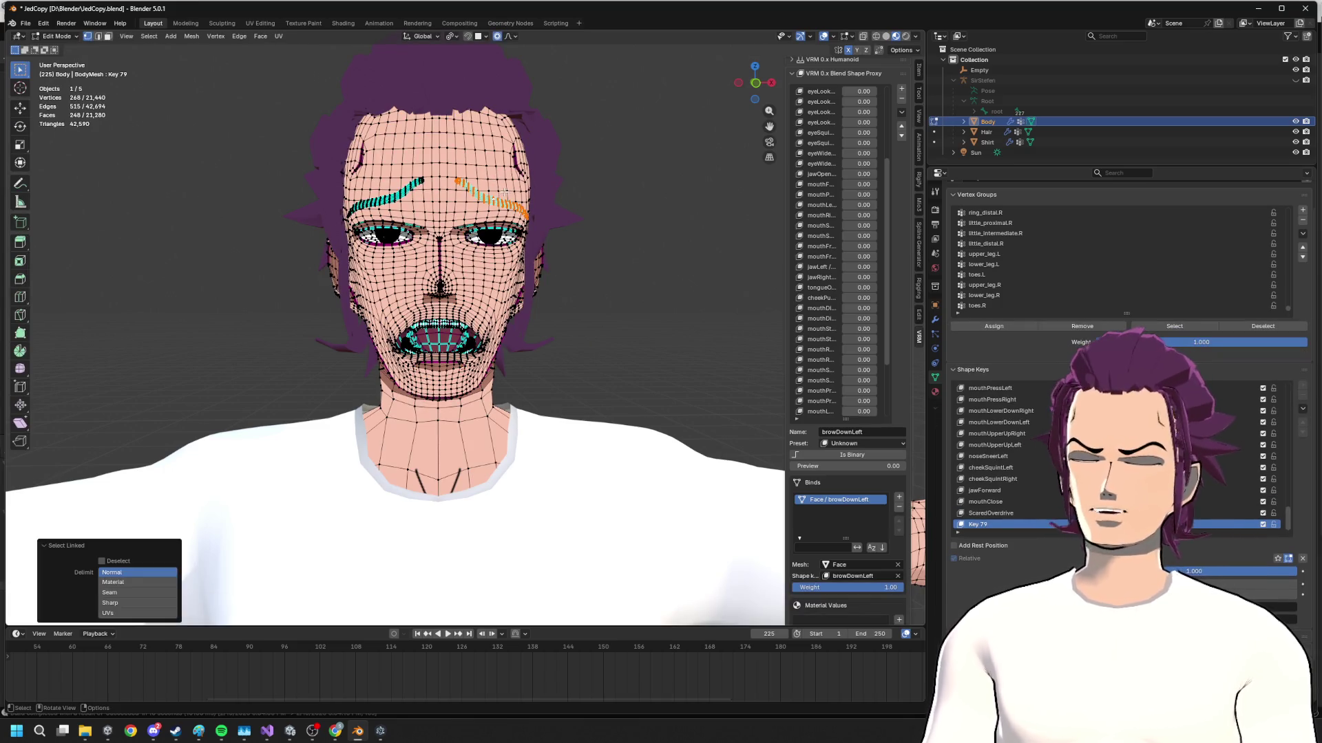
key("Tab")
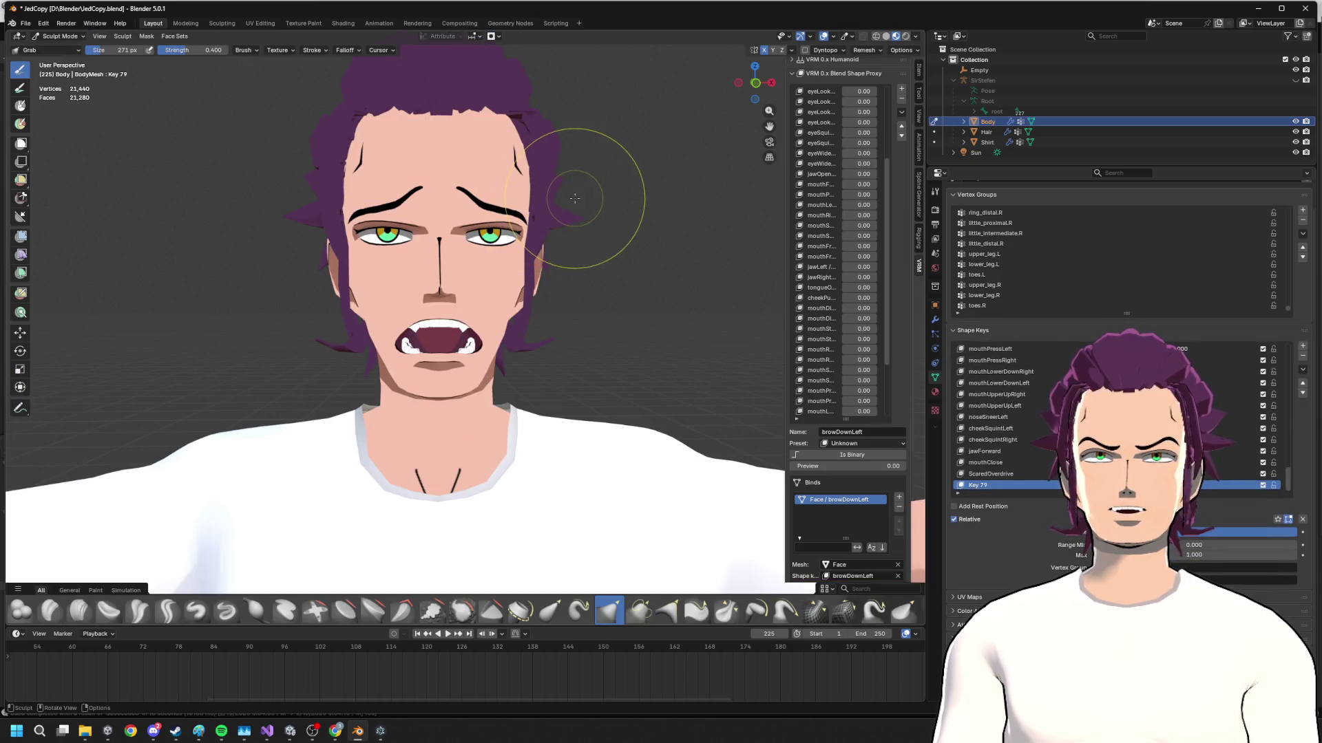
middle_click_drag(574, 198, 495, 310)
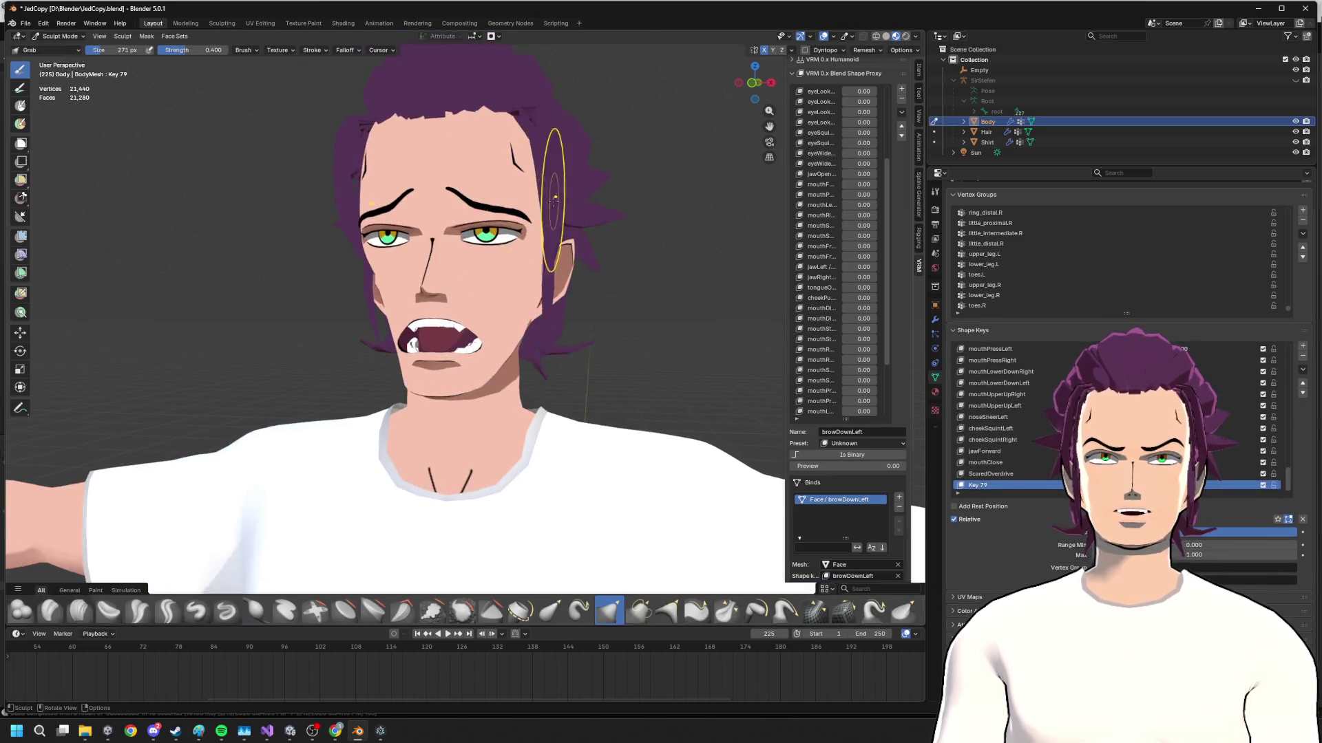
key("Tab")
scroll(461, 389, "up", 5)
middle_click_drag(460, 389, 363, 441)
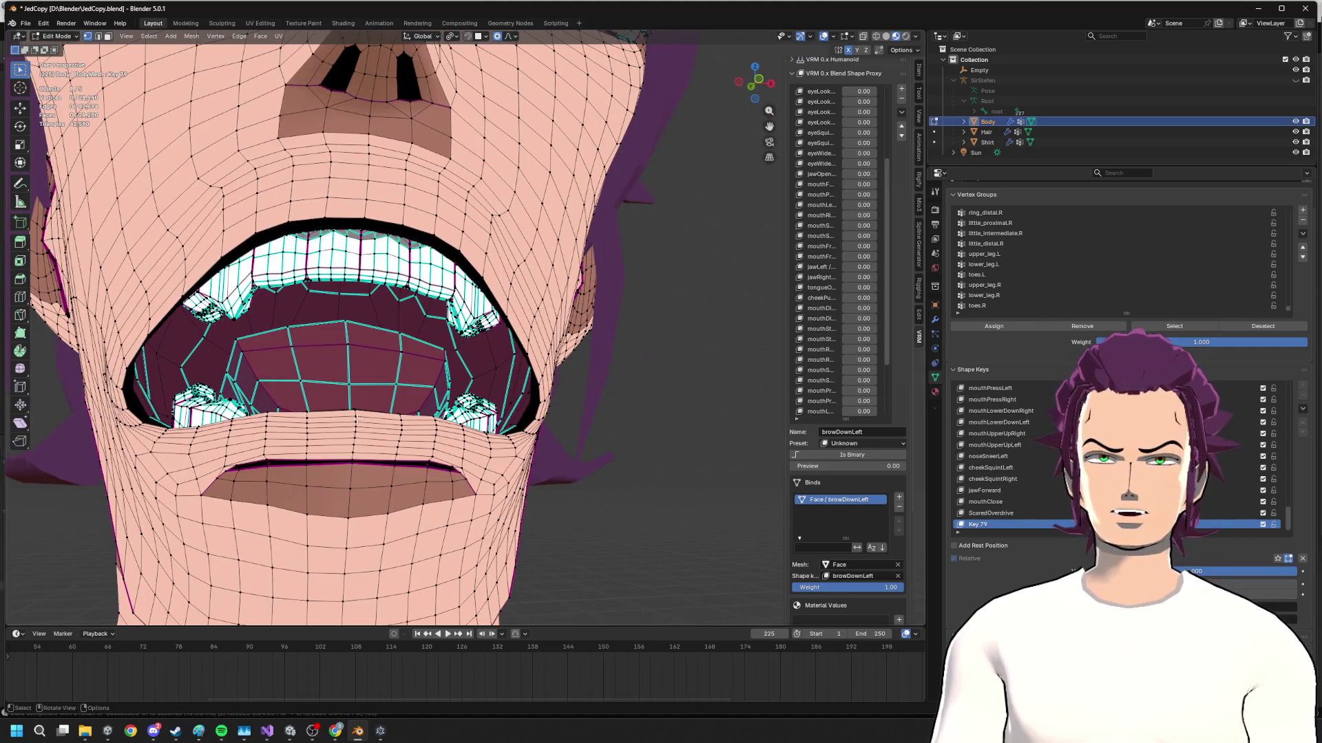
scroll(356, 416, "down", 2)
- Lower the lower-lip vertices along Z in front view, retrying the move once
key("g")
key("z")
left_click(442, 416)
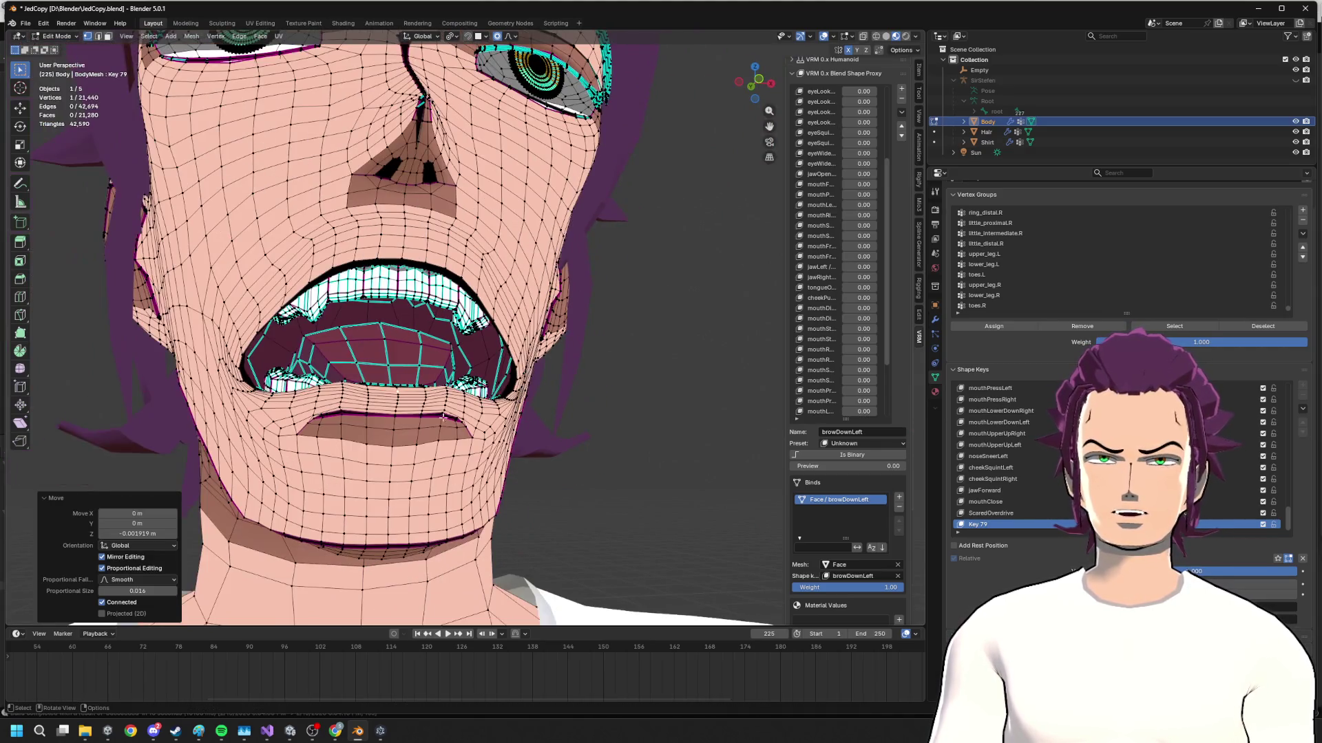
left_click(758, 81)
key("ctrl+z")
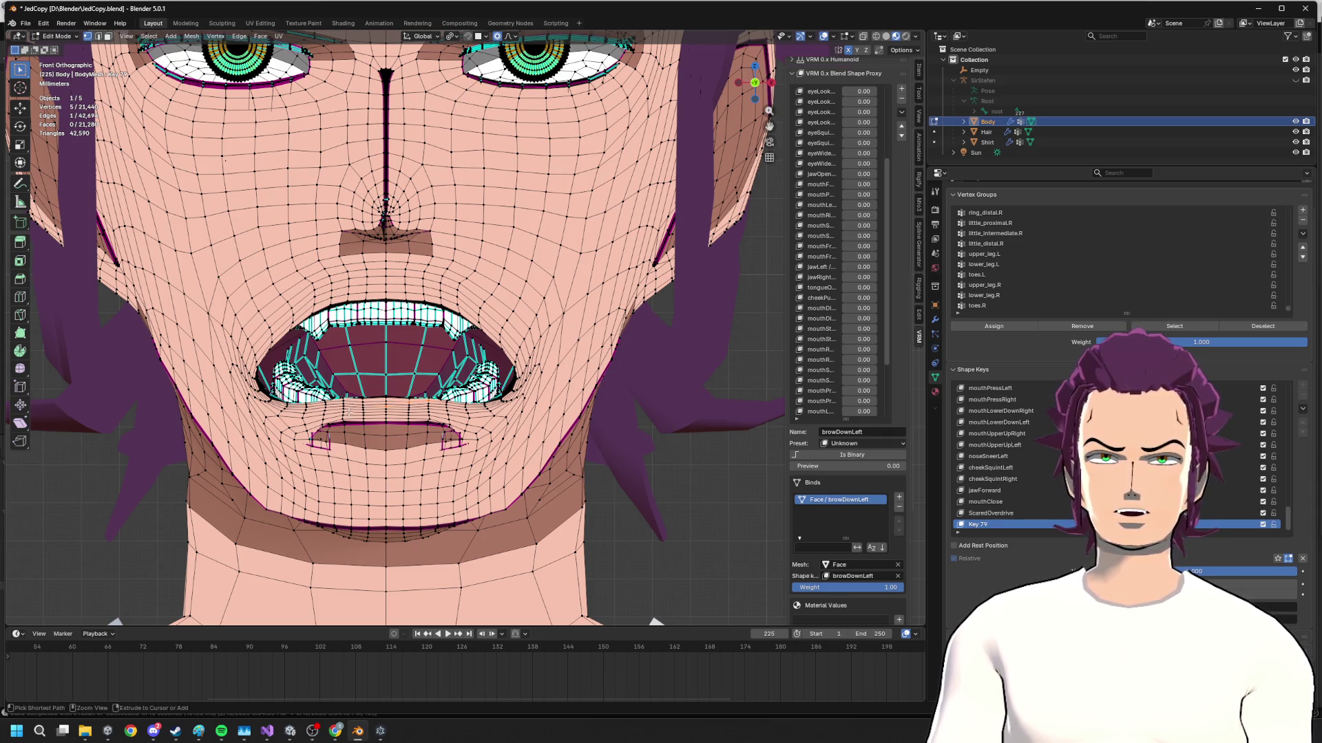
key("g")
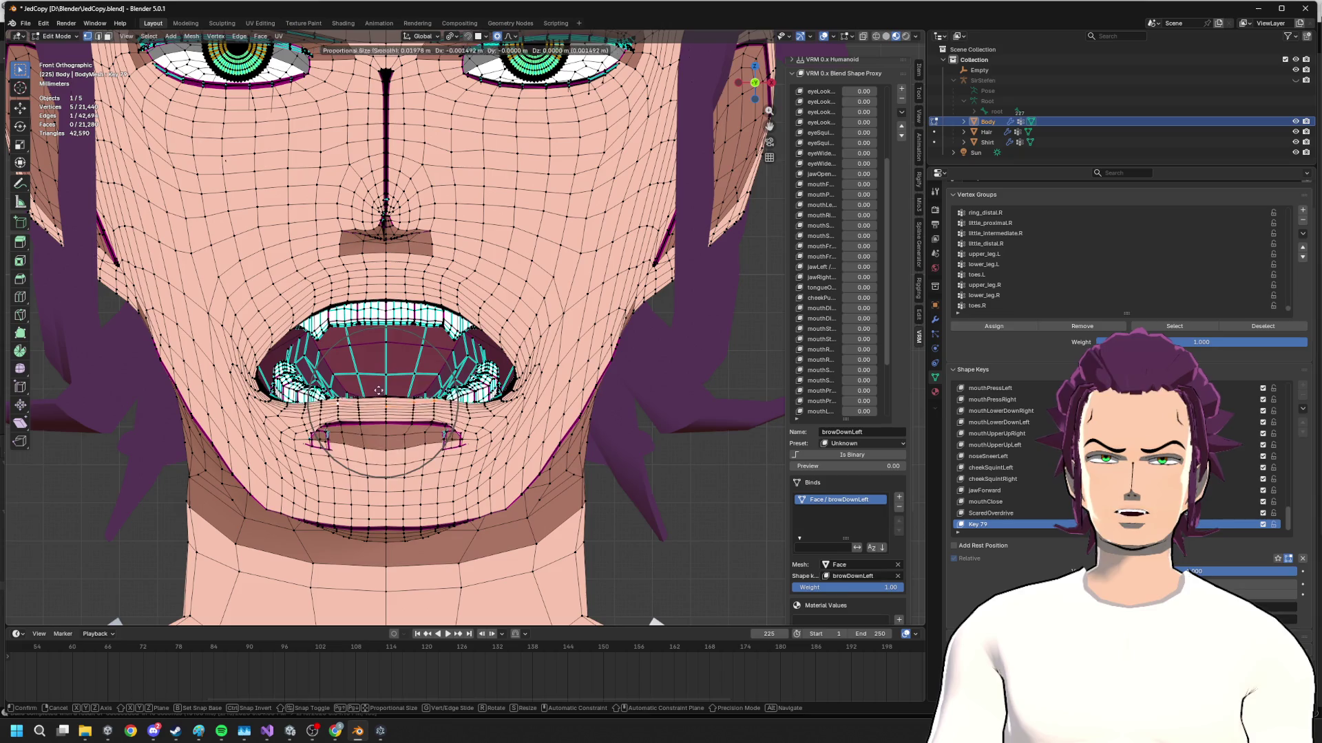
key("Escape")
key("g")
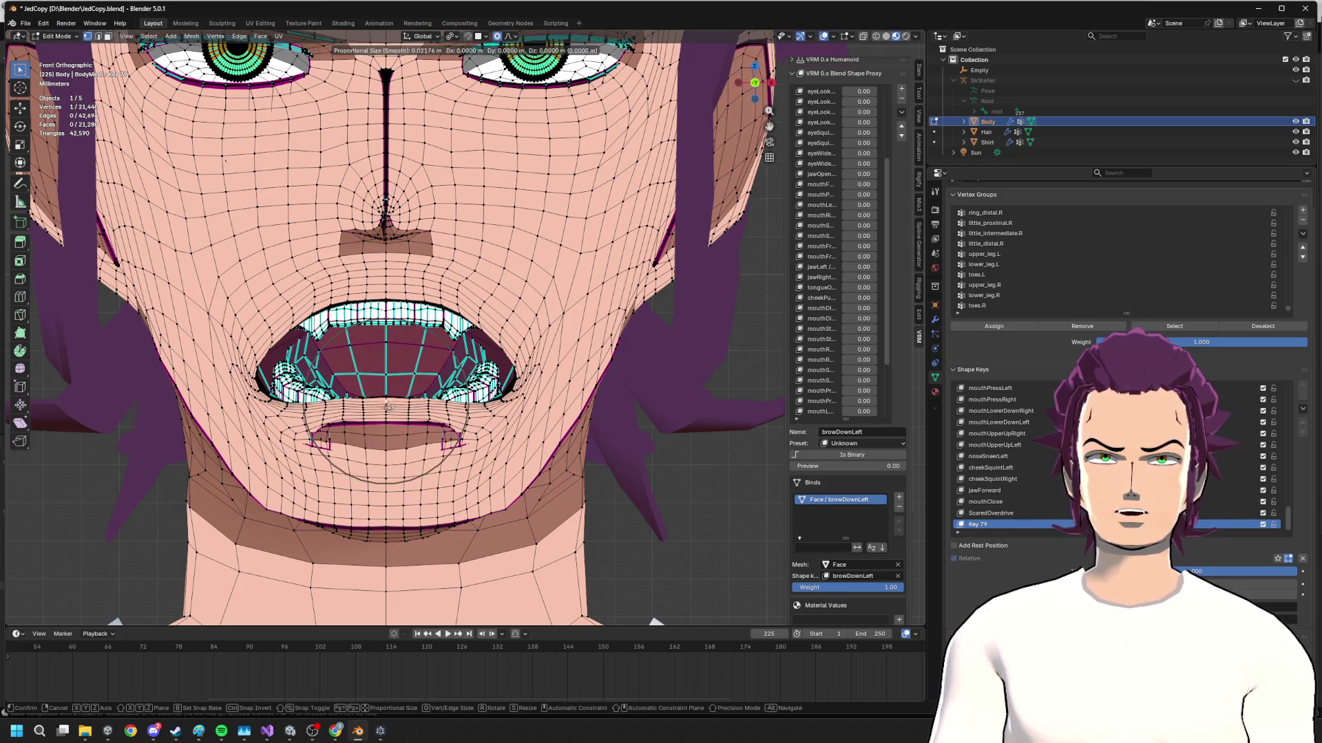
scroll(389, 421, "down", 5)
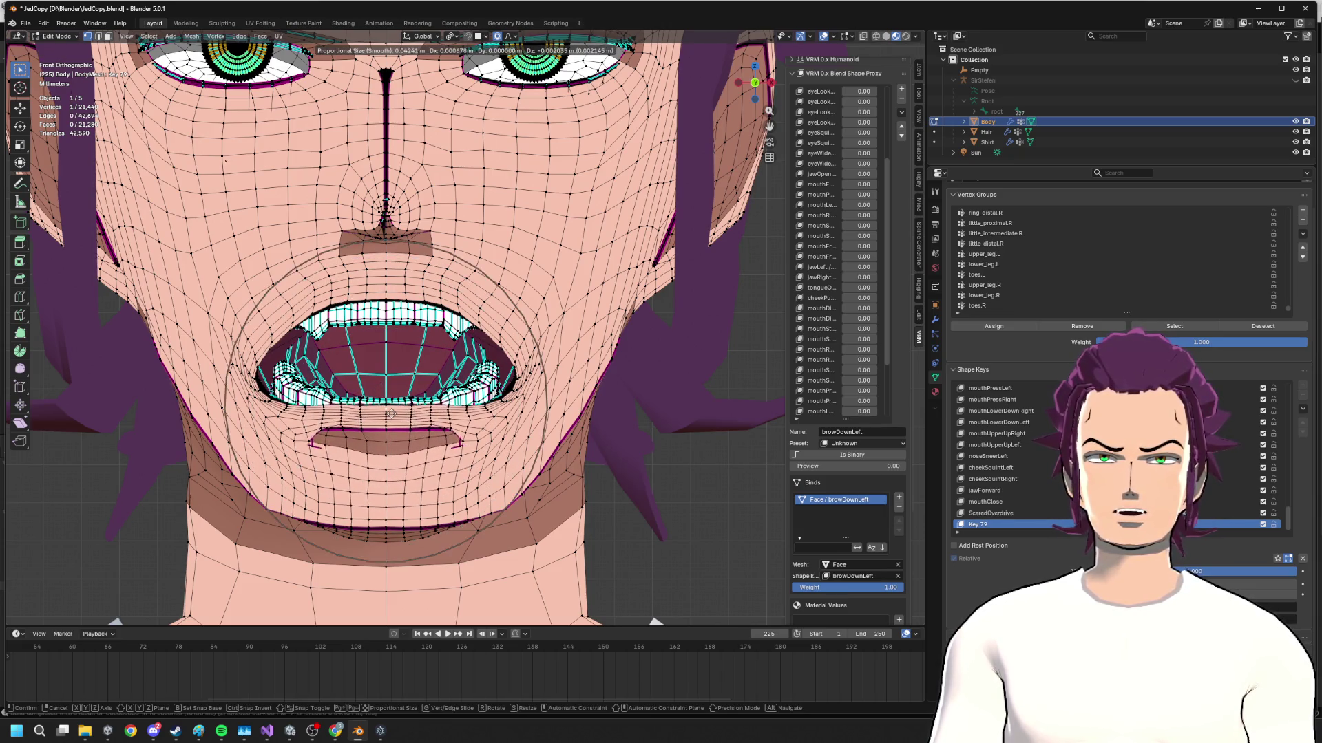
key("z")
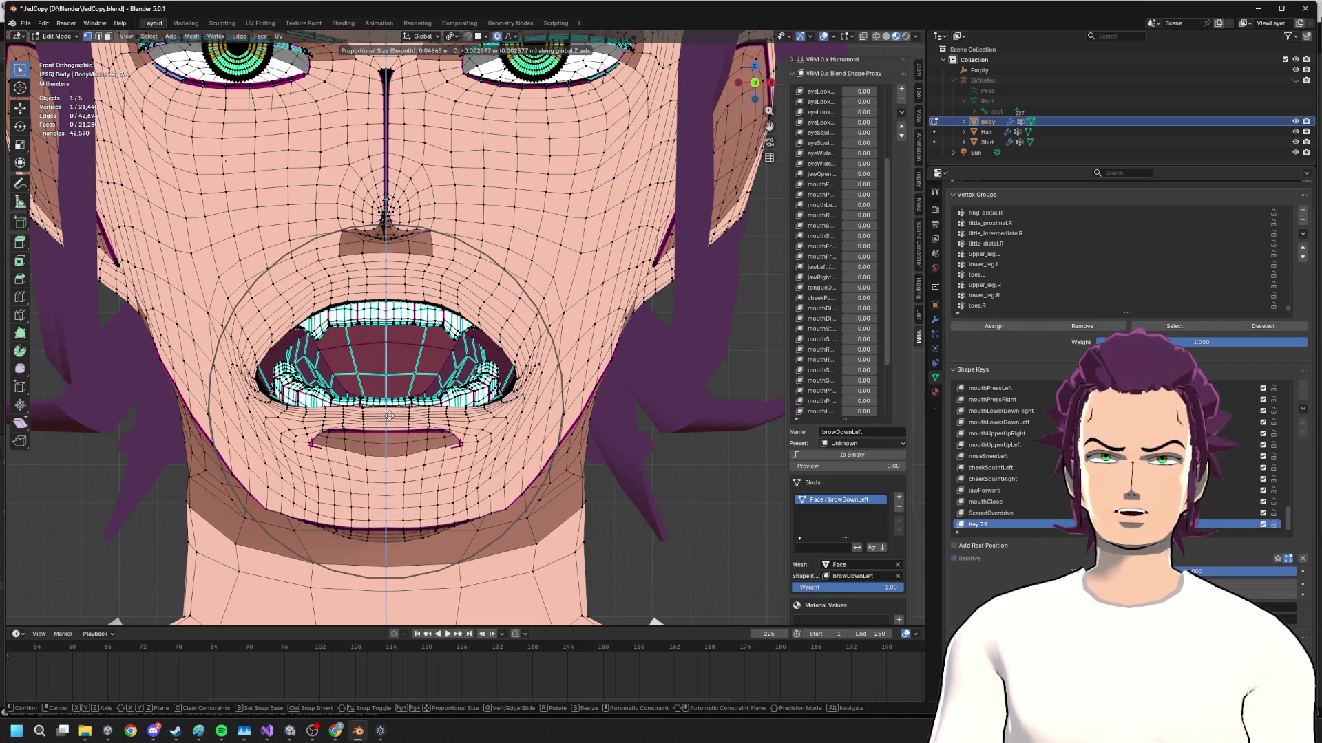
left_click(390, 419)
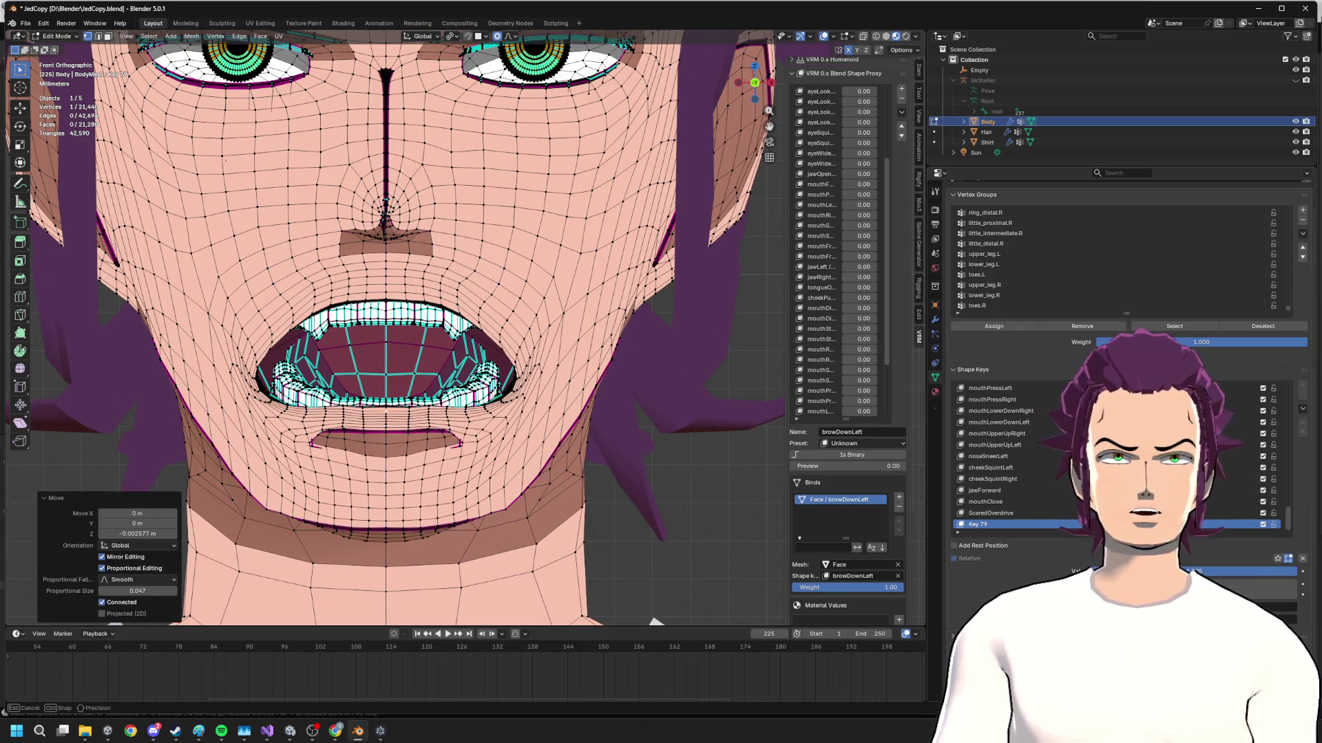
- Undo/redo to compare mouth shapes, turn Key 79 down to close the mouth and bring up the mode list
key("ctrl+z")
key("ctrl+shift+z")
key("ctrl+z")
key("ctrl+shift+z")
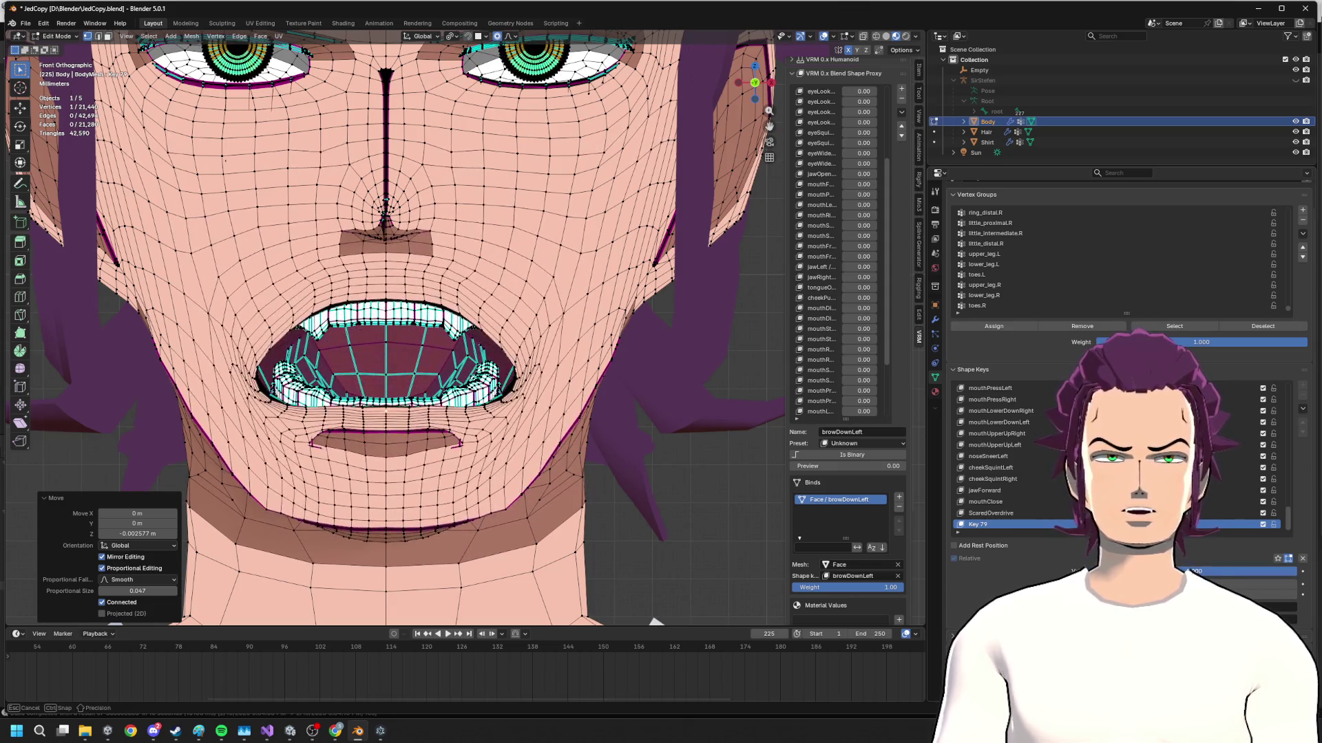
key("ctrl+z")
key("ctrl+shift+z")
key("ctrl+z")
key("ctrl+shift+z")
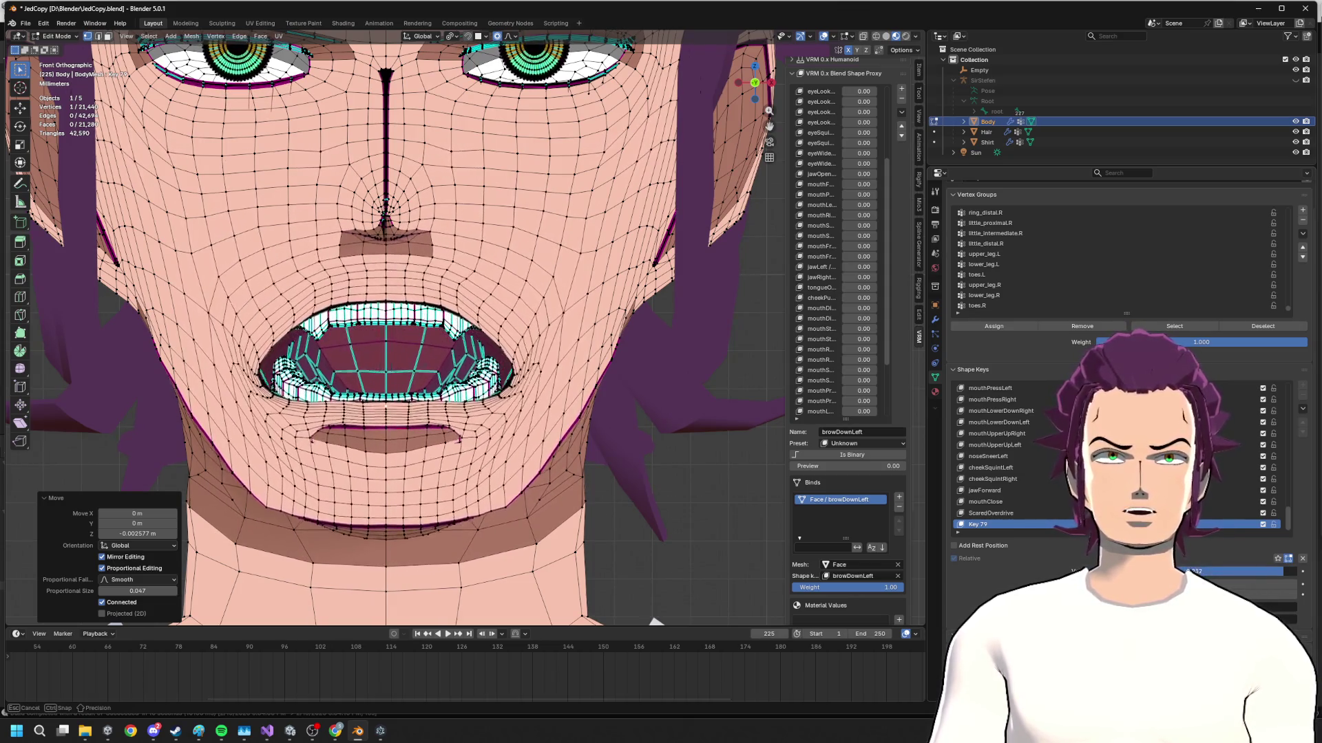
left_click_drag(1240, 570, 1157, 570)
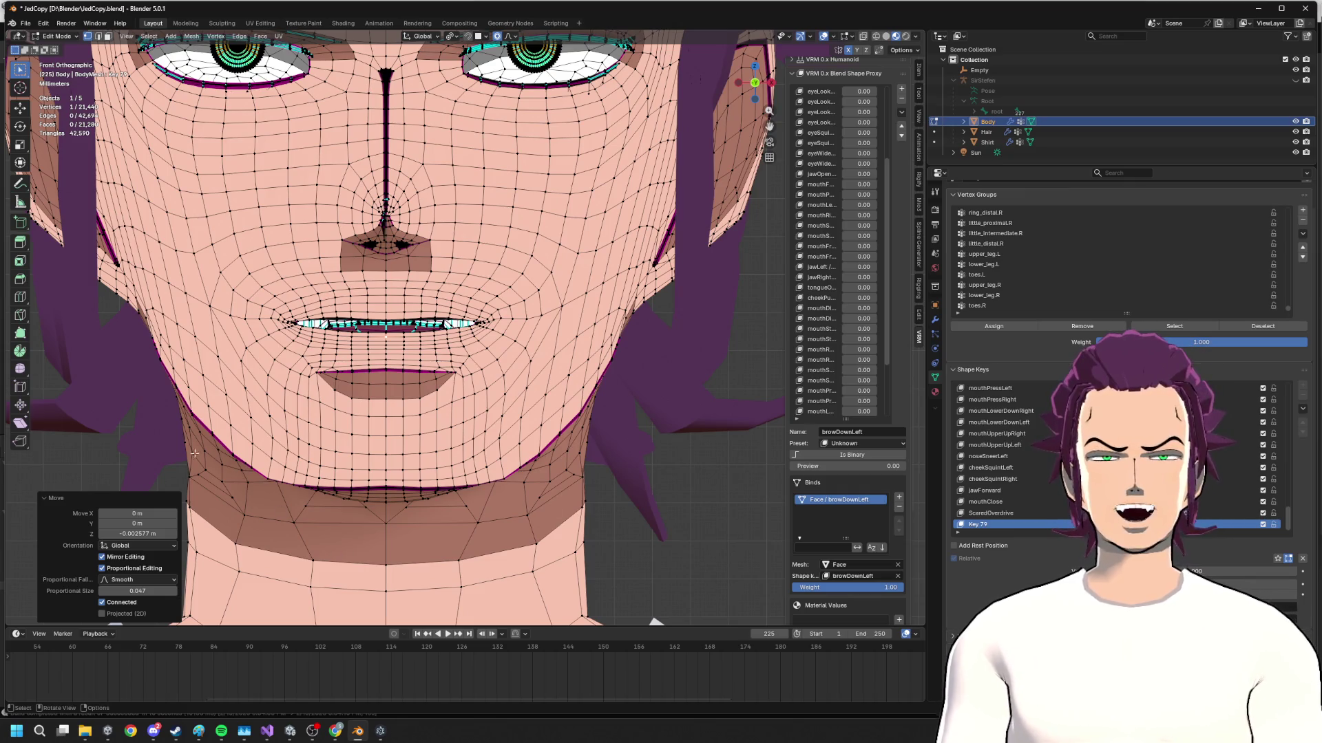
key("ctrl+z")
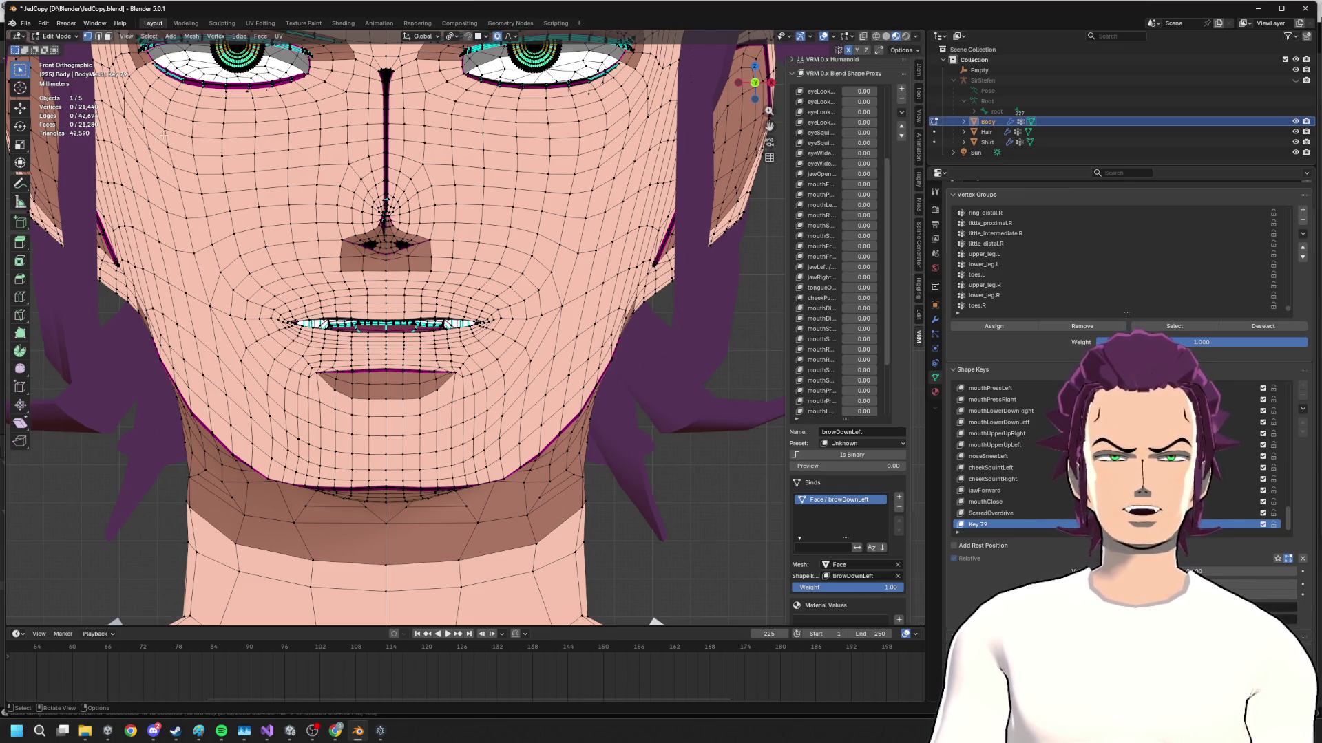
left_click(60, 37)
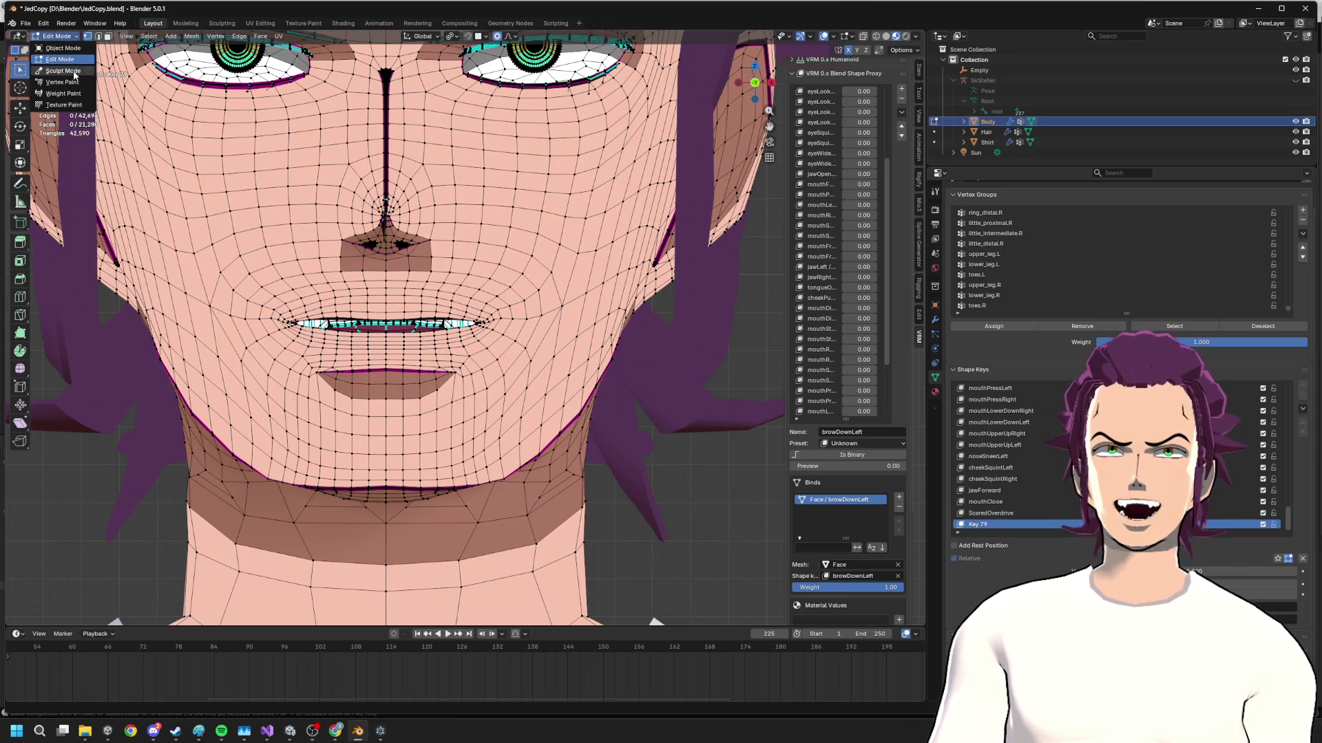
- Enter Sculpt Mode, inspect the head and grab the jaw down to open the mouth
left_click(62, 70)
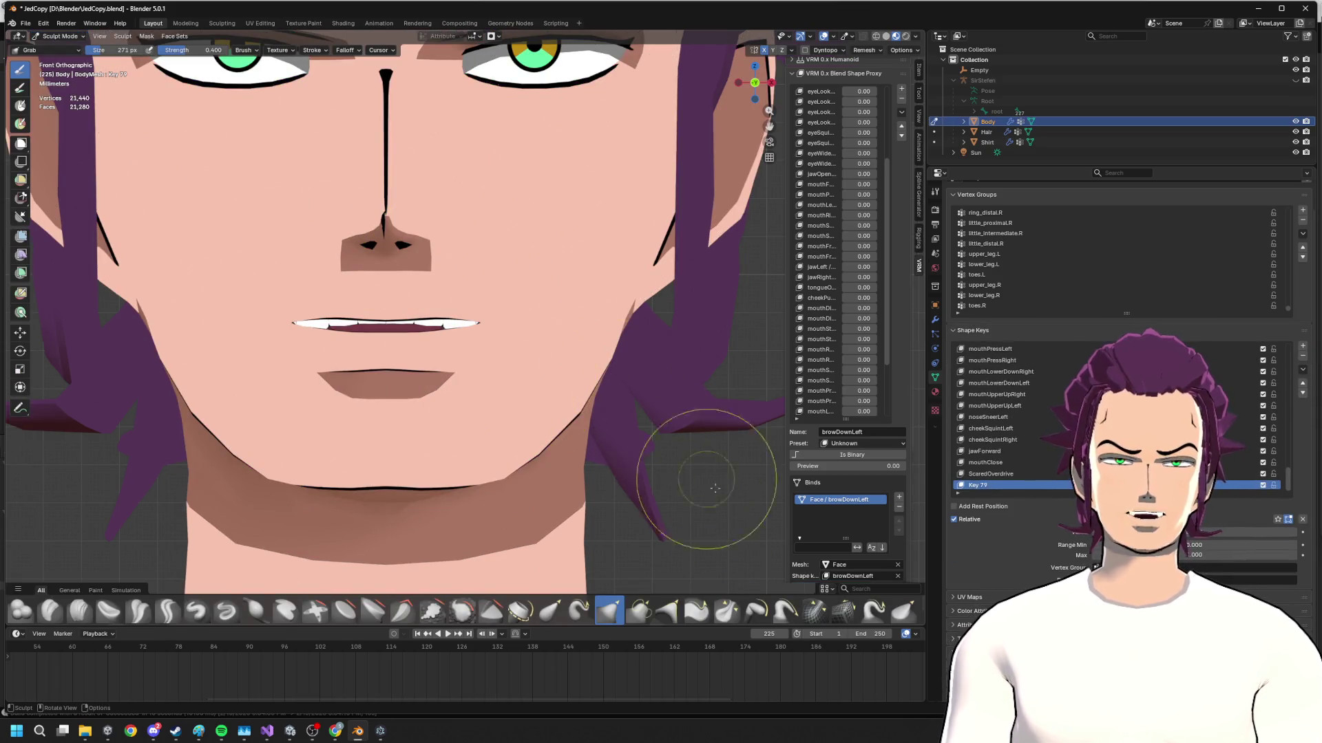
mouse_move(556, 420)
middle_mouse_down()
mouse_move(643, 396)
mouse_move(284, 350)
middle_mouse_up()
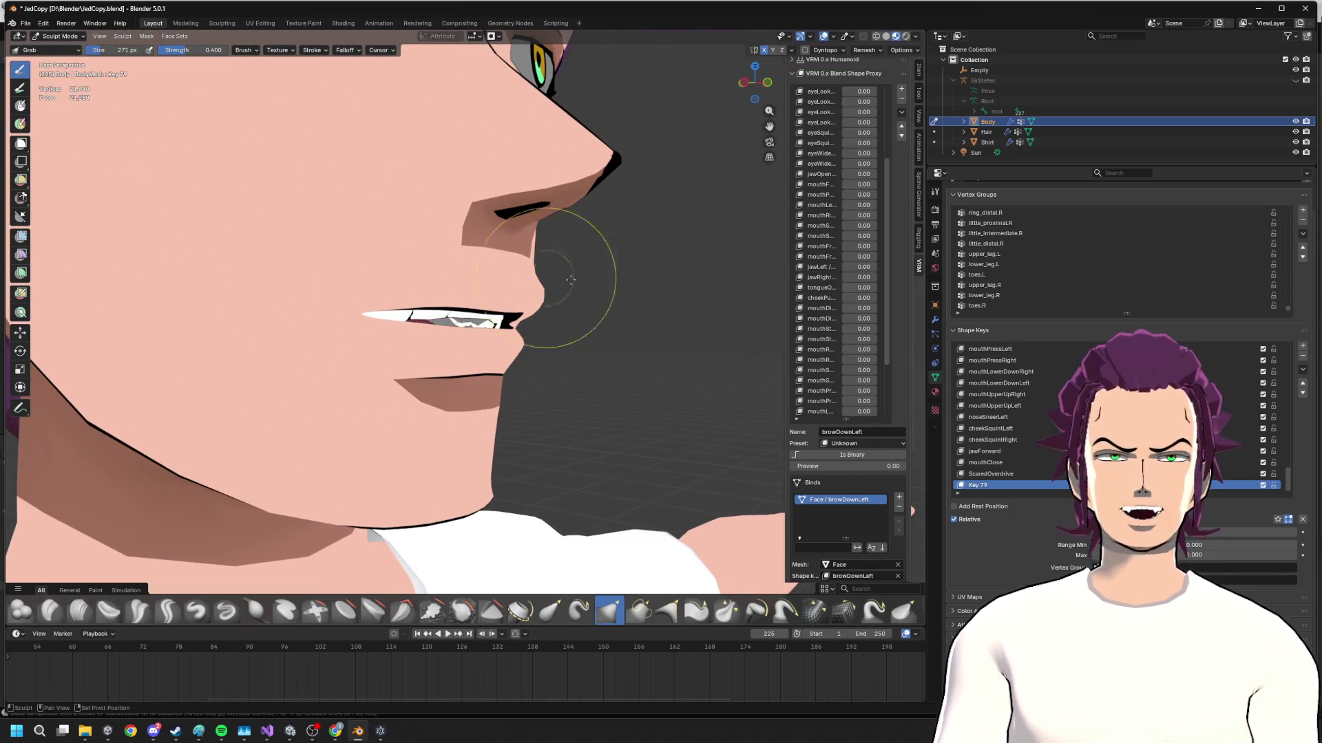
middle_click_drag(568, 279, 590, 340)
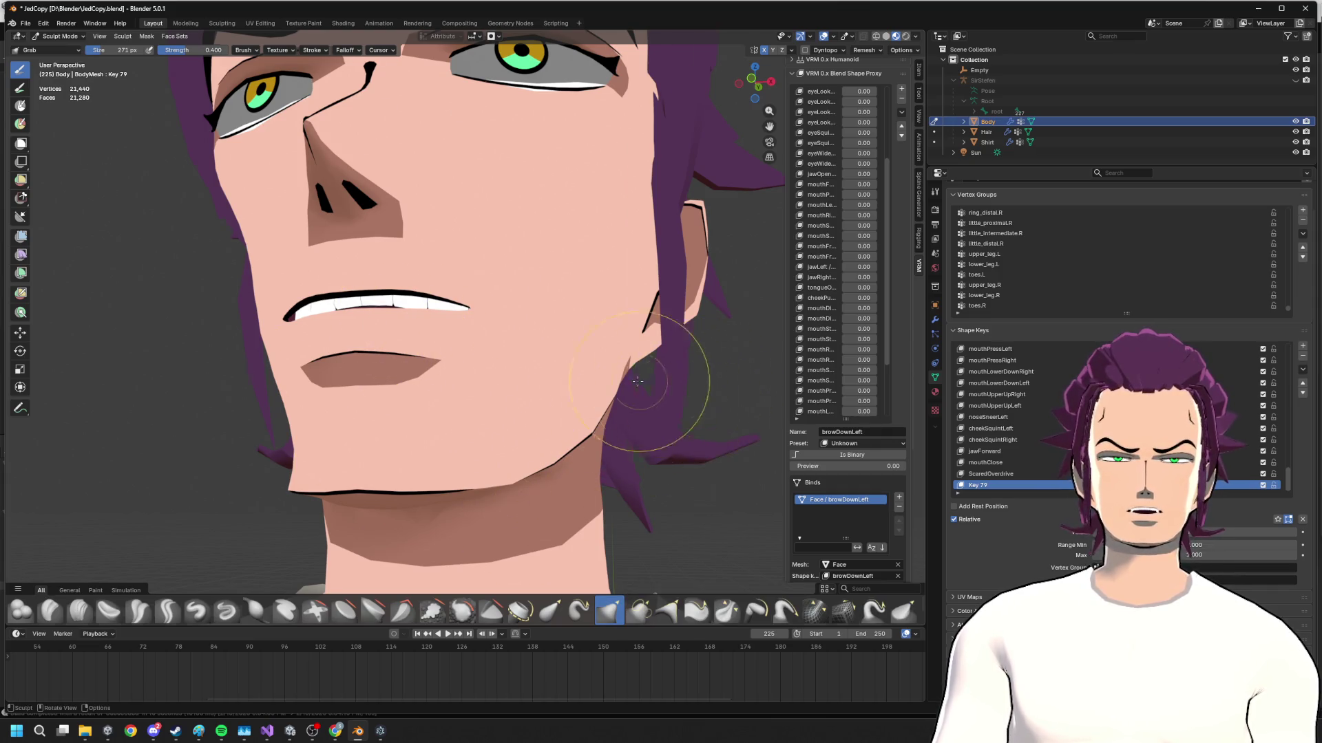
middle_click_drag(570, 473, 251, 133)
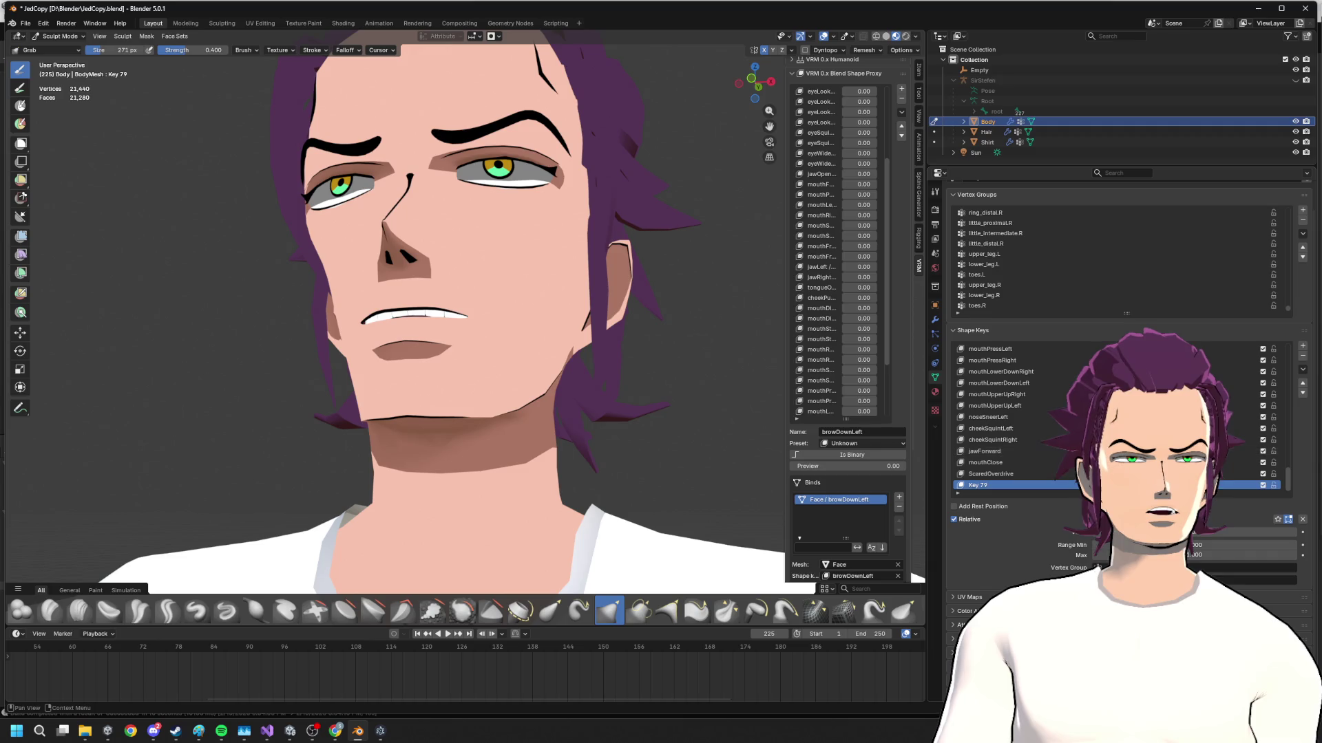
mouse_move(413, 380)
middle_mouse_down()
mouse_move(553, 376)
mouse_move(413, 362)
middle_mouse_up()
scroll(398, 355, "up", 3)
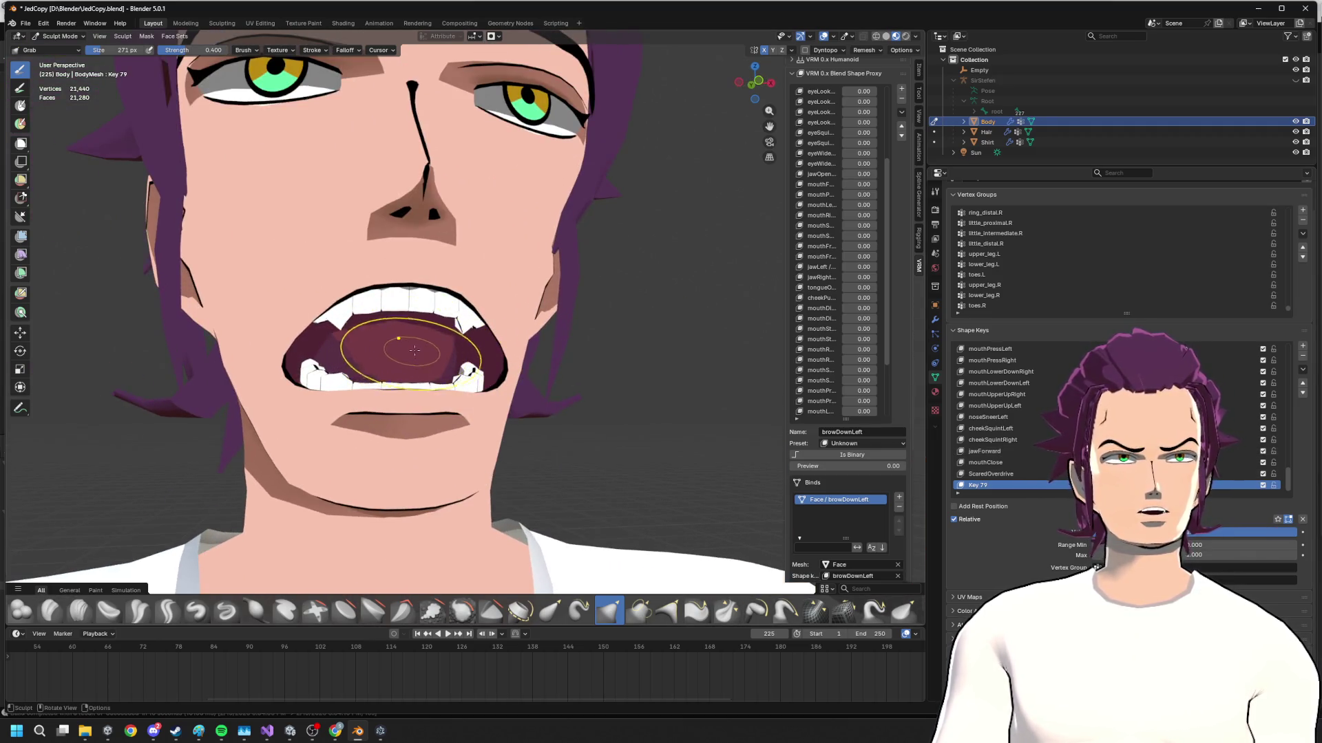
left_click_drag(398, 354, 418, 336)
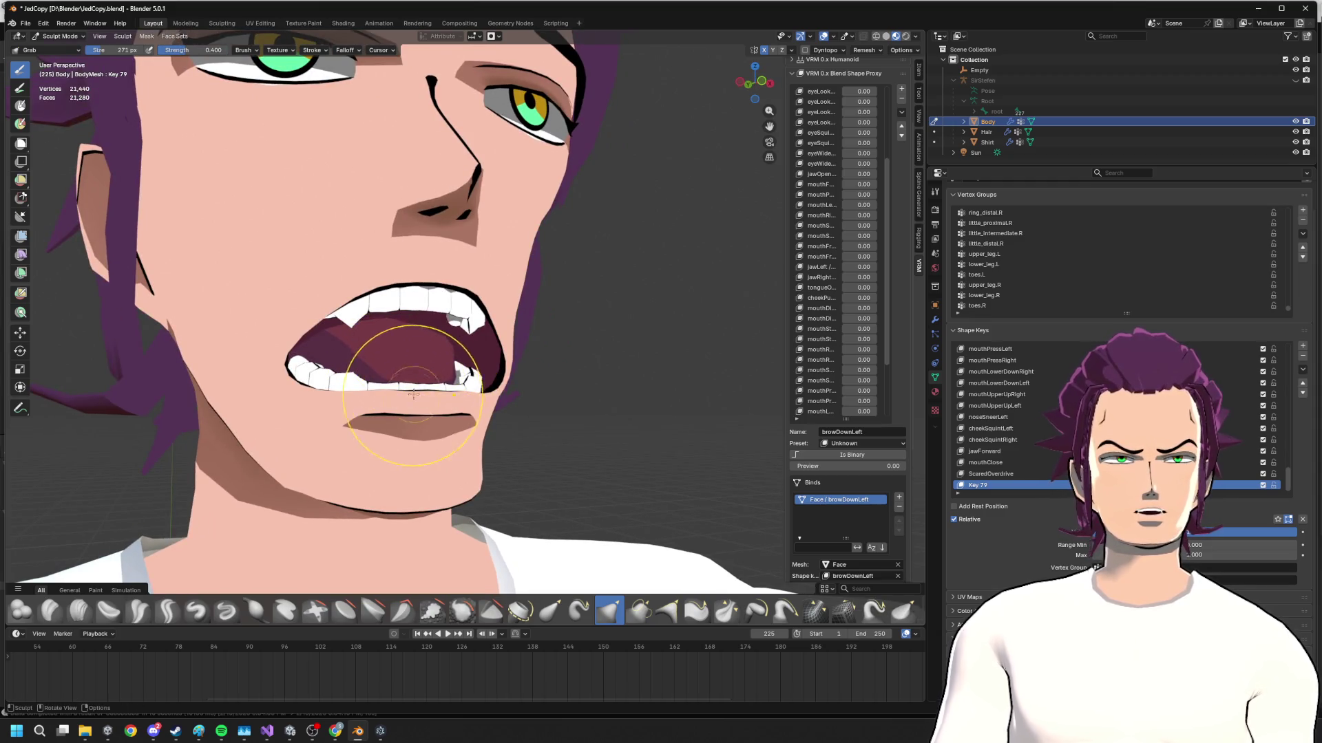
- Pull the left lower lip and teeth downward, checking the mouth in side profile
mouse_move(399, 369)
middle_mouse_down()
mouse_move(503, 412)
mouse_move(415, 395)
middle_mouse_up()
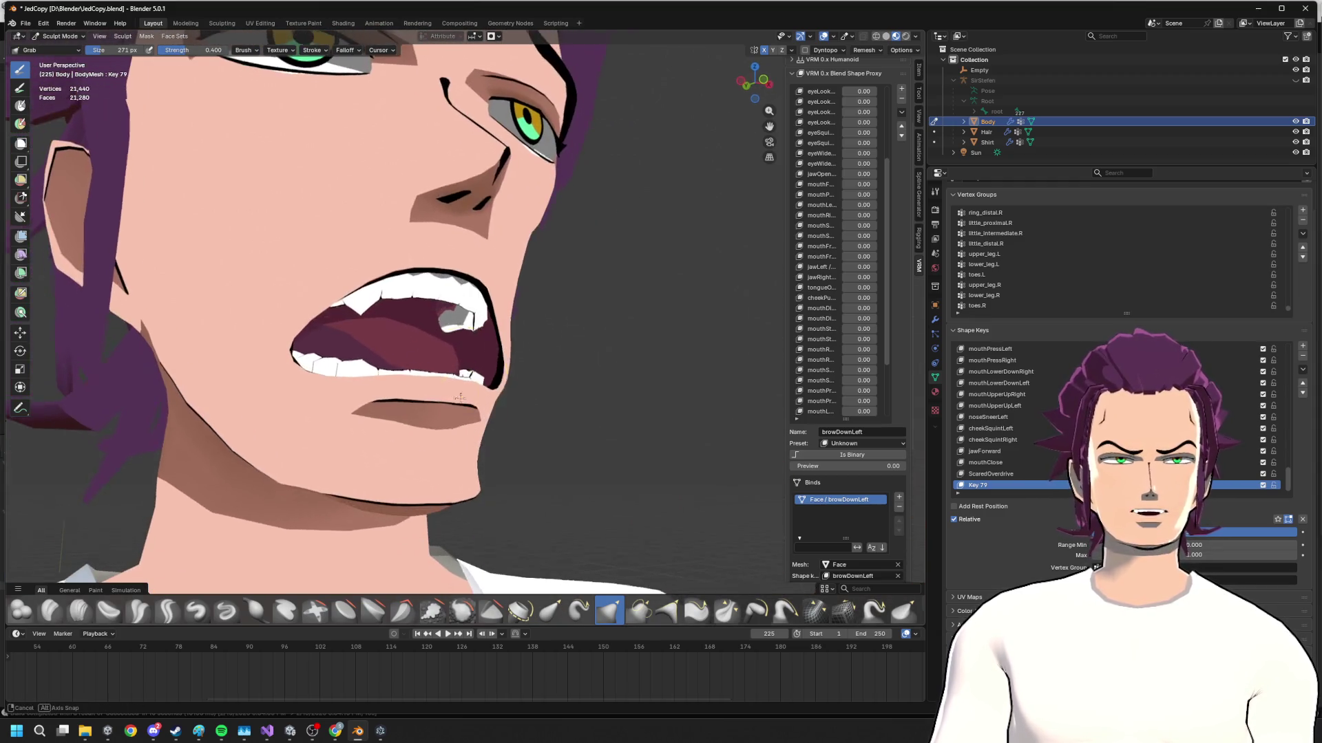
left_click_drag(321, 387, 299, 423)
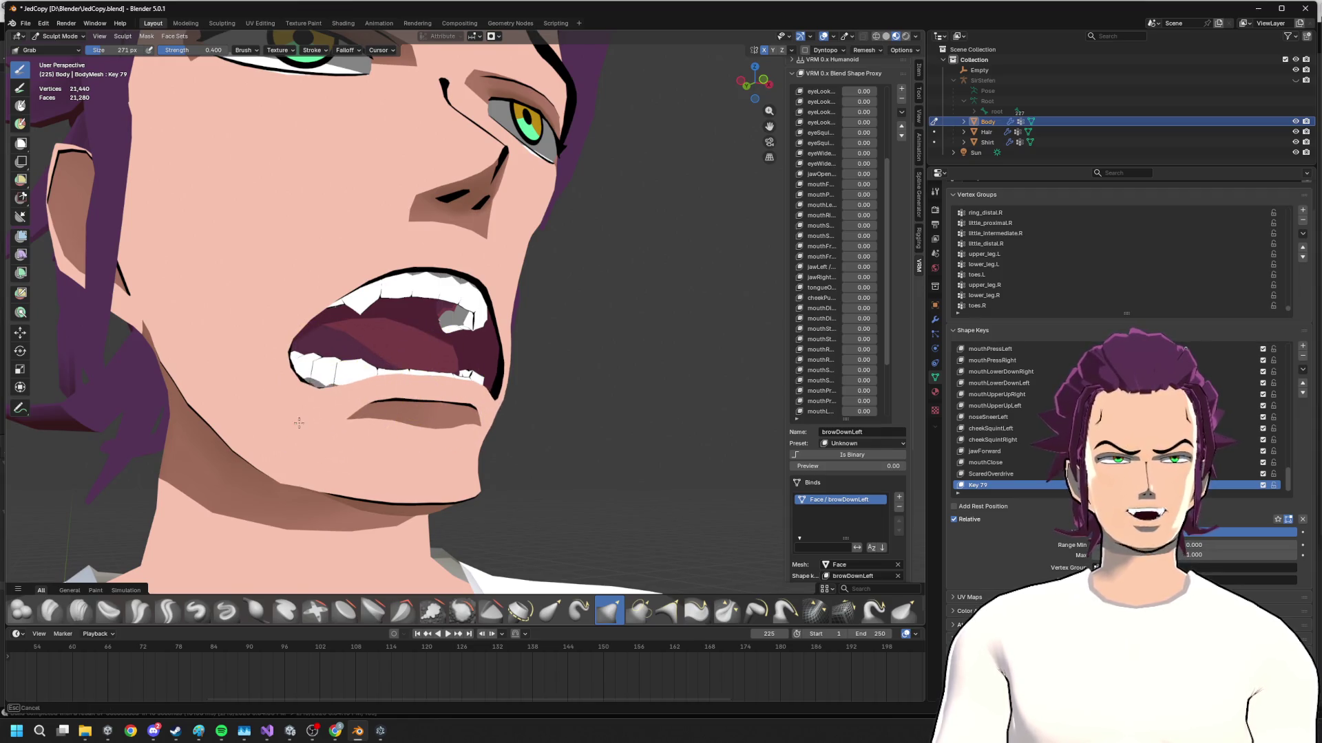
middle_click_drag(294, 410, 355, 383)
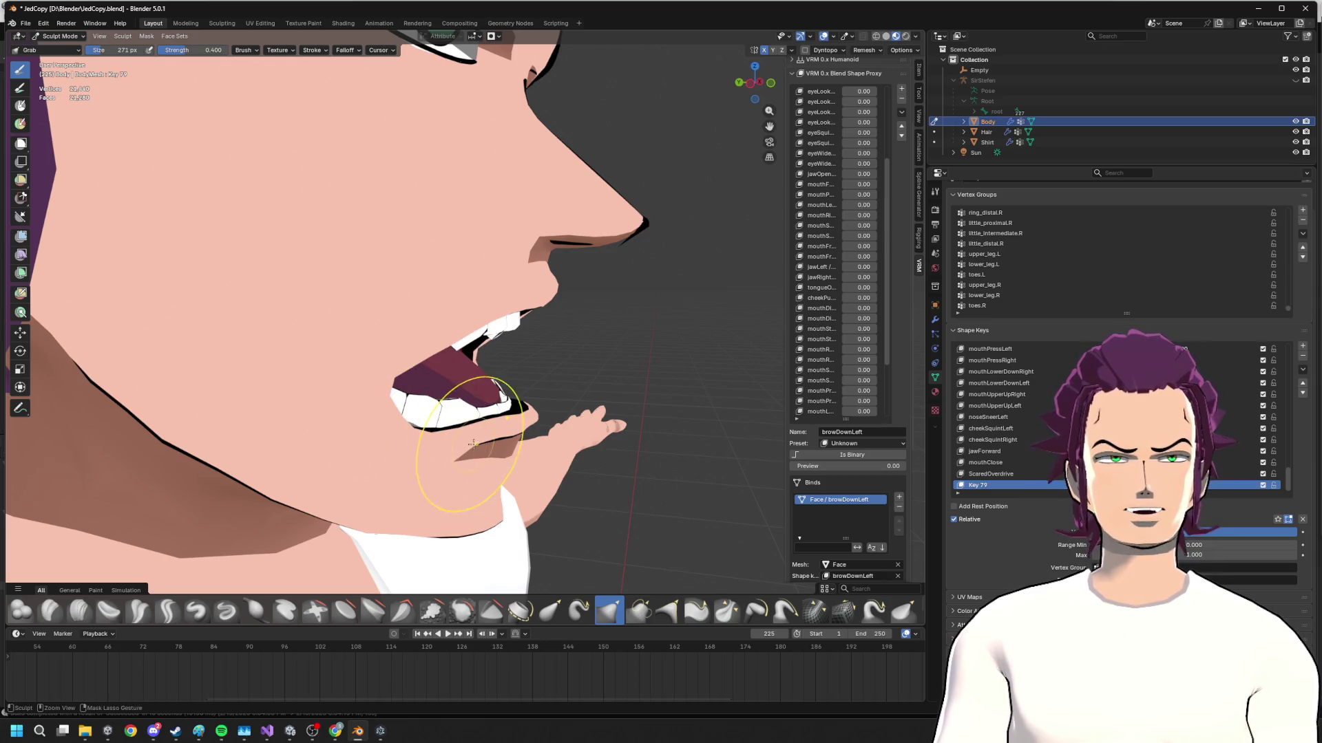
middle_click_drag(472, 442, 350, 387)
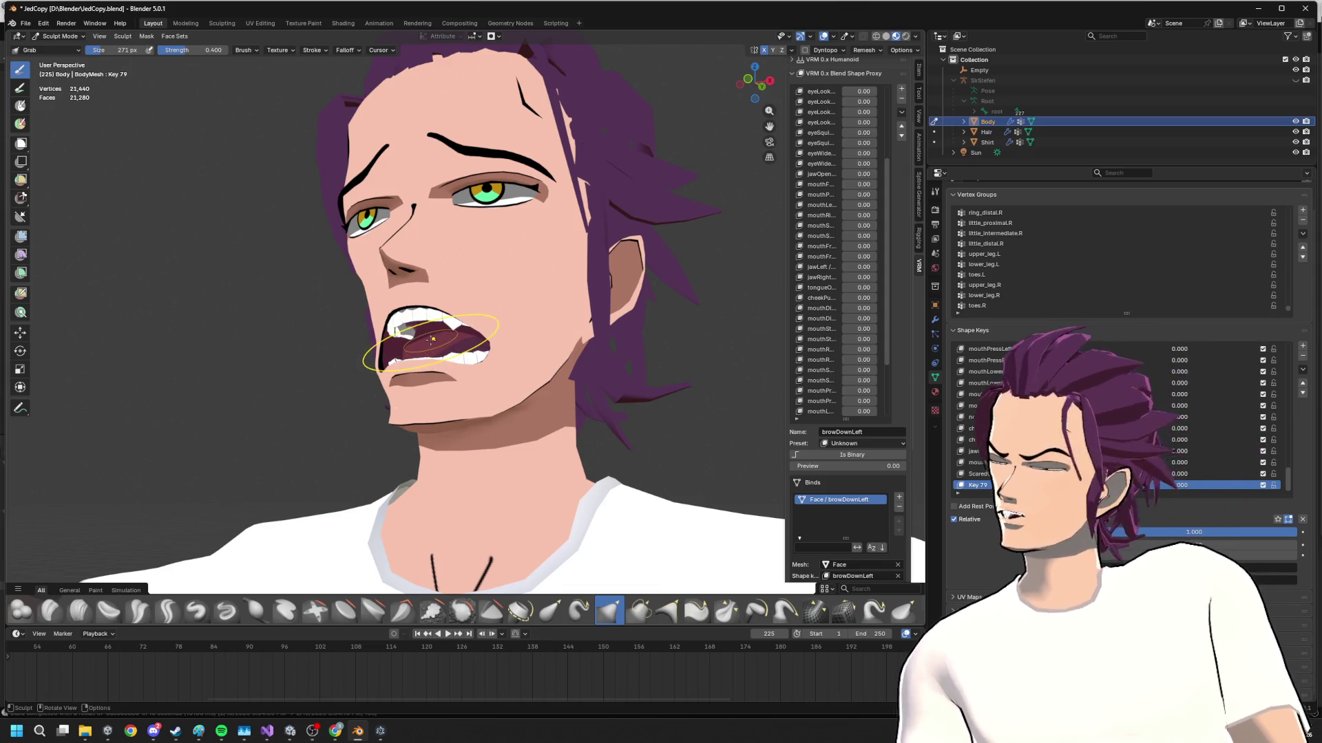
middle_click_drag(522, 311, 512, 335)
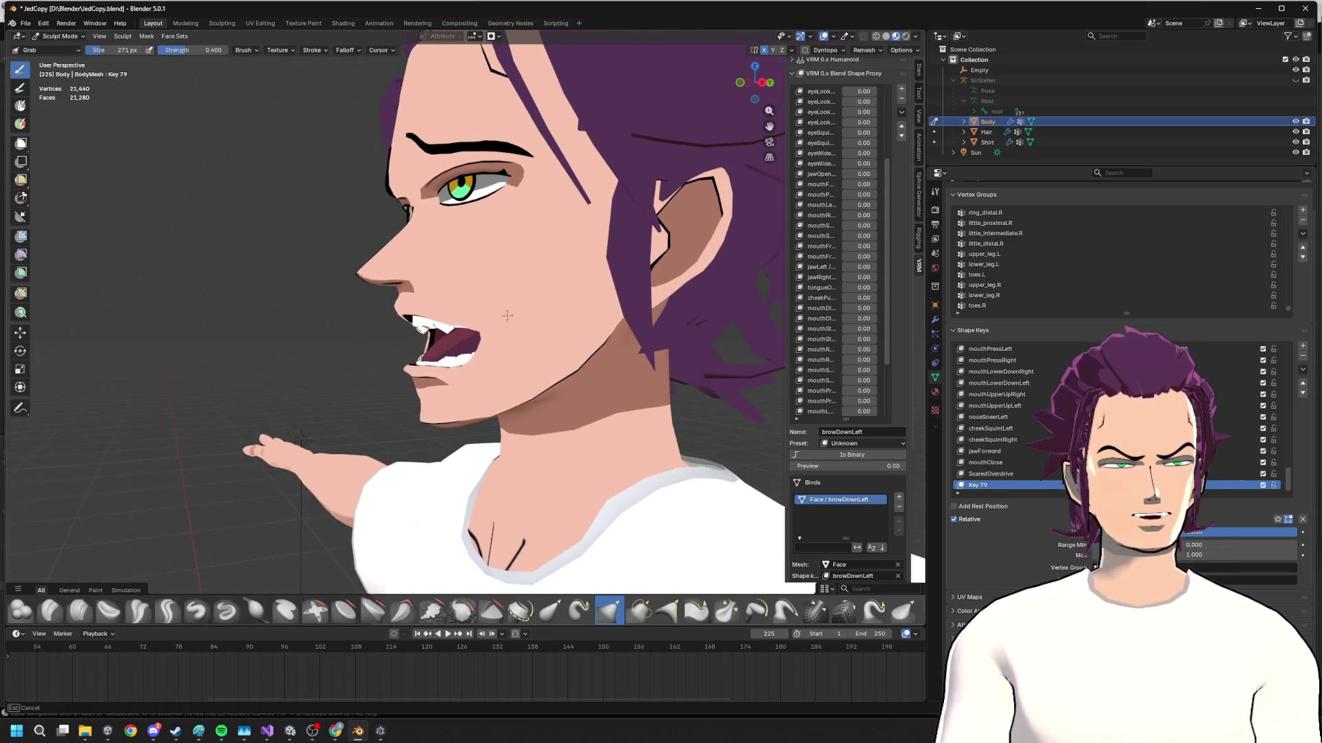
mouse_move(507, 354)
middle_mouse_down()
mouse_move(477, 357)
mouse_move(465, 382)
mouse_move(491, 422)
middle_mouse_up()
scroll(465, 382, "up", 3)
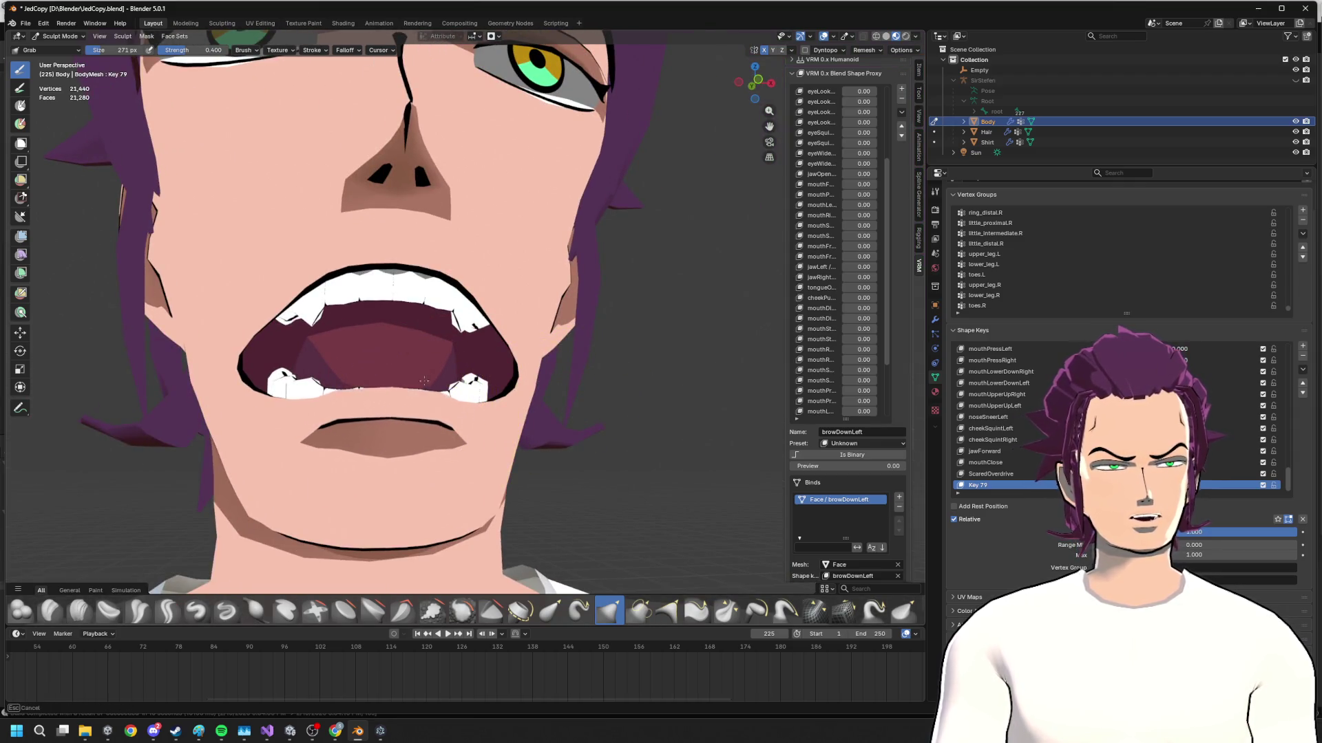
- Pull the lower lip and teeth upward and reshape them from a straight front view
left_click_drag(473, 415, 471, 397)
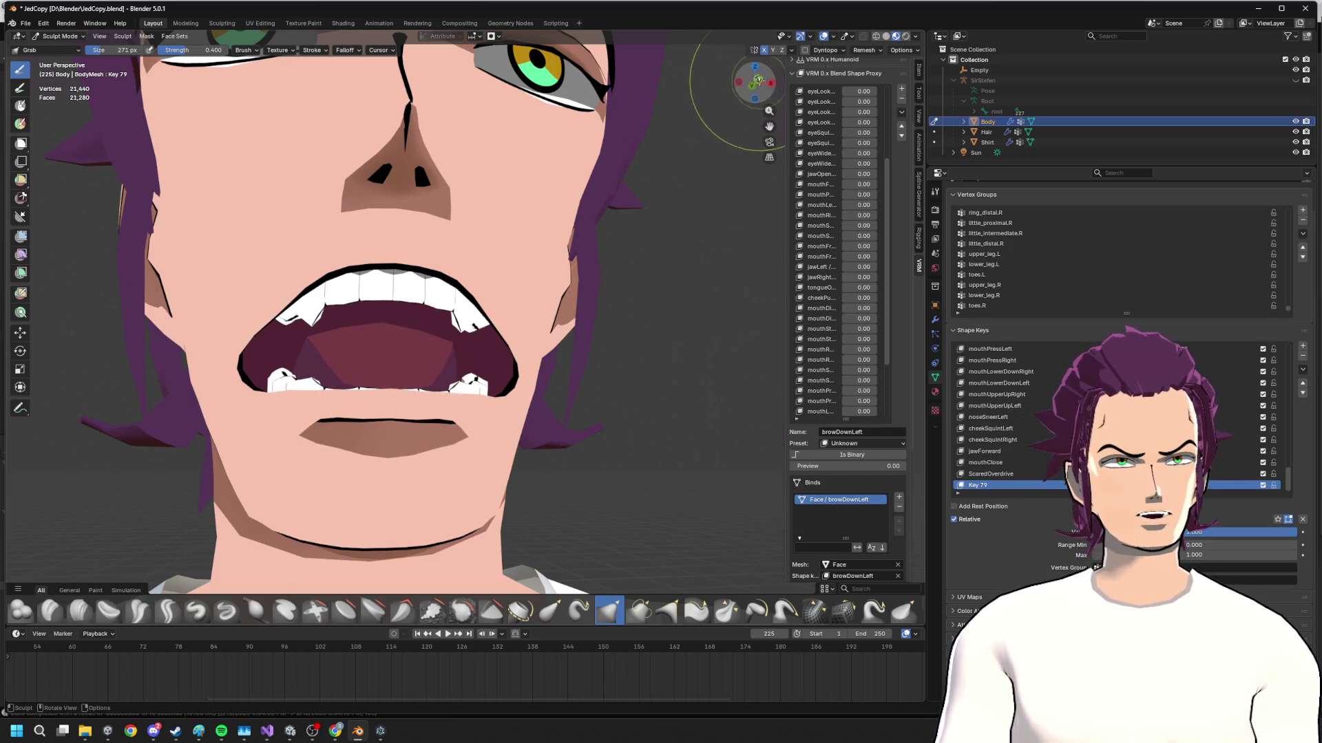
left_click(752, 85)
left_click_drag(461, 407, 463, 404)
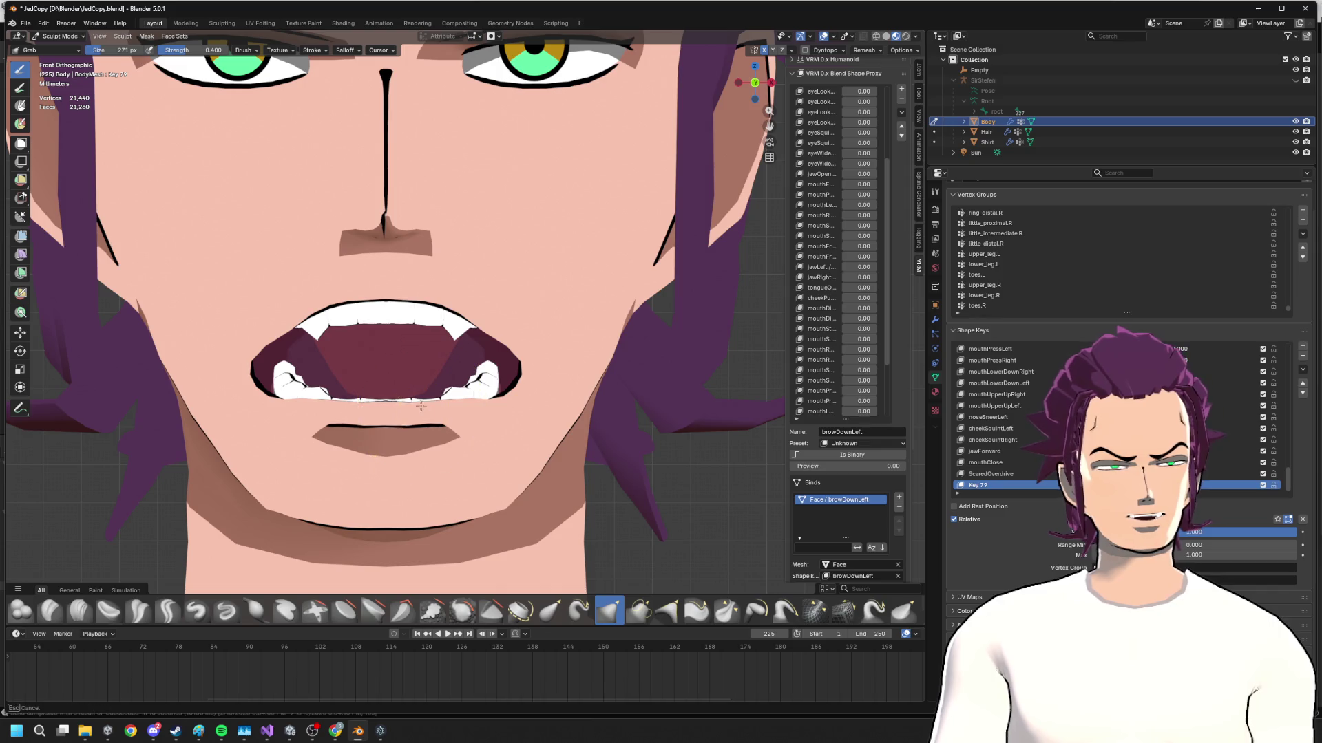
- Grab-brush the lower lip upward and reshape the mouth corners and lips
mouse_move(342, 404)
left_mouse_down()
mouse_move(343, 384)
mouse_move(388, 382)
mouse_move(354, 399)
mouse_move(306, 395)
mouse_move(396, 389)
left_mouse_up()
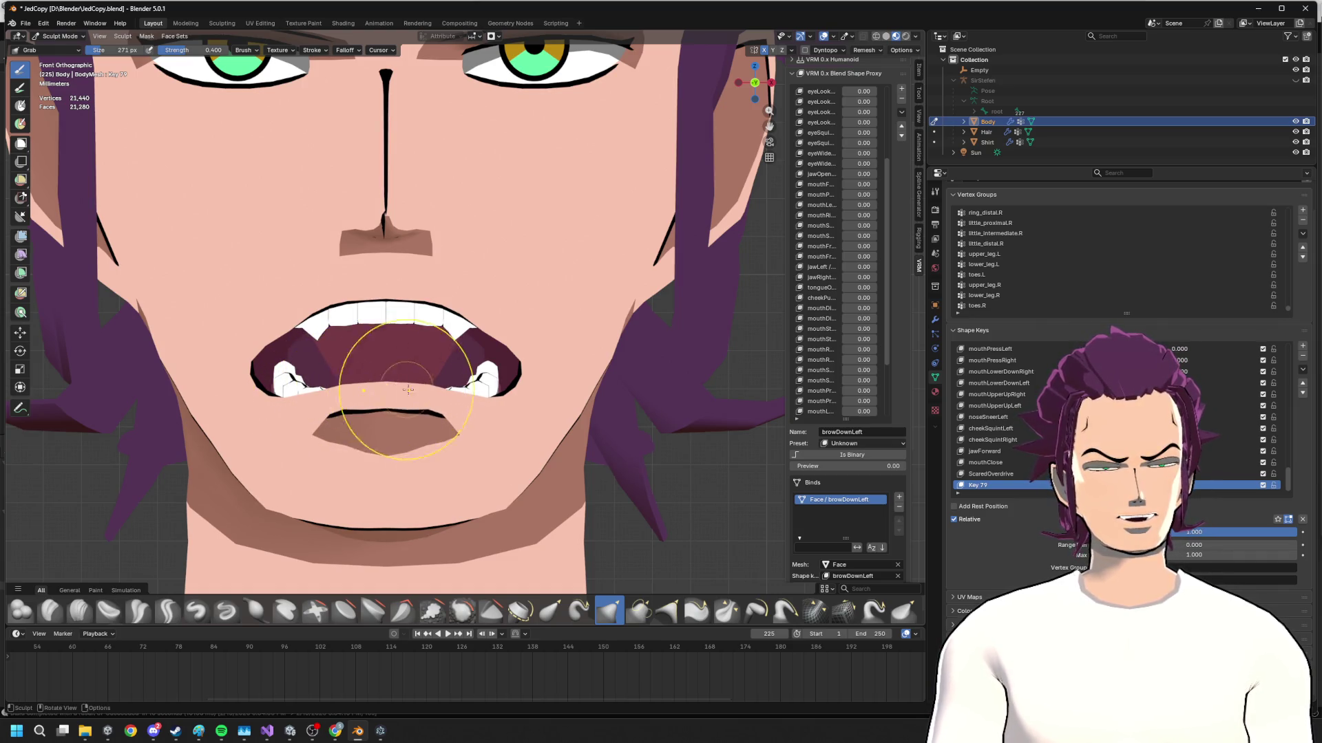
mouse_move(472, 399)
left_mouse_down()
mouse_move(458, 382)
mouse_move(413, 398)
left_mouse_up()
mouse_move(414, 398)
middle_mouse_down()
mouse_move(568, 389)
mouse_move(545, 411)
middle_mouse_up()
mouse_move(545, 411)
left_mouse_down()
mouse_move(528, 382)
mouse_move(531, 413)
left_mouse_up()
scroll(531, 414, "up", 2)
mouse_move(531, 414)
middle_mouse_down()
mouse_move(561, 369)
mouse_move(609, 378)
middle_mouse_up()
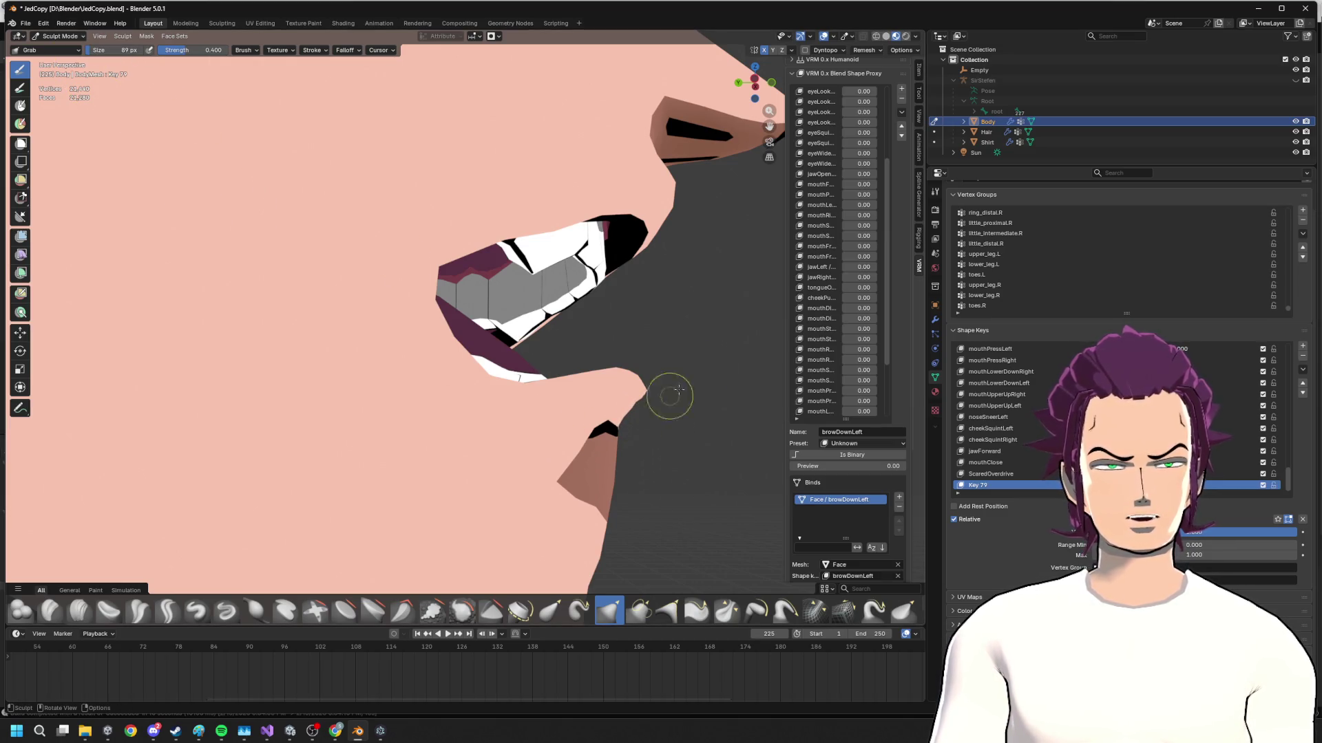
- Snap to a left profile view and switch to the Inflate/Deflate brush
left_click(753, 70)
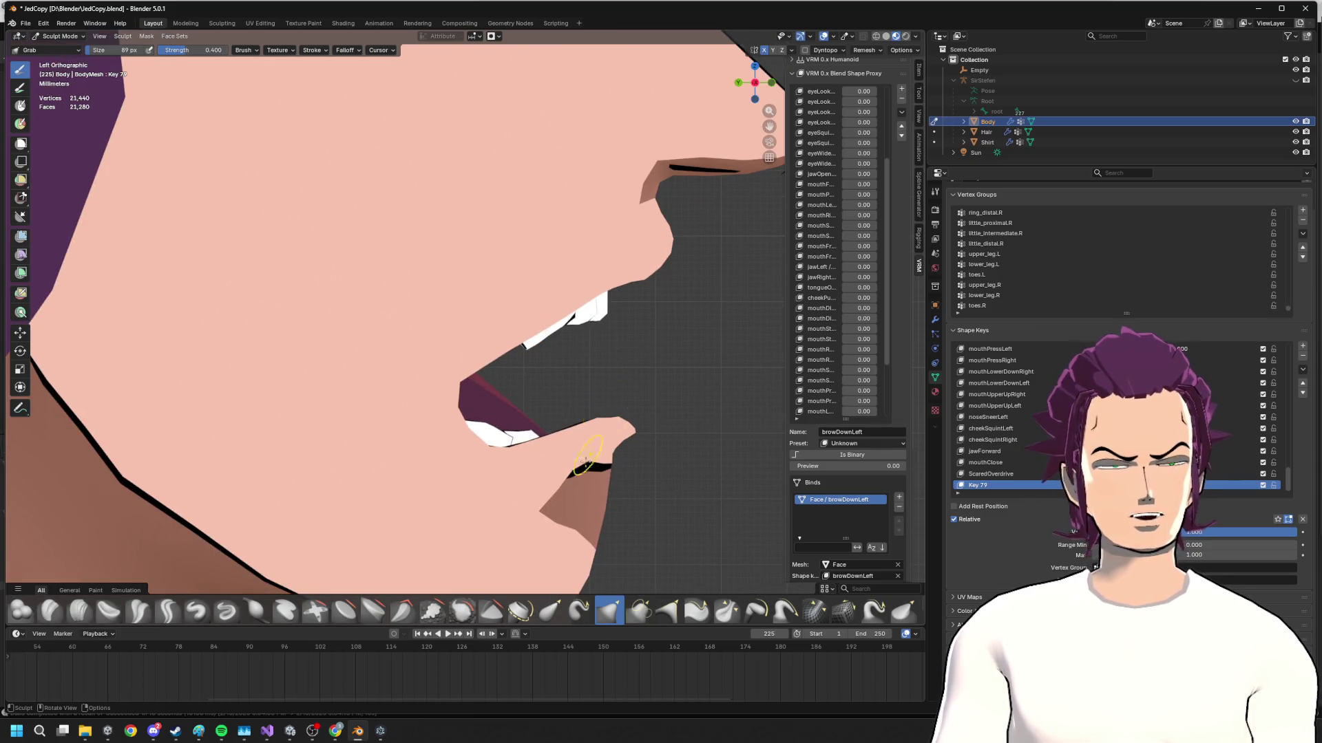
left_click(254, 609)
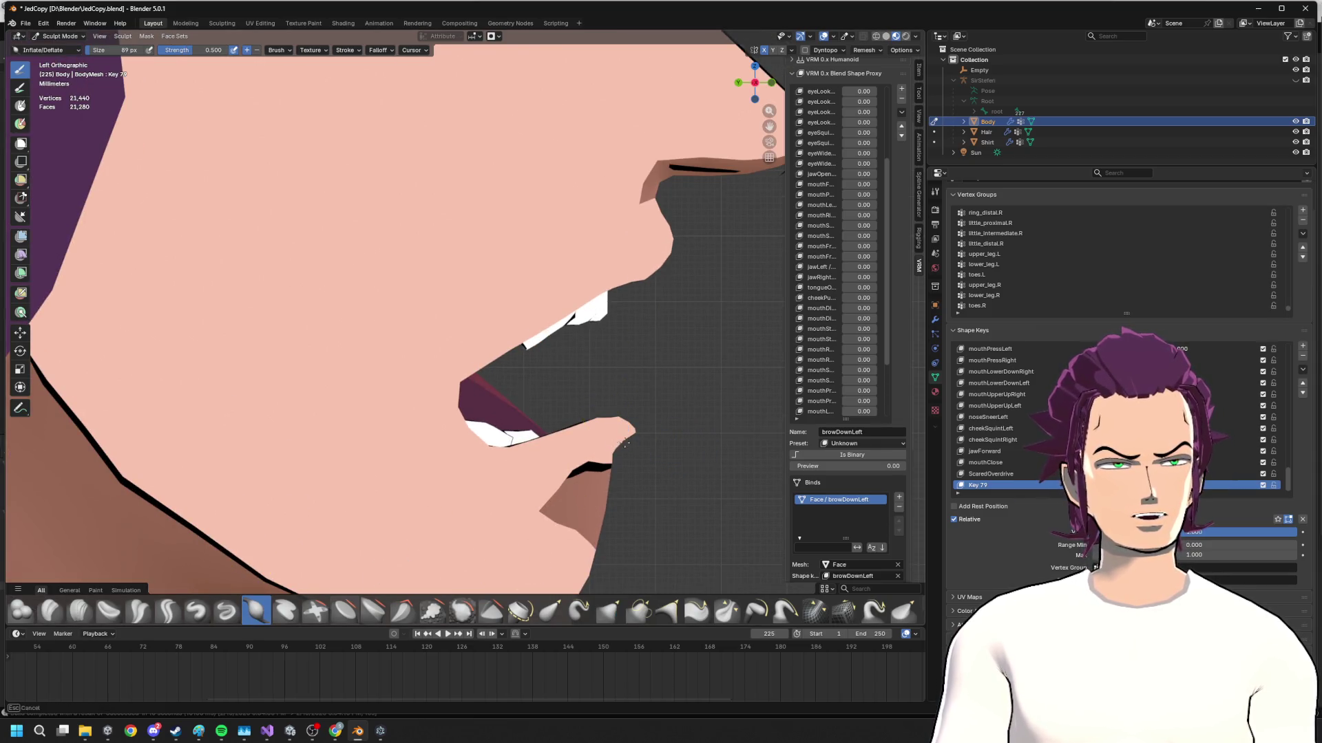
middle_click_drag(663, 452, 594, 455)
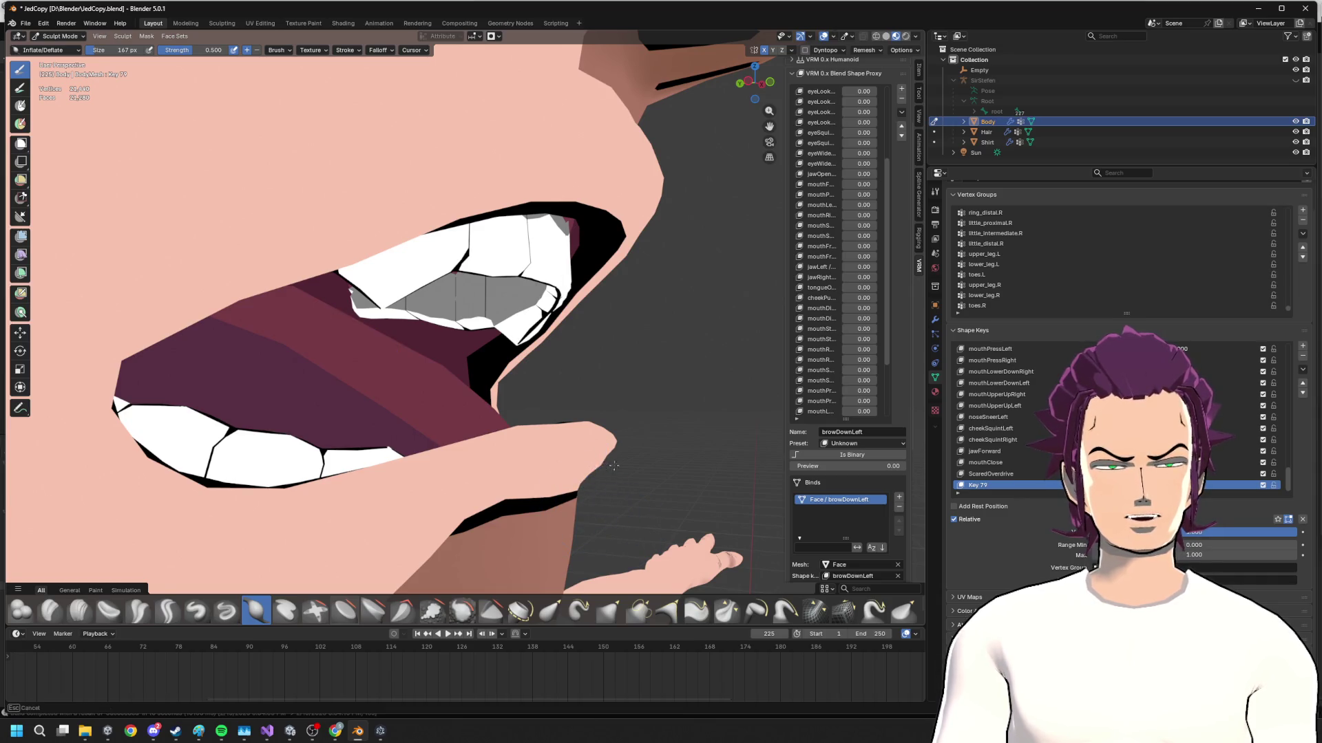
scroll(600, 466, "down", 3)
right_click(744, 141)
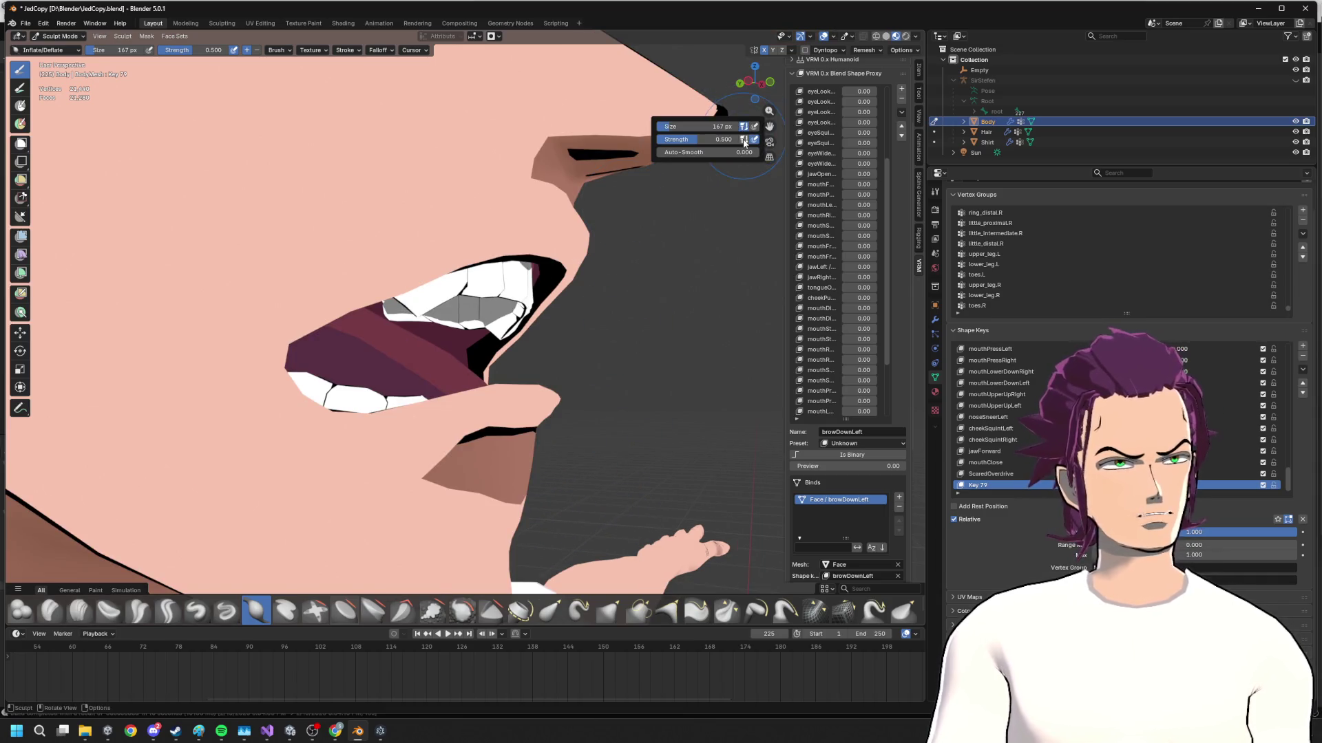
left_click(753, 79)
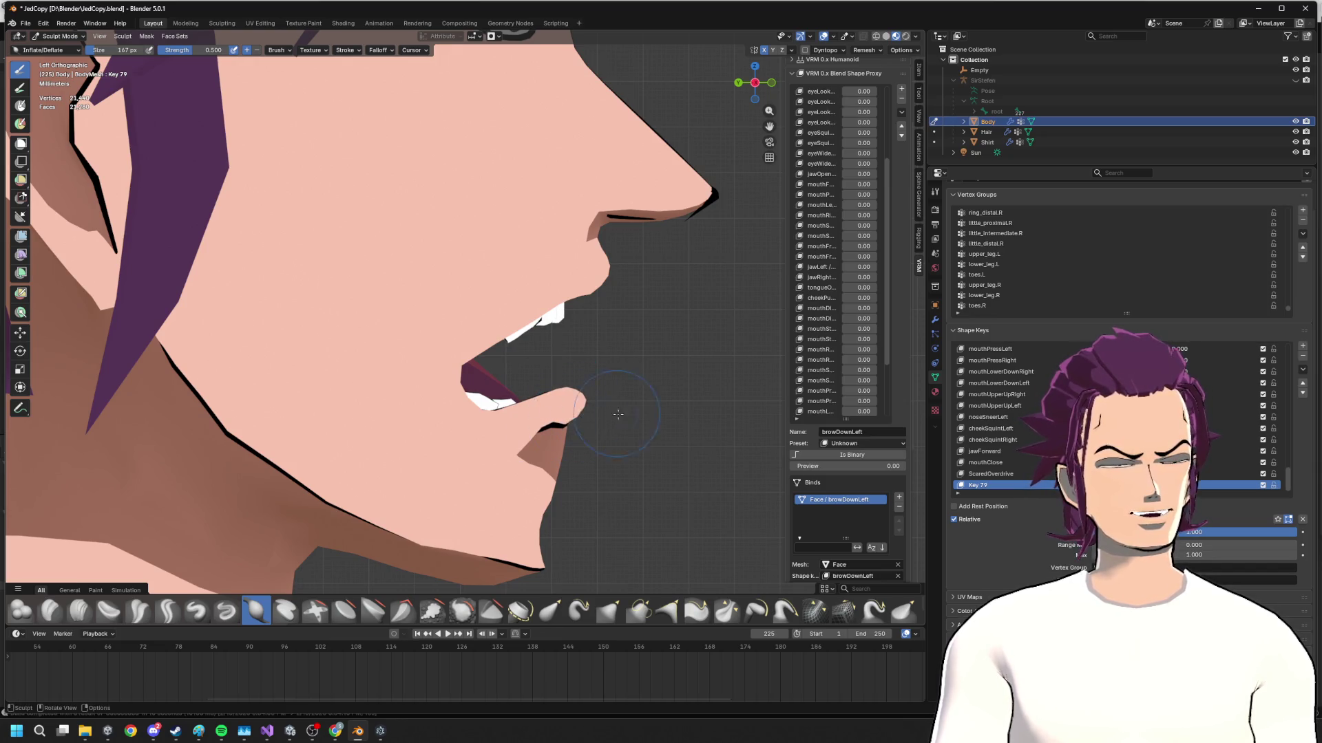
middle_click_drag(618, 414, 360, 415)
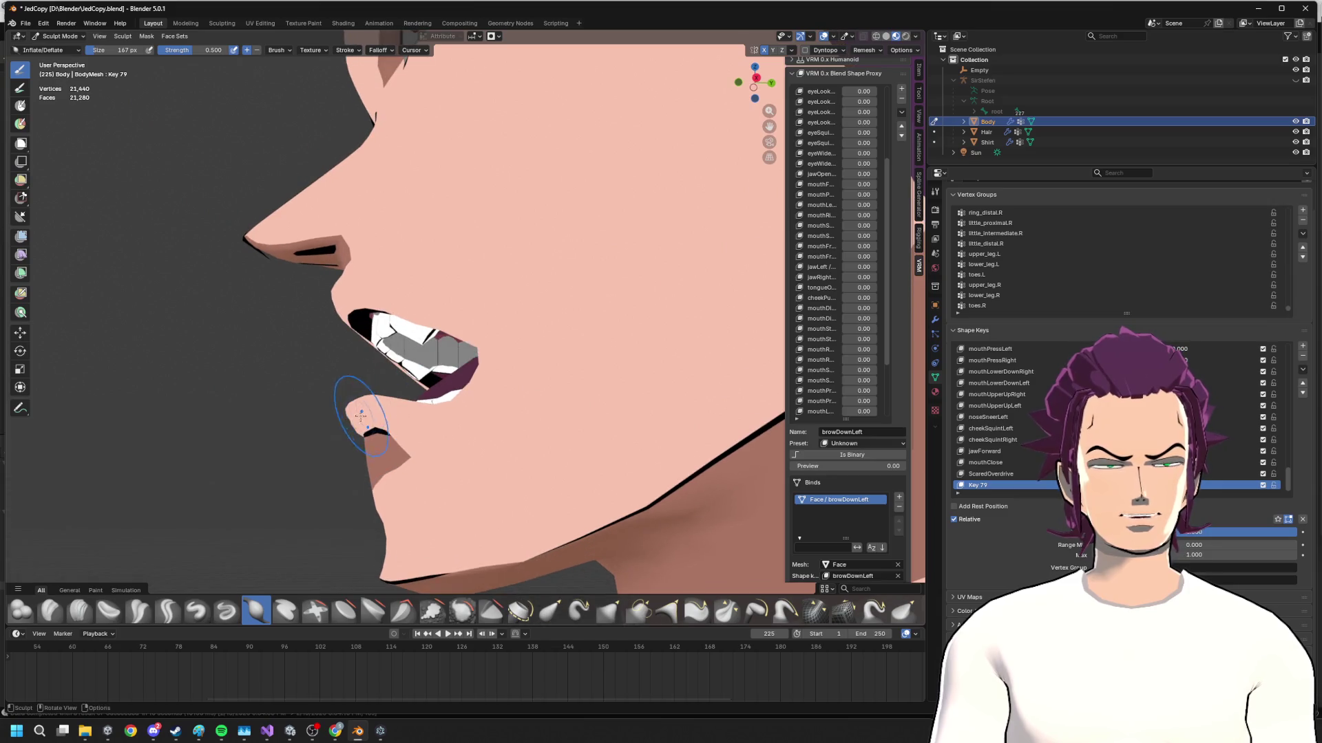
middle_click_drag(364, 414, 313, 413)
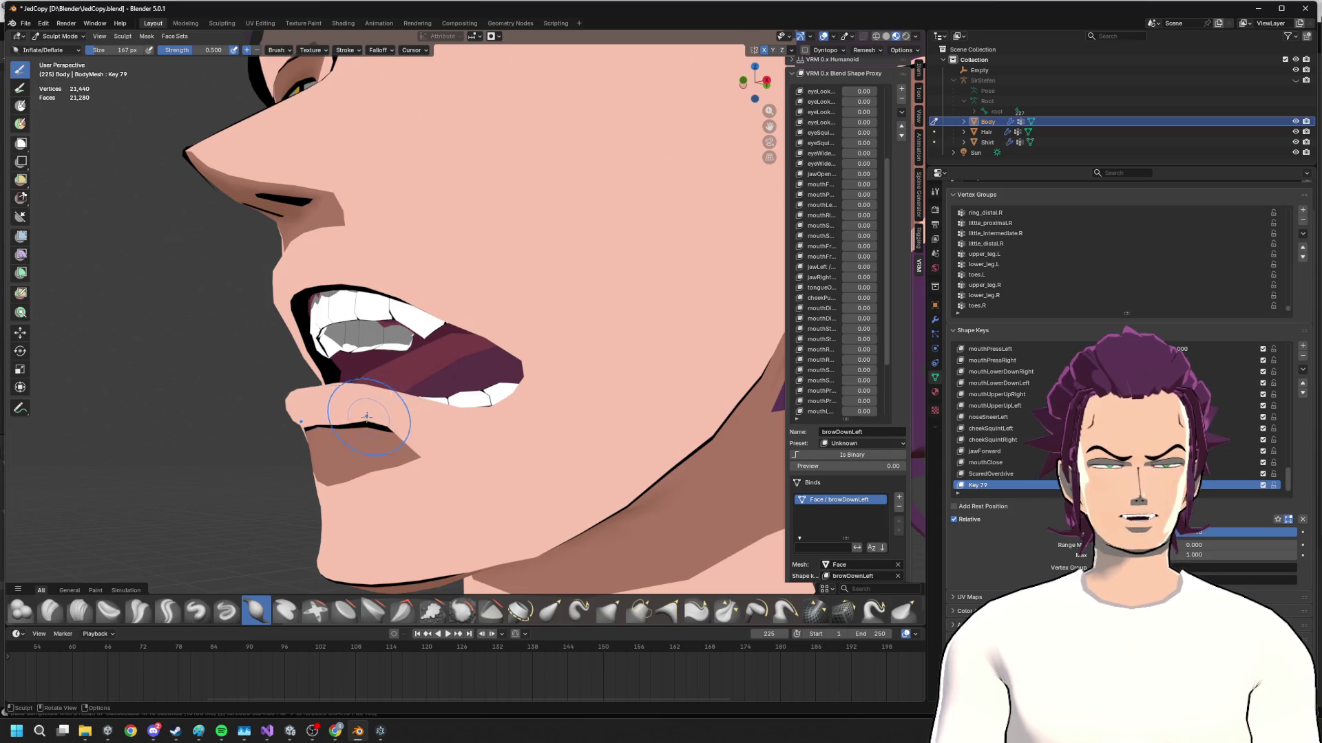
mouse_move(392, 413)
middle_mouse_down()
mouse_move(531, 416)
mouse_move(611, 385)
mouse_move(578, 393)
mouse_move(577, 369)
mouse_move(620, 383)
mouse_move(537, 393)
mouse_move(373, 461)
middle_mouse_up()
scroll(475, 406, "up", 3)
scroll(375, 461, "down", 2)
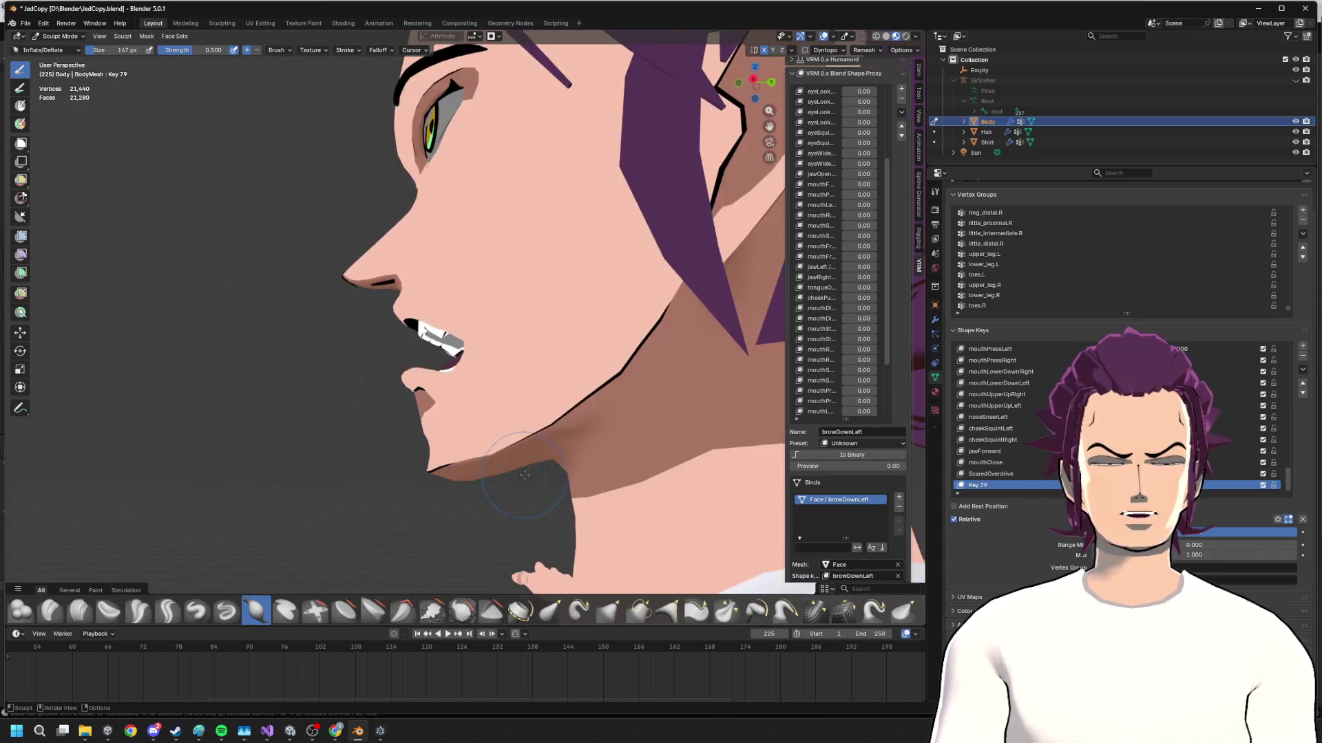
middle_click_drag(328, 445, 435, 414)
scroll(509, 377, "up", 2)
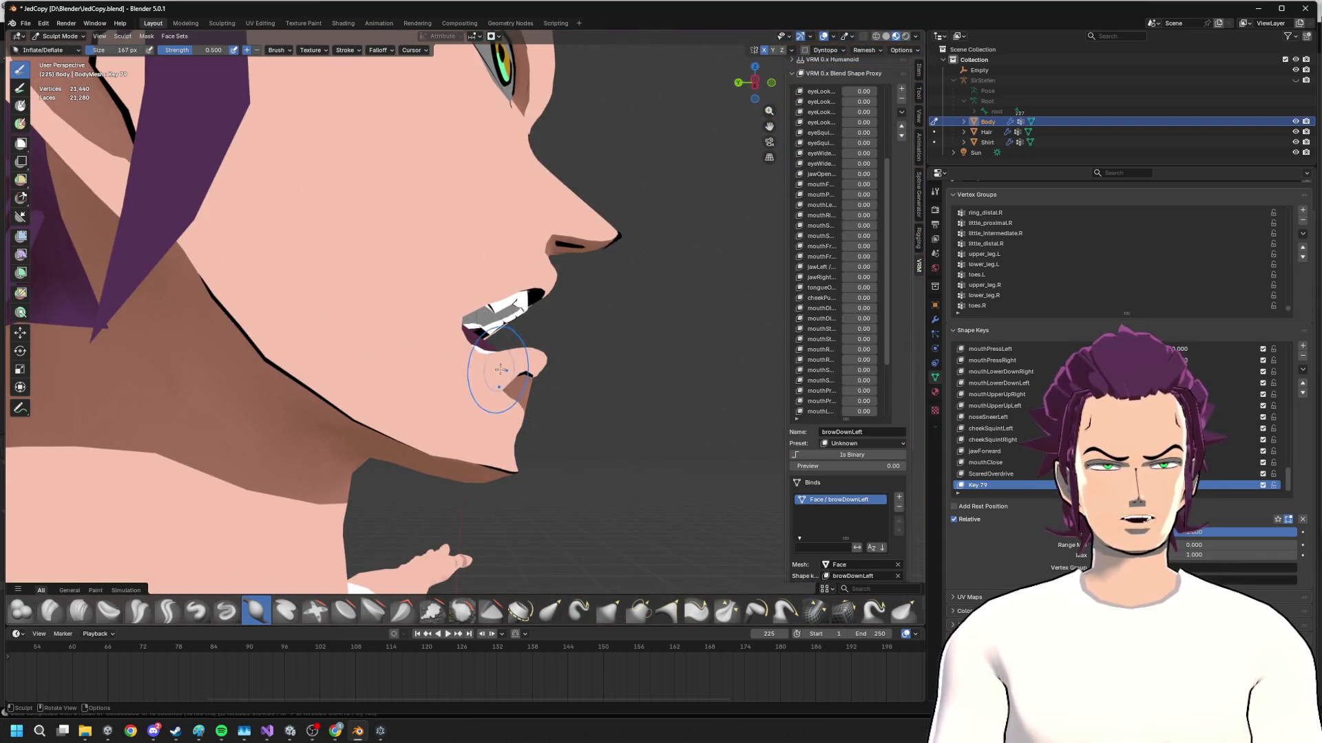
scroll(478, 407, "up", 2)
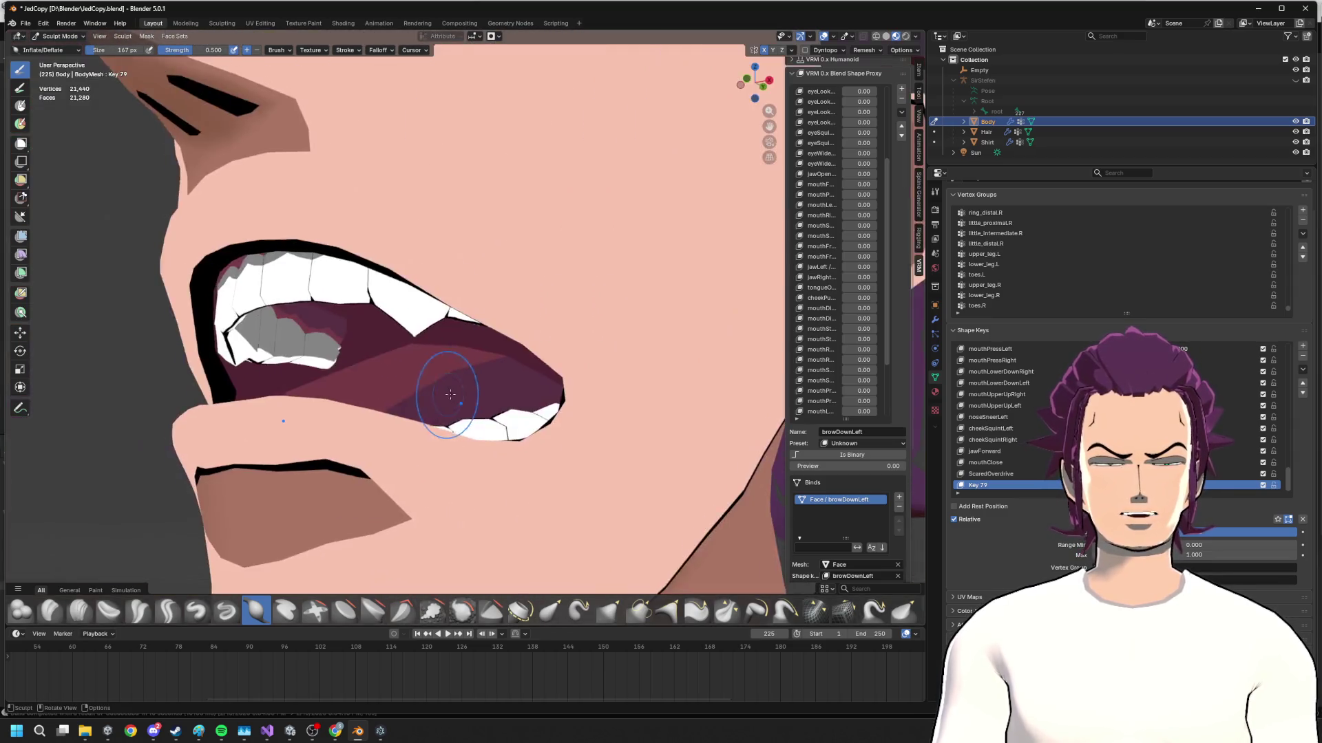